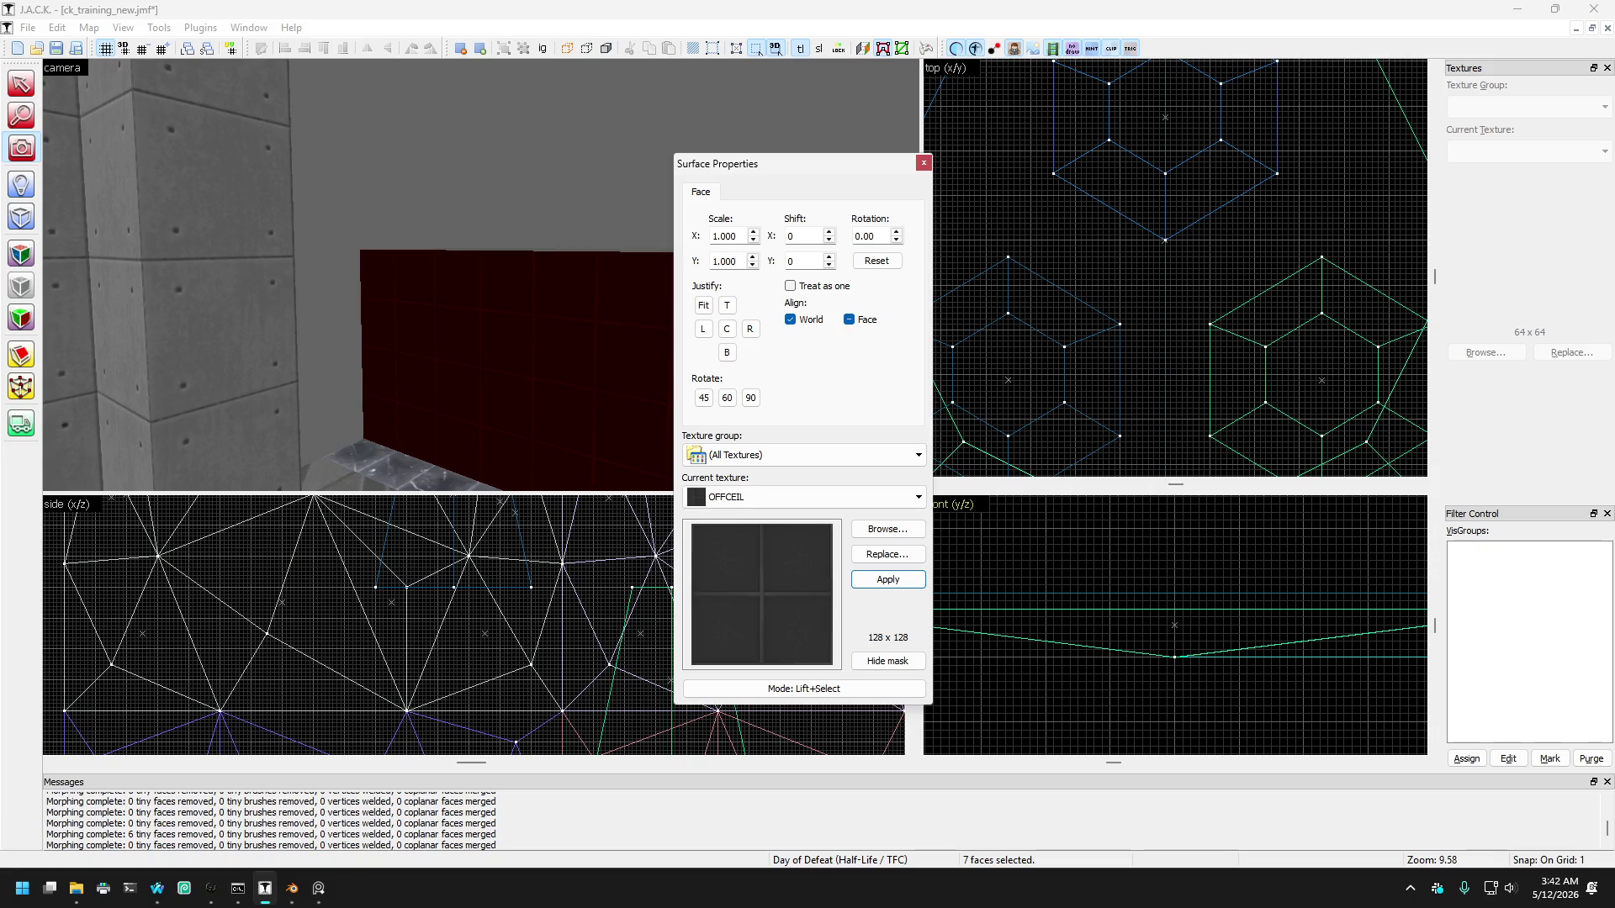
Step: Close and reopen the face texture settings dialog with Shift+A
key(Escape)
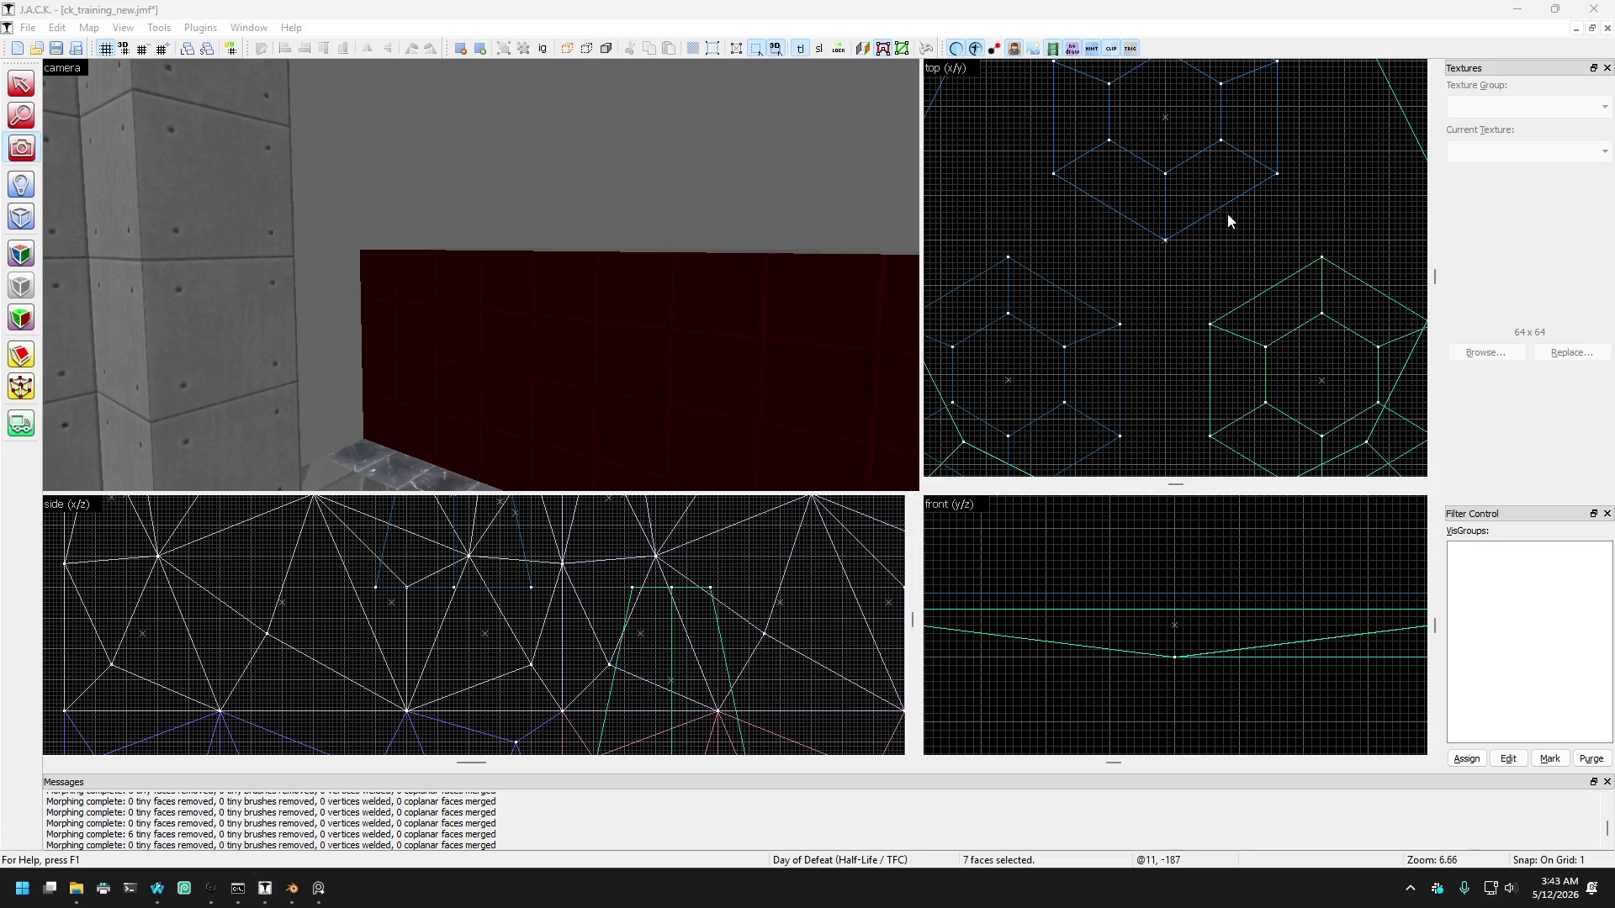
key(shift+a)
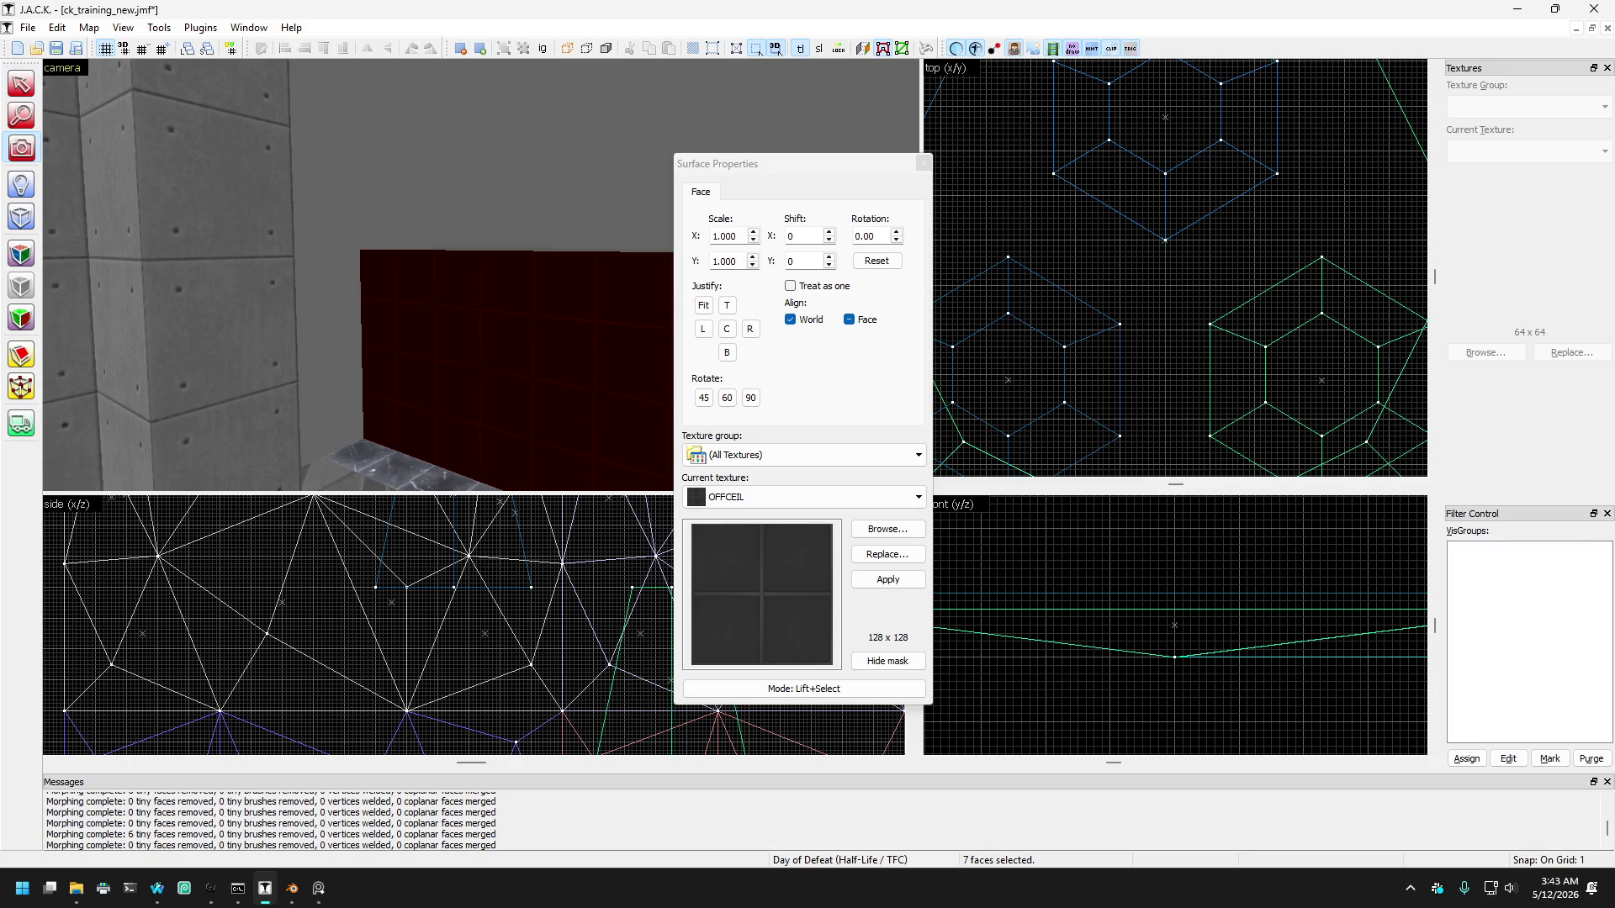
key(shift+a)
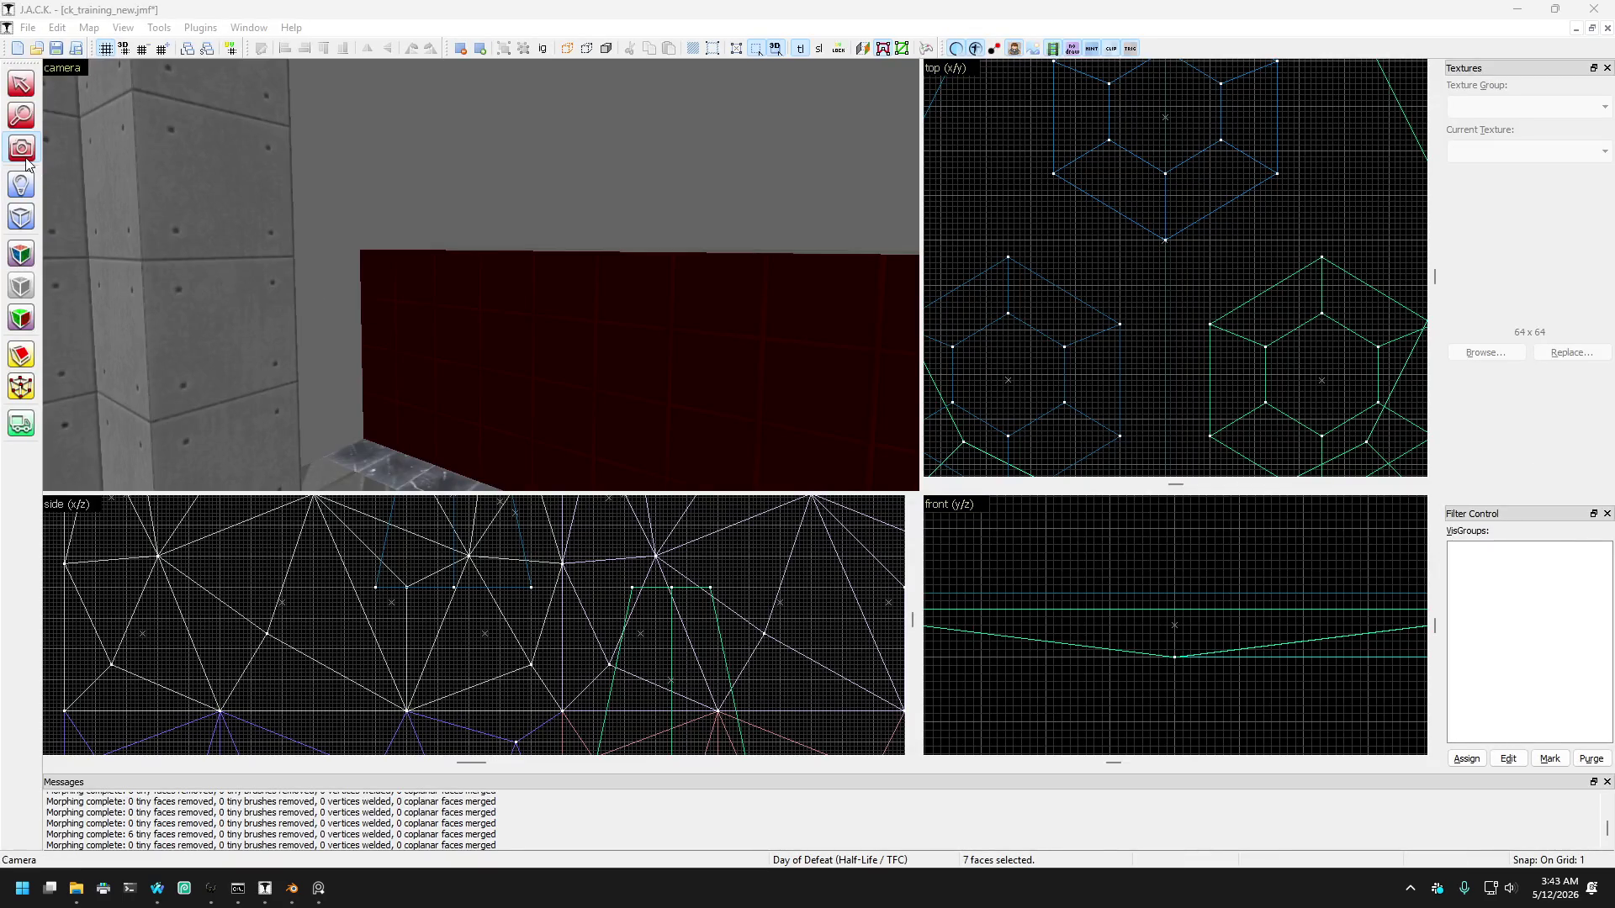
key(shift+a)
Step: Fly through the camera view to inspect the concrete pillars and faceted back wall
key(z)
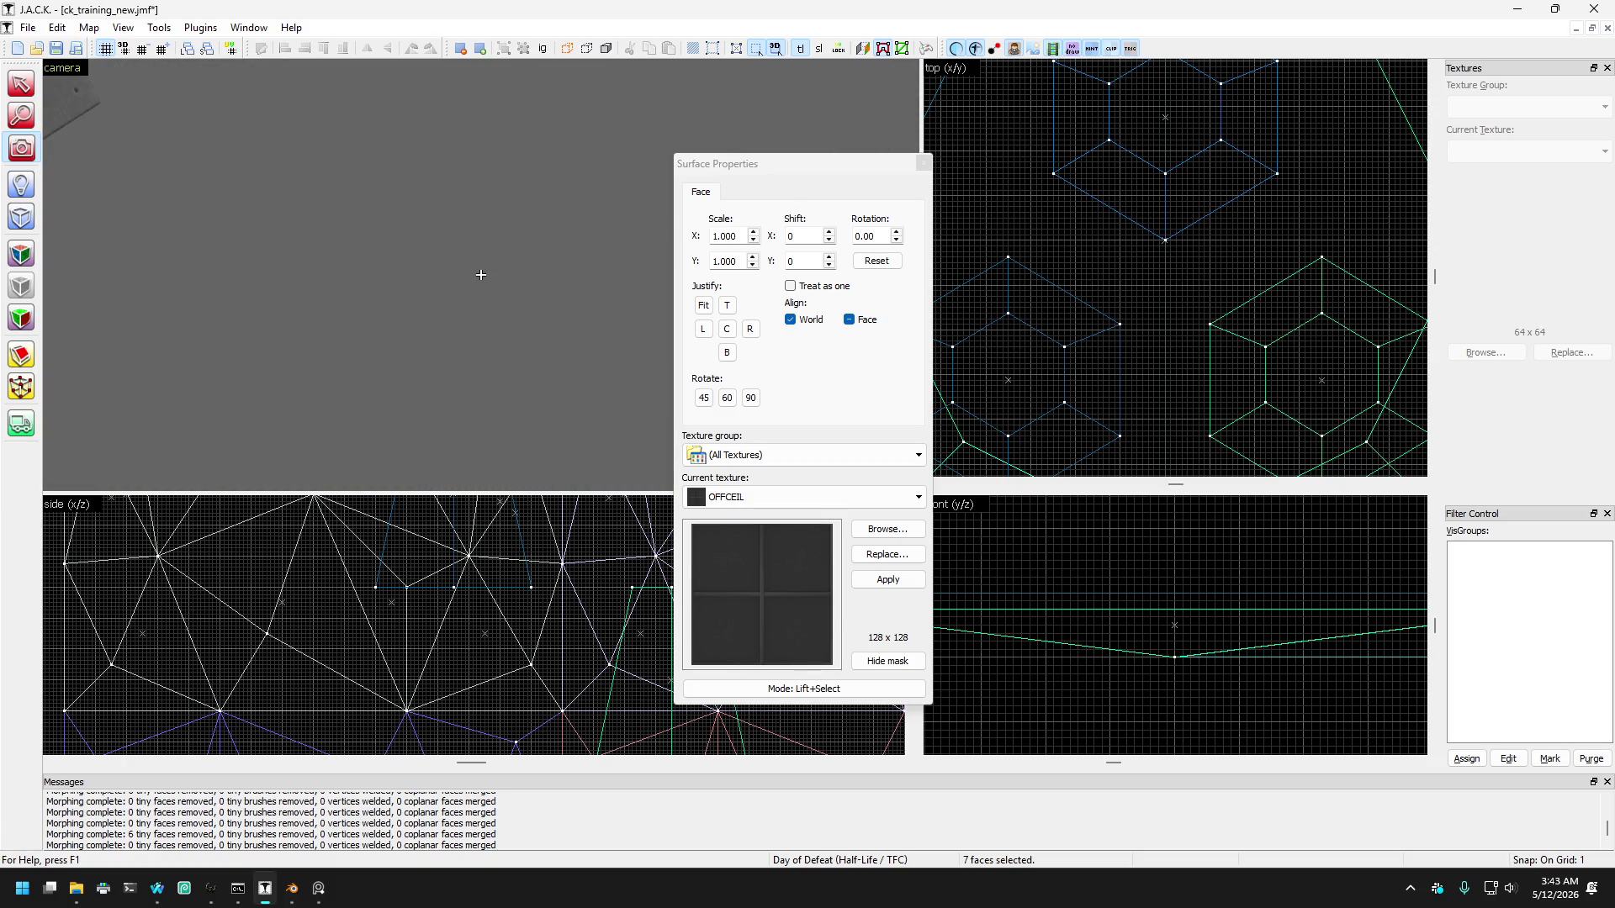
key(s)
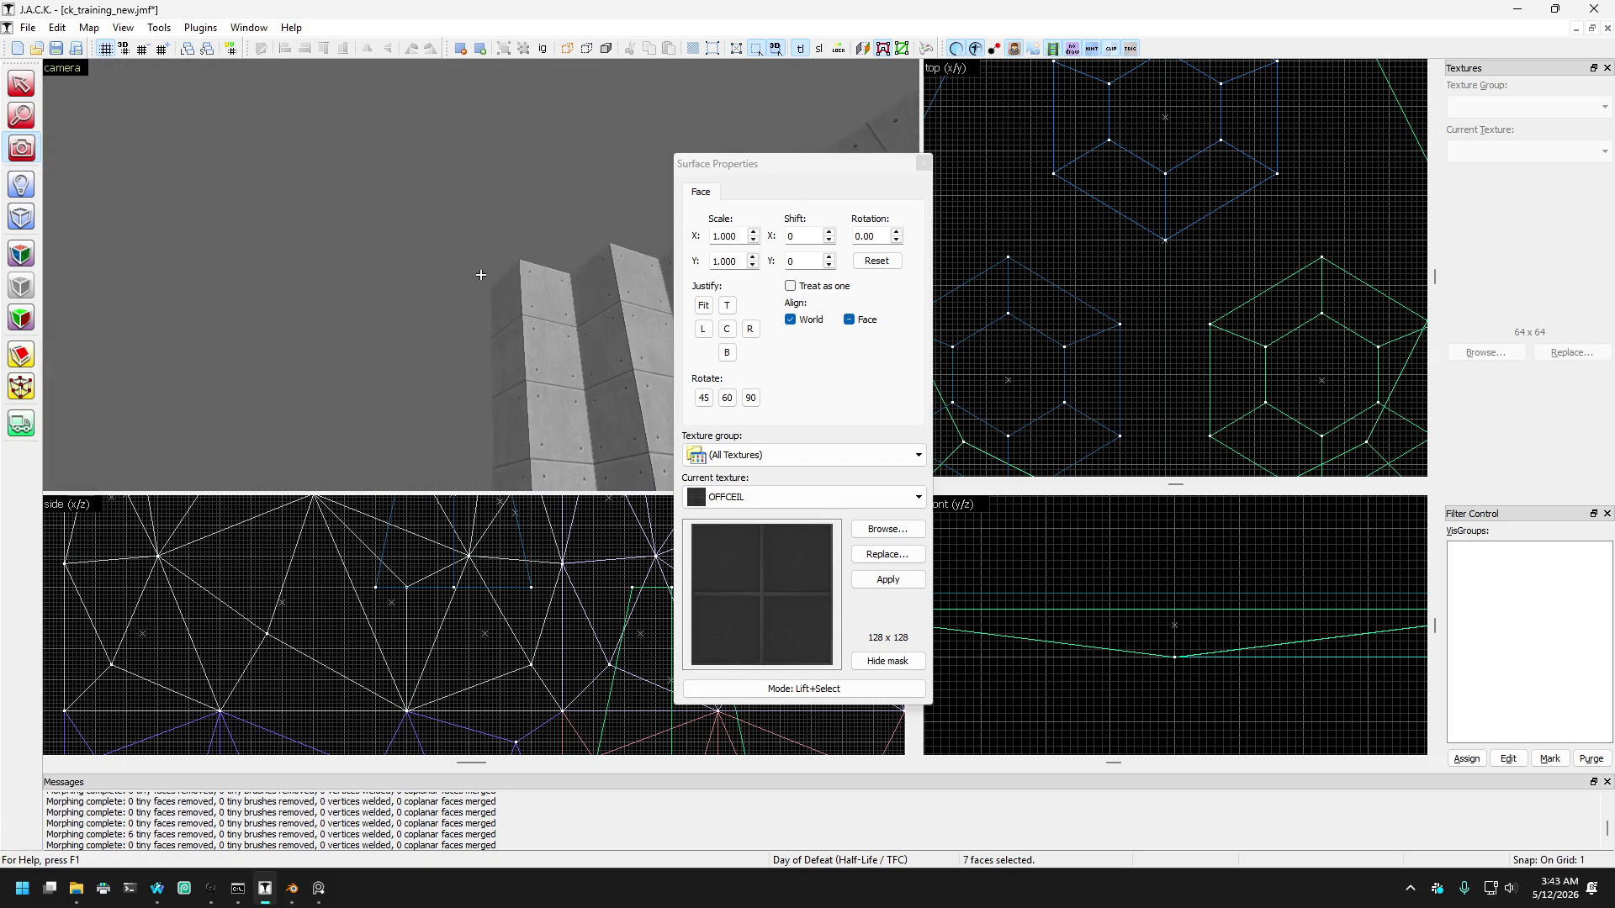
key(w)
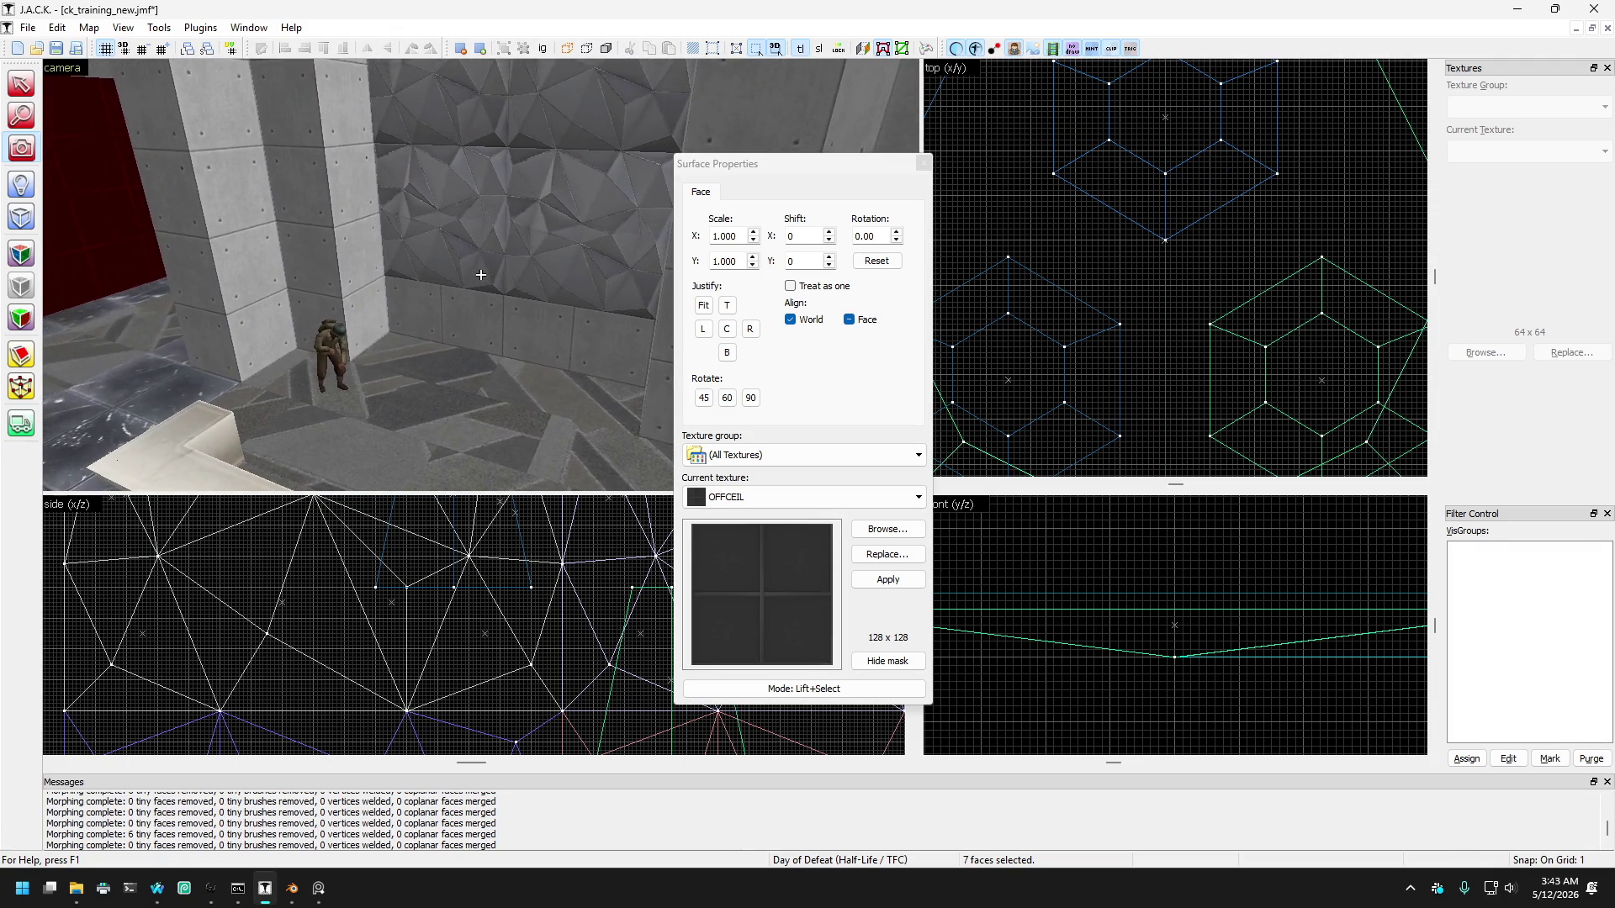
key(w)
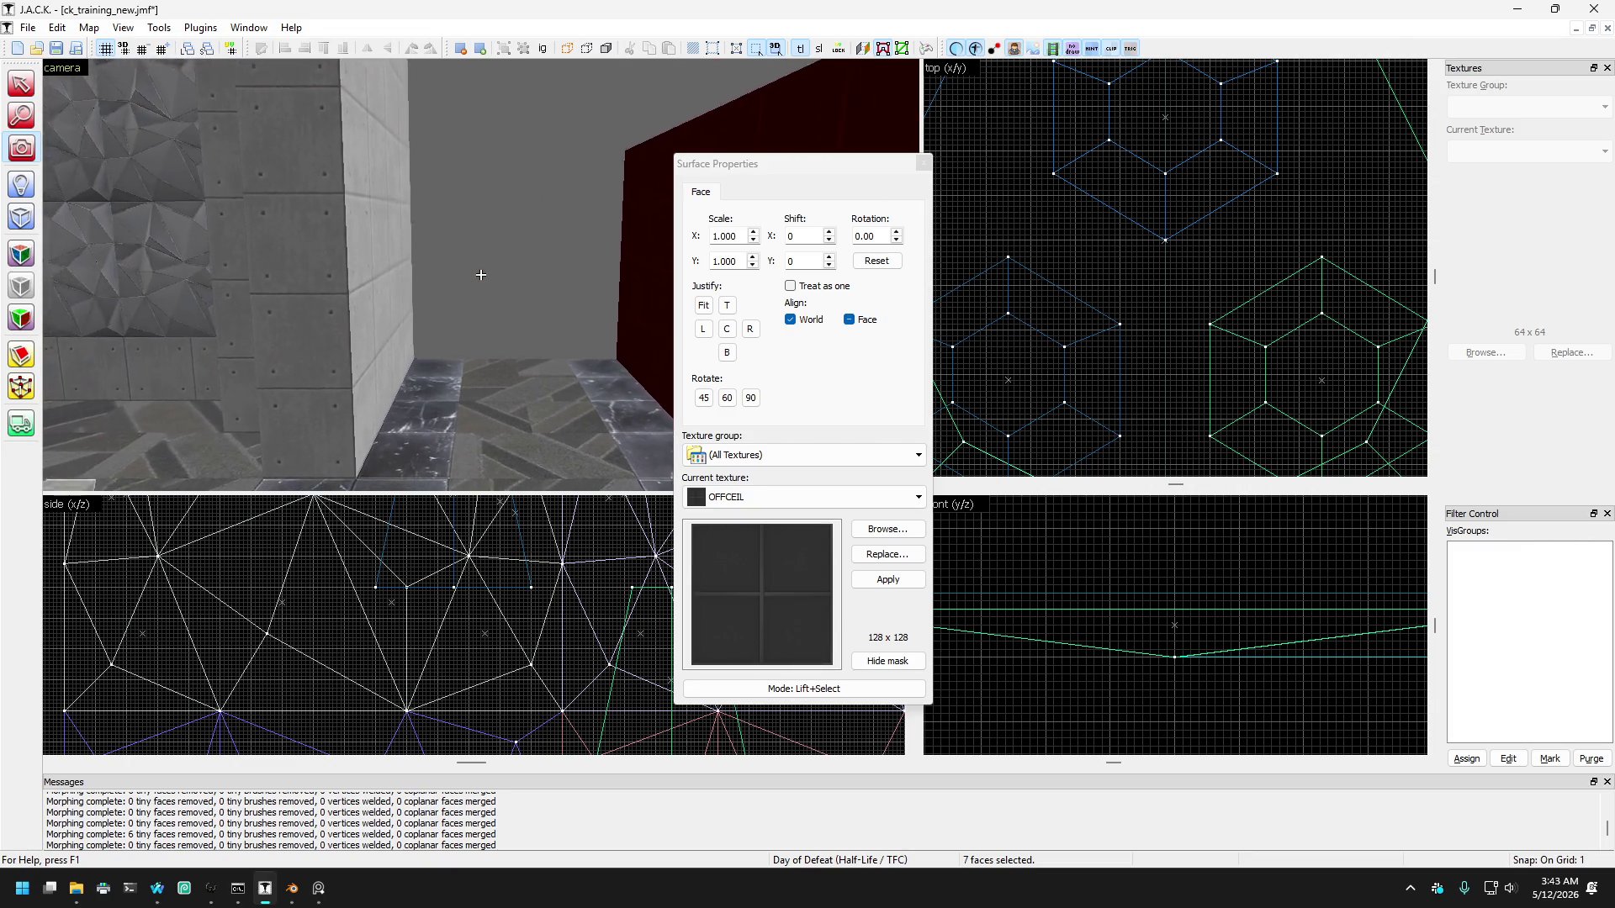
key(s)
key(z)
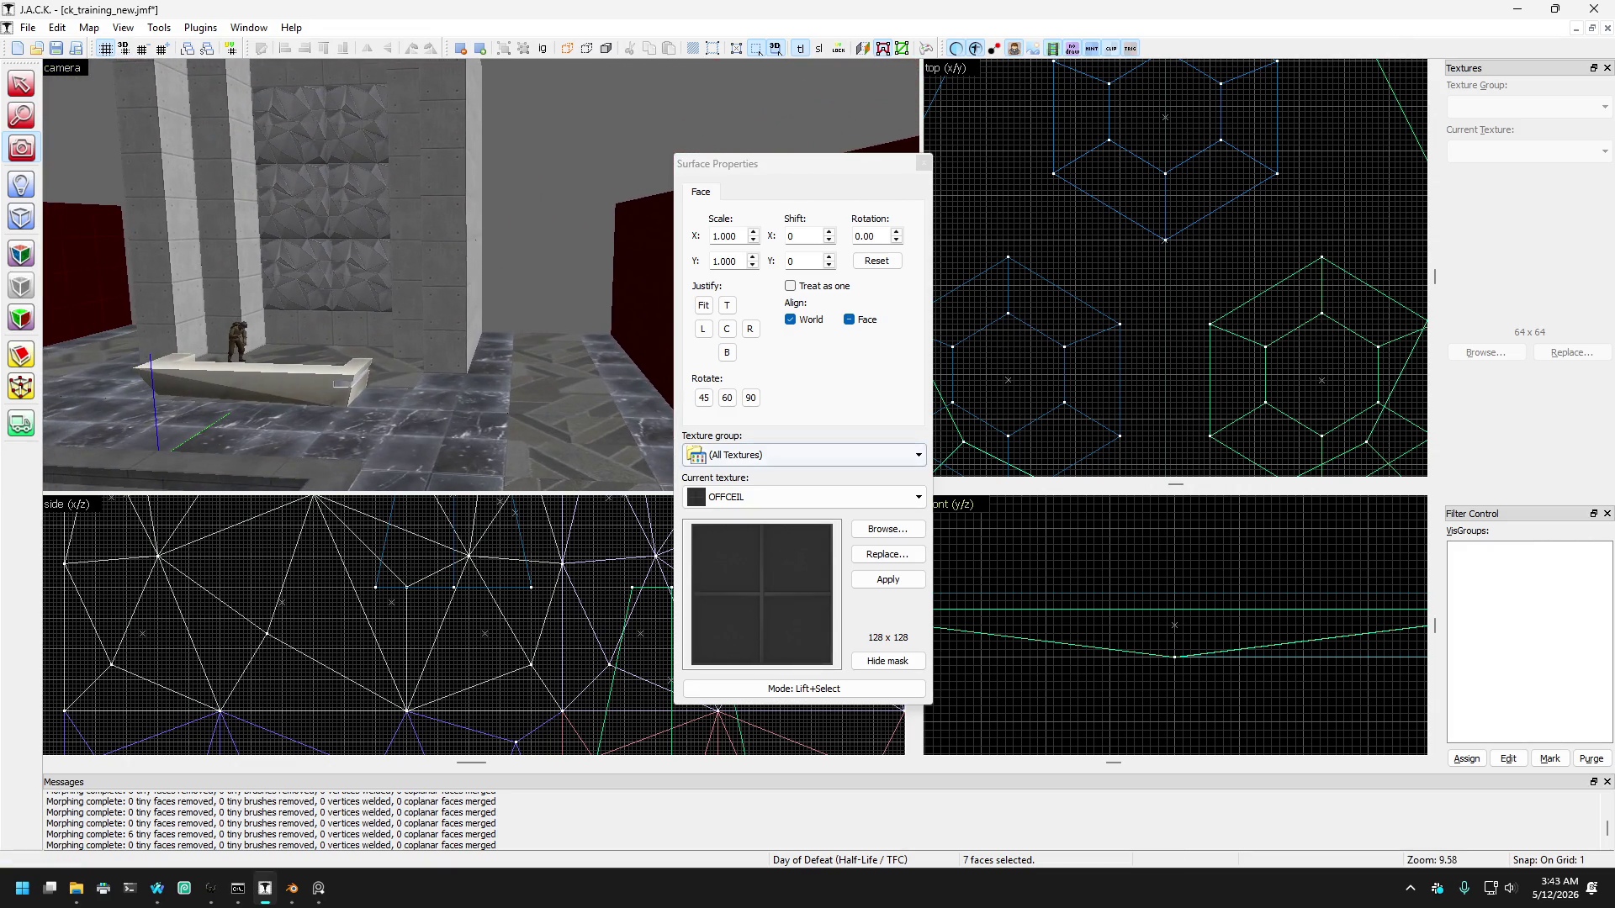
Step: Close and reopen the face texture settings, then bring up the paste/undo menu
key(Escape)
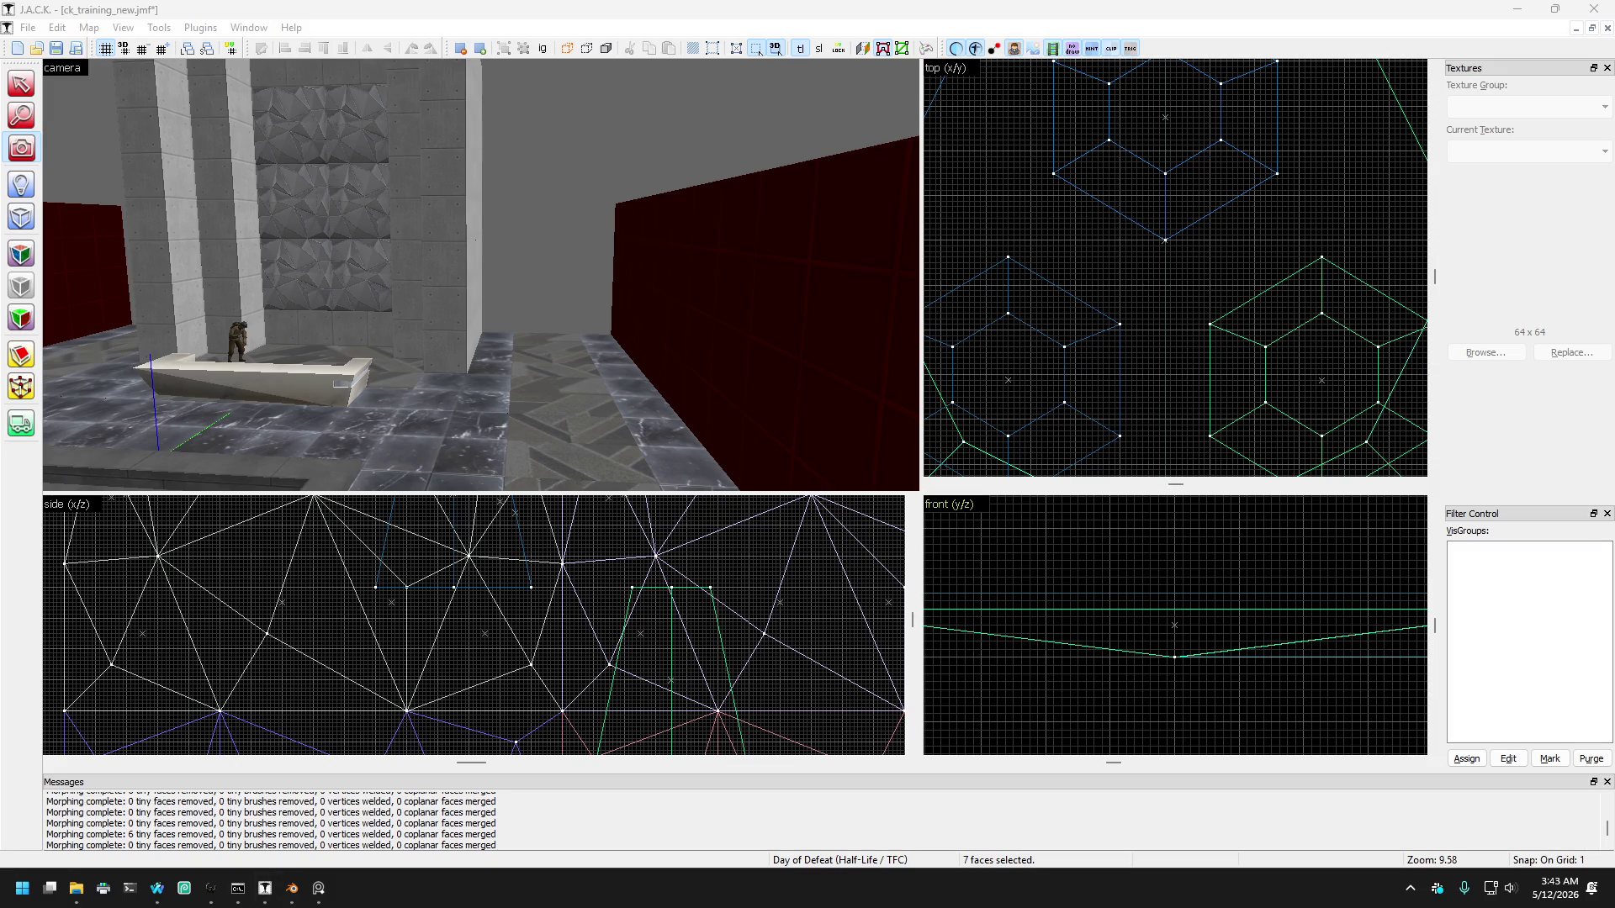
key(shift+a)
right_click(935, 362)
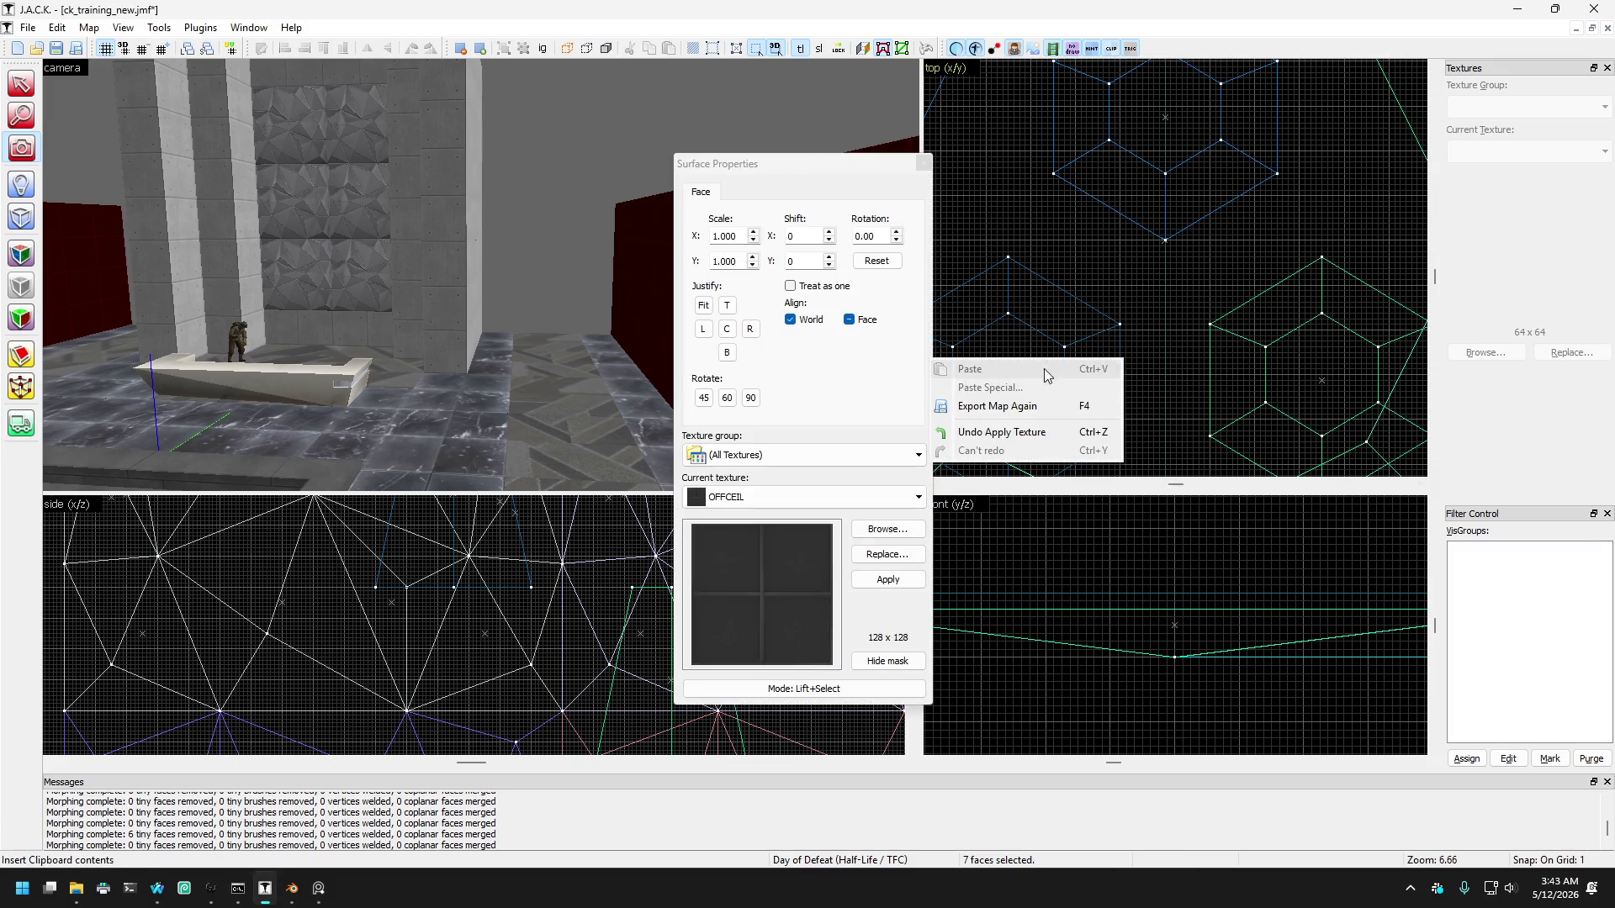
Step: Move the face texture settings aside and orbit the 3D view toward the red walls by the ledge
click(518, 330)
drag(543, 323, 480, 275)
drag(774, 169, 1113, 184)
click(21, 149)
drag(480, 274, 480, 274)
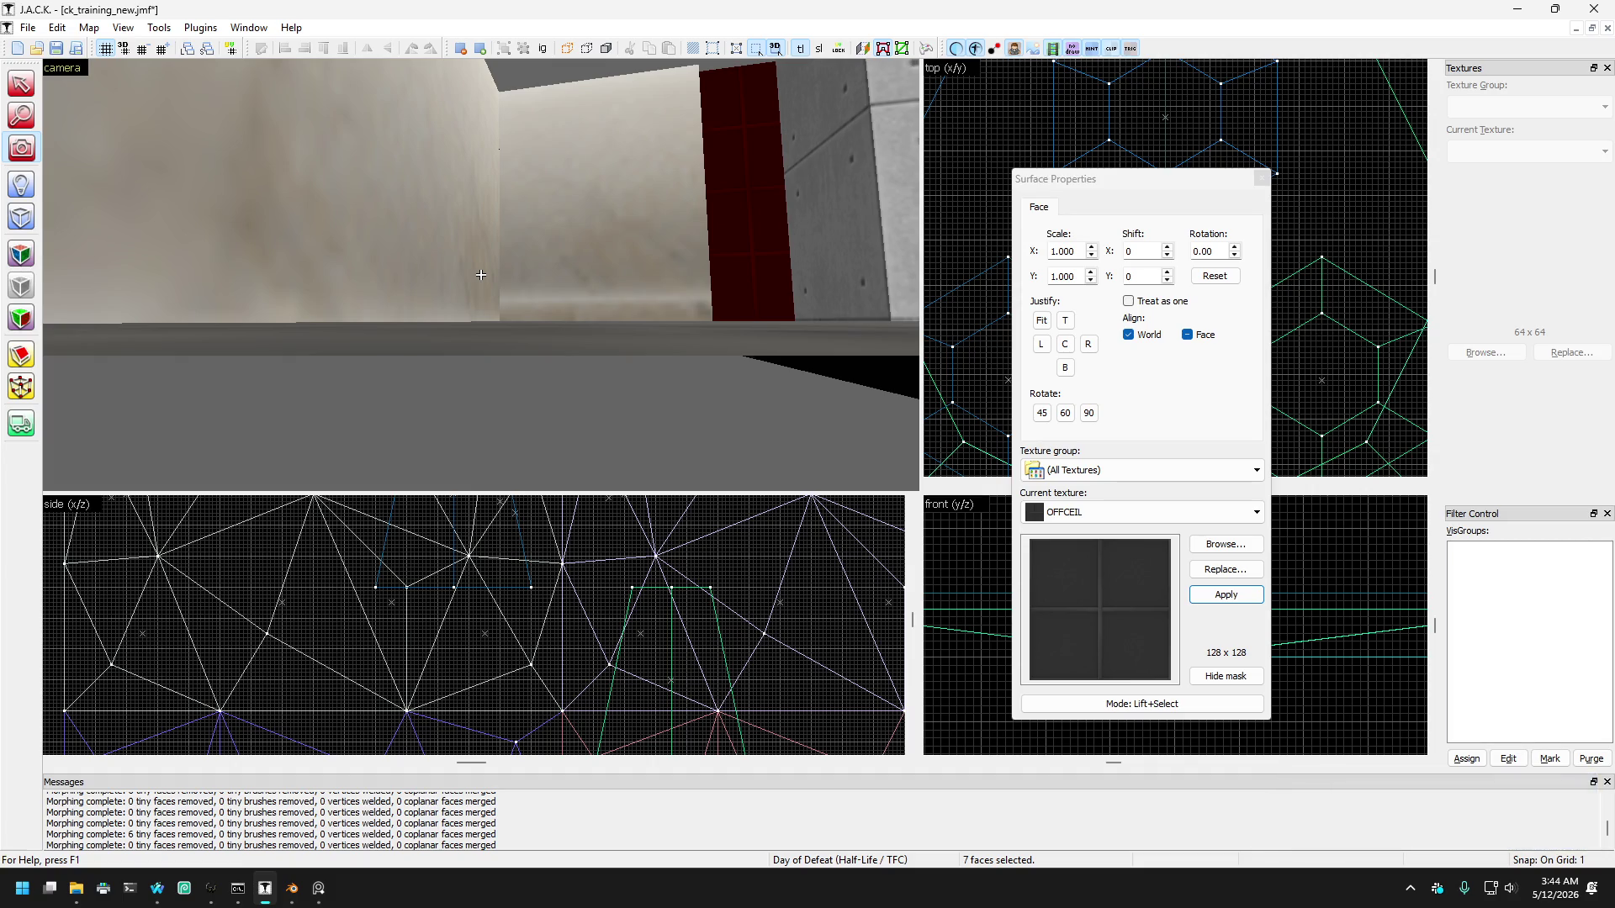
key(Right)
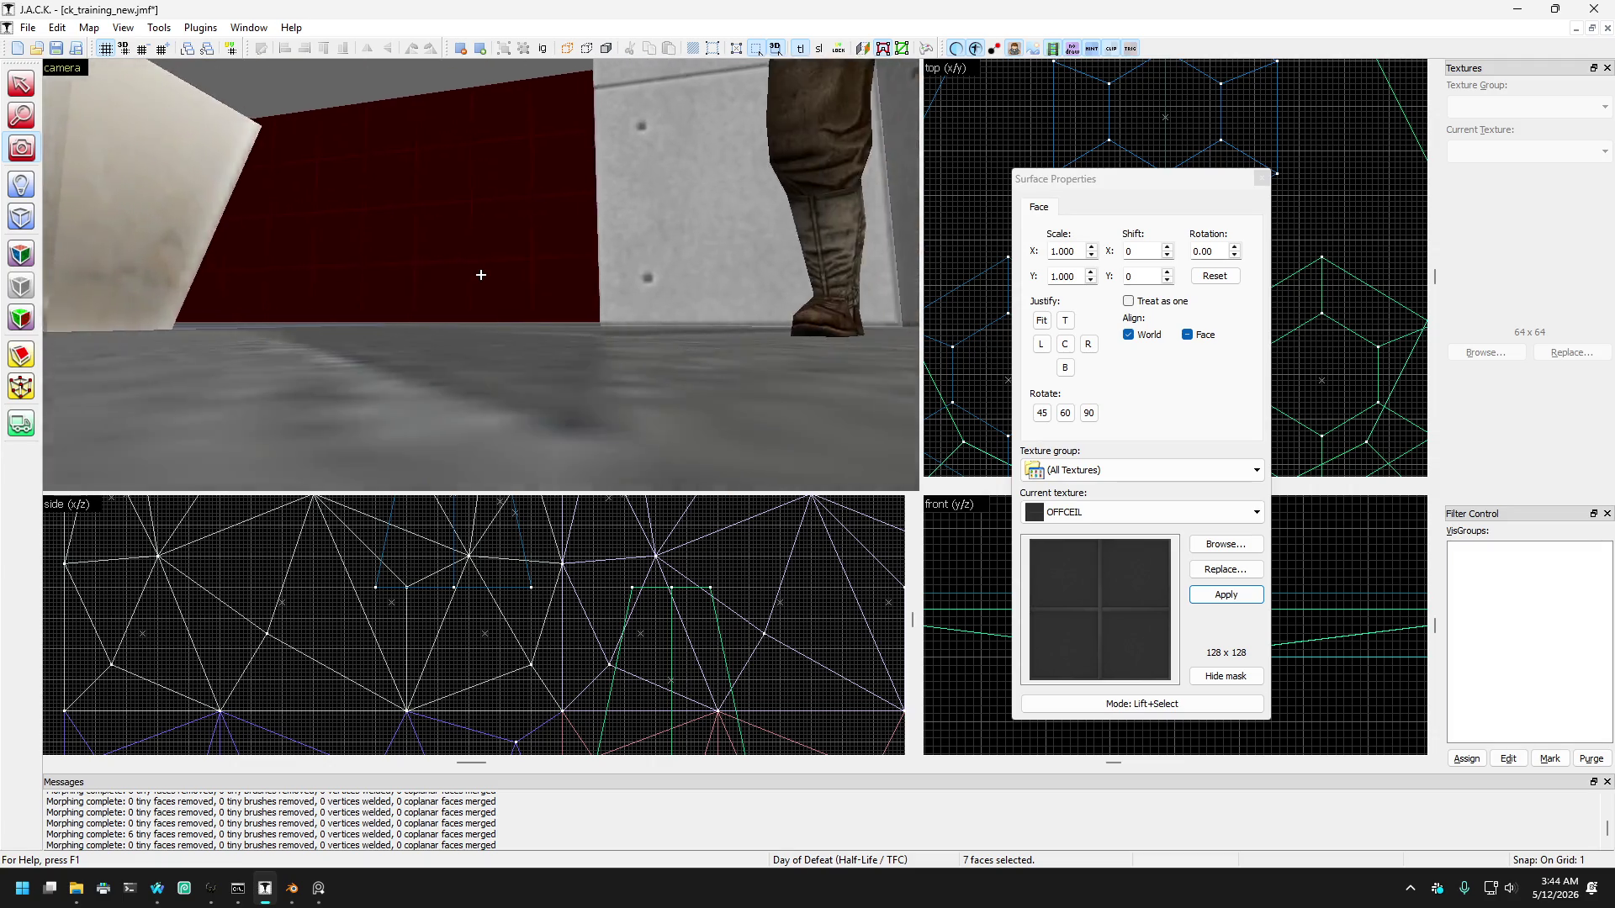
key(Left)
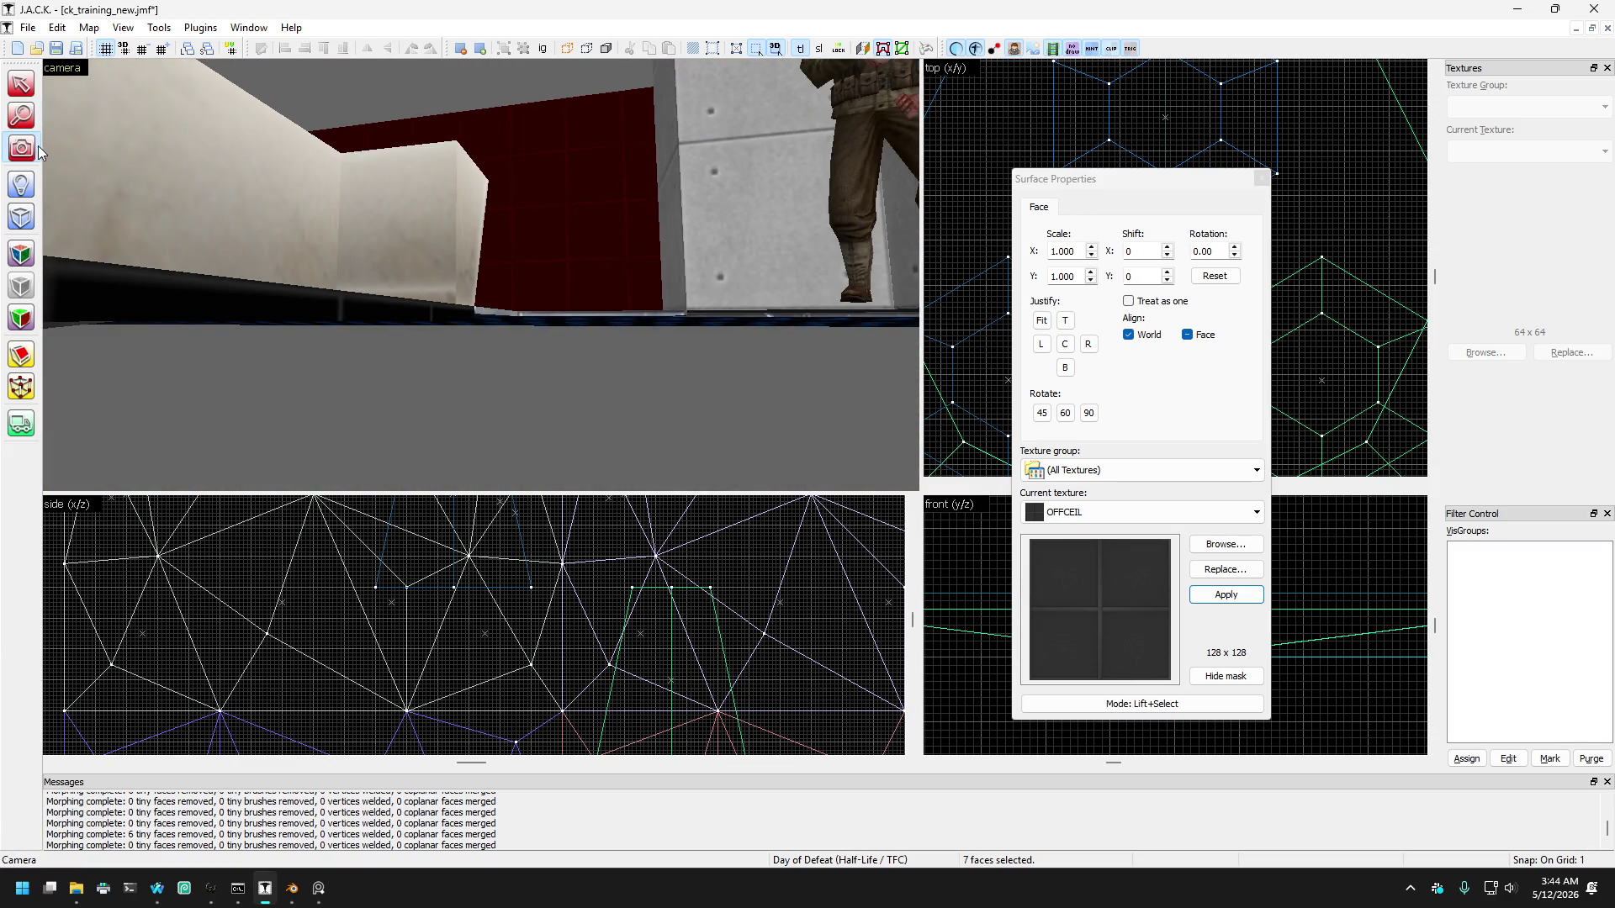
key(z)
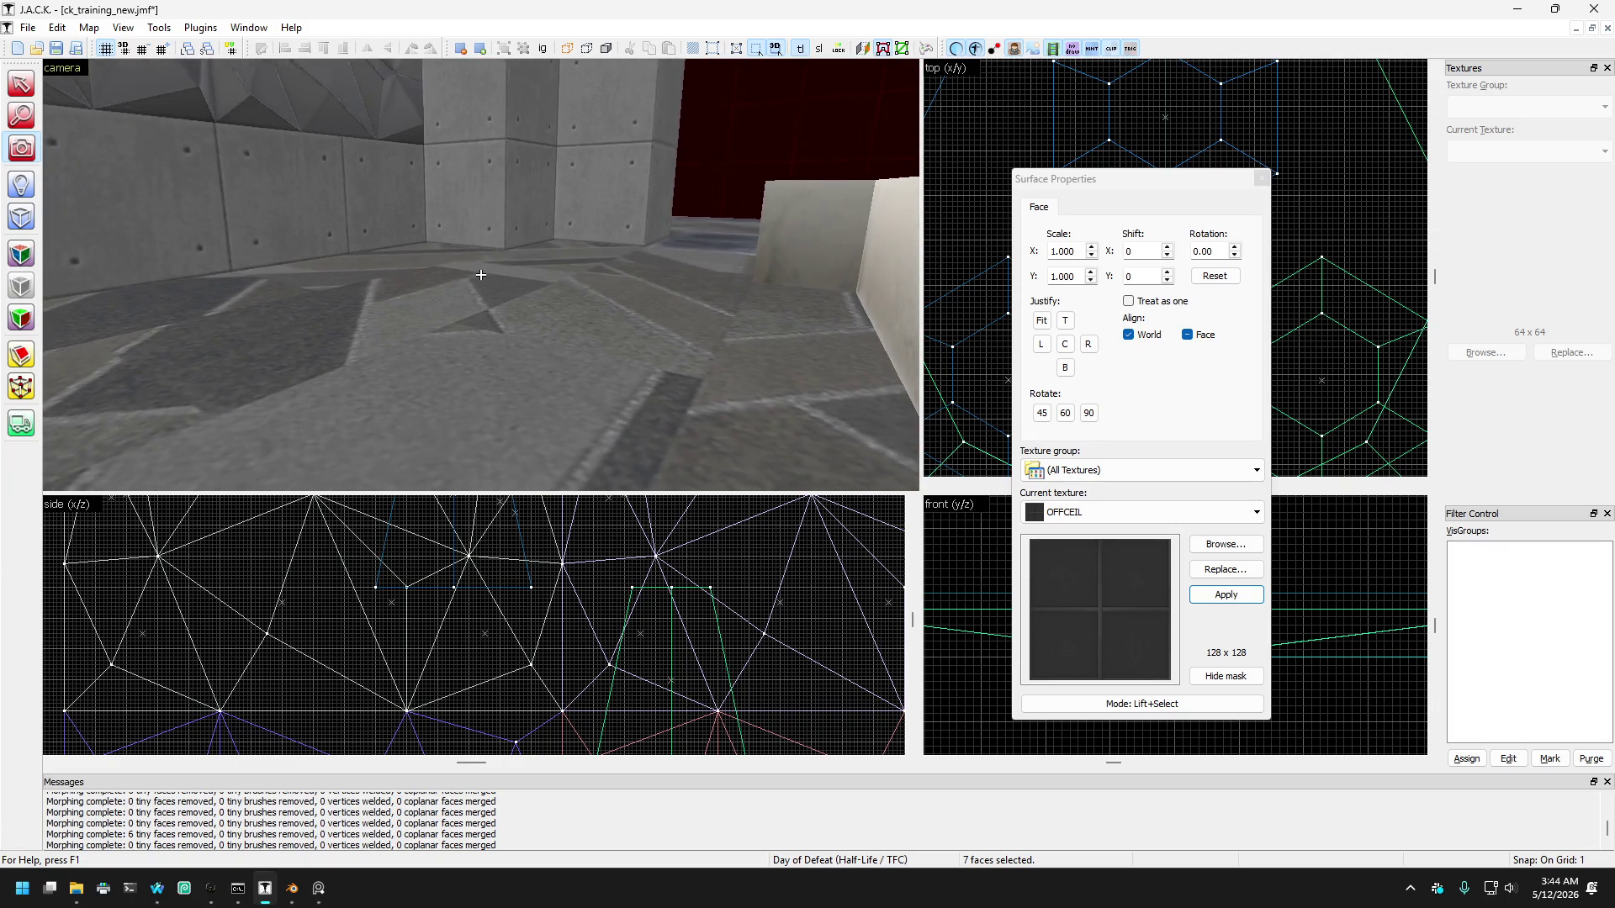
mouse_move(480, 274)
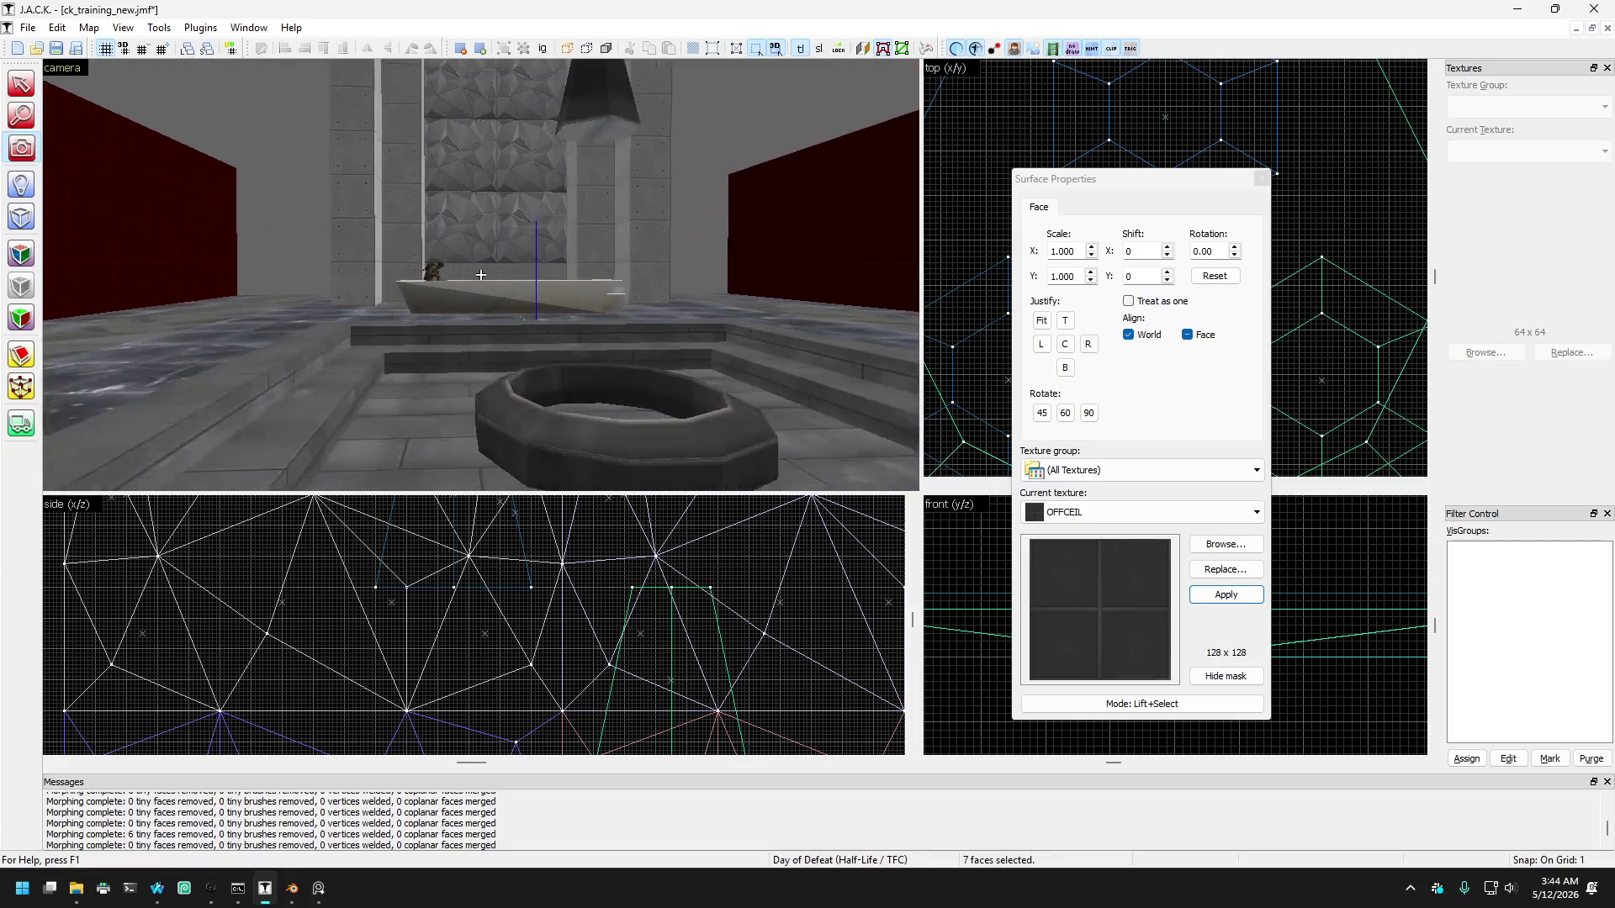
key(s)
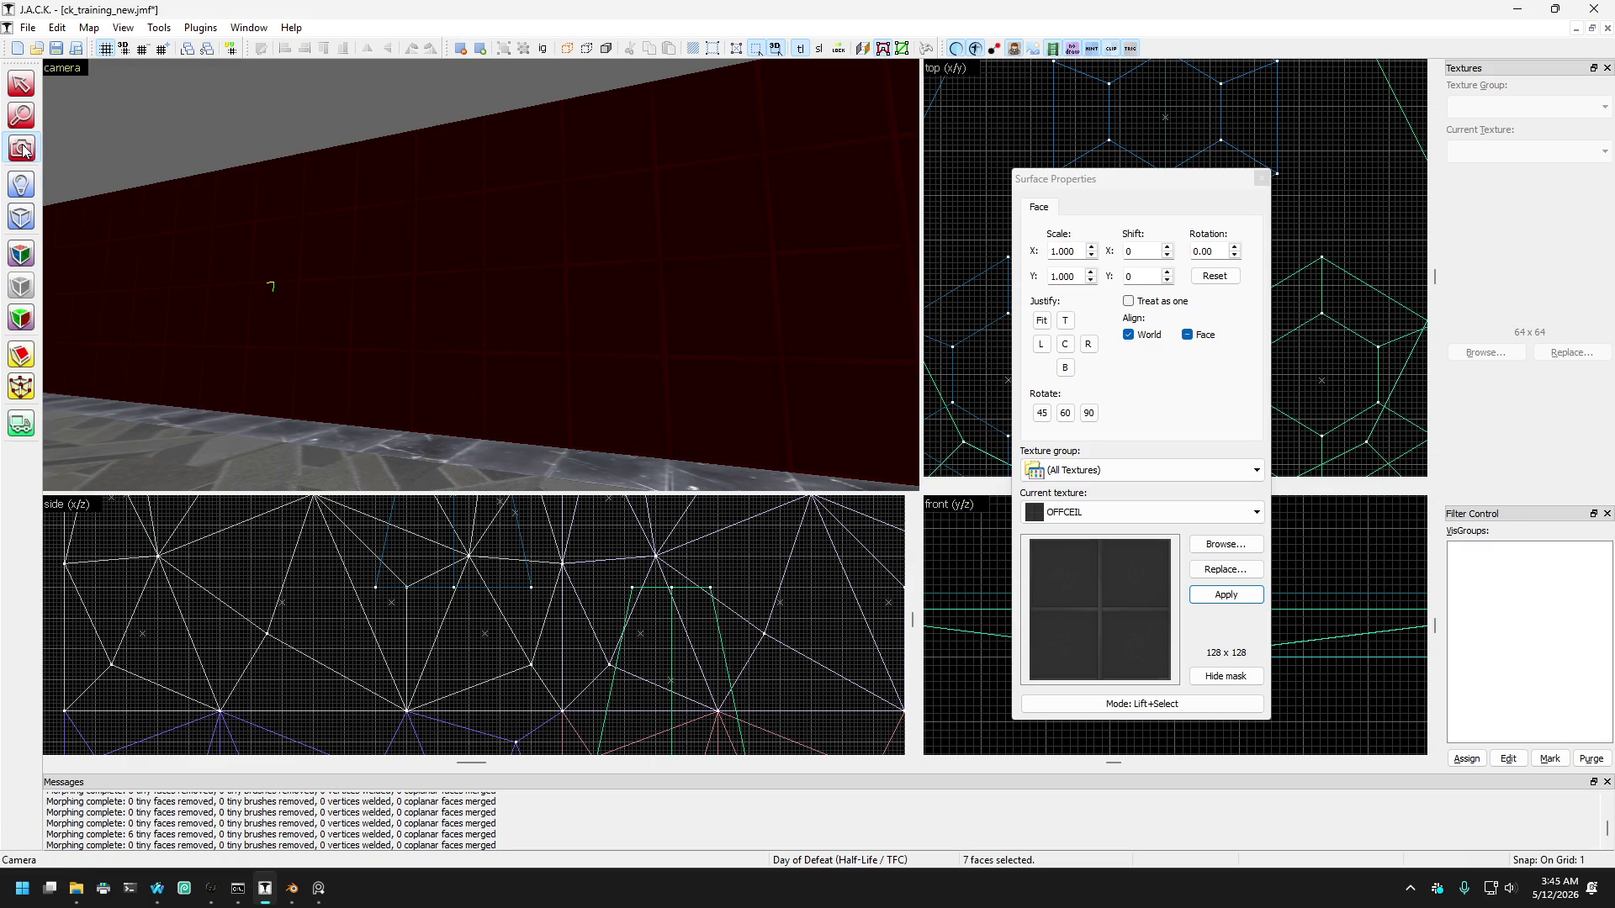
key(z)
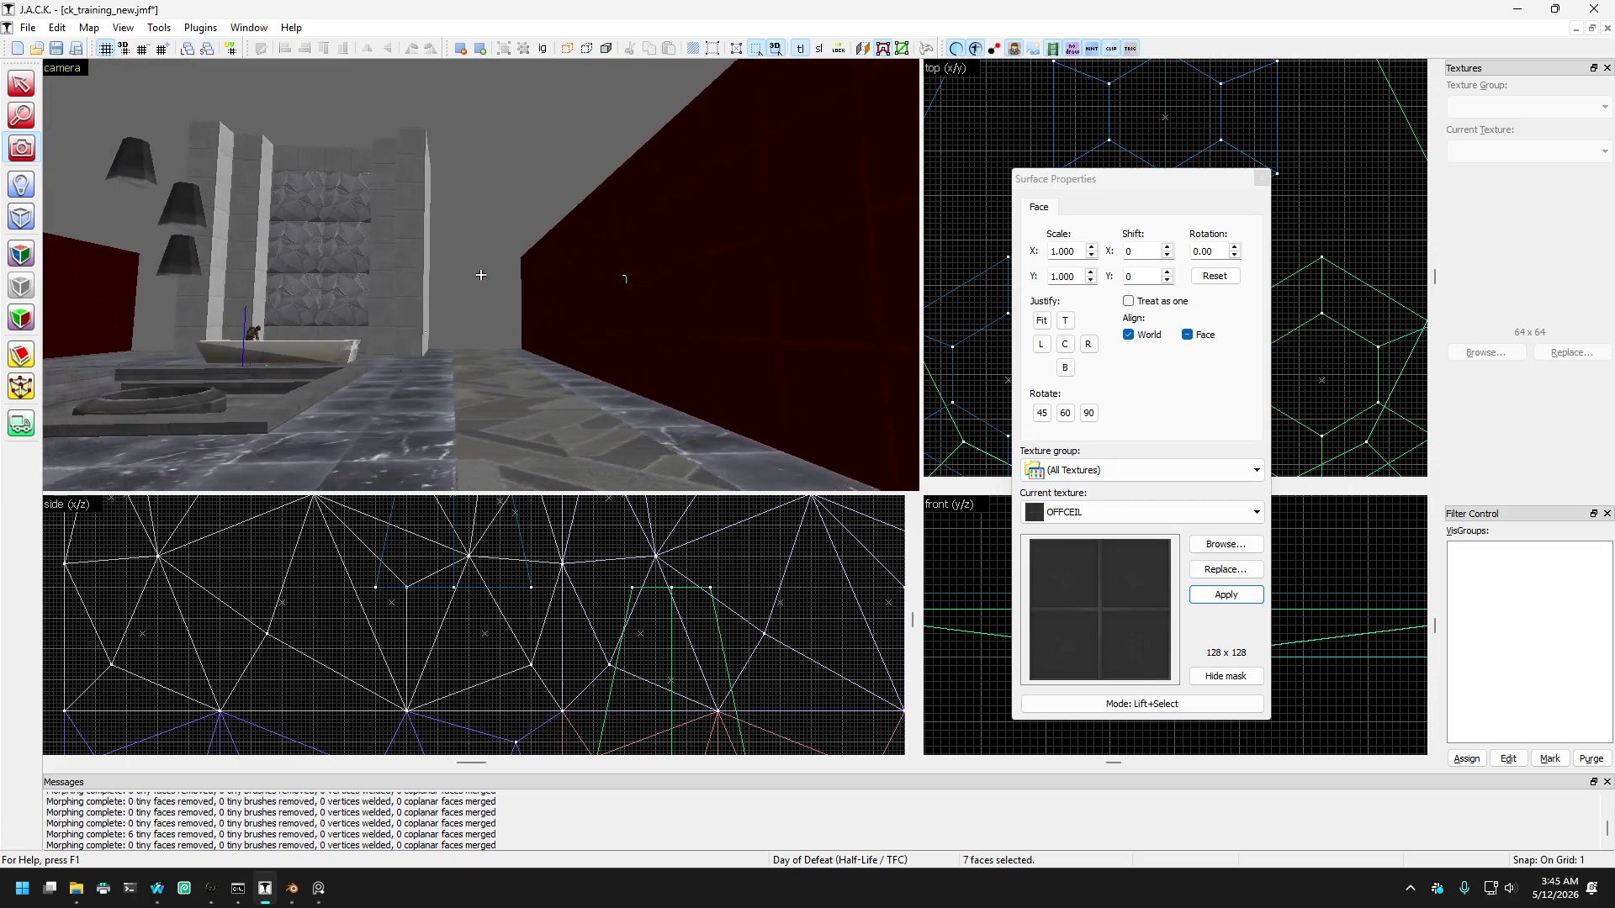
key(w)
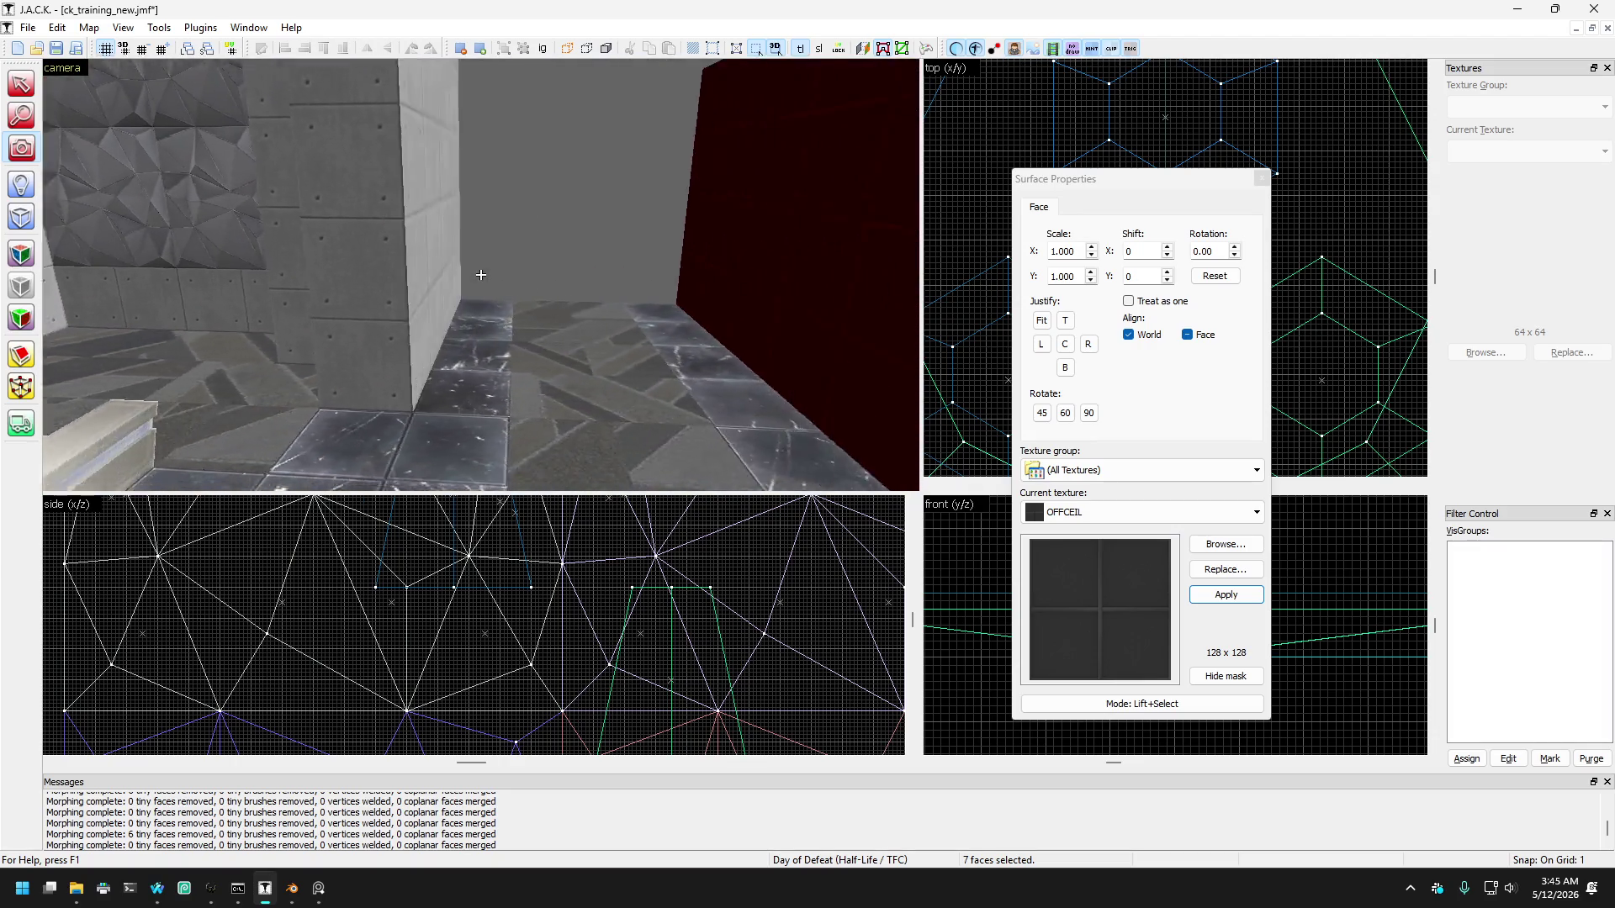
key(s)
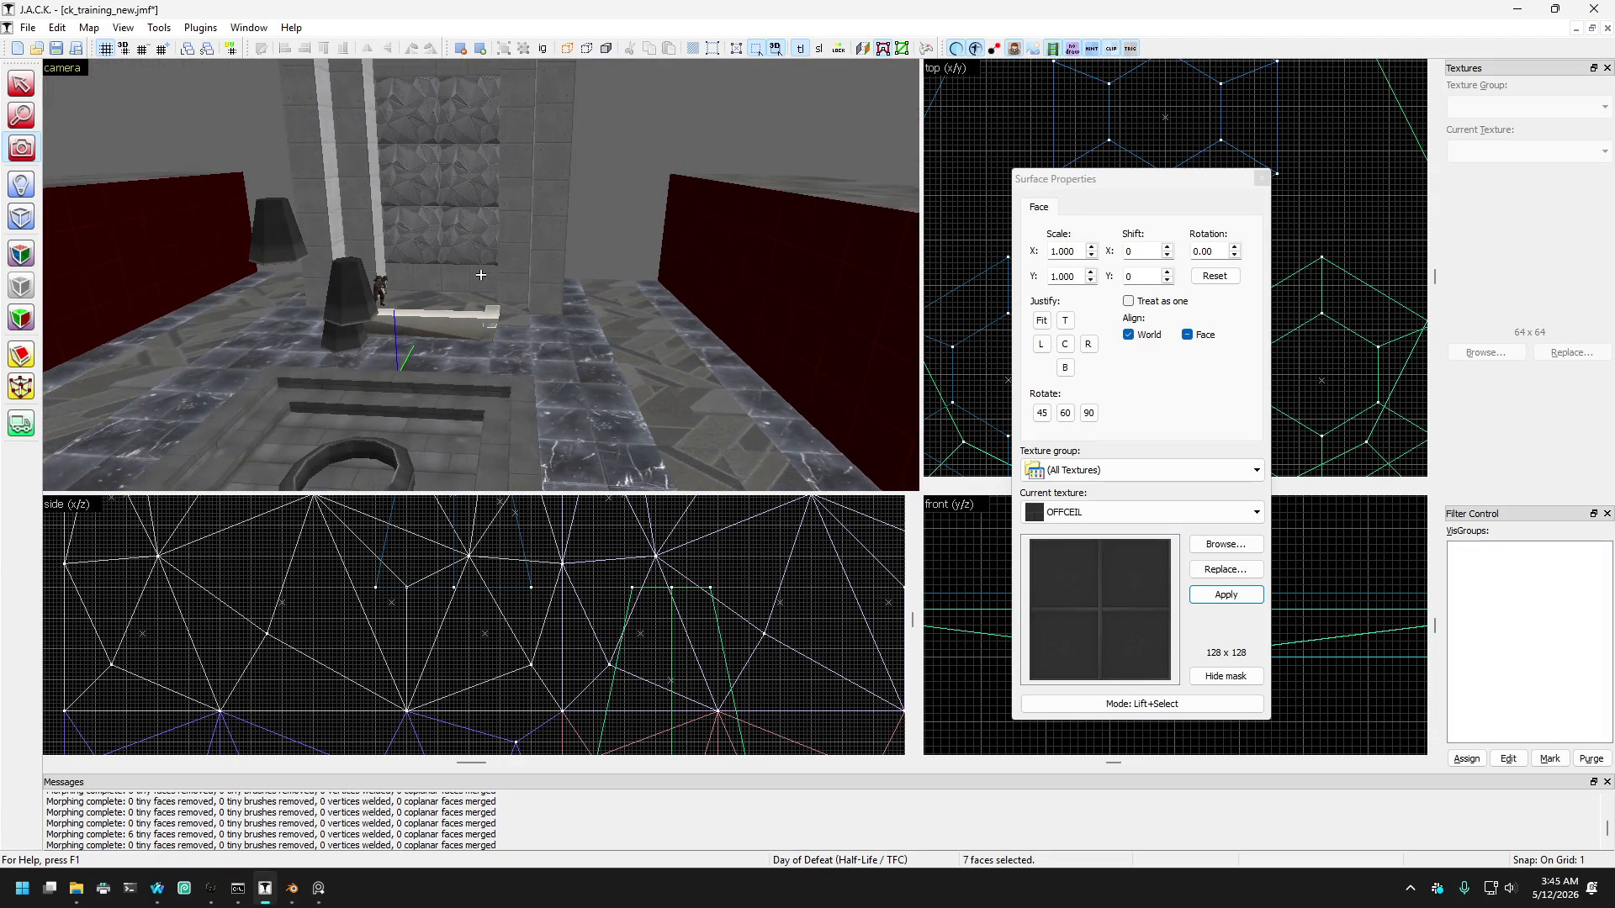
key(z)
key(Escape)
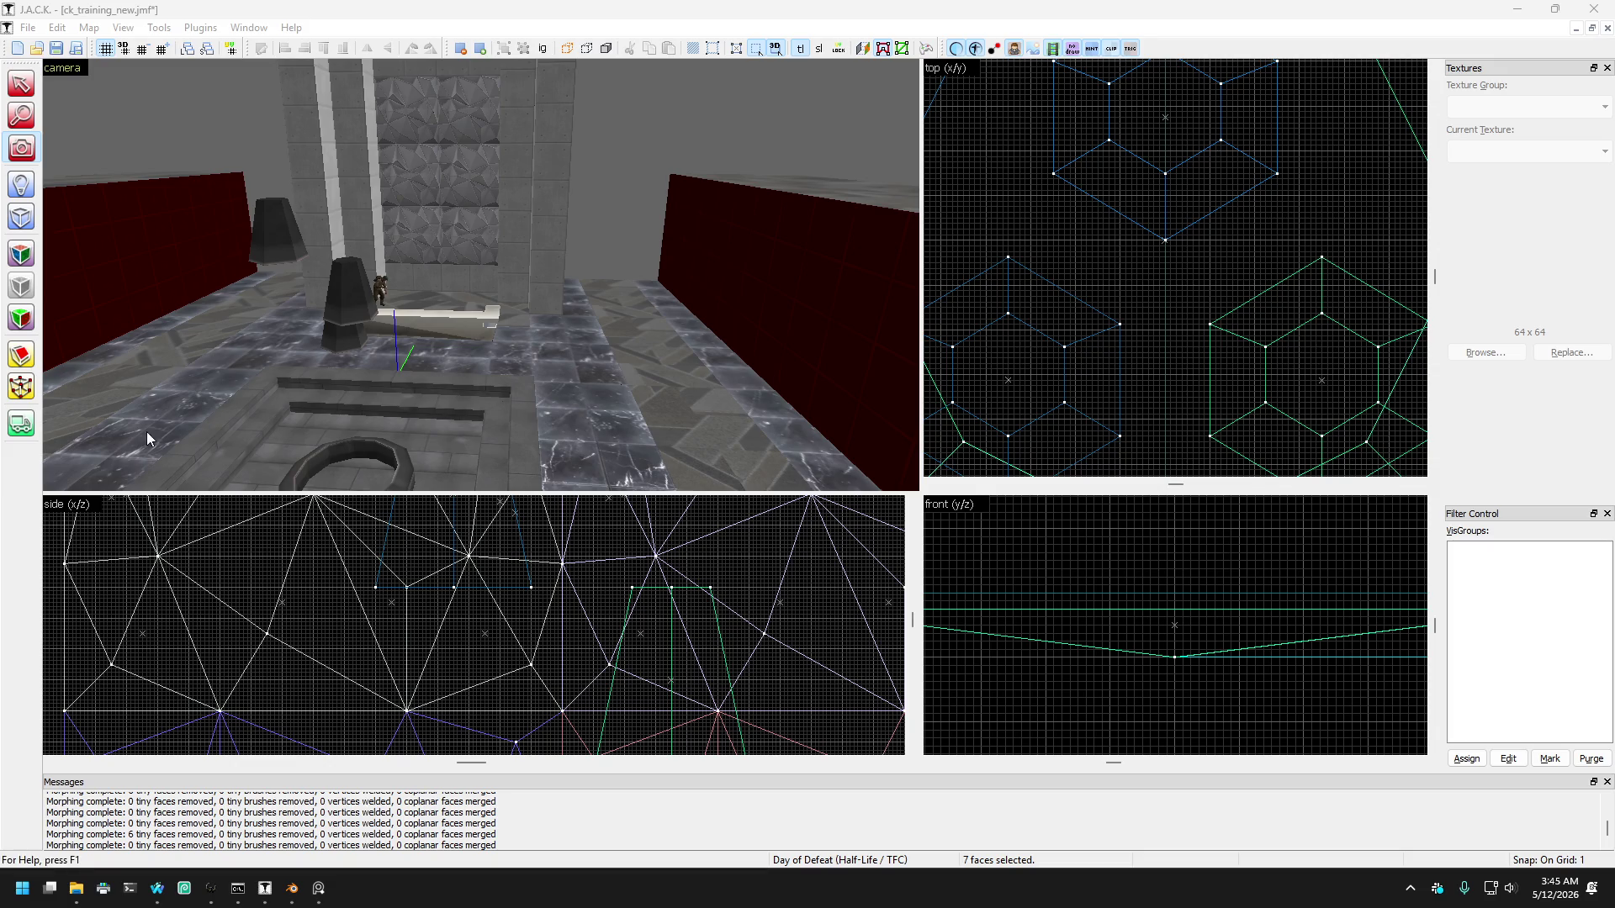
key(shift+a)
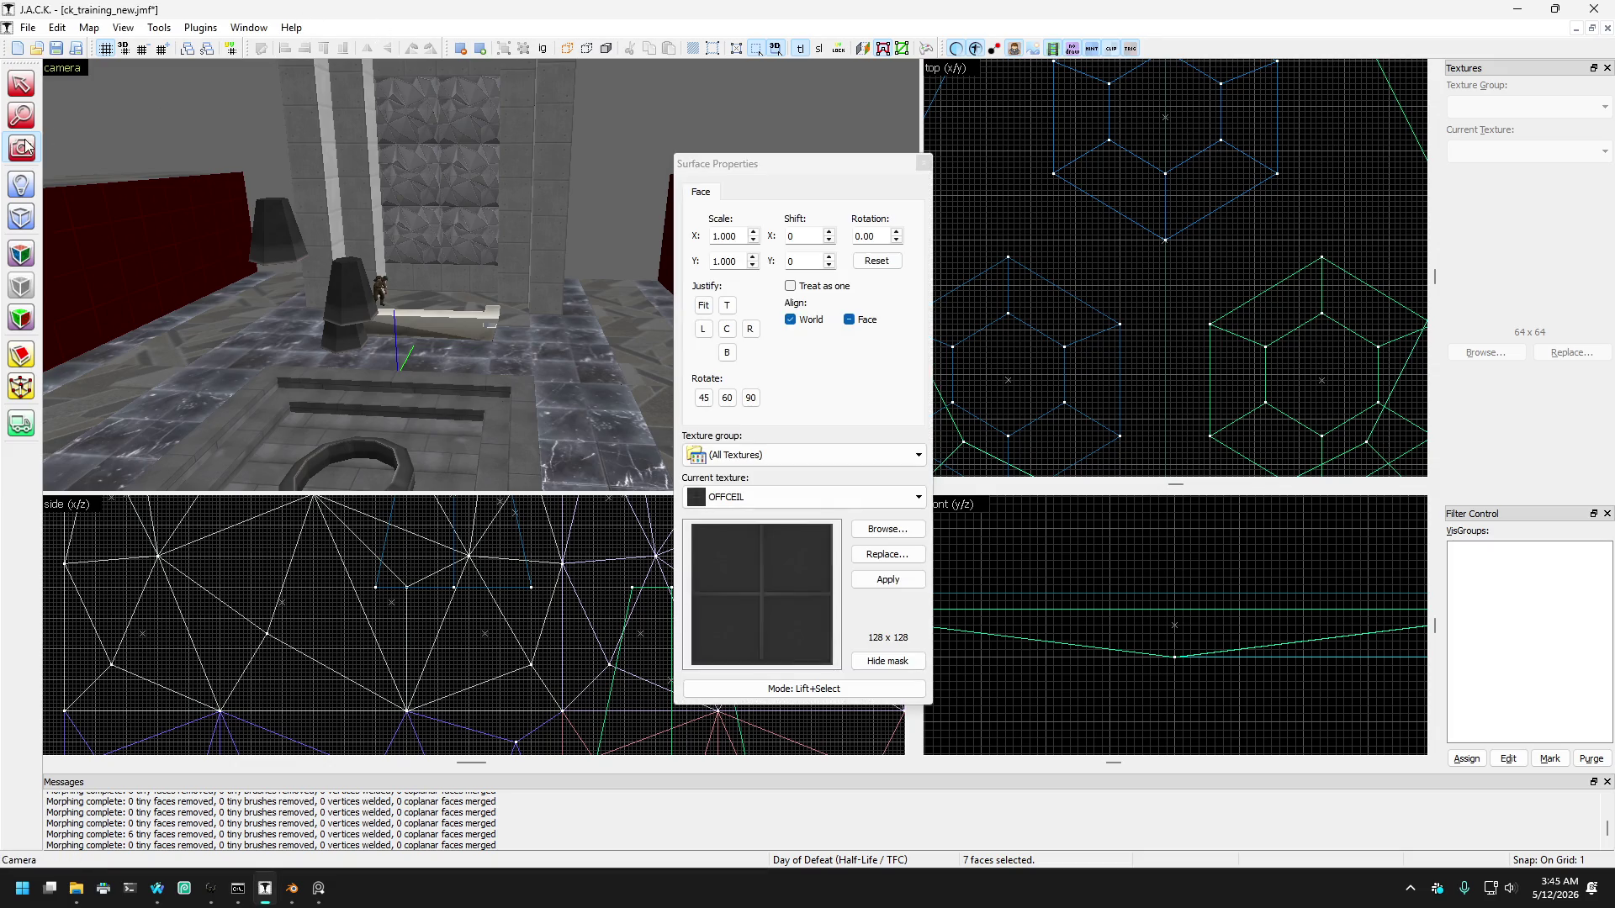
key(z)
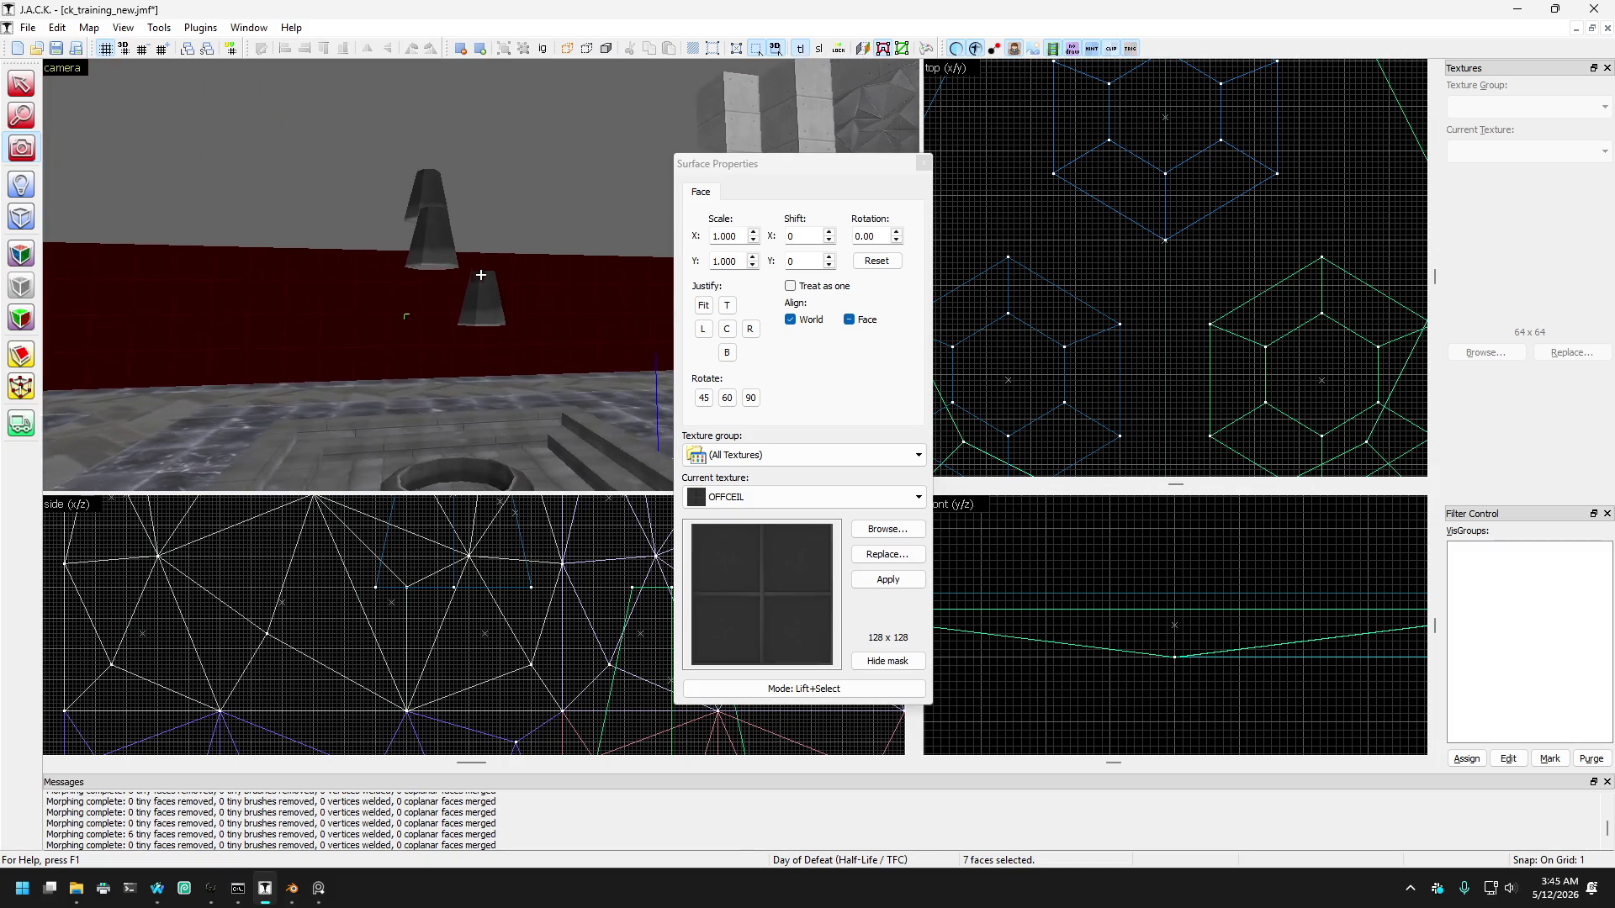
key(z)
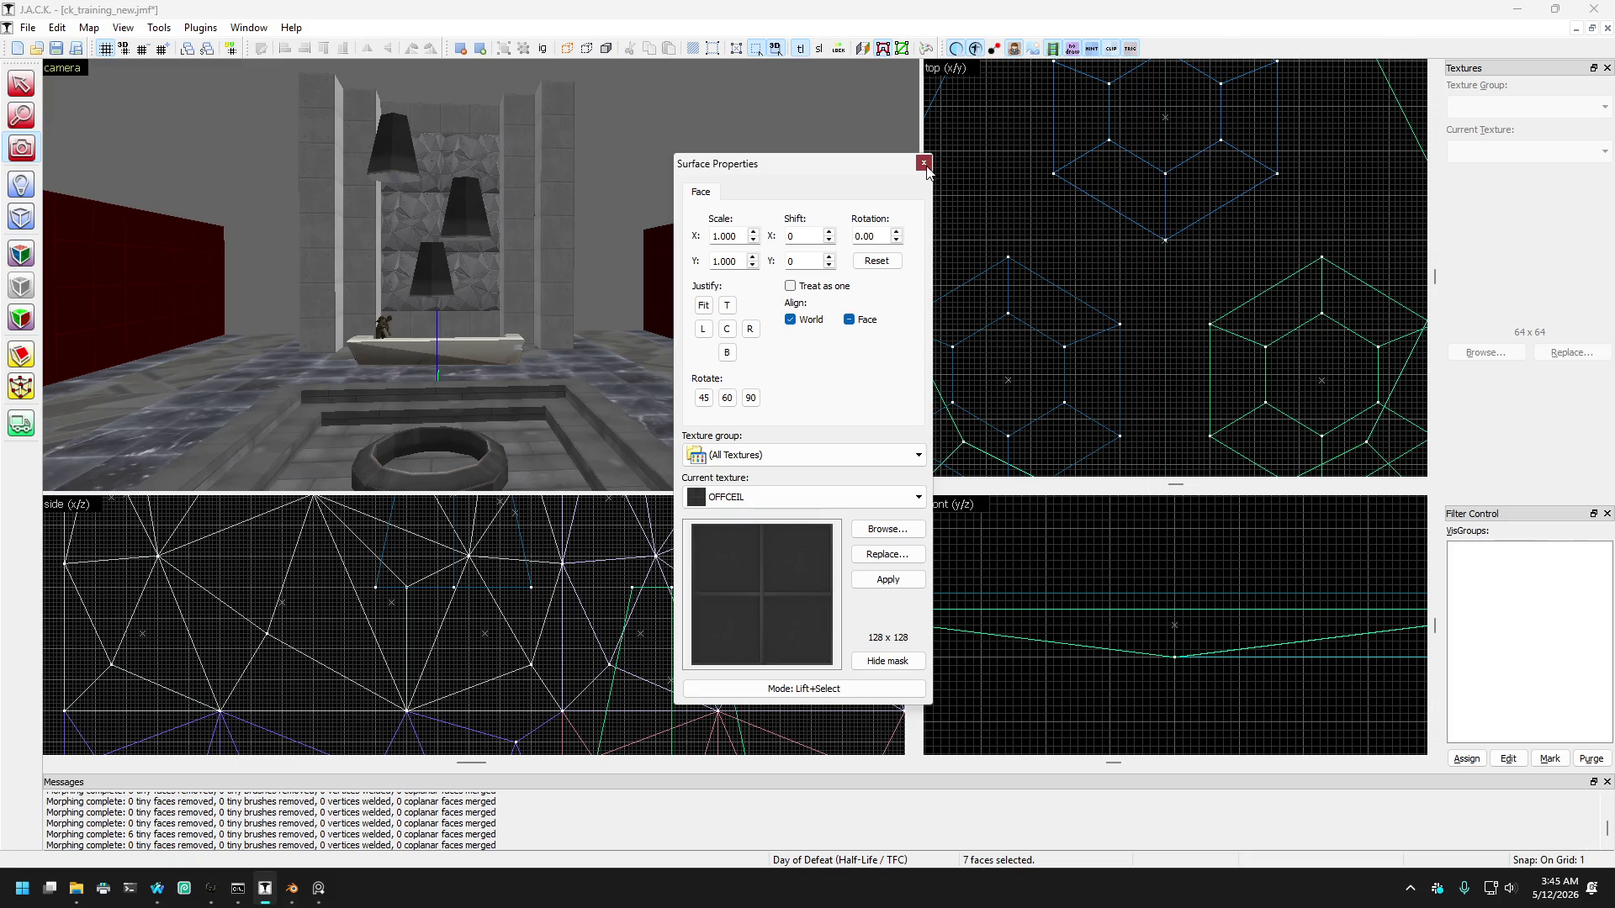
click(923, 163)
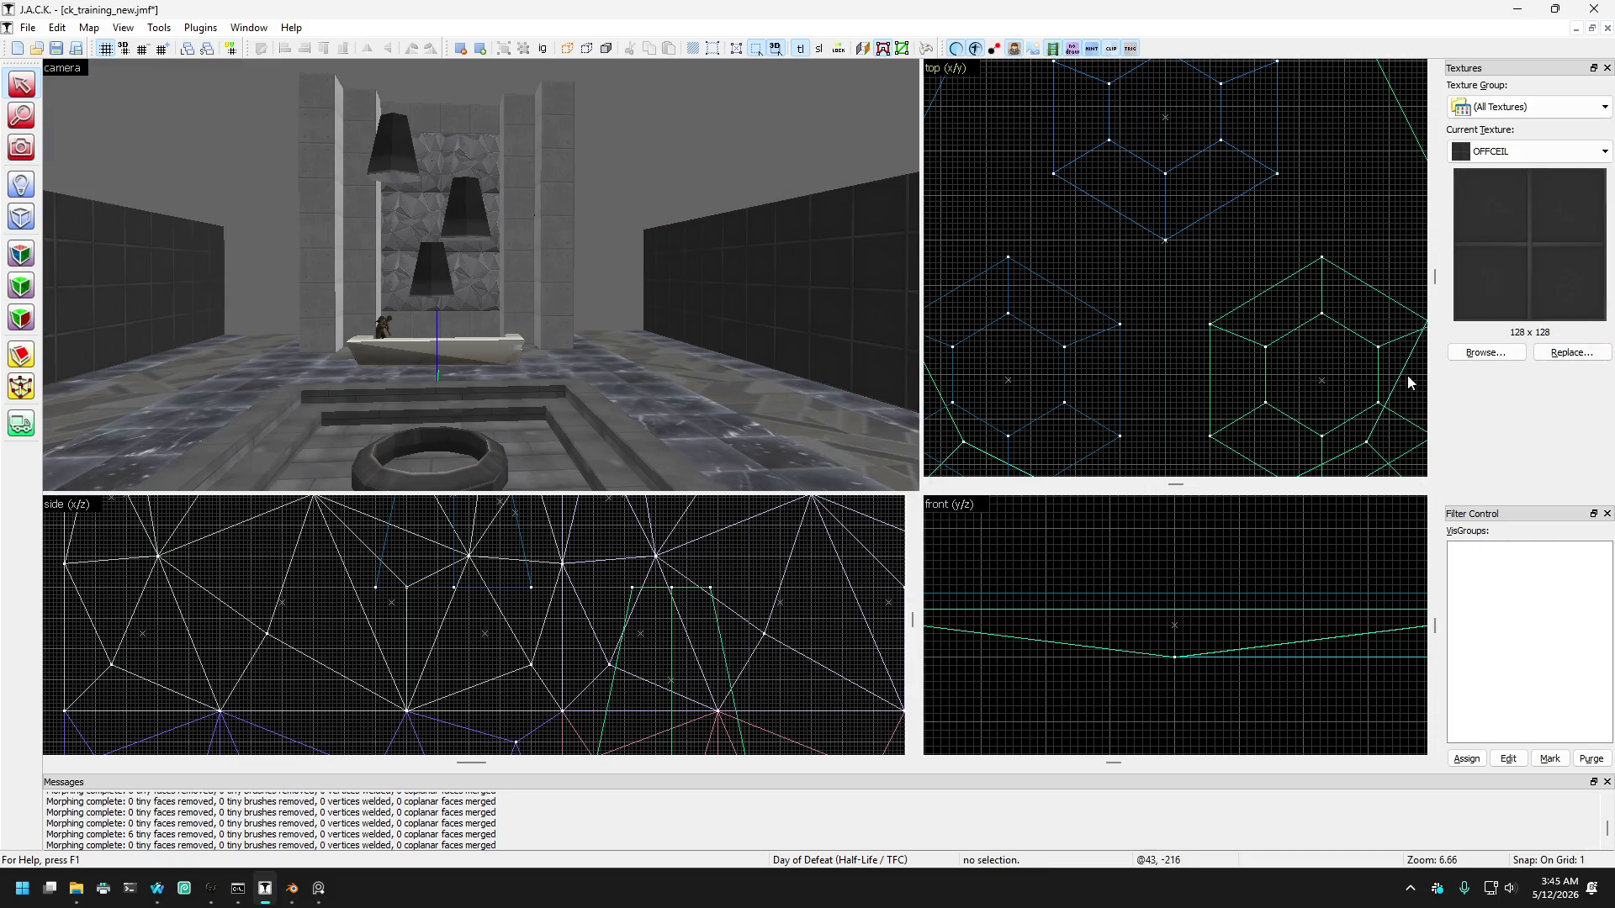
Step: Filter the texture browser by '{', close it, and zoom the 3D view onto the OFFCEIL walls
click(1458, 353)
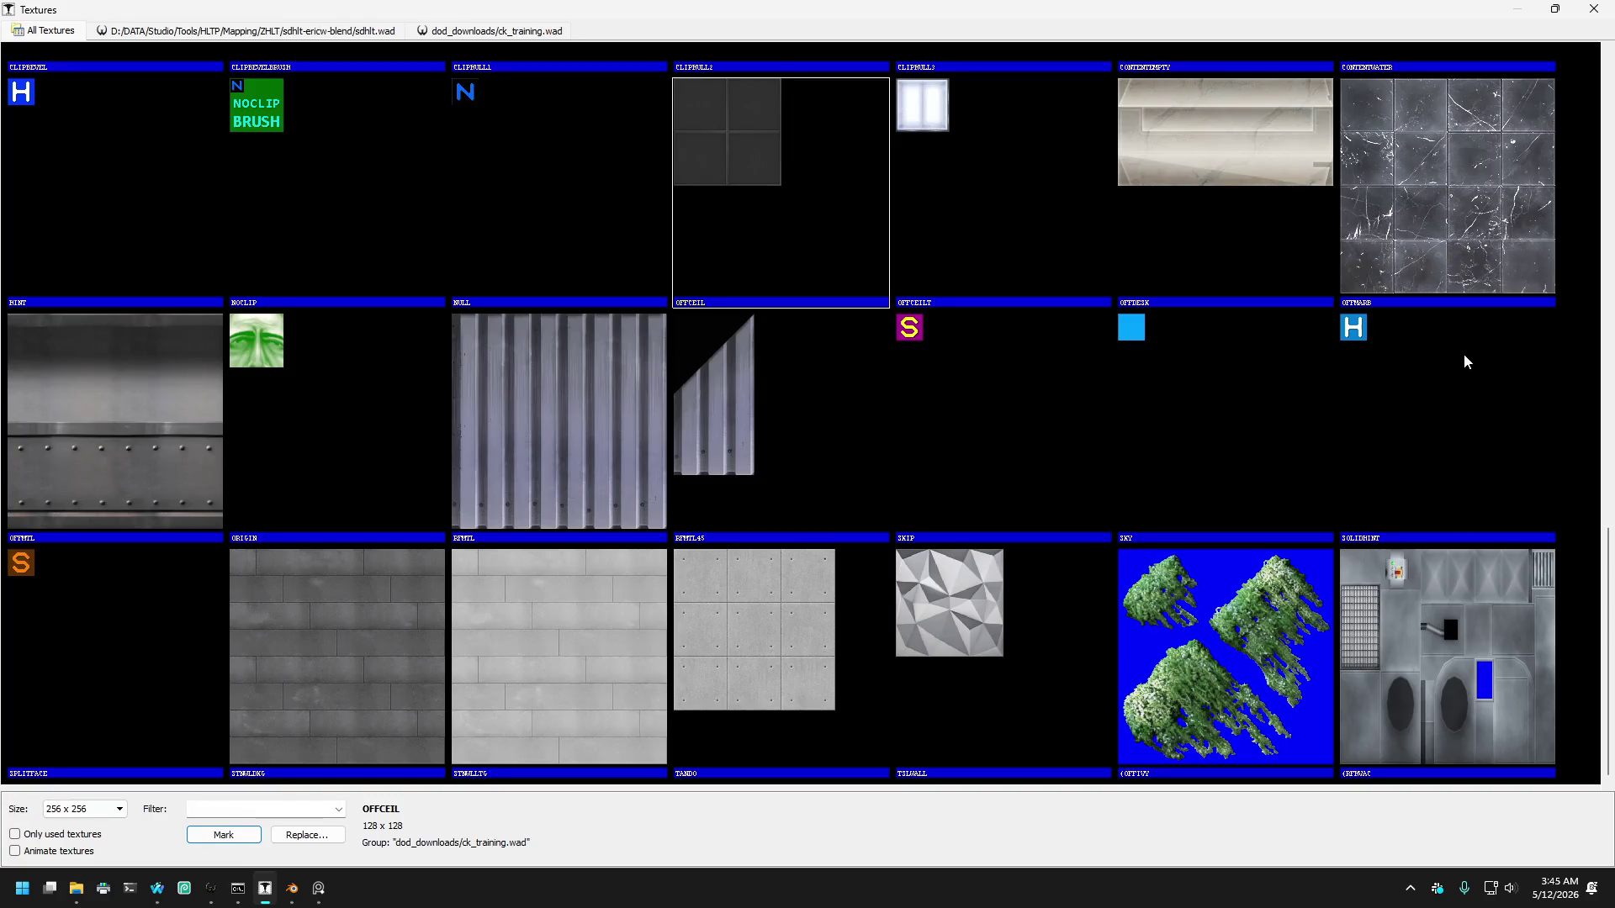
text({)
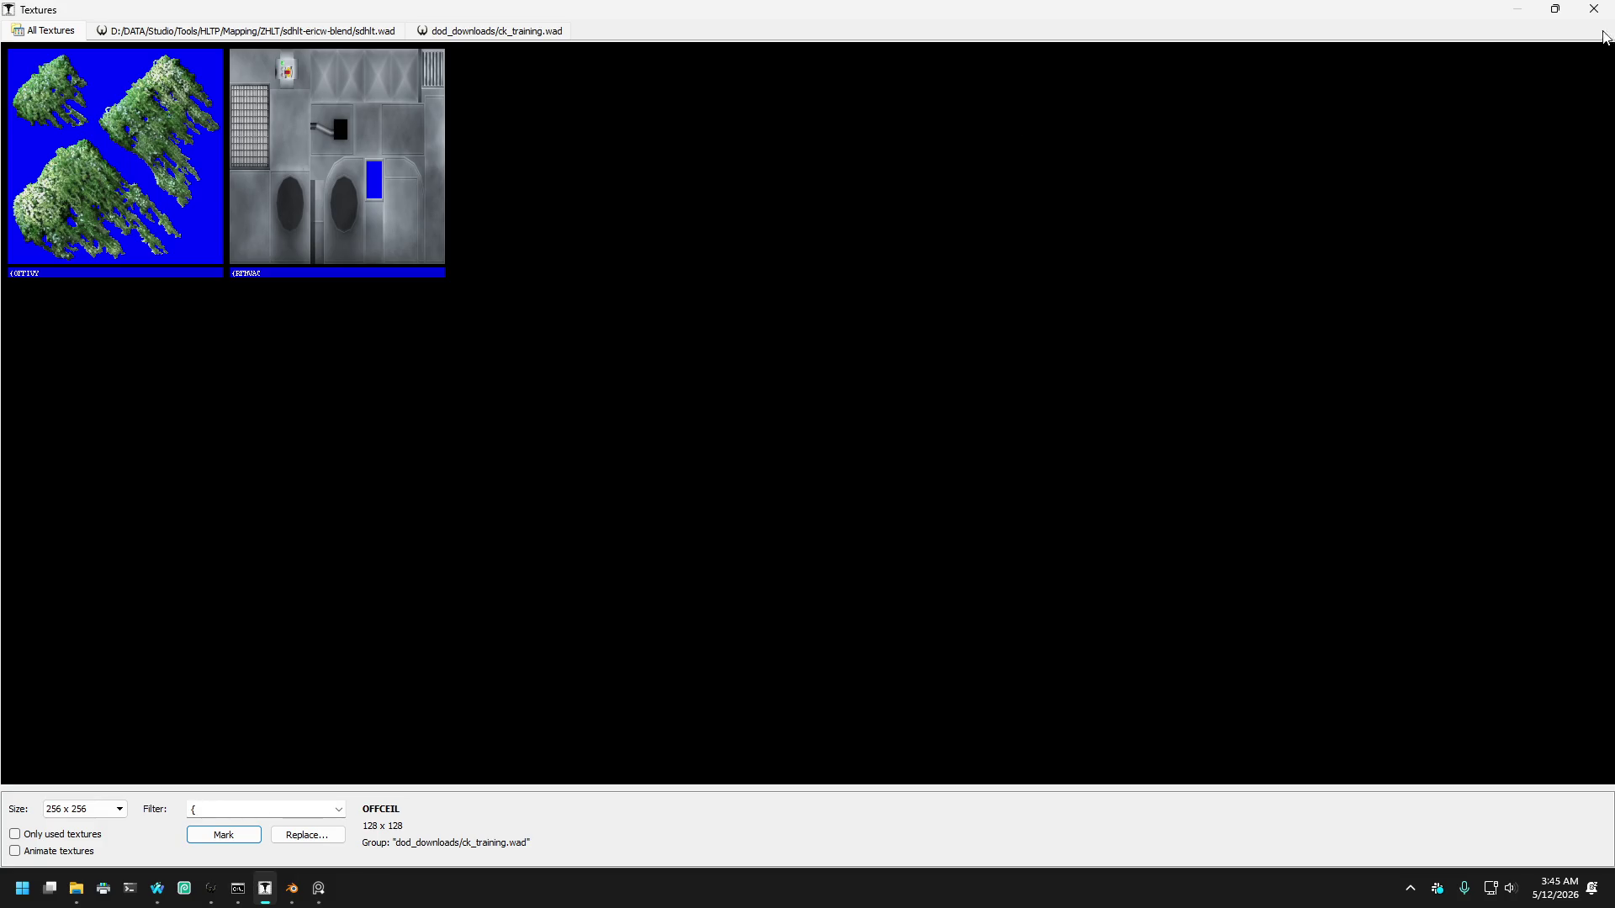
click(1594, 9)
click(21, 147)
scroll(569, 222, up, 3)
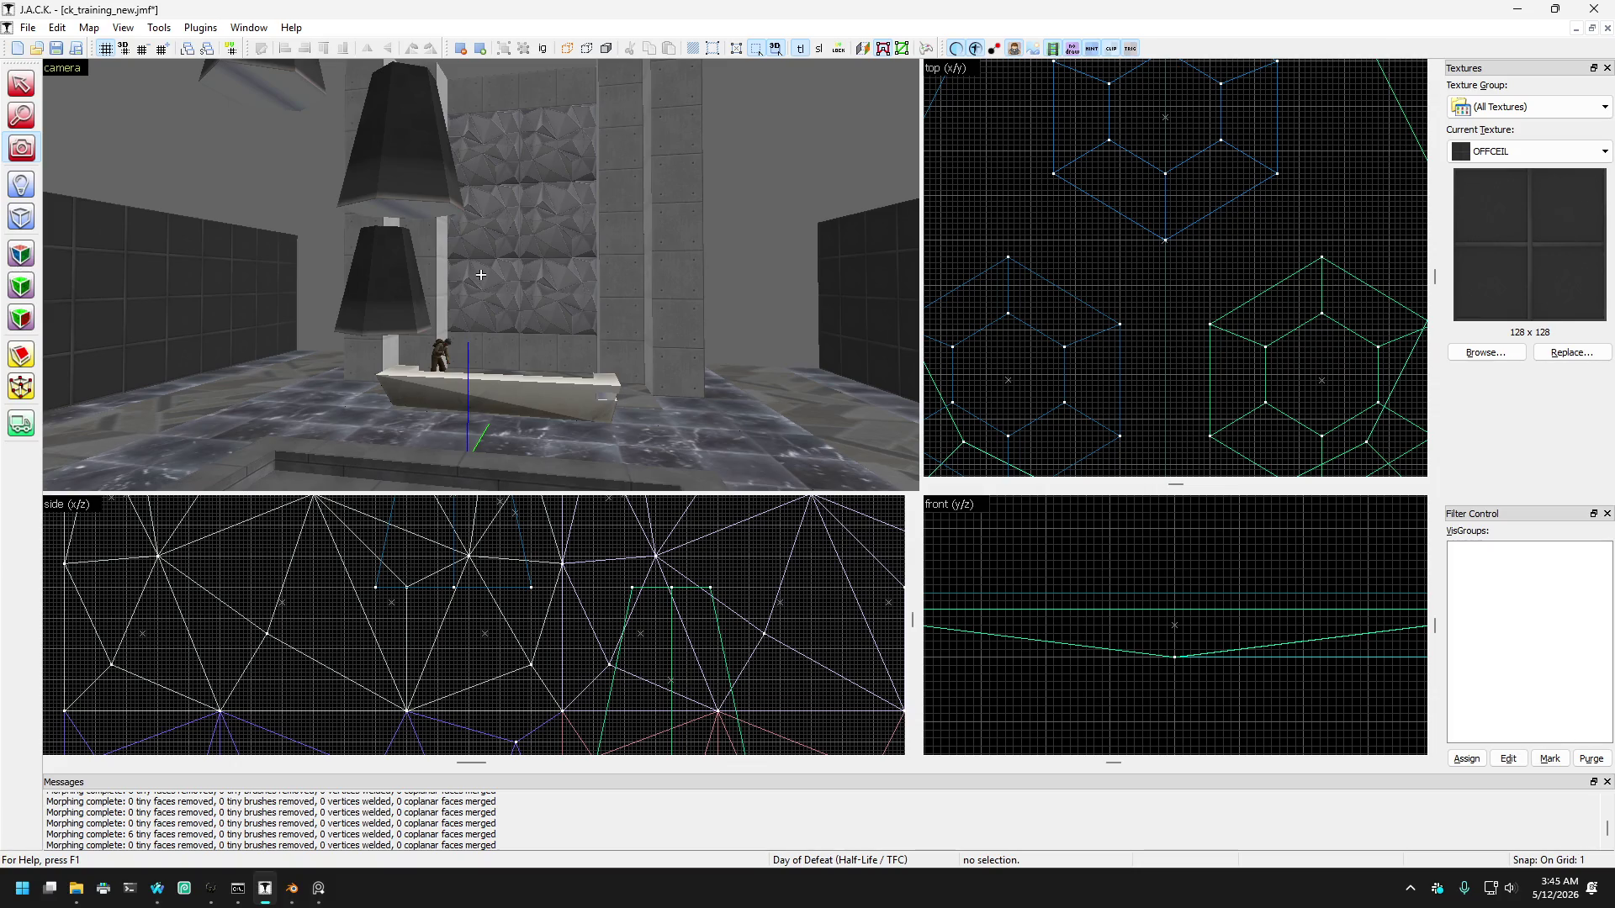
scroll(480, 274, down, 3)
key(Left)
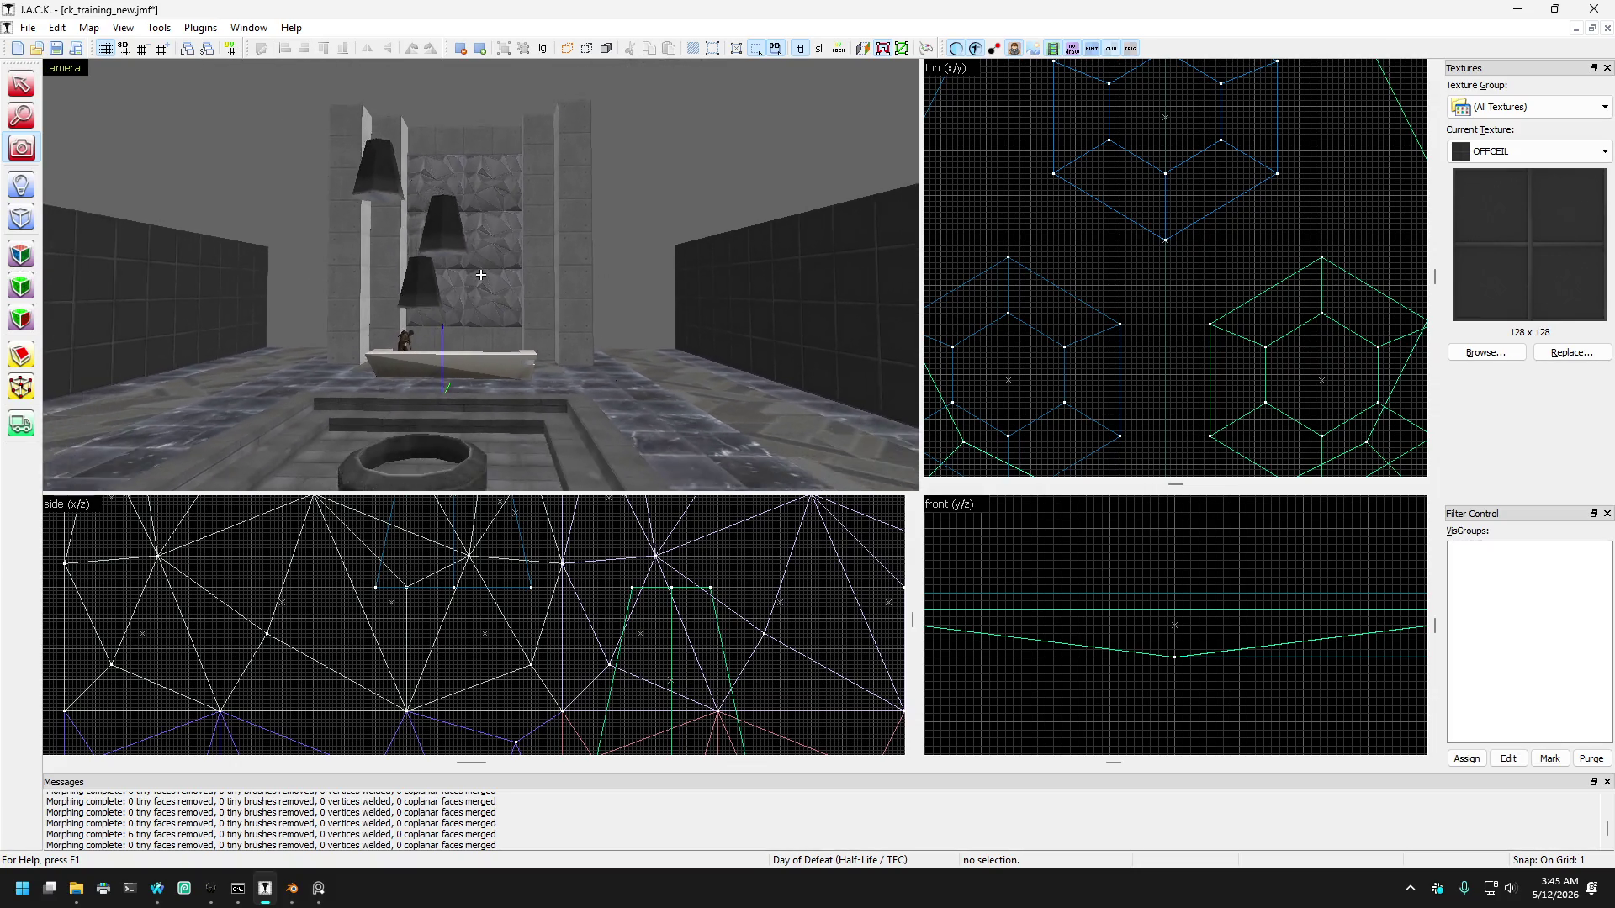
key(Right)
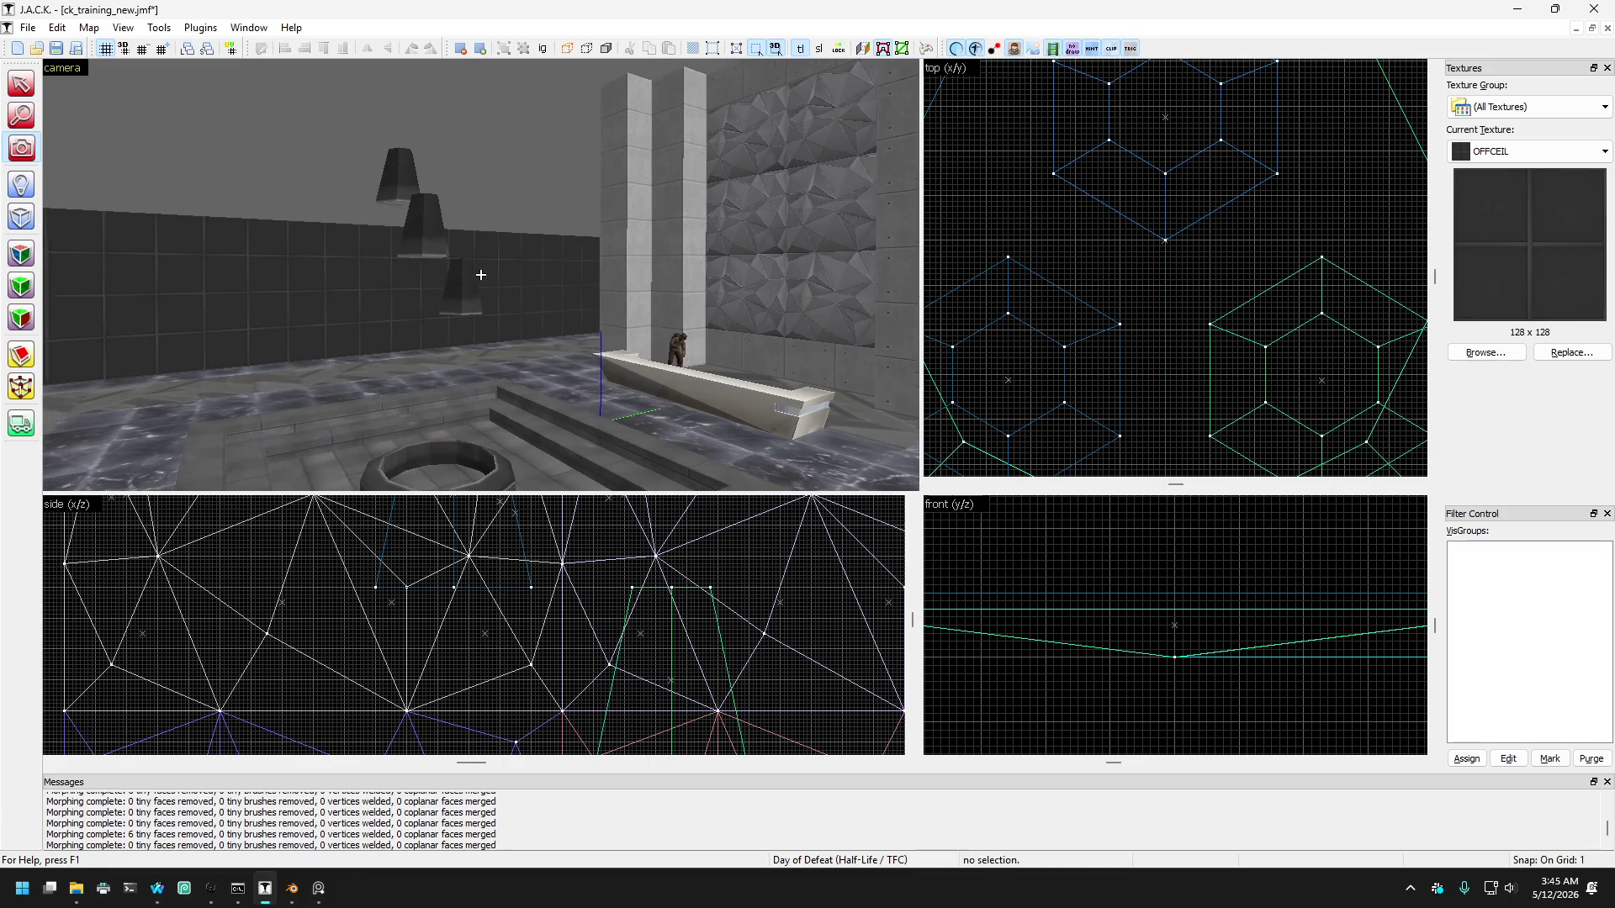
key(Left)
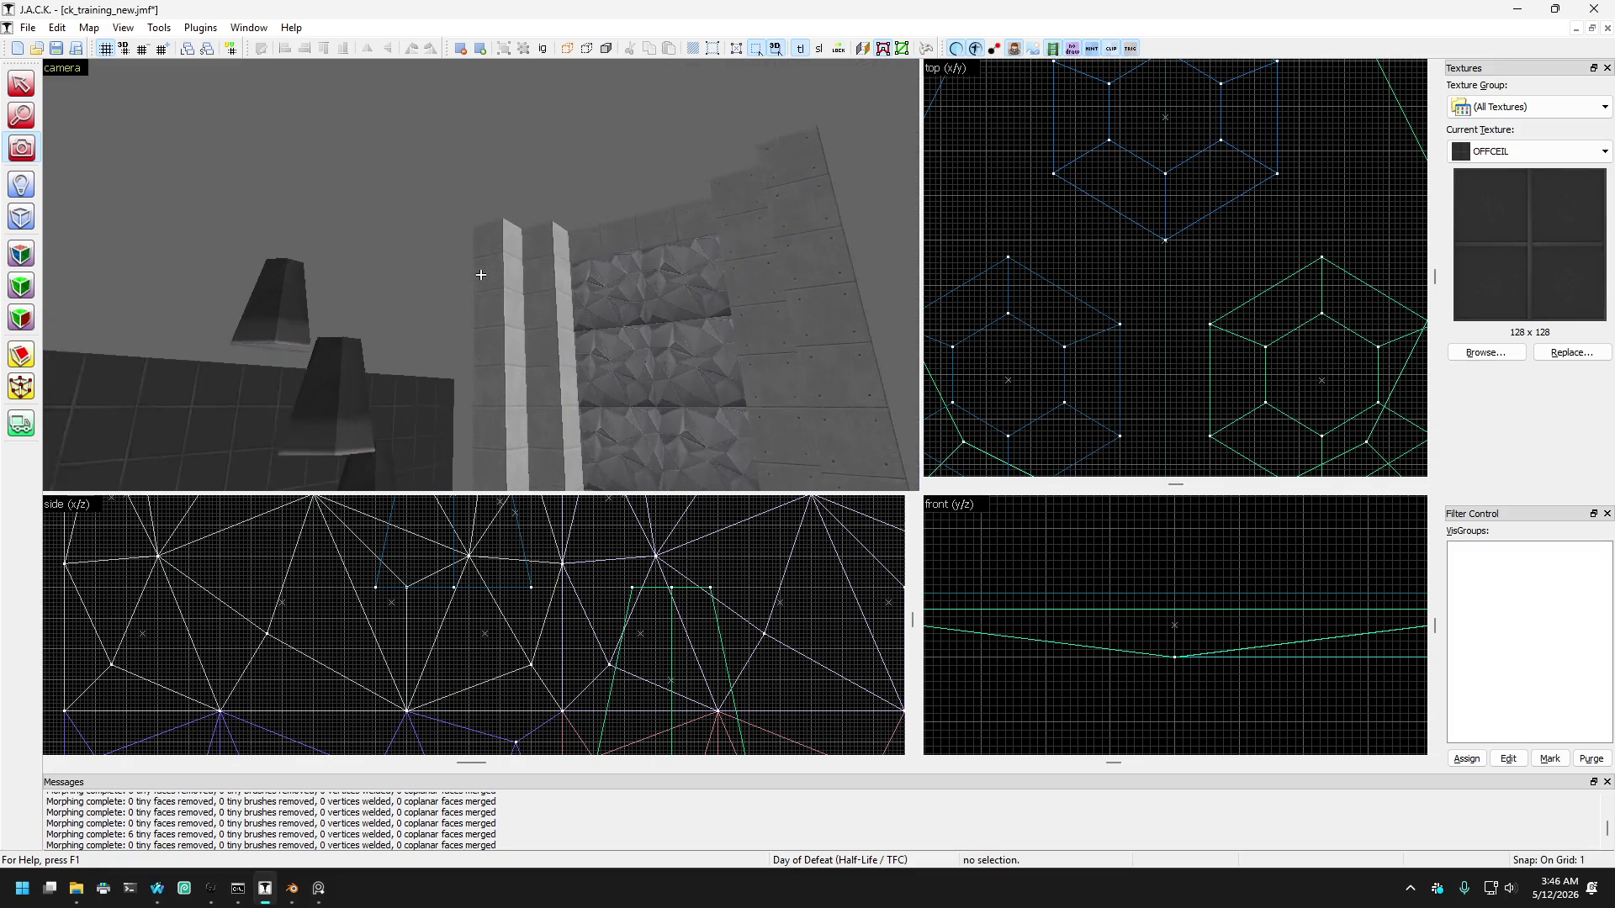
key(Page_Down)
key(Up)
key(Page_Up)
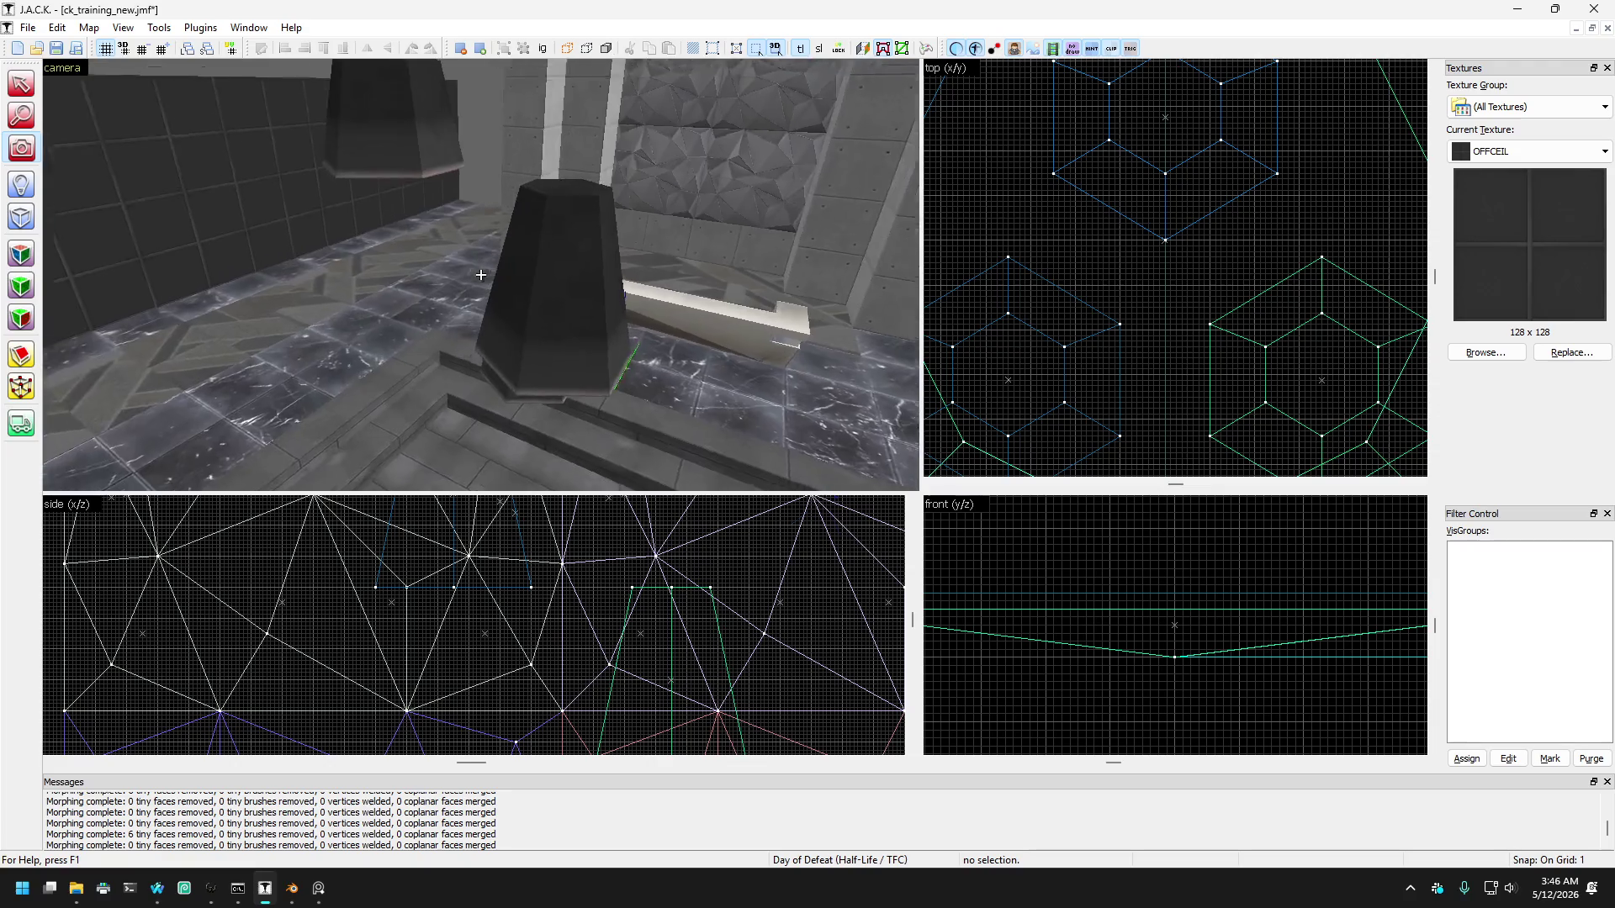
key(Page_Down)
key(Down)
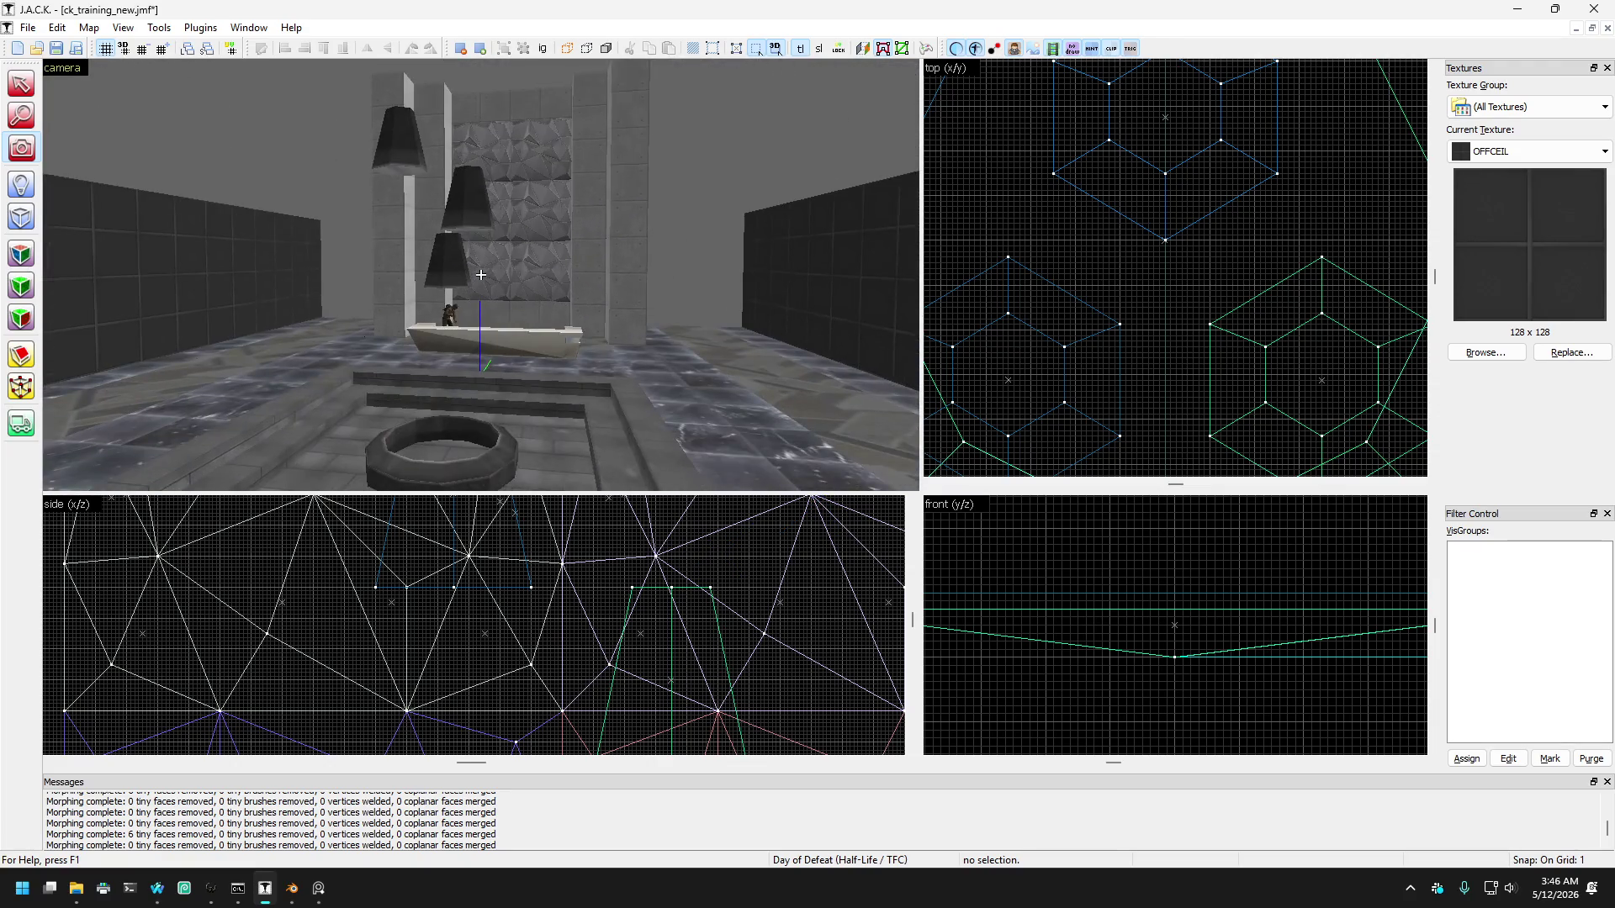
key(w)
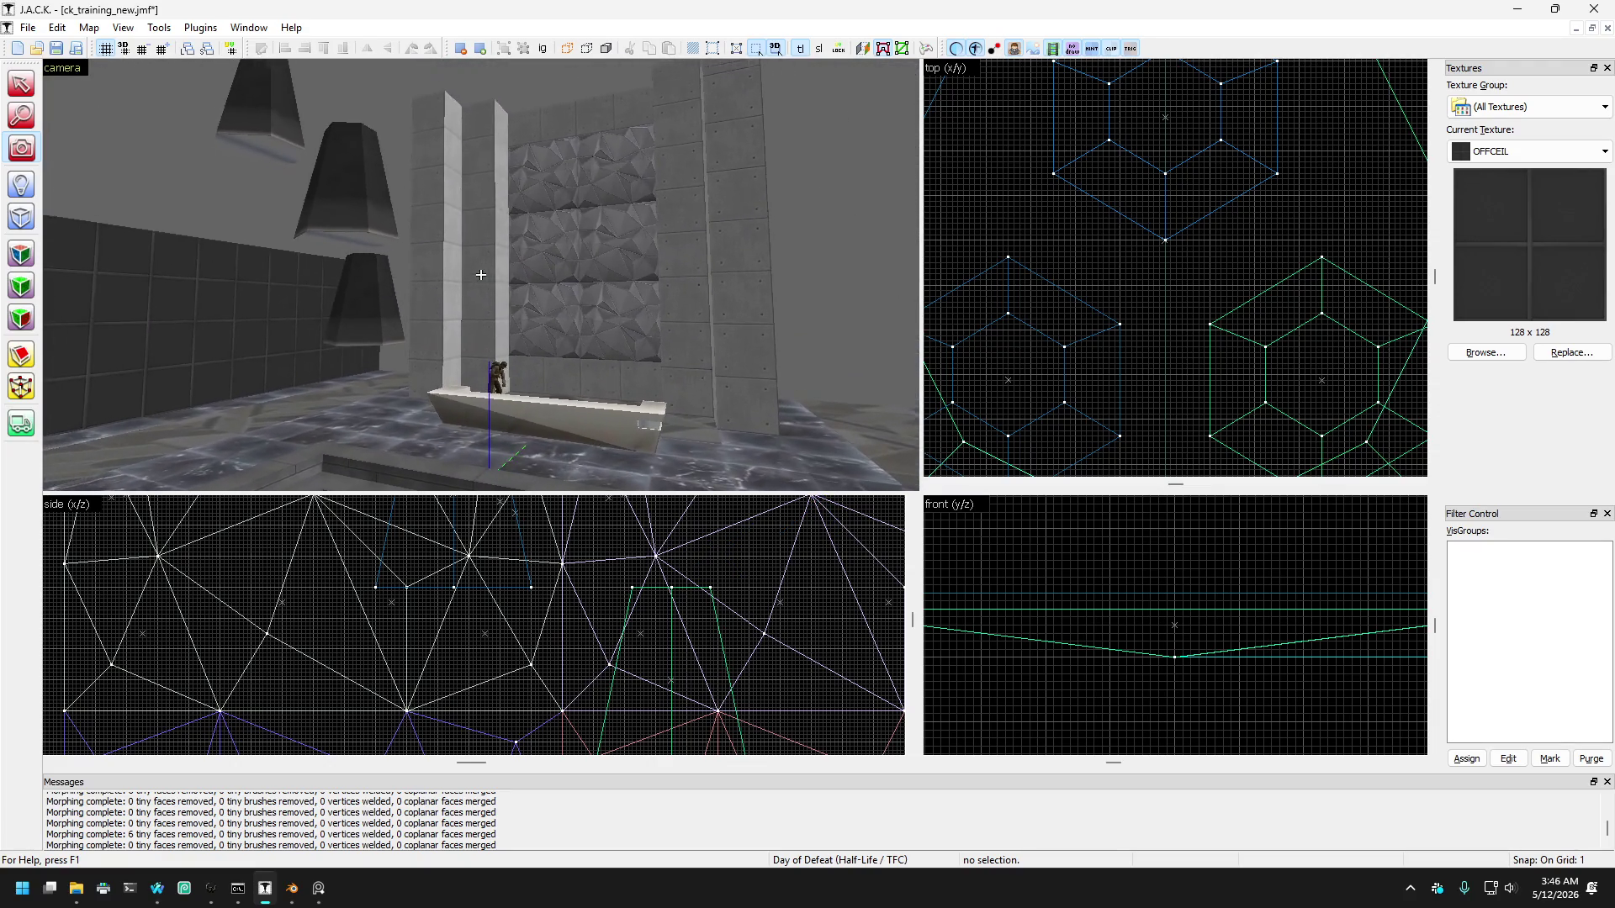
key(Left)
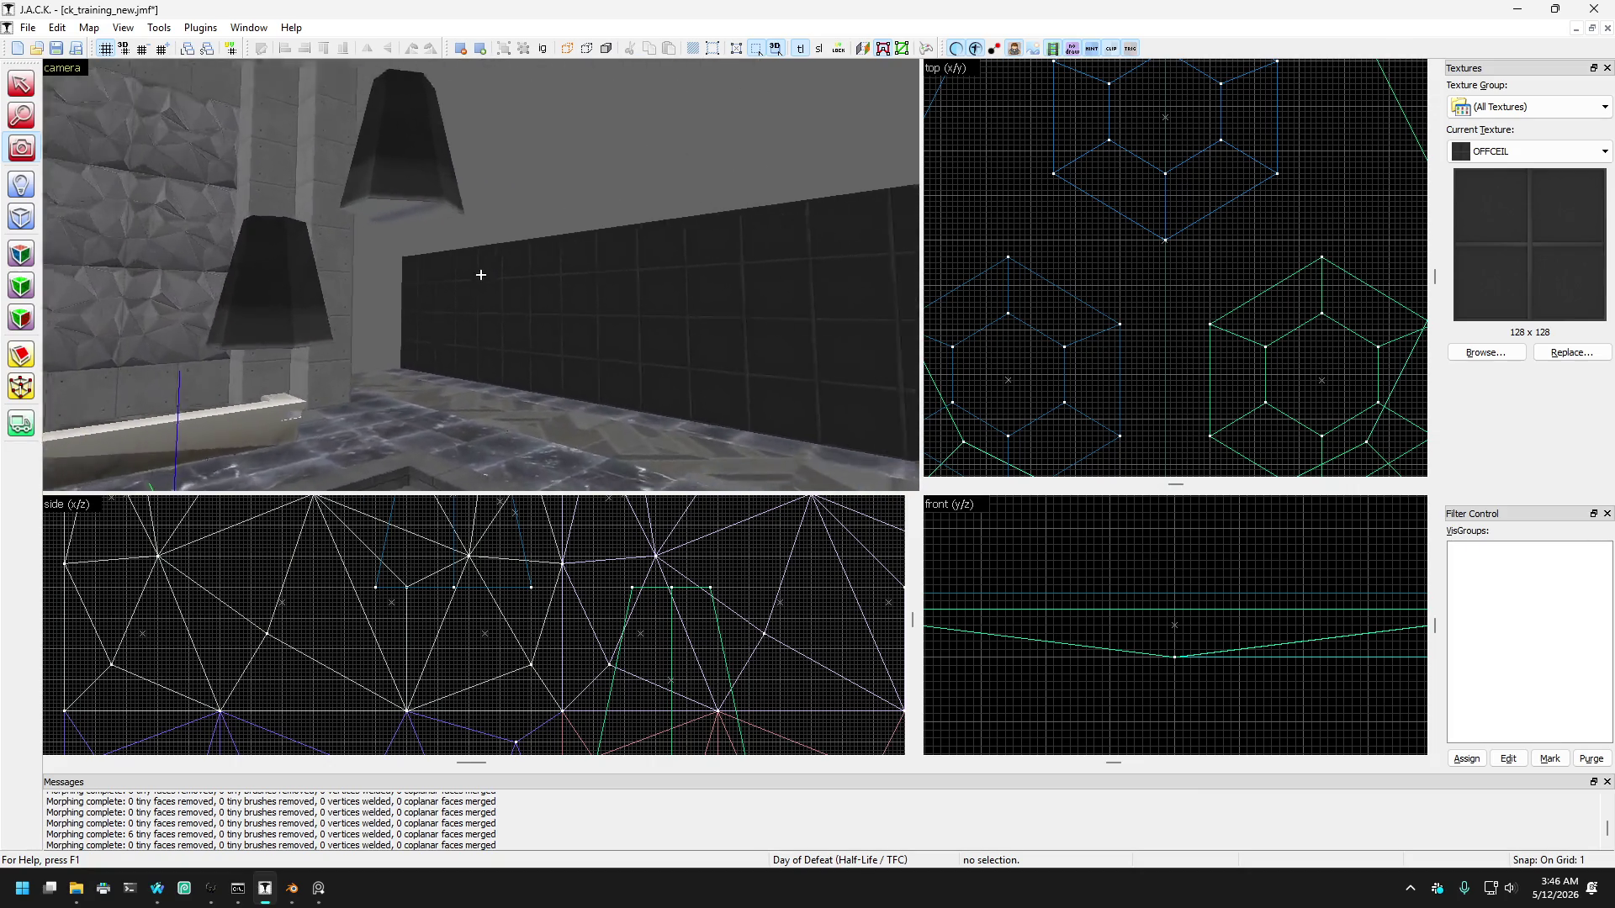
key(s)
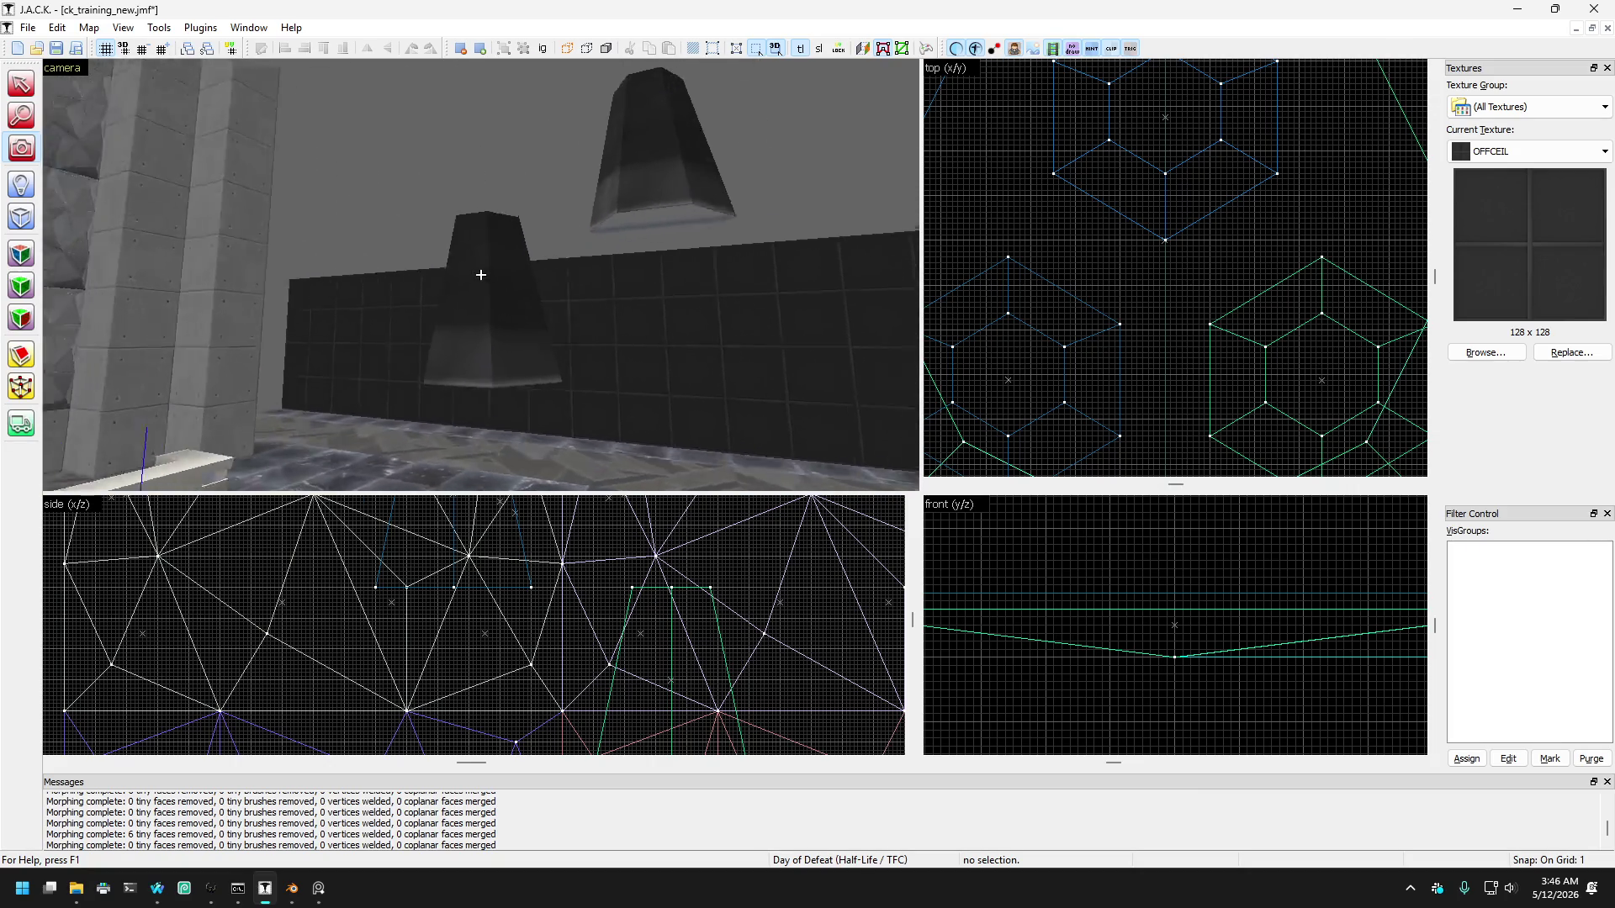
key(w)
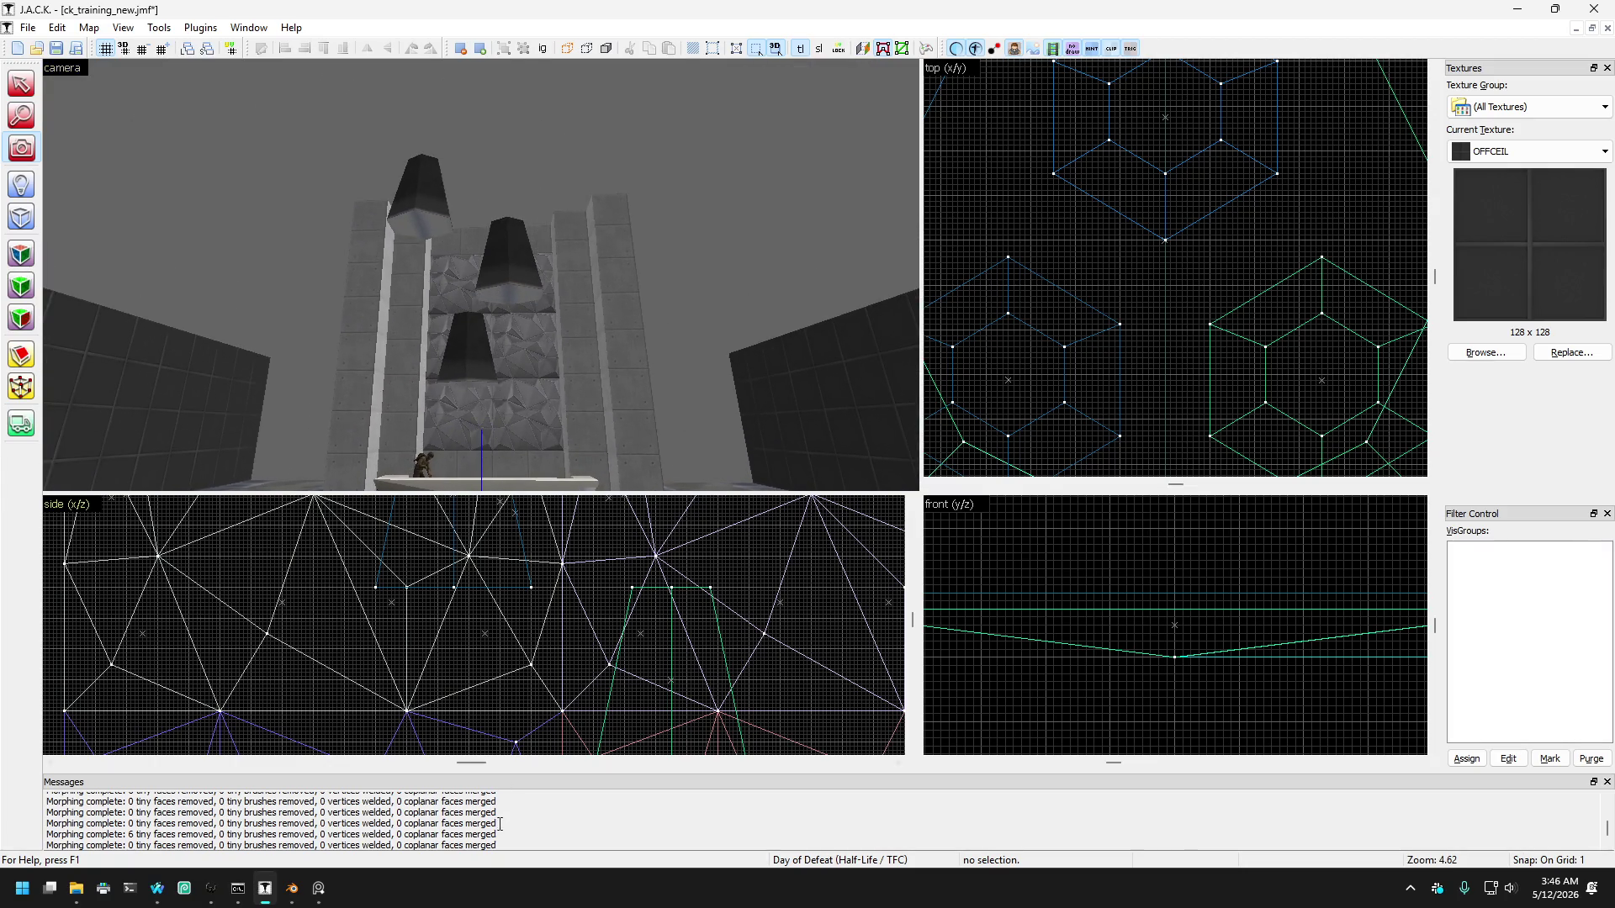
click(316, 890)
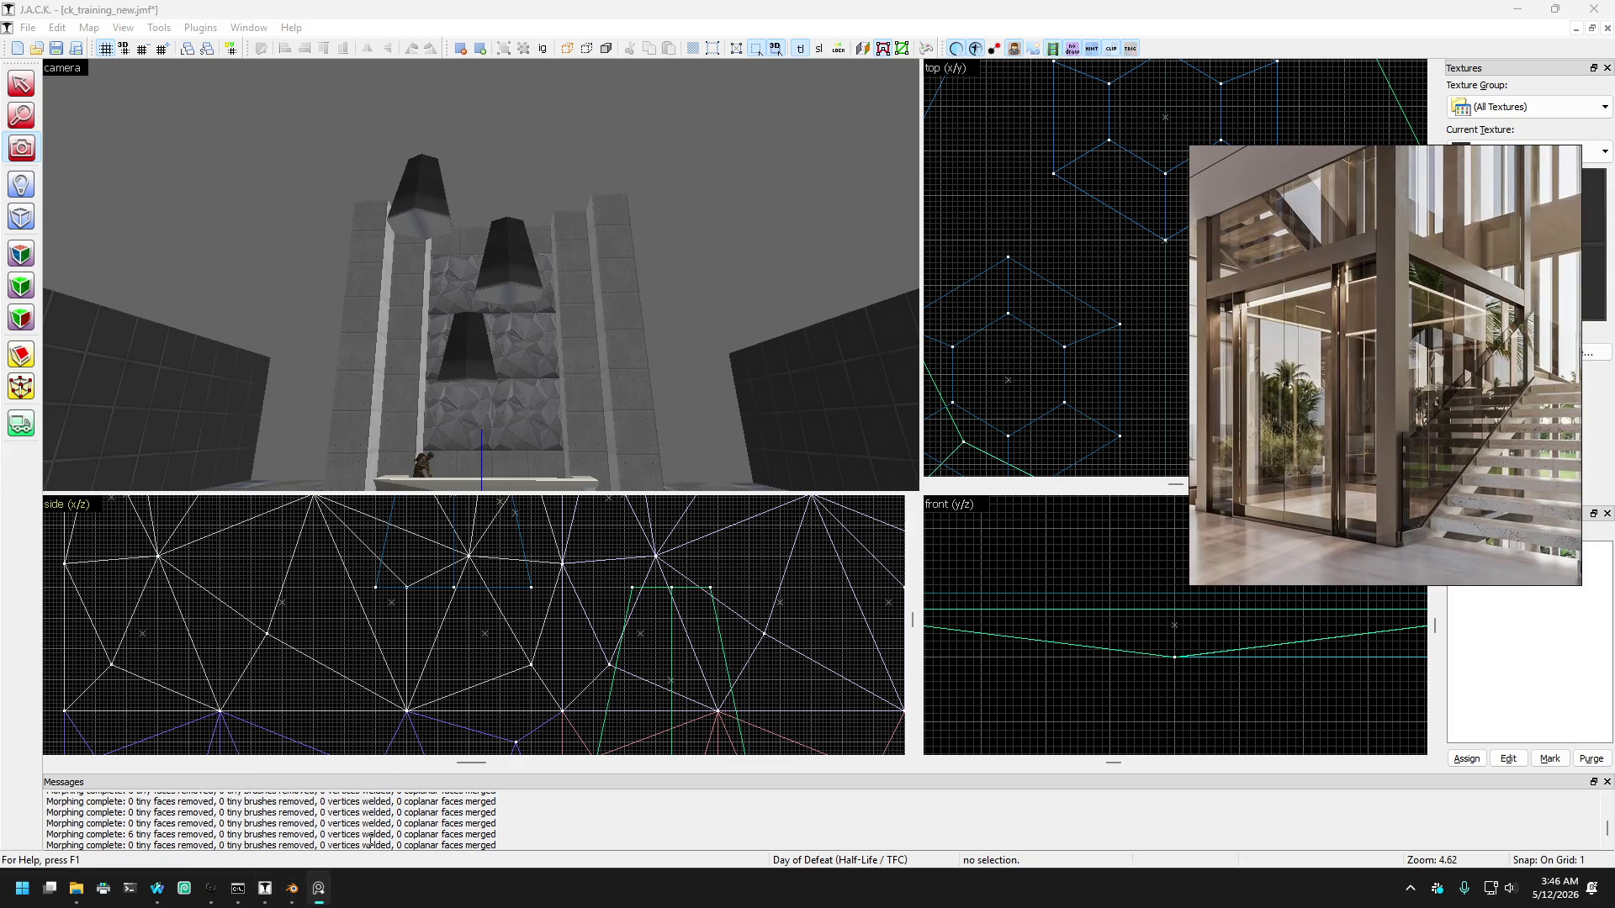
click(1500, 159)
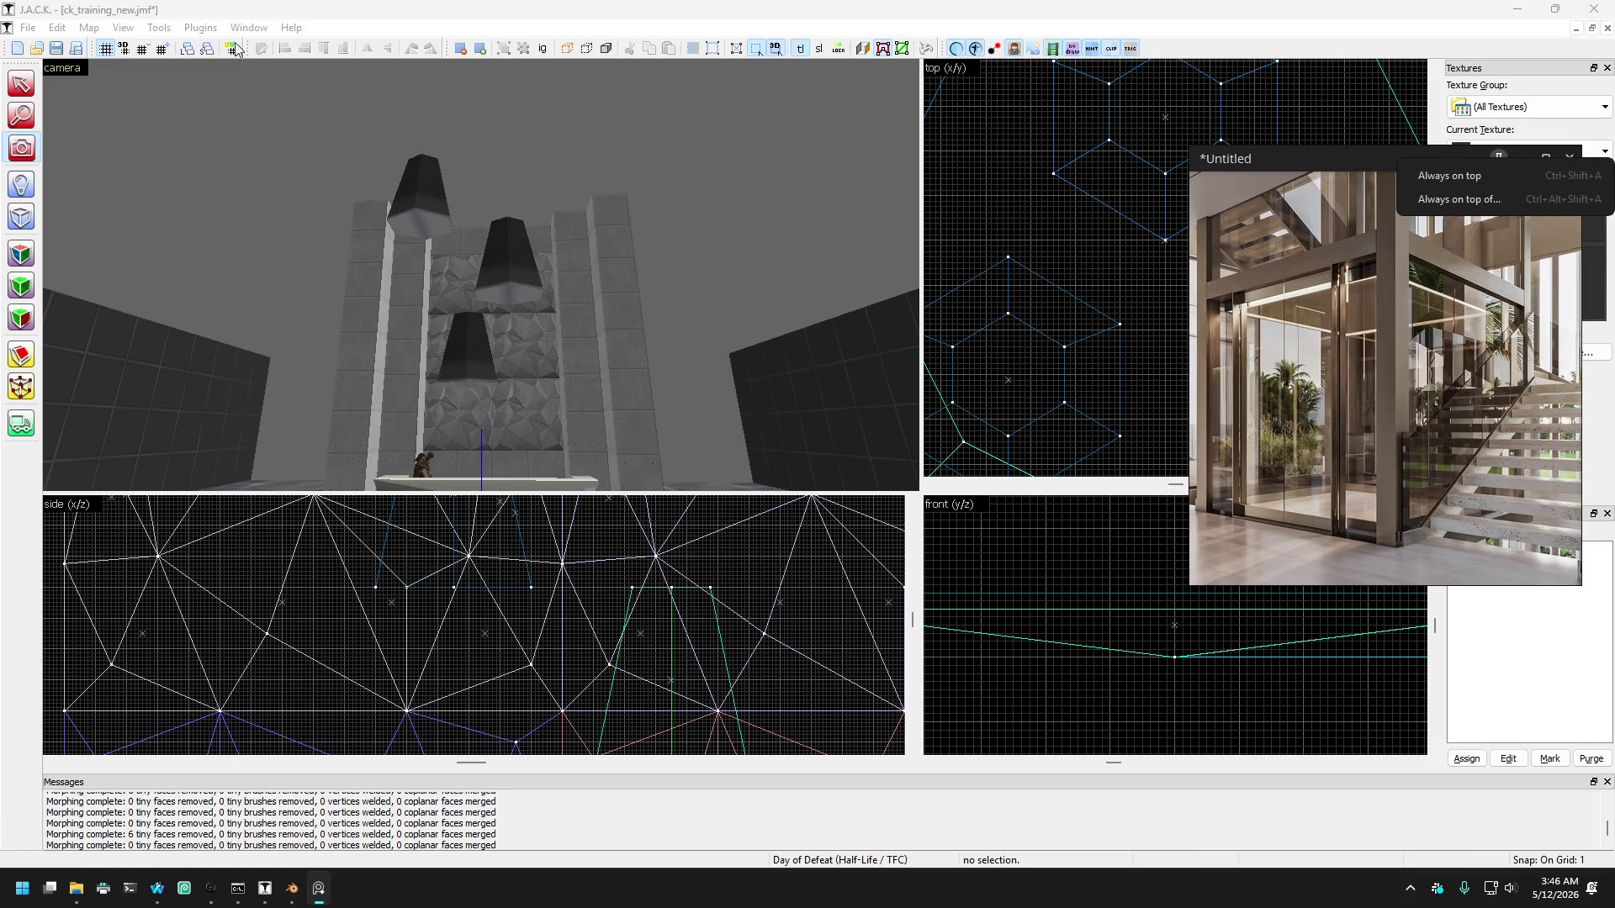
click(349, 206)
key(Up)
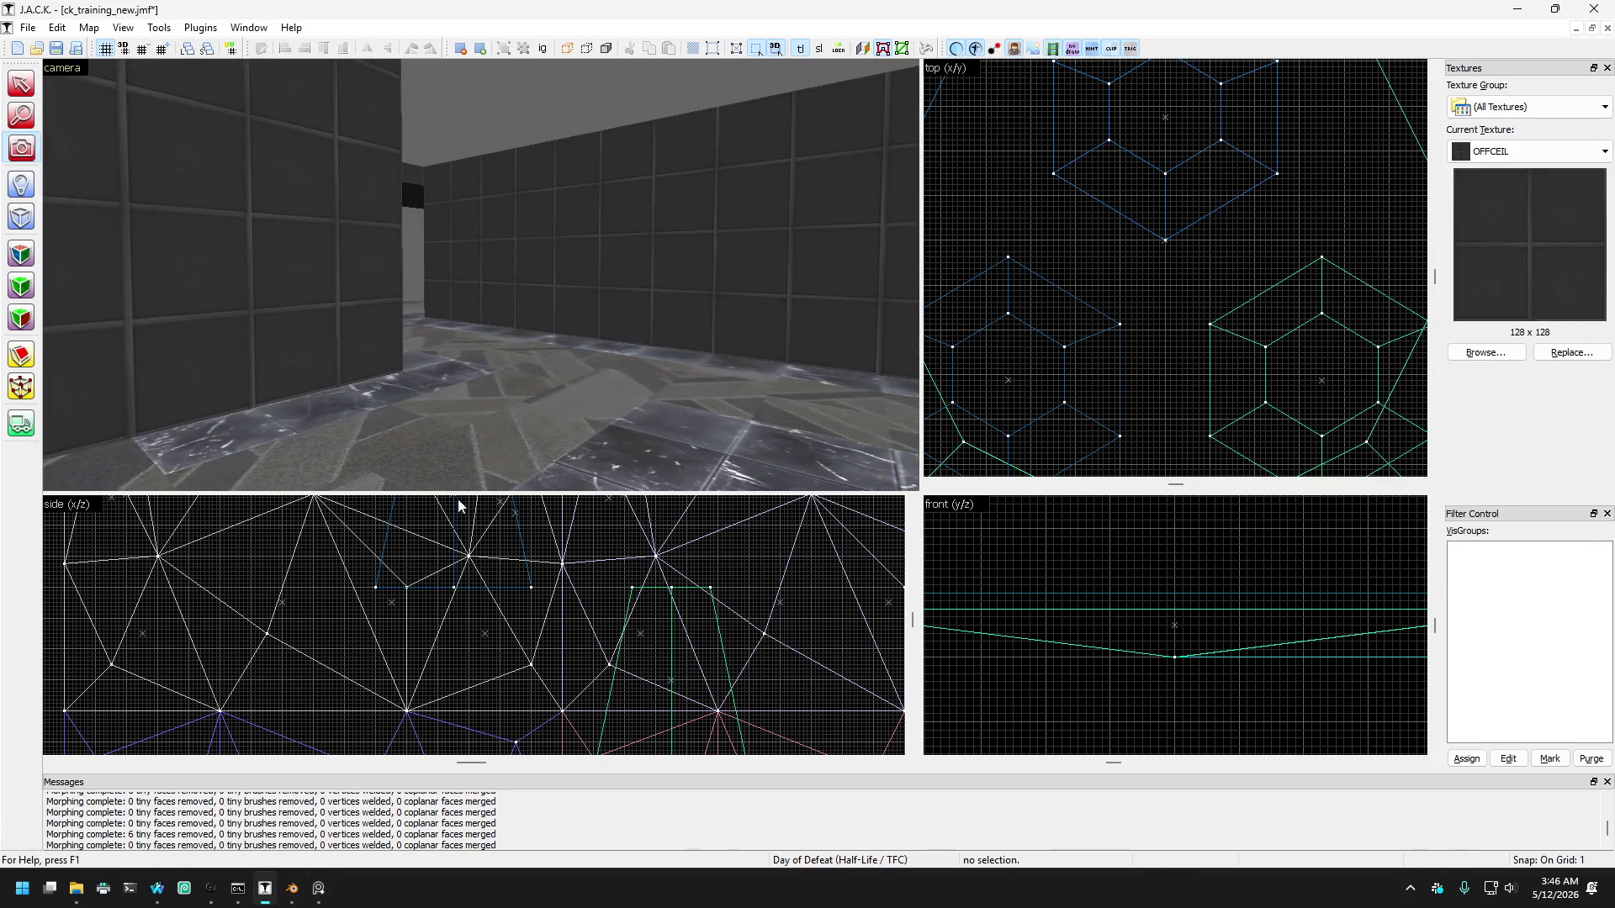
click(324, 894)
click(1499, 158)
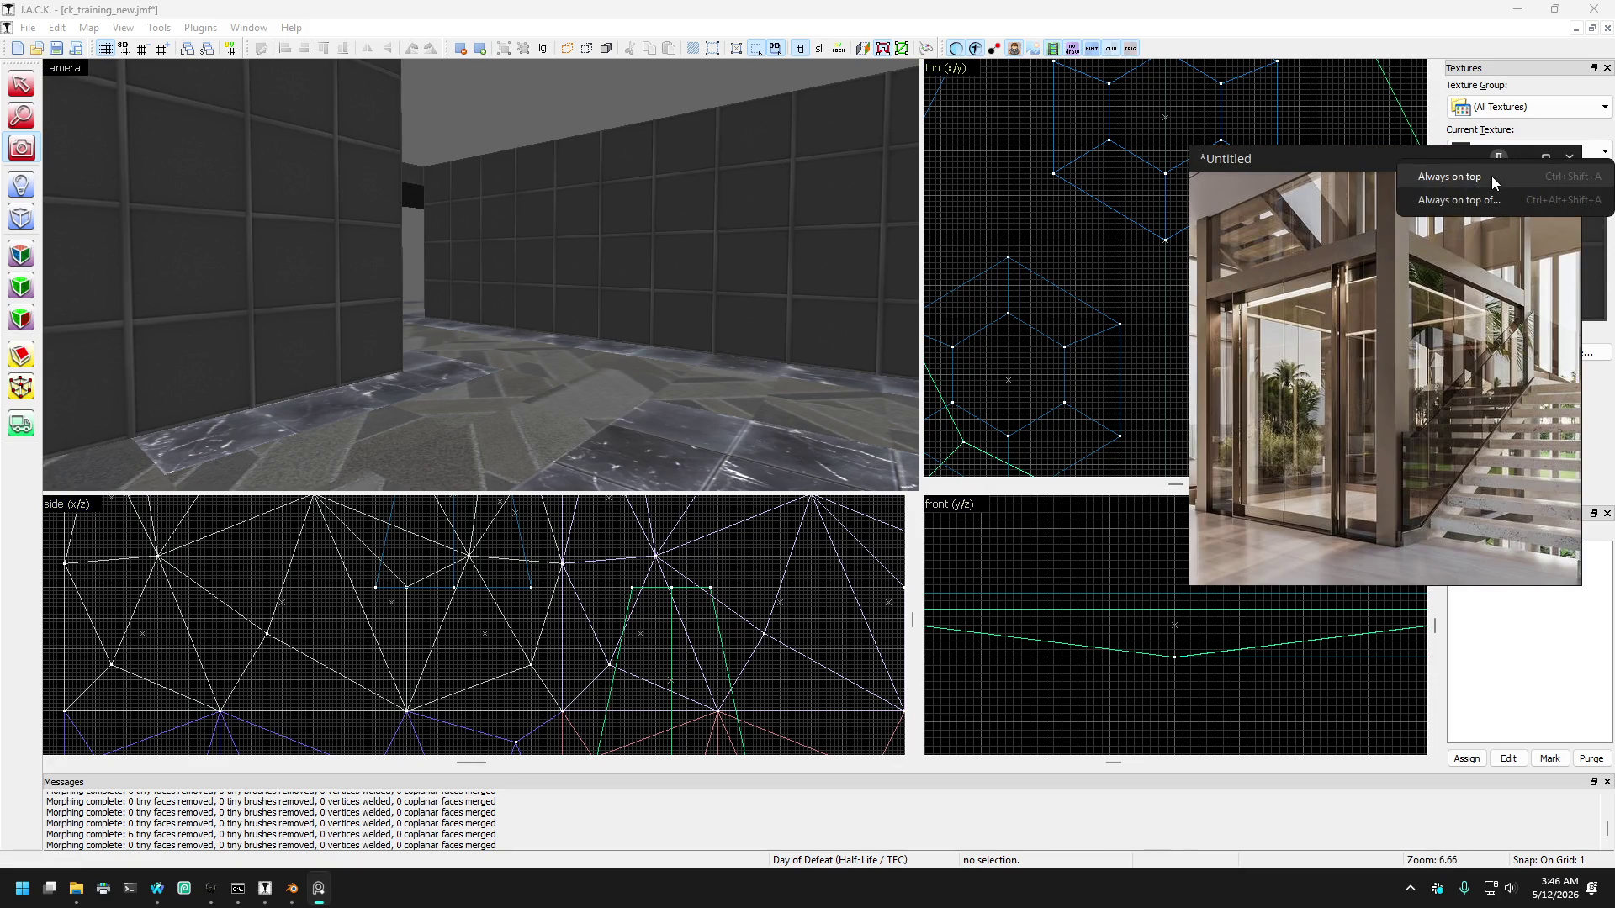
click(1421, 175)
click(281, 230)
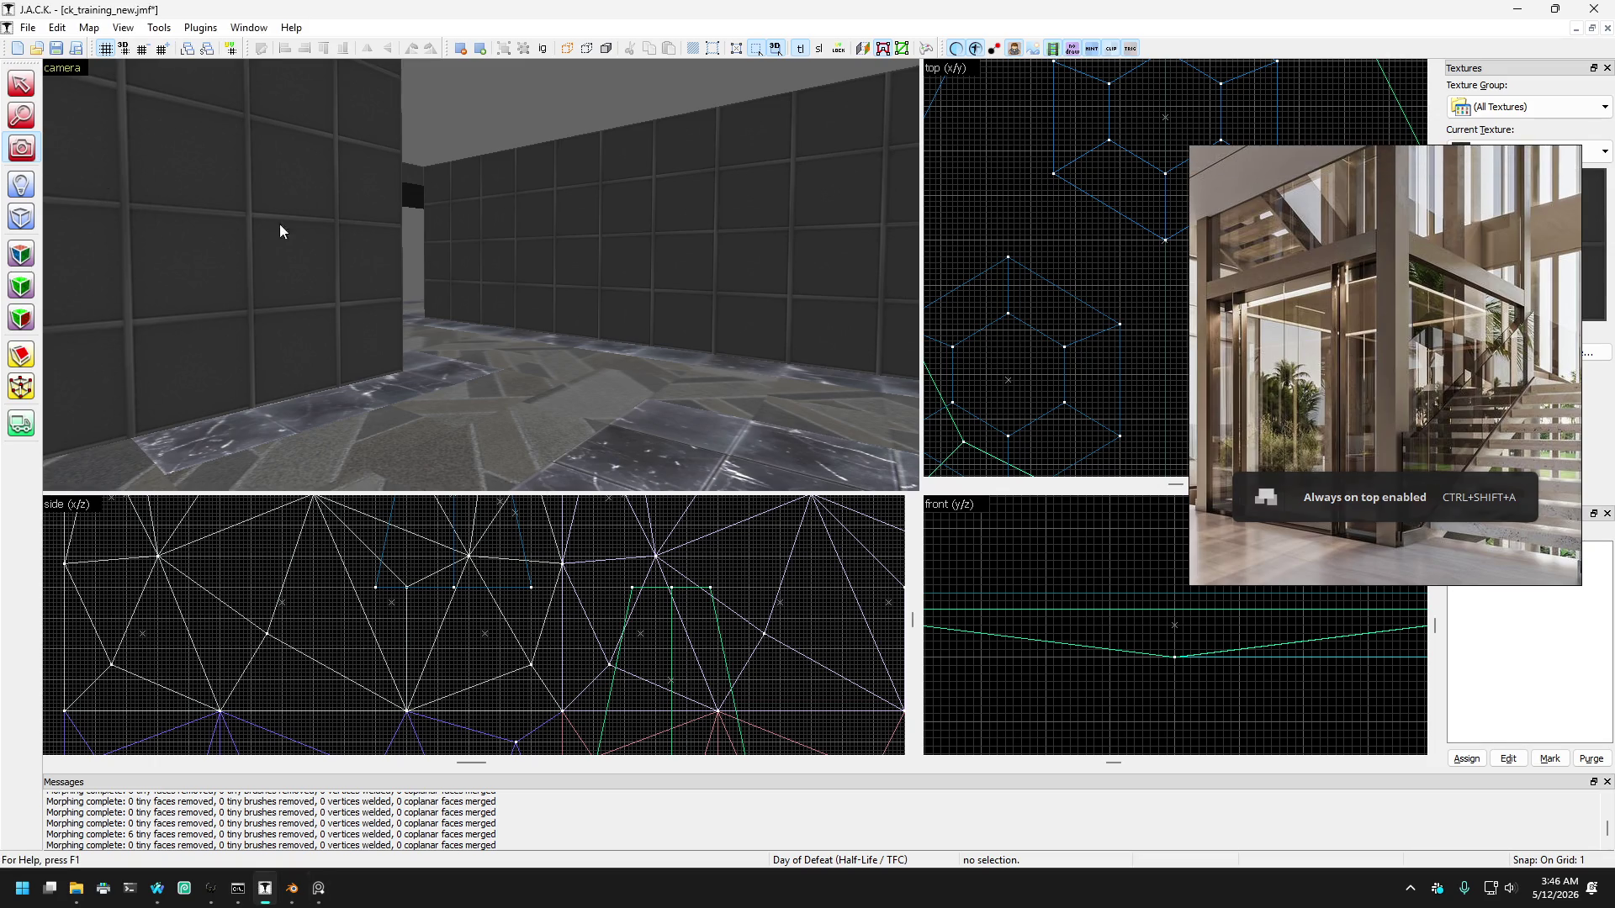
key(z)
key(w)
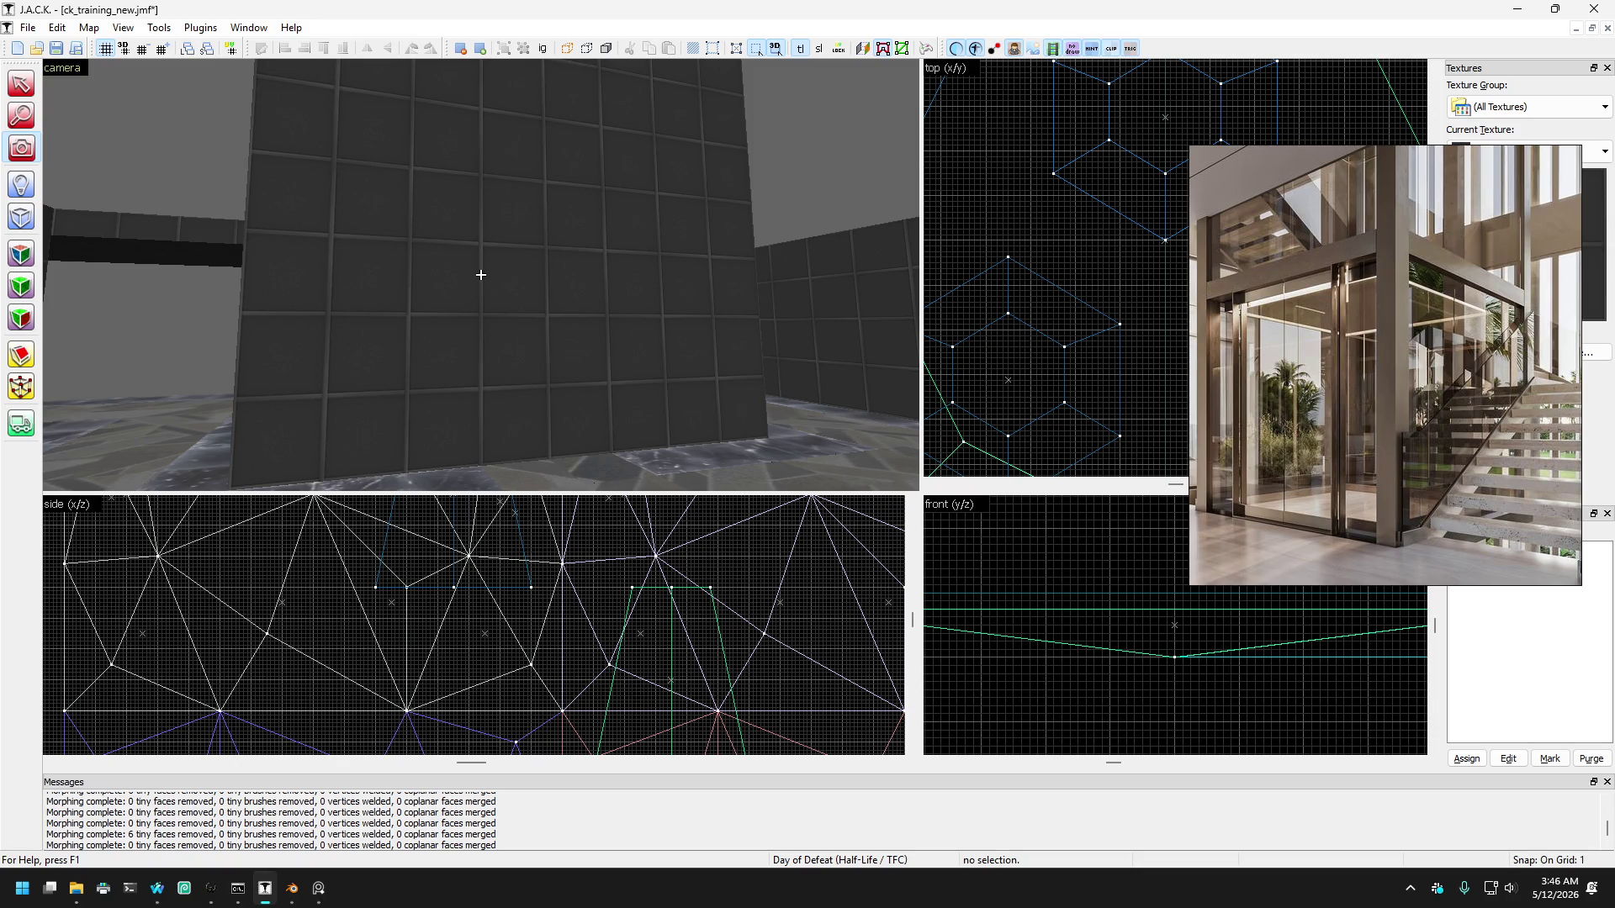
key(s)
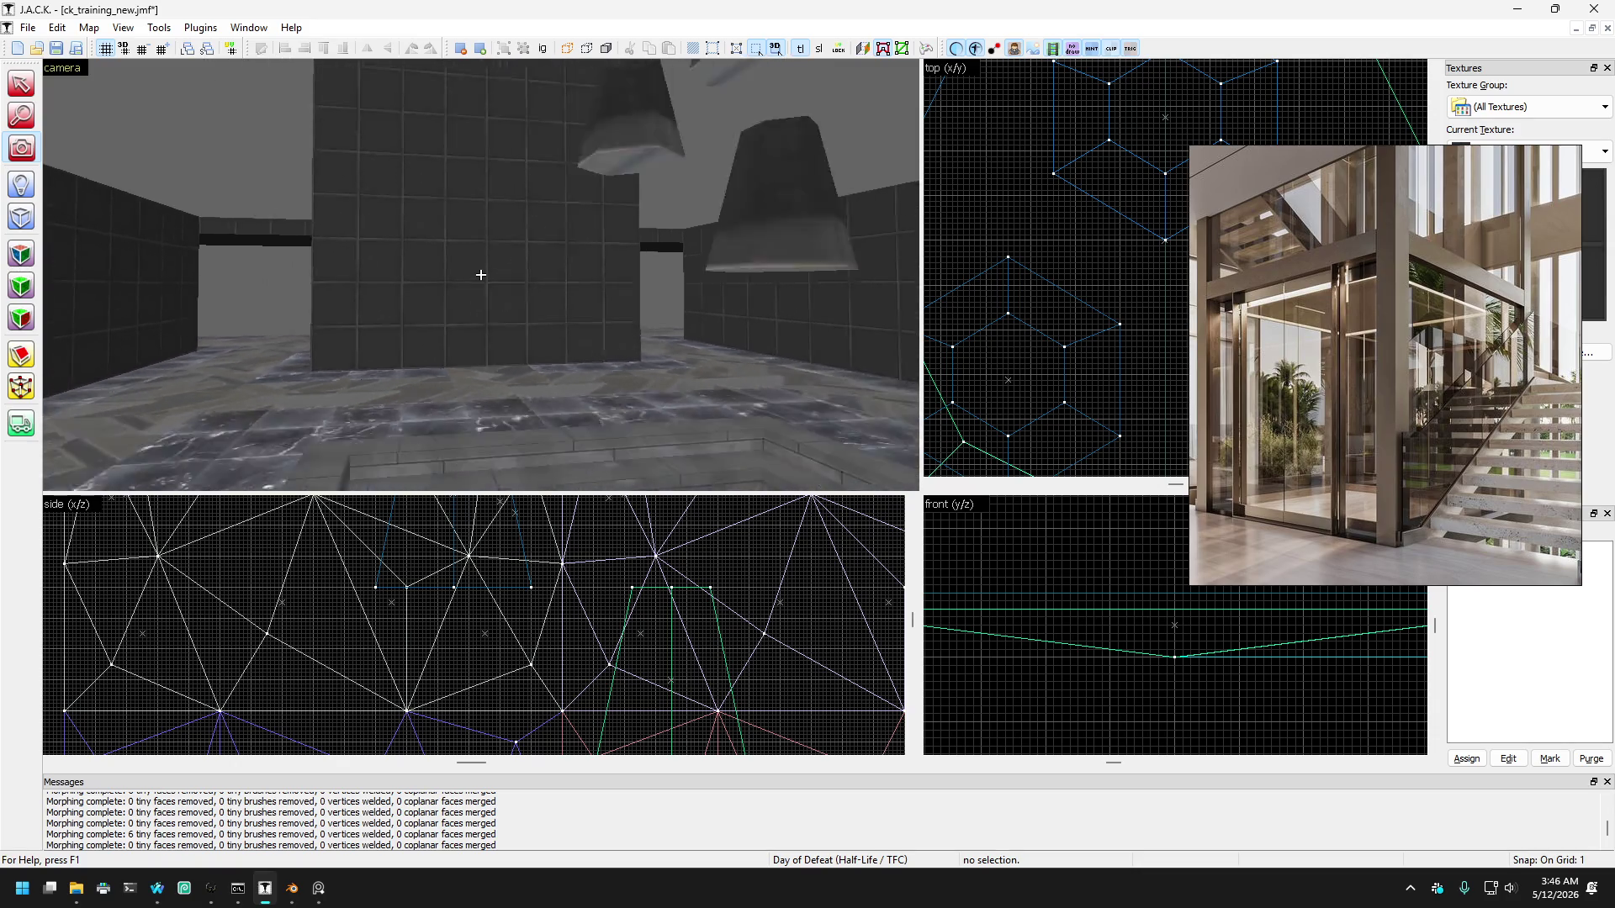
key(w)
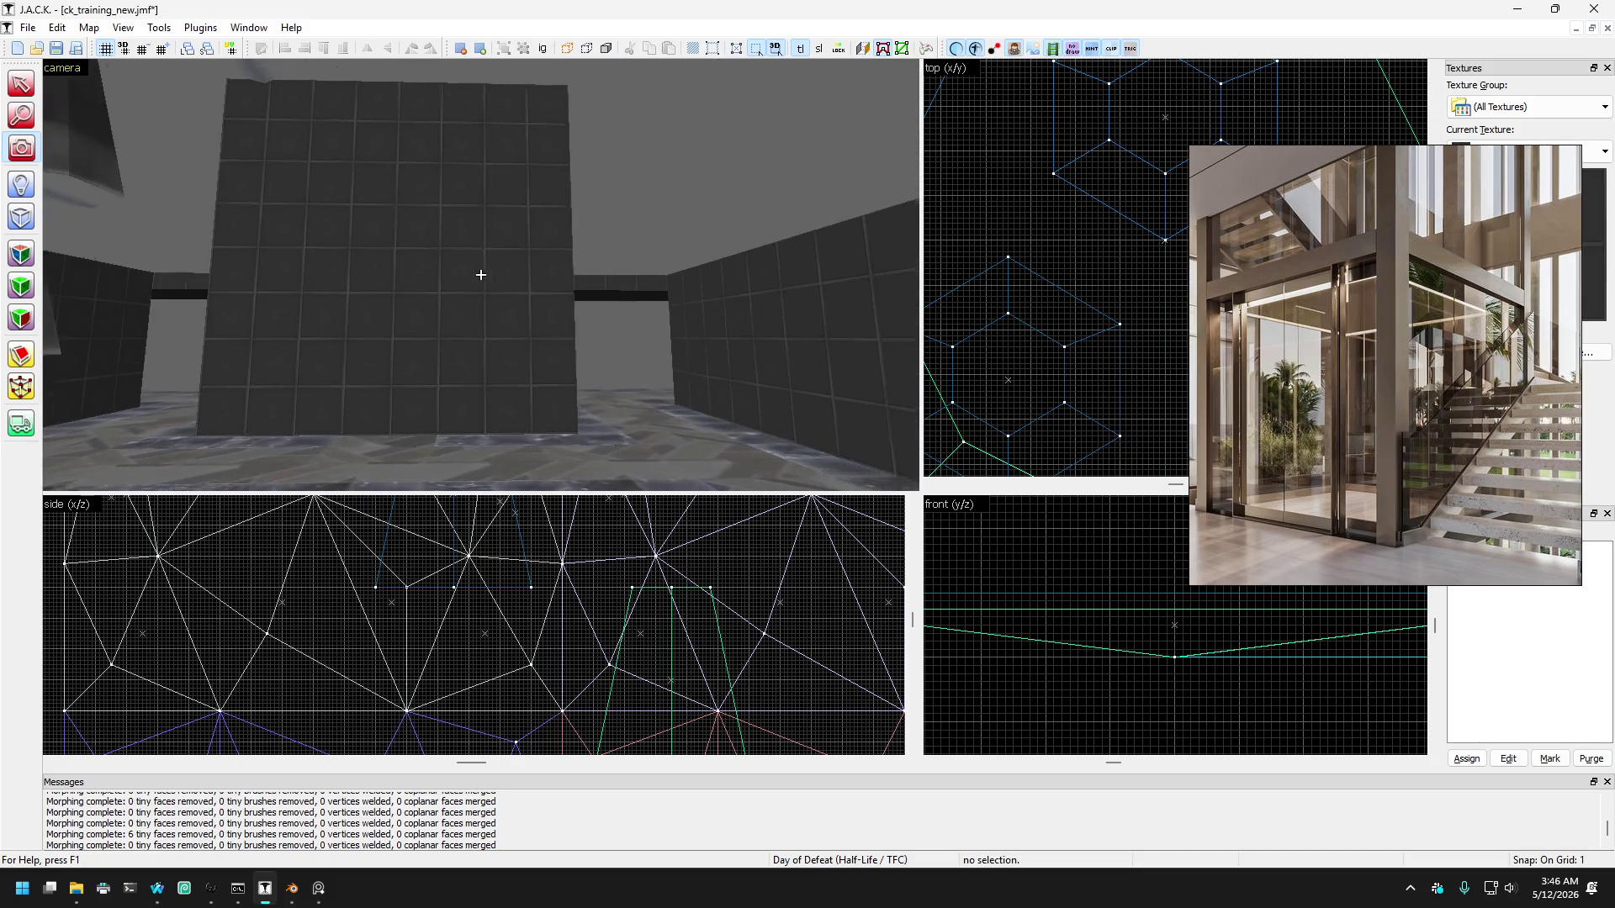
key(s)
key(w)
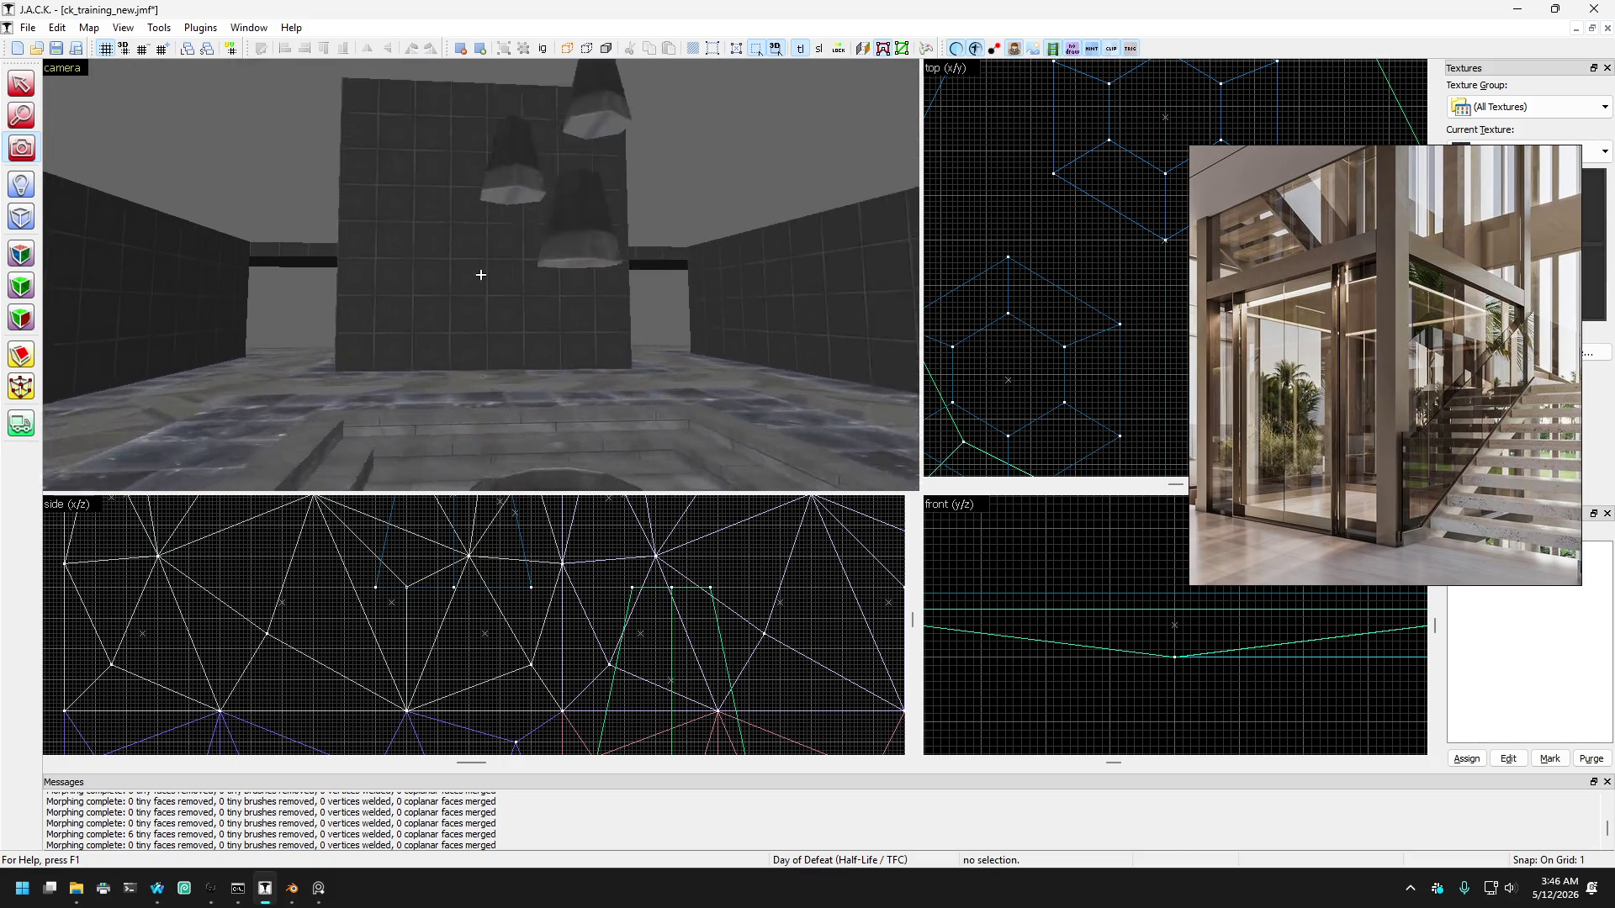
key(w)
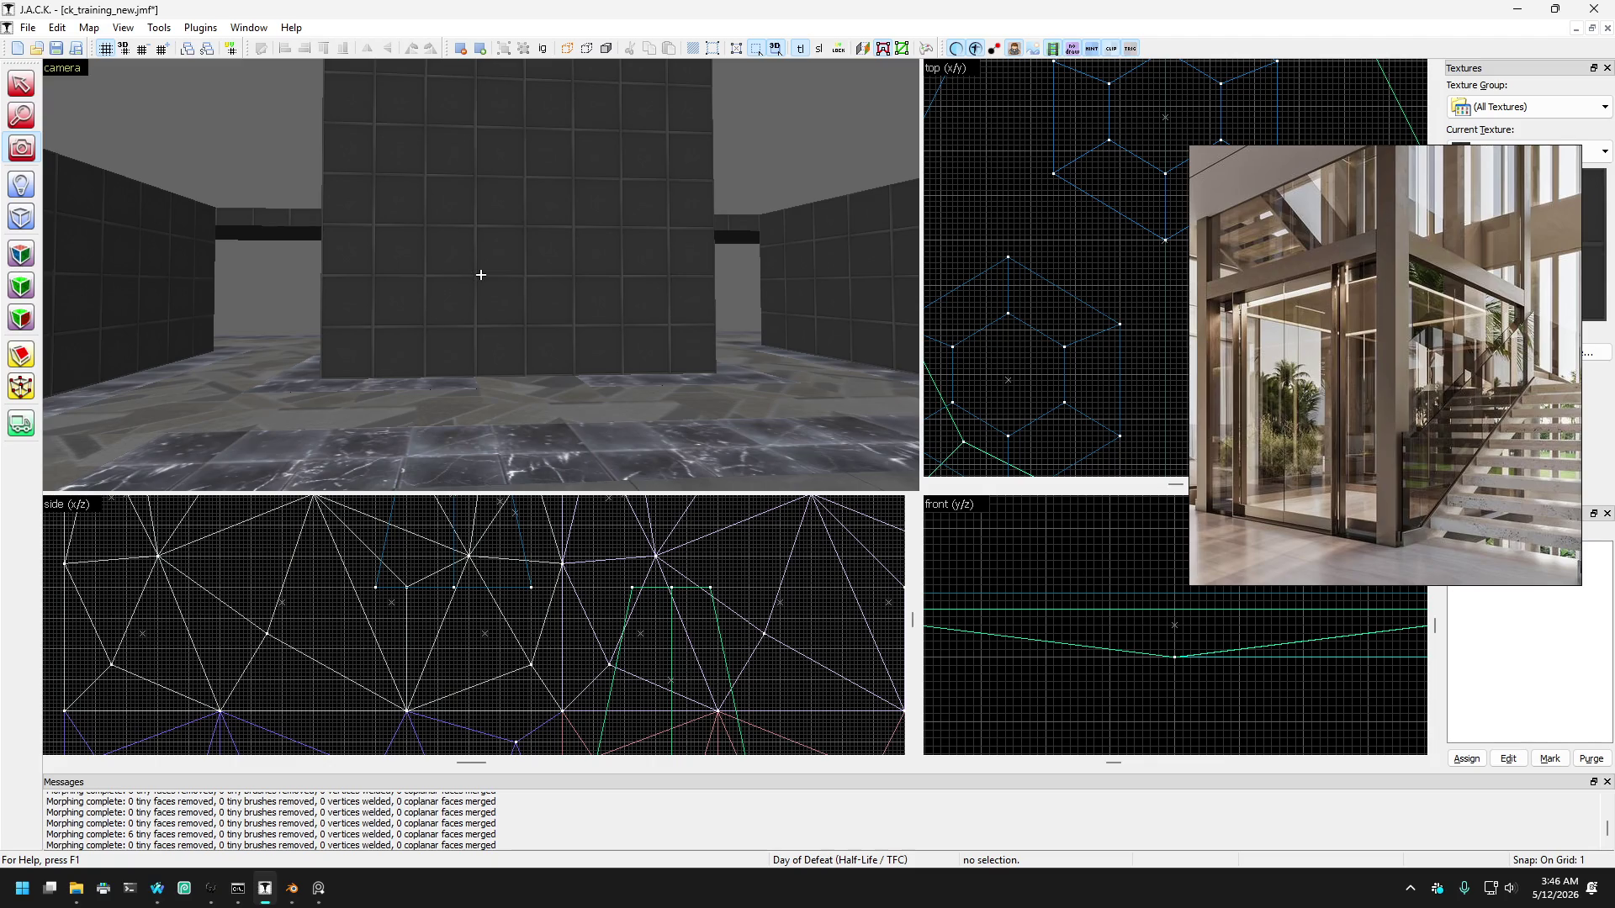
drag(480, 274, 490, 281)
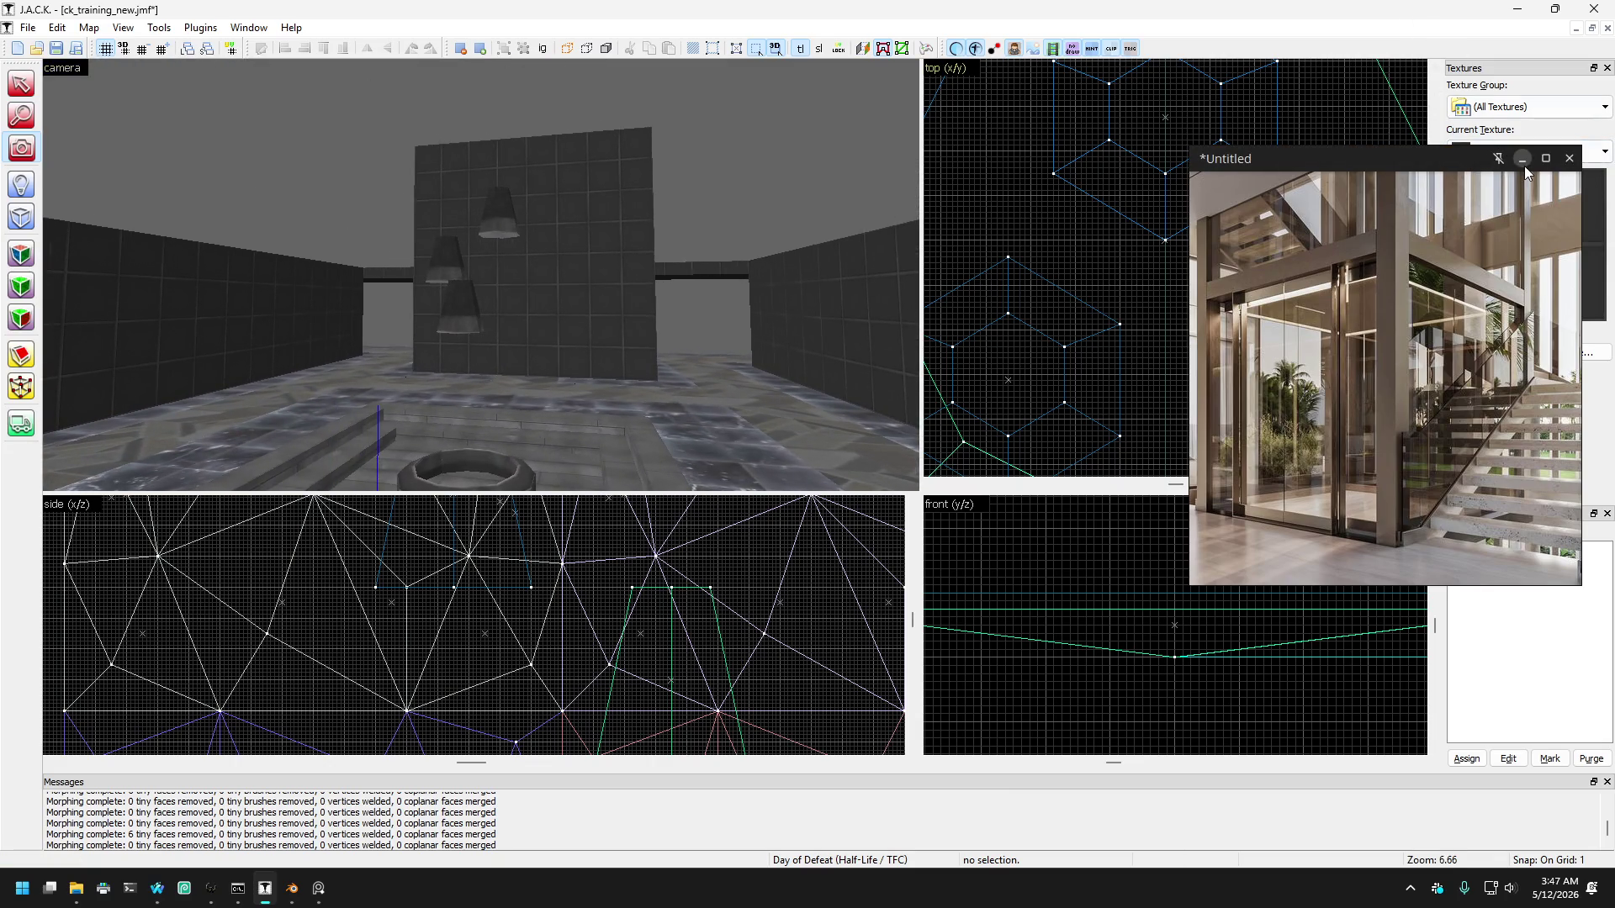
click(1523, 161)
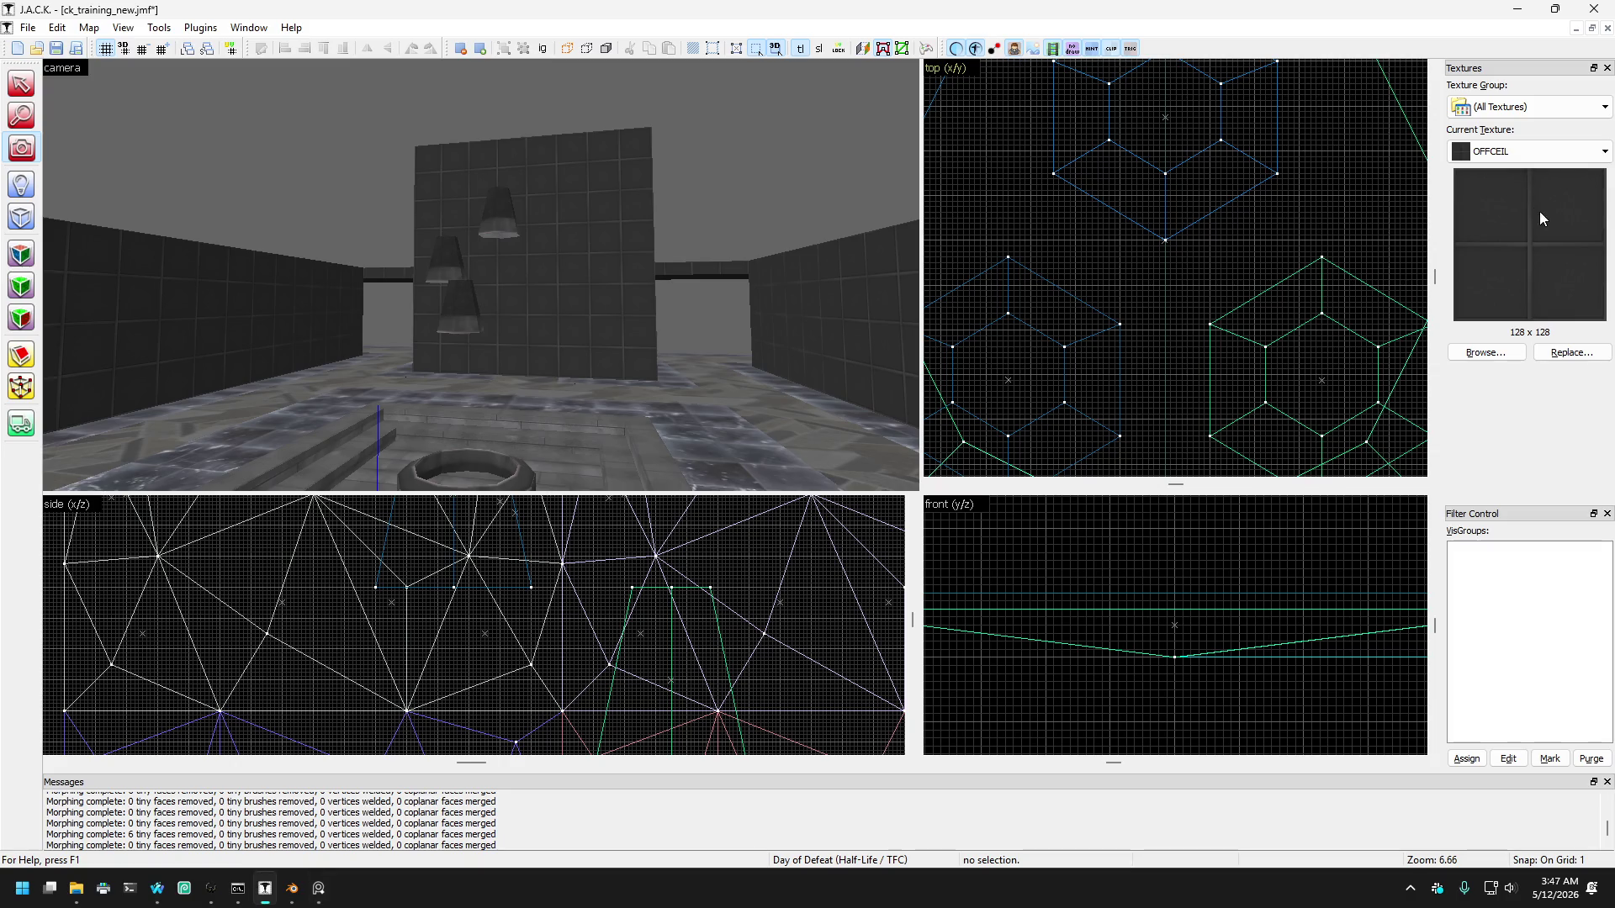
Step: Cycle the current texture through OFFMTL and OFFCEIL, finally settling on NULL
click(1517, 154)
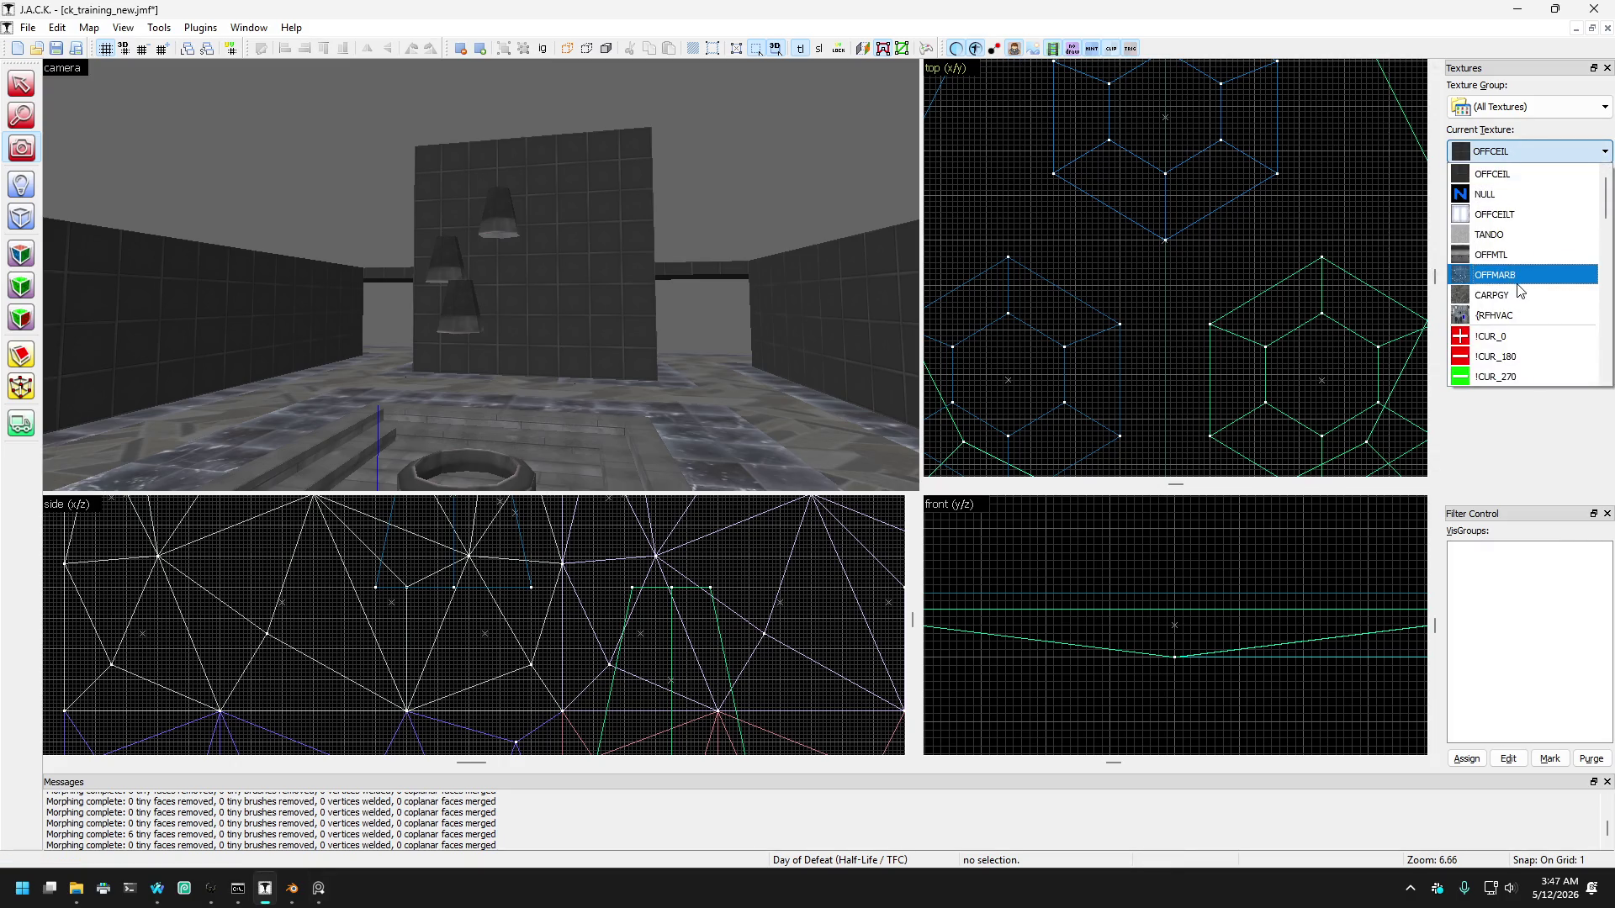
click(1478, 255)
click(1488, 151)
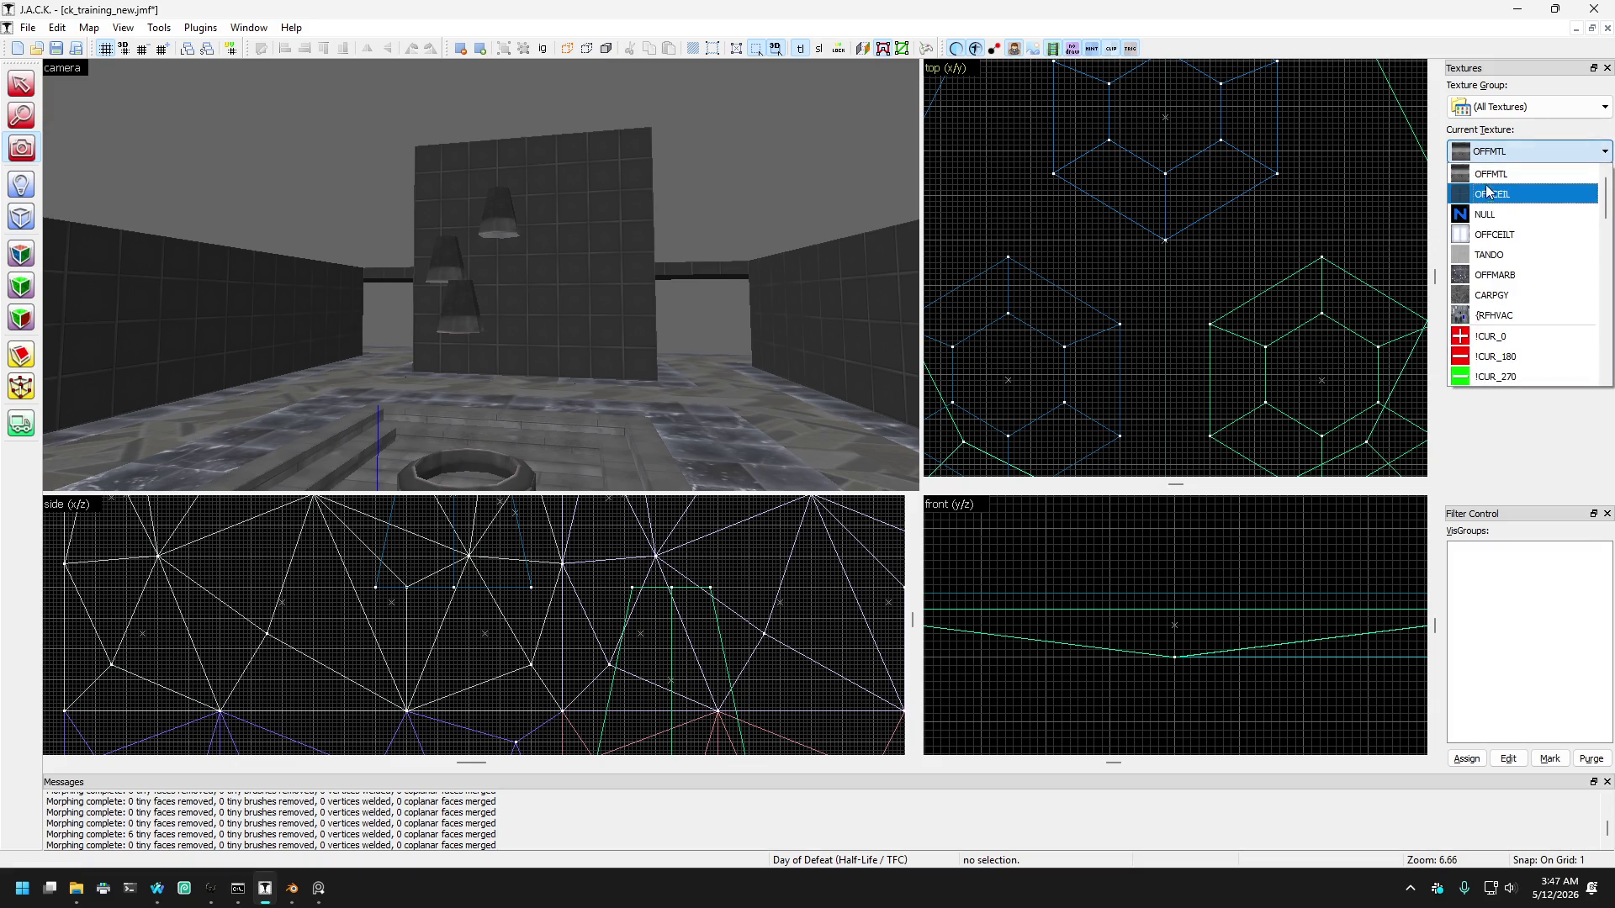
click(1485, 195)
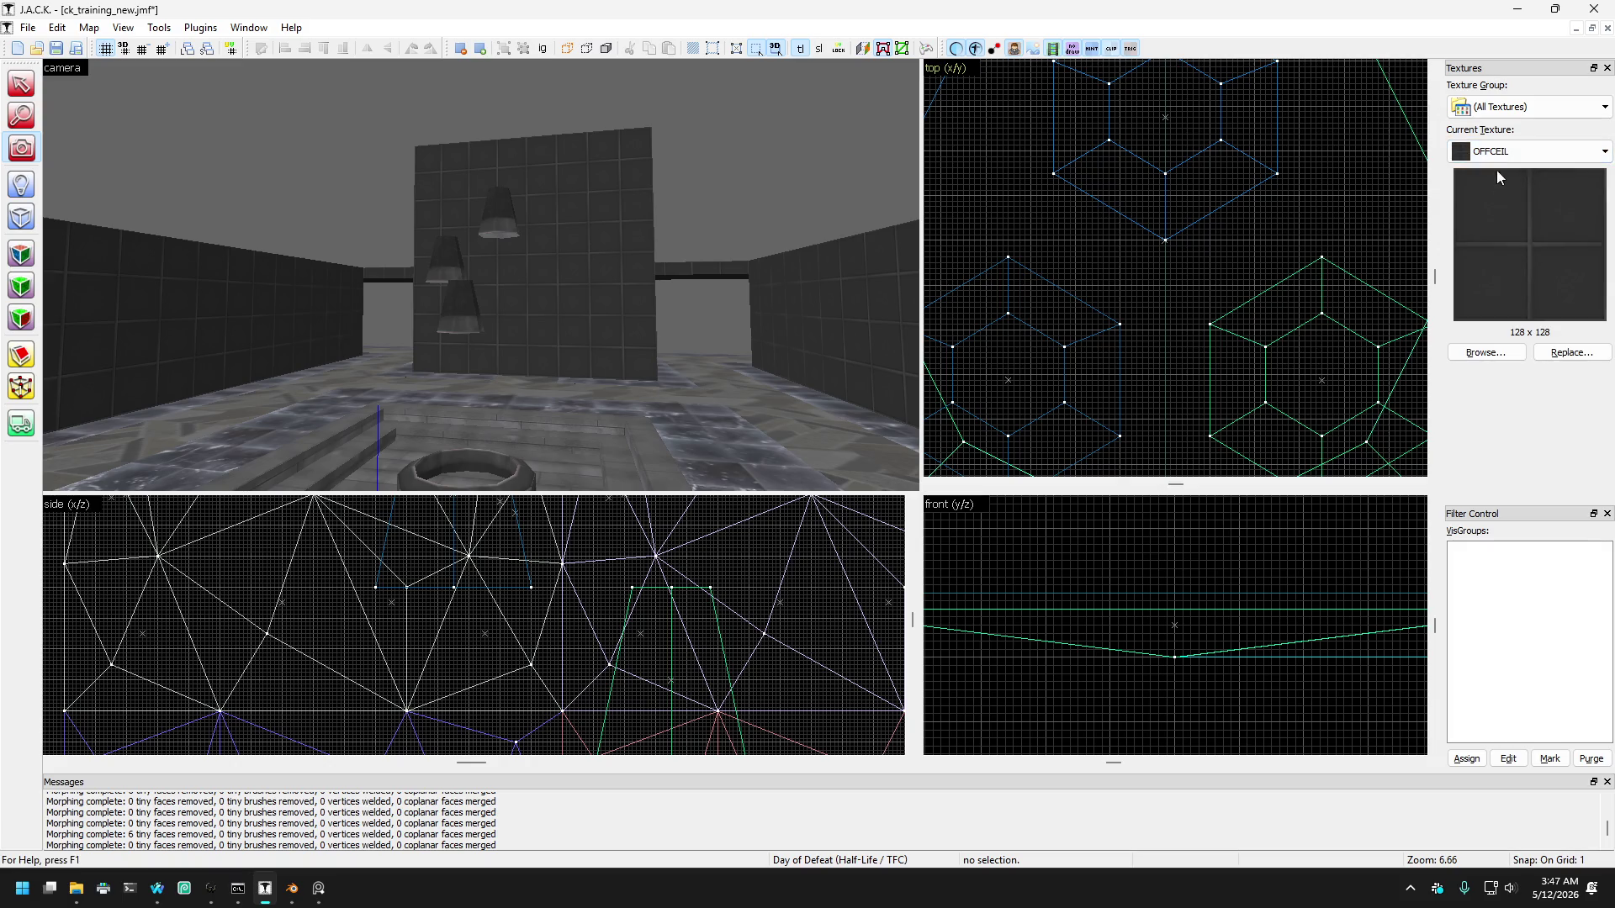
click(1496, 153)
click(1495, 214)
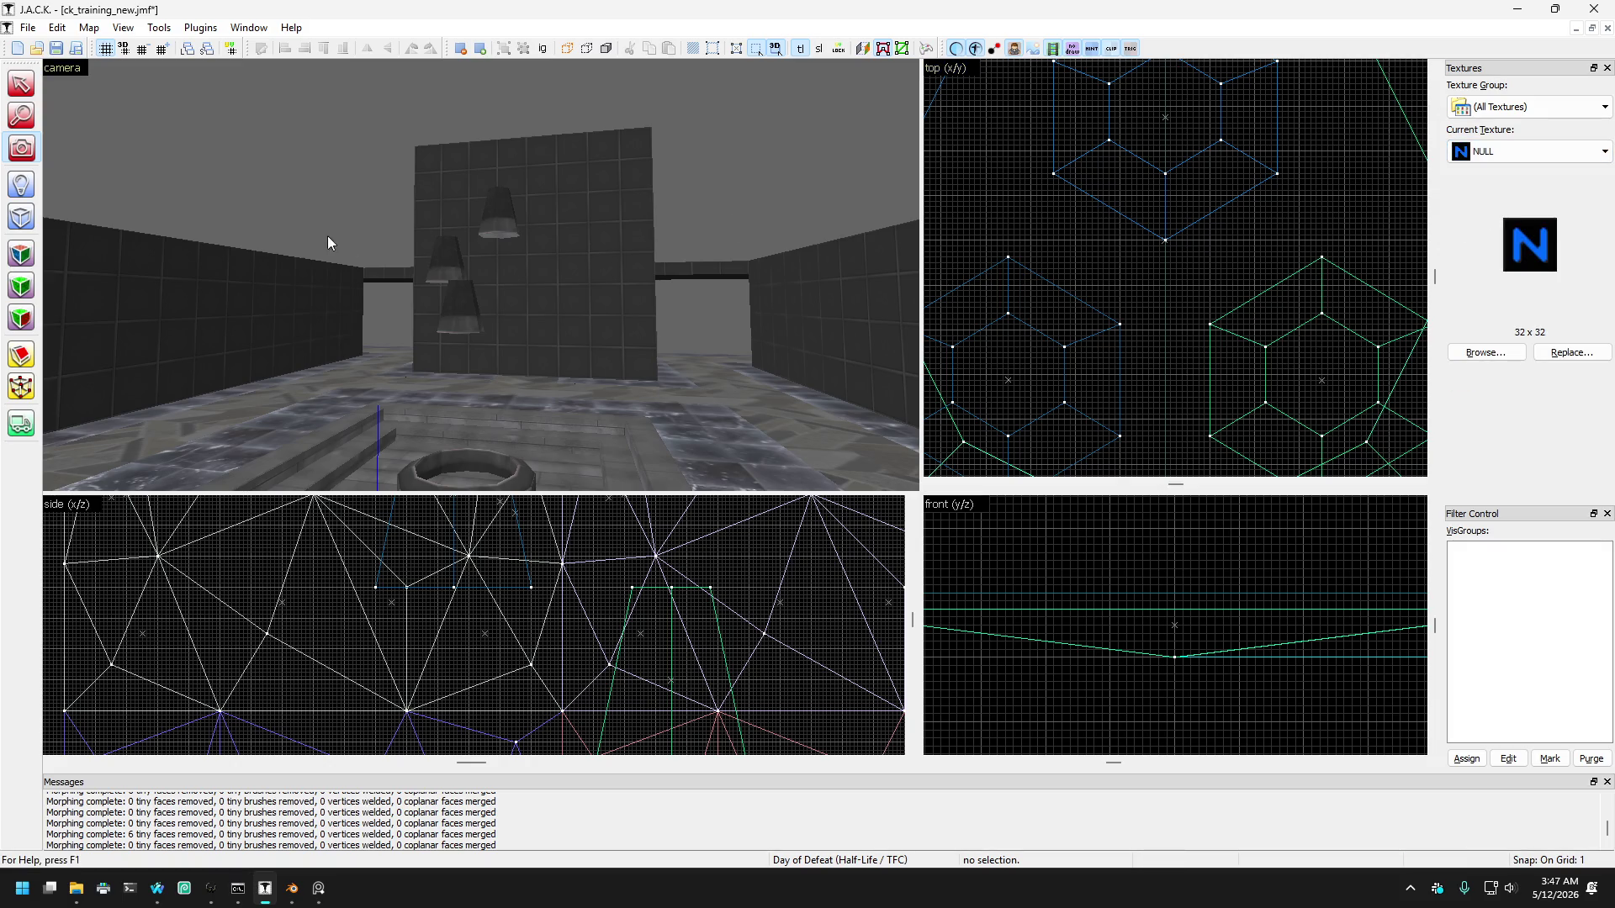
key(z)
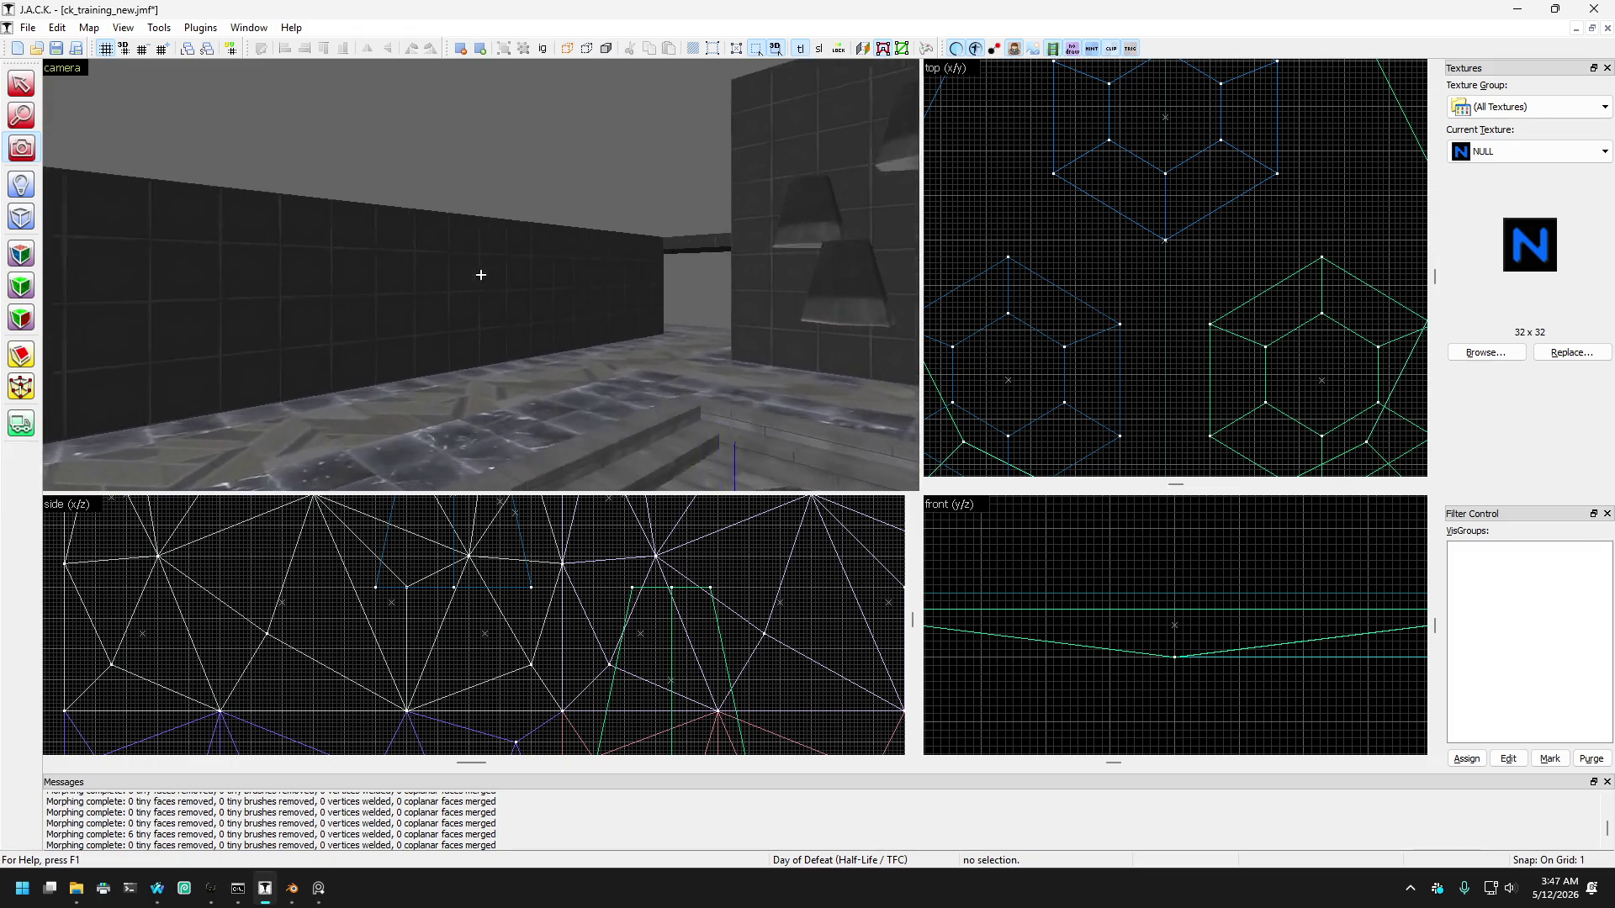
key(z)
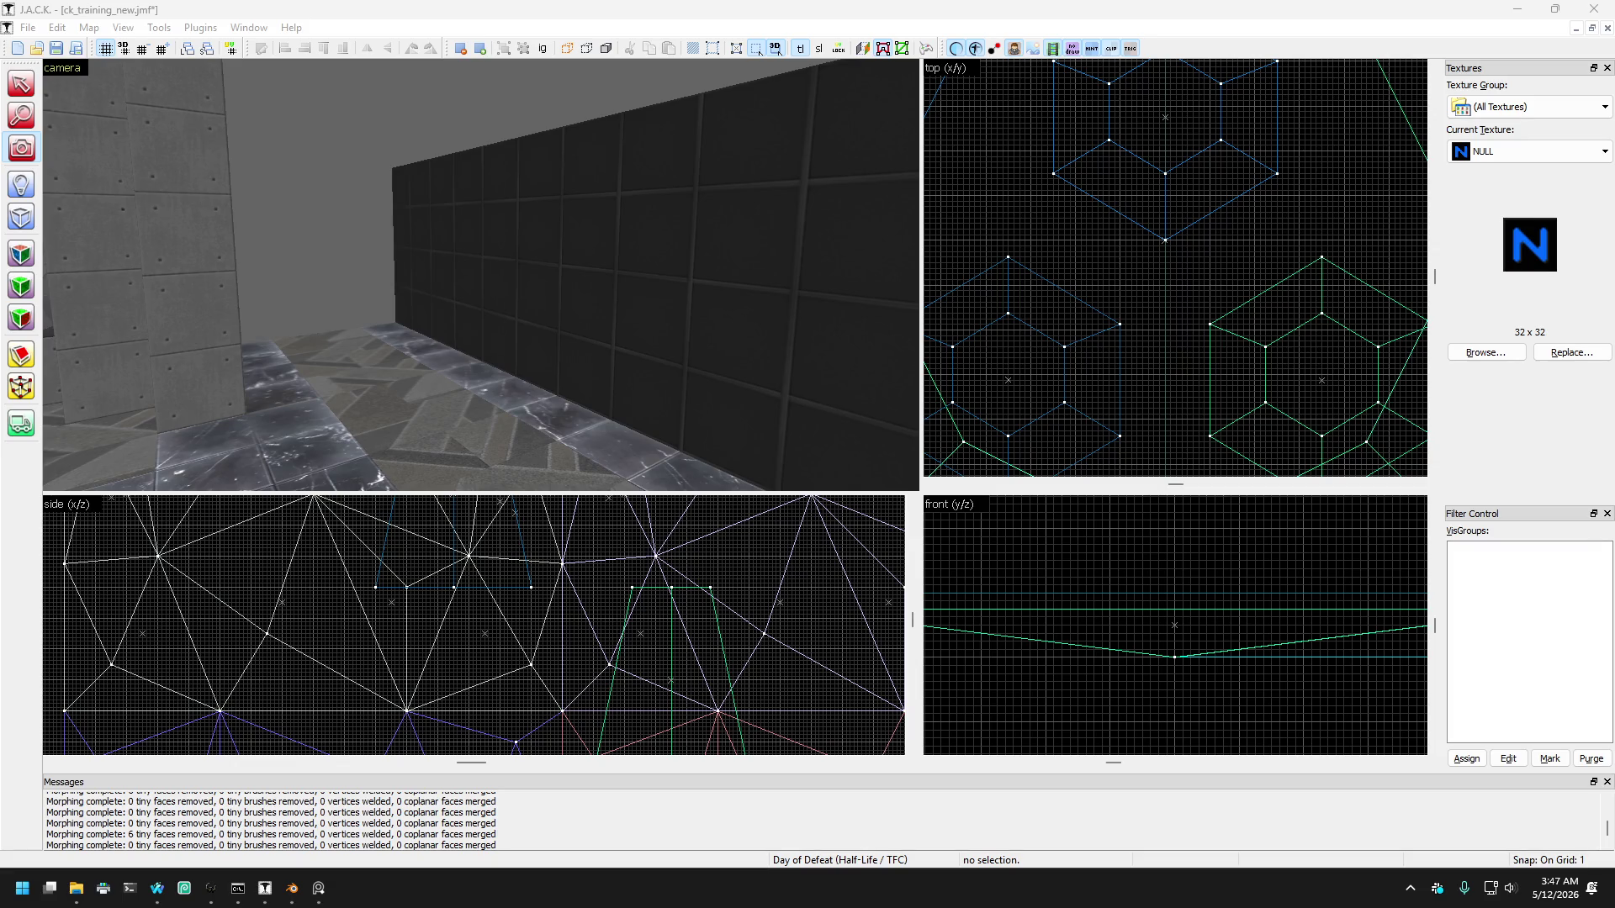
click(173, 227)
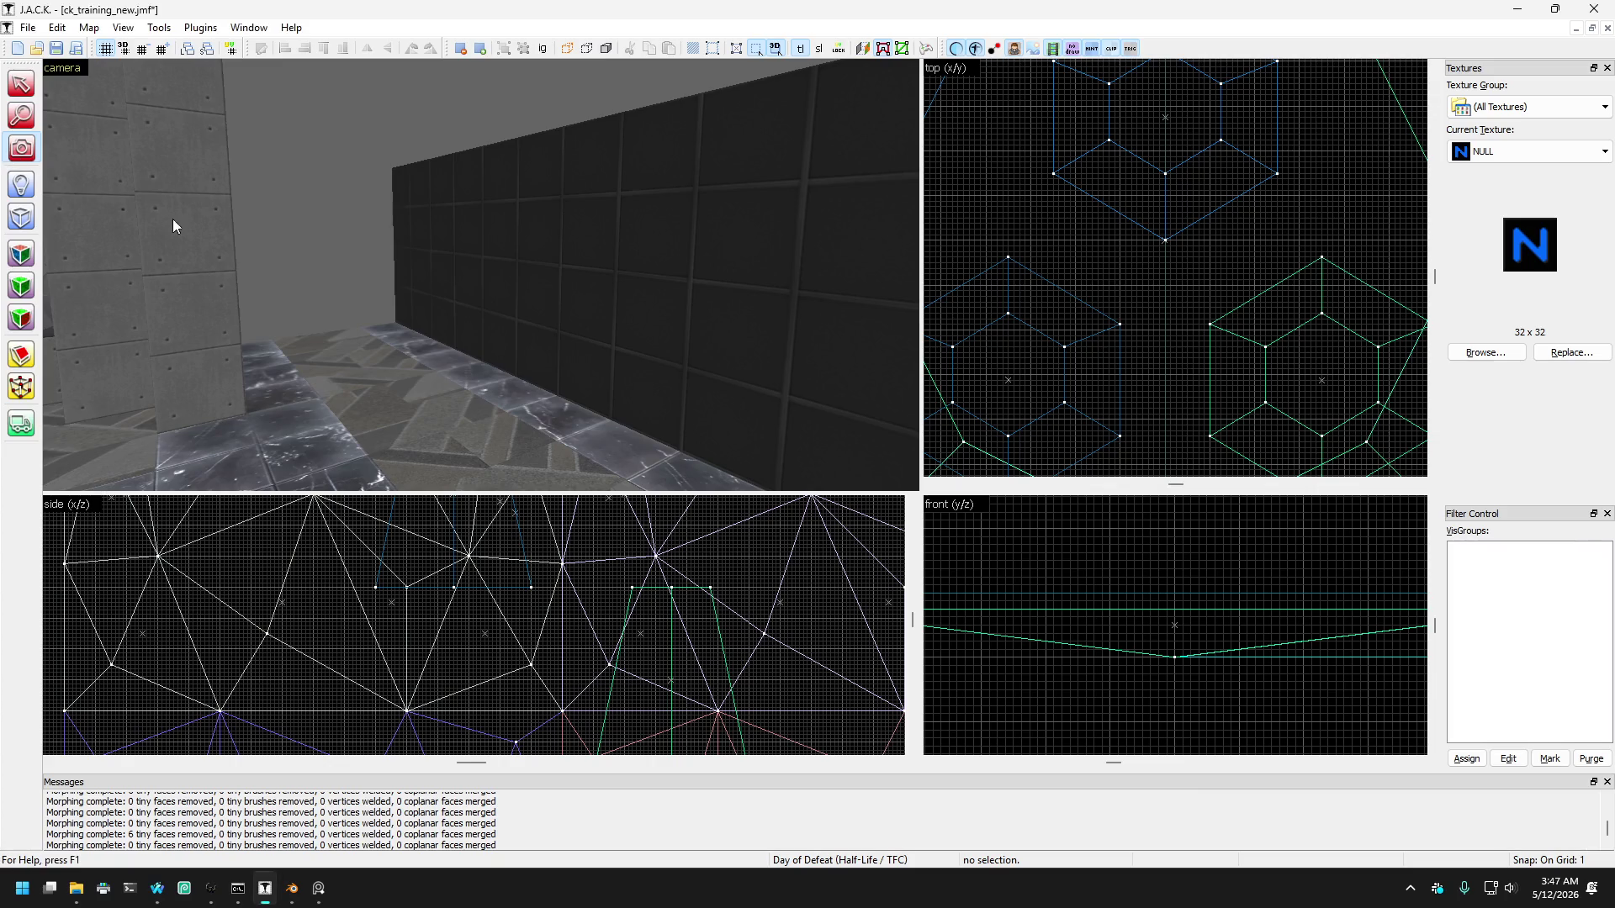
key(z)
mouse_move(480, 274)
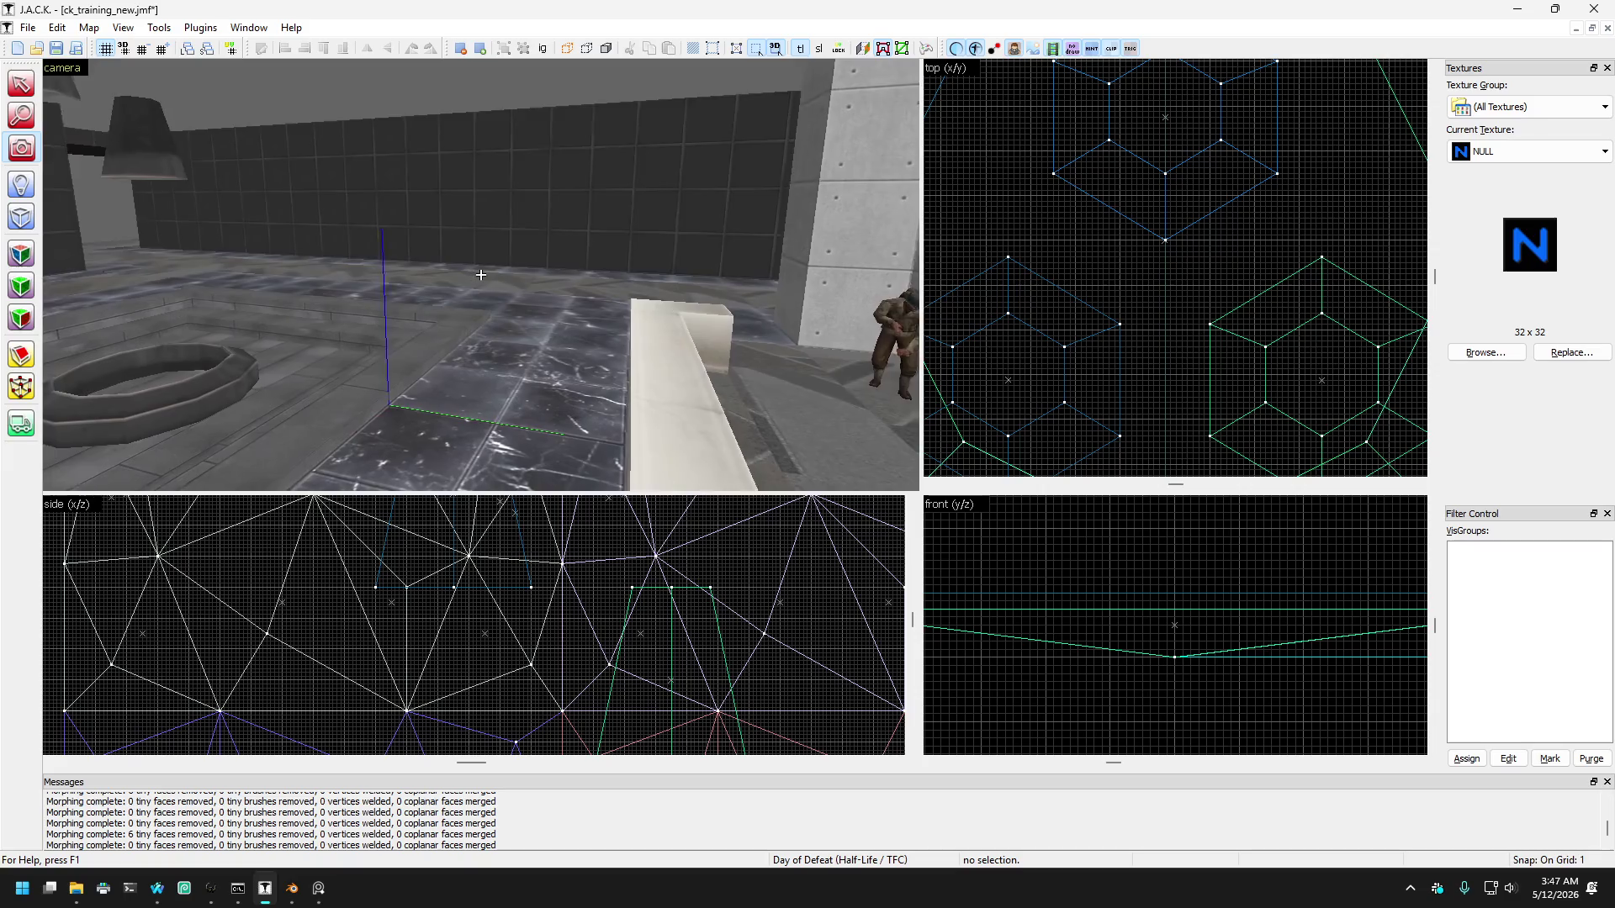
key(w)
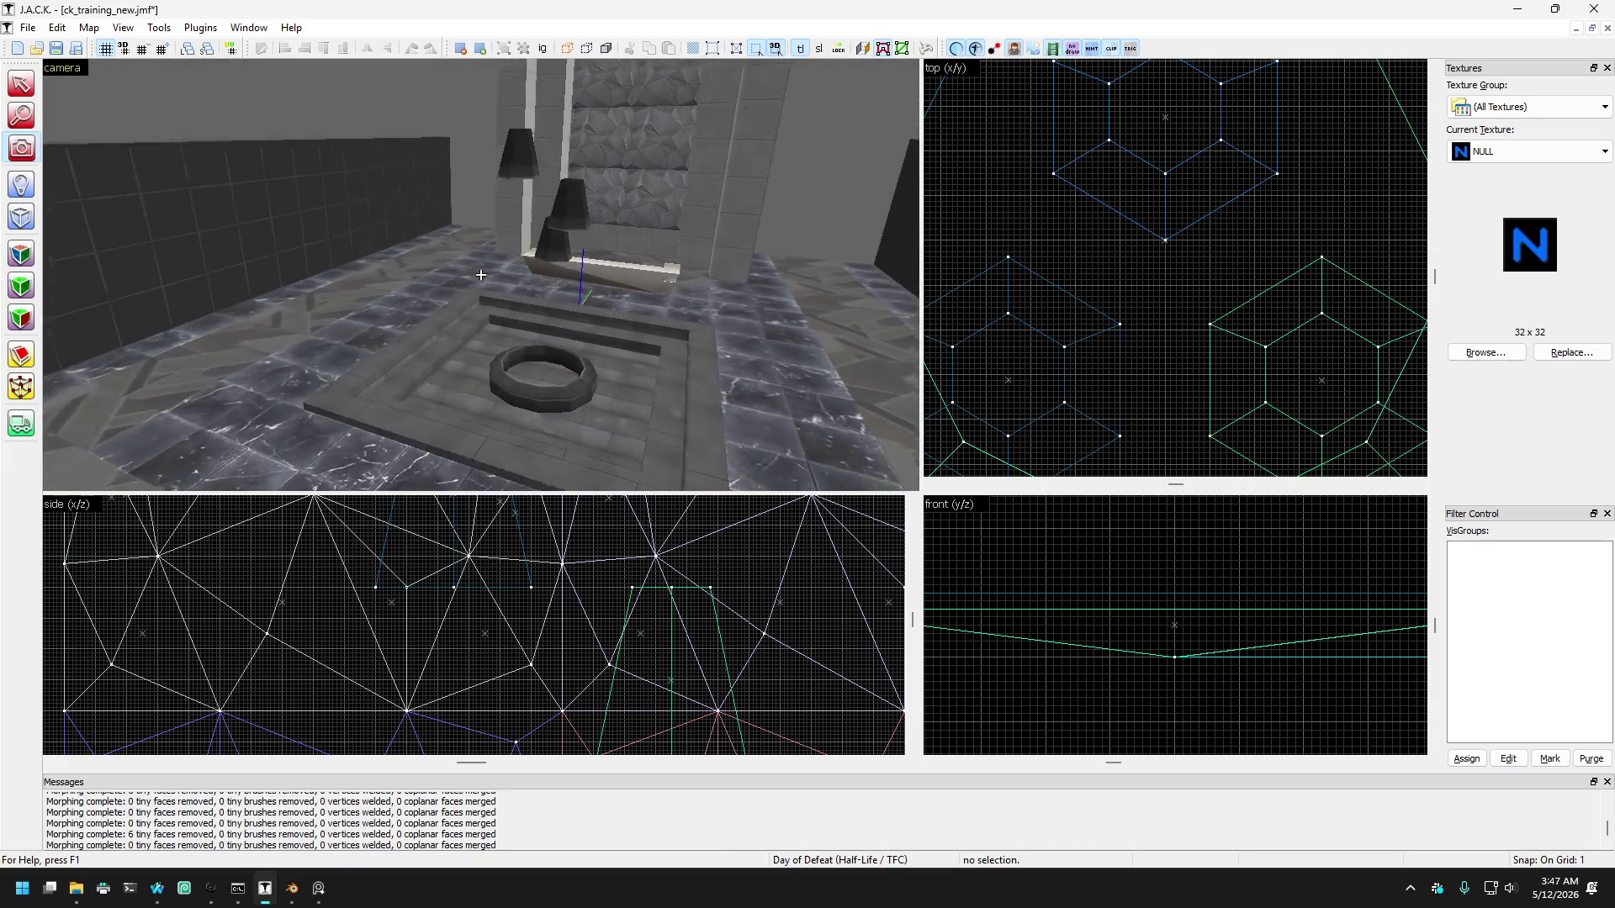
key(w)
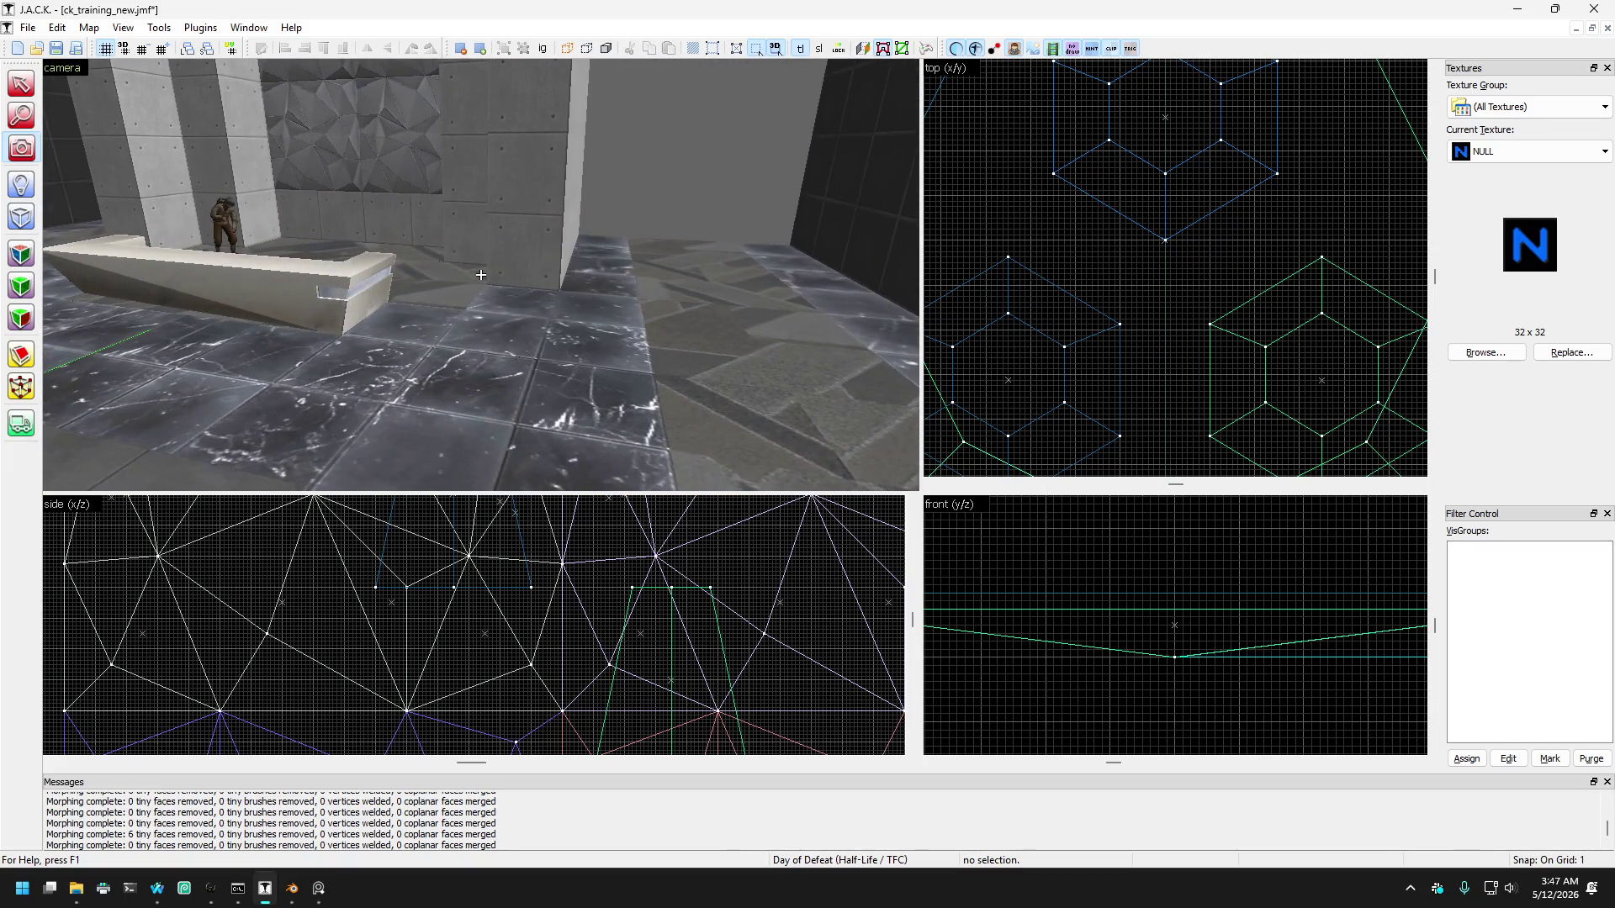
key(s)
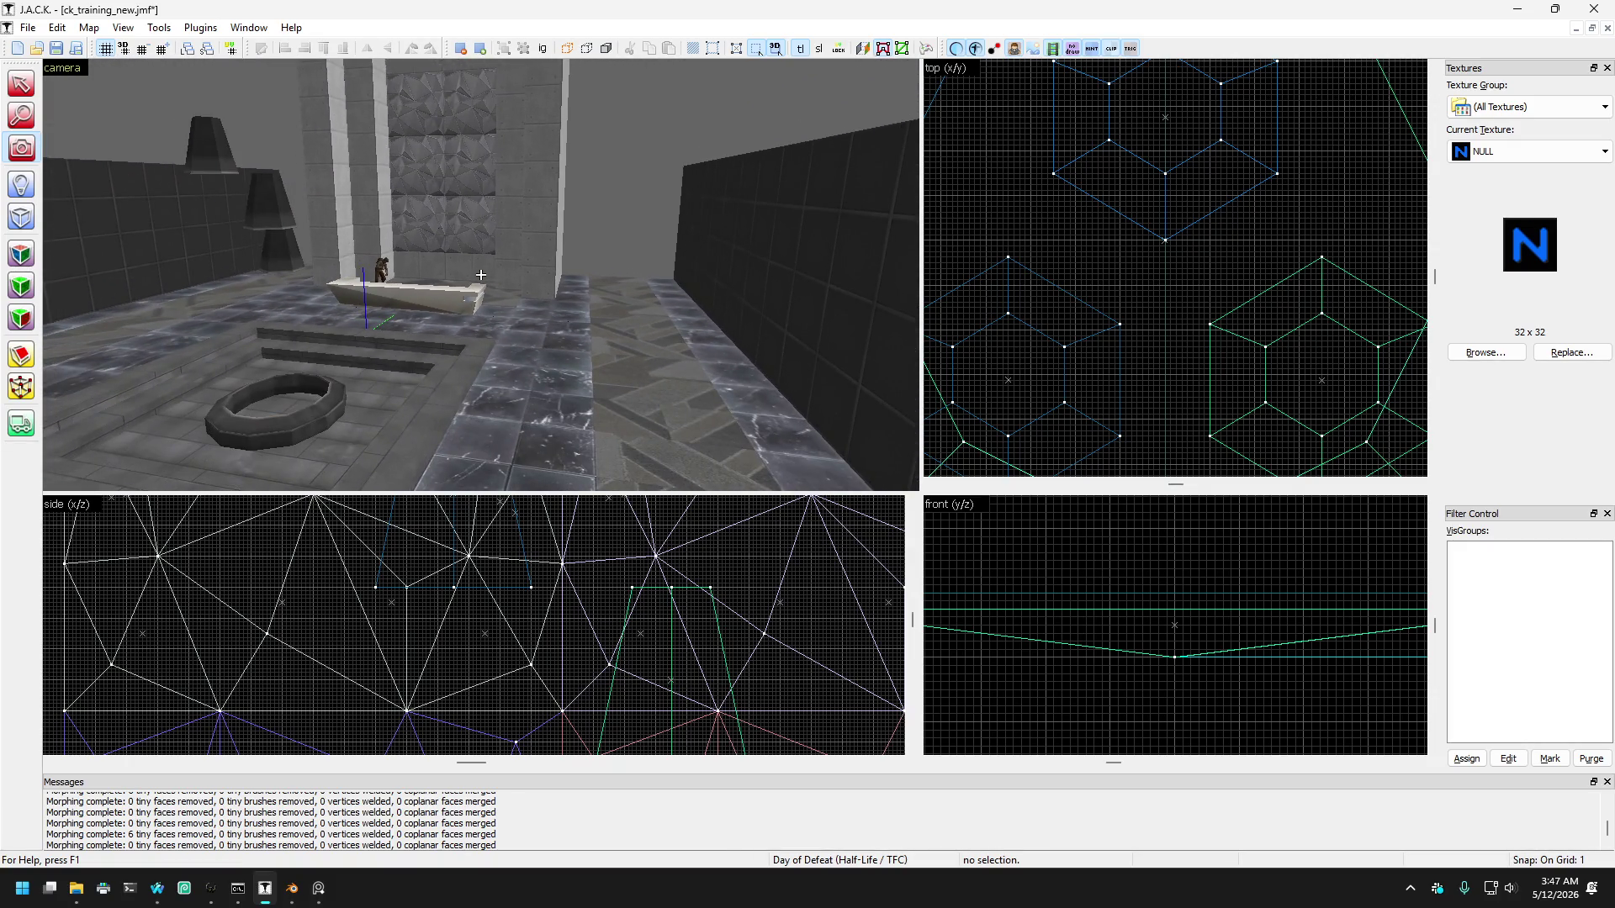
key(w)
key(s)
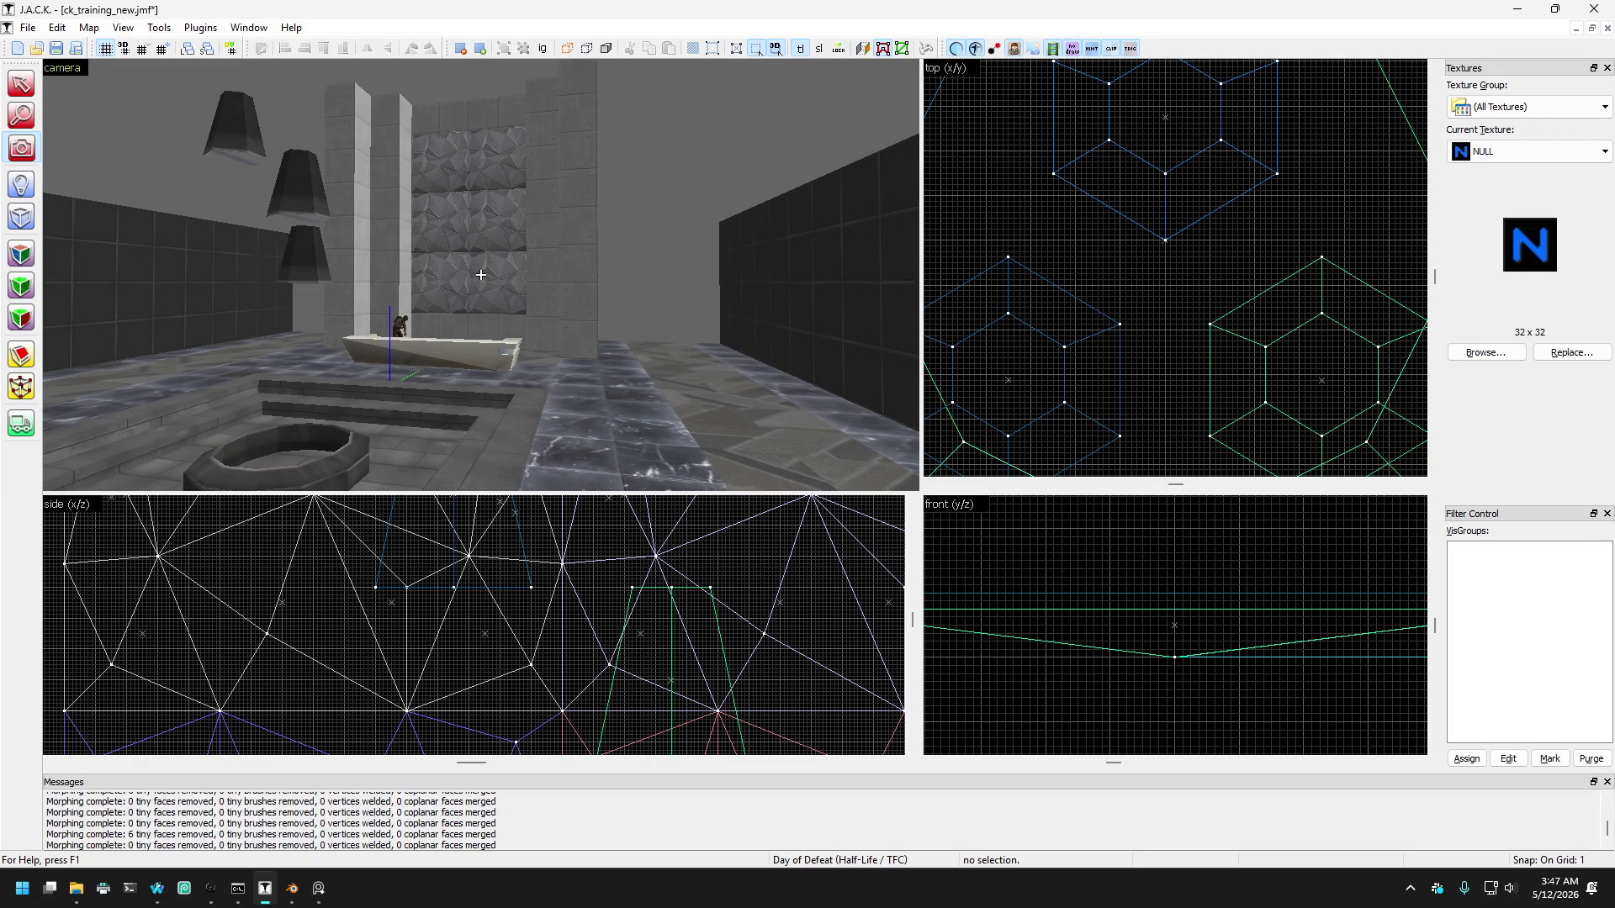
key(s)
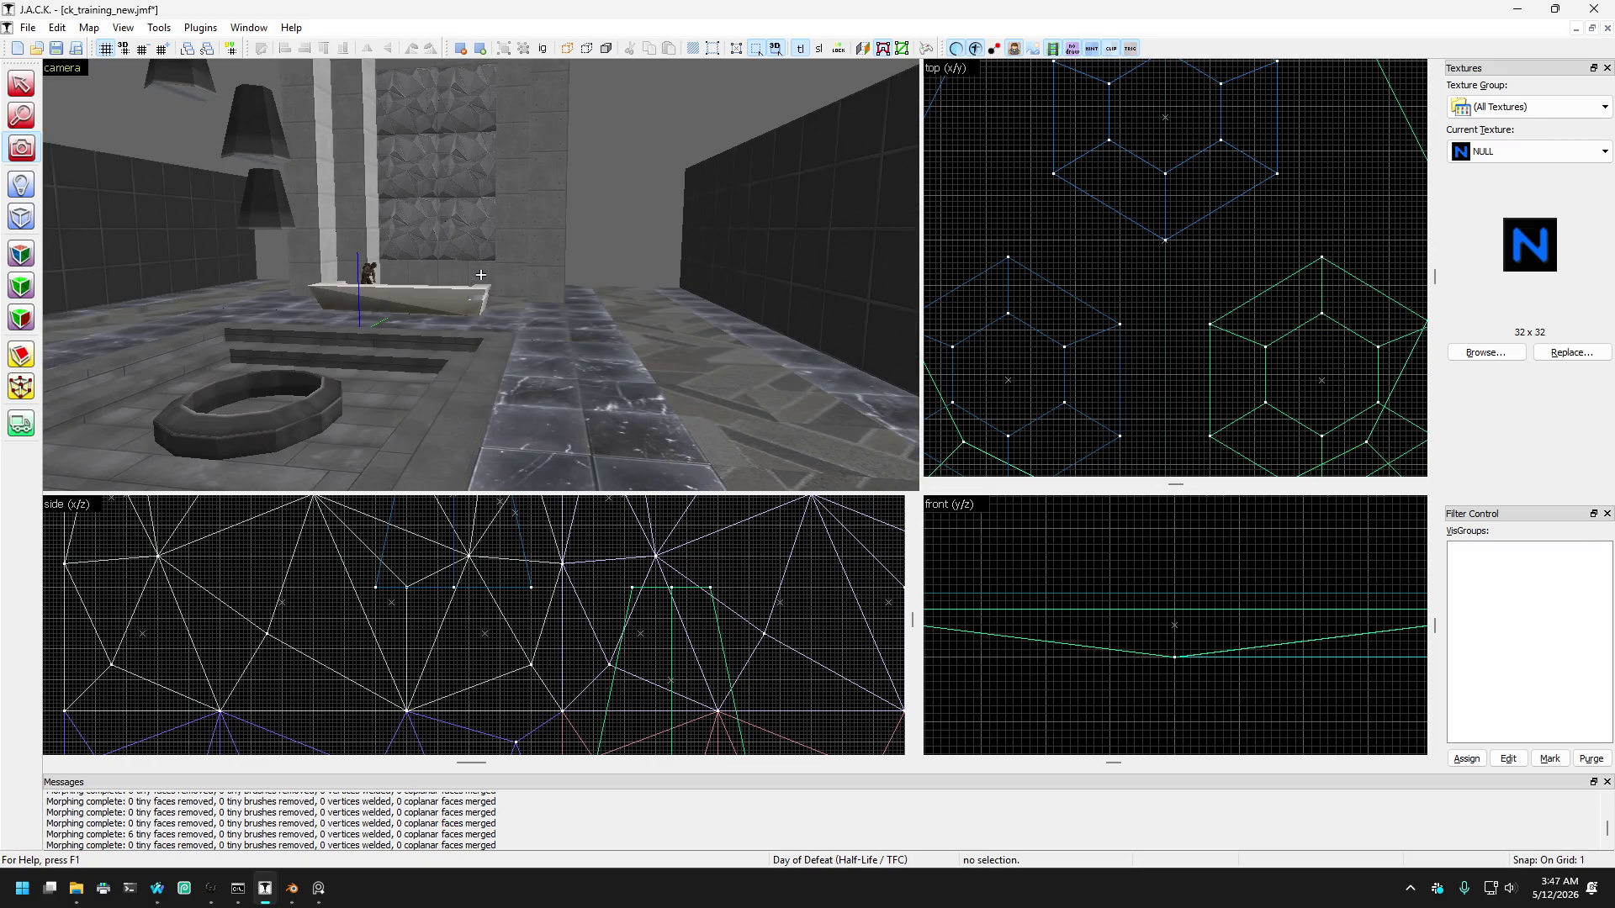
key(w)
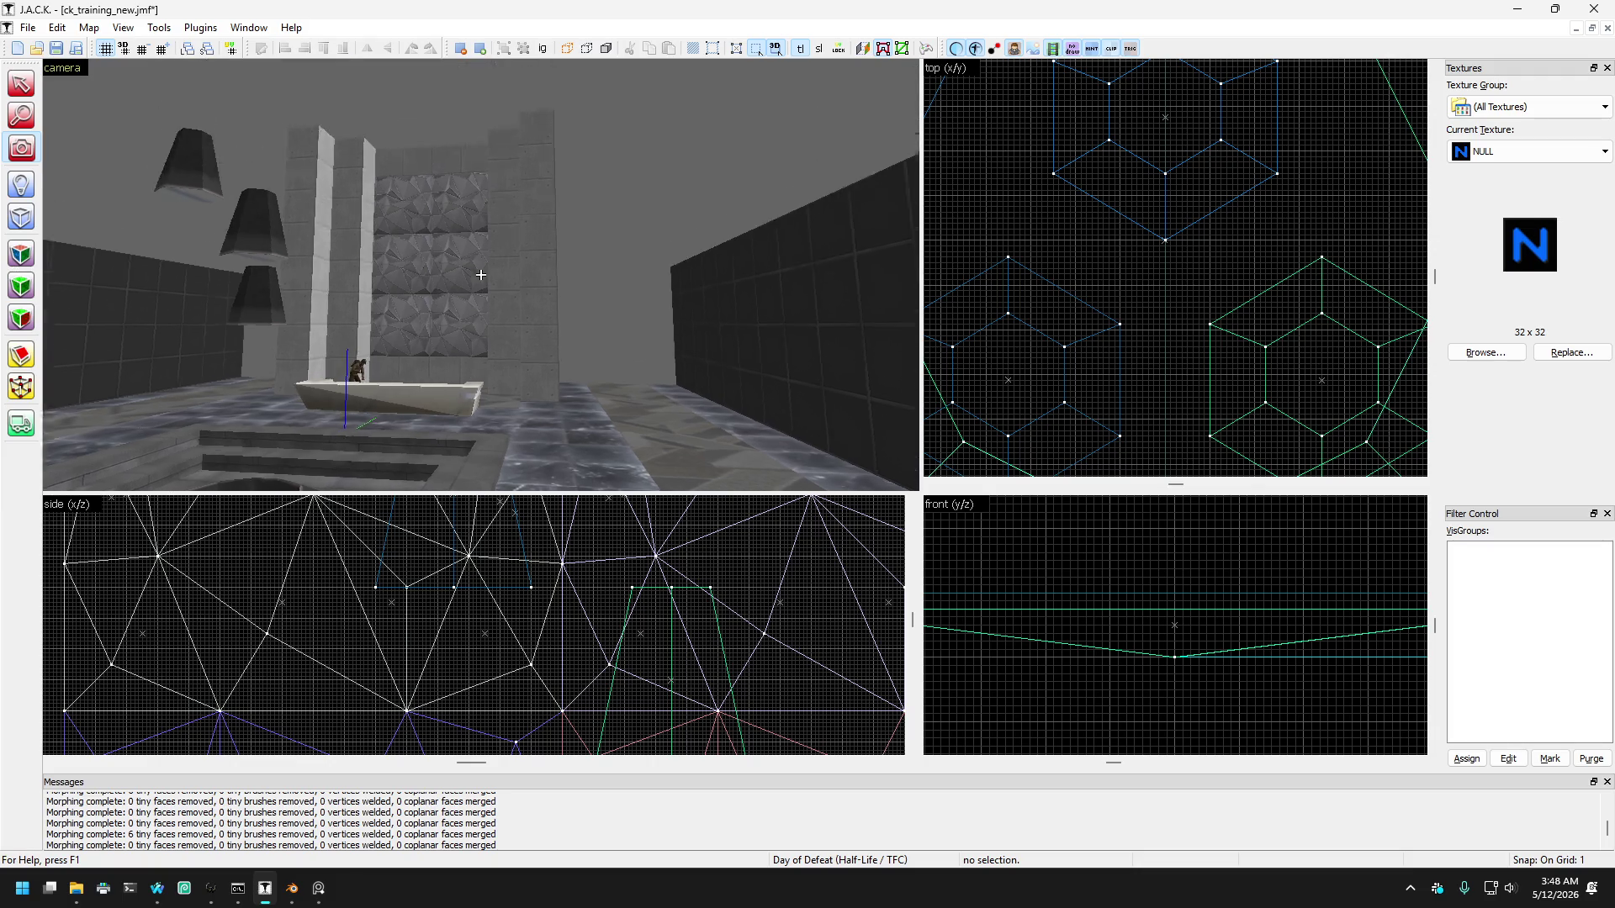
key(s)
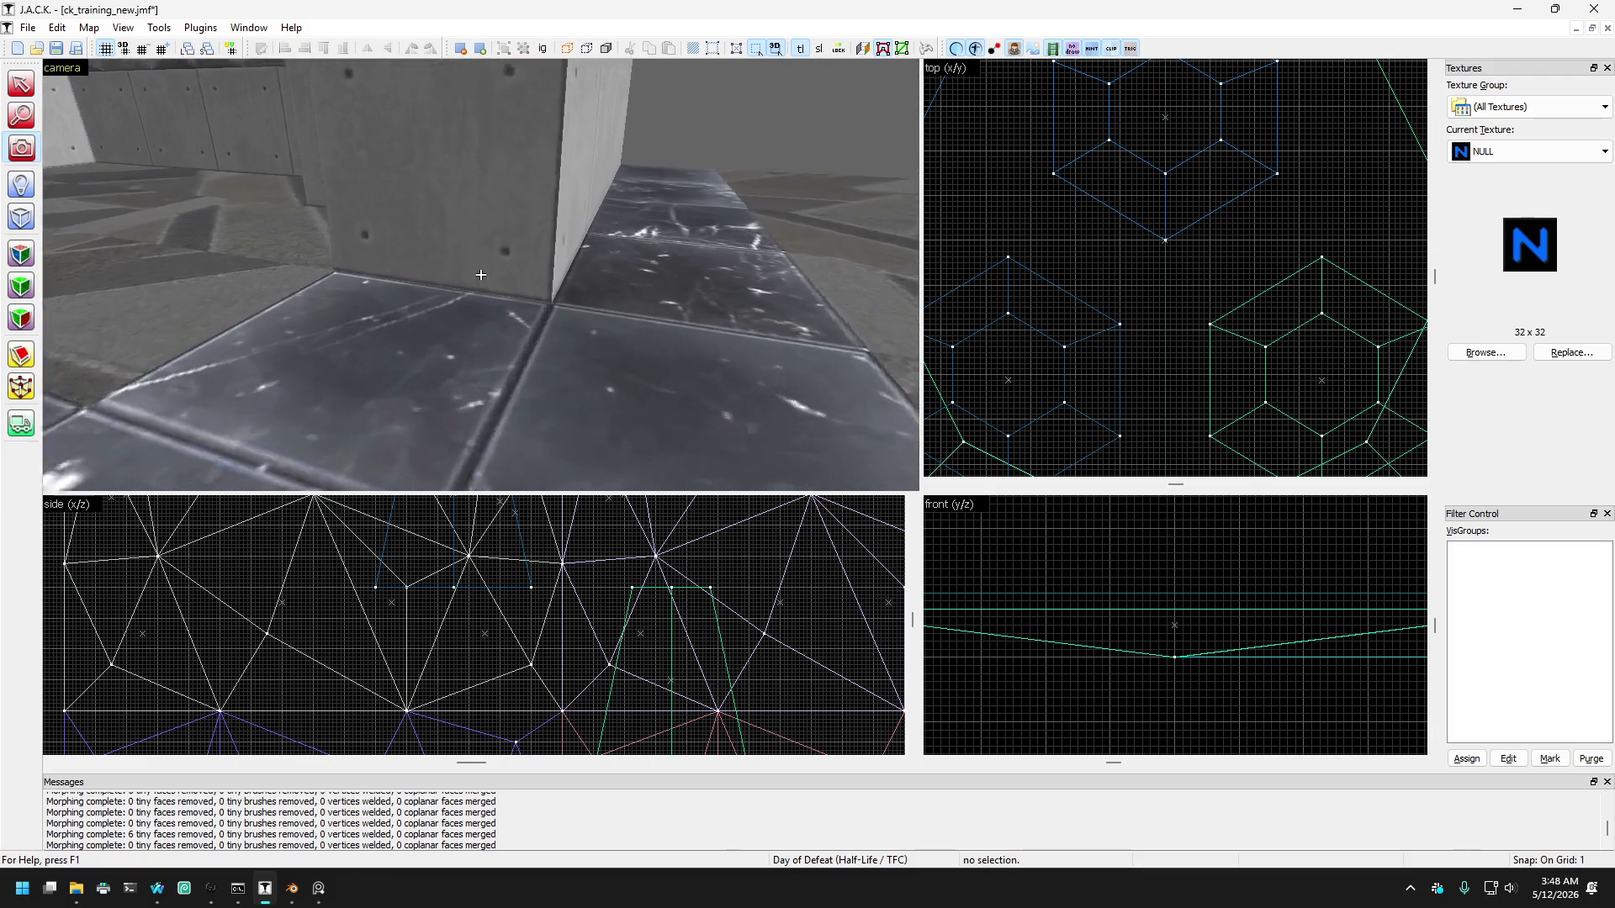
key(s)
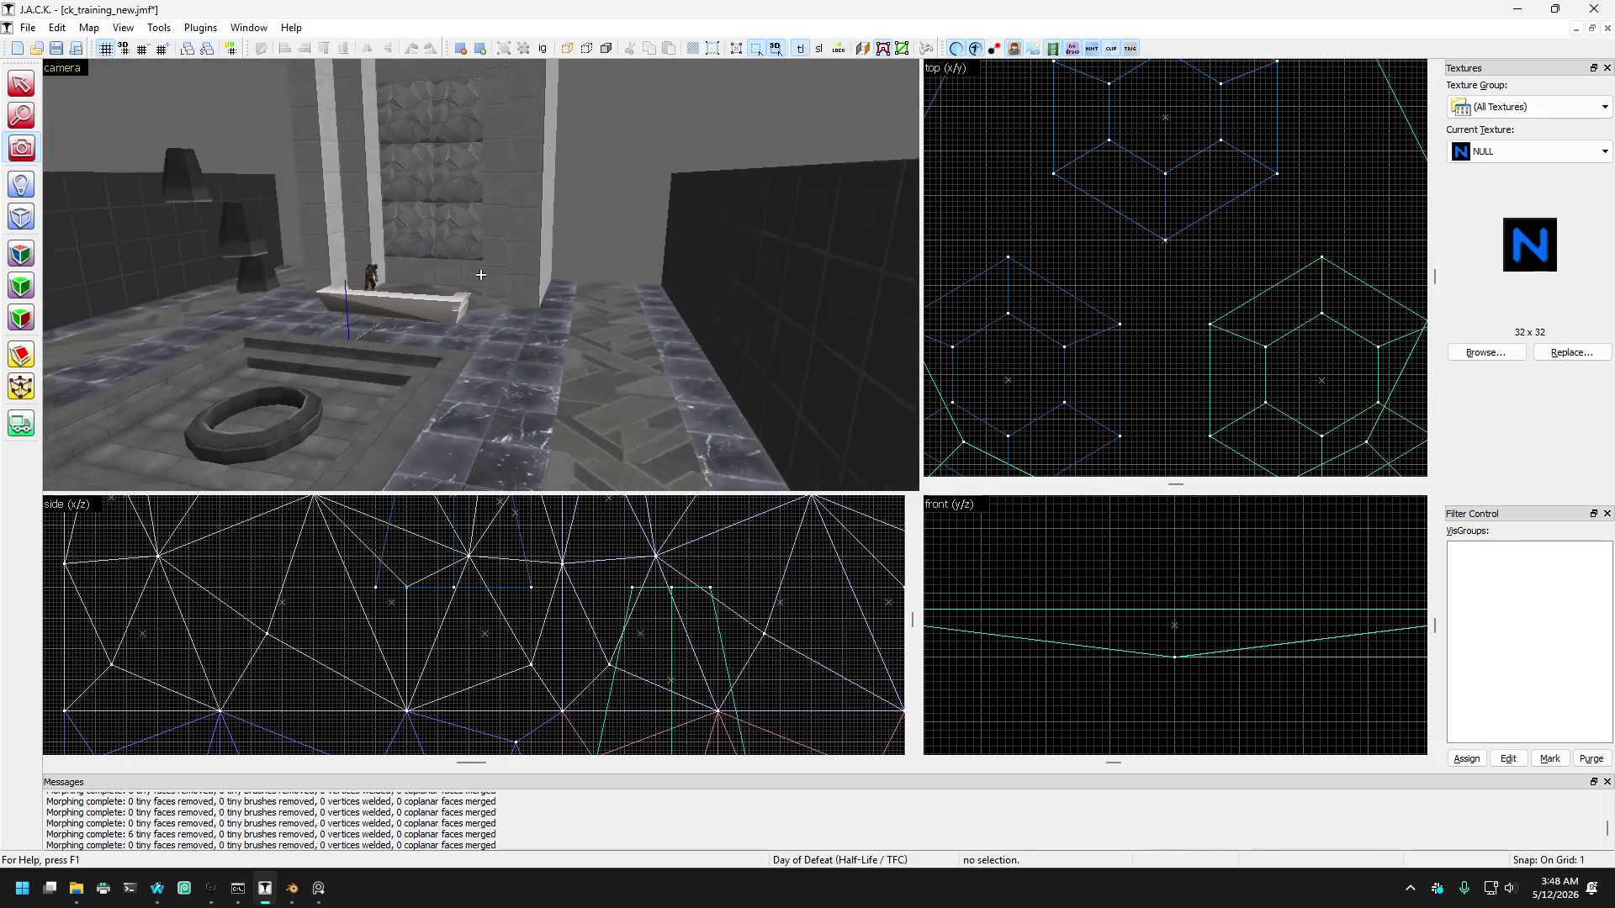
key(w)
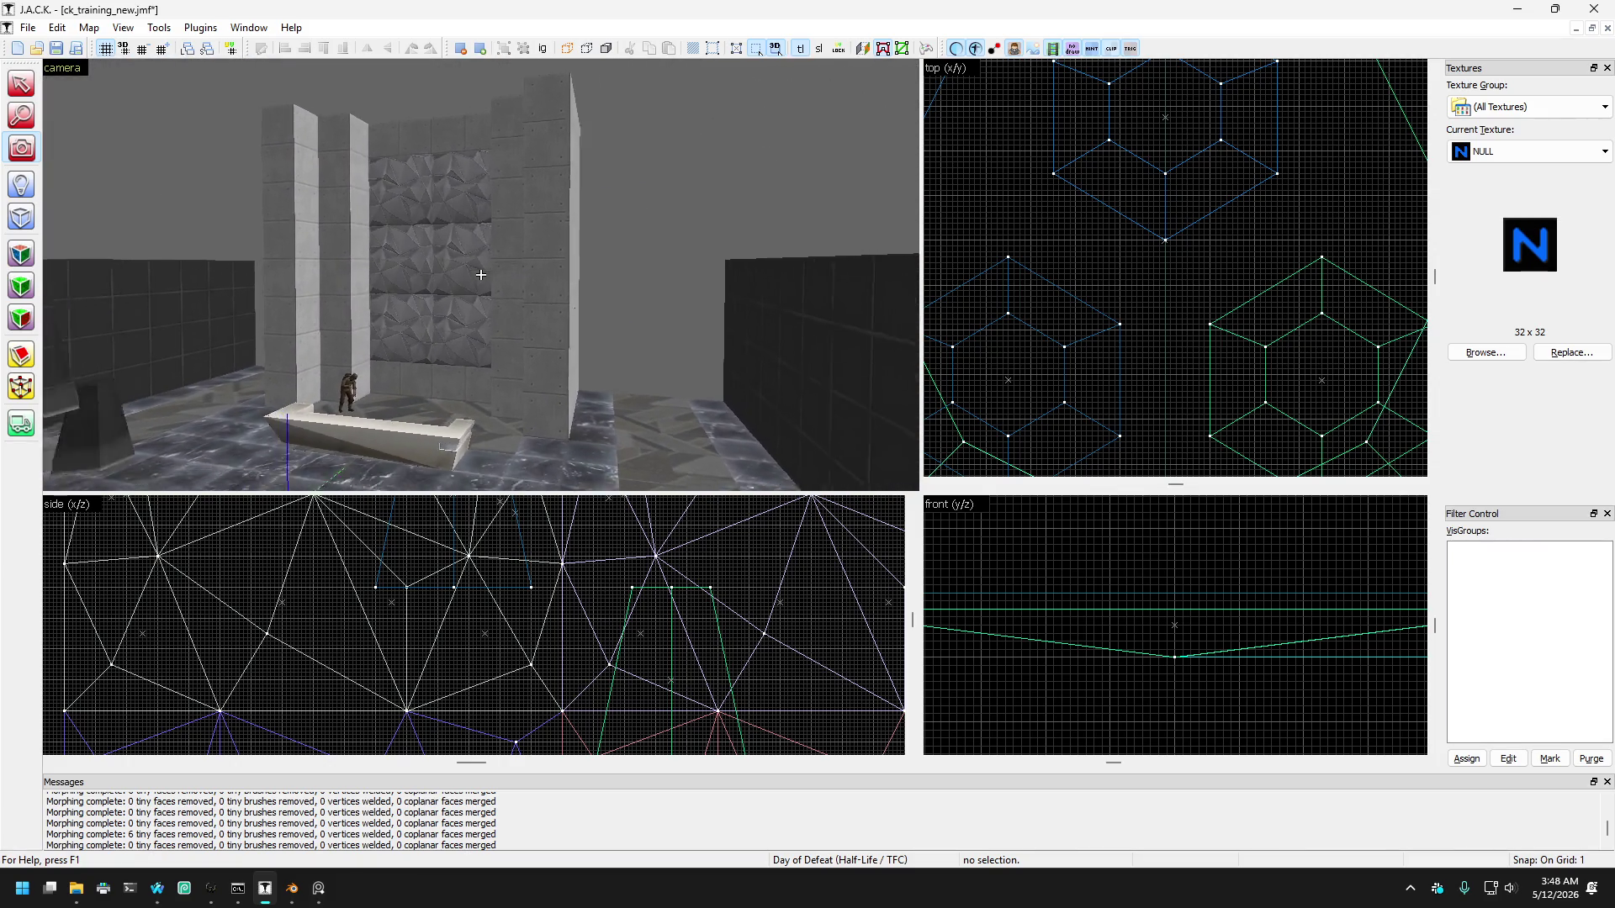
key(w)
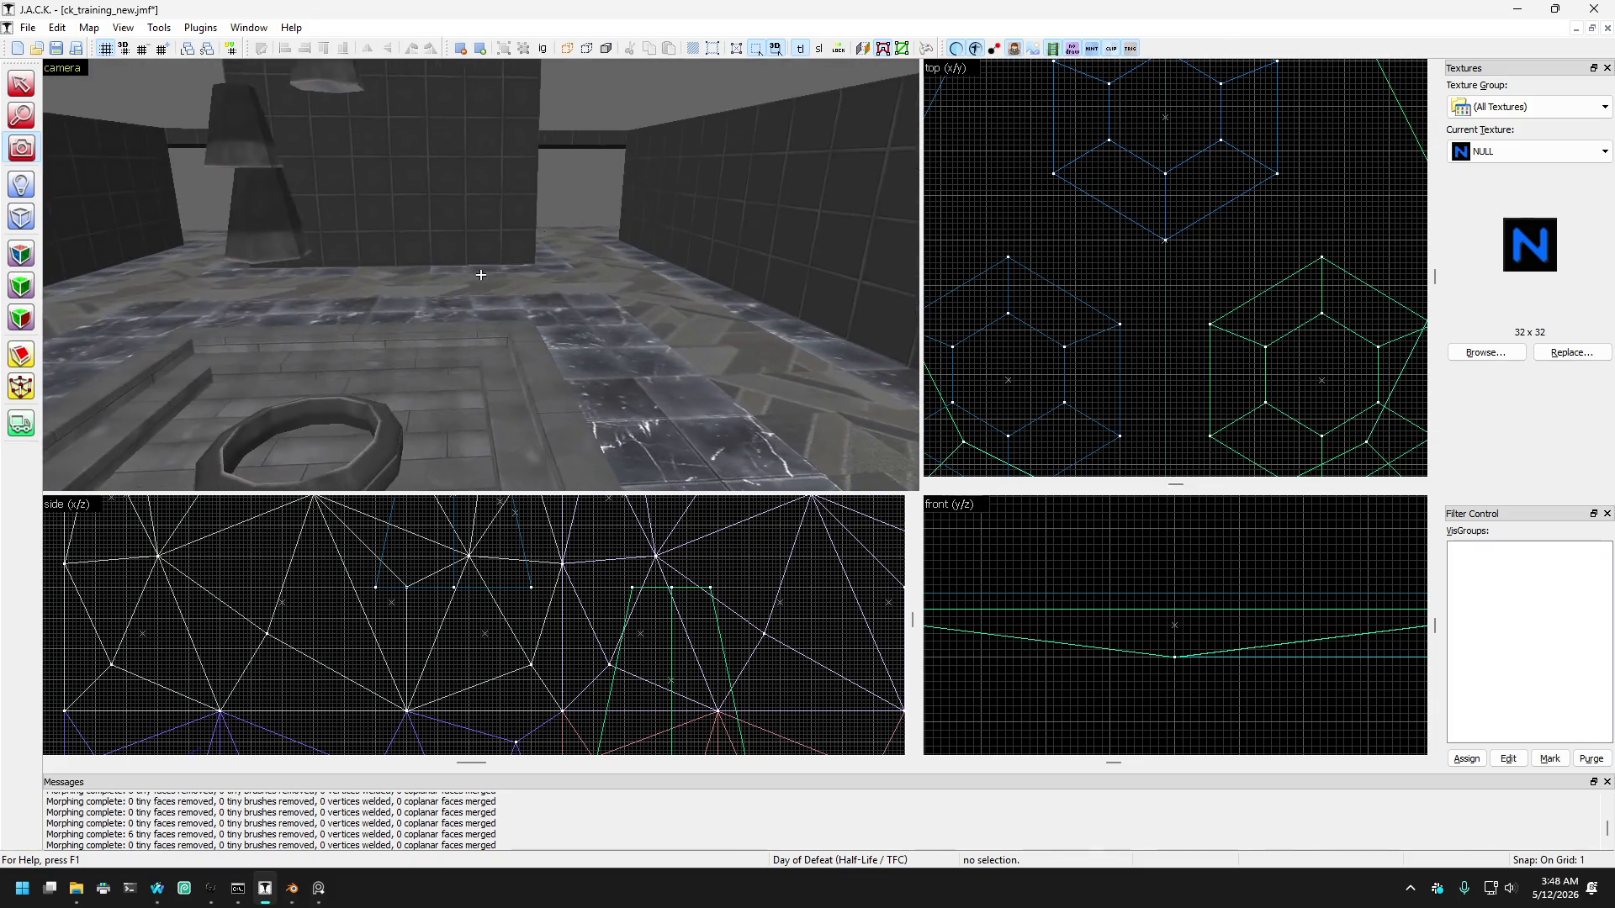
key(s)
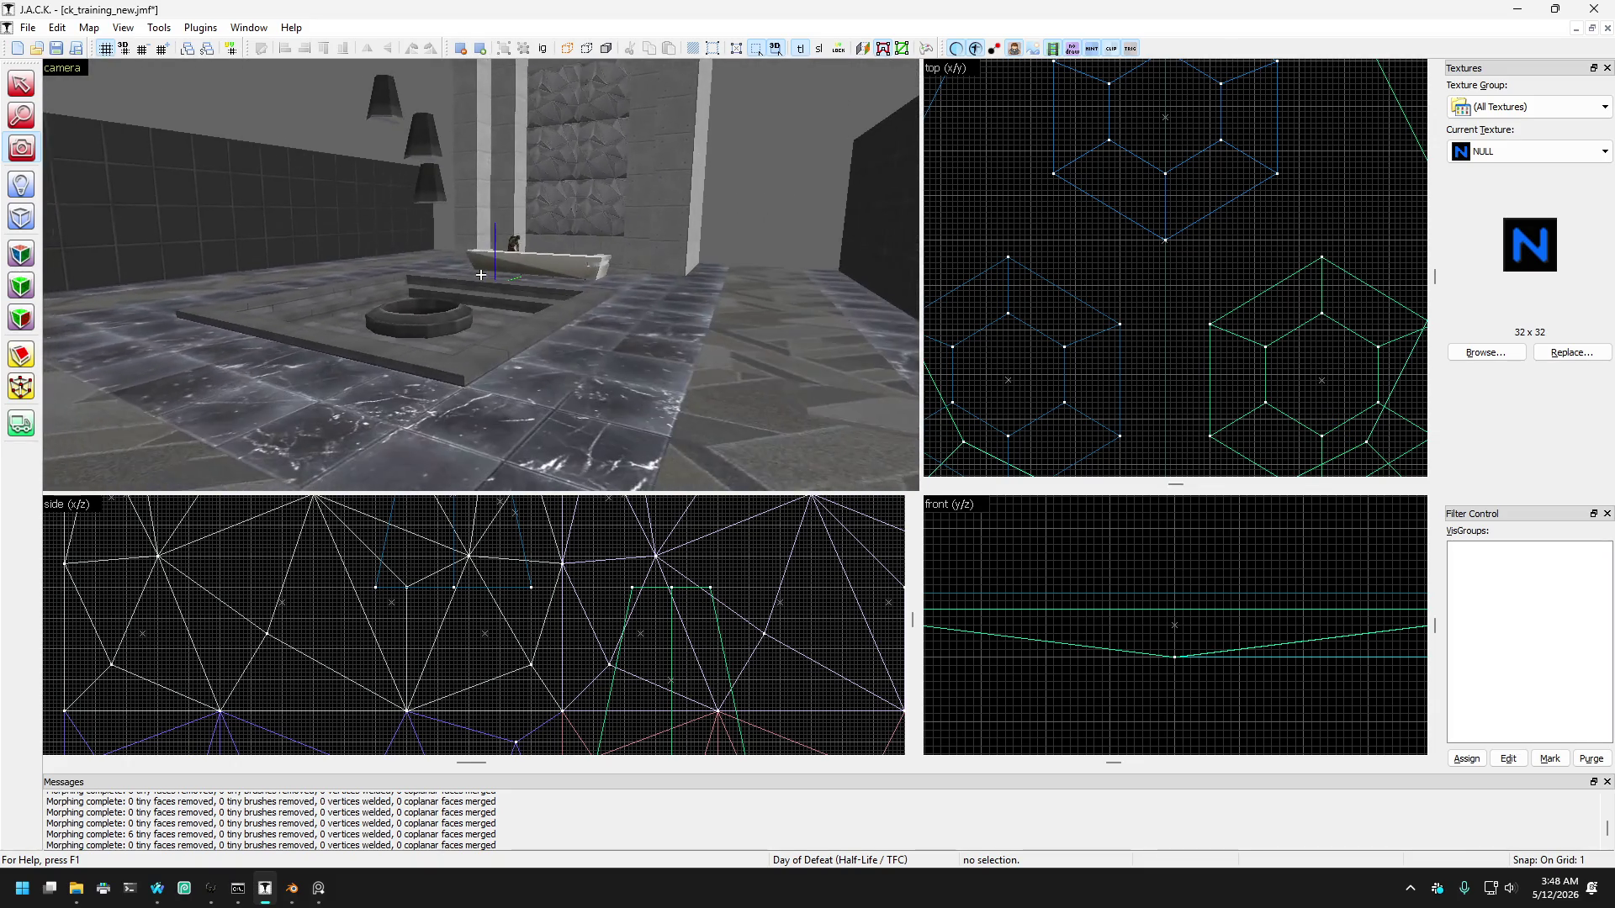
key(s)
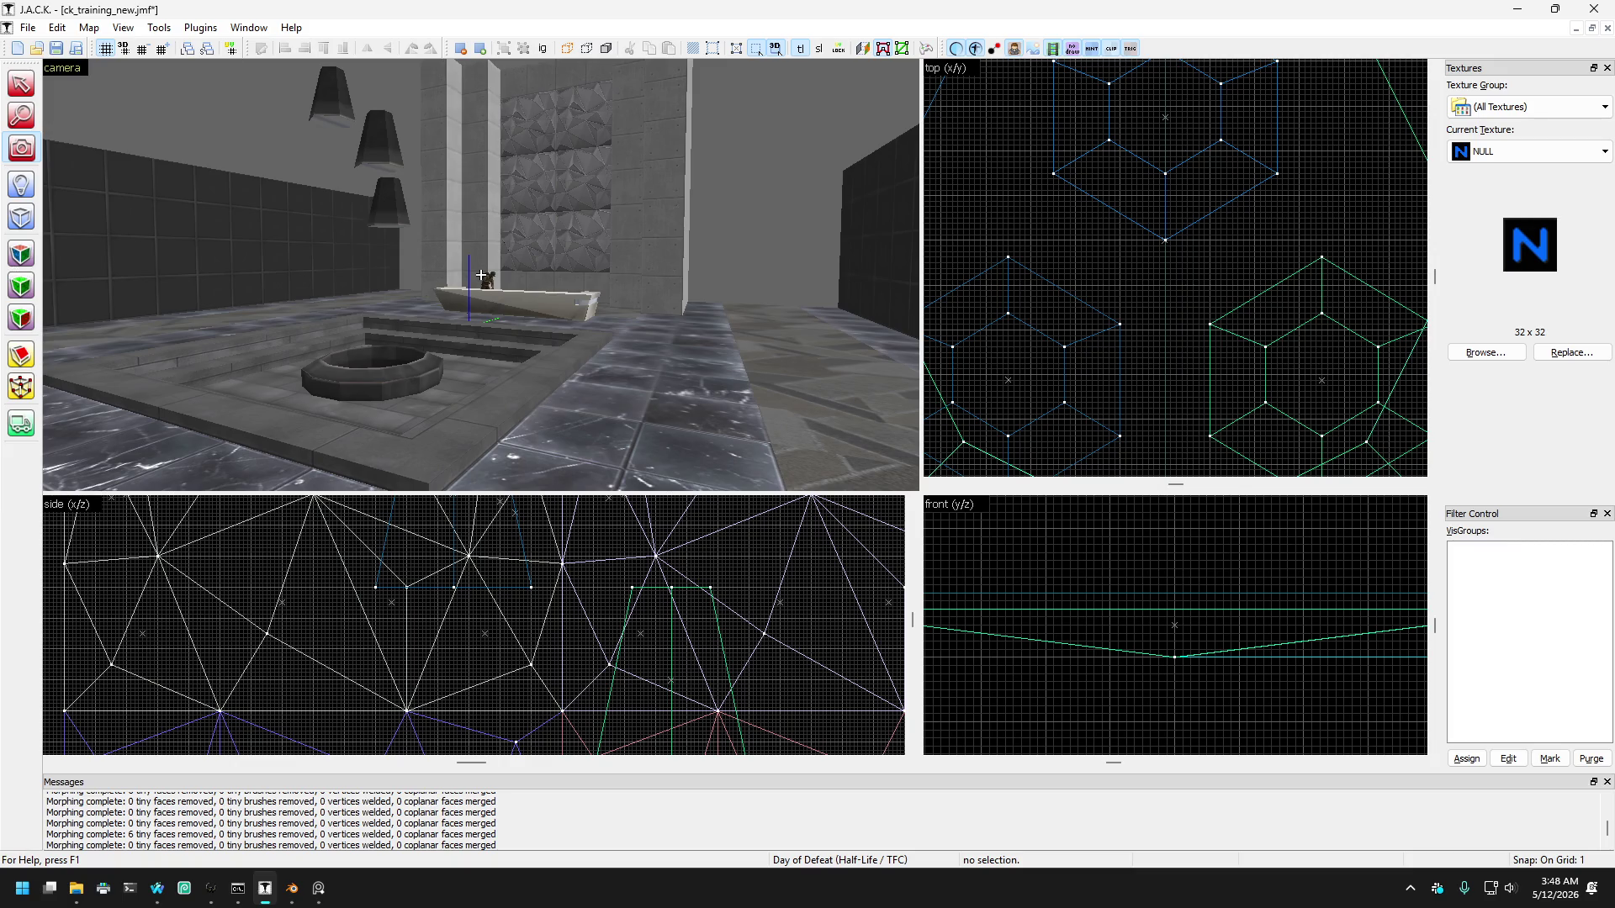
key(w)
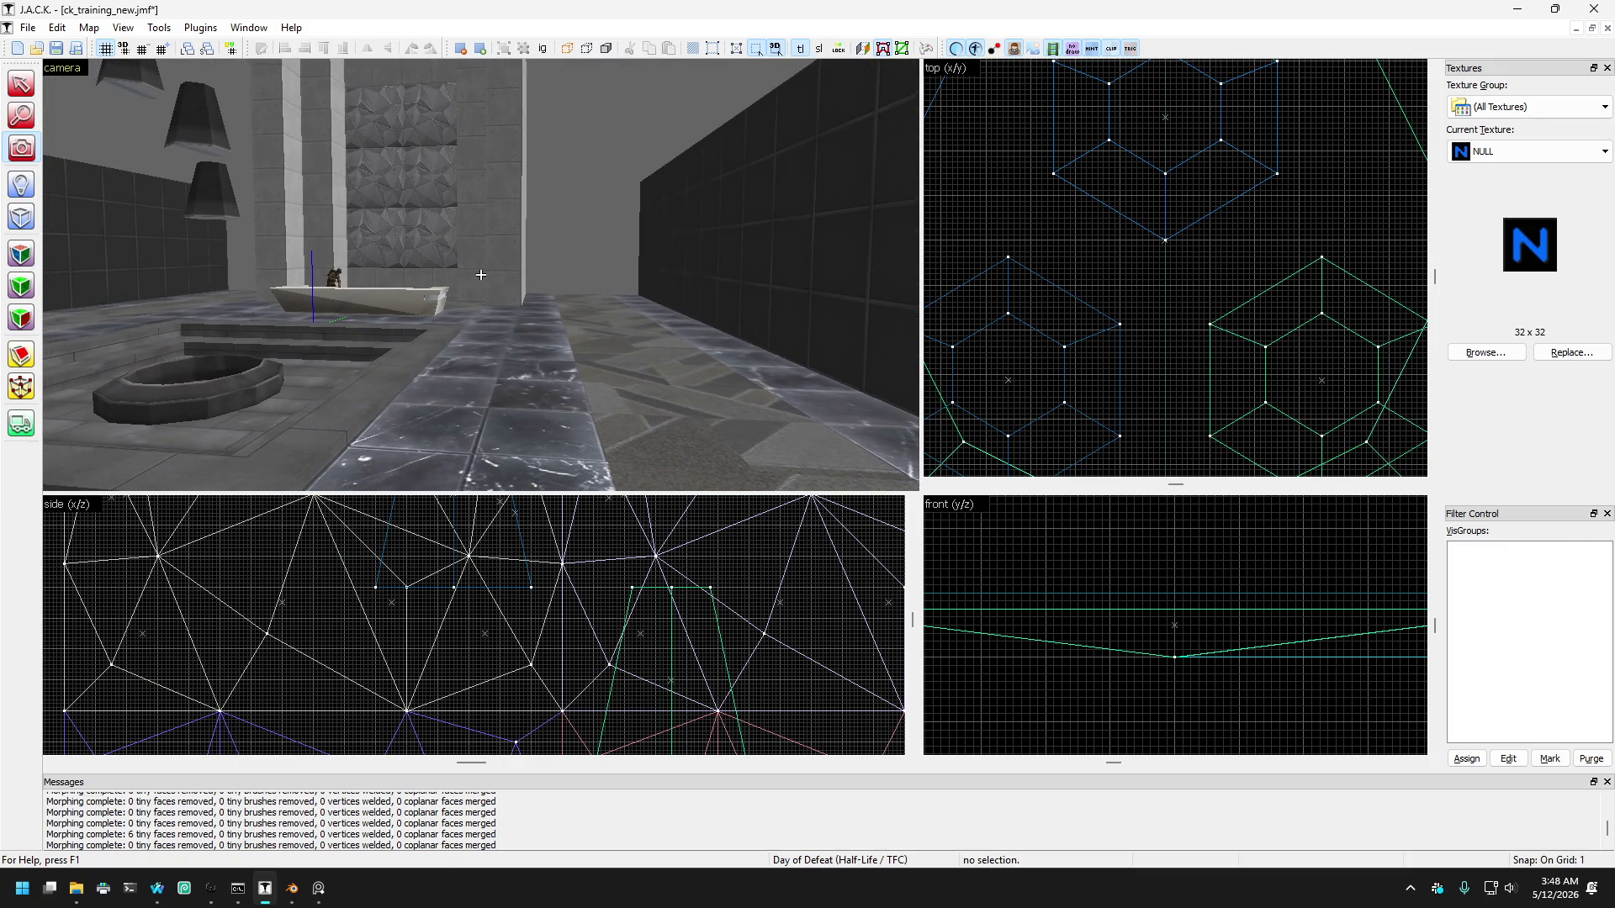
key(Right)
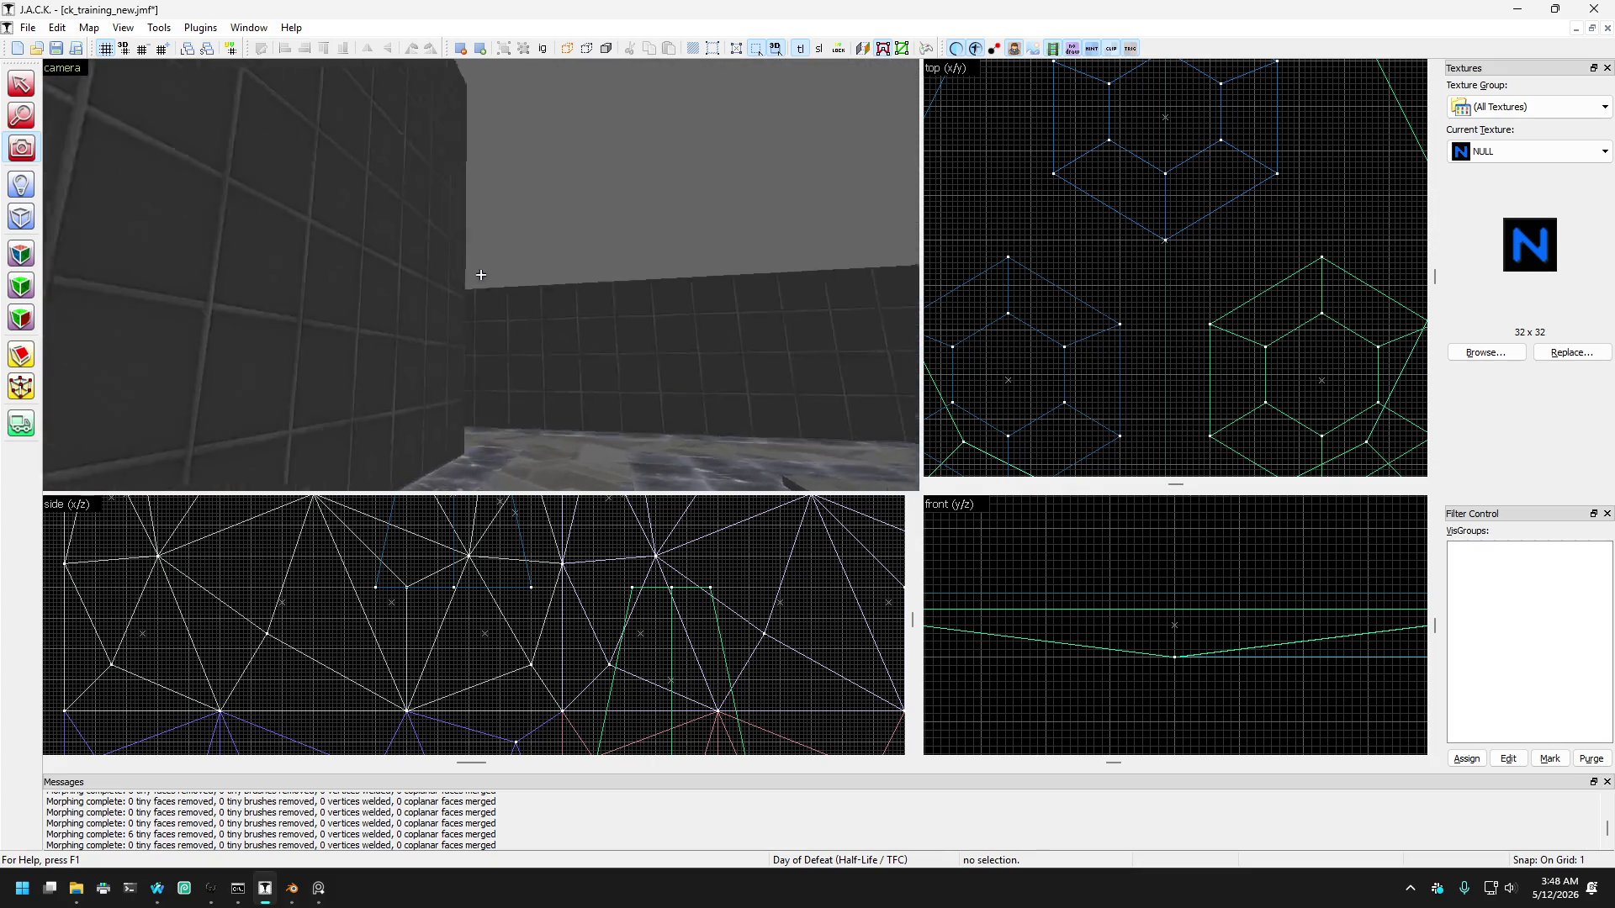
key(Right)
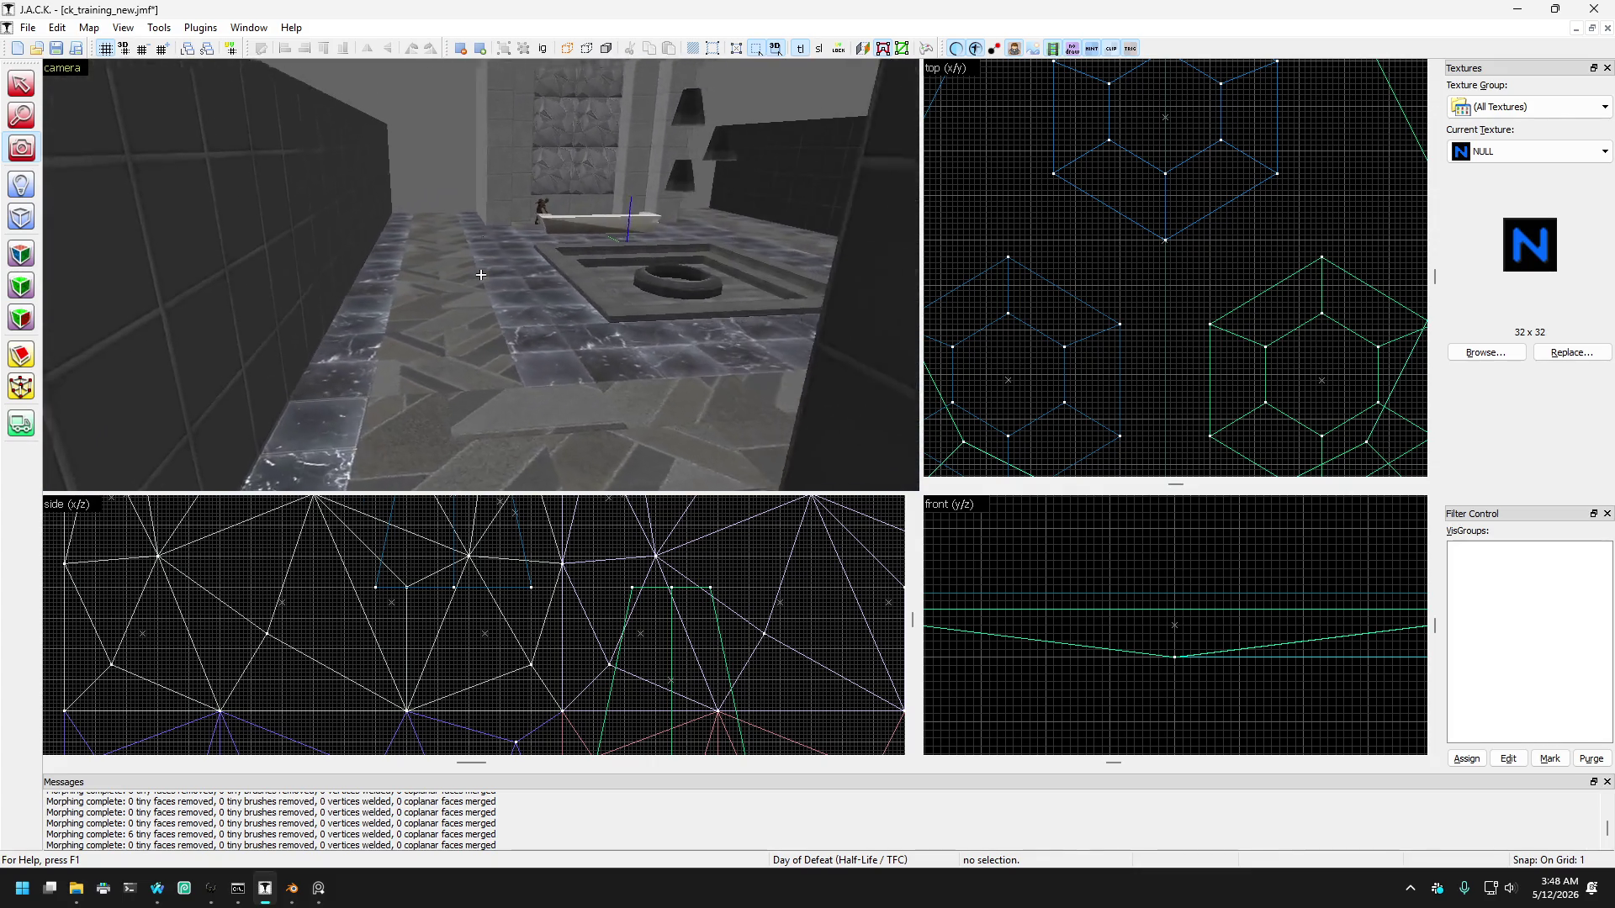
key(w)
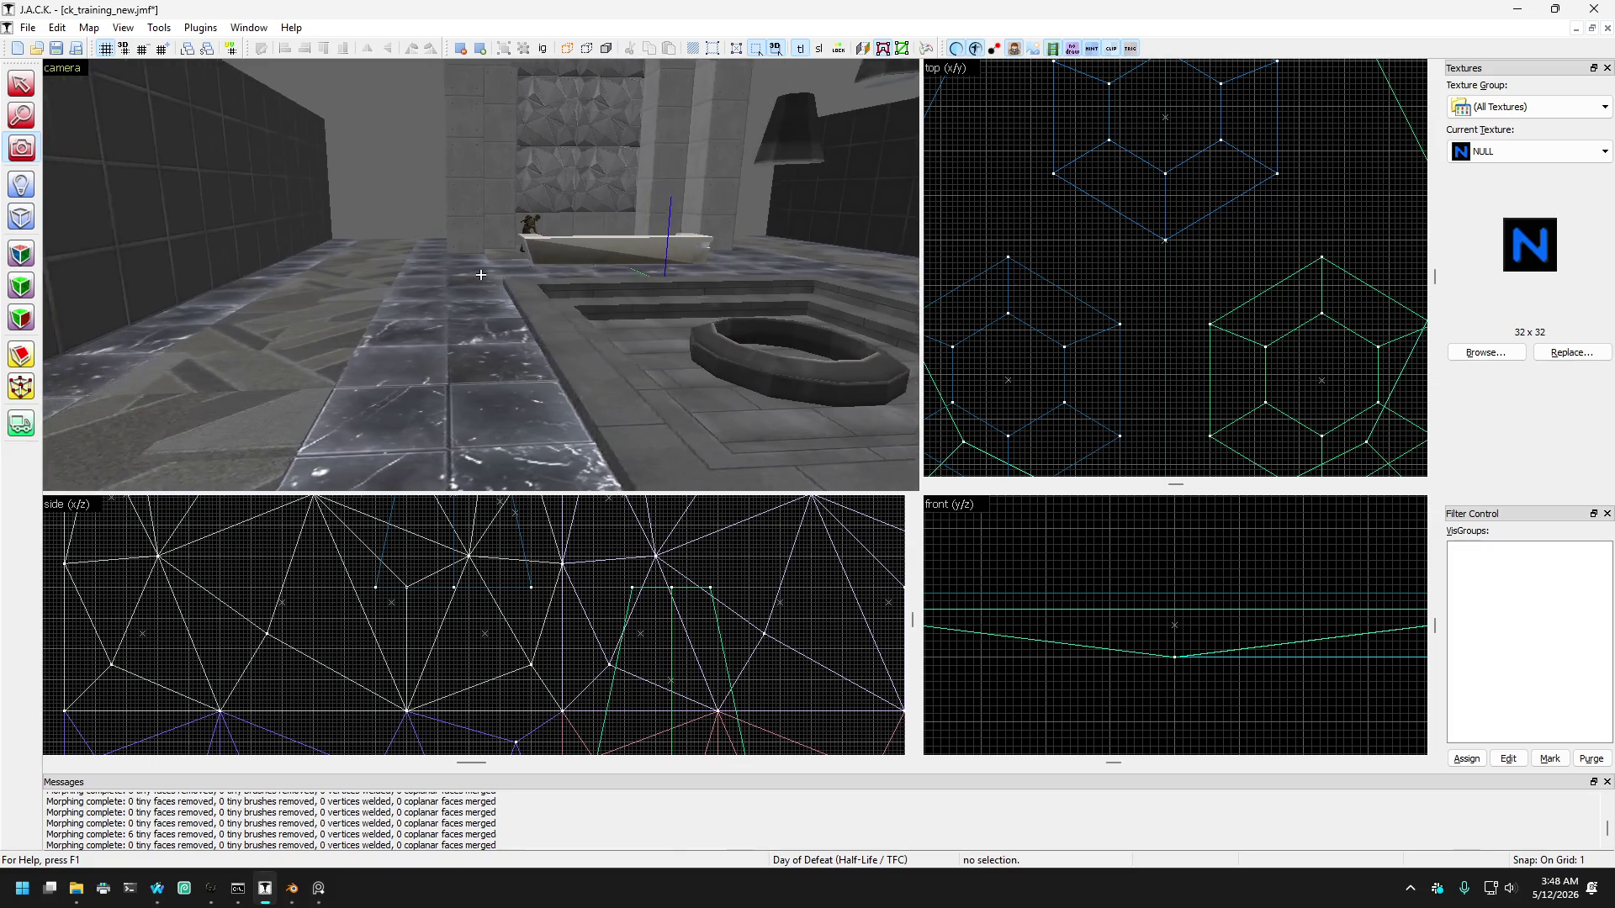
key(s)
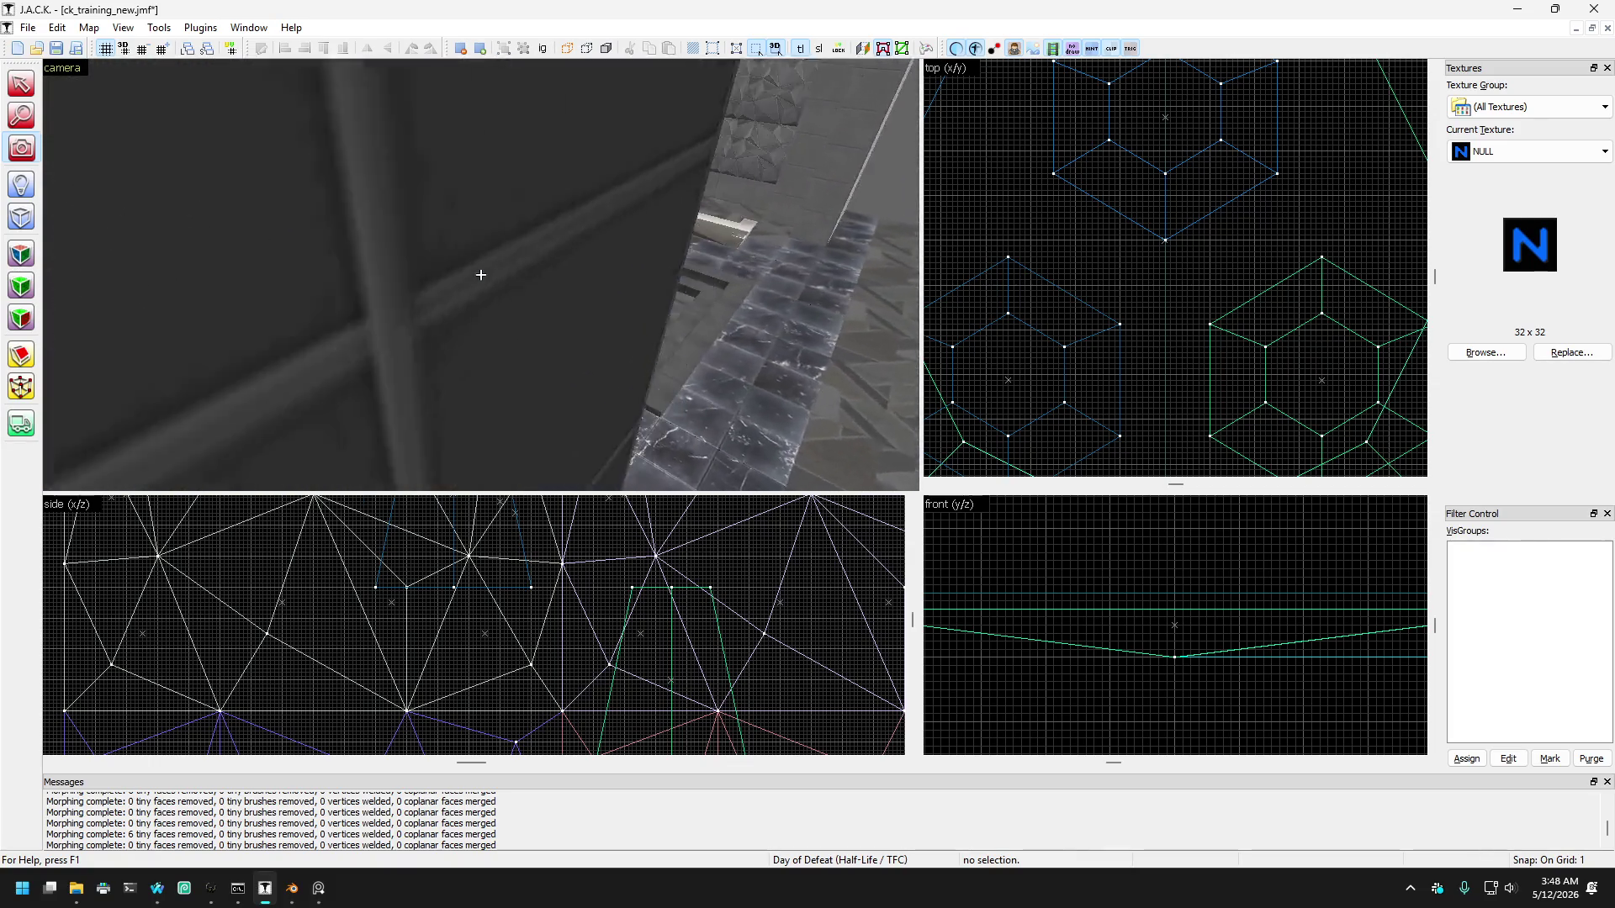
key(w)
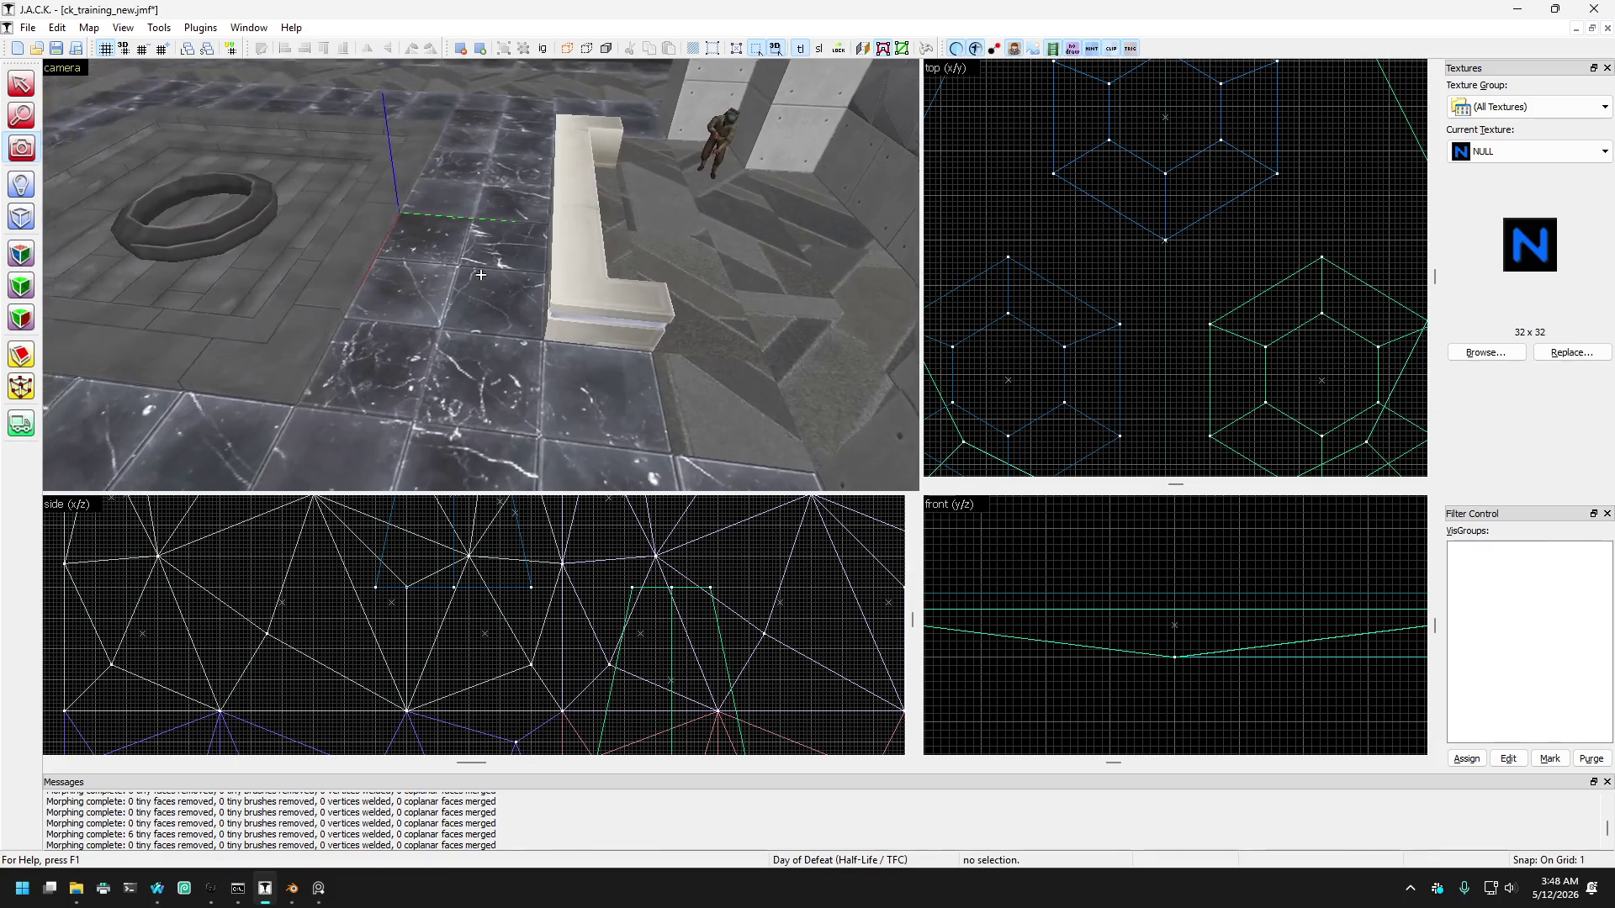
key(Left)
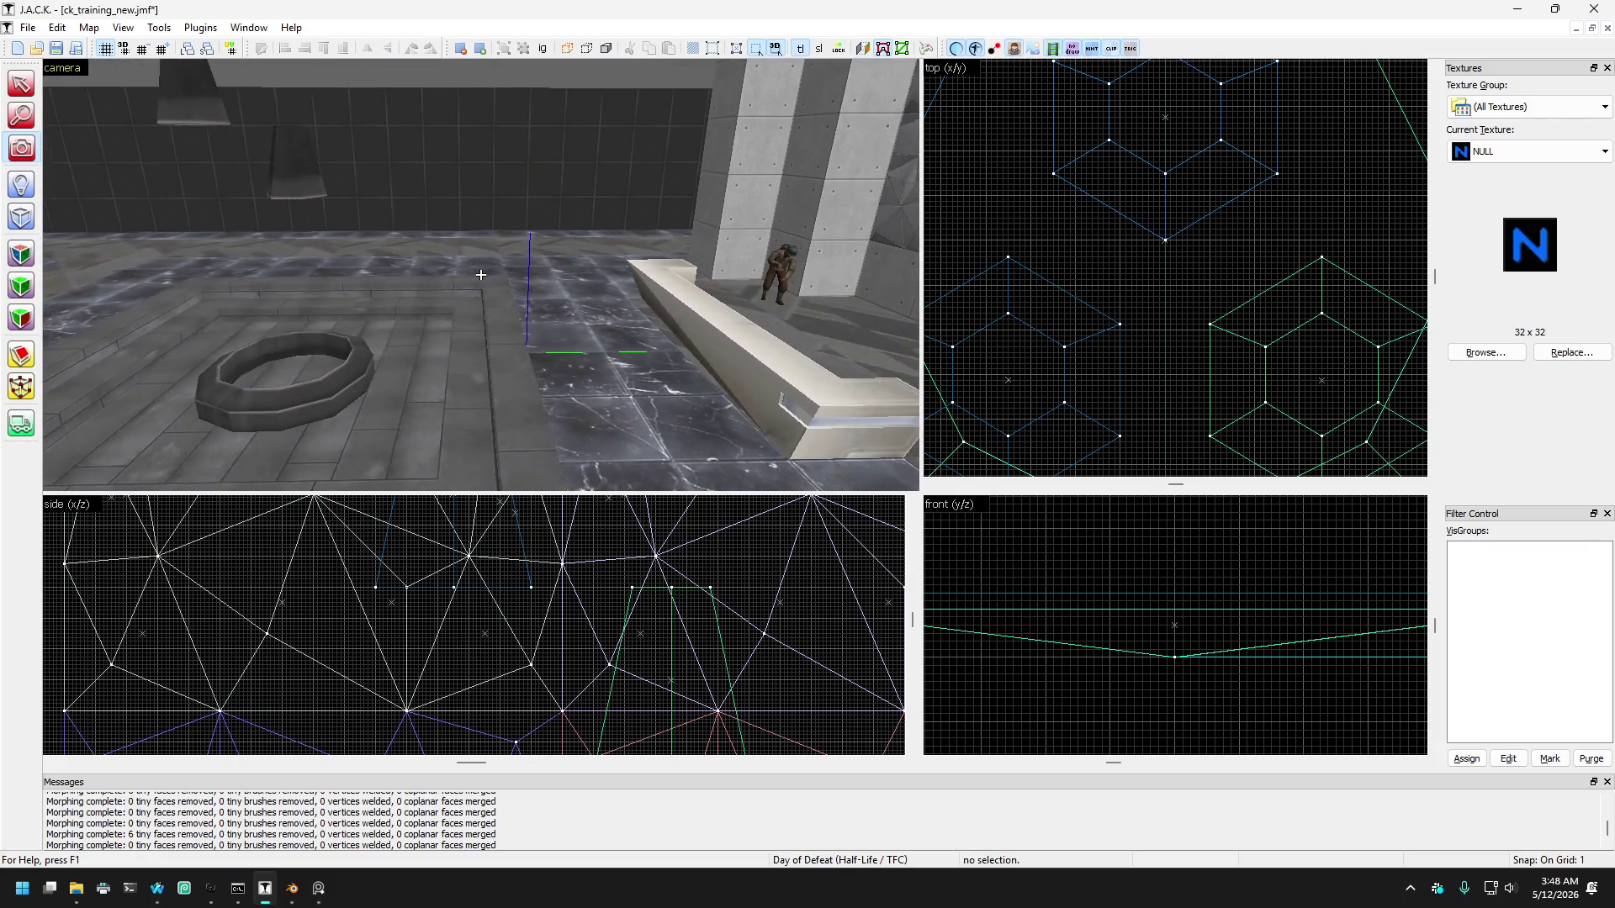
key(Left)
key(z)
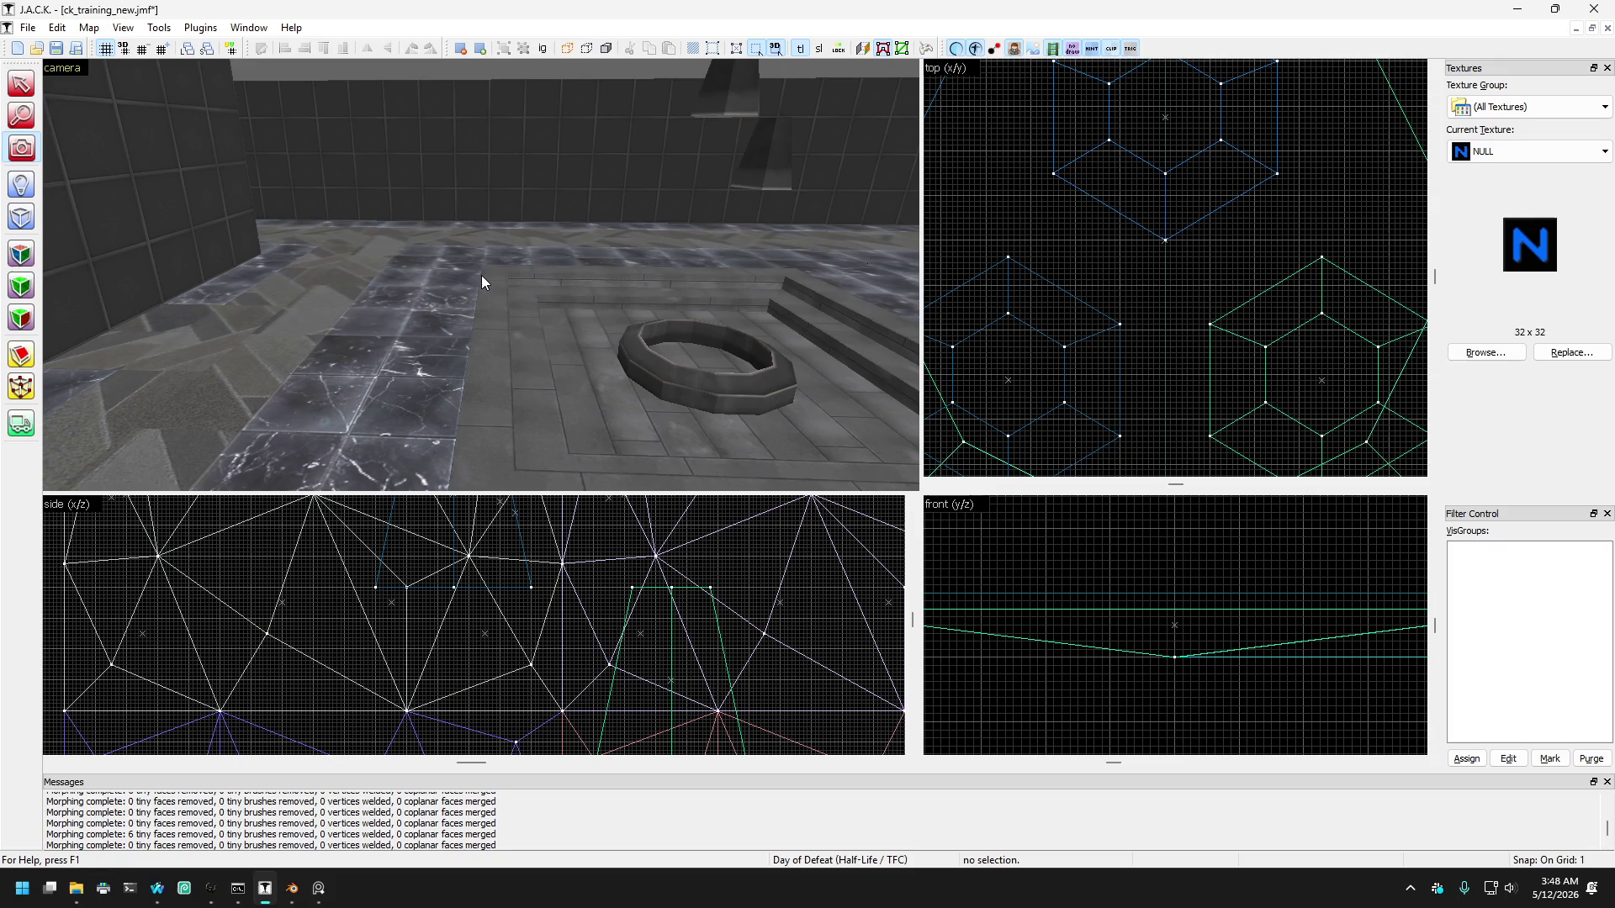
key(z)
key(Left)
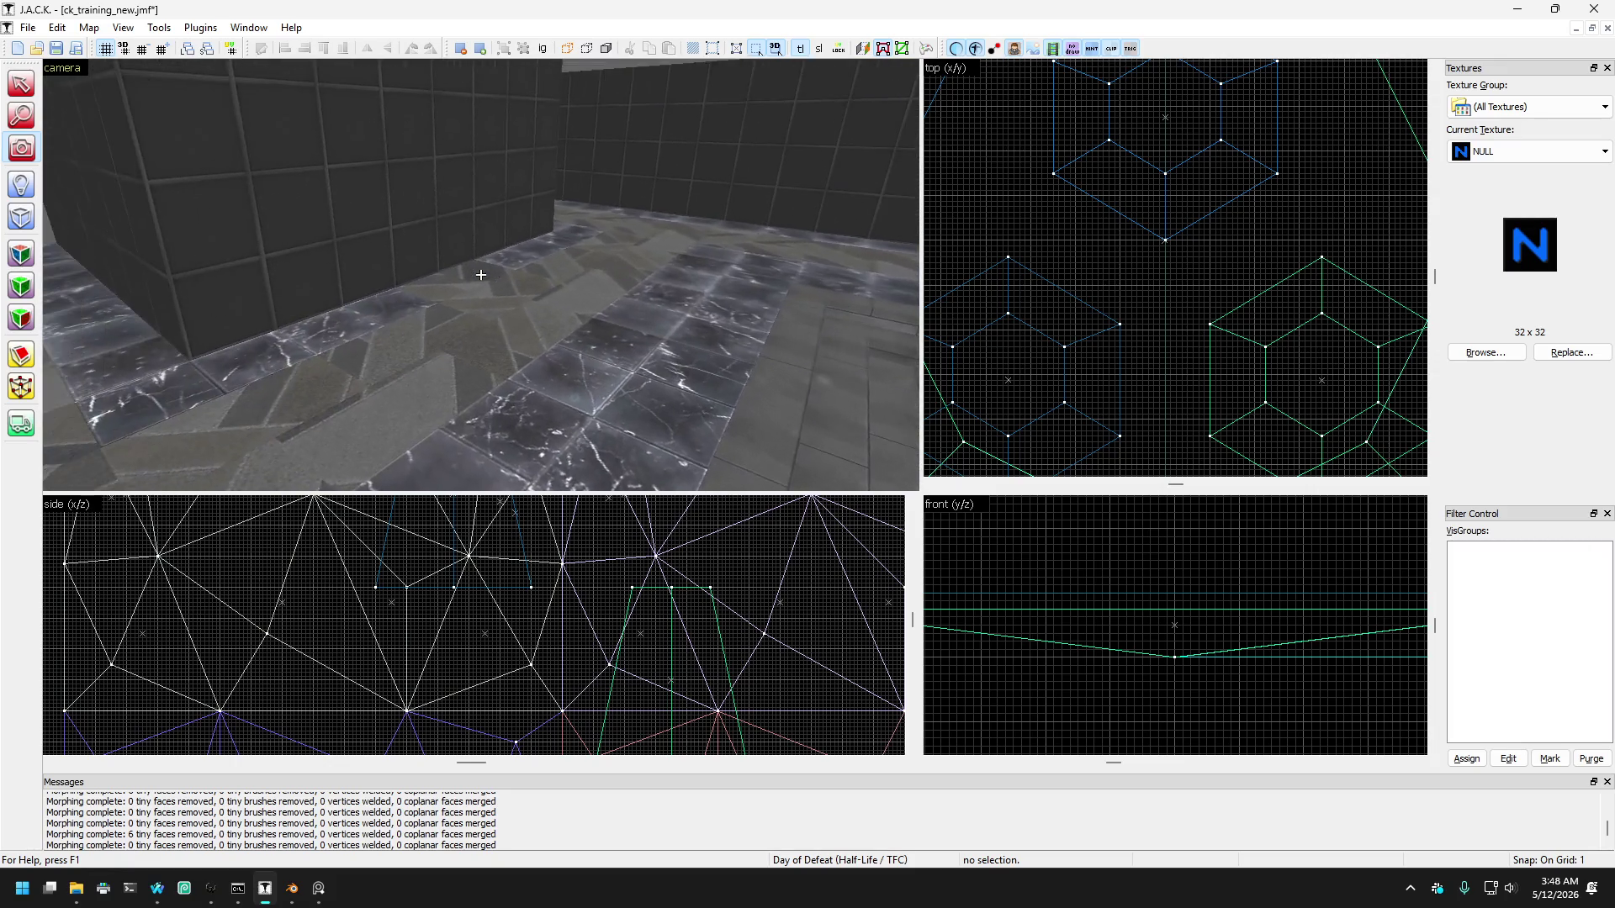
key(Left)
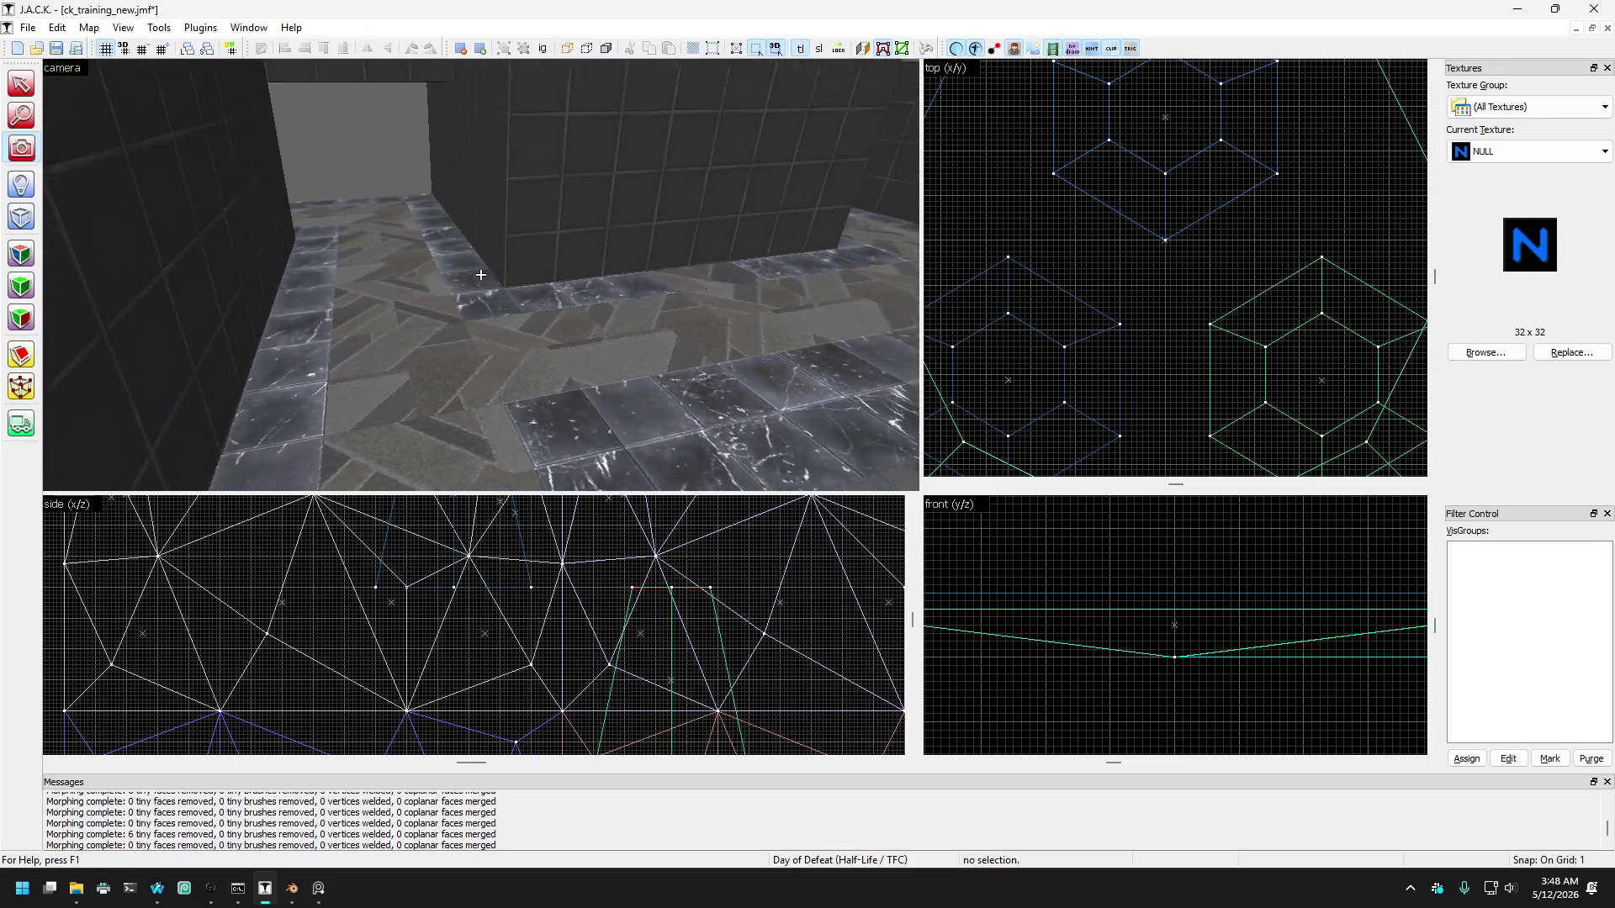
key(Right)
key(Right)
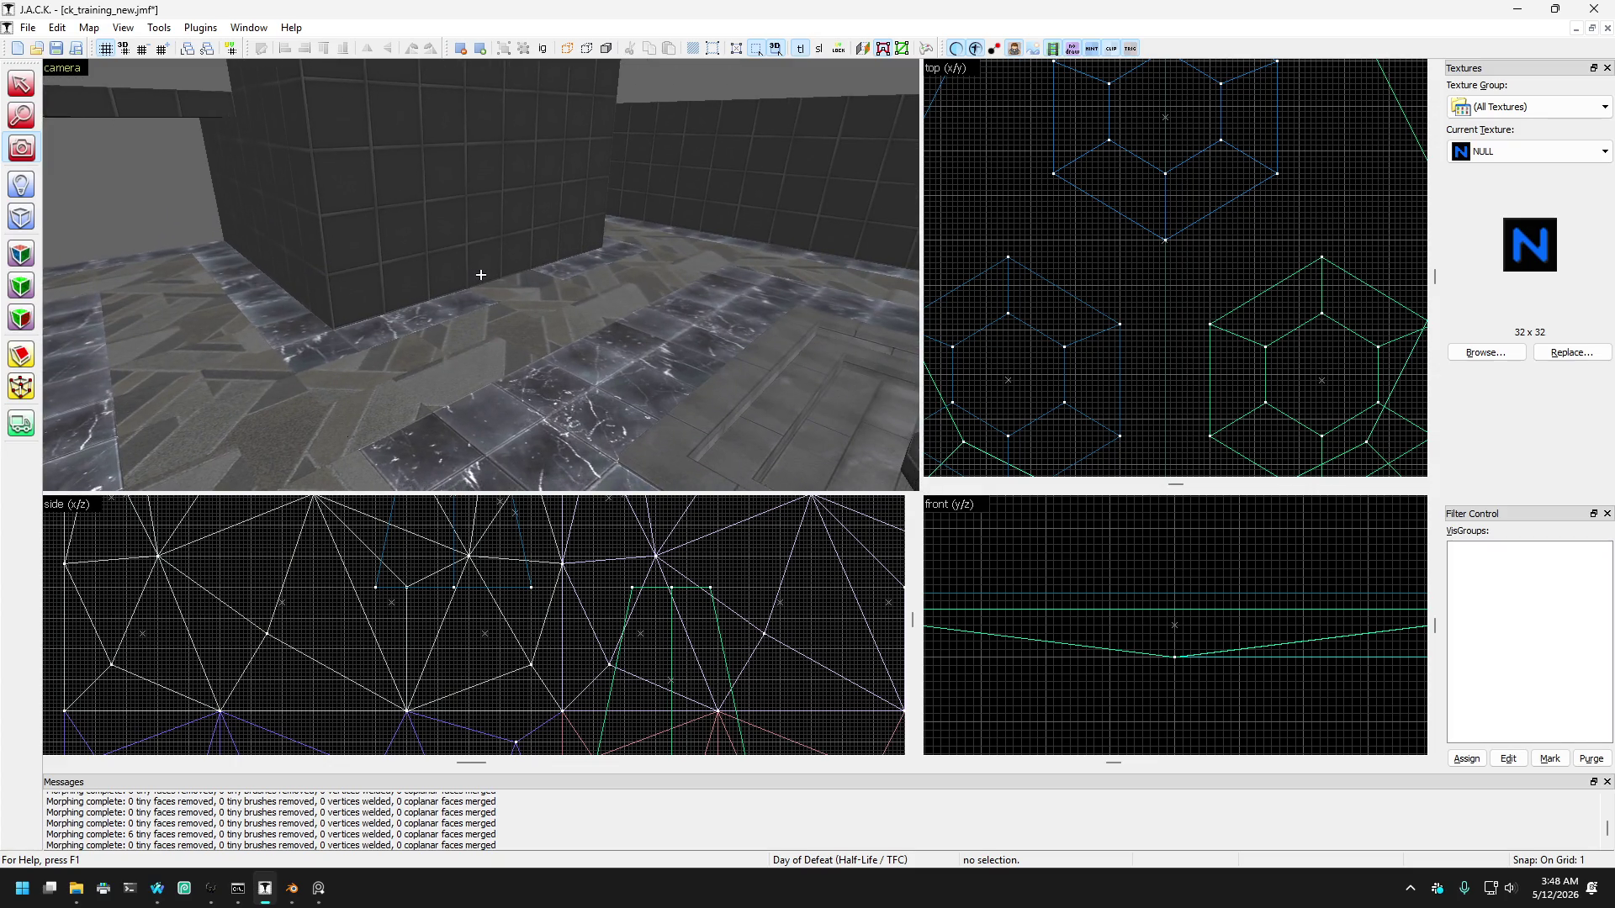
key(Up)
key(Right)
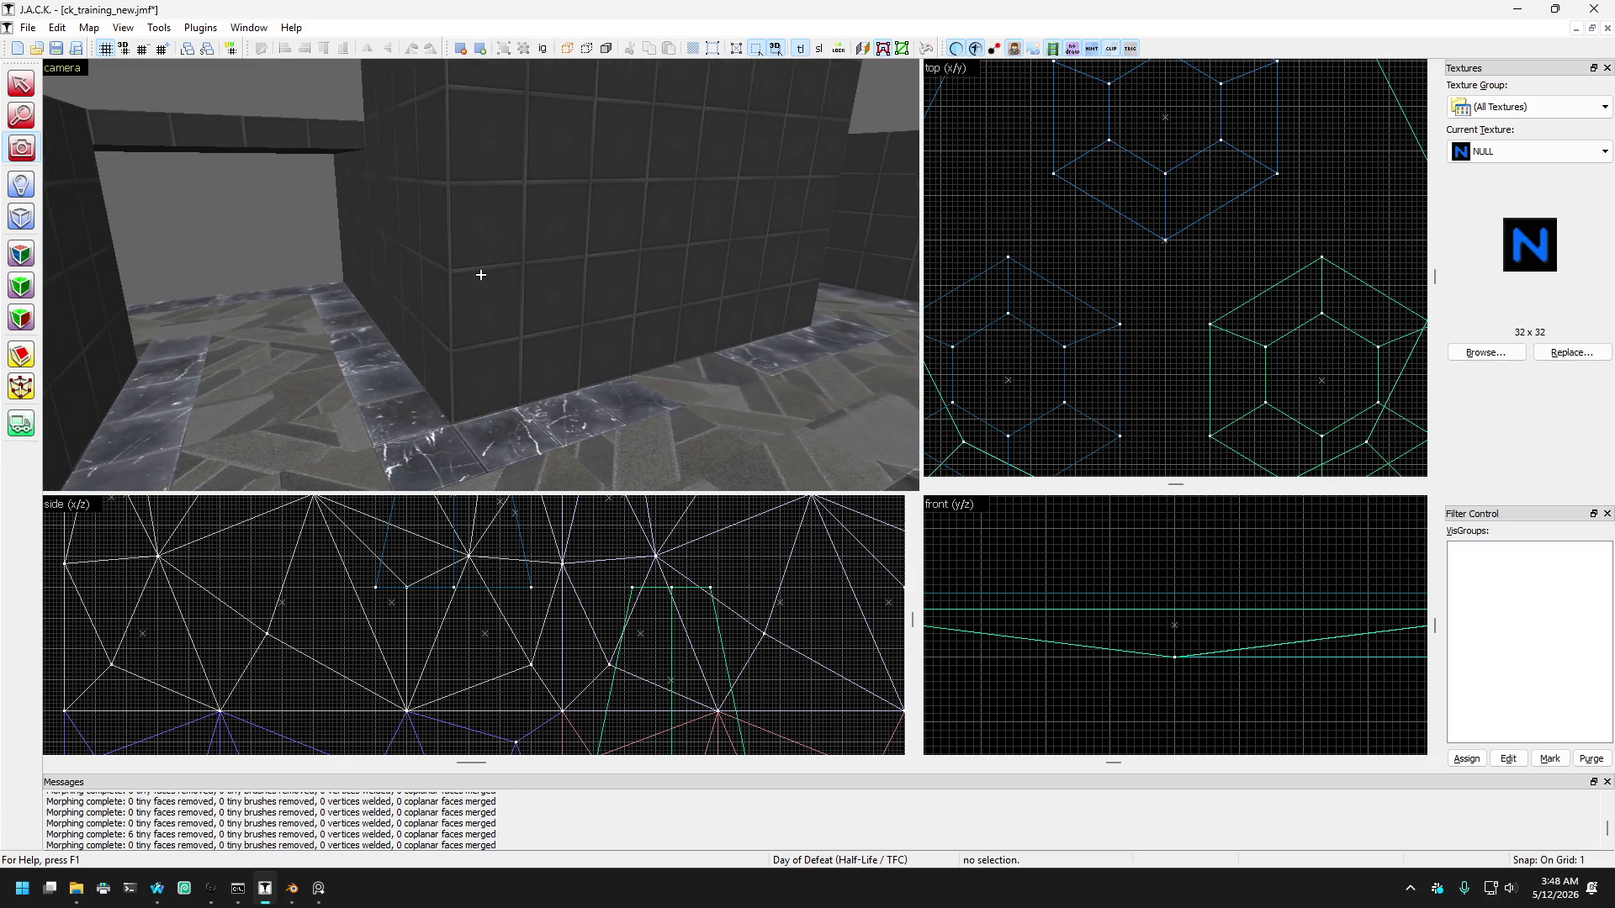
key(Right)
key(Right)
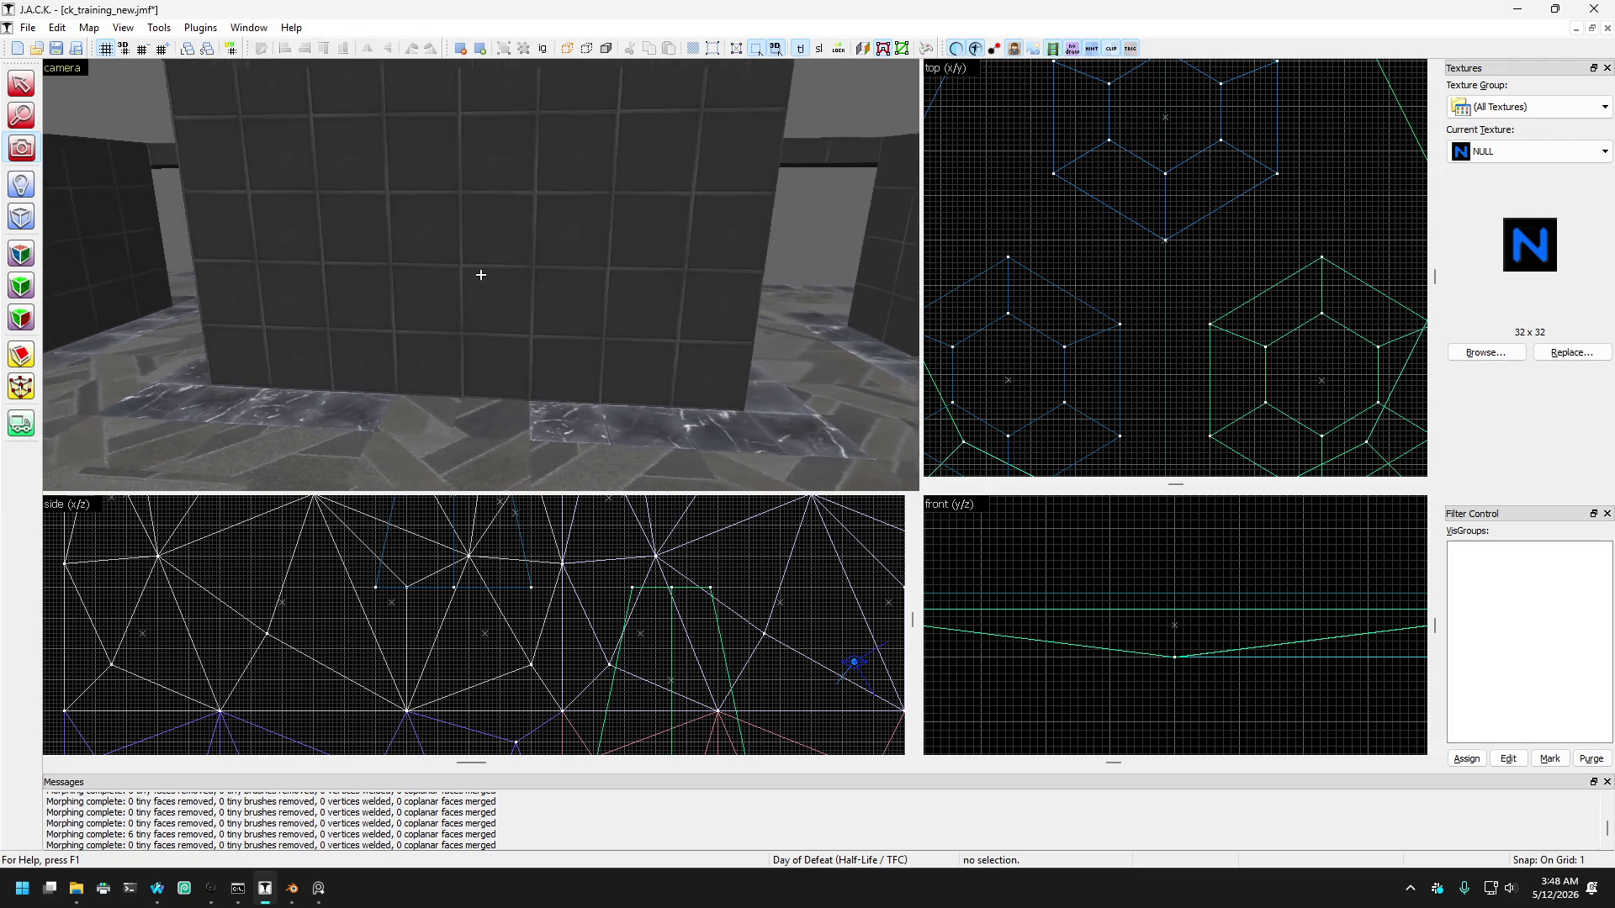
key(Right)
key(Left)
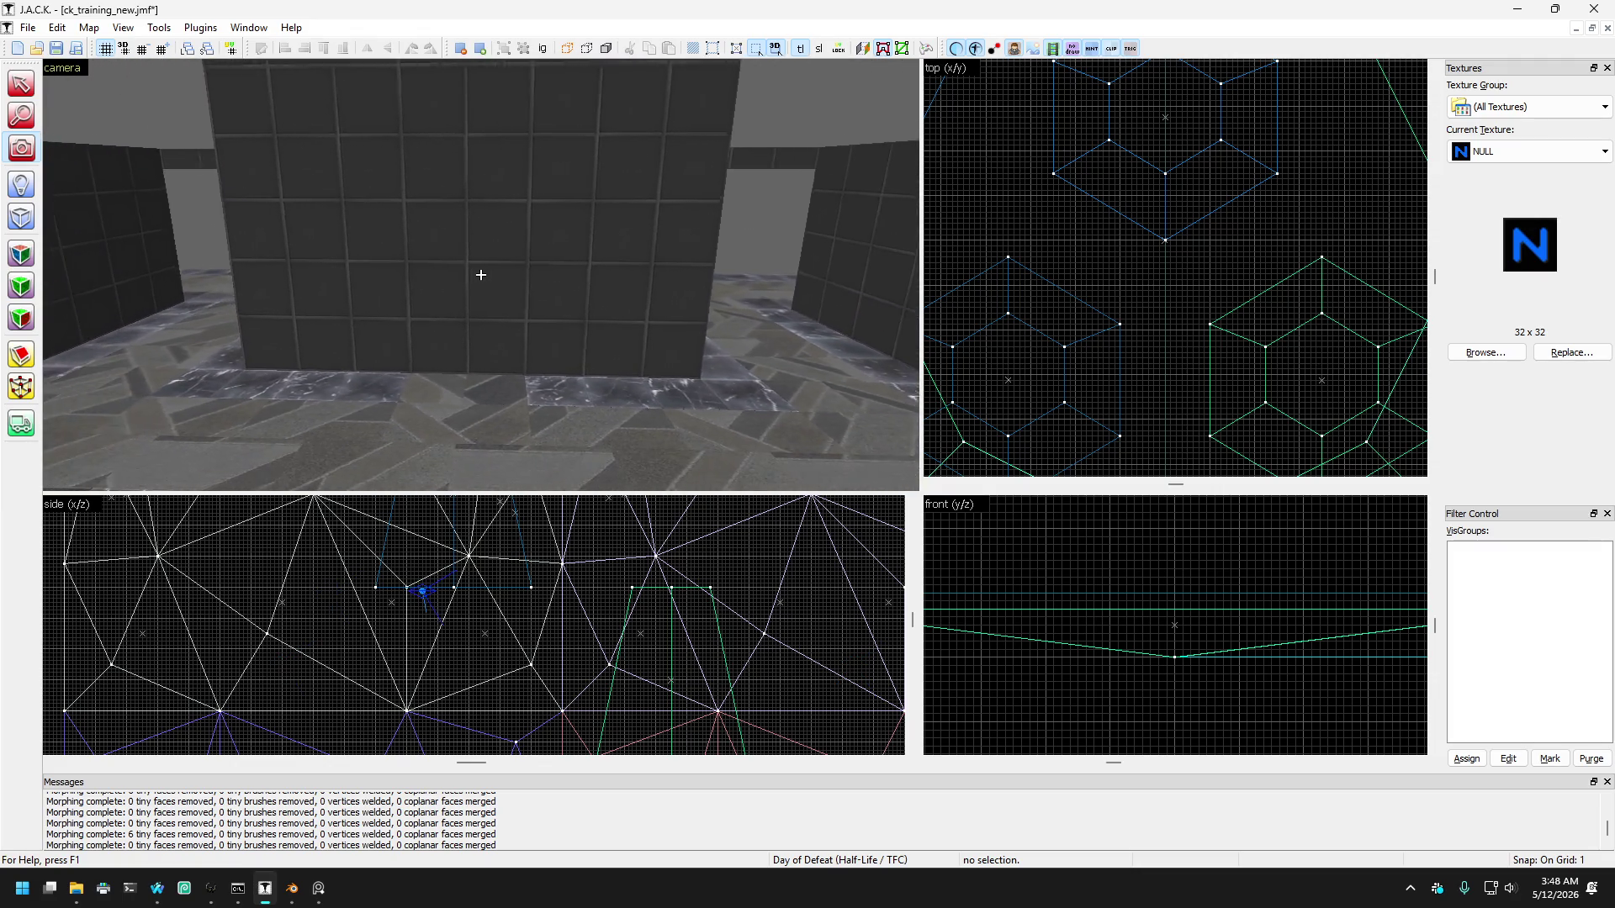
Step: Bring the reference image viewer forward and set its pin option to Always on top
click(317, 899)
click(1499, 160)
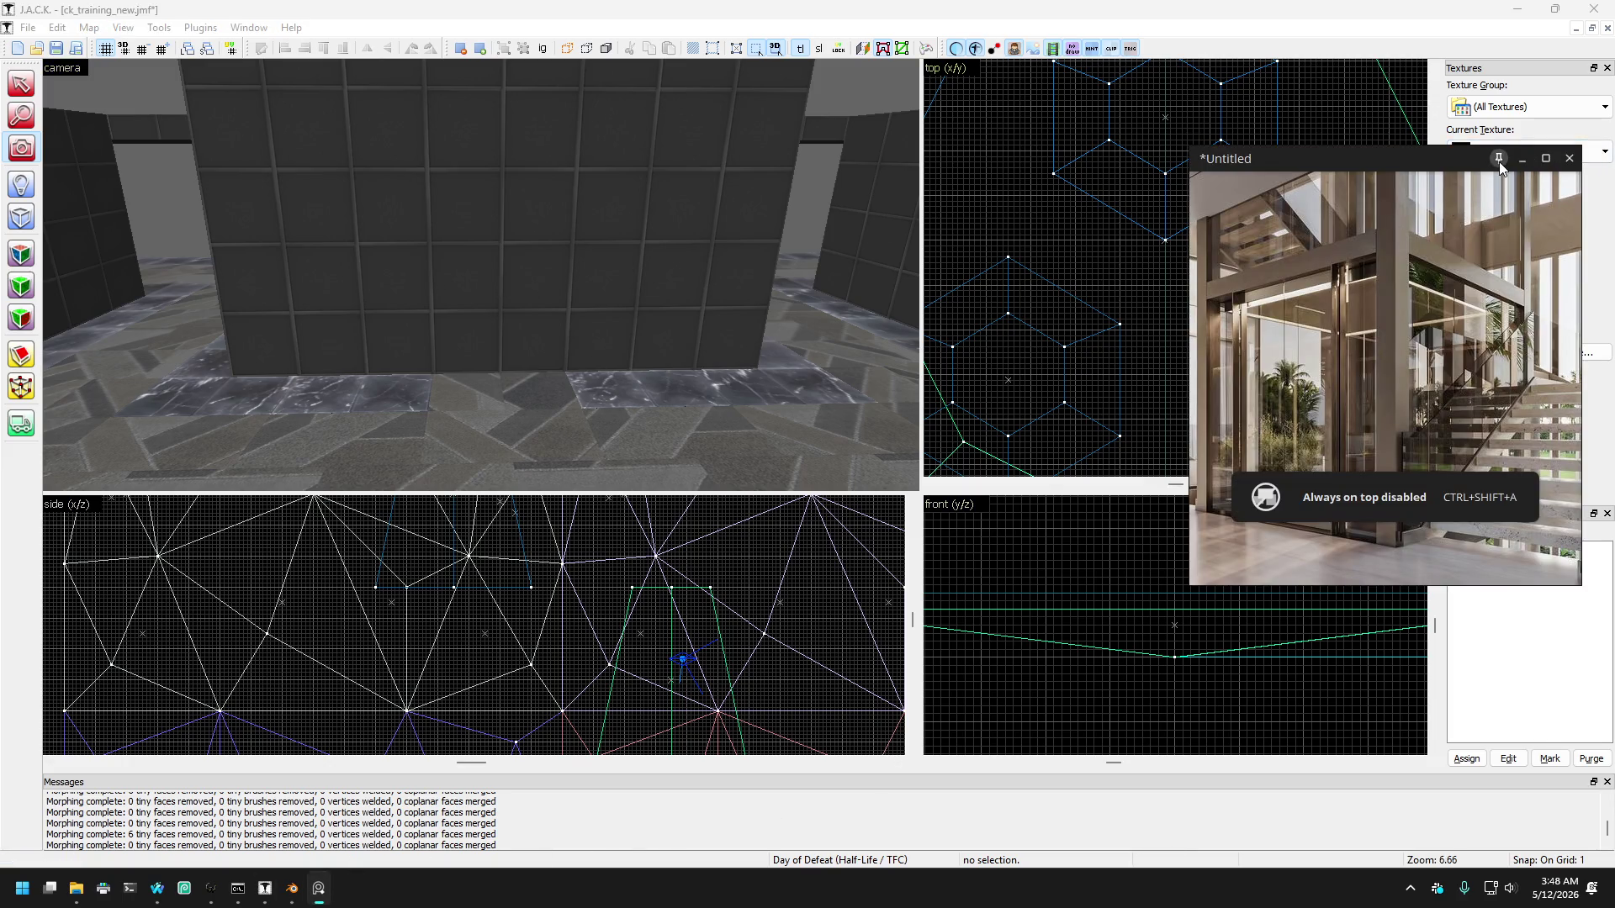
click(1076, 7)
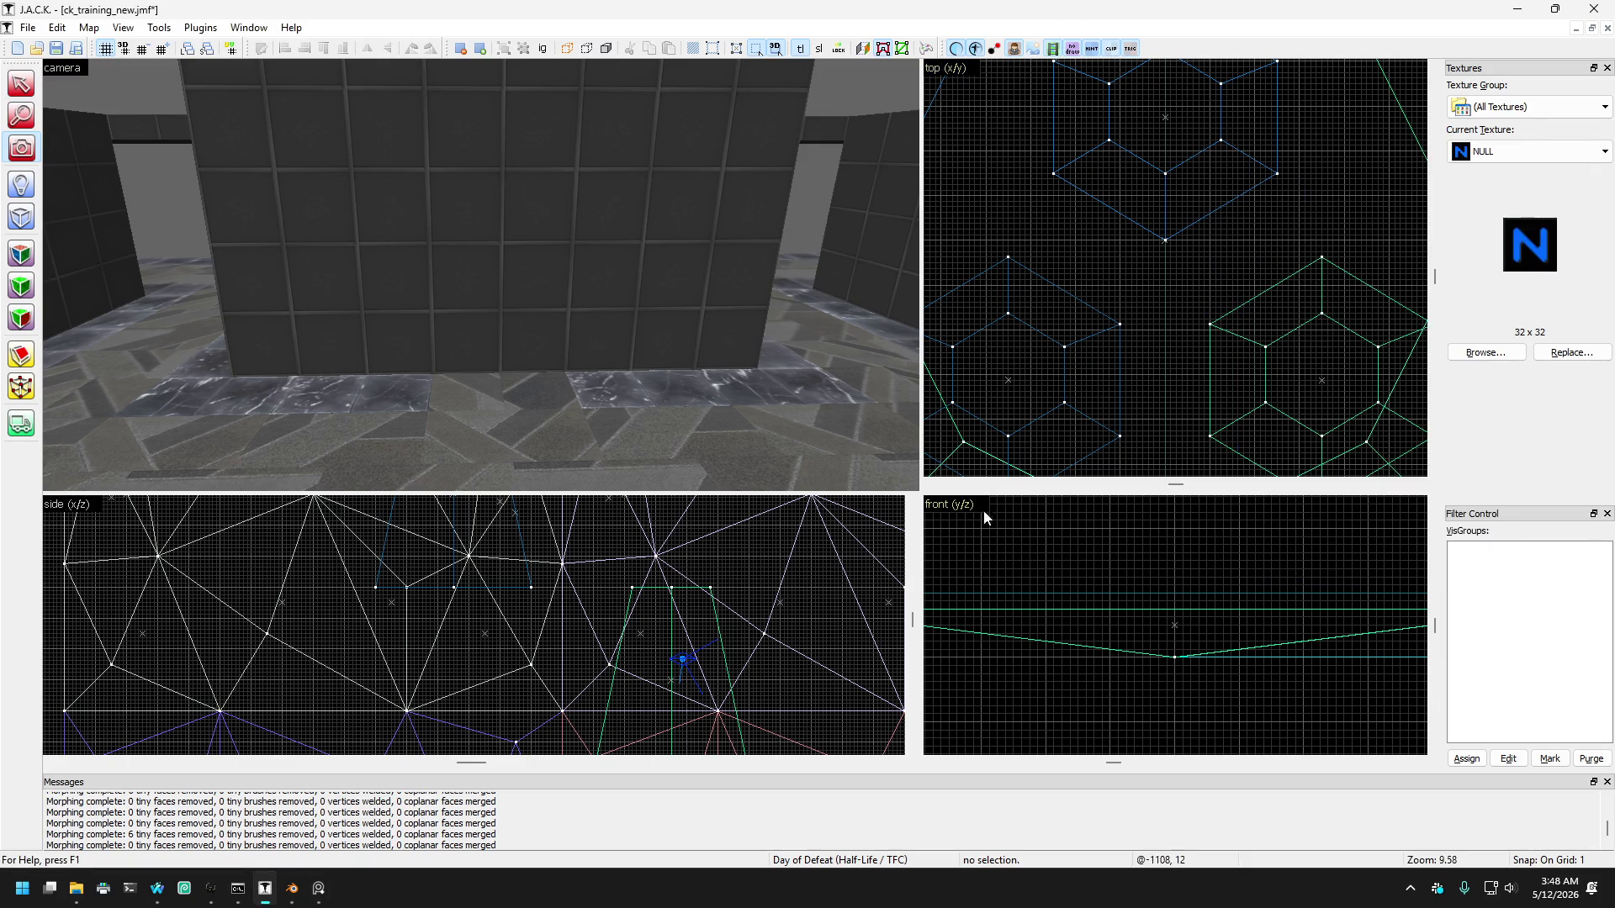
click(317, 895)
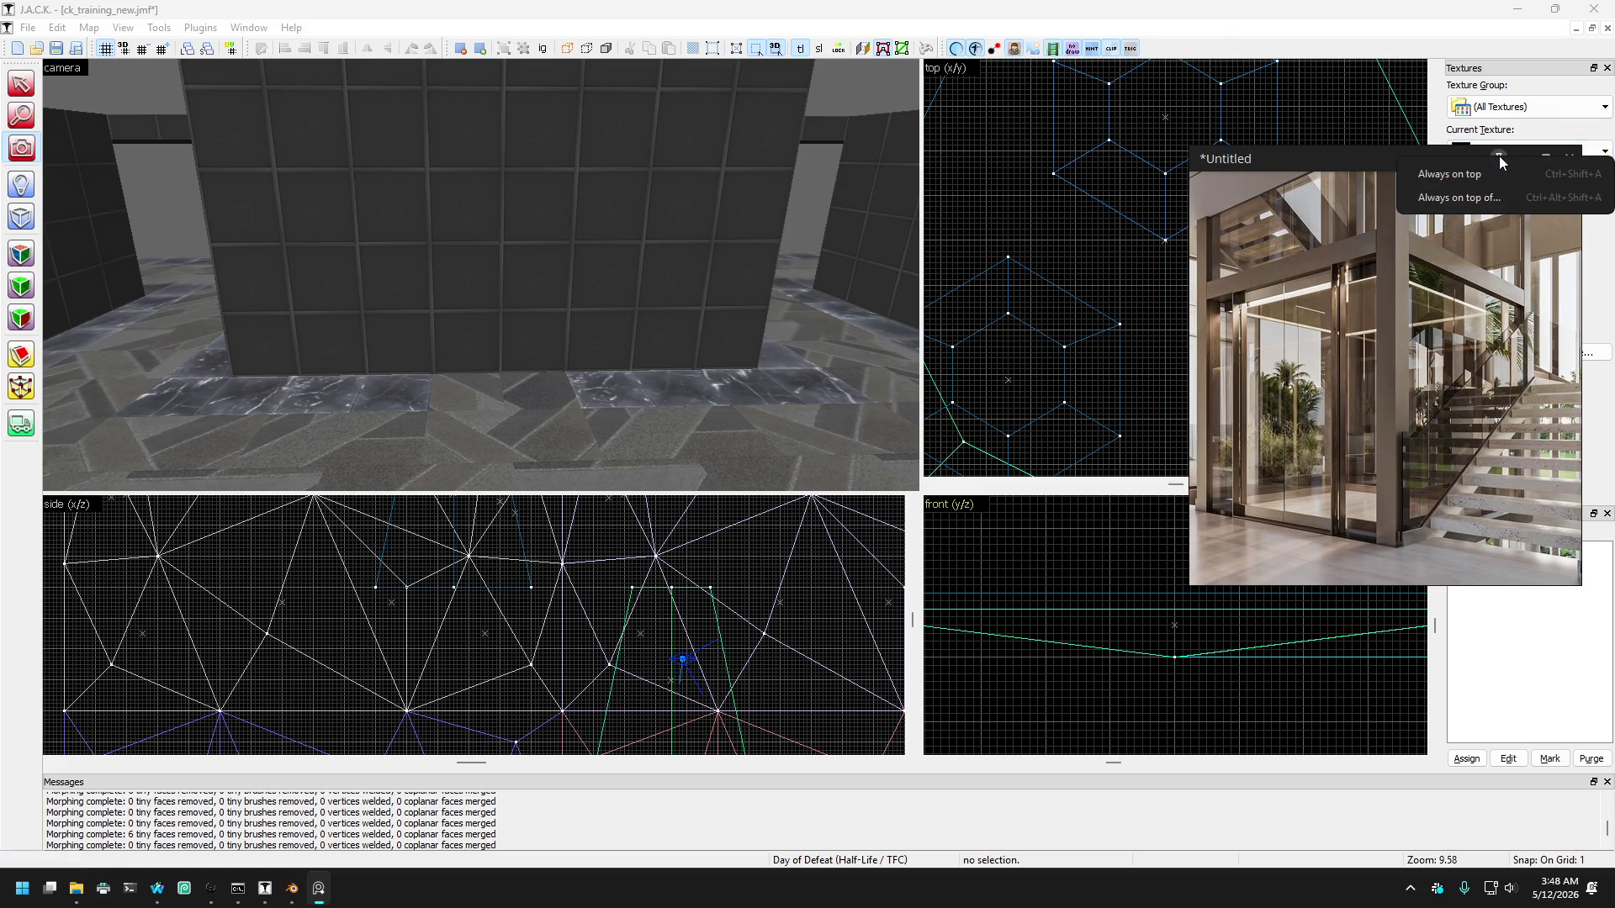
click(1500, 175)
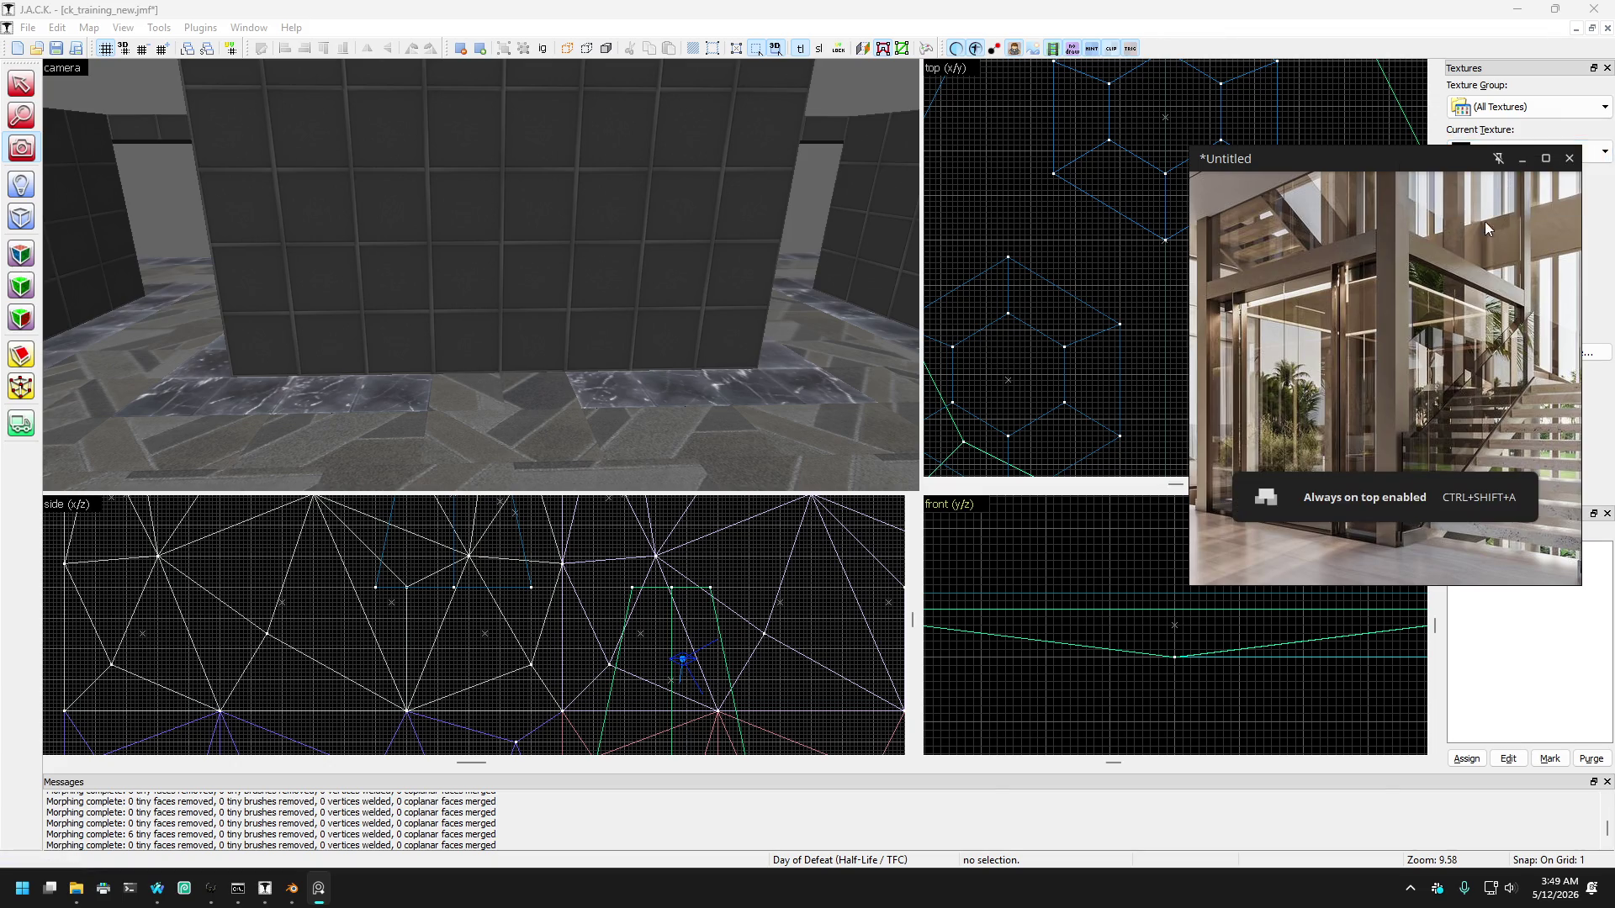
click(1501, 158)
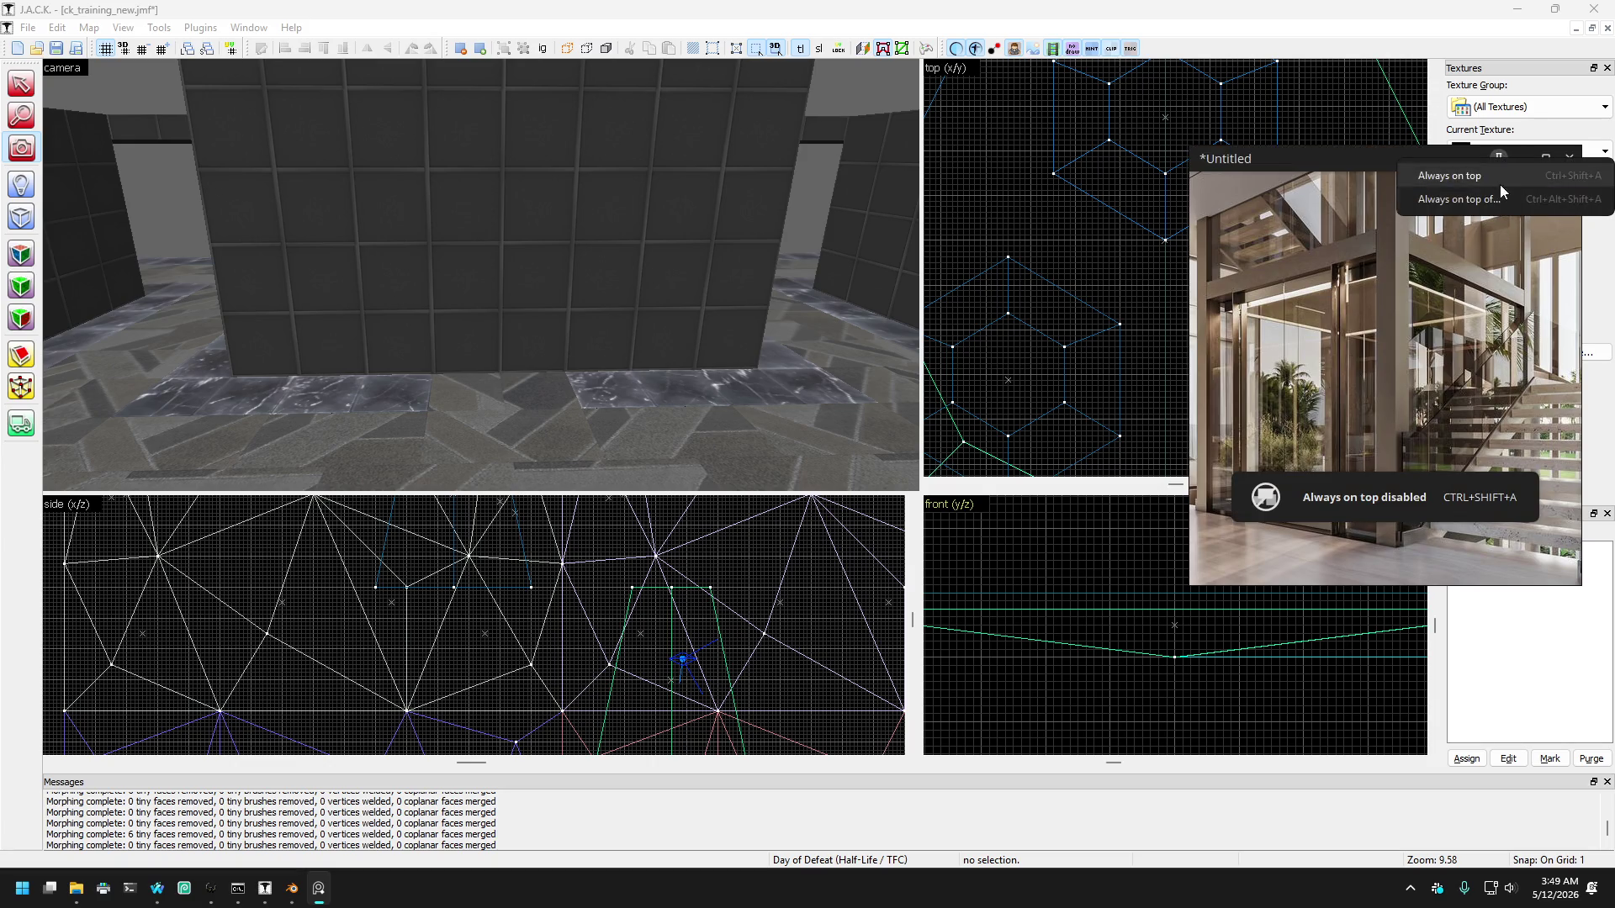
click(1485, 184)
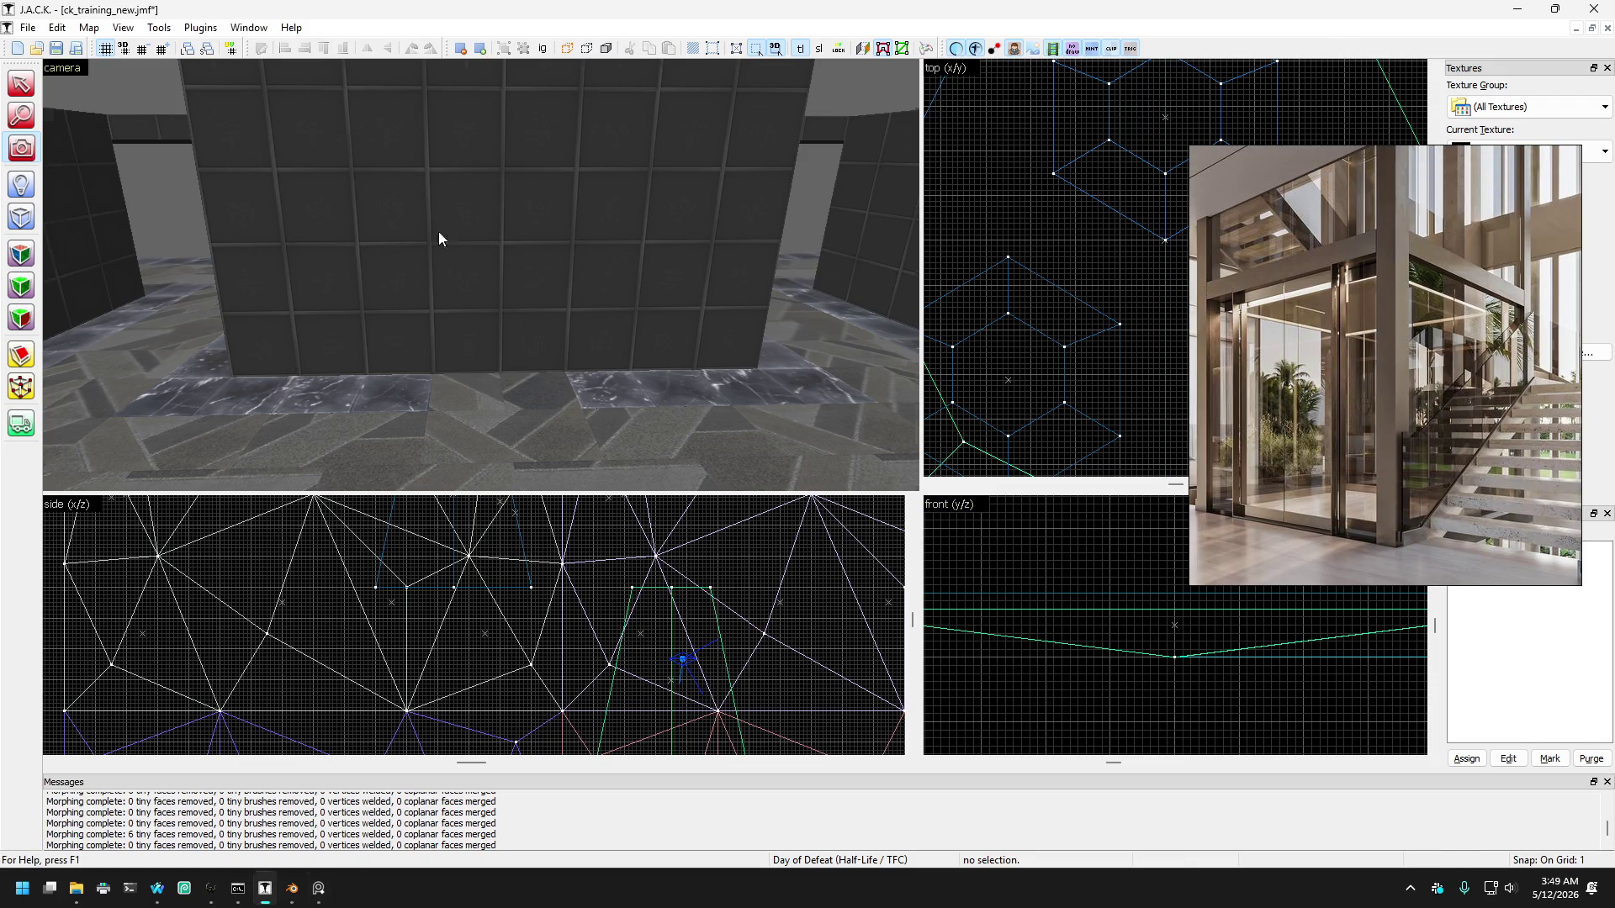
key(z)
mouse_move(480, 274)
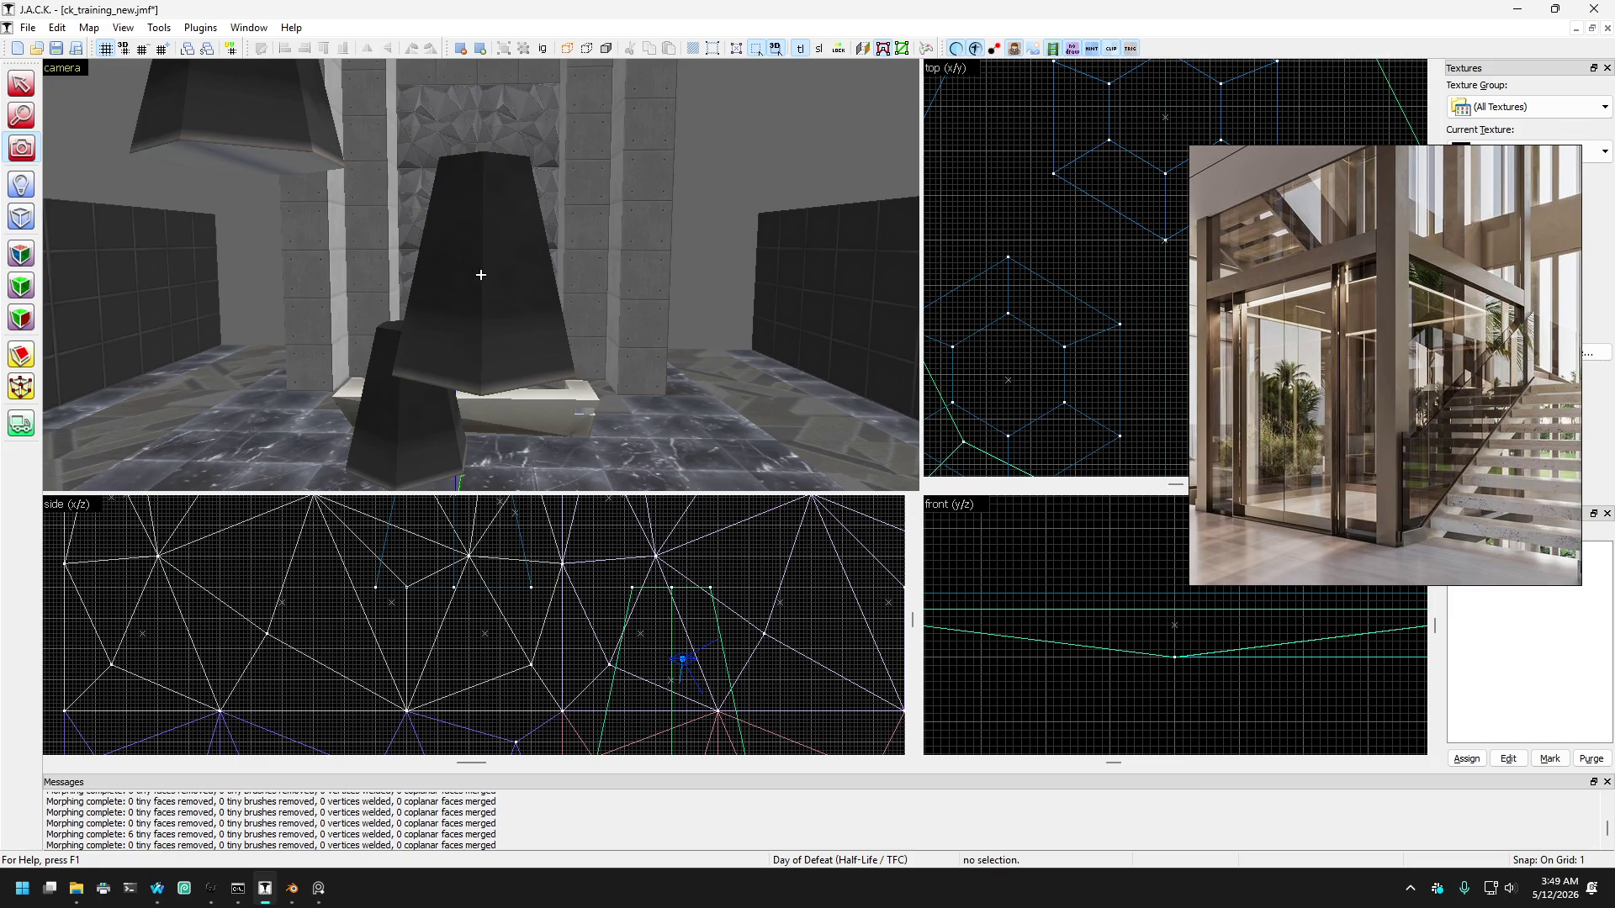
key(w)
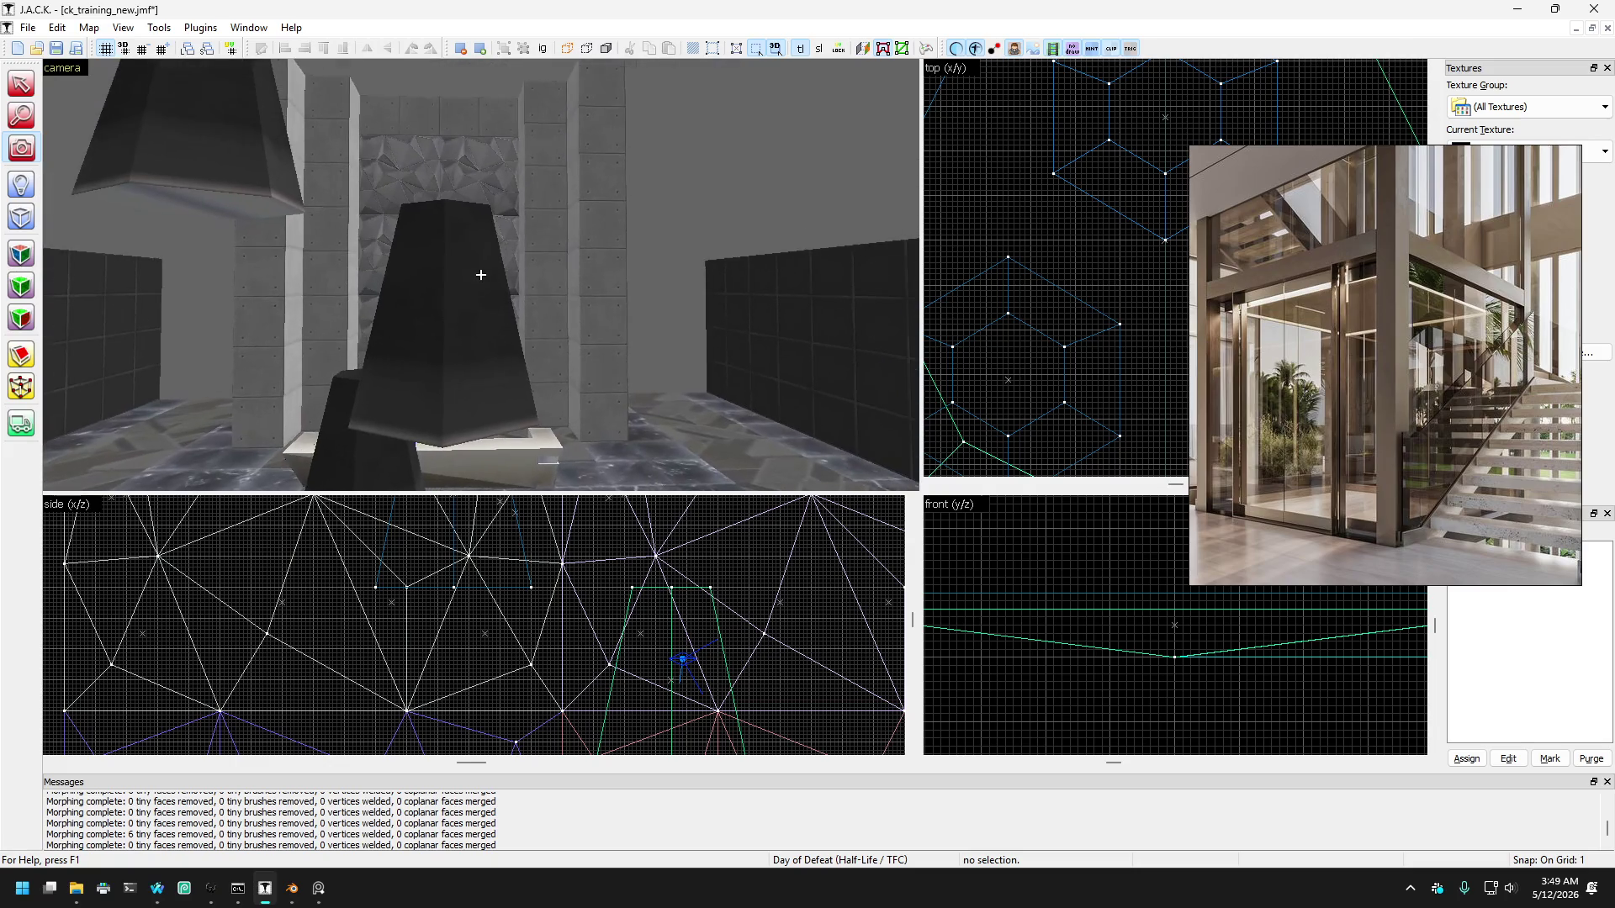
key(w)
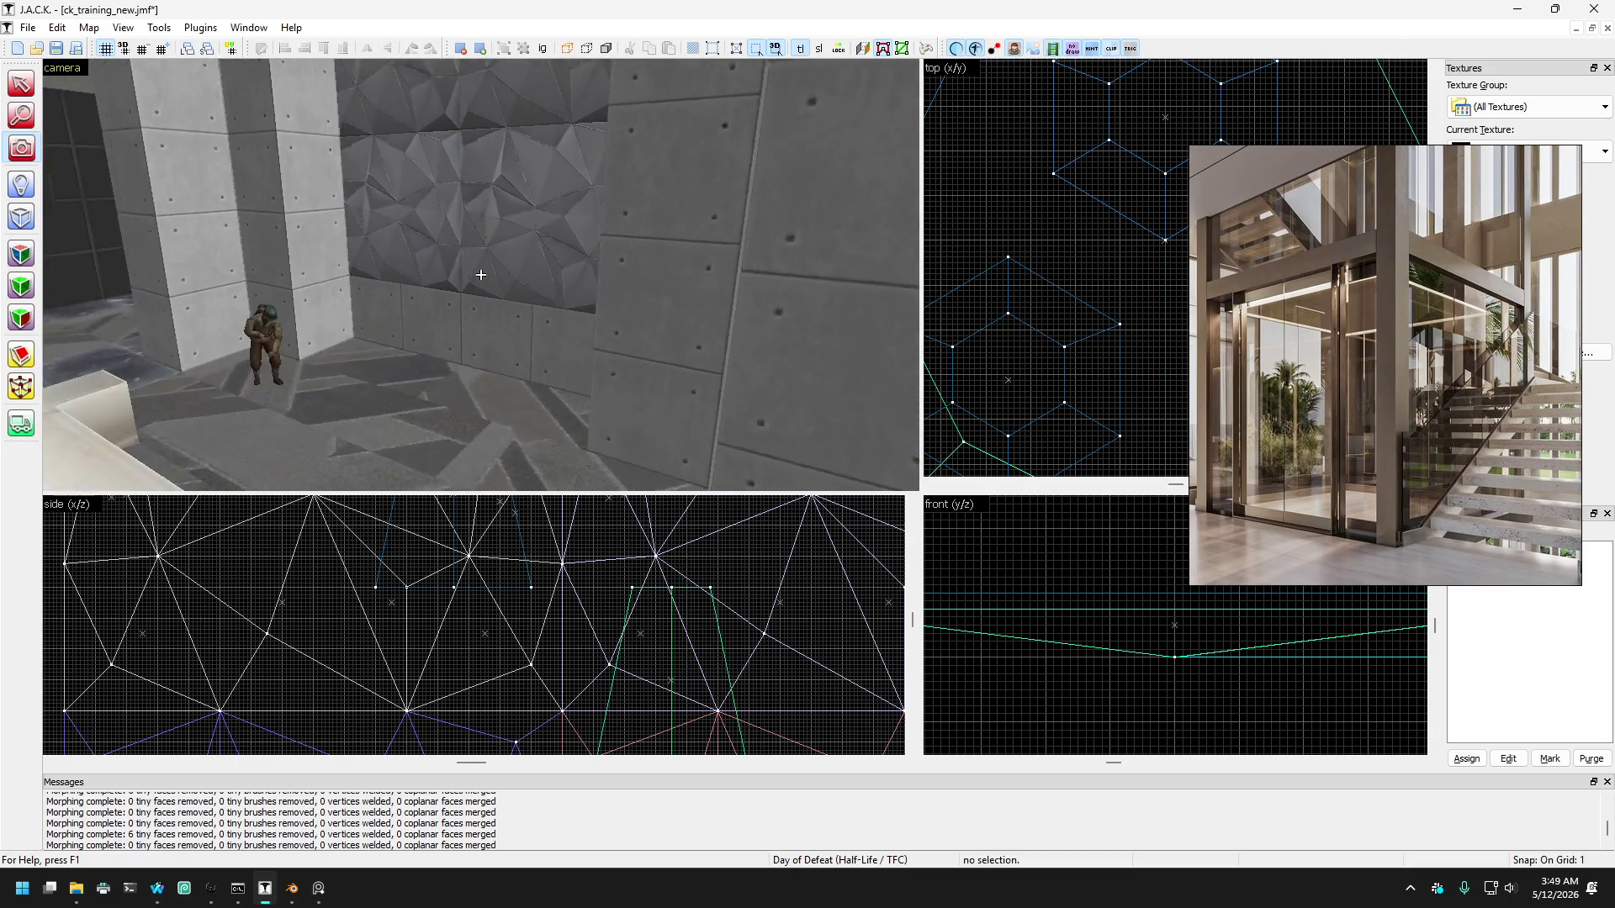
key(w)
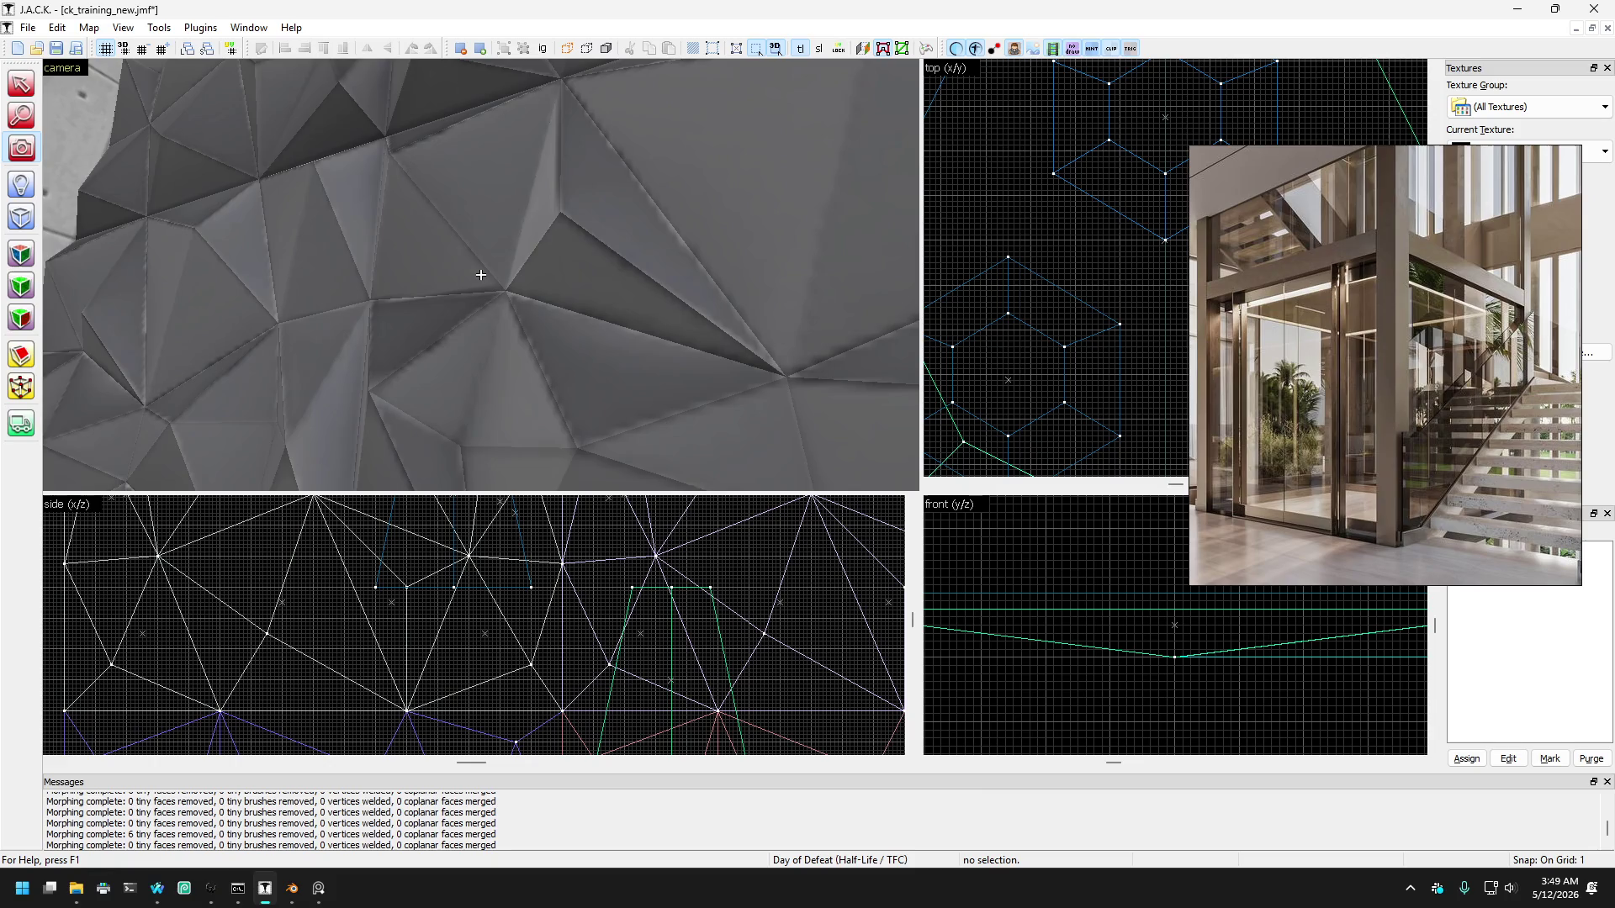
key(a)
key(s)
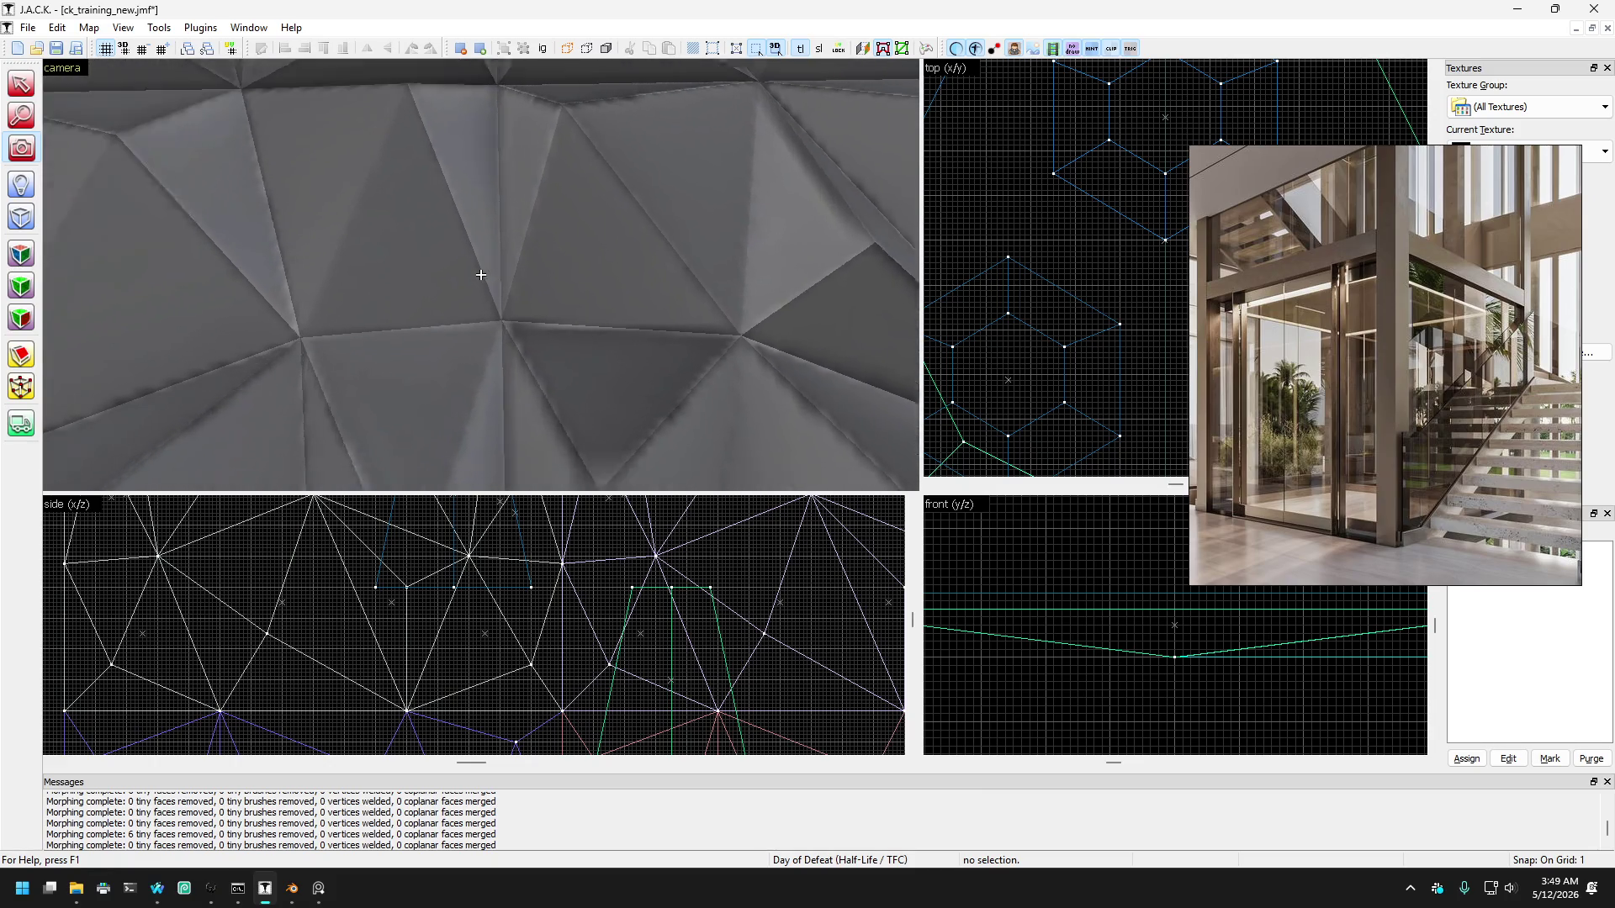
key(w)
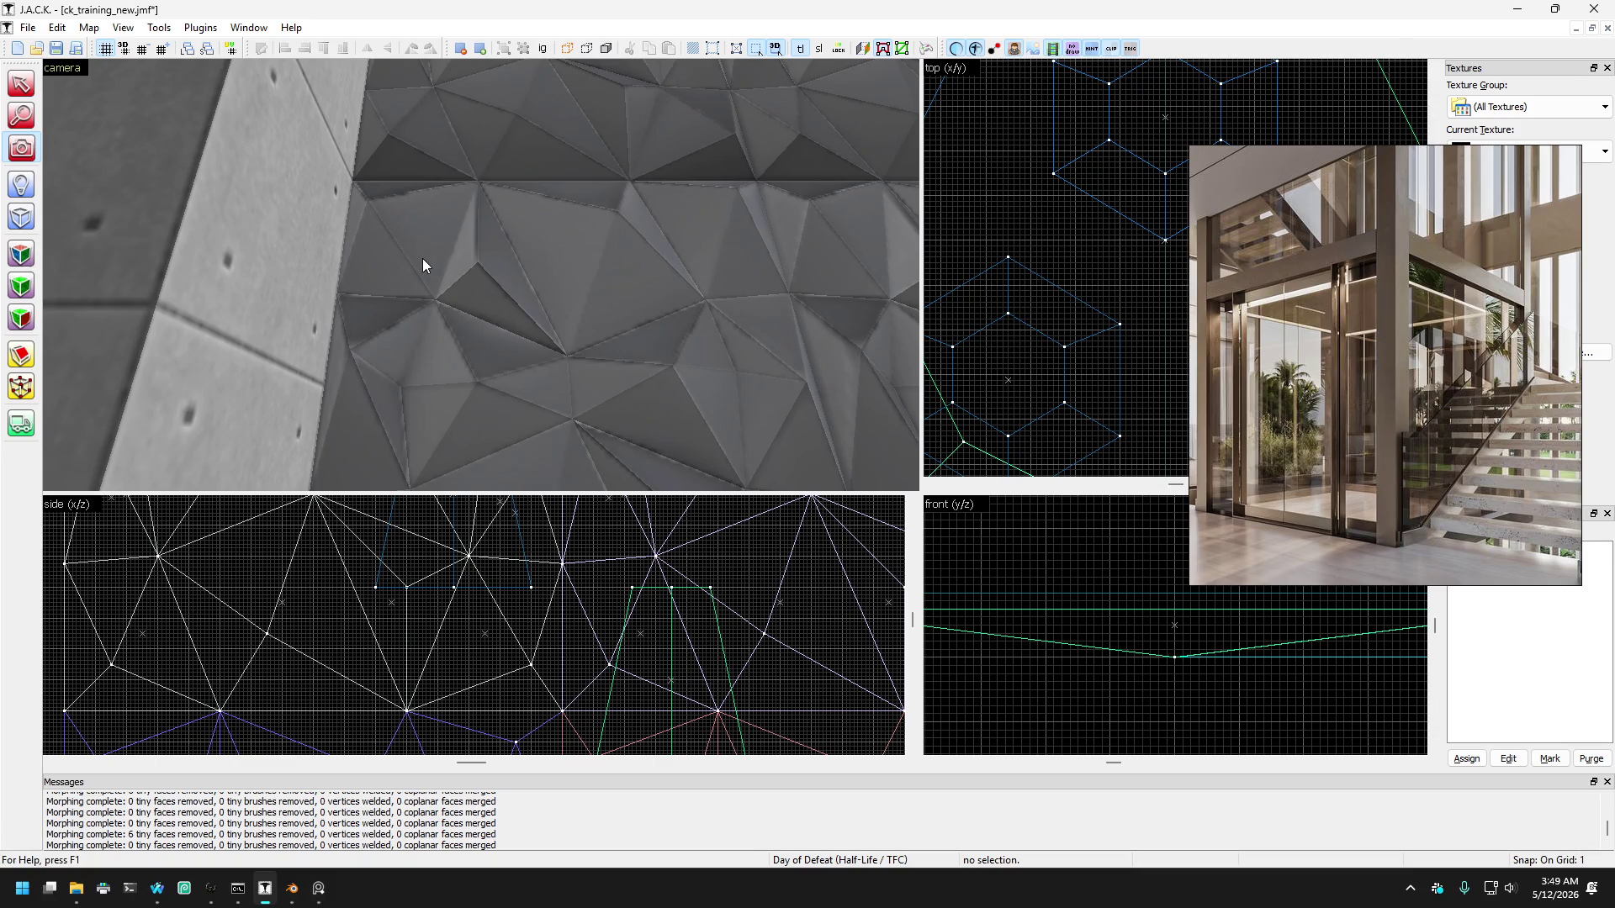
key(z)
key(s)
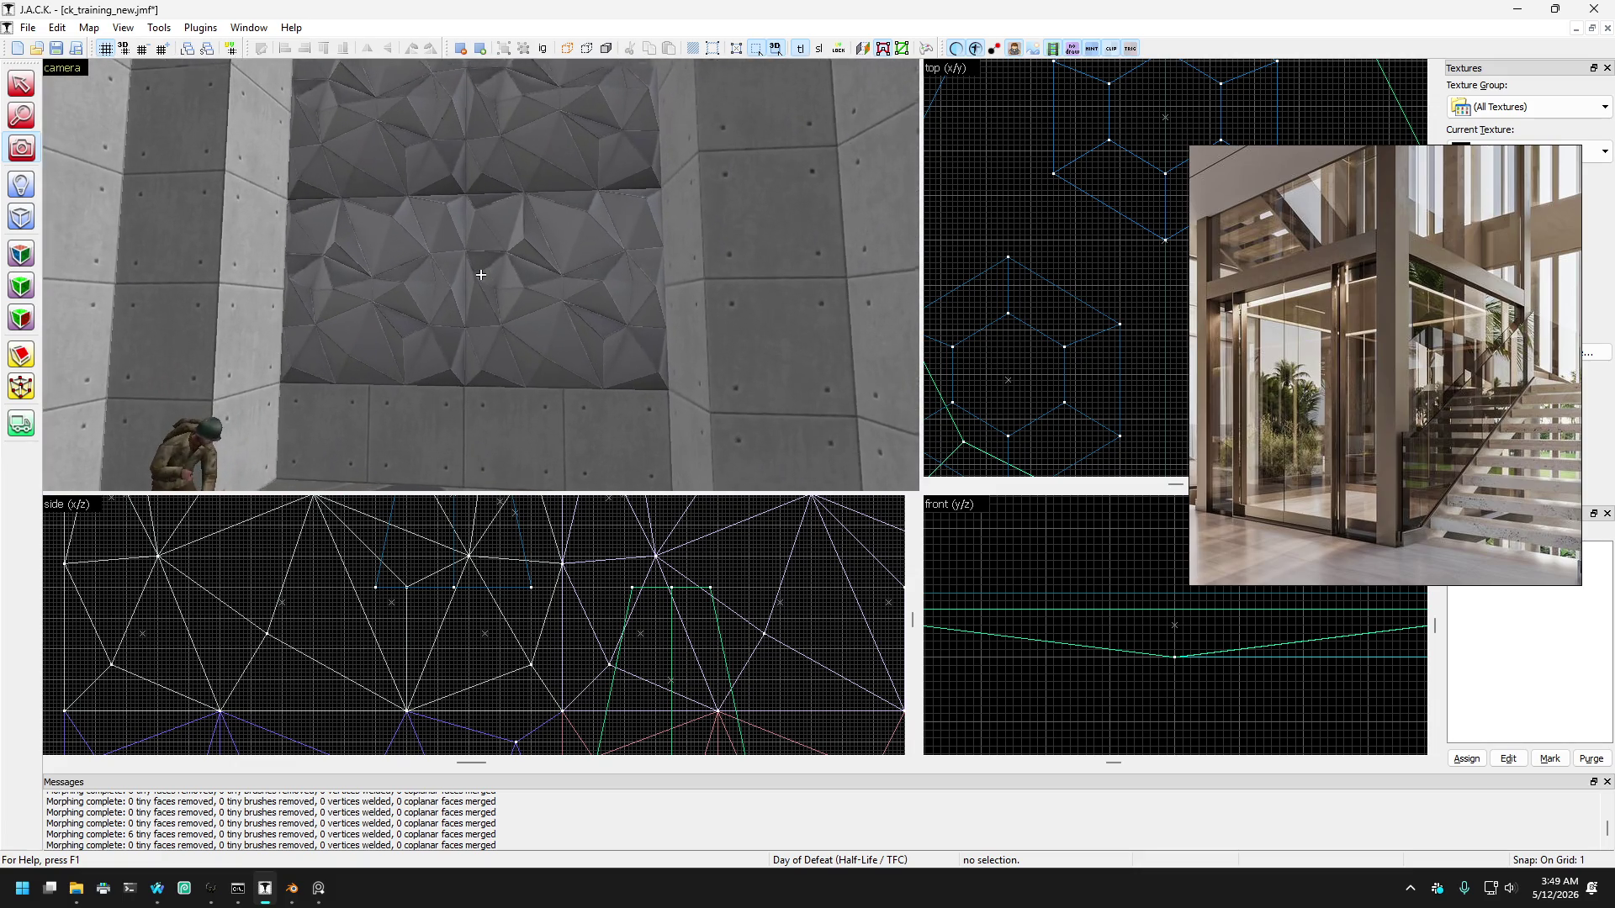
key(w)
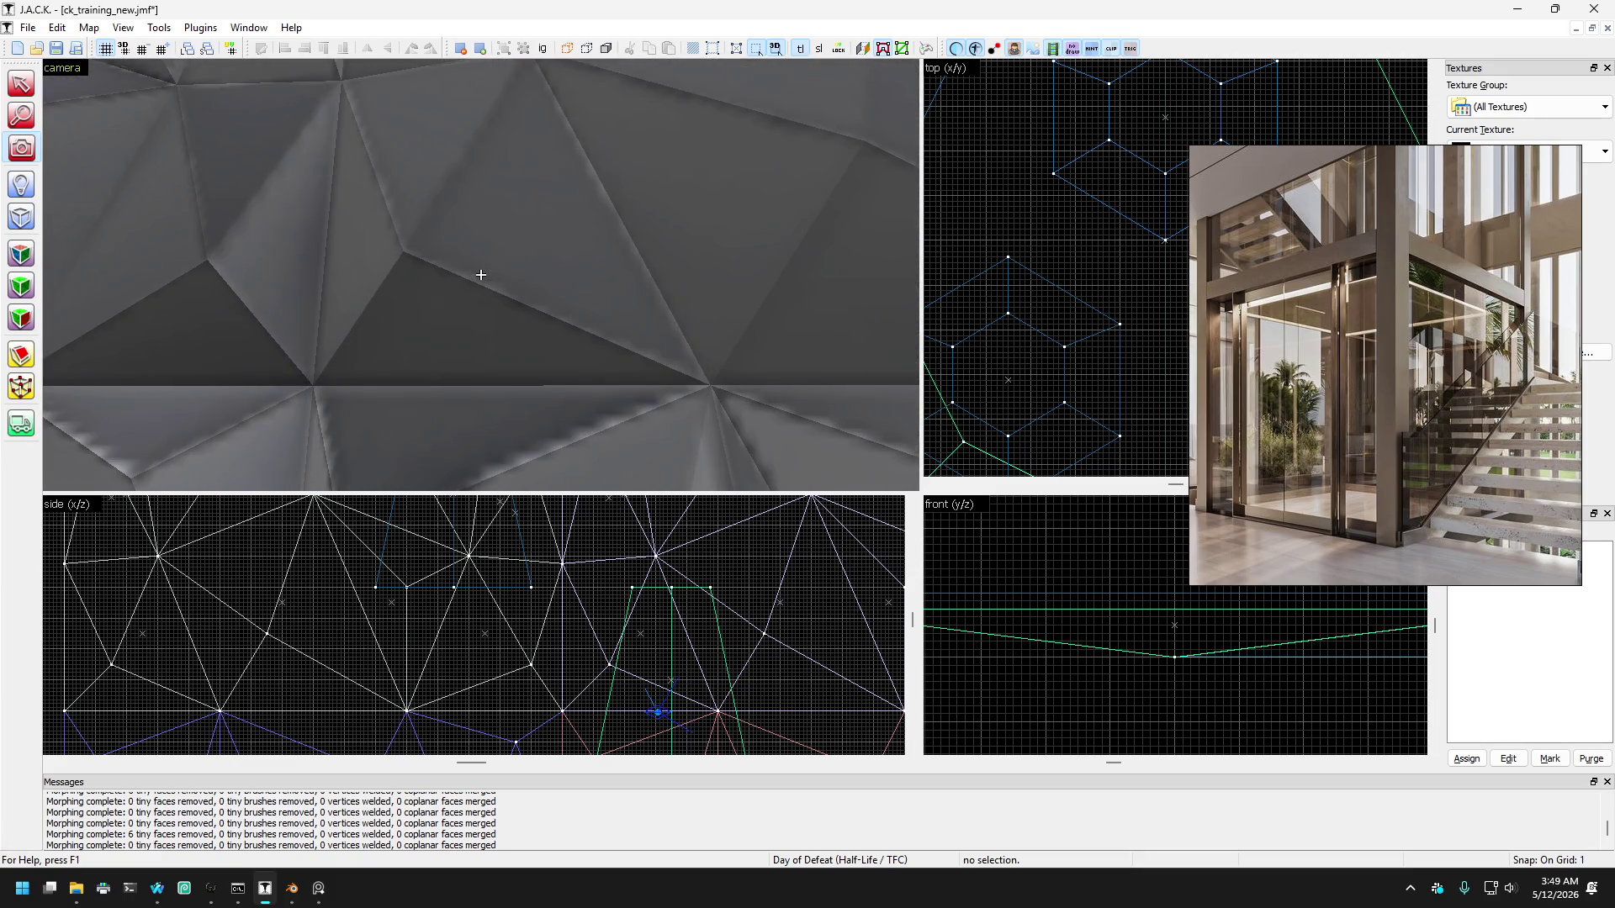
key(w)
key(Right)
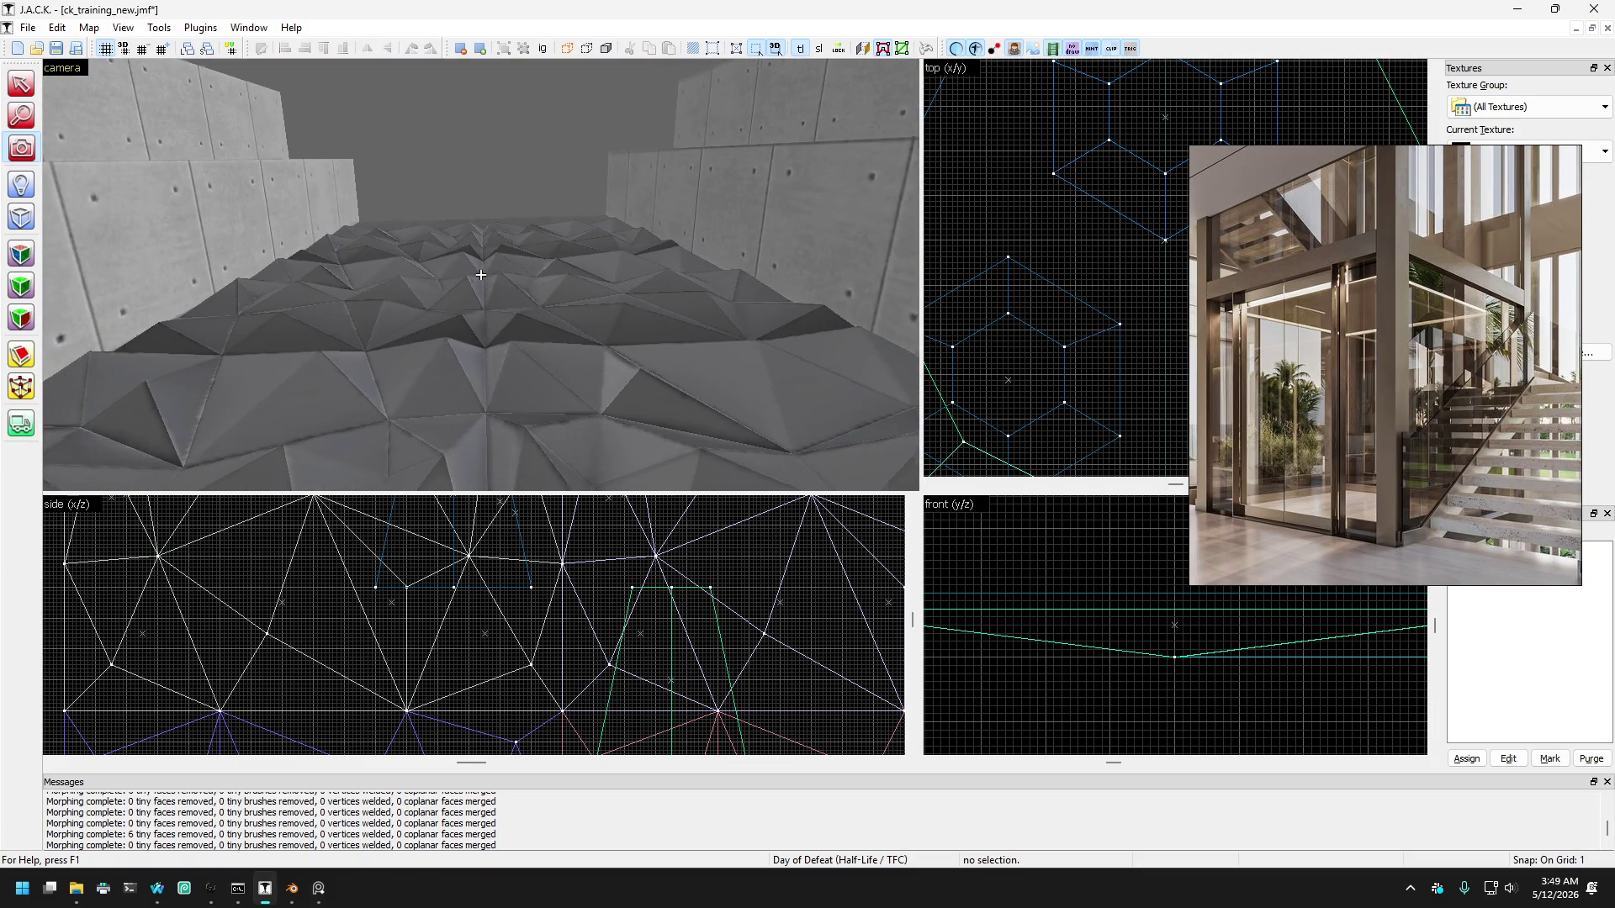
key(w)
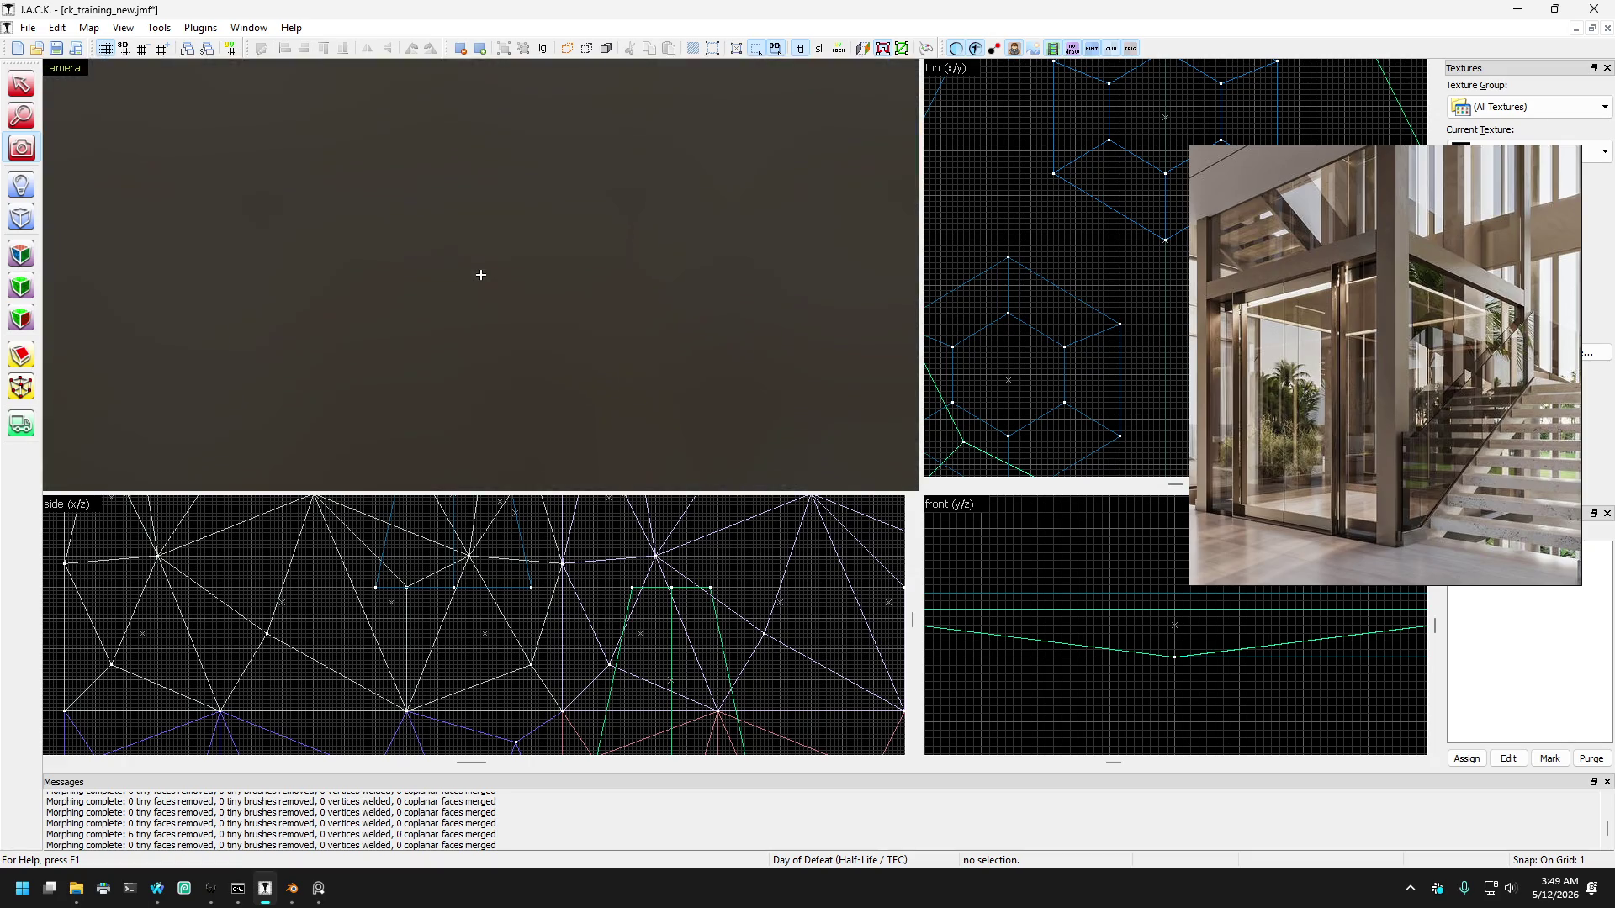
key(s)
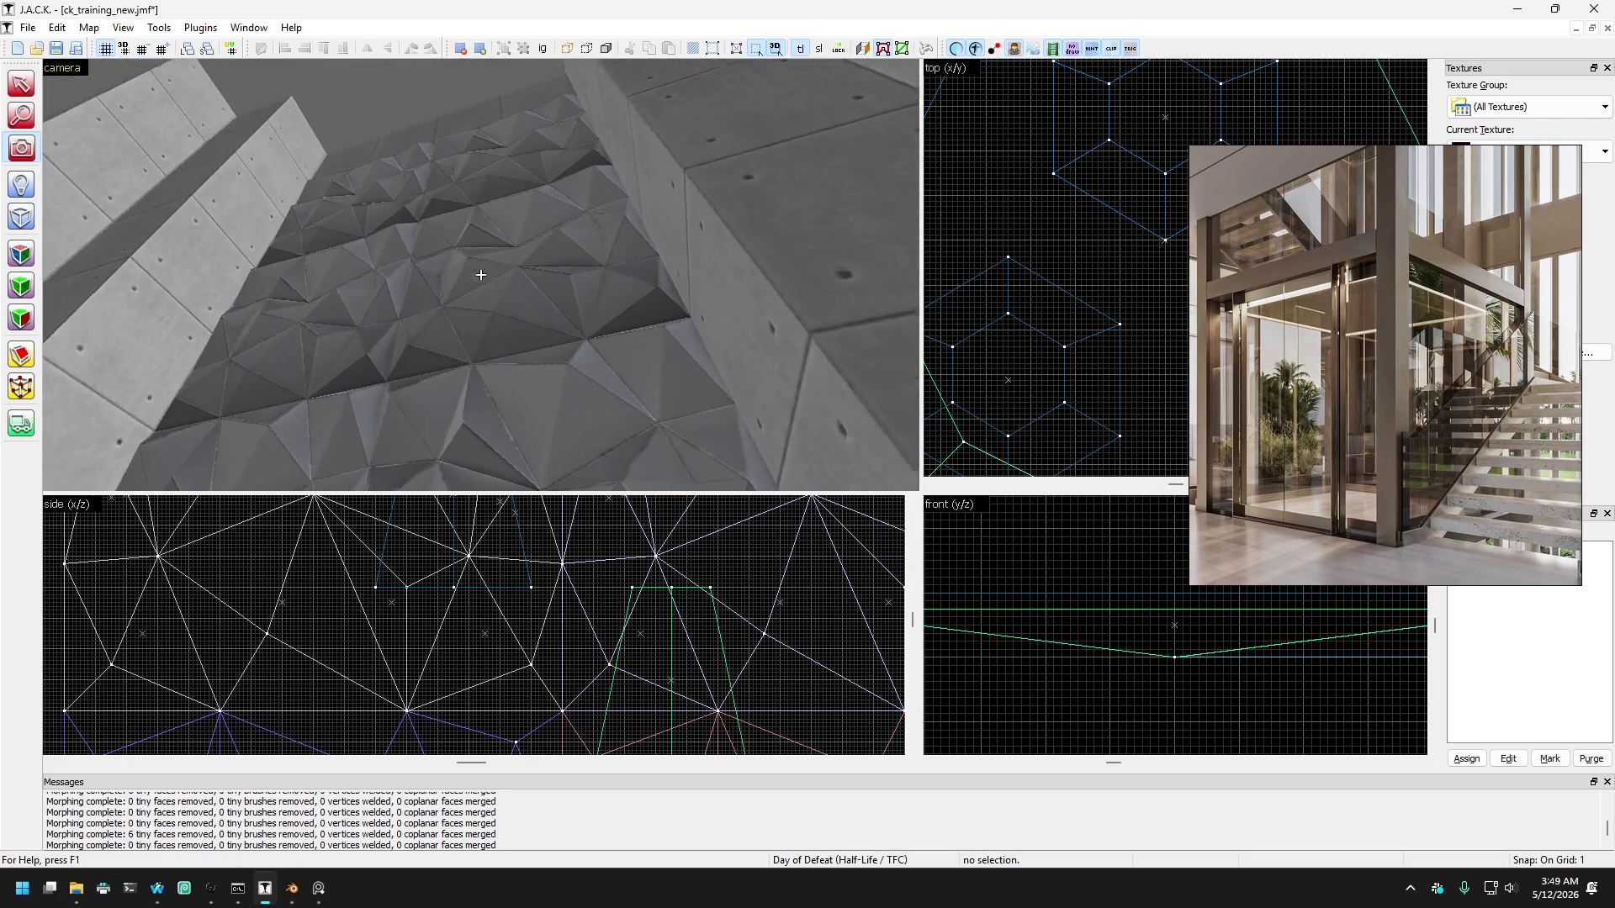
key(Down)
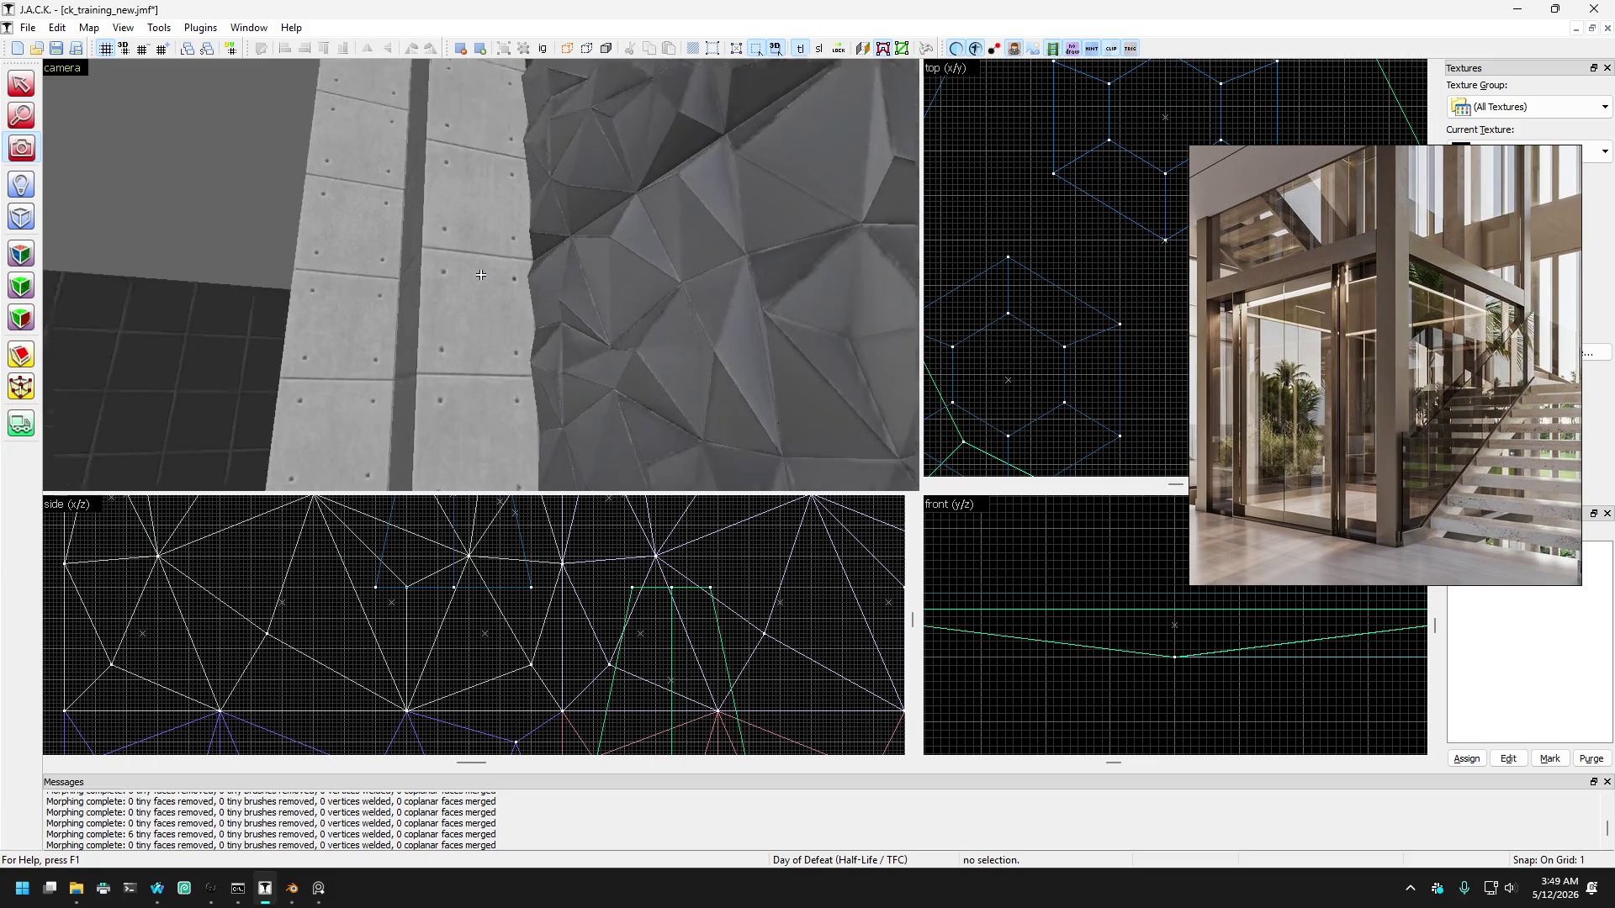
key(s)
key(w)
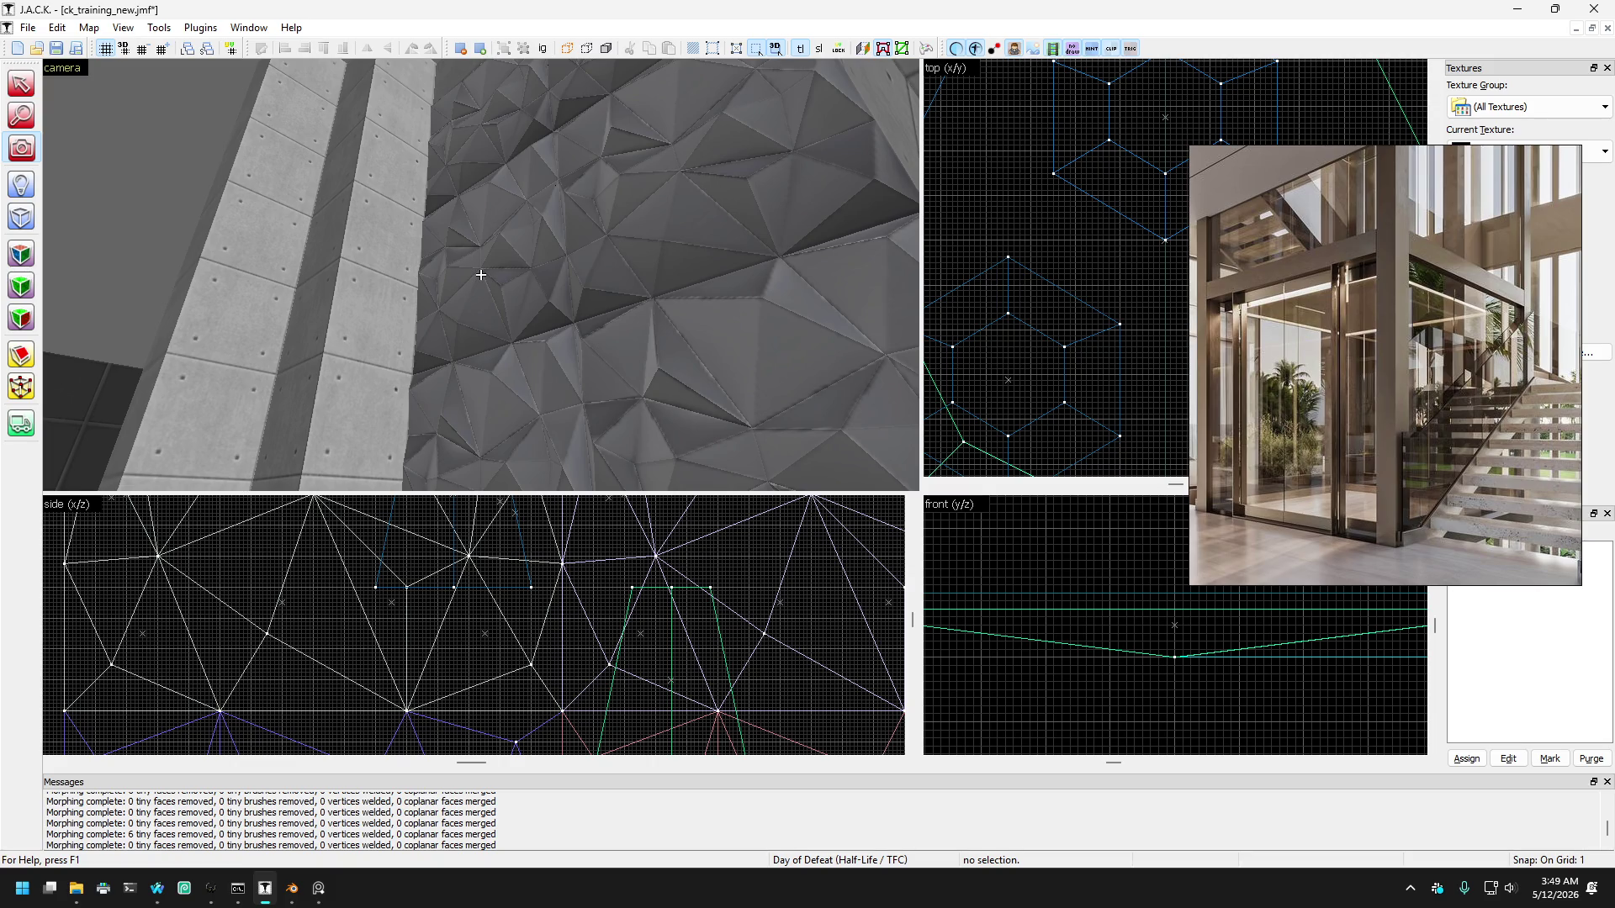
key(Left)
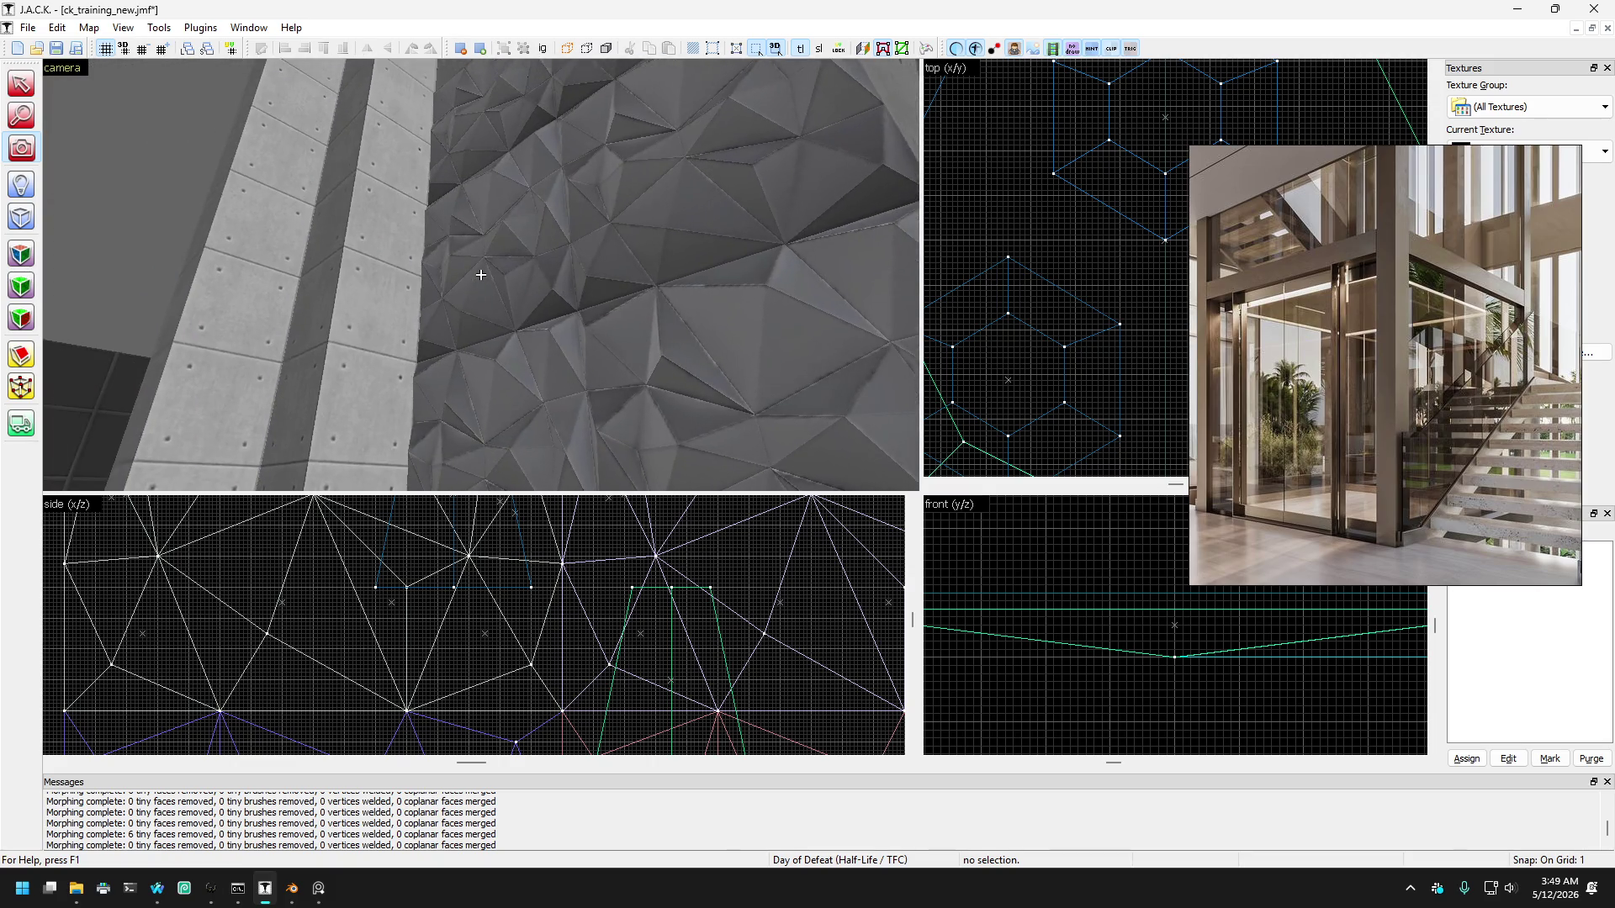
key(s)
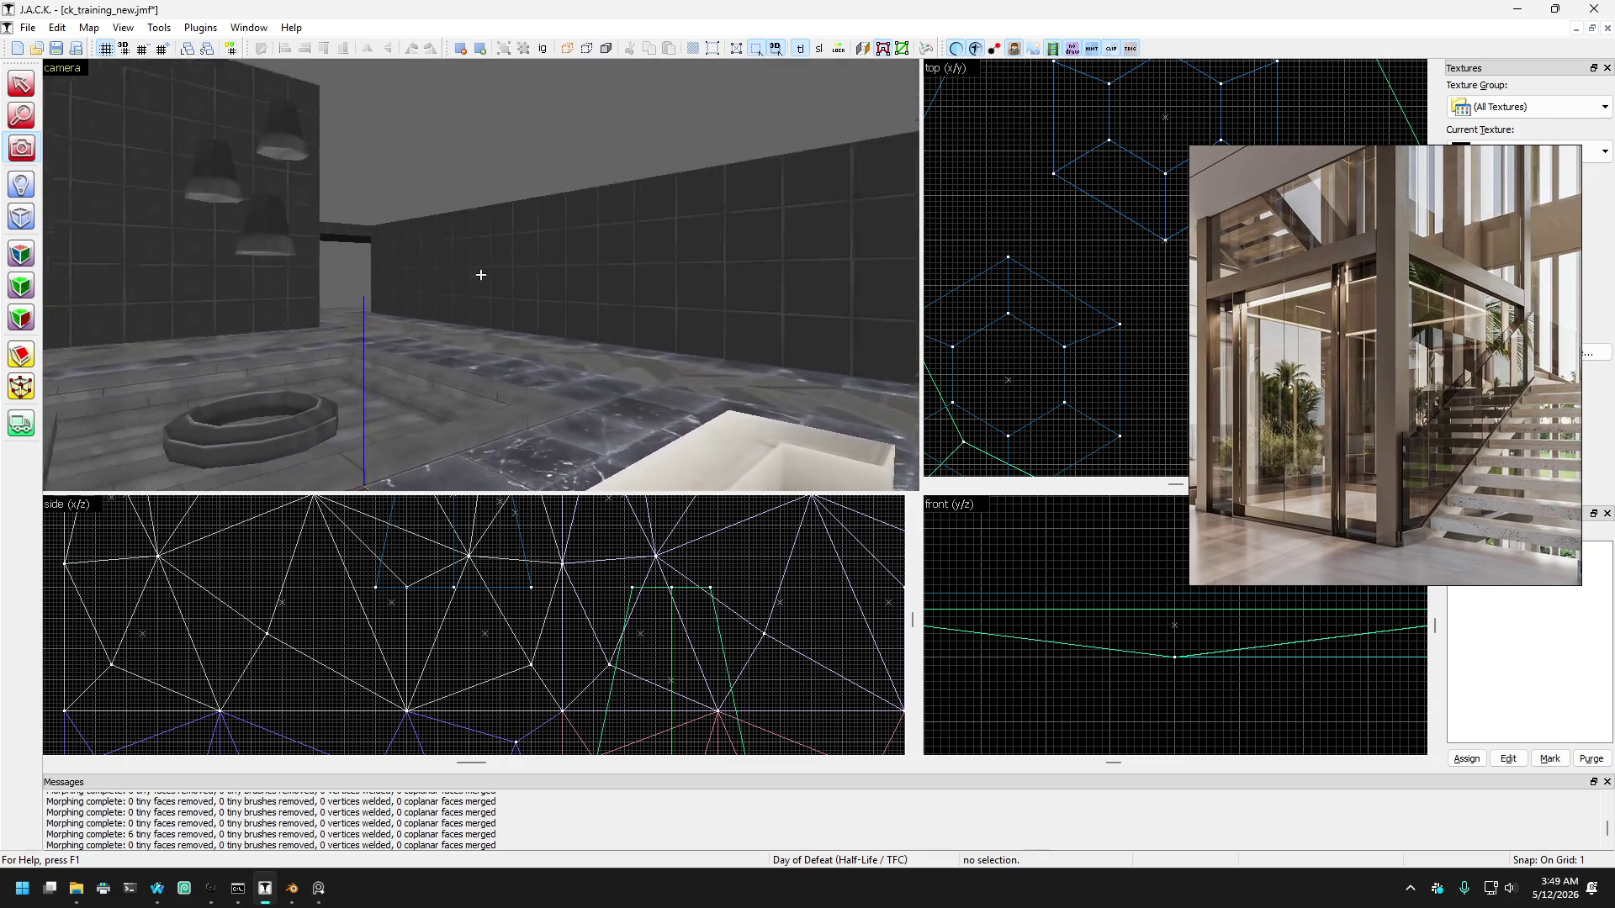
key(w)
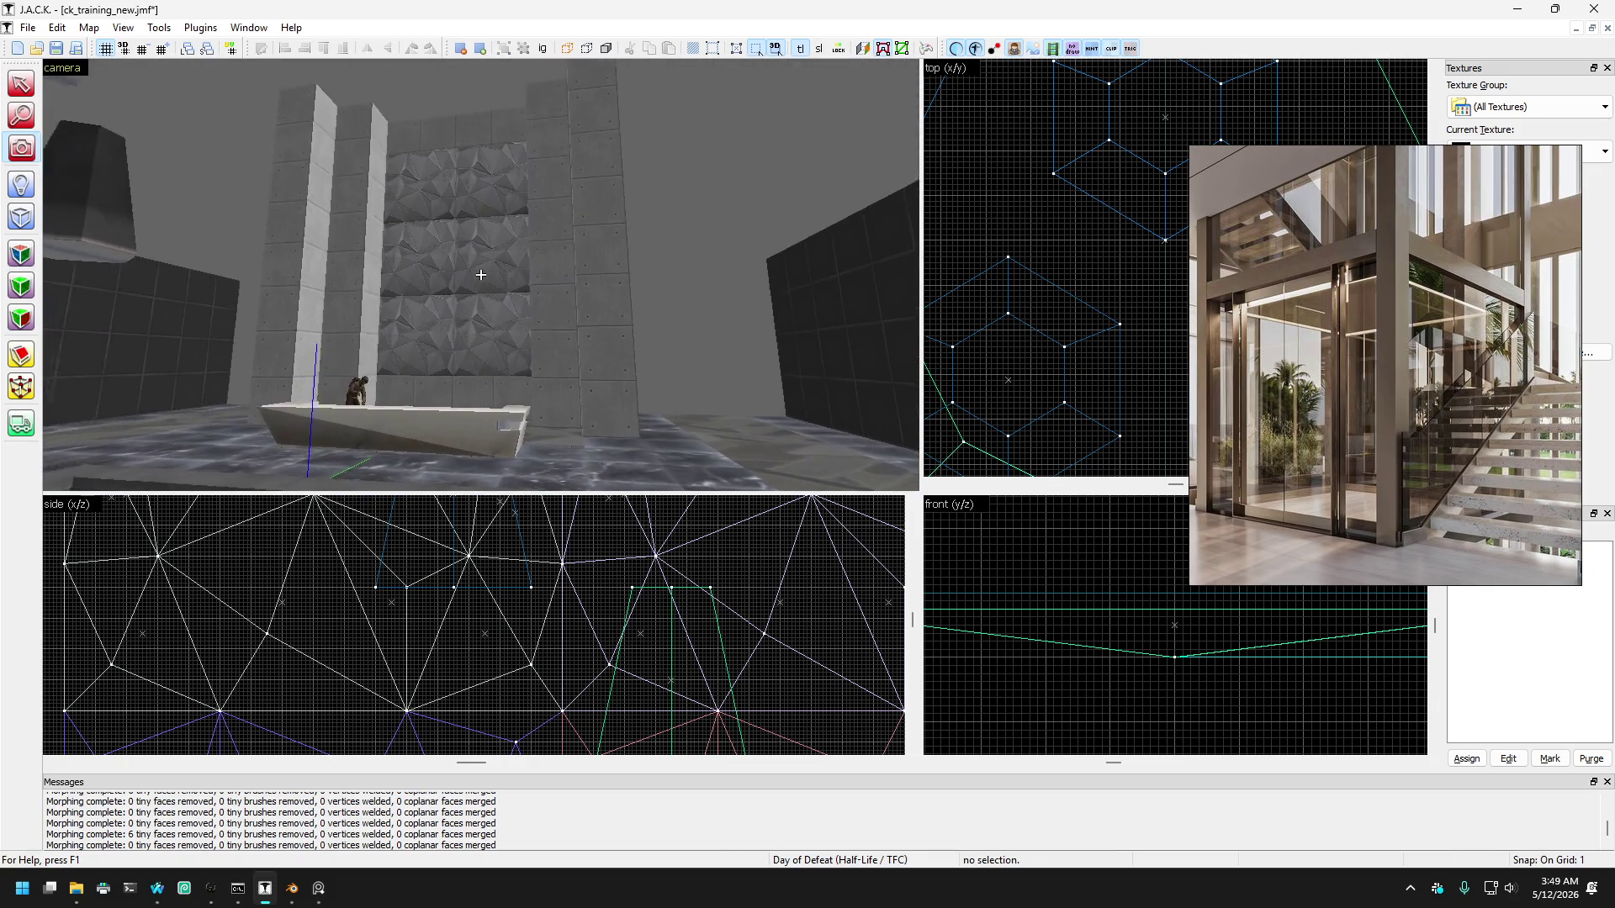
key(s)
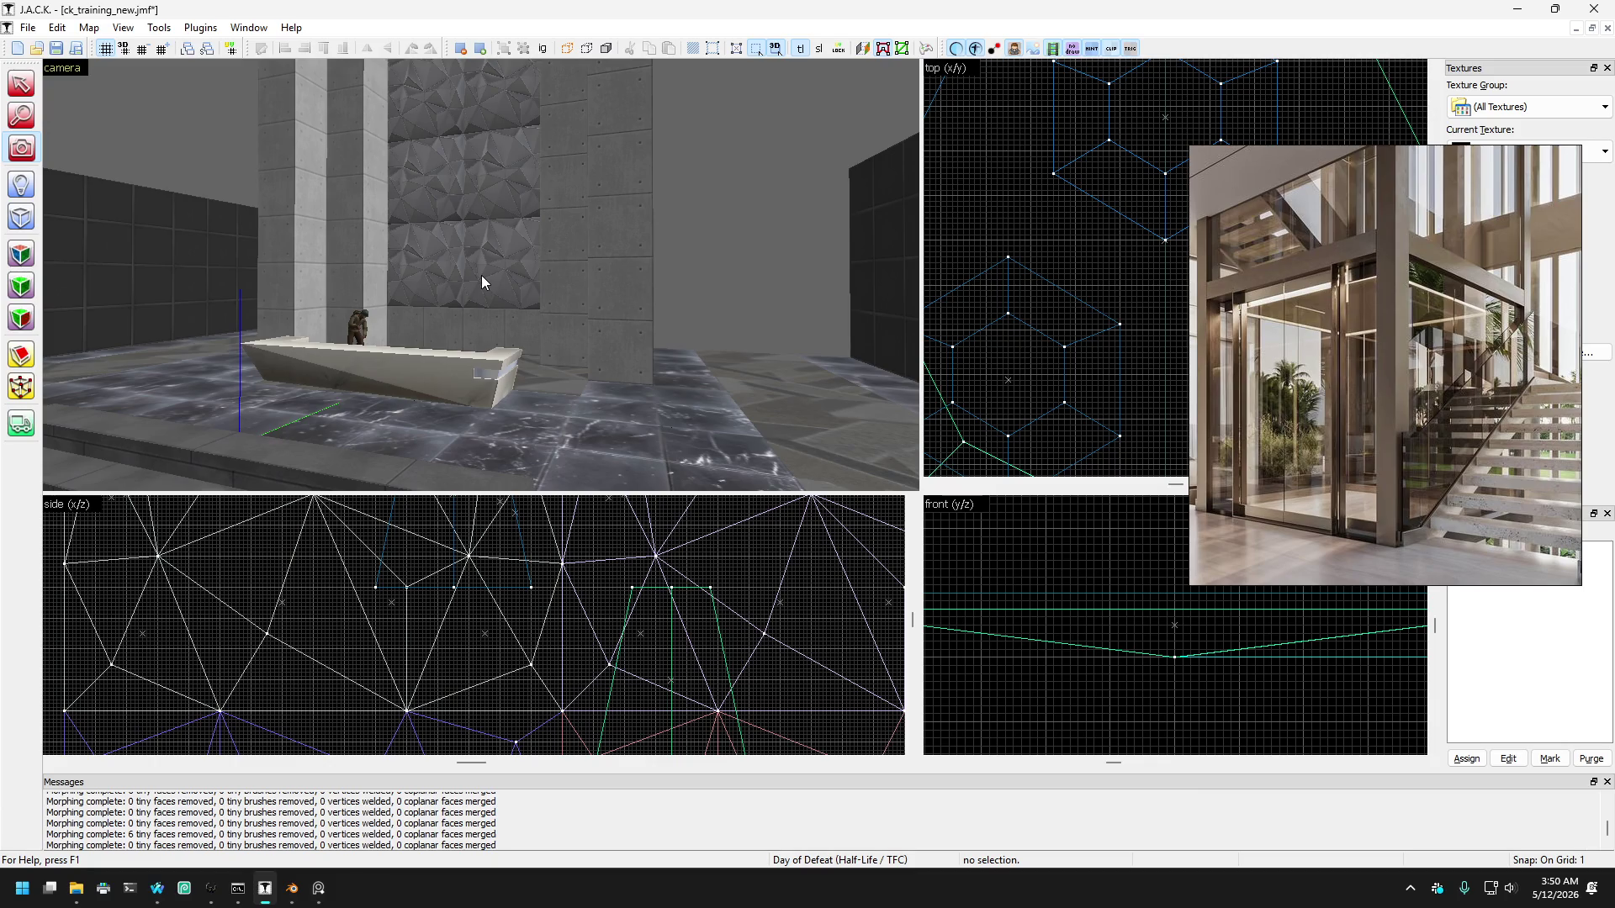
key(z)
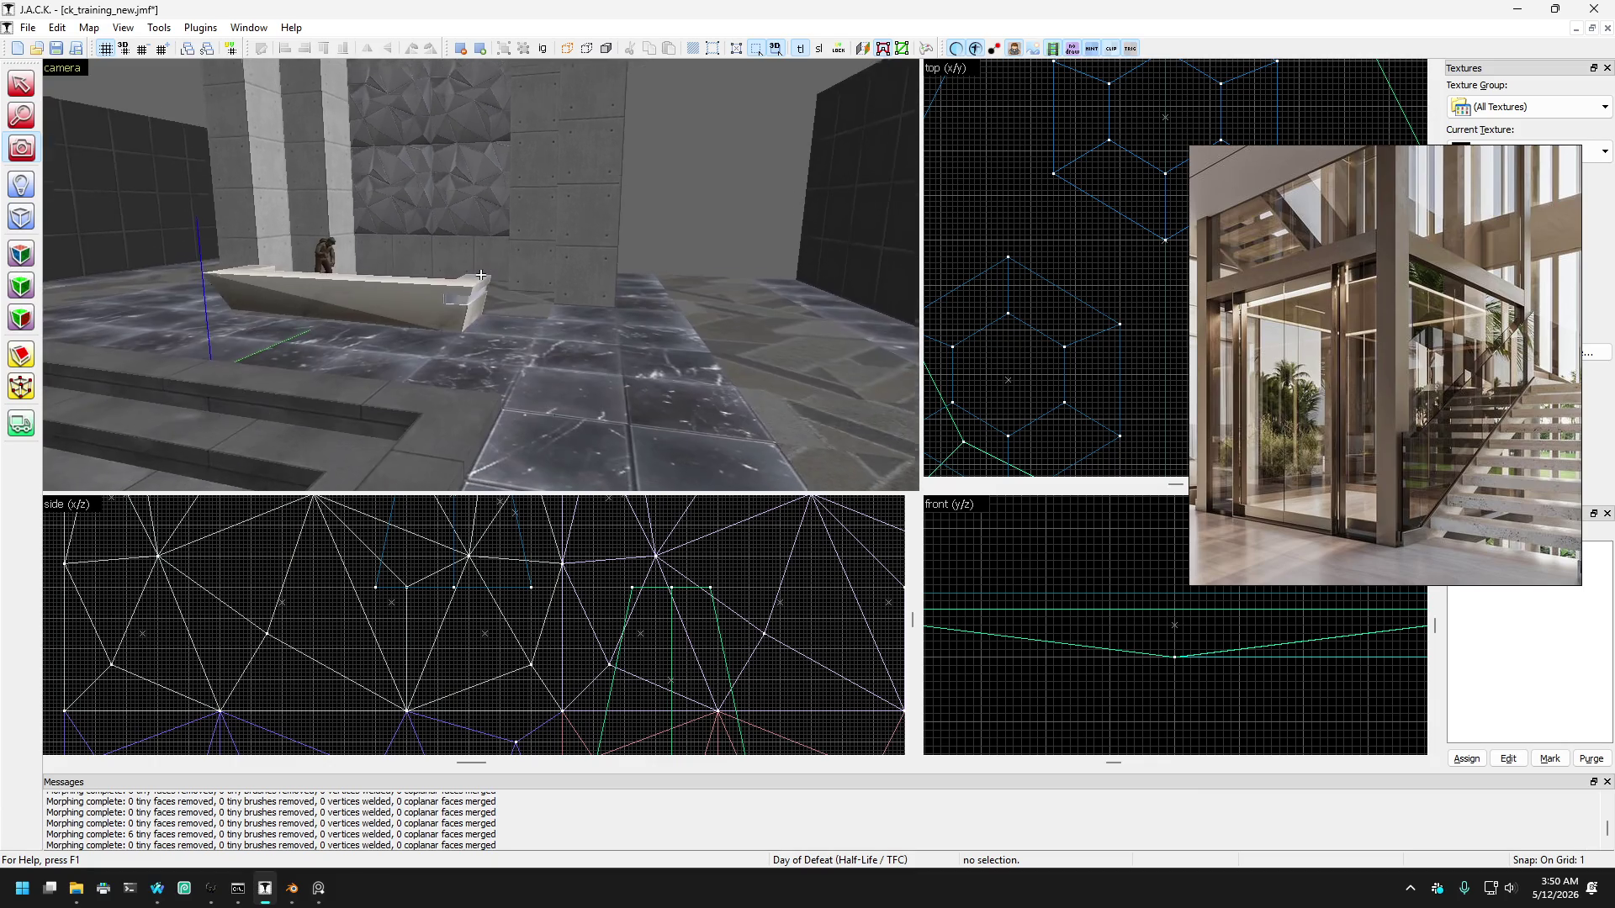
key(z)
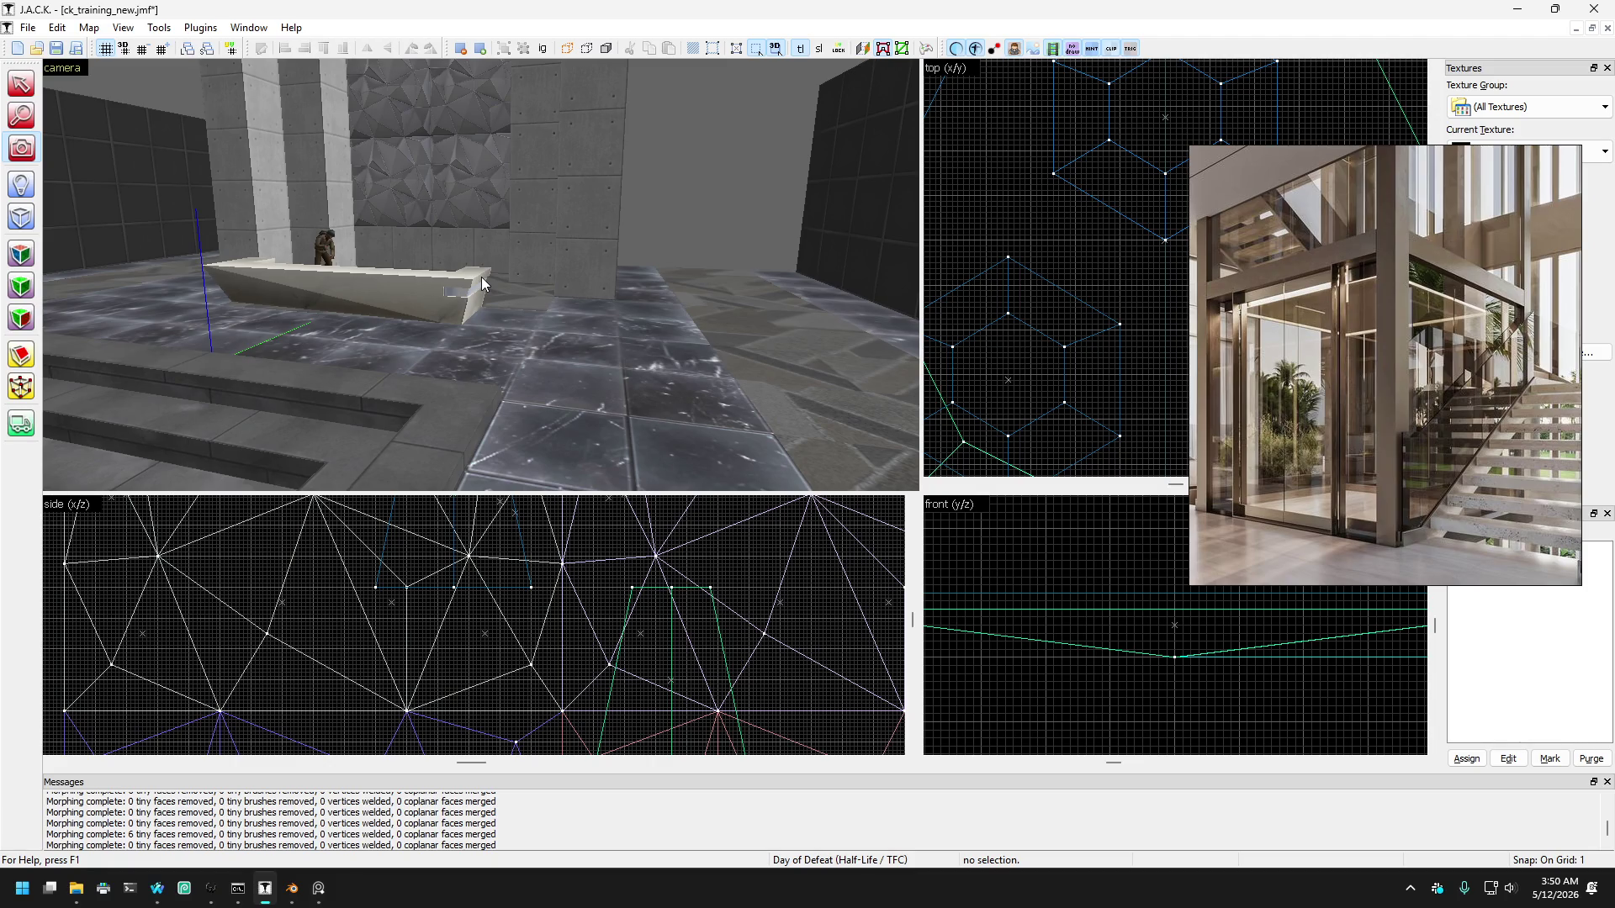
key(z)
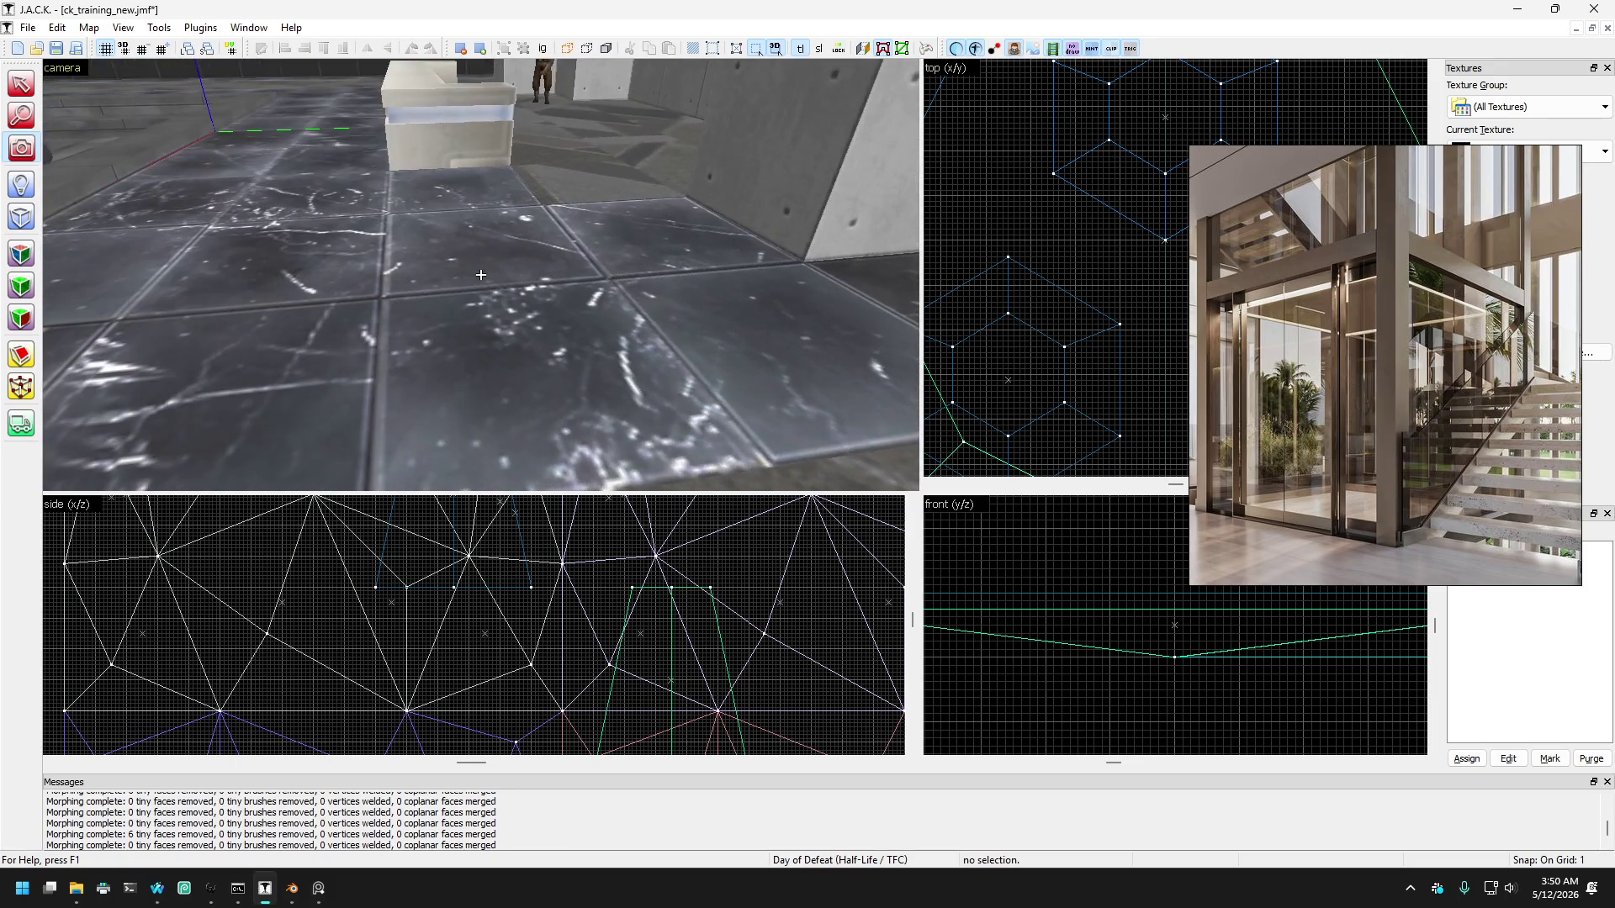
key(s)
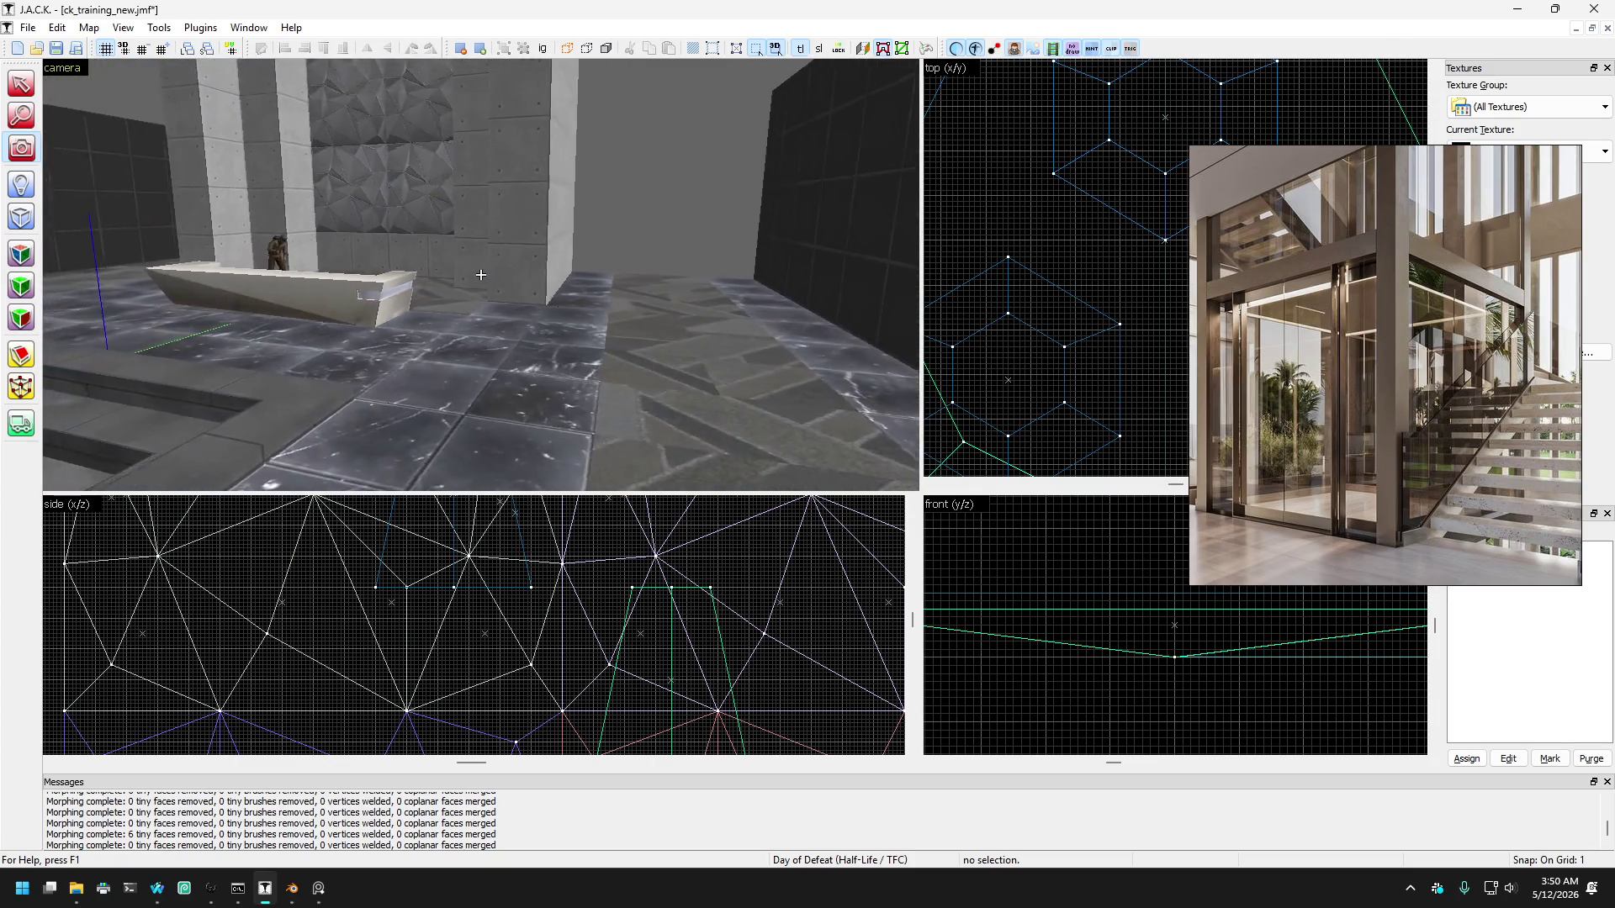
key(w)
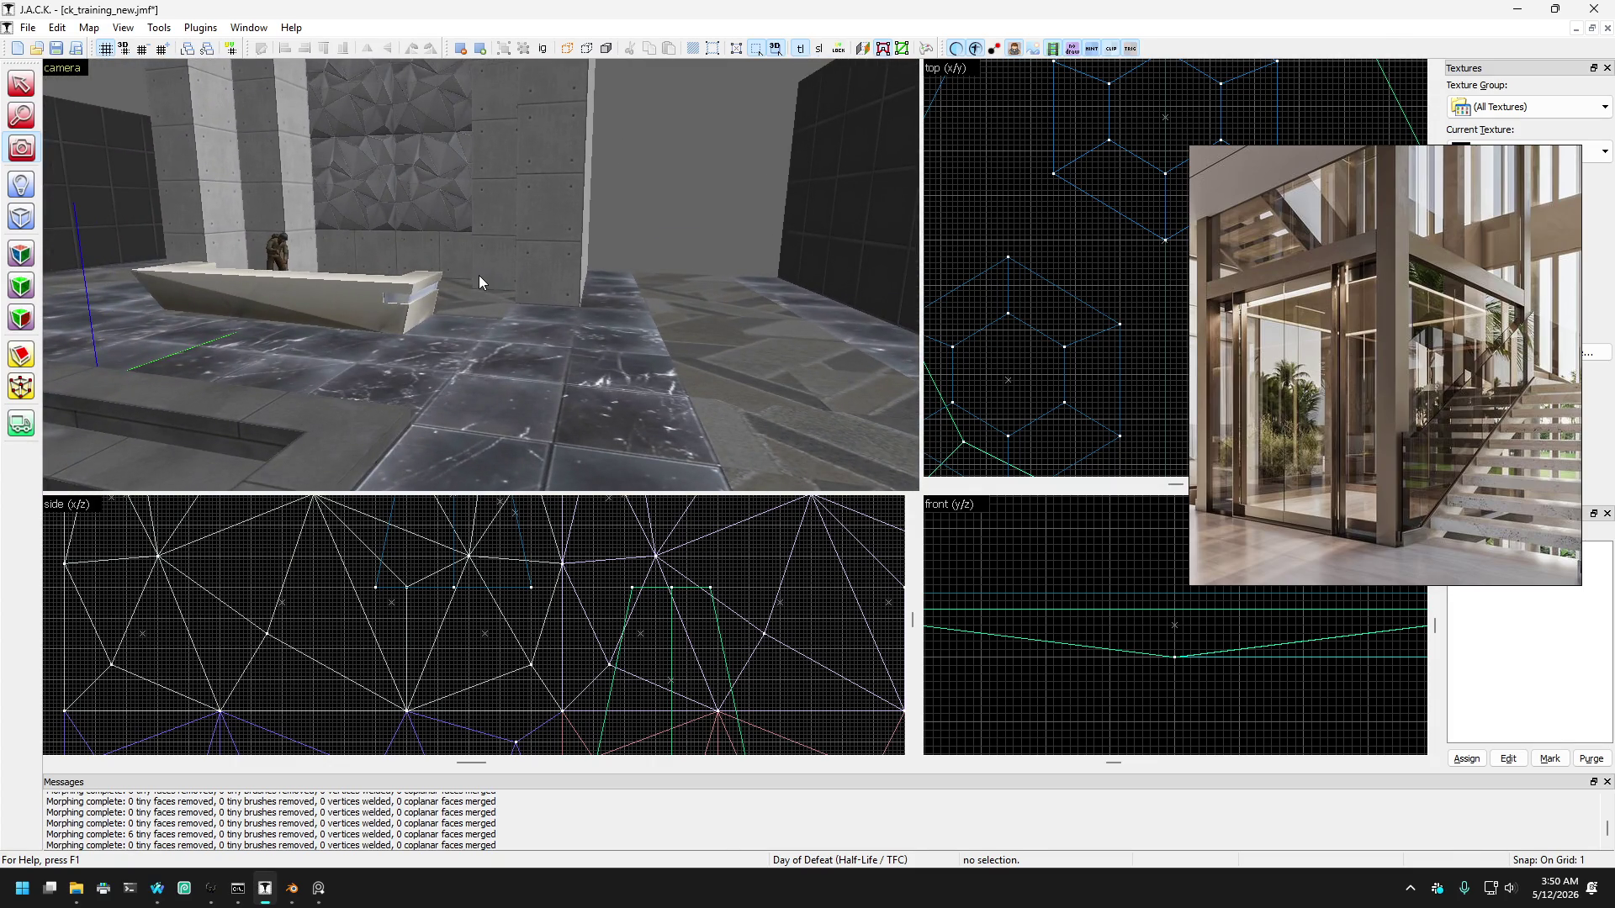
key(z)
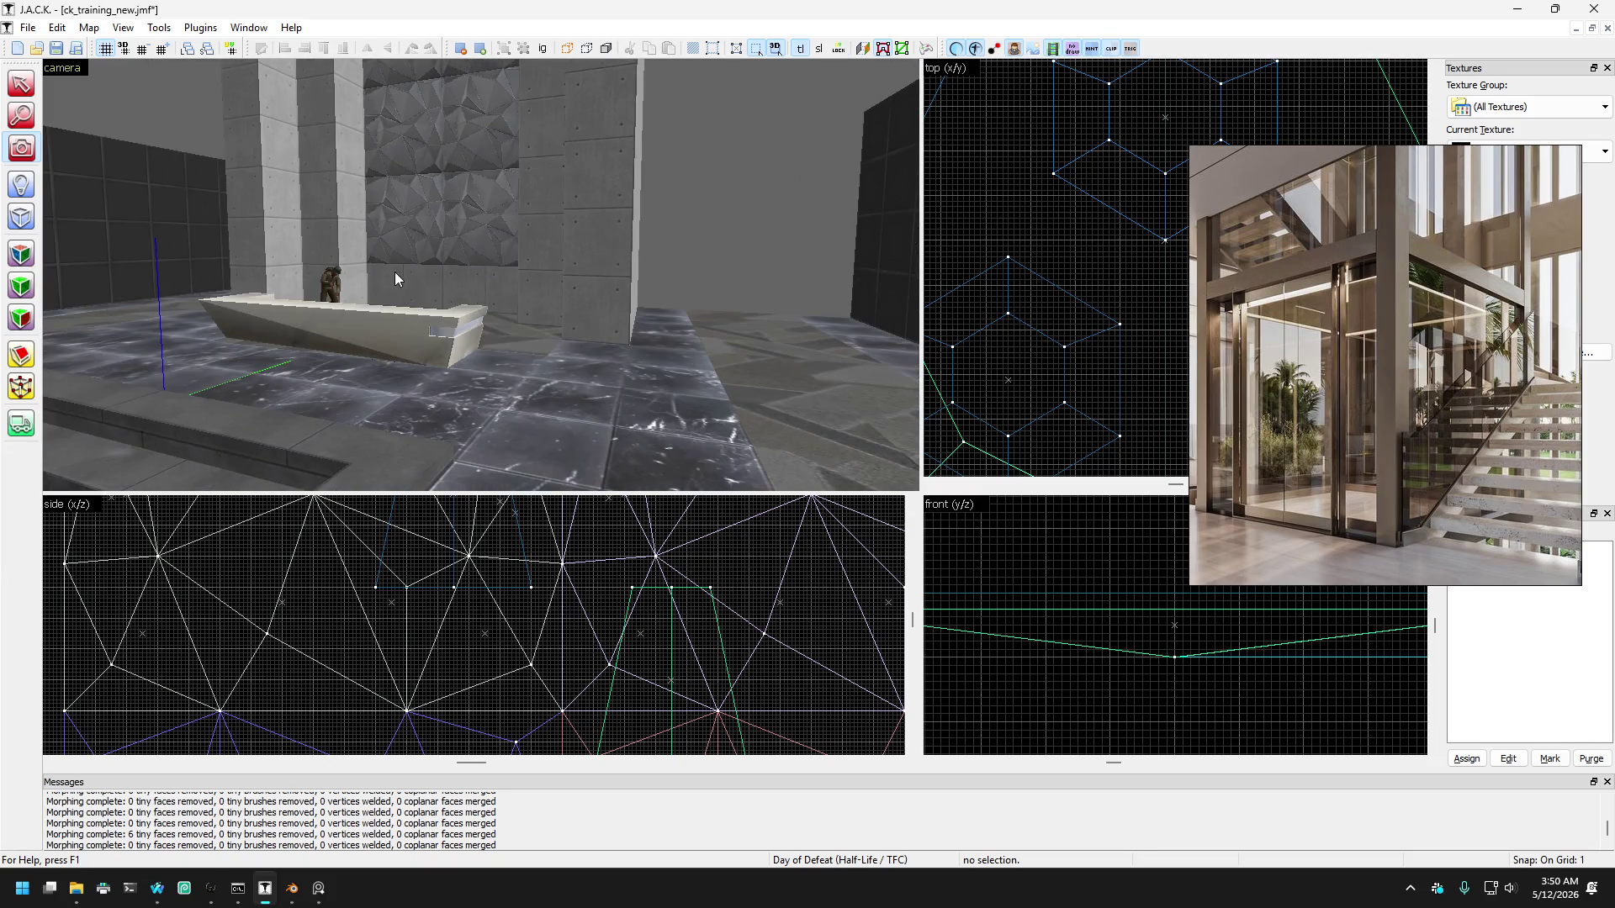
key(z)
key(shift+s)
click(286, 256)
key(Escape)
key(shift+c)
key(z)
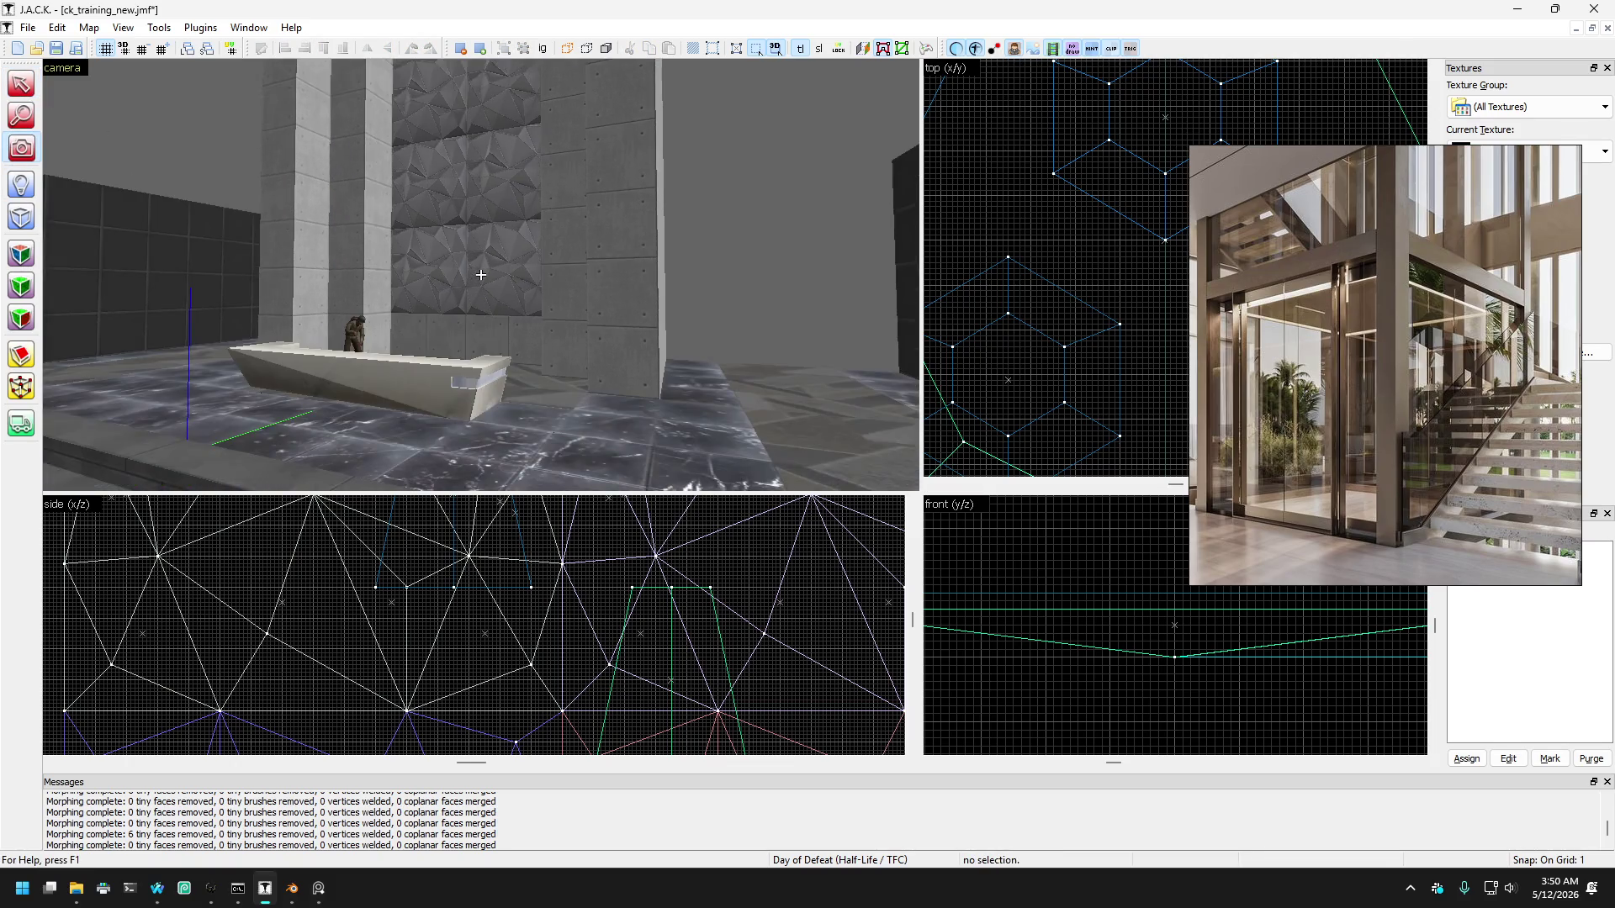
key(z)
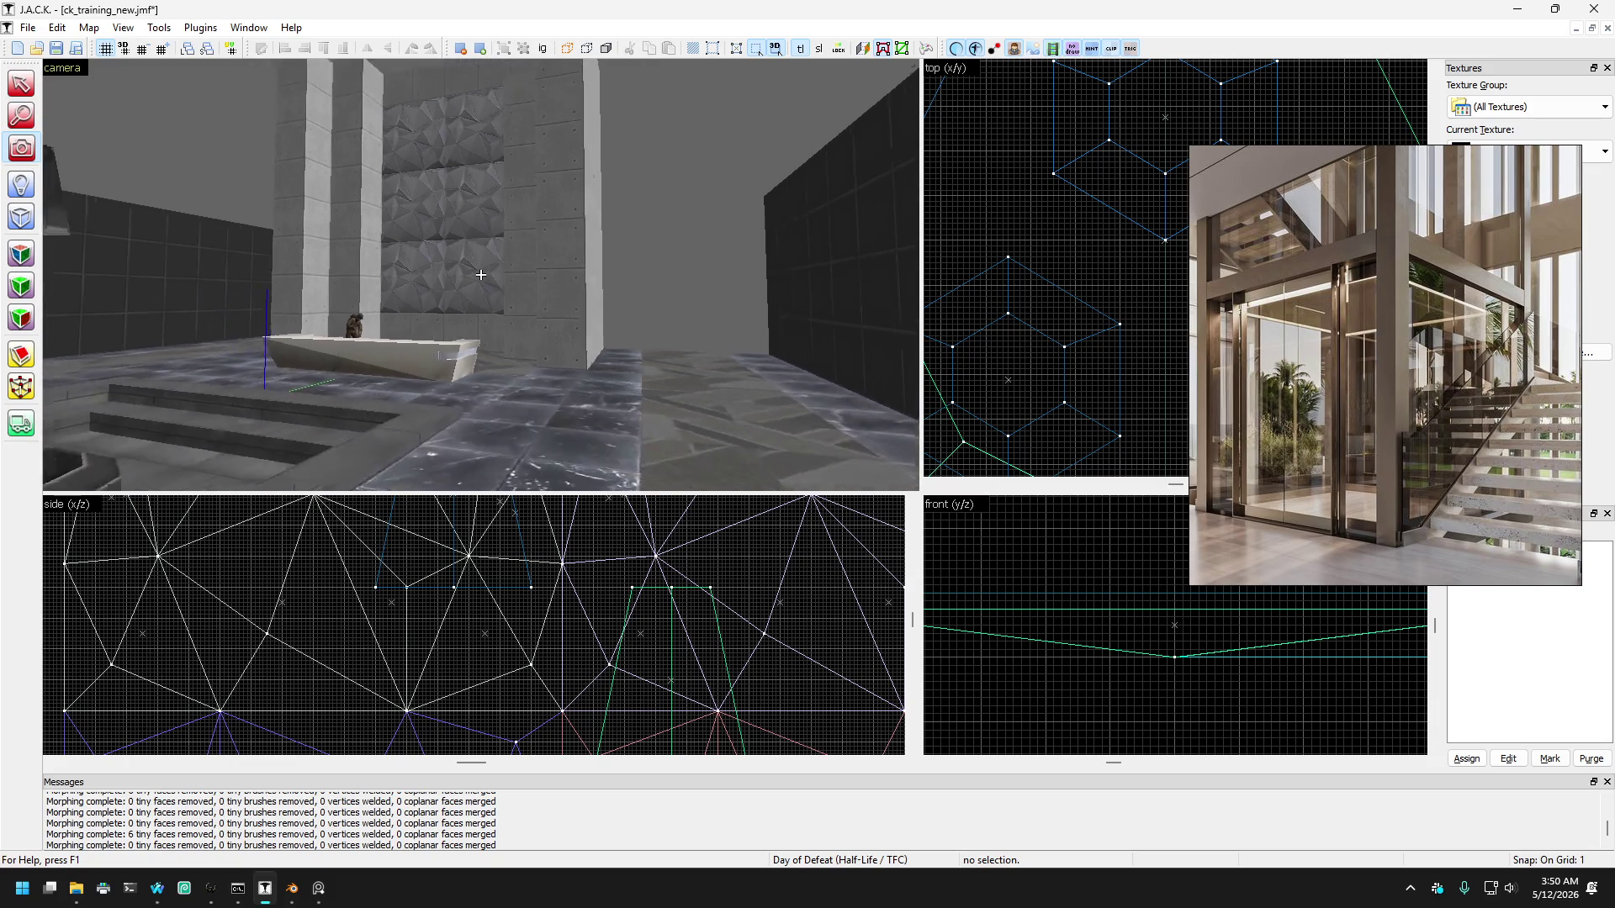
mouse_move(481, 274)
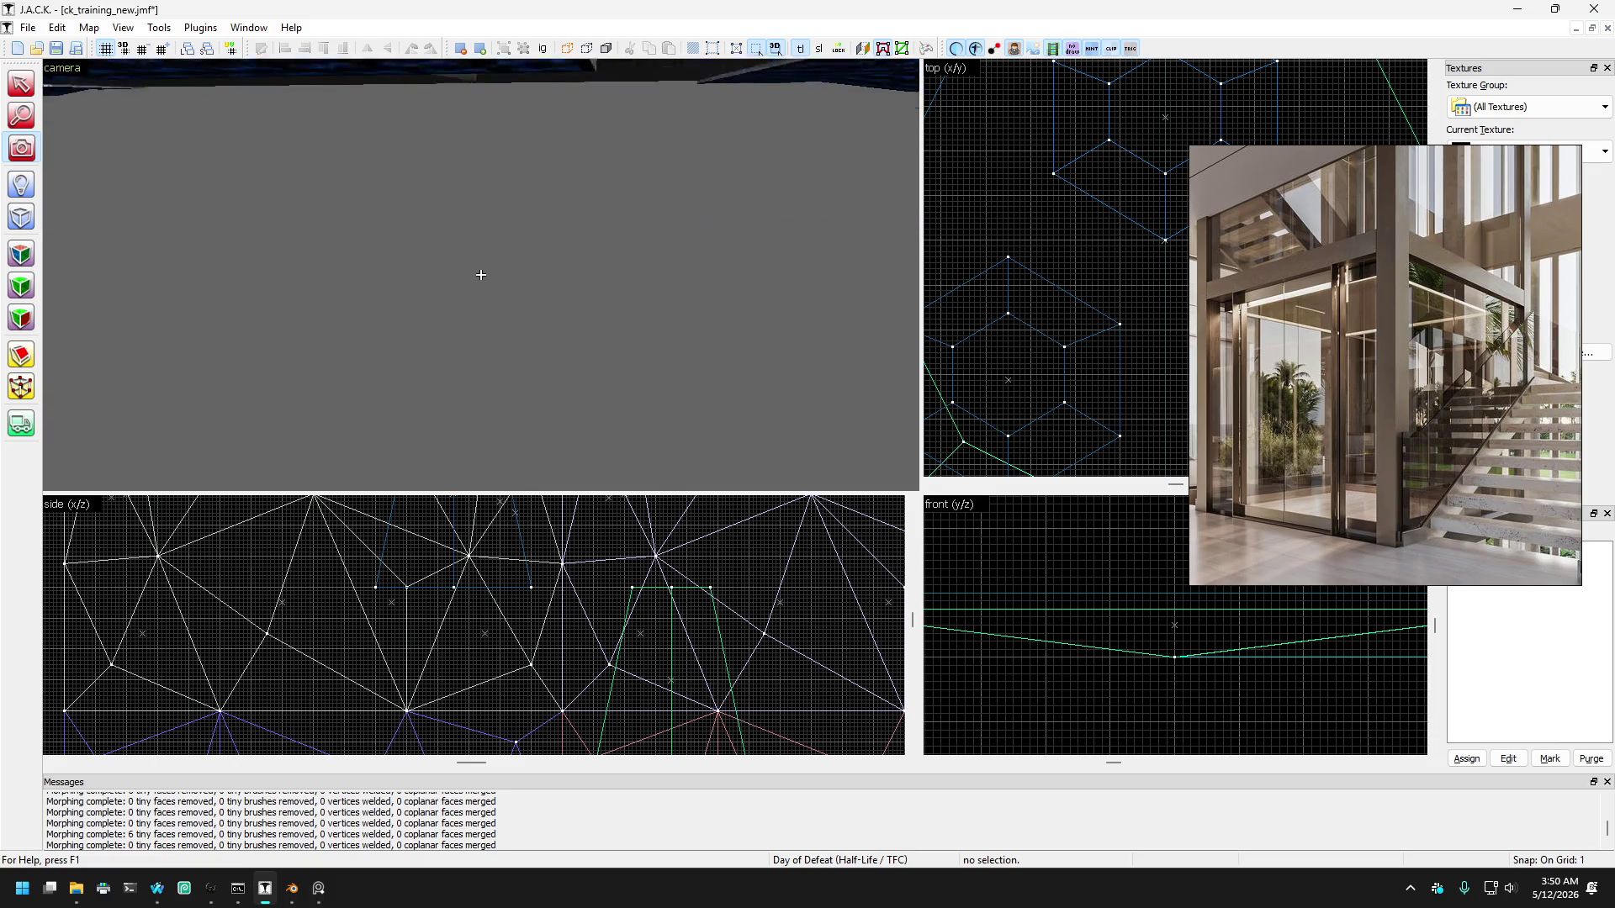
Step: Fly the camera around the room past the faceted wall, counter, stairs, ledge and back wall
key(w)
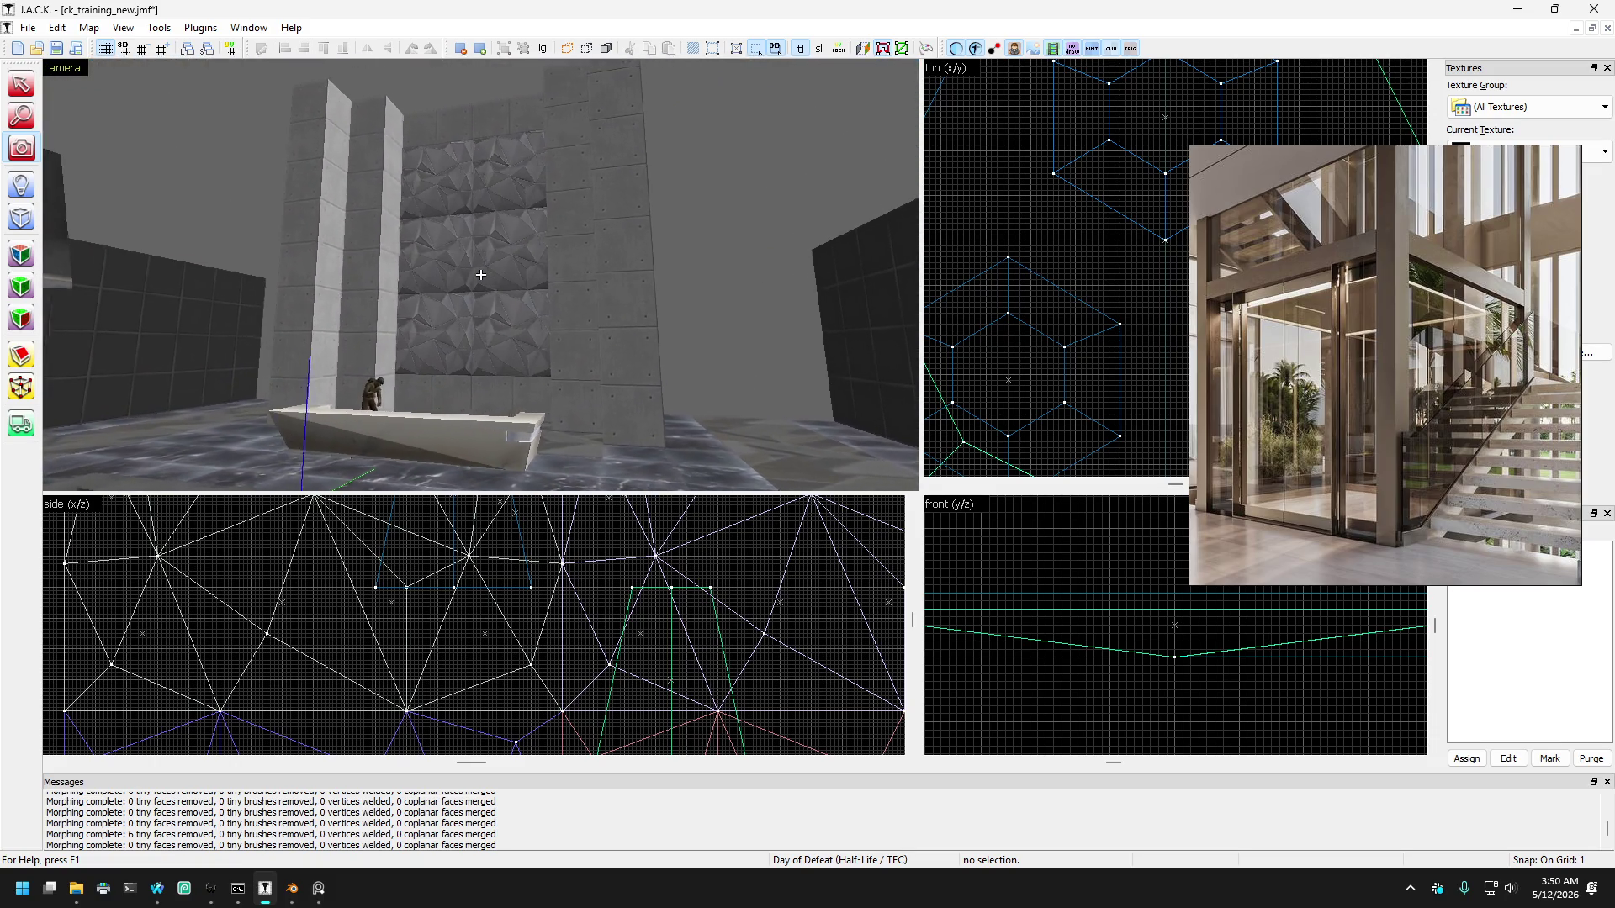
key(z)
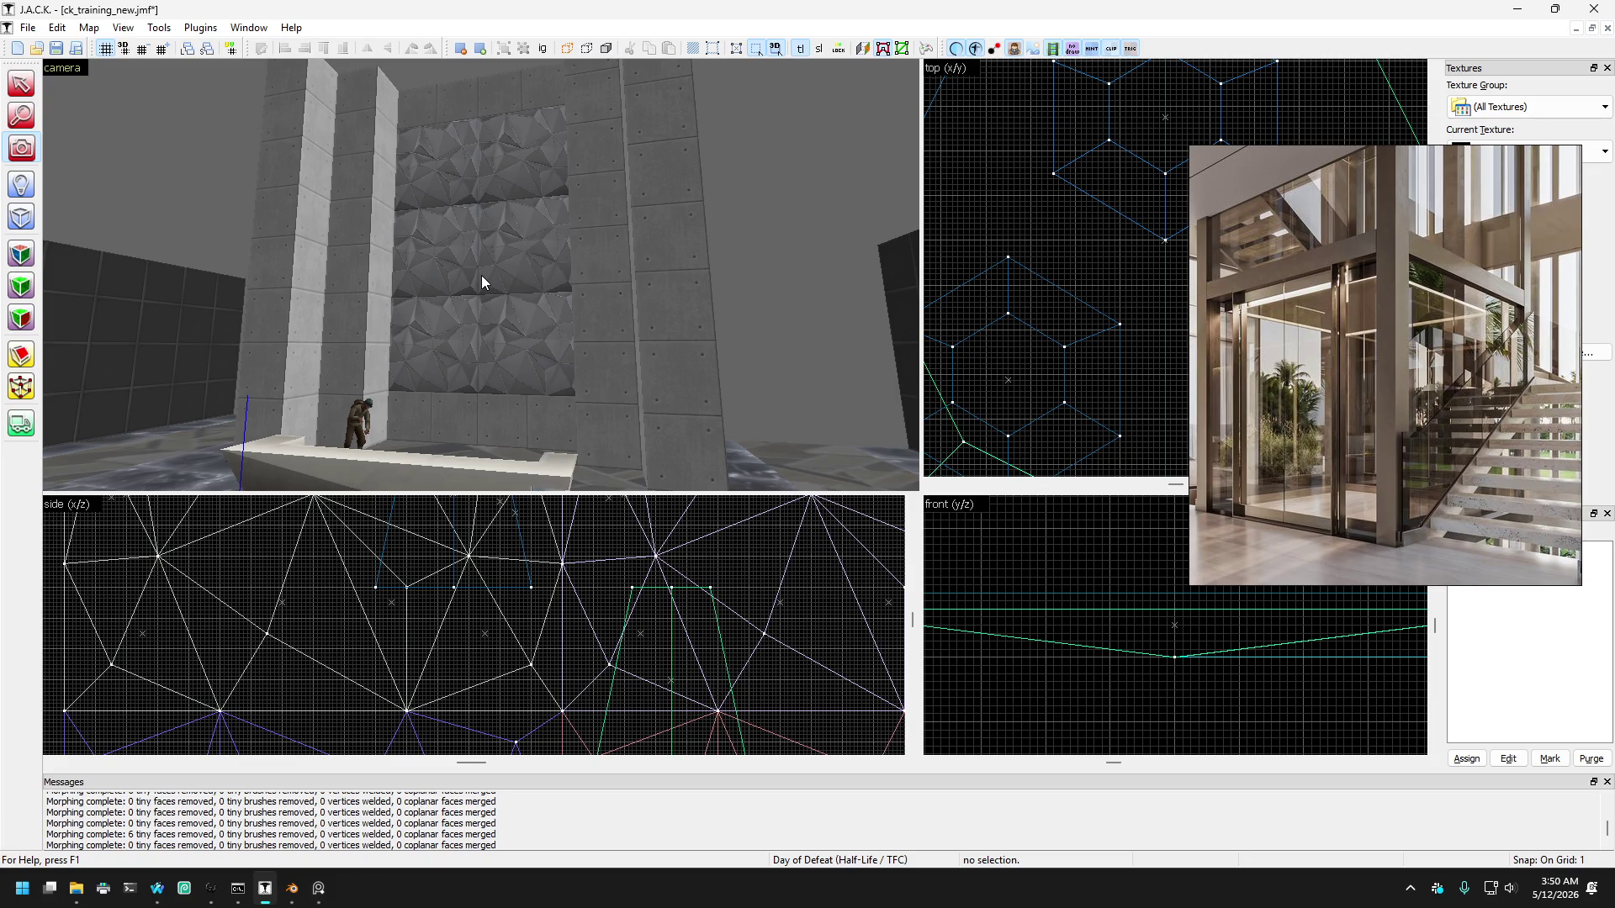
key(z)
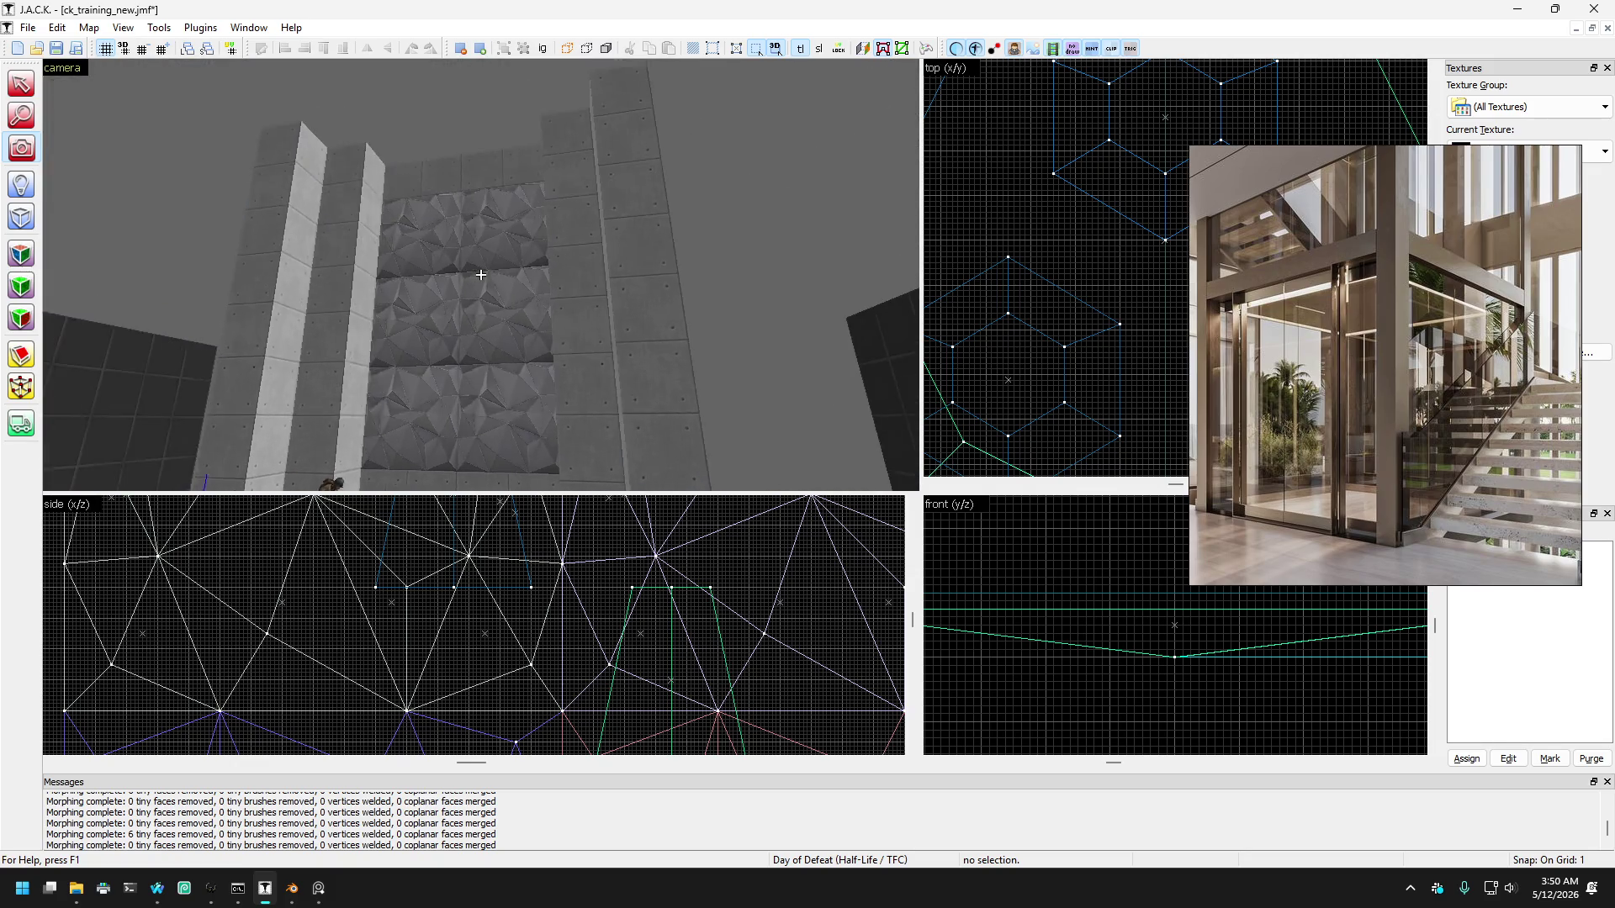
key(s)
key(w)
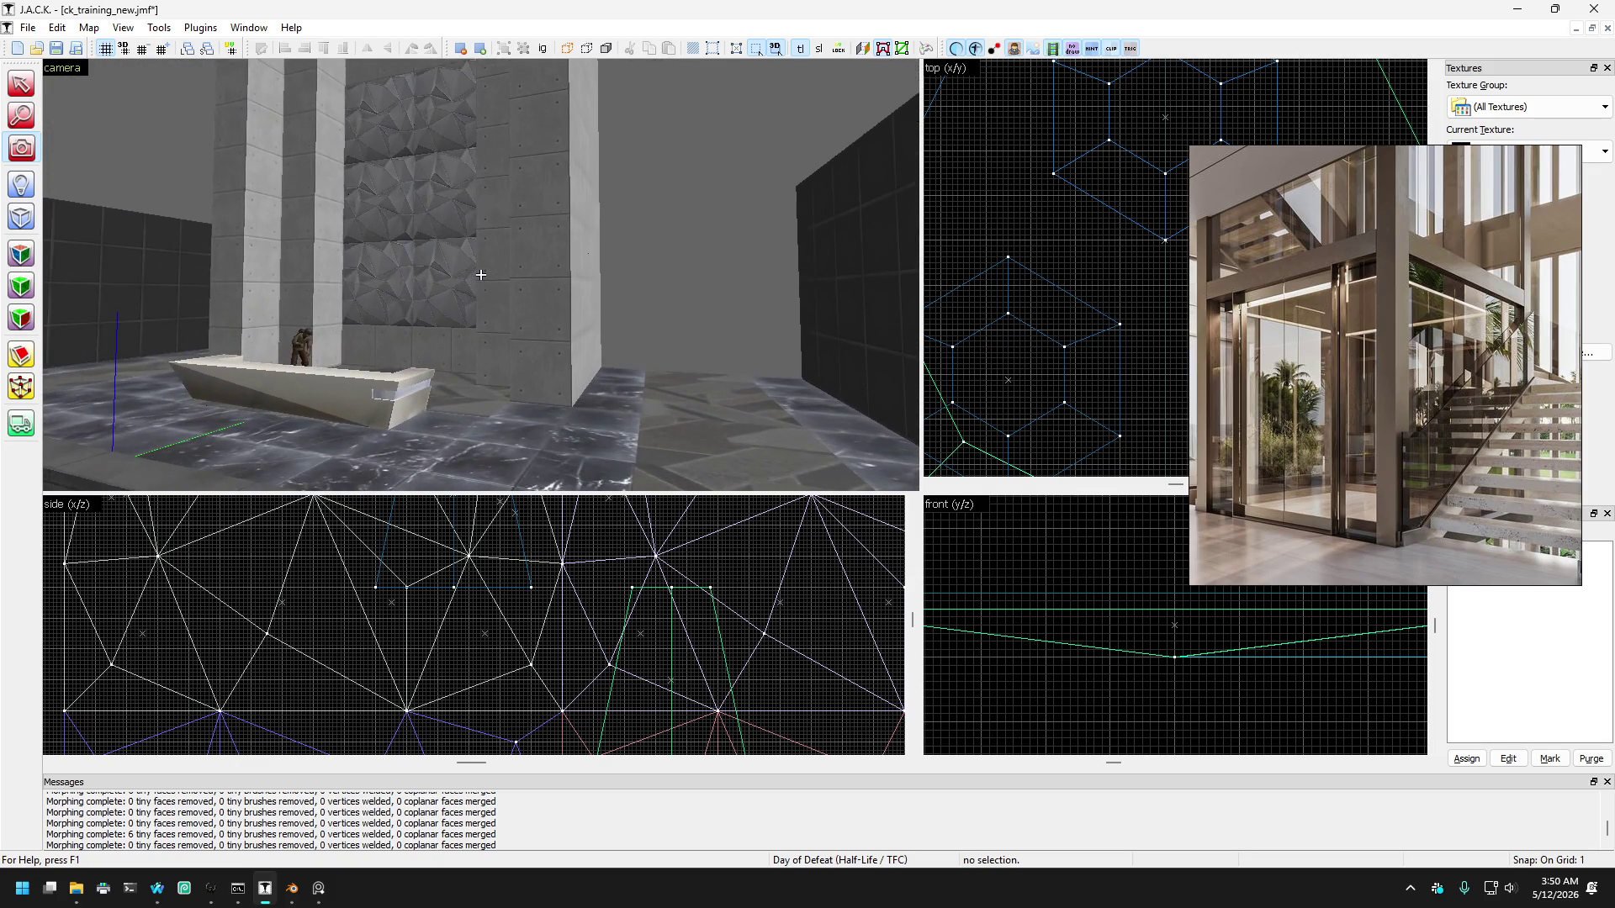
key(s)
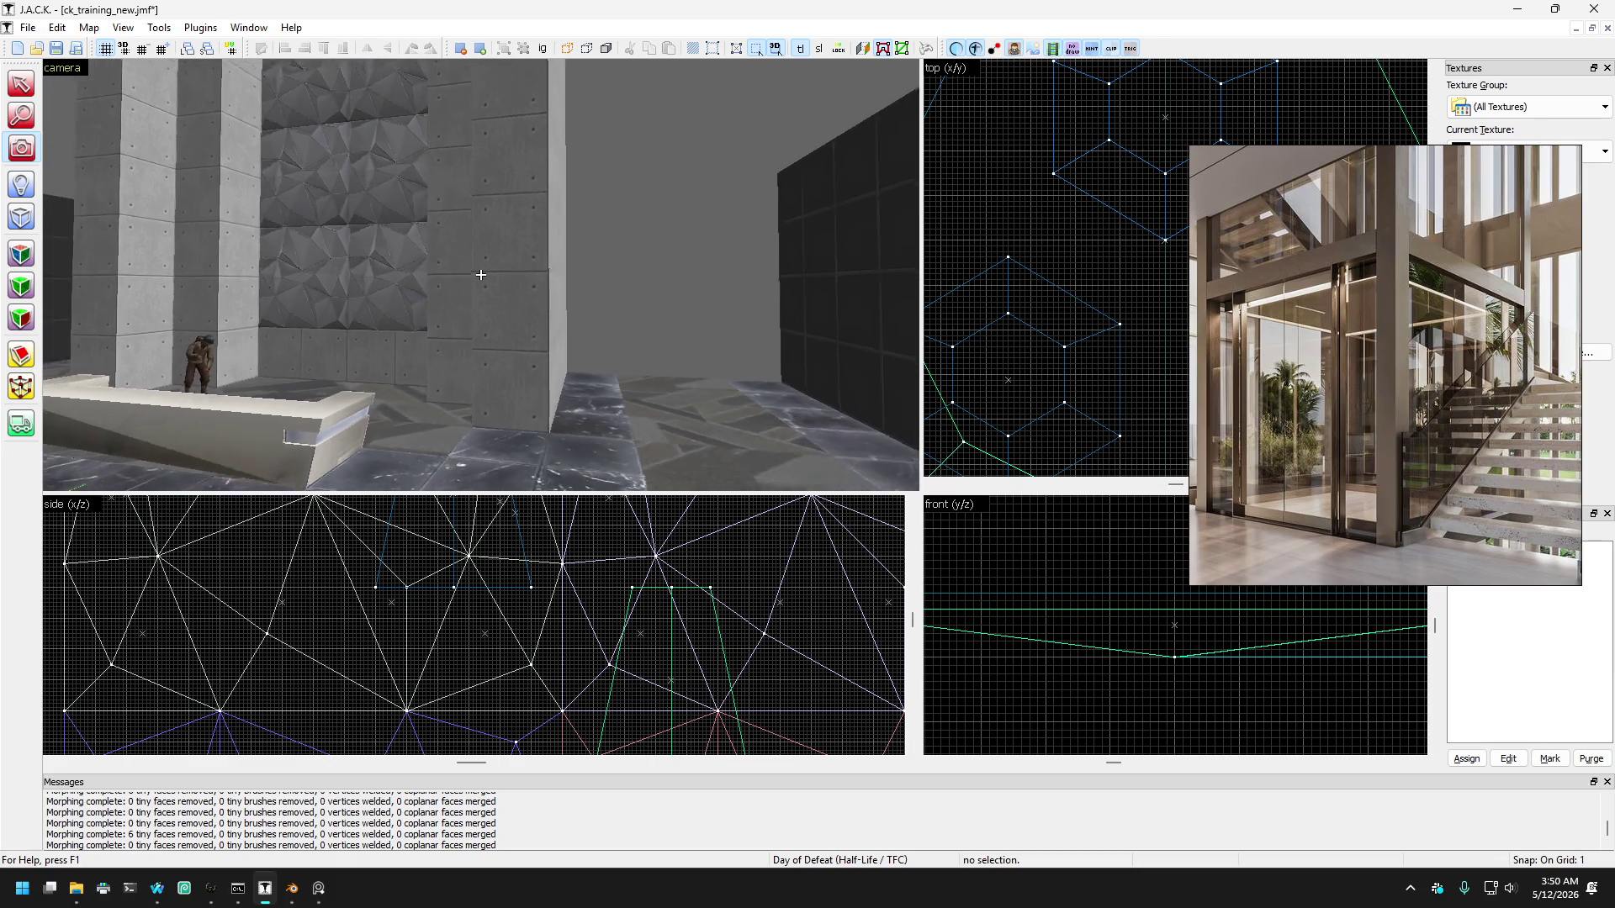
key(w)
key(z)
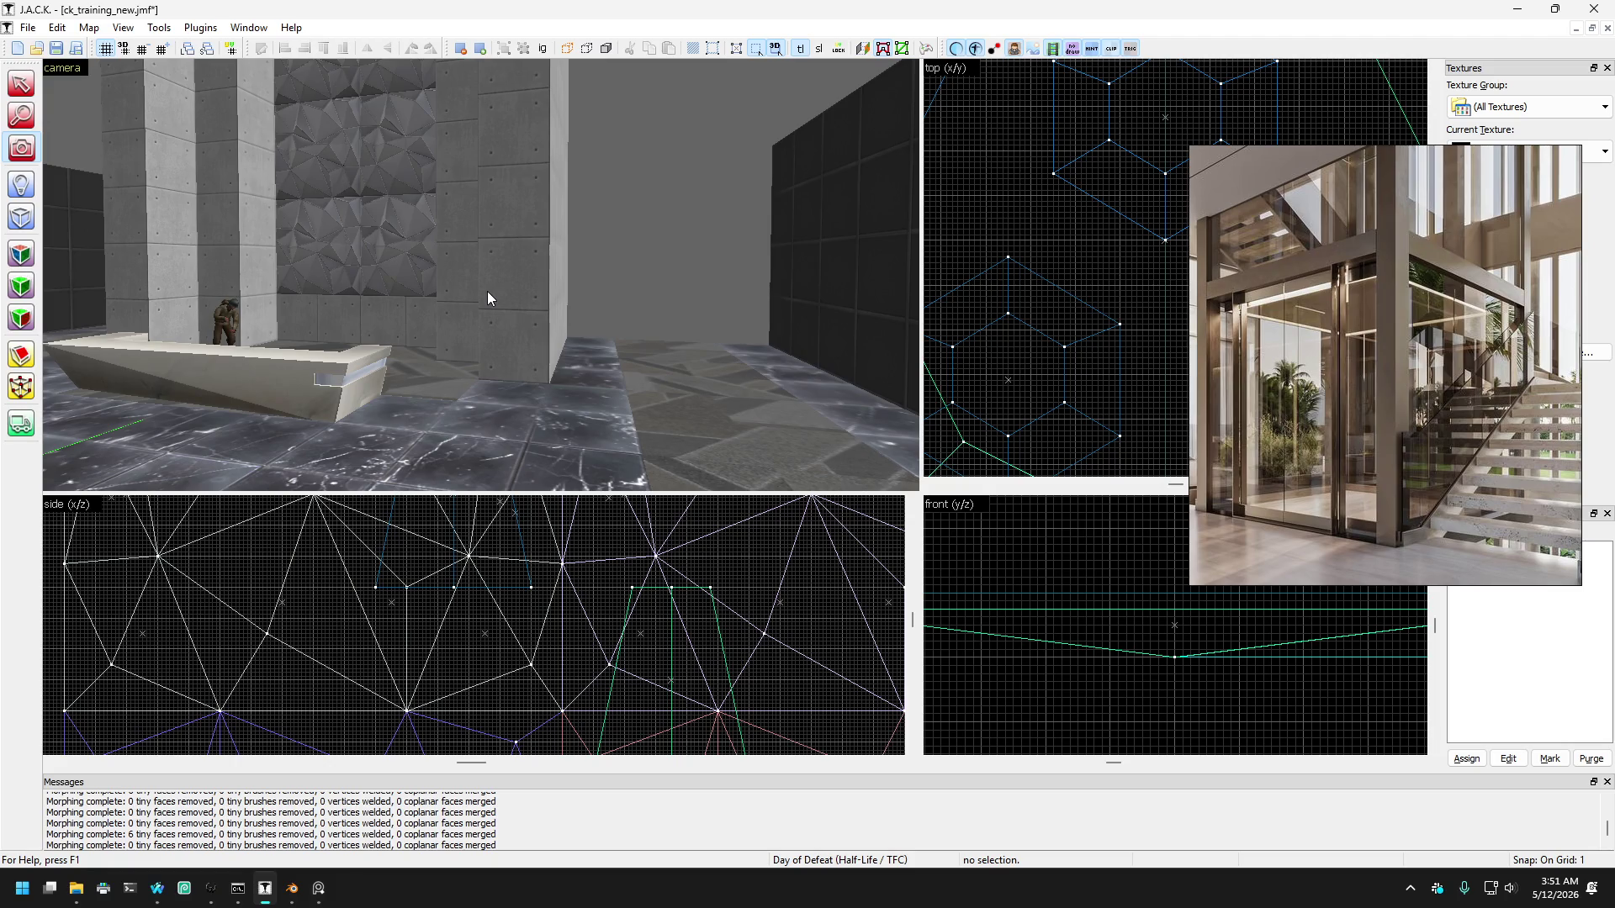
key(z)
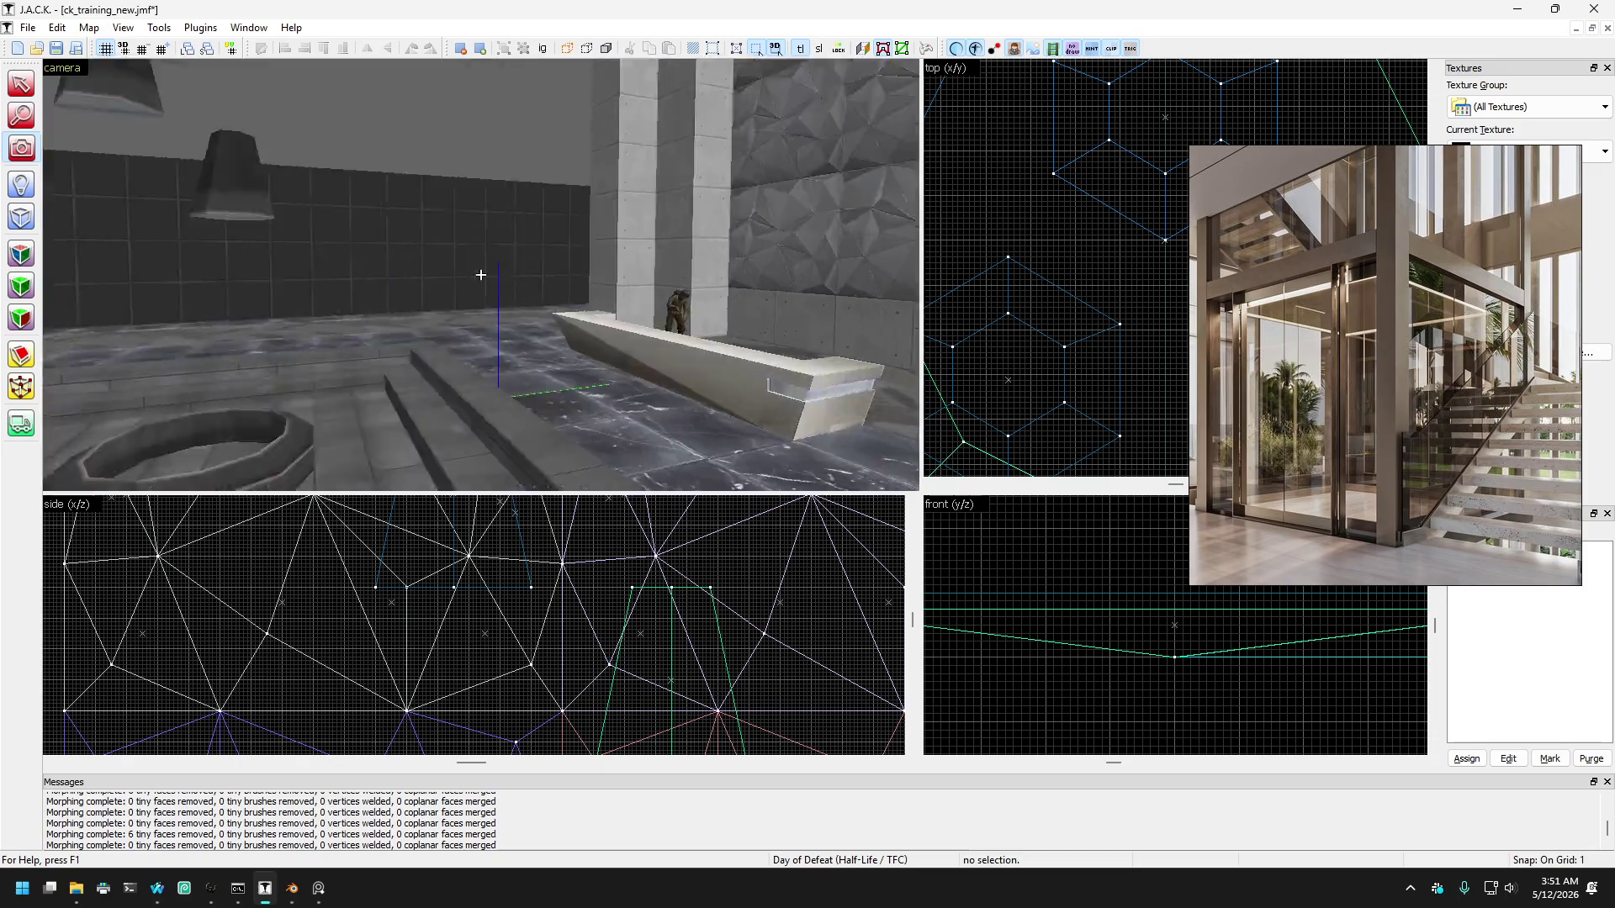
key(s)
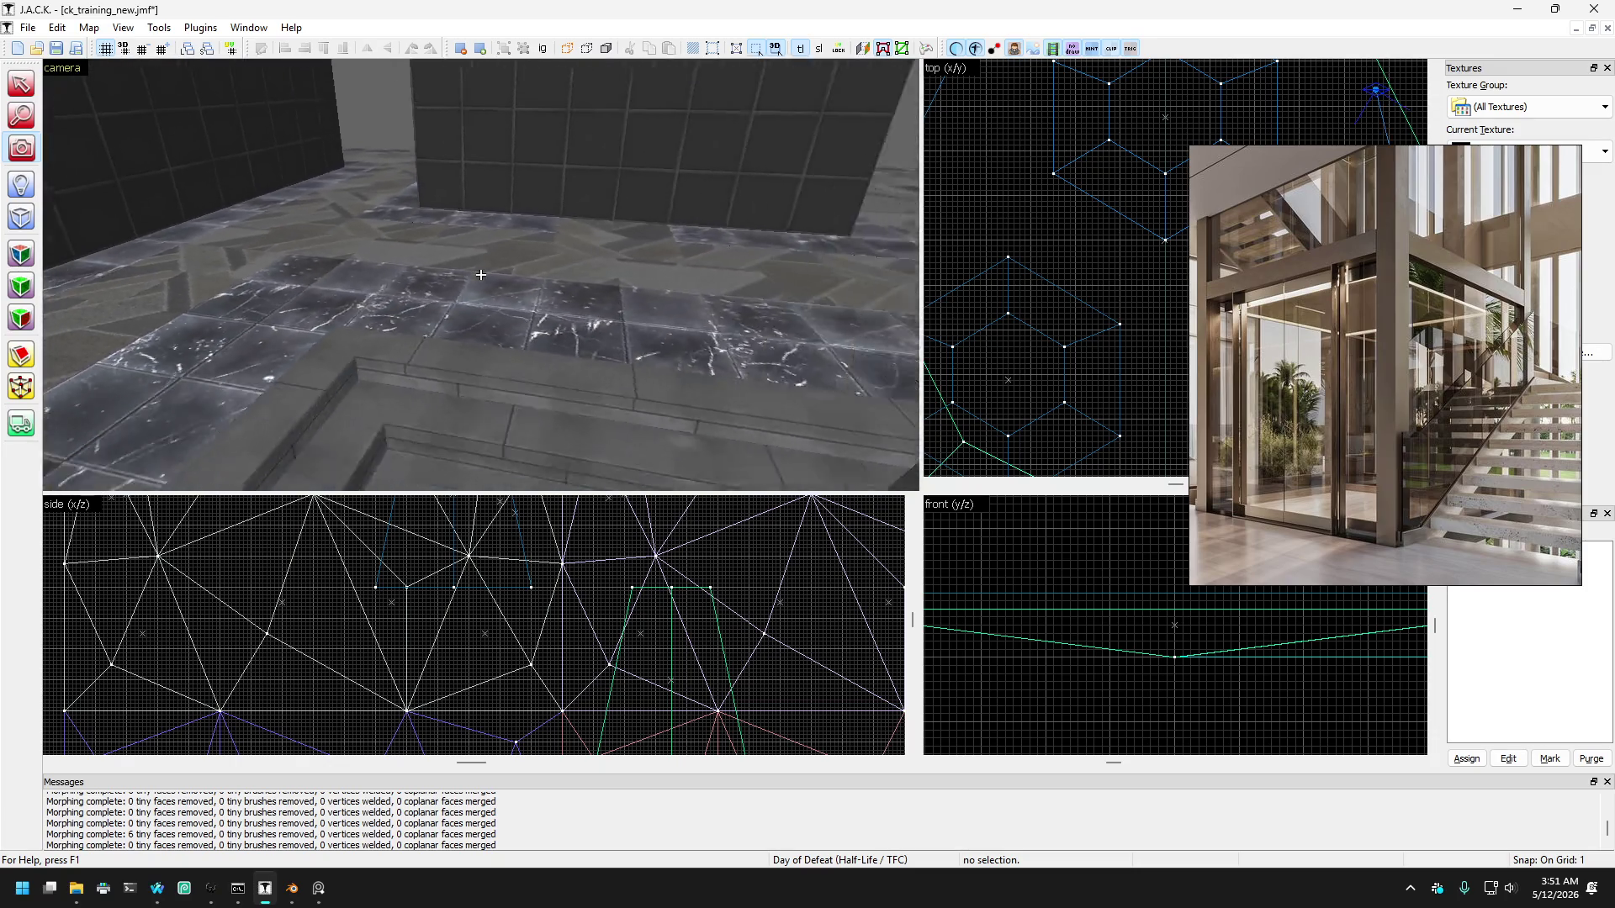
key(w)
key(z)
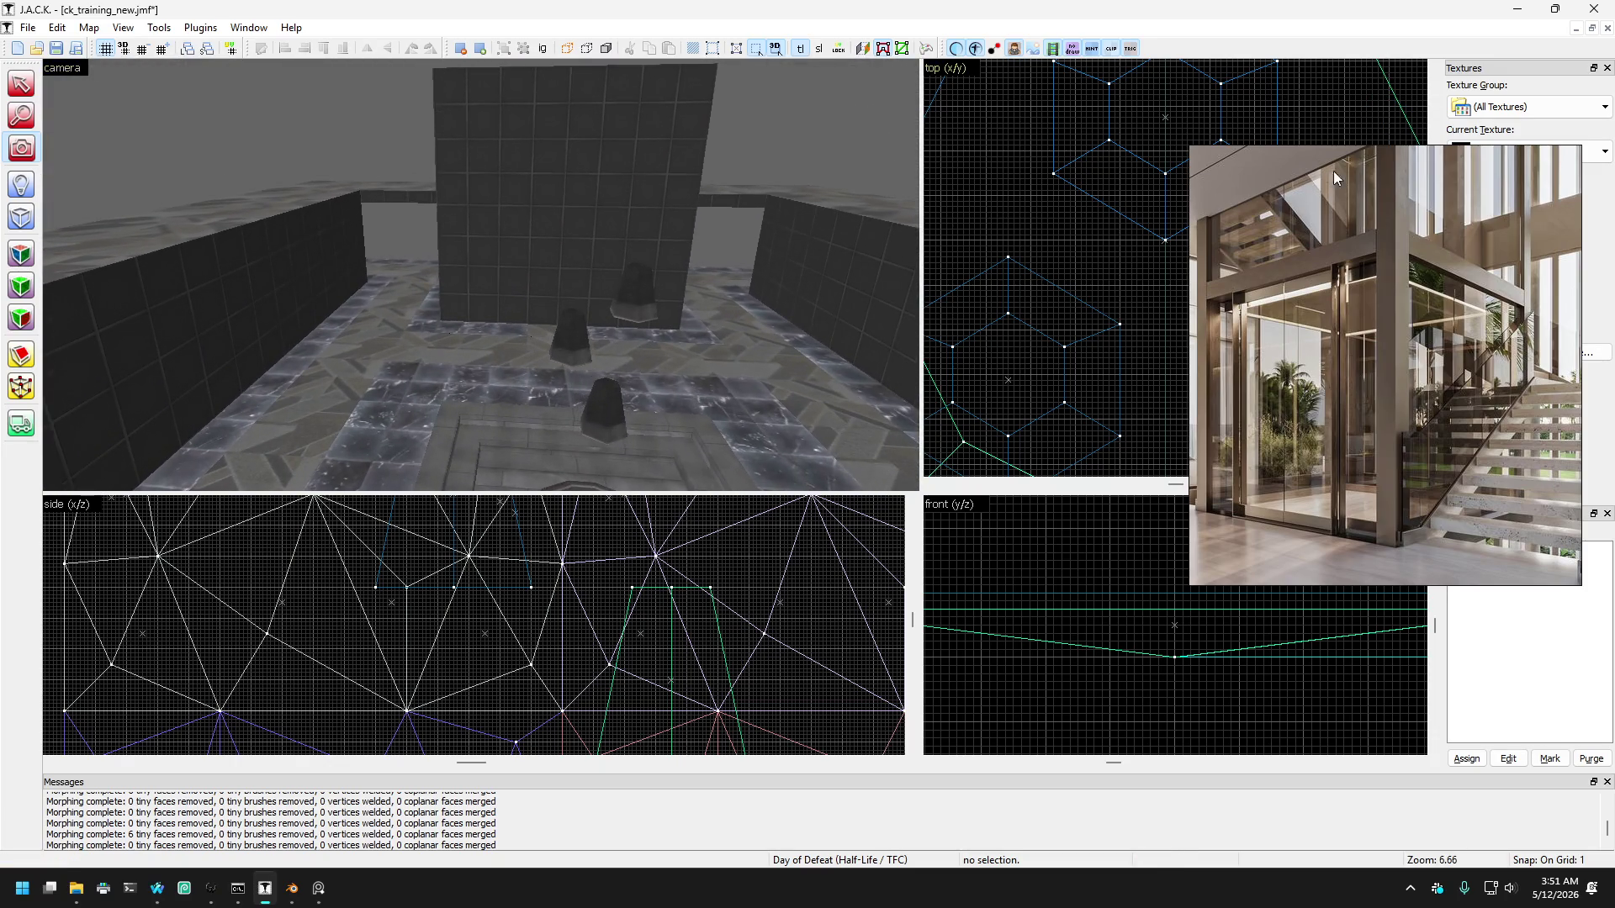
Step: Bring the reference photo viewer forward, enlarge it, and close it
click(1510, 160)
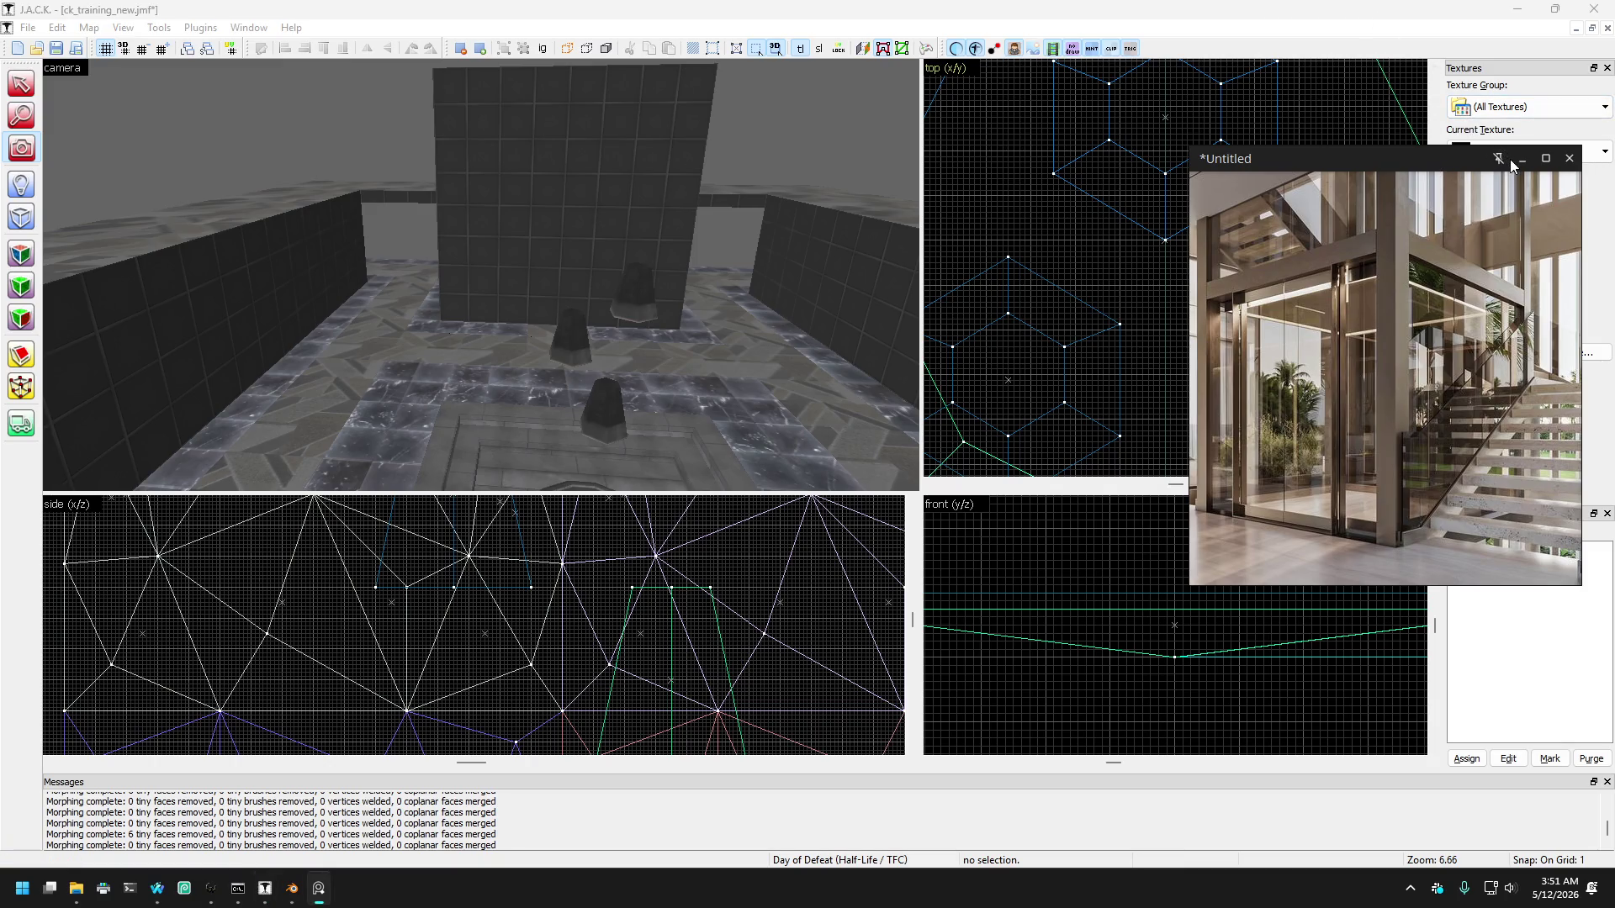
click(1518, 170)
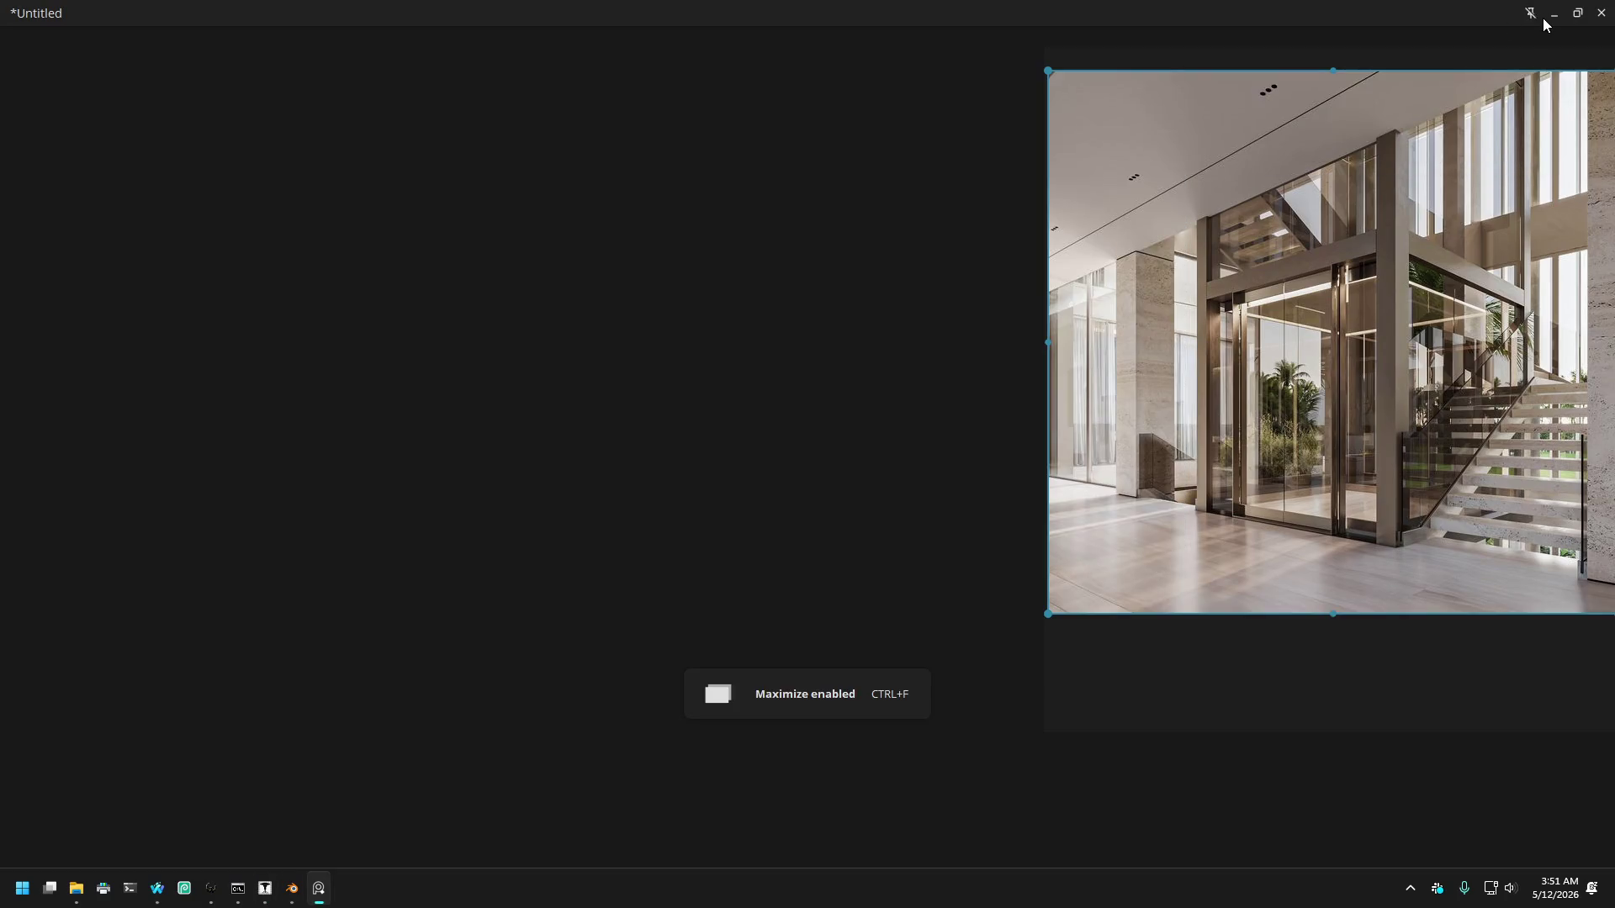
click(1543, 18)
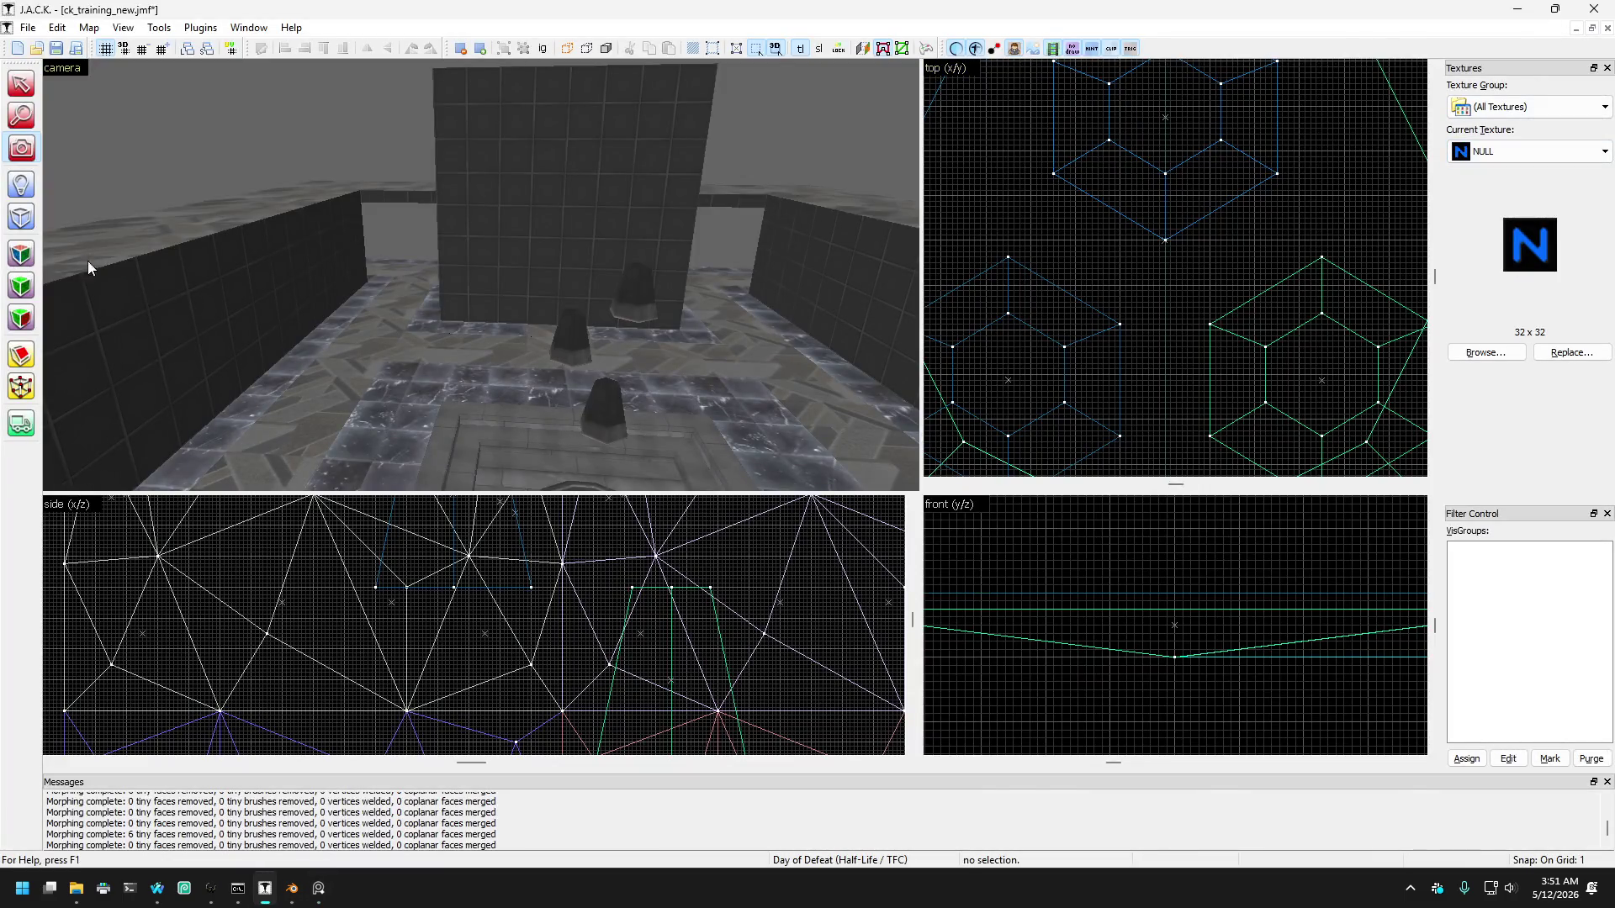
Step: Zoom the 3D view in toward the back wall and rotate it toward the concrete pillar
click(20, 220)
scroll(750, 276, down, 3)
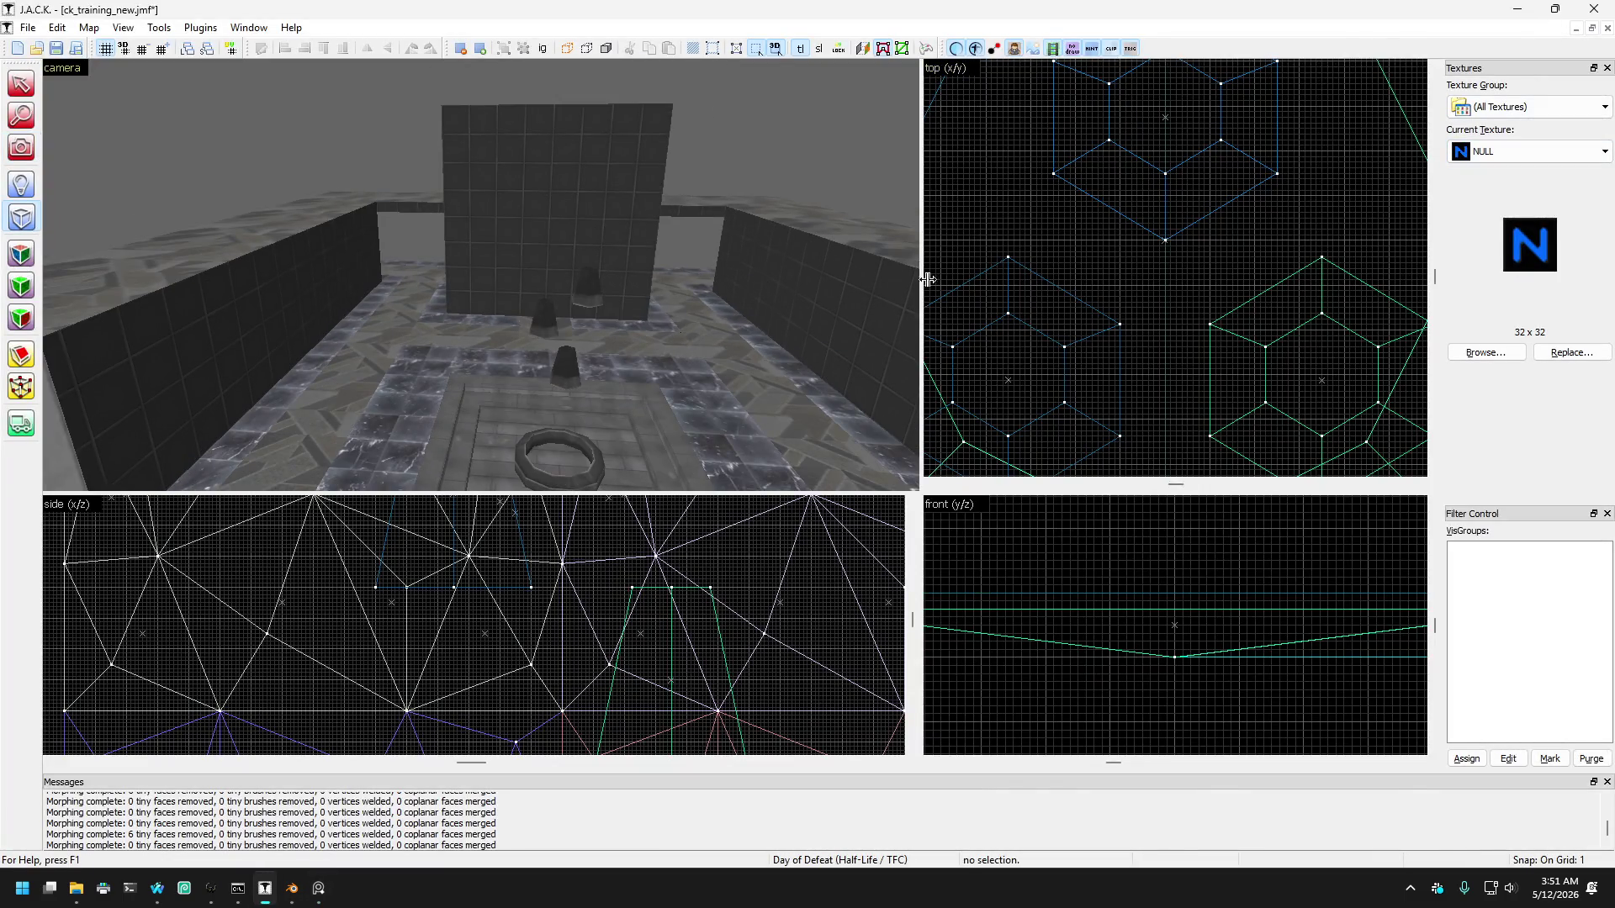
scroll(1183, 242, down, 3)
scroll(1183, 241, down, 10)
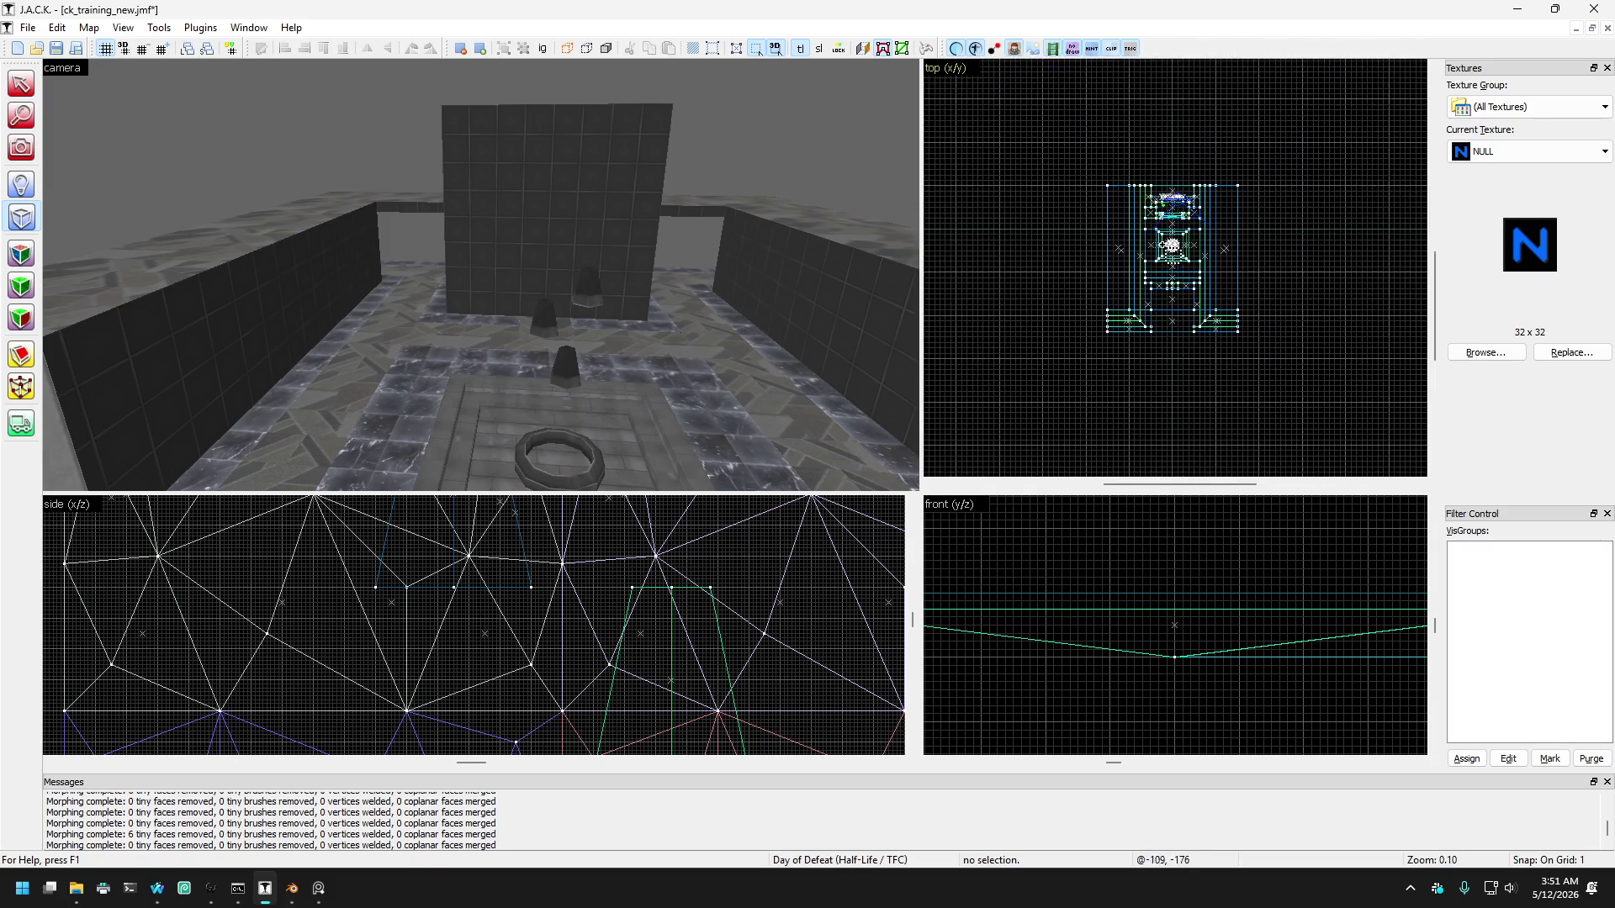
scroll(350, 304, up, 3)
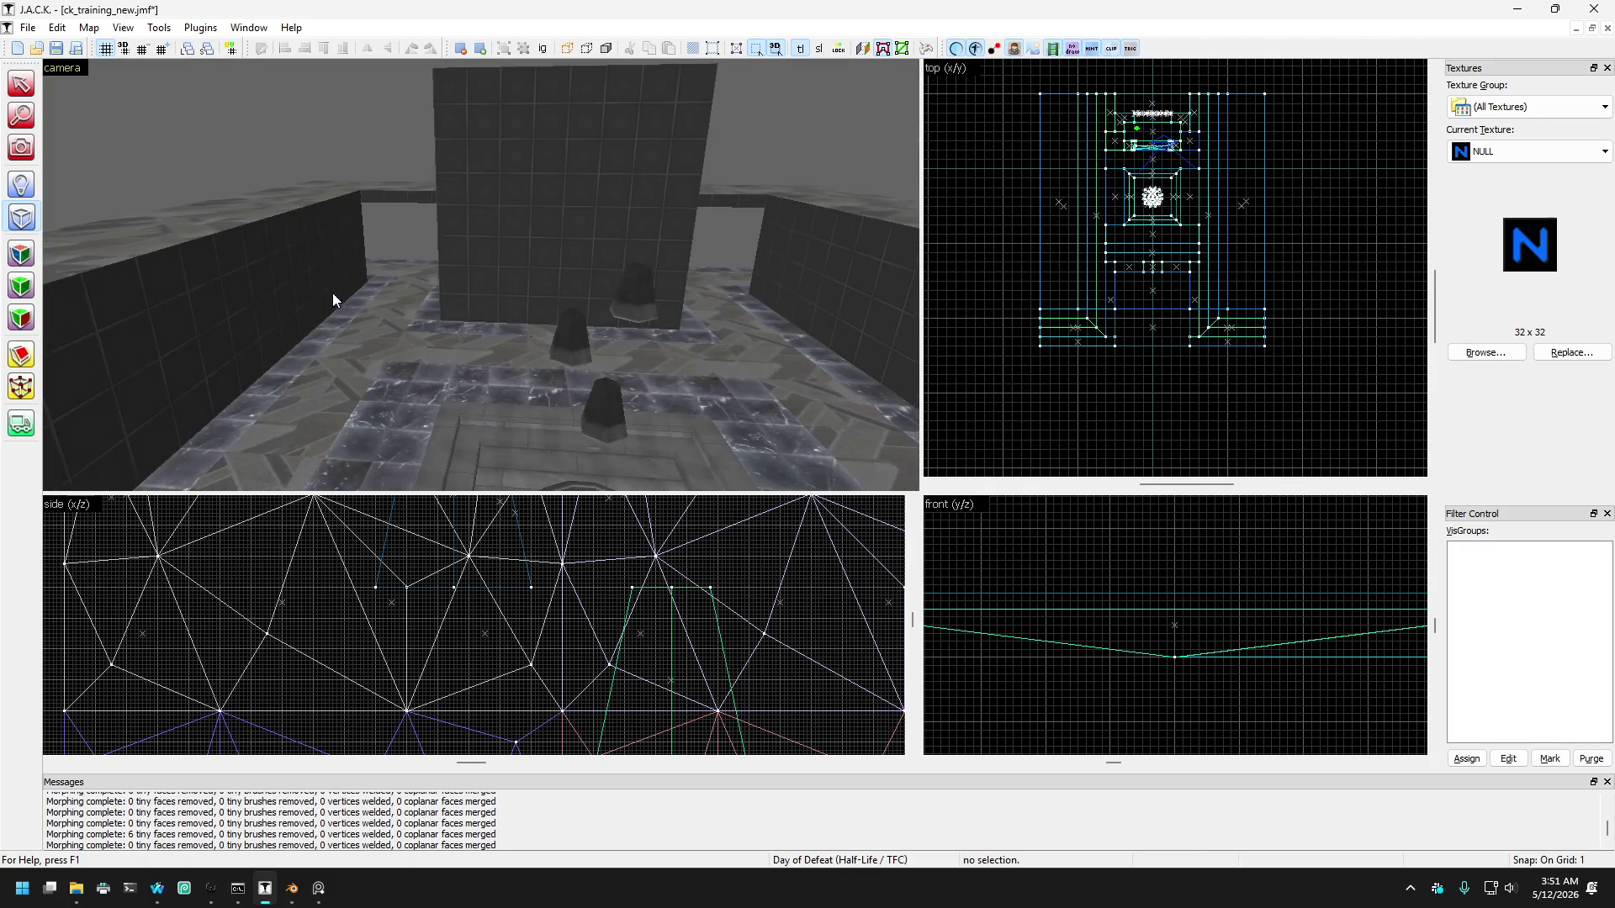
click(21, 148)
drag(407, 249, 480, 274)
key(w)
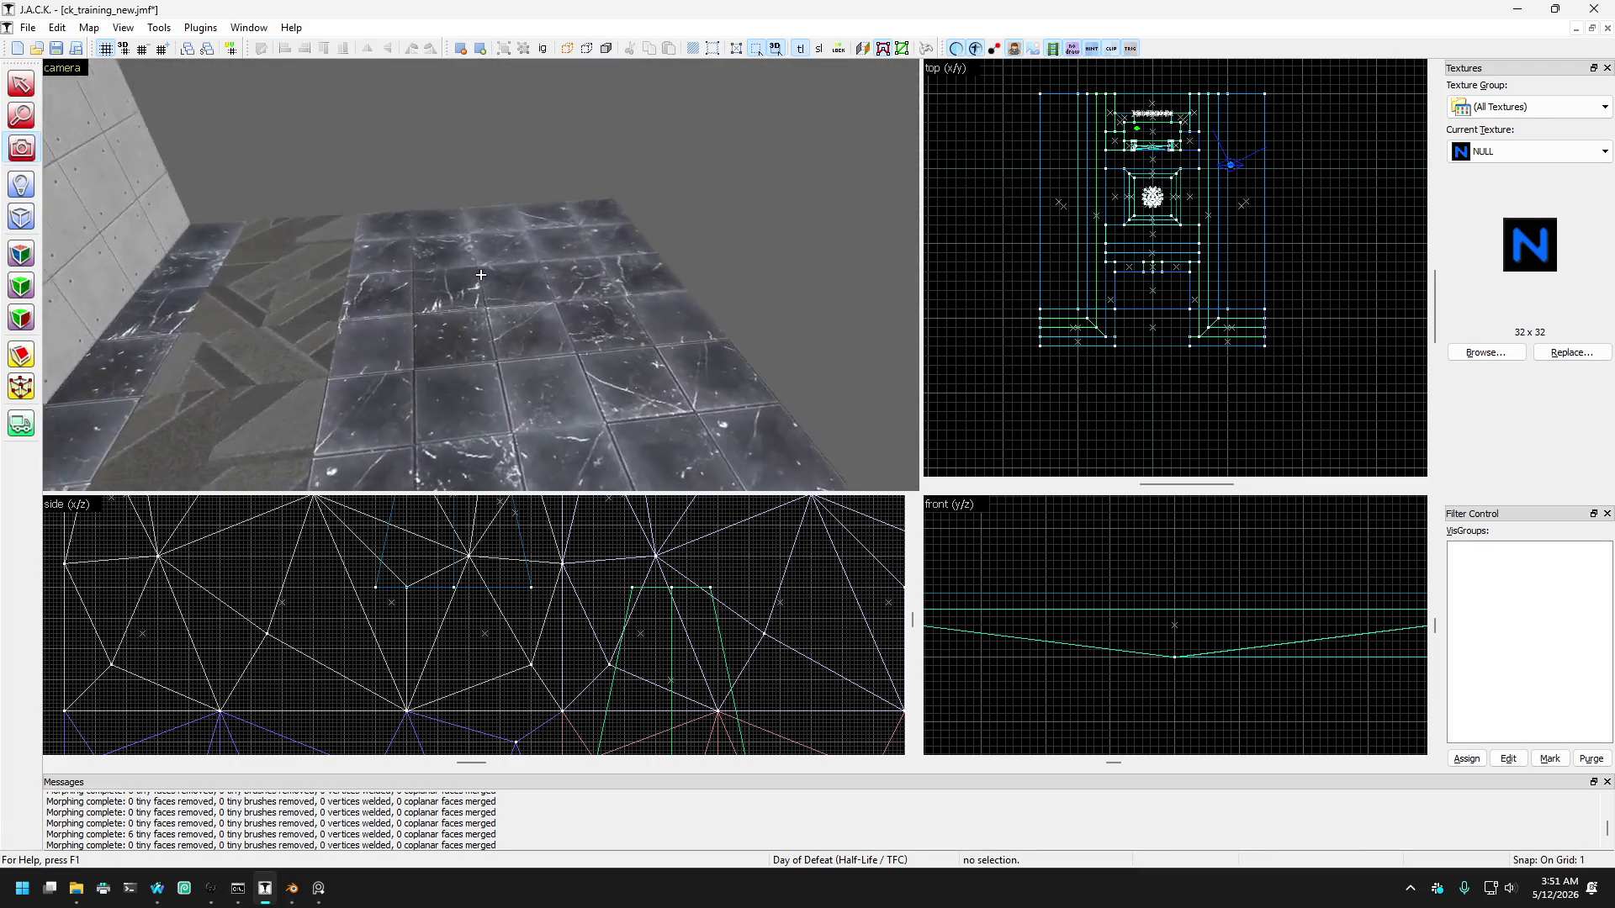
key(Left)
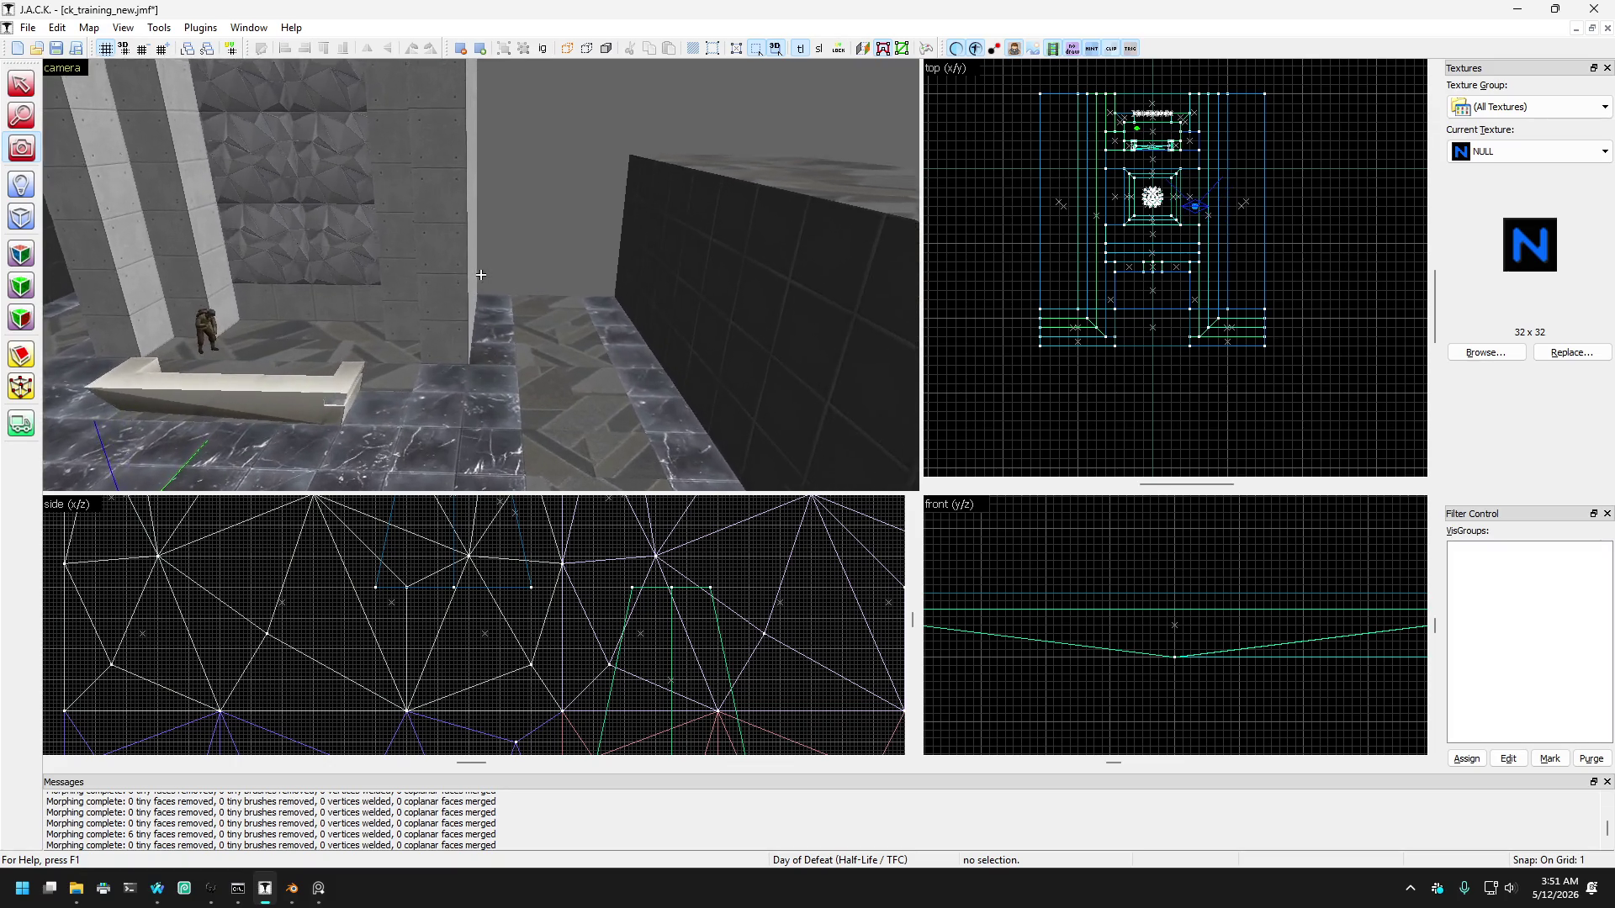
key(Right)
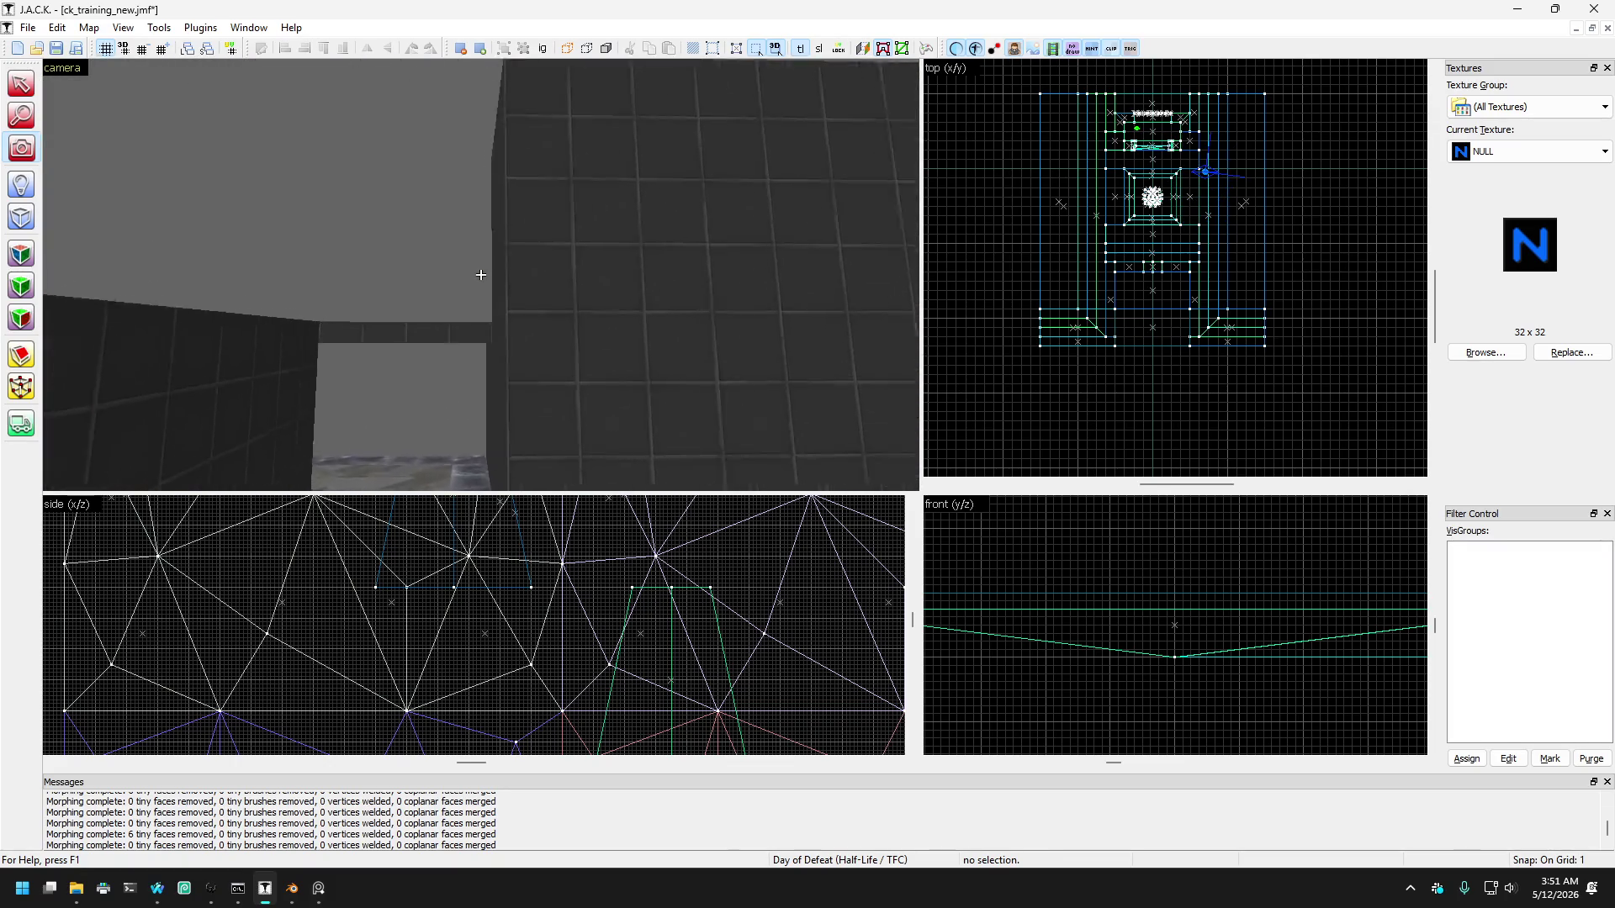
key(d)
key(Left)
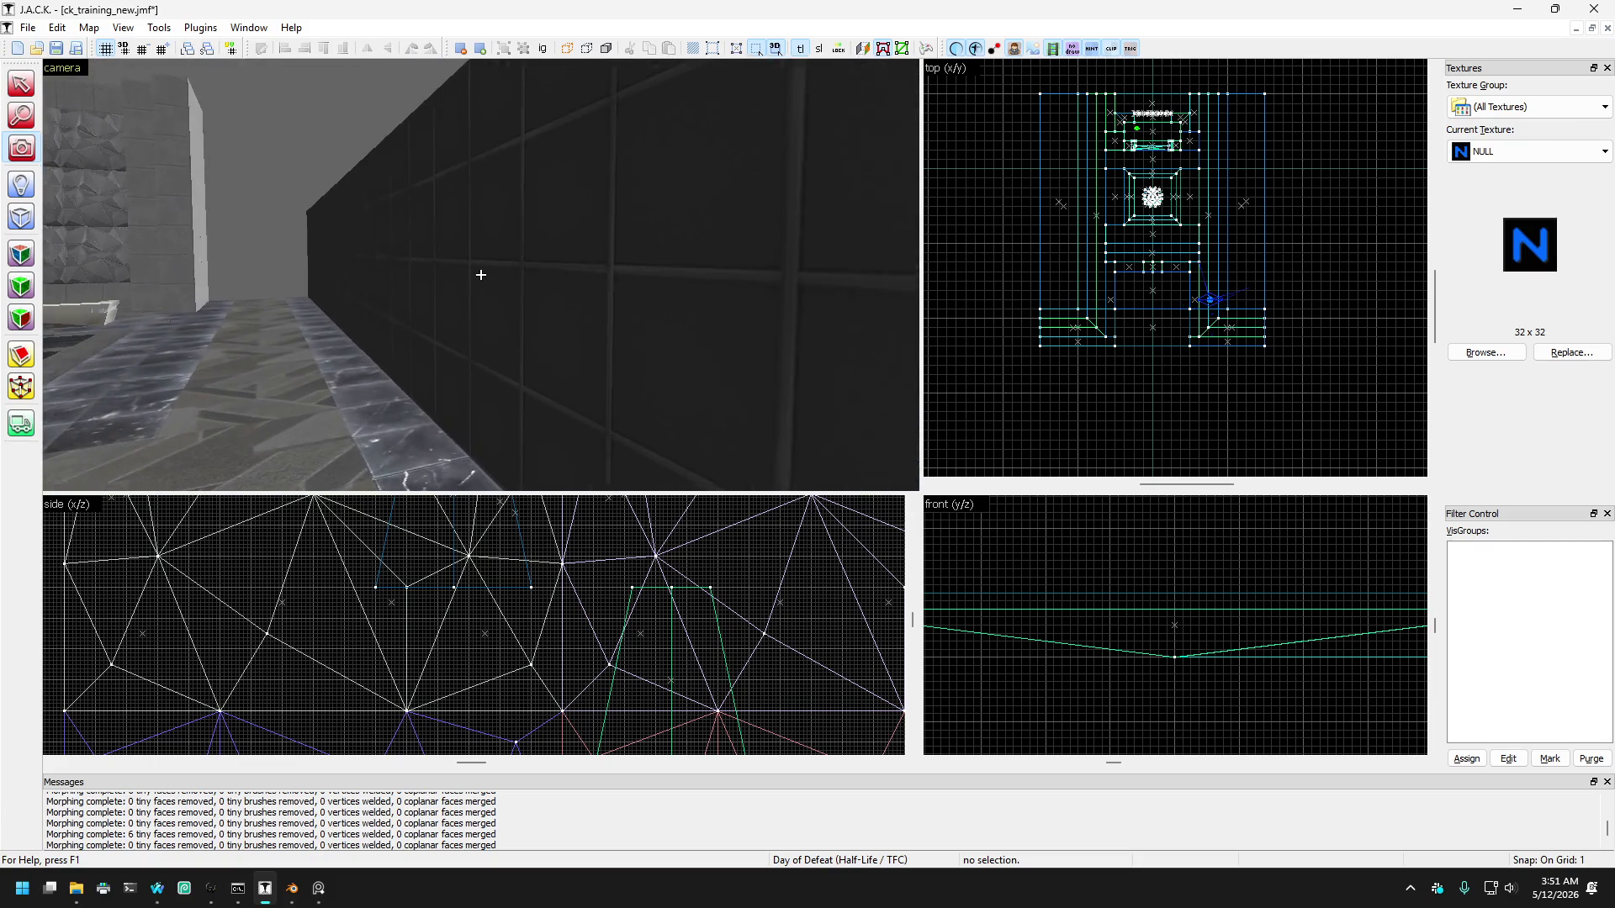
key(Down)
key(Left)
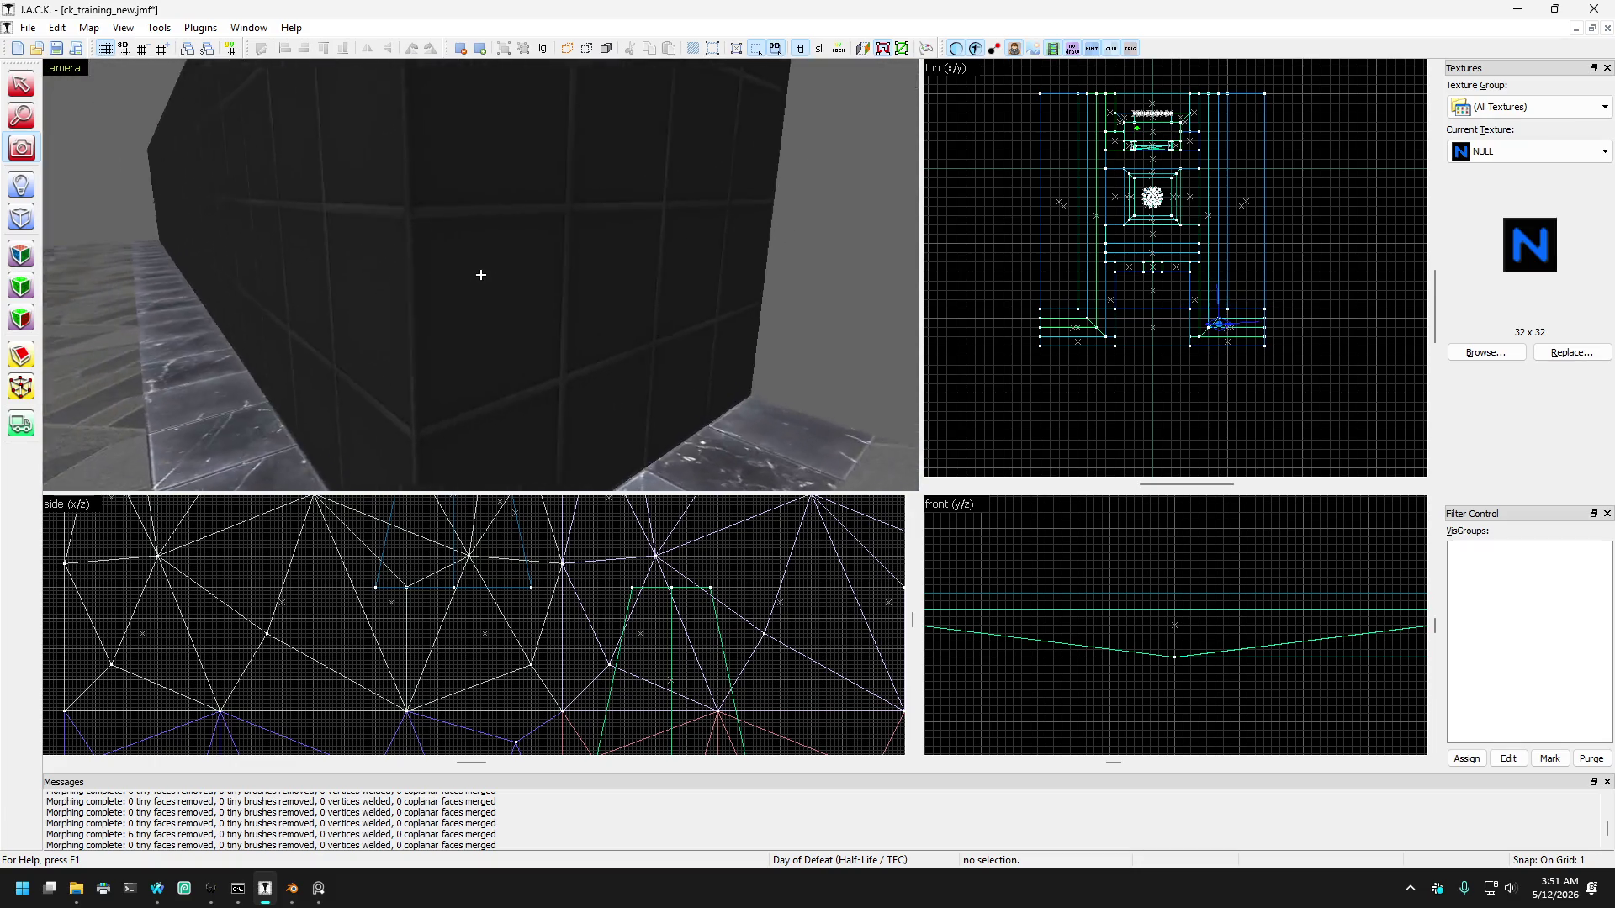
key(Up)
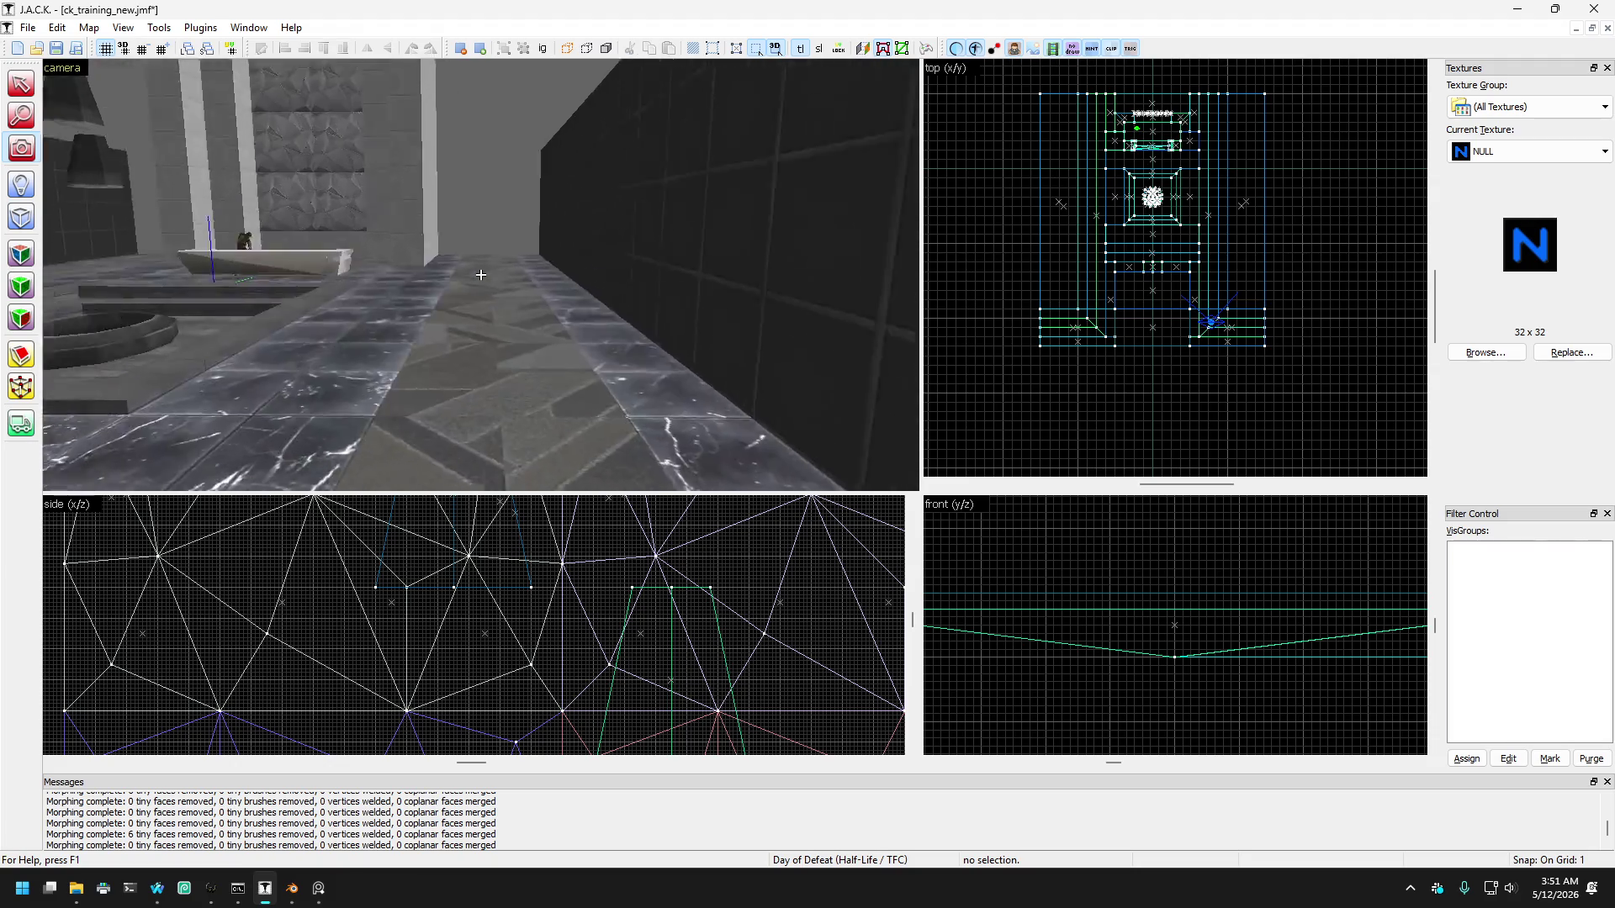
key(Up)
key(Page_Down)
key(Down)
key(Left)
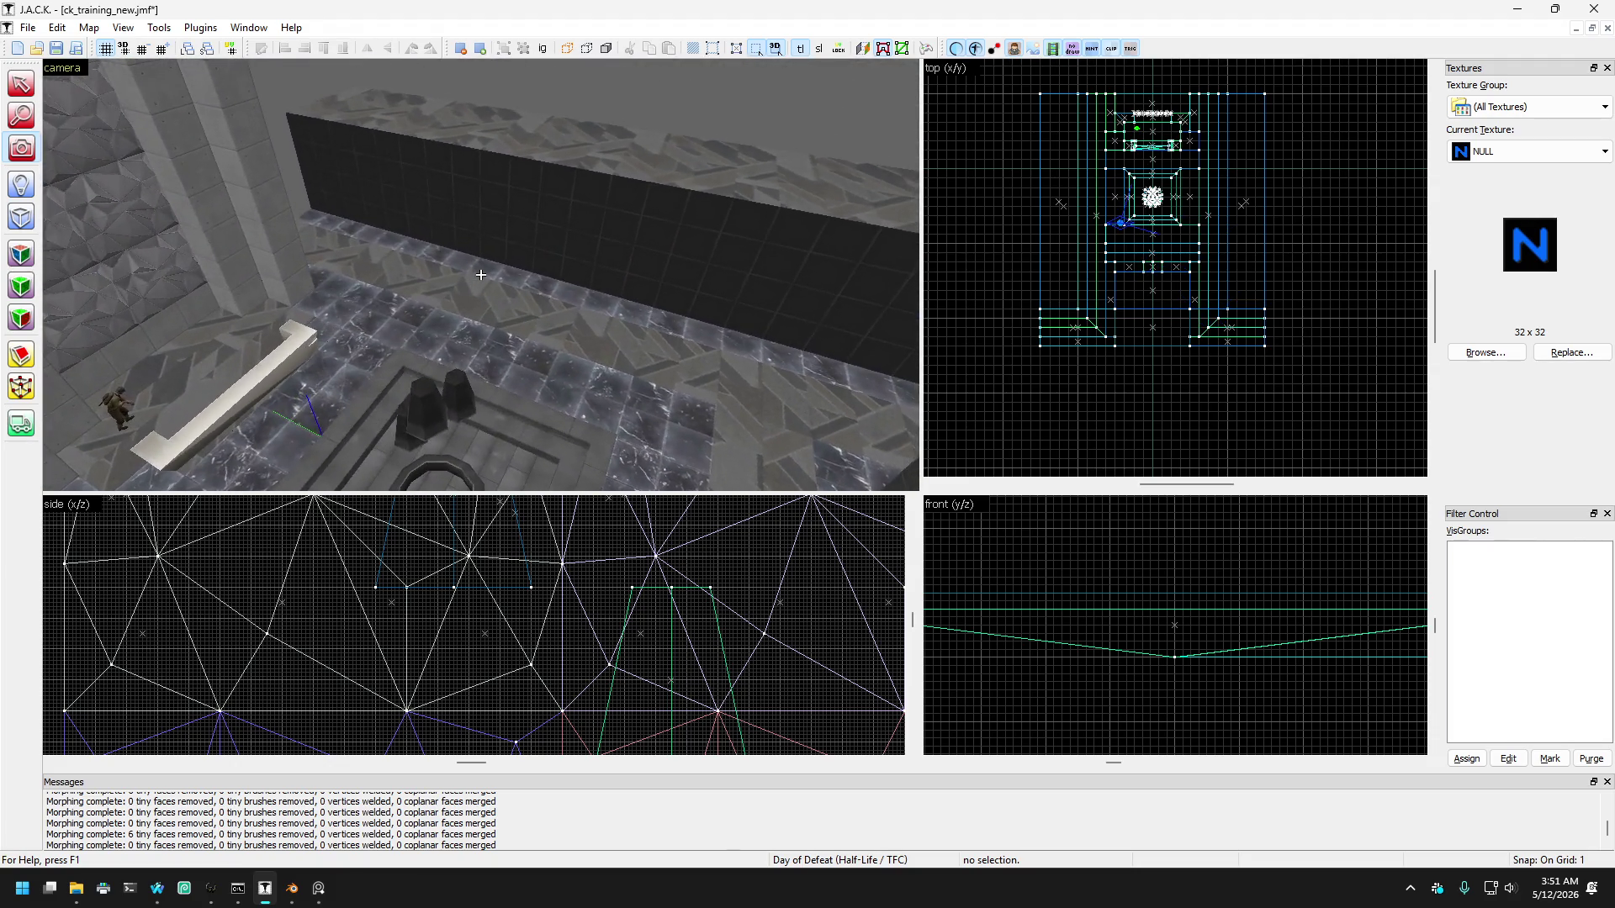
key(Up)
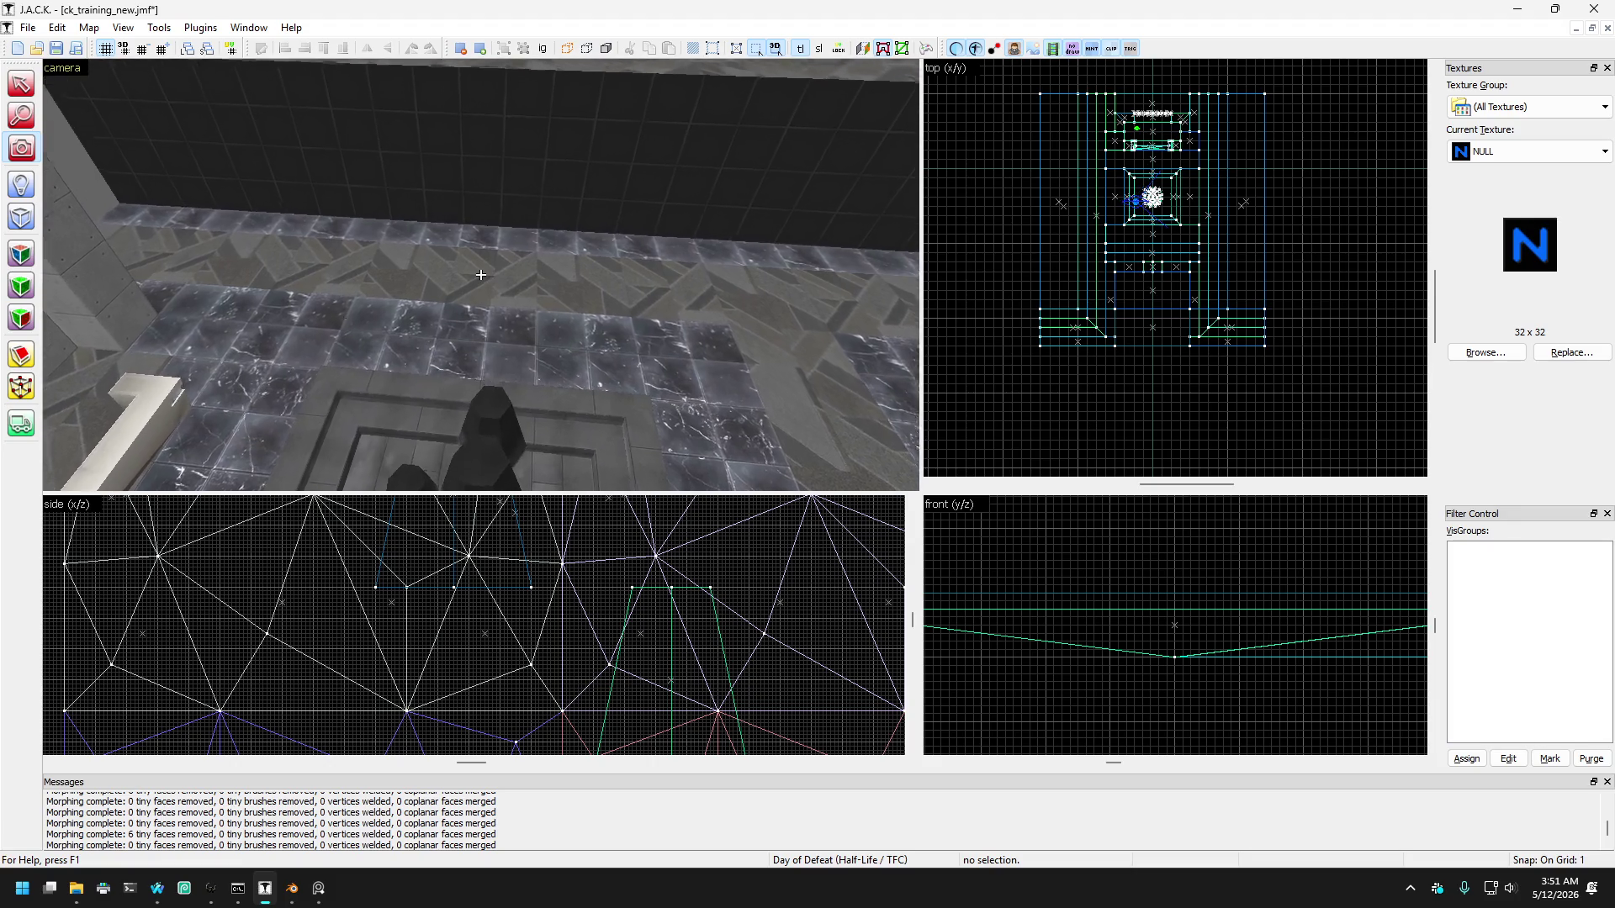
key(Page_Up)
key(Up)
key(Right)
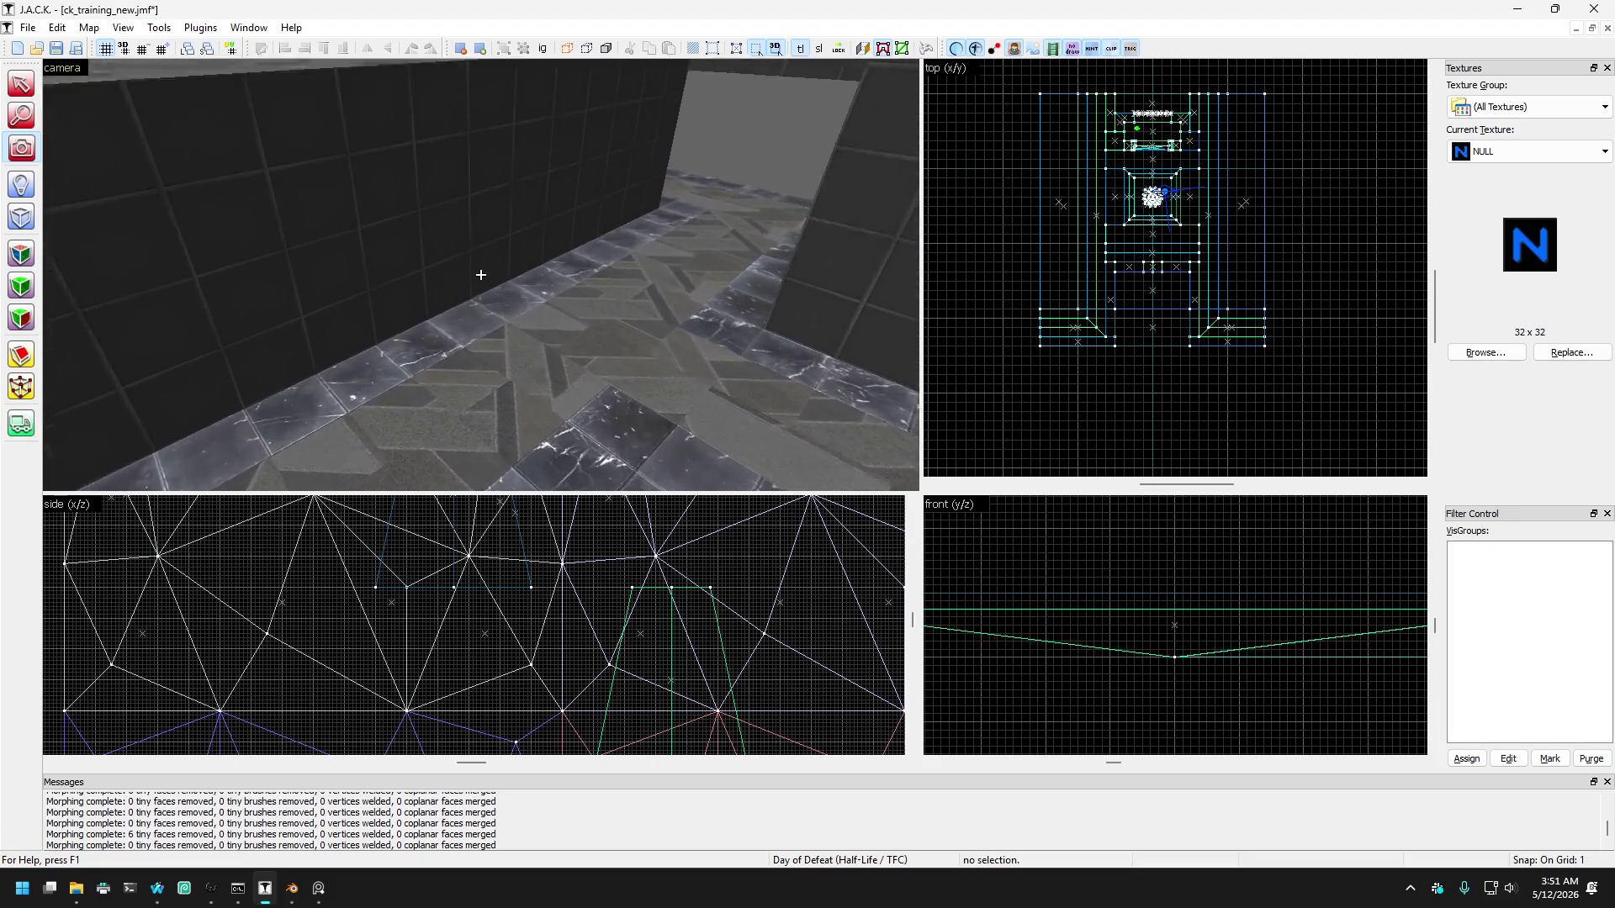
key(Page_Down)
key(Up)
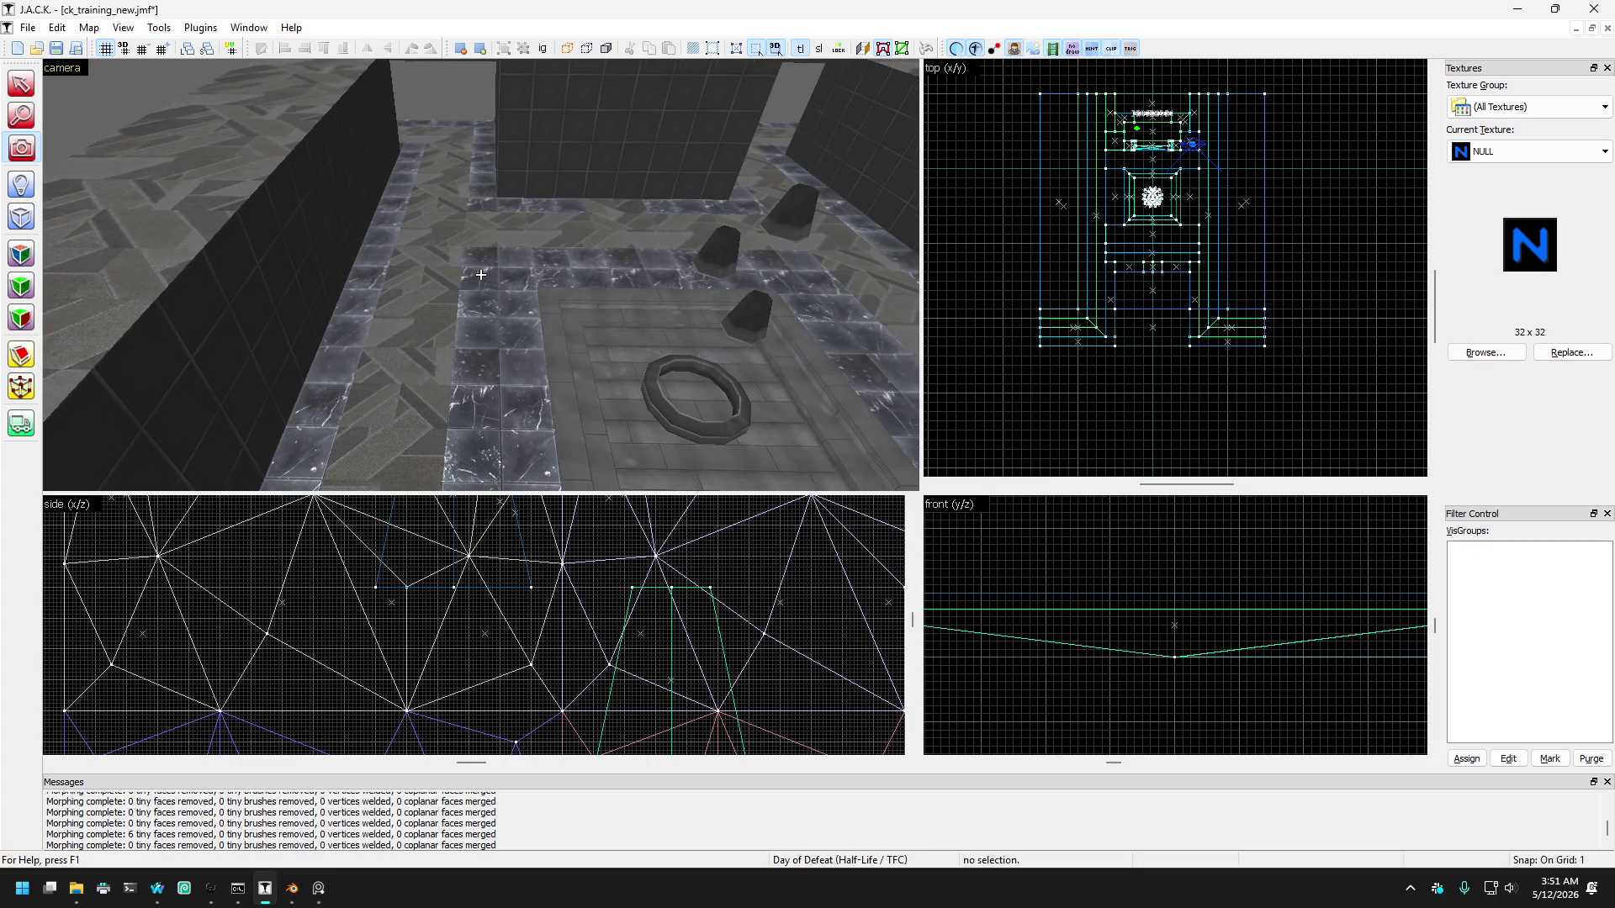
key(Up)
key(Page_Up)
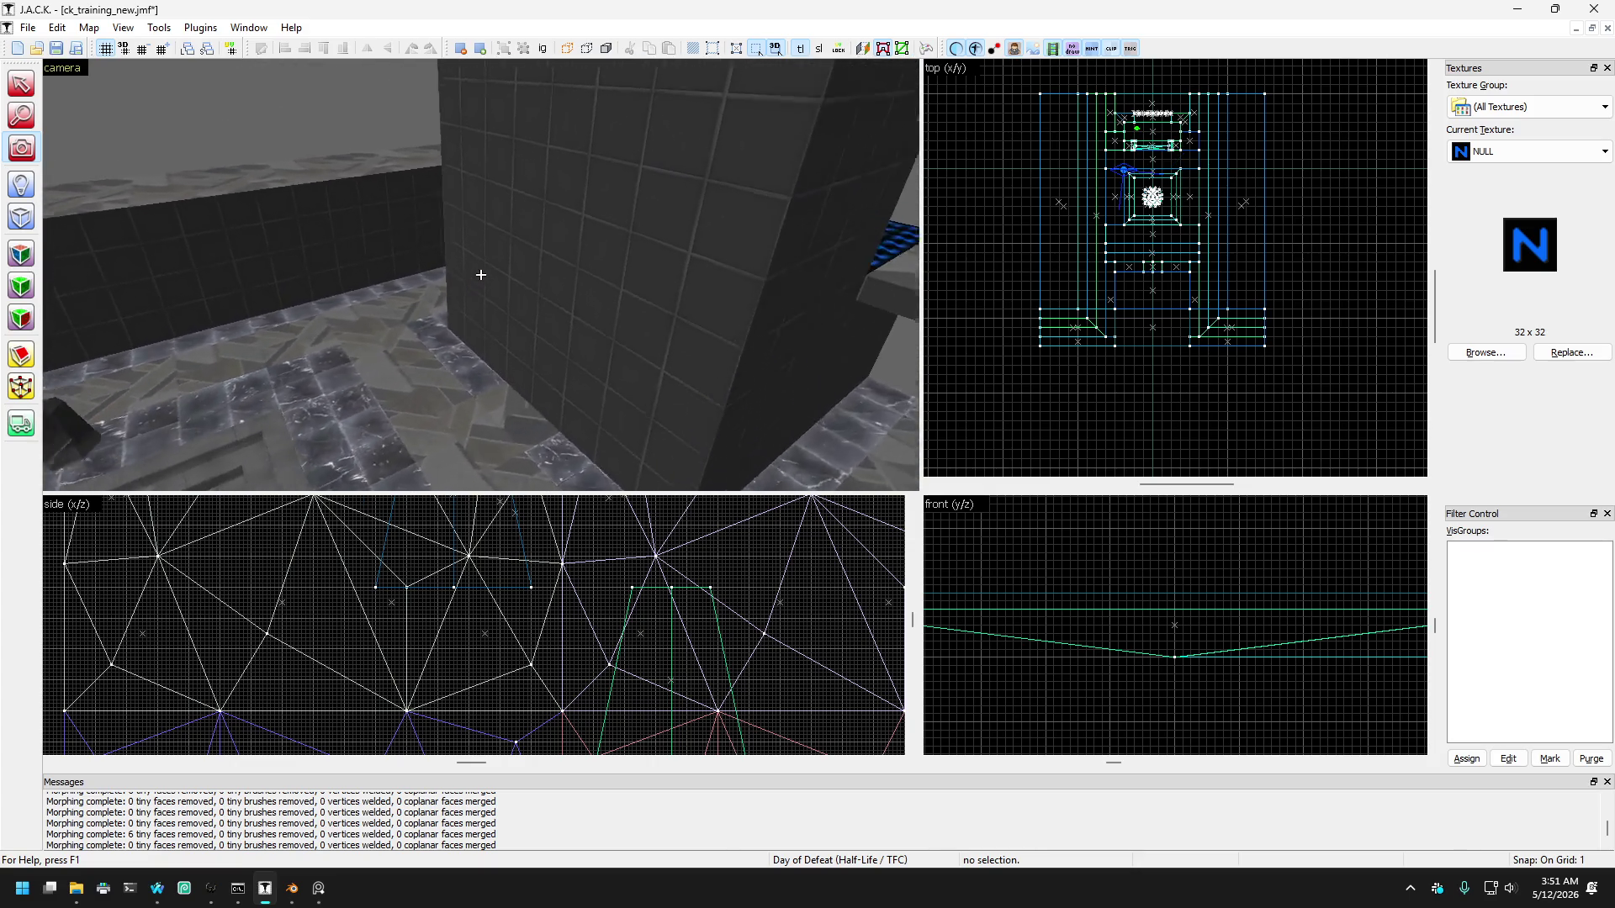
key(Right)
key(Down)
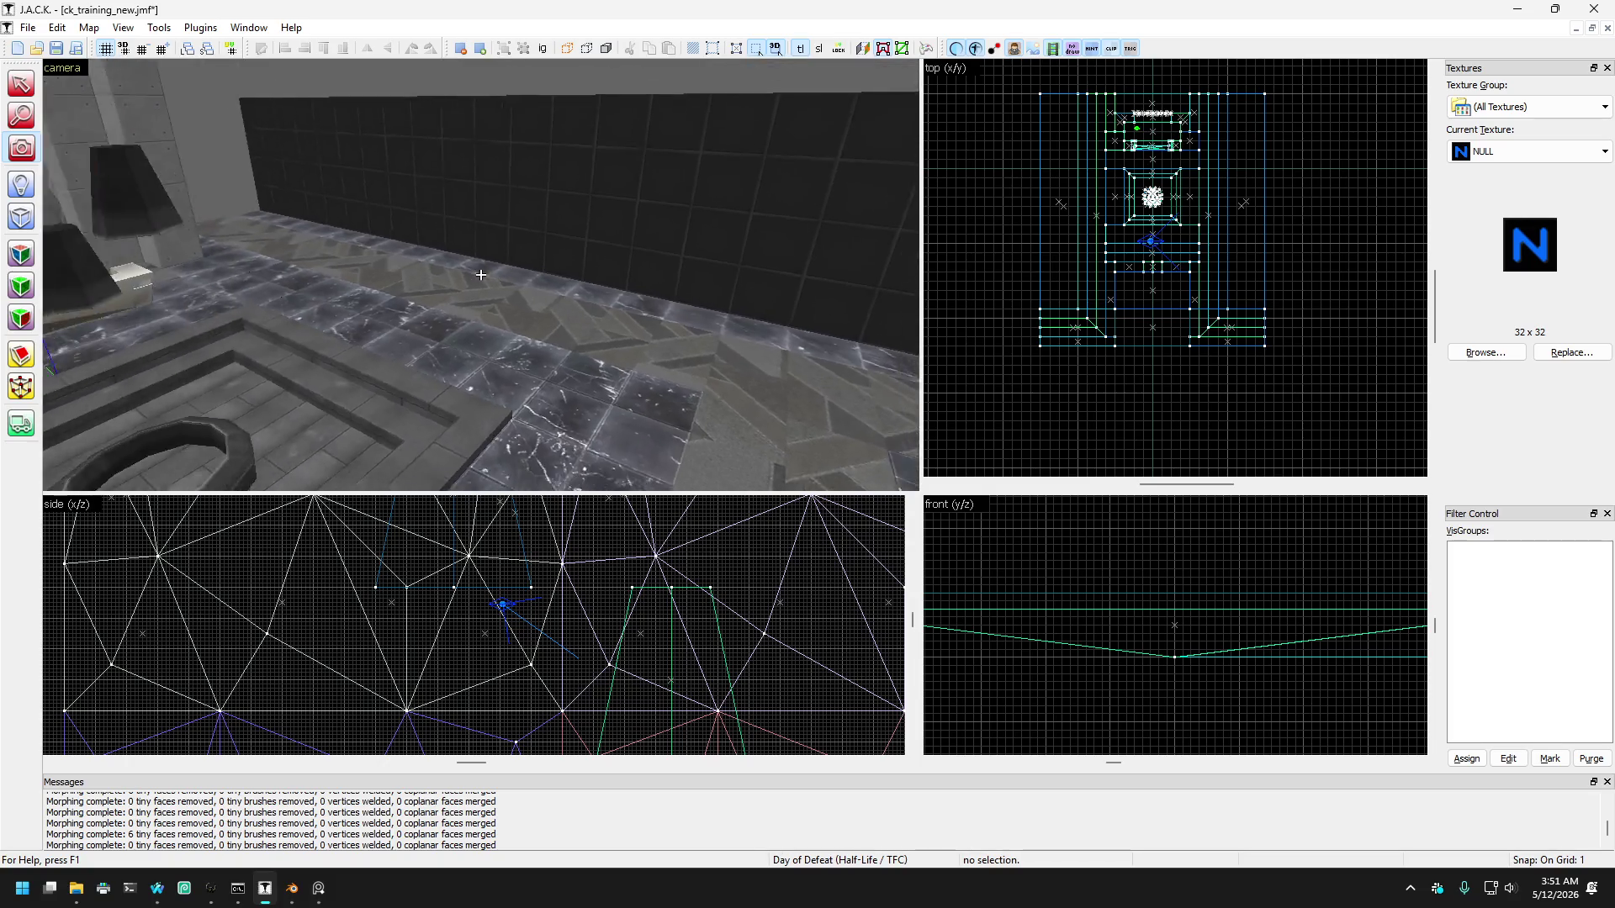
key(Page_Up)
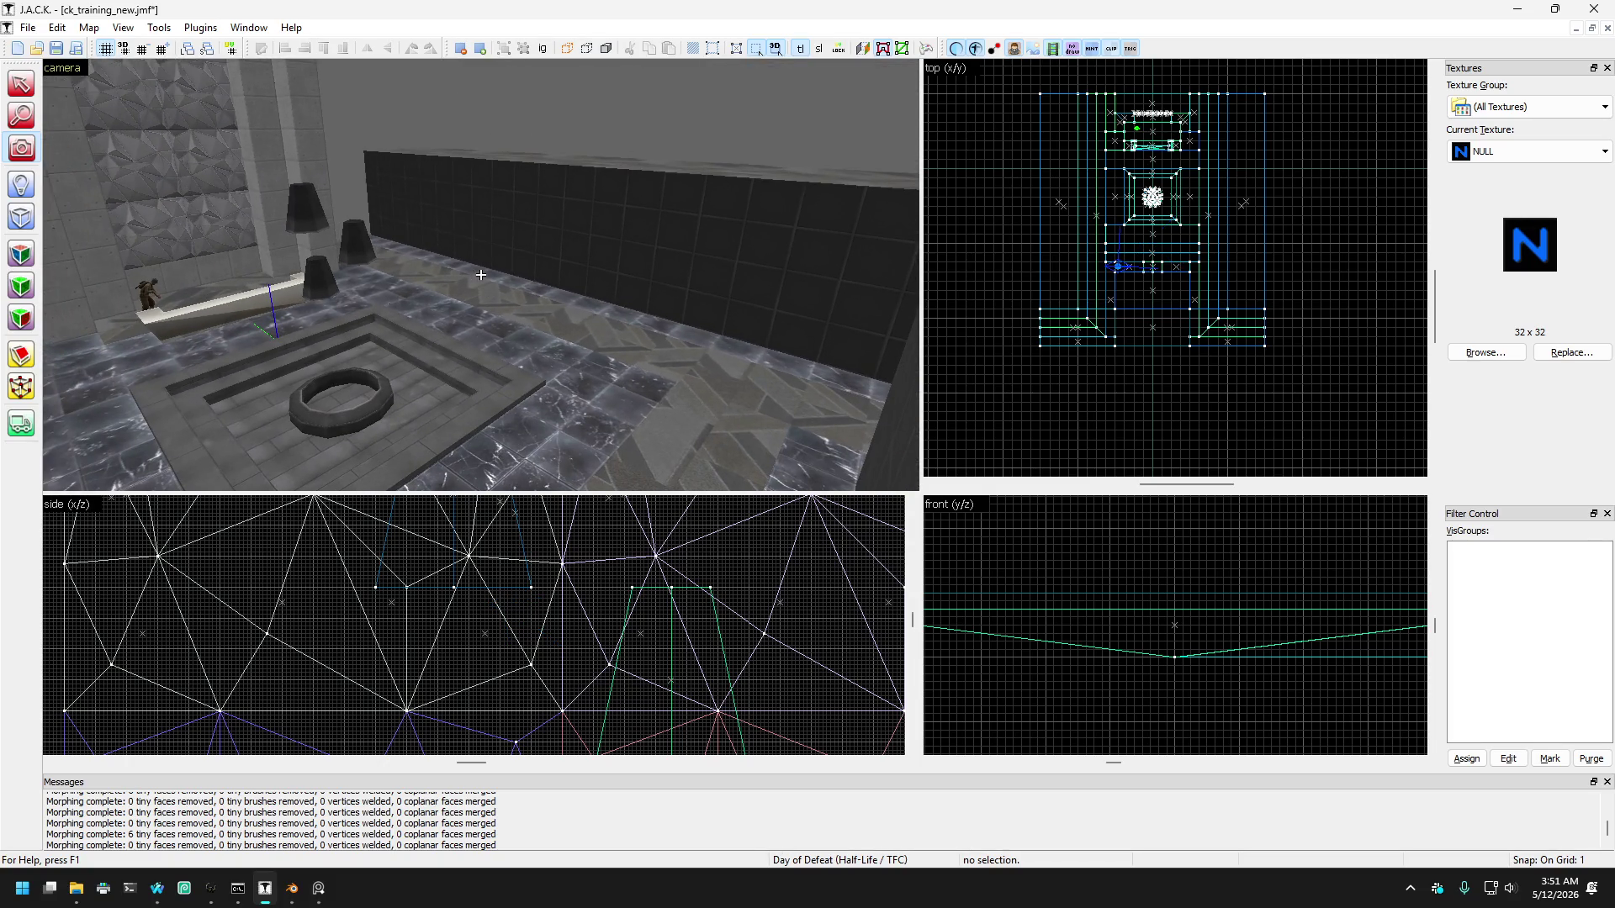
key(Page_Down)
key(Up)
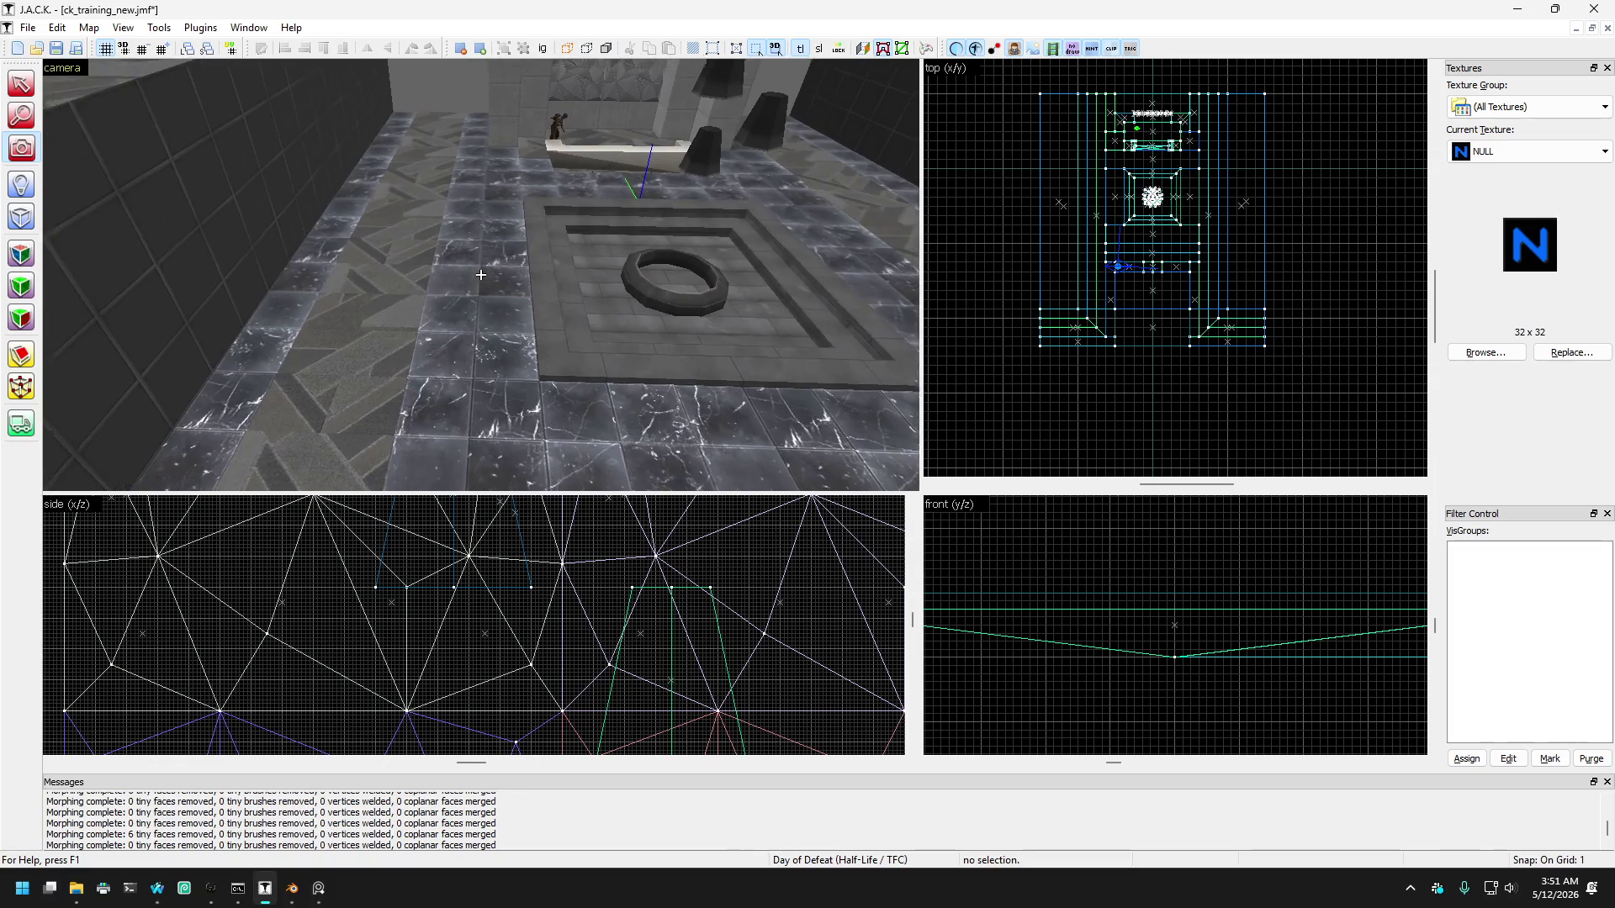
key(Page_Down)
key(Down)
key(Down)
key(Page_Up)
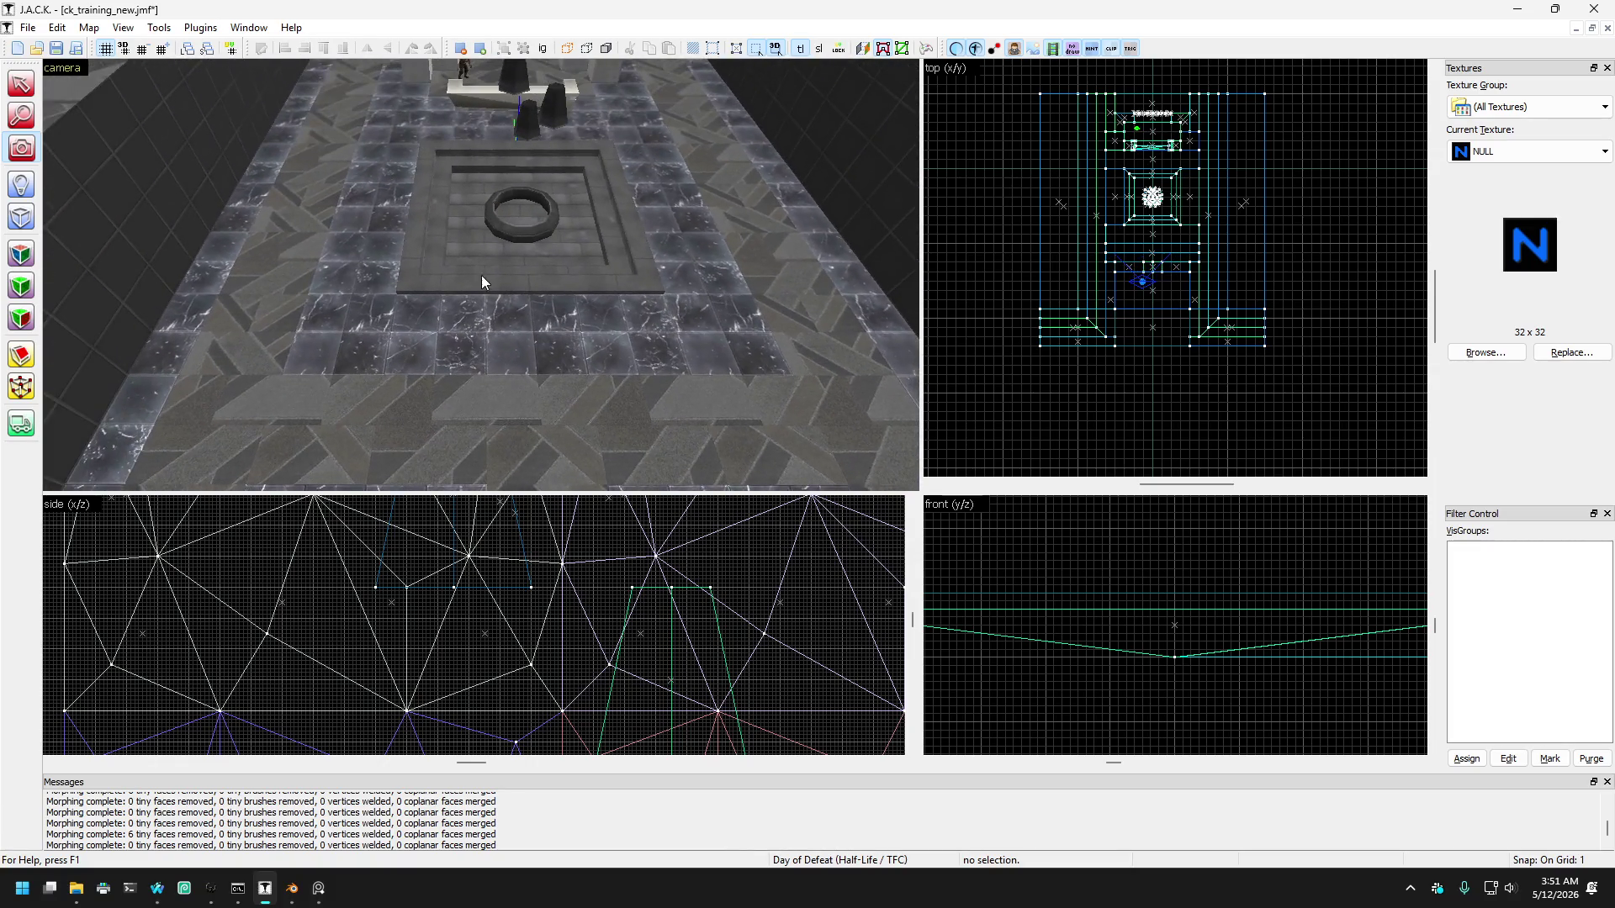
Step: Select the left and right red runner strips together, then switch to Texture Application and zoom the top view
click(231, 353)
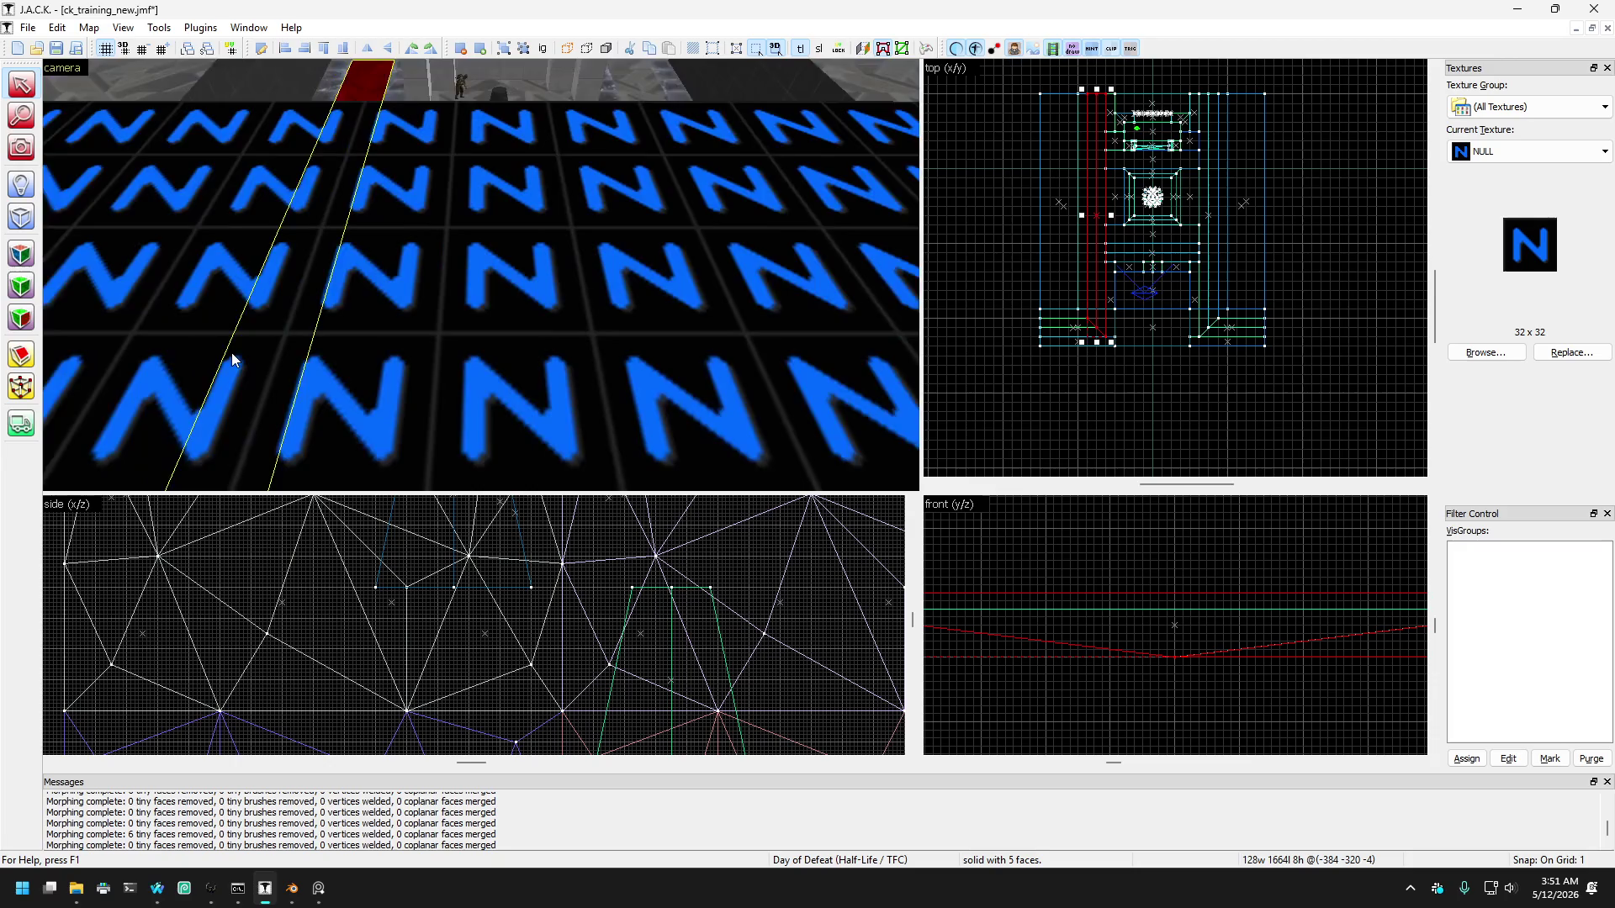
key(Down)
key(Page_Up)
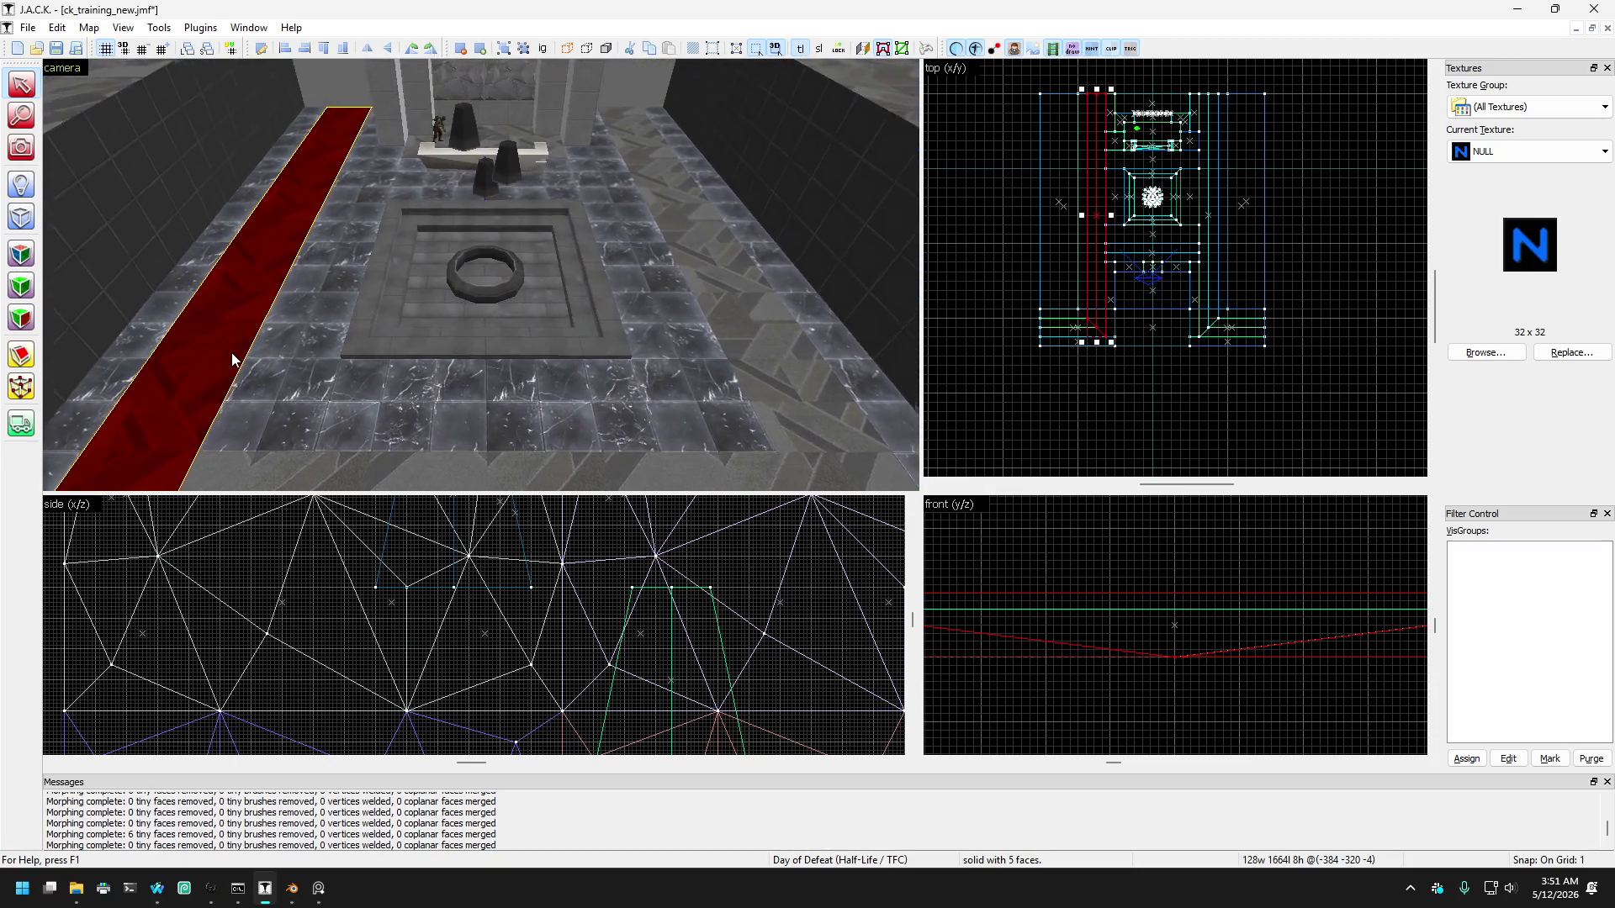
key(Right)
ctrl+click(615, 331)
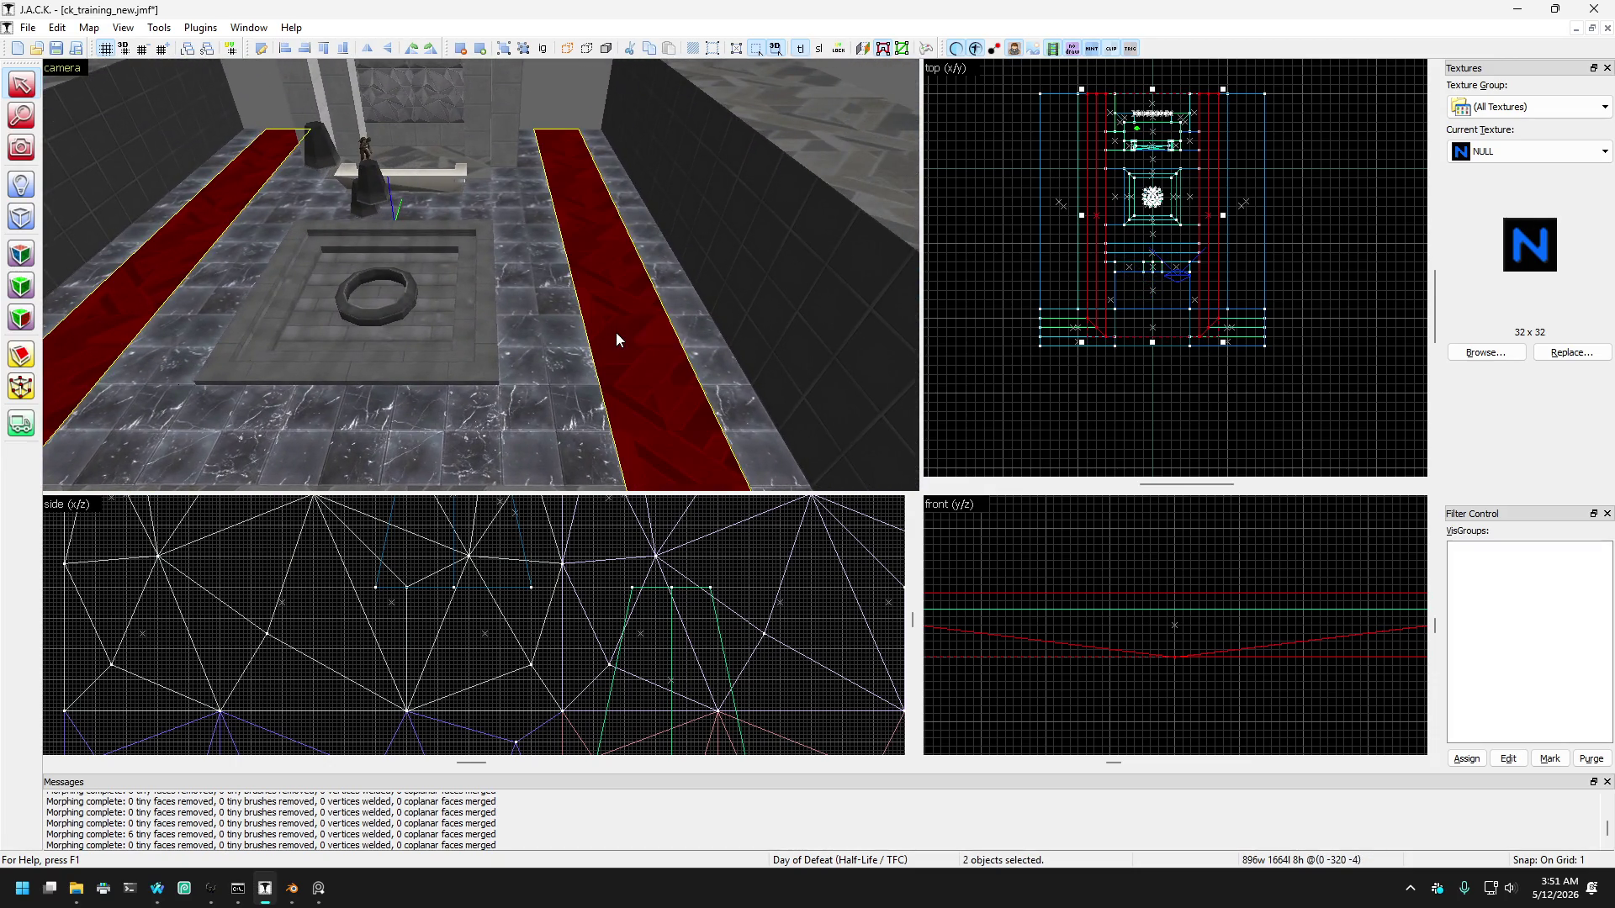
key(Left)
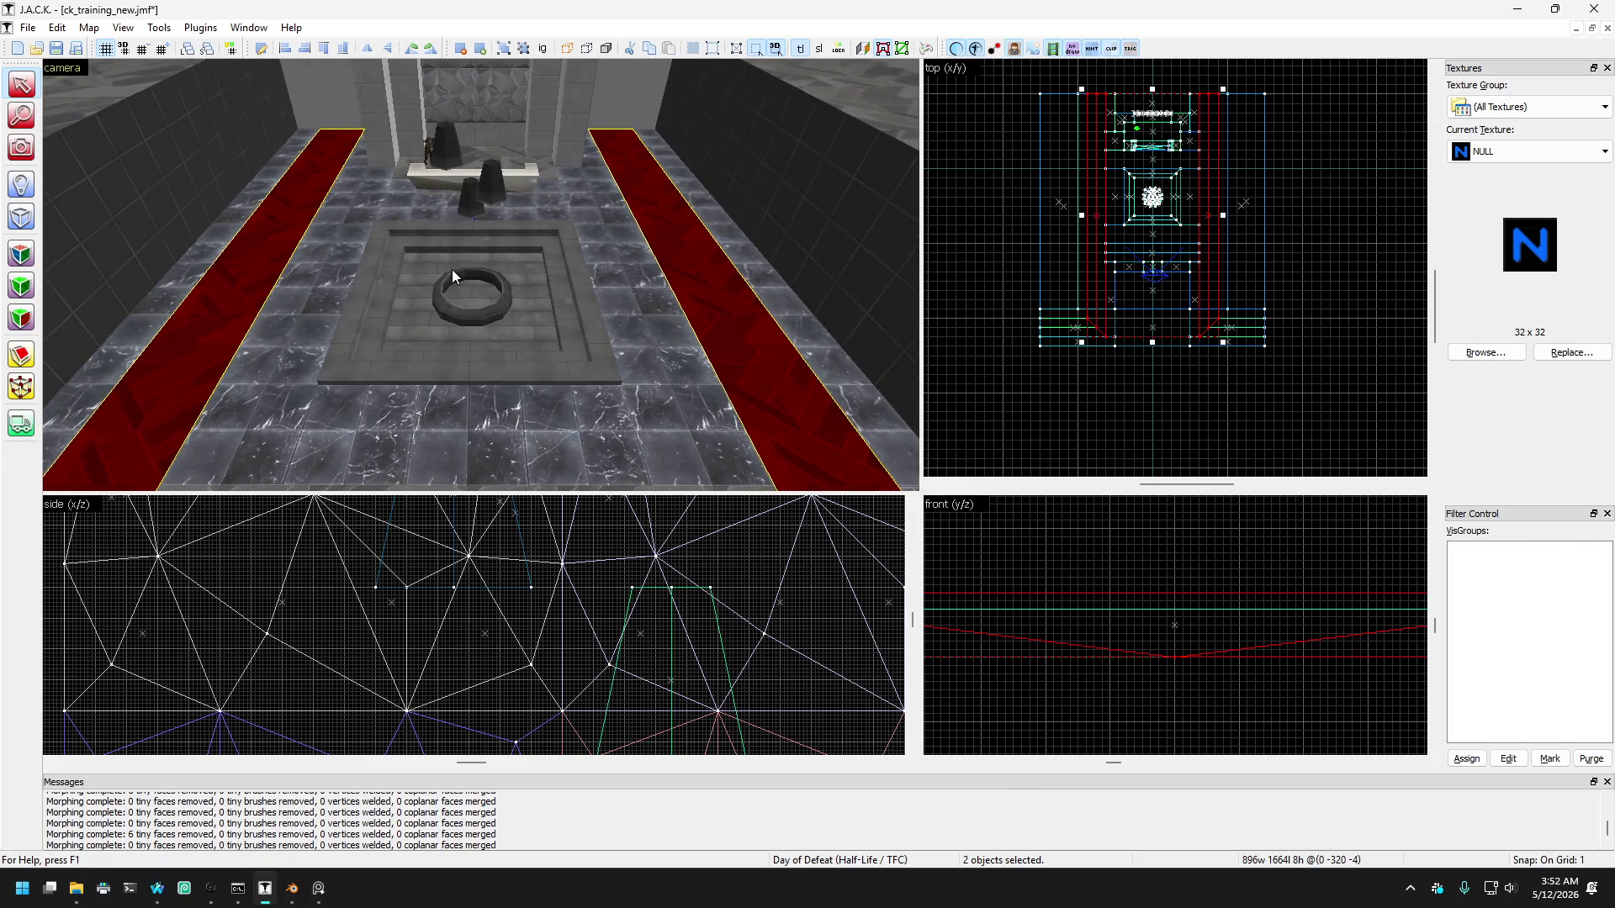
click(21, 356)
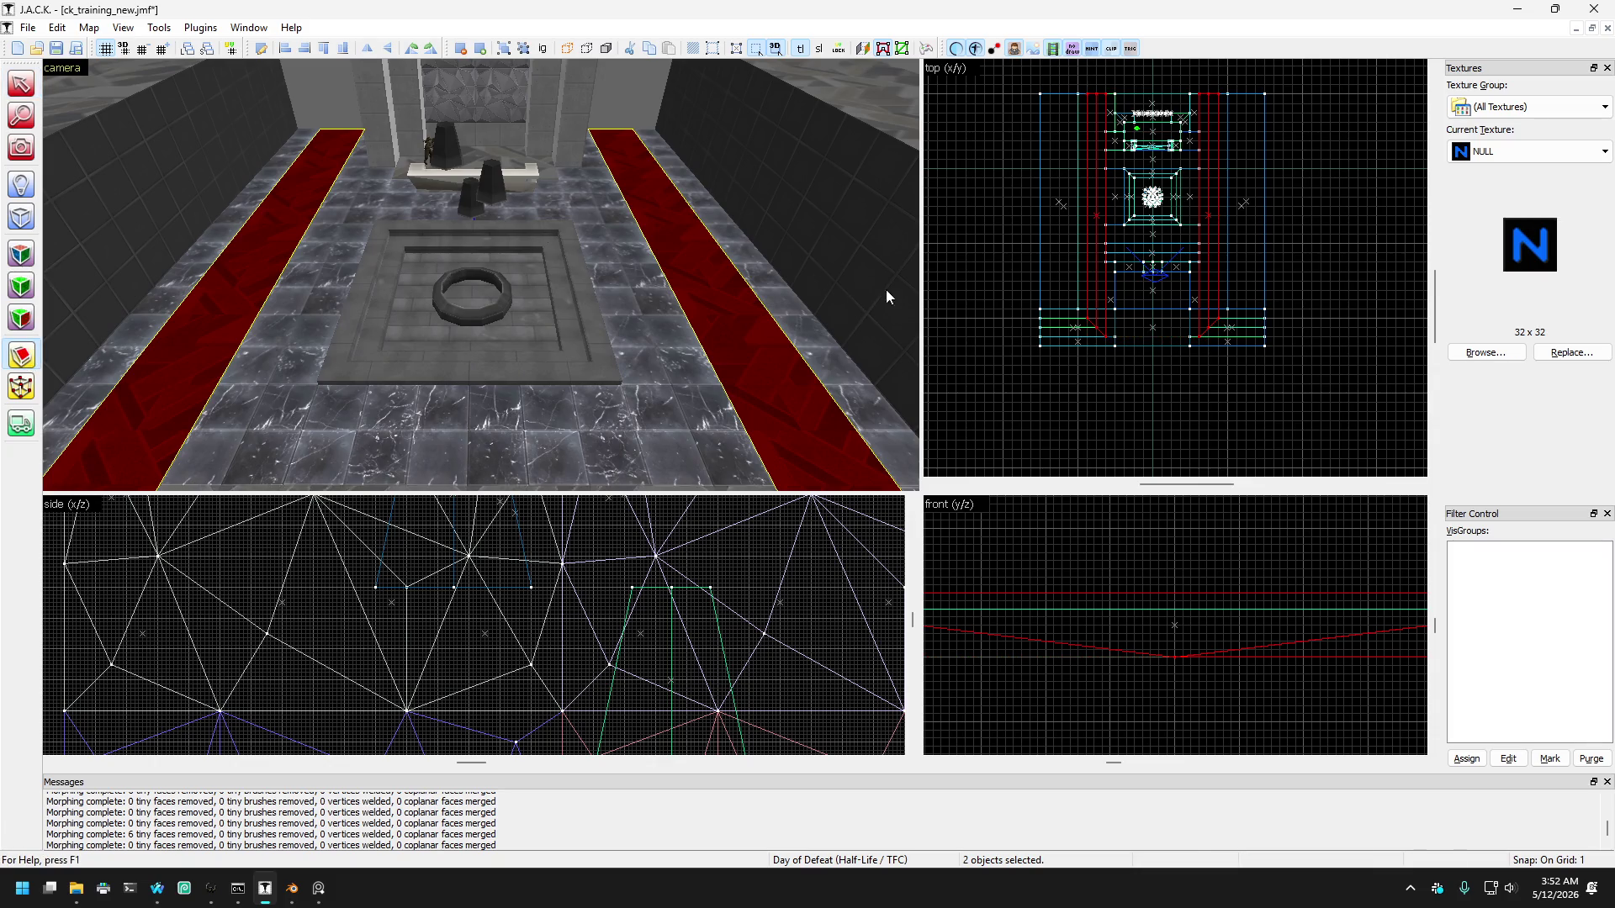
scroll(1220, 147, up, 1)
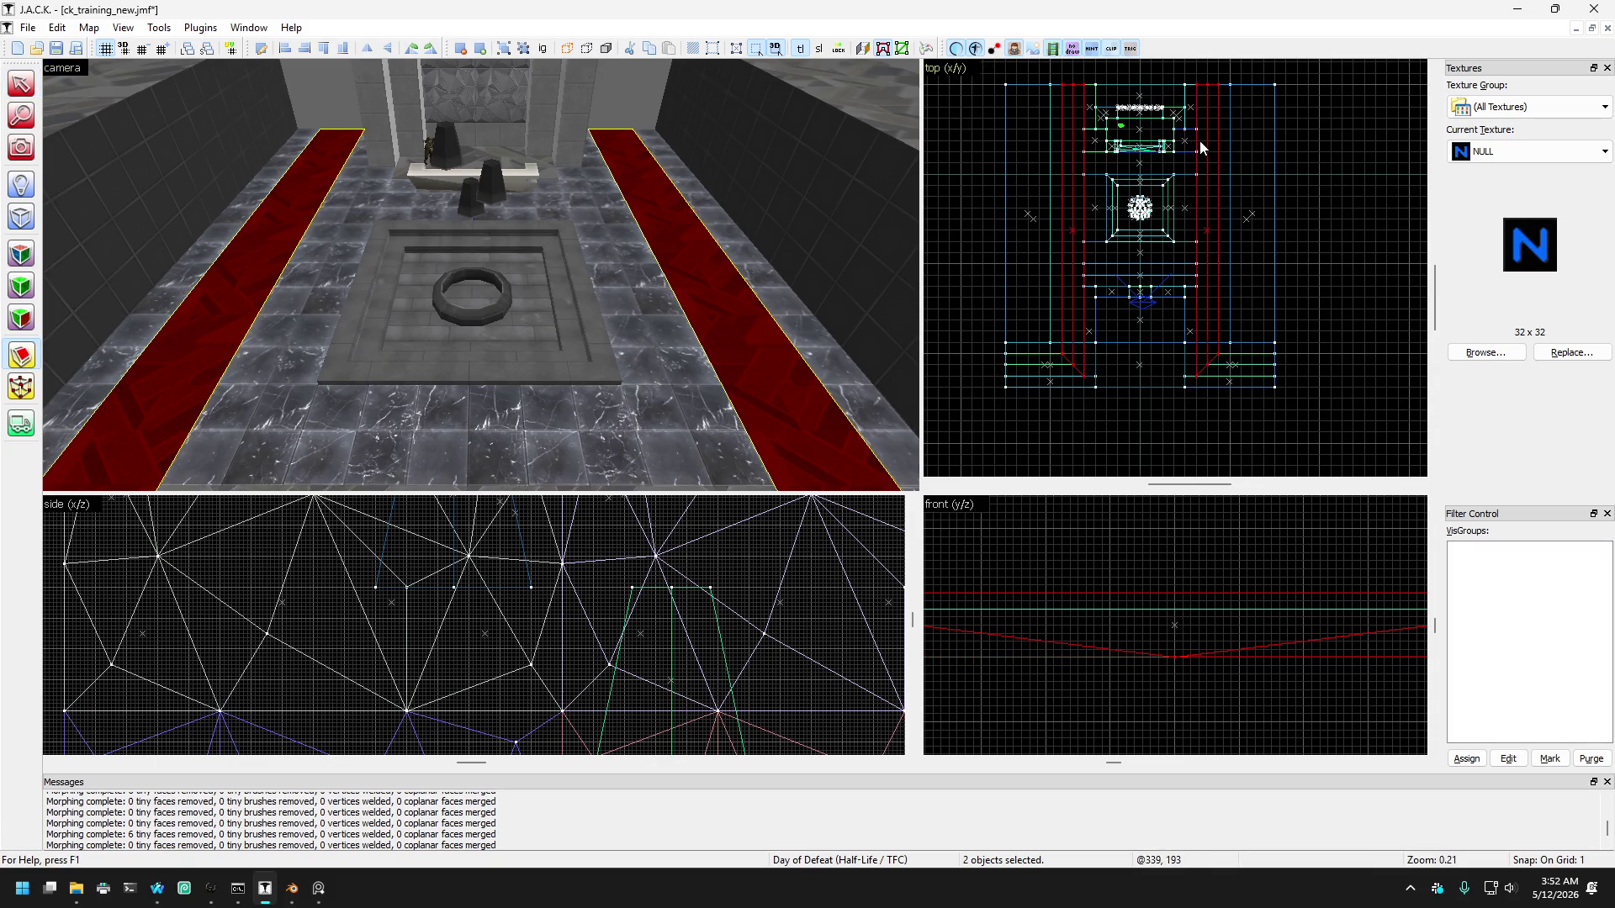
scroll(1199, 140, down, 1)
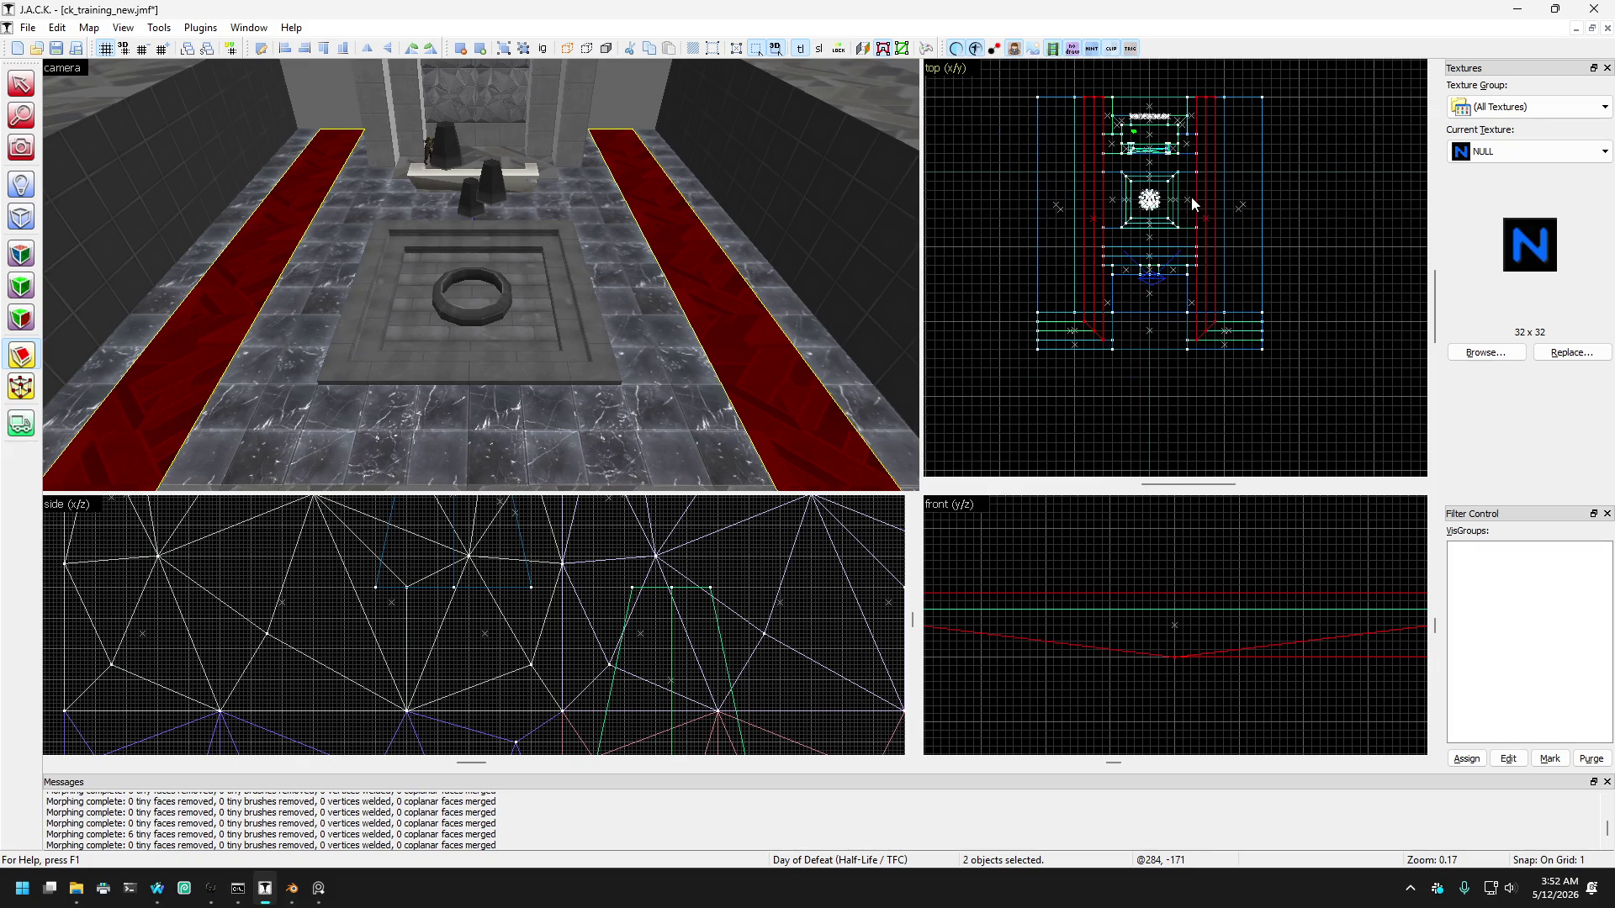
scroll(1190, 201, up, 3)
scroll(1119, 193, up, 4)
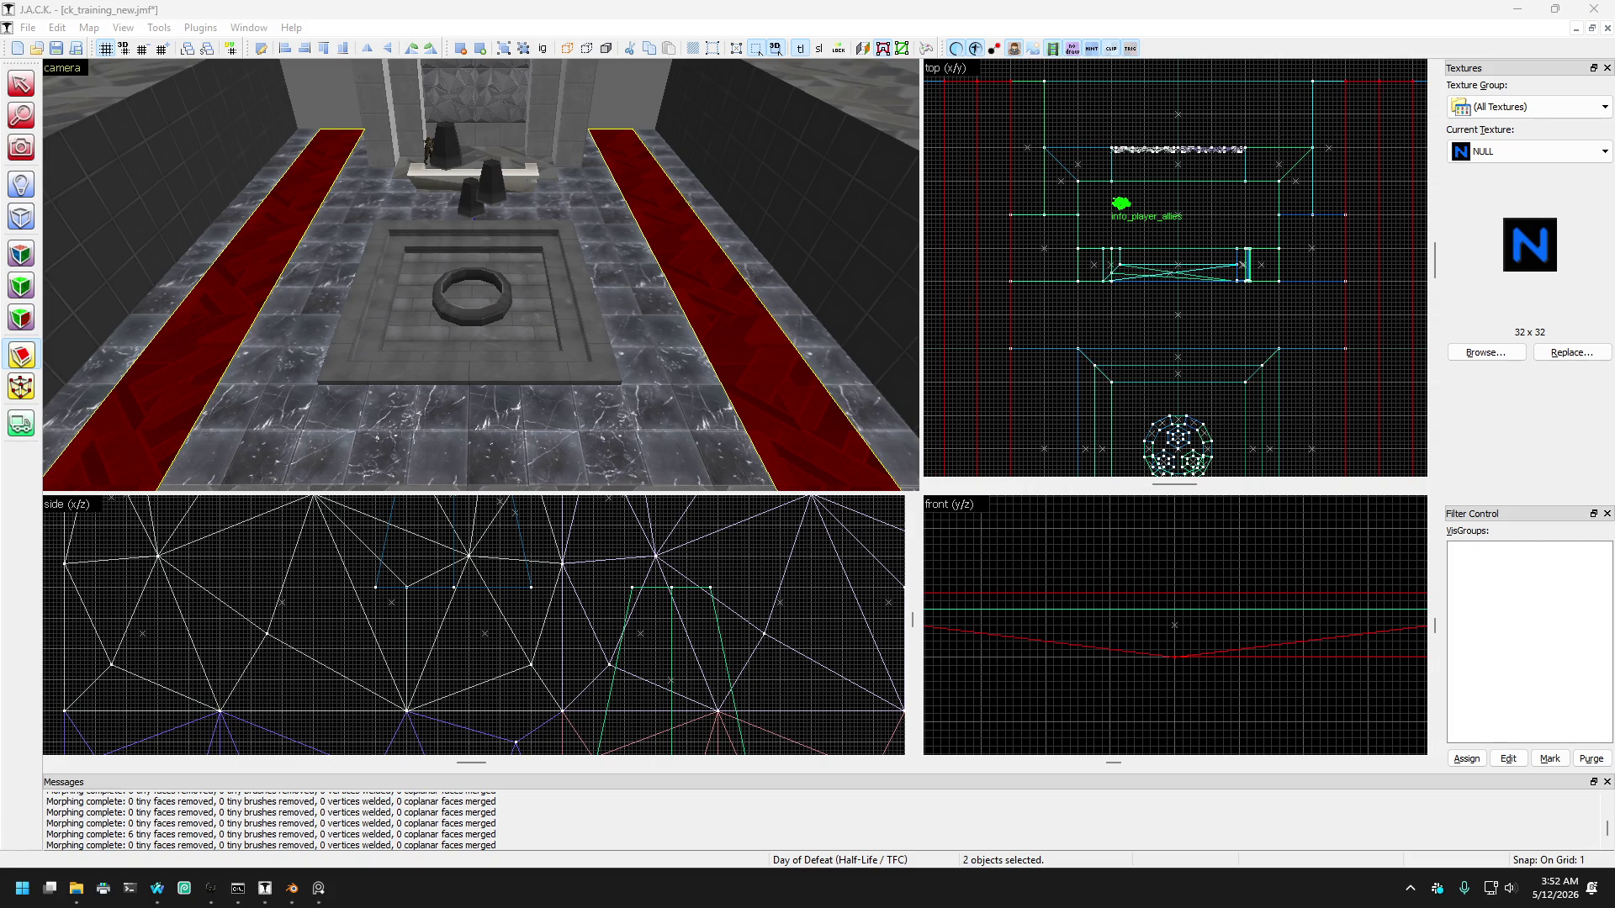
Step: Orbit and fly the camera along the marble floor to inspect both red carpet runners
click(21, 150)
drag(432, 247, 480, 274)
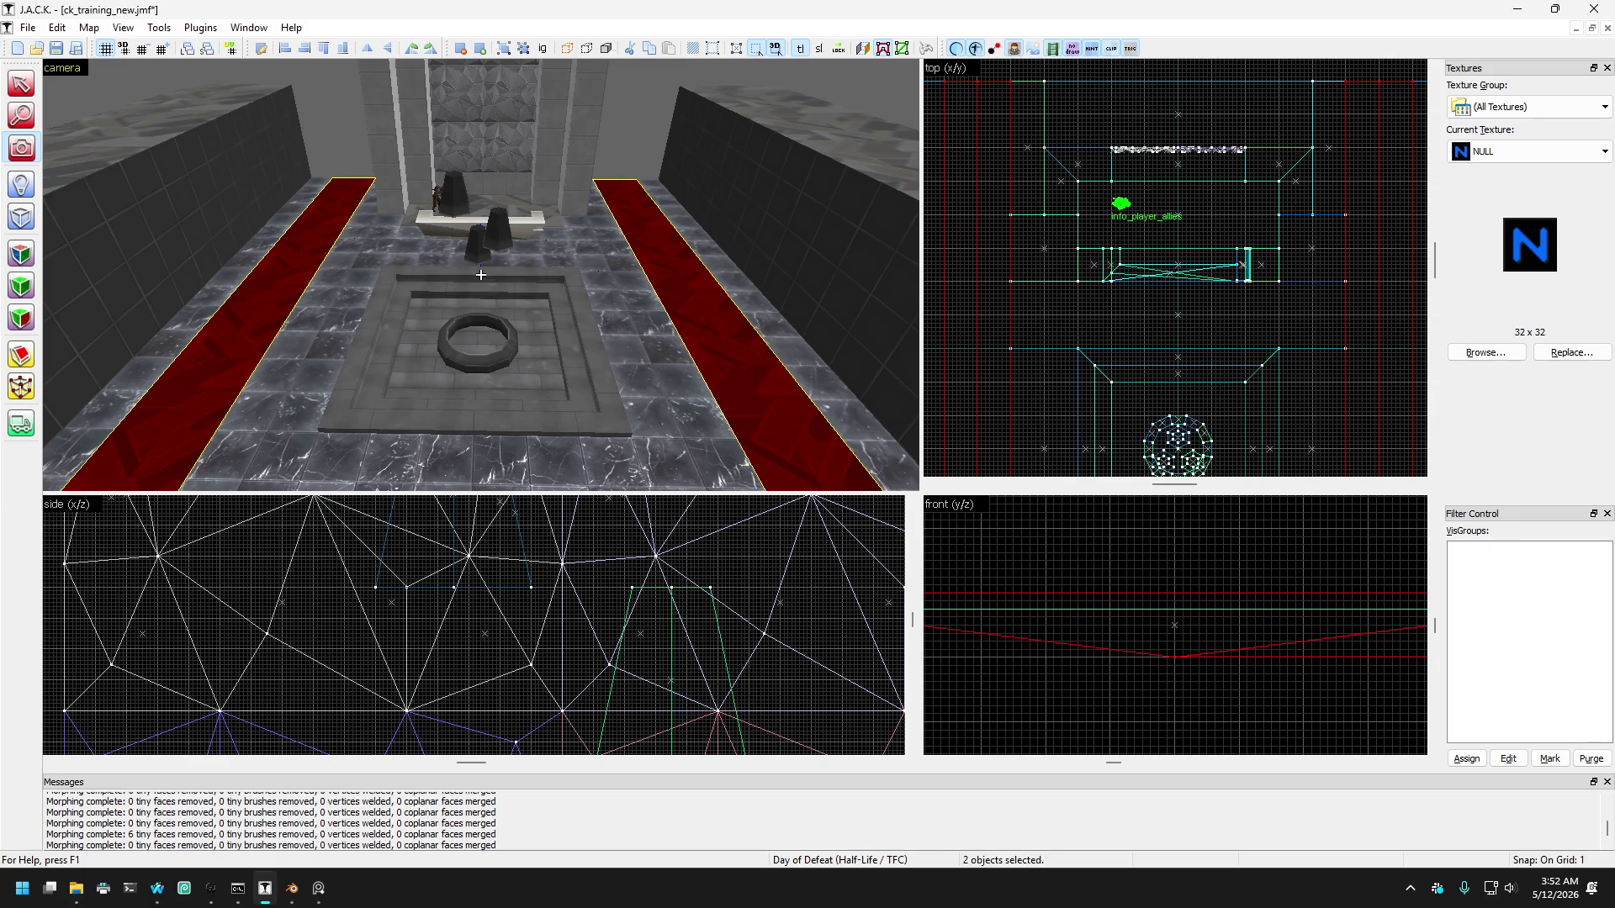
drag(480, 274, 480, 274)
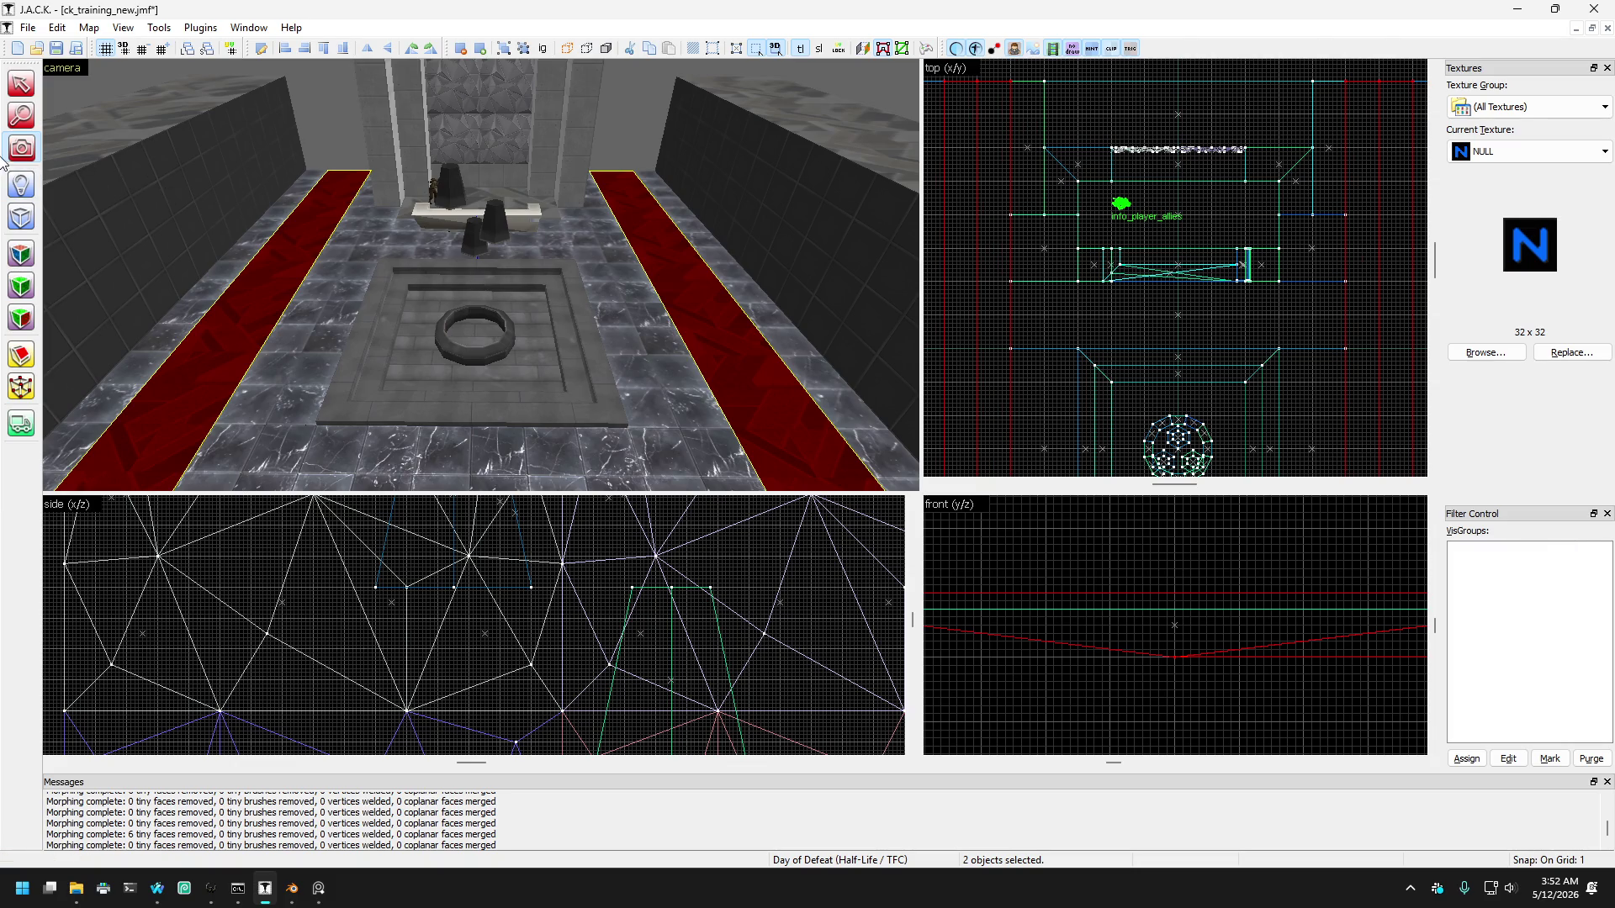
key(z)
key(s)
key(w)
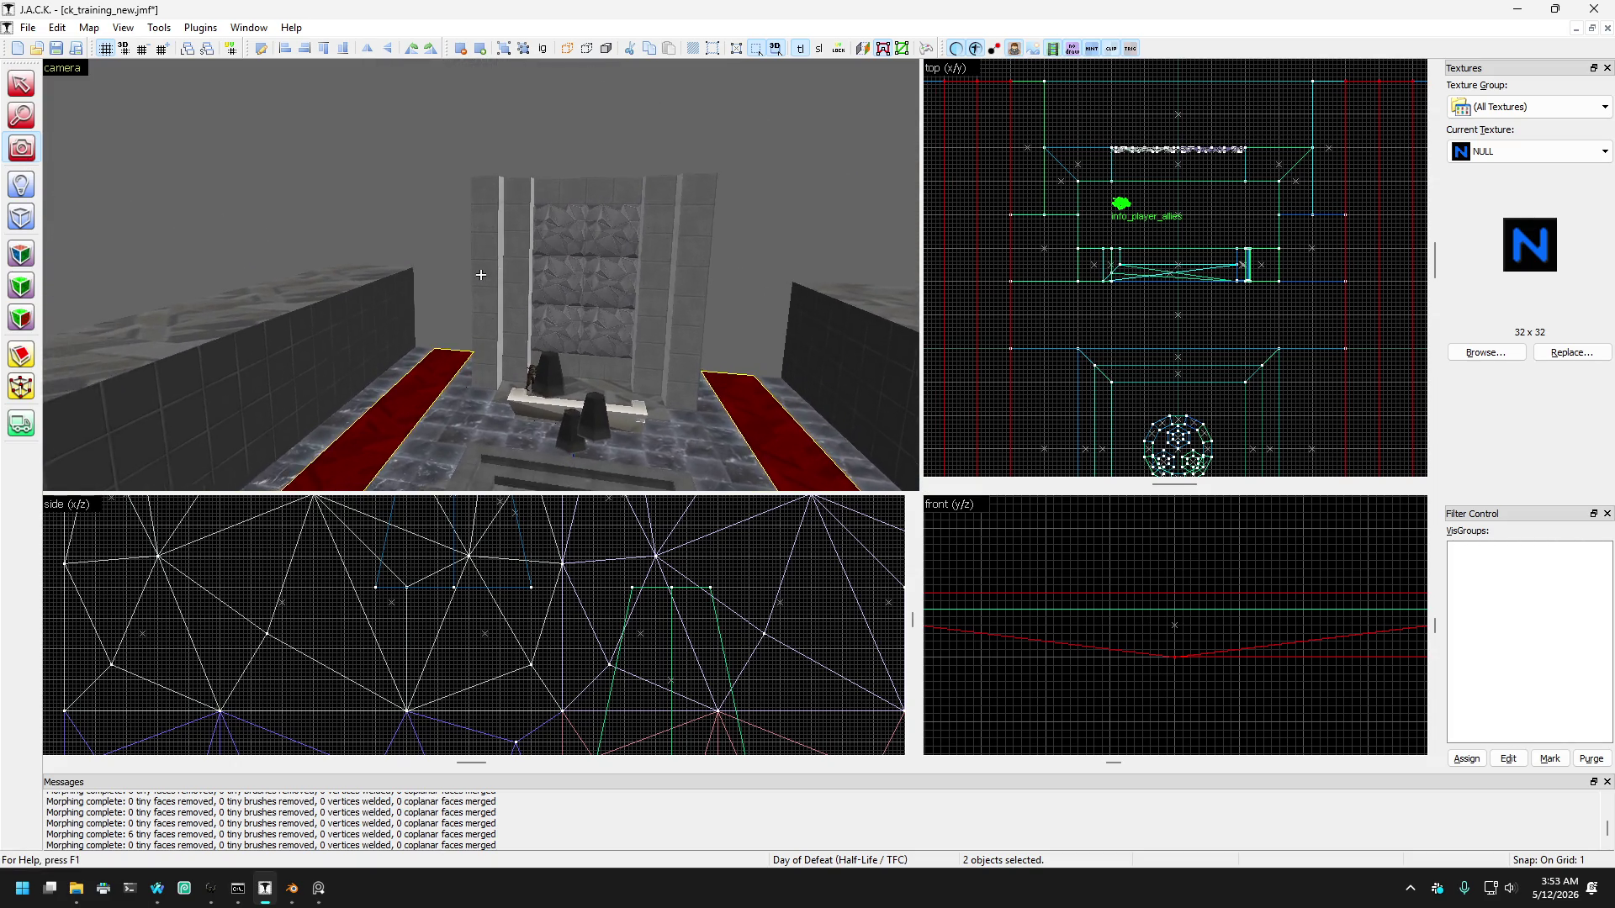
key(s)
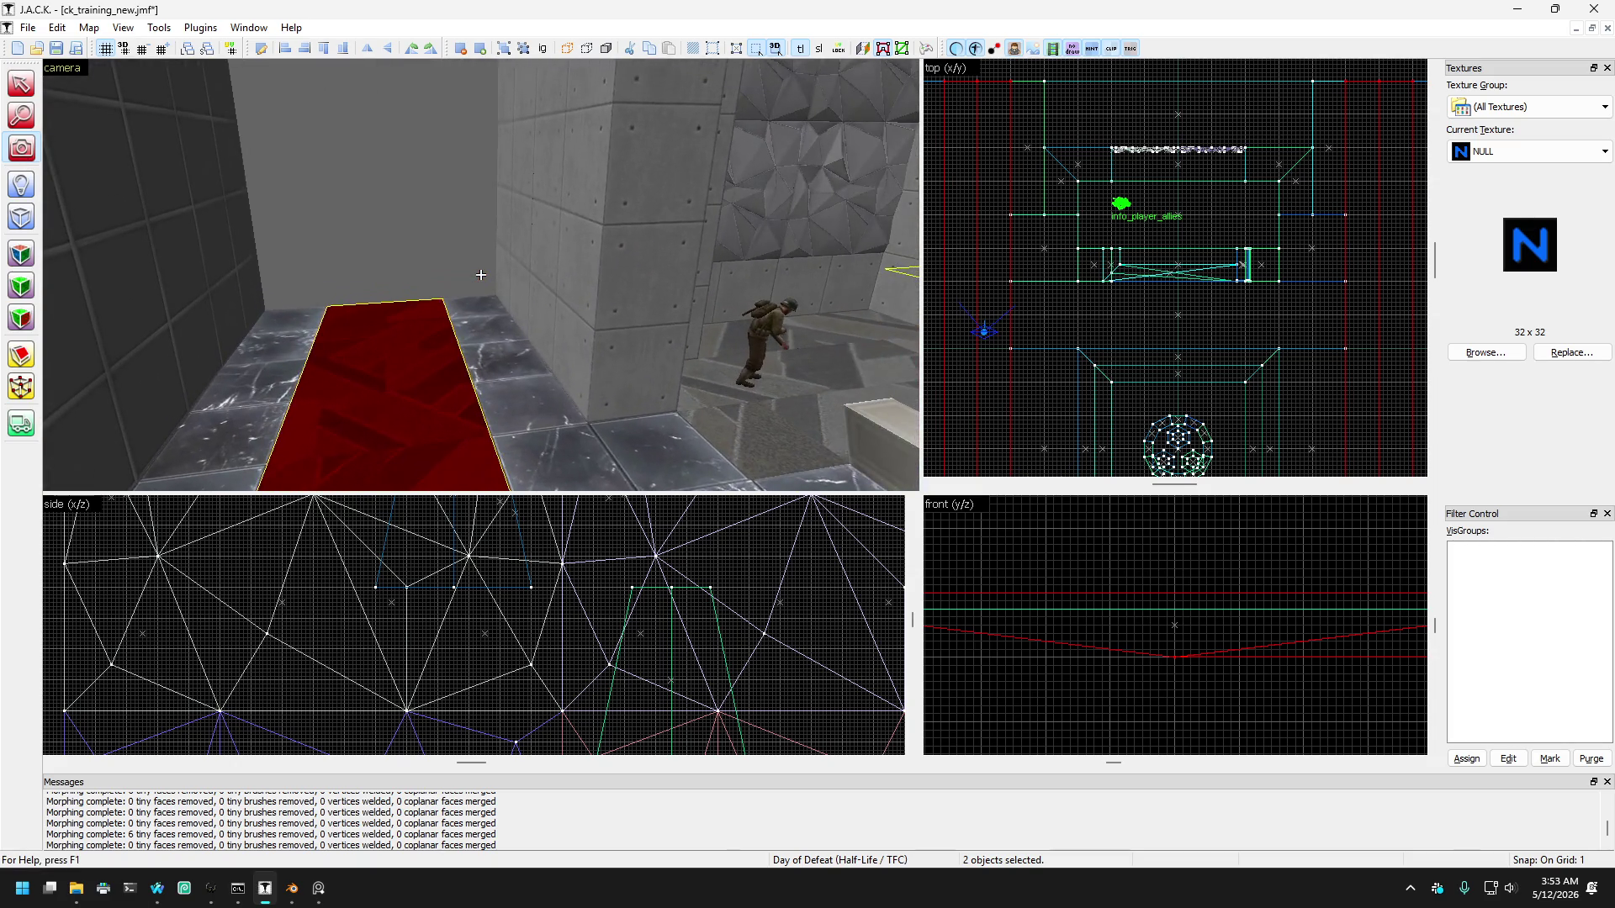
key(w)
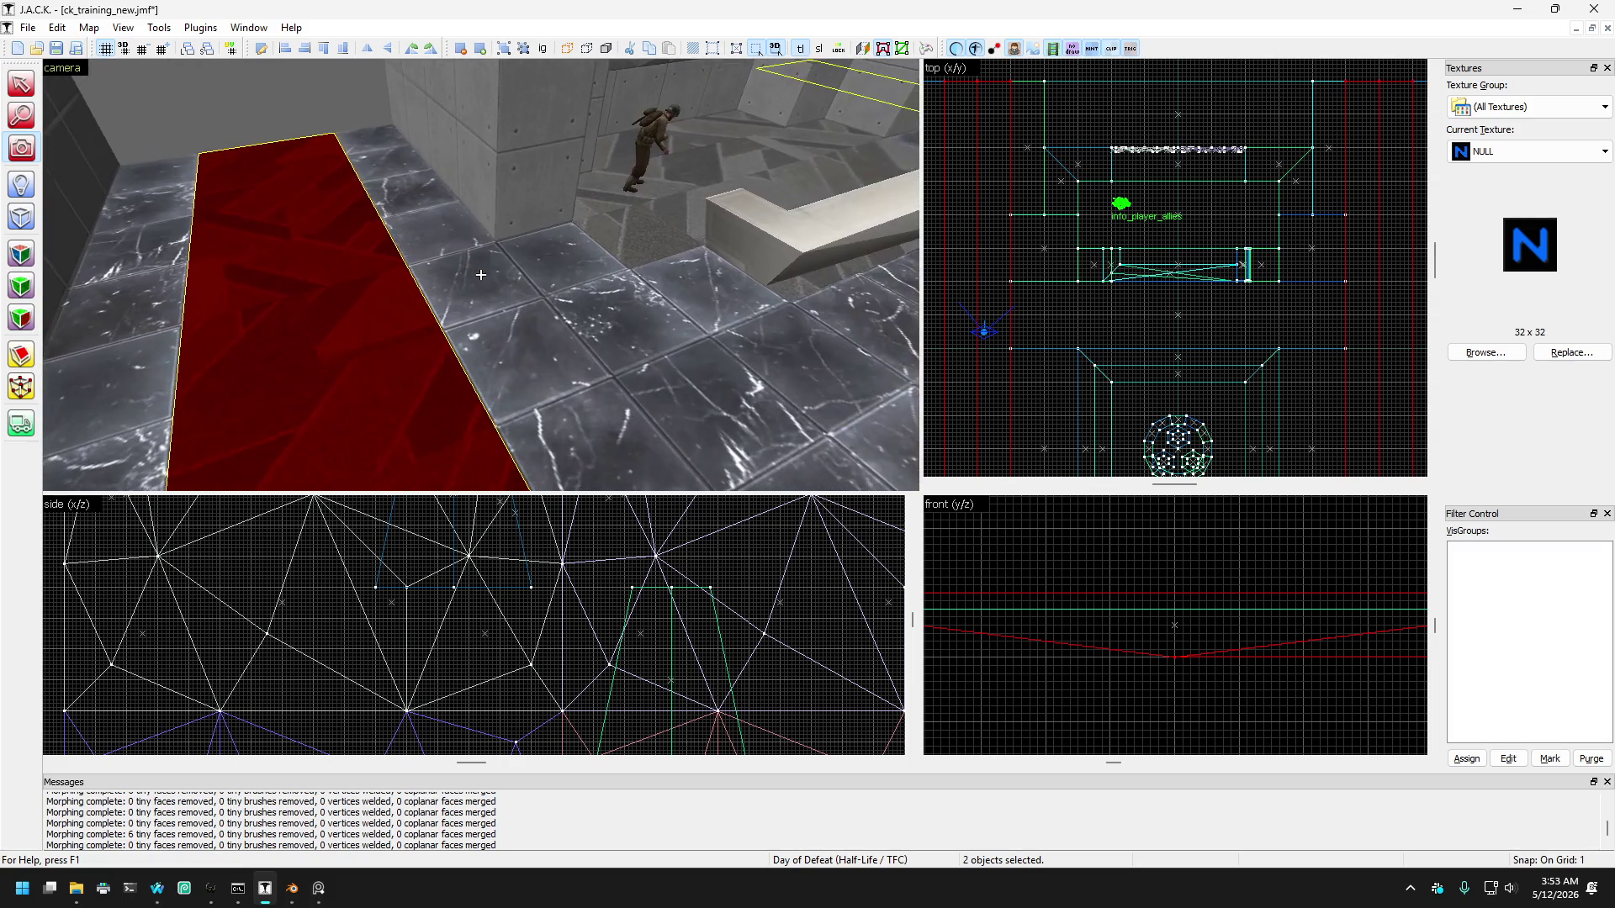
key(d)
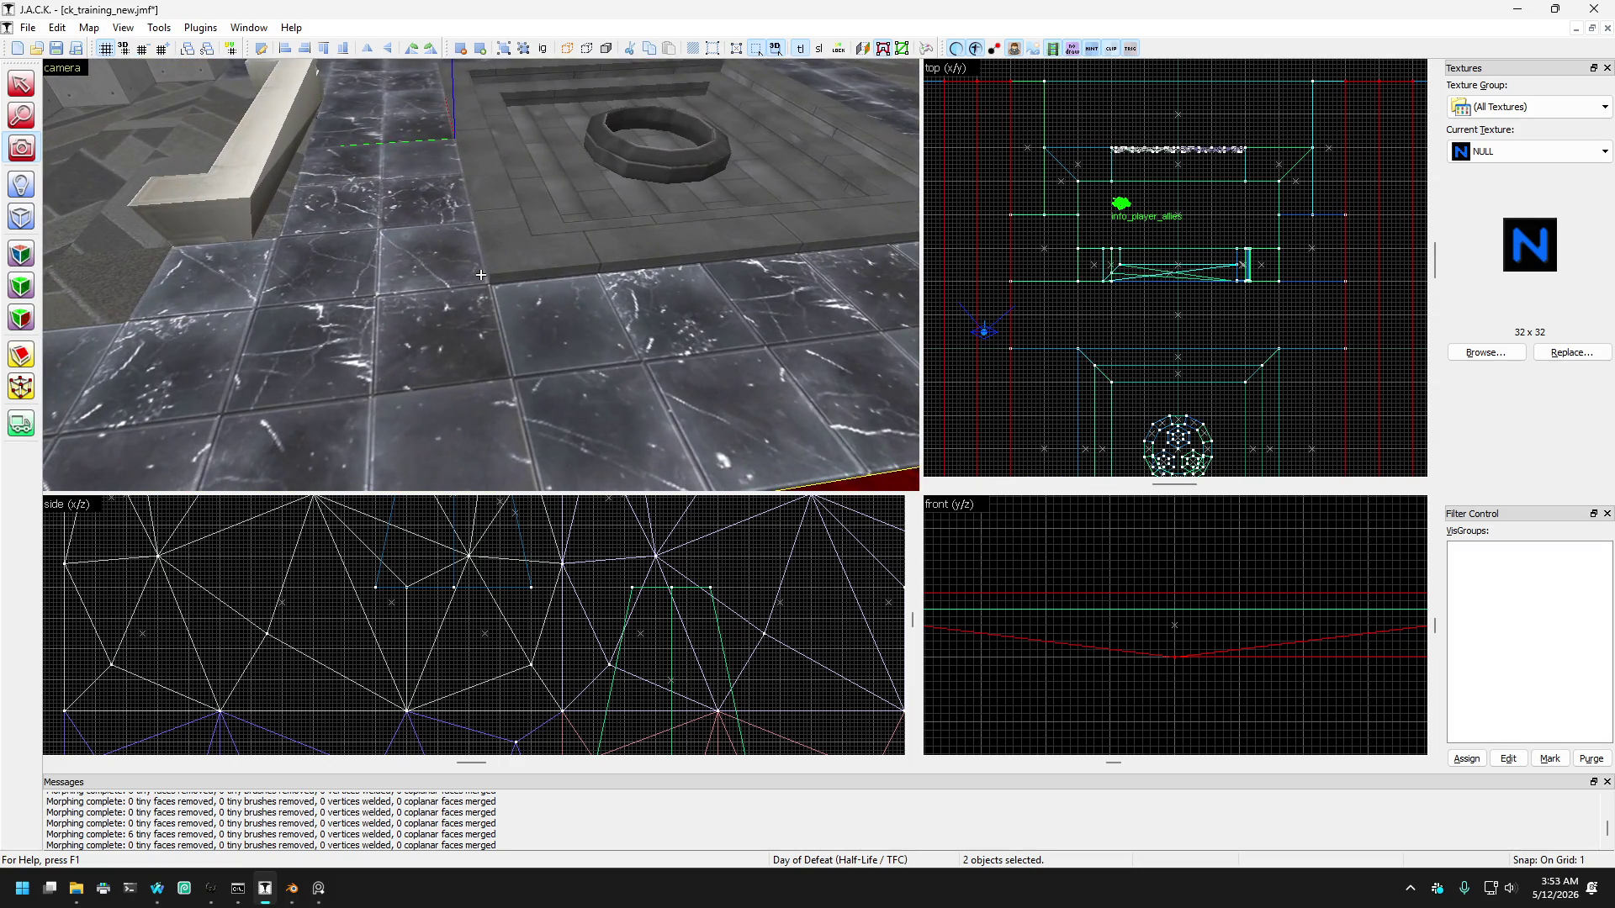
key(s)
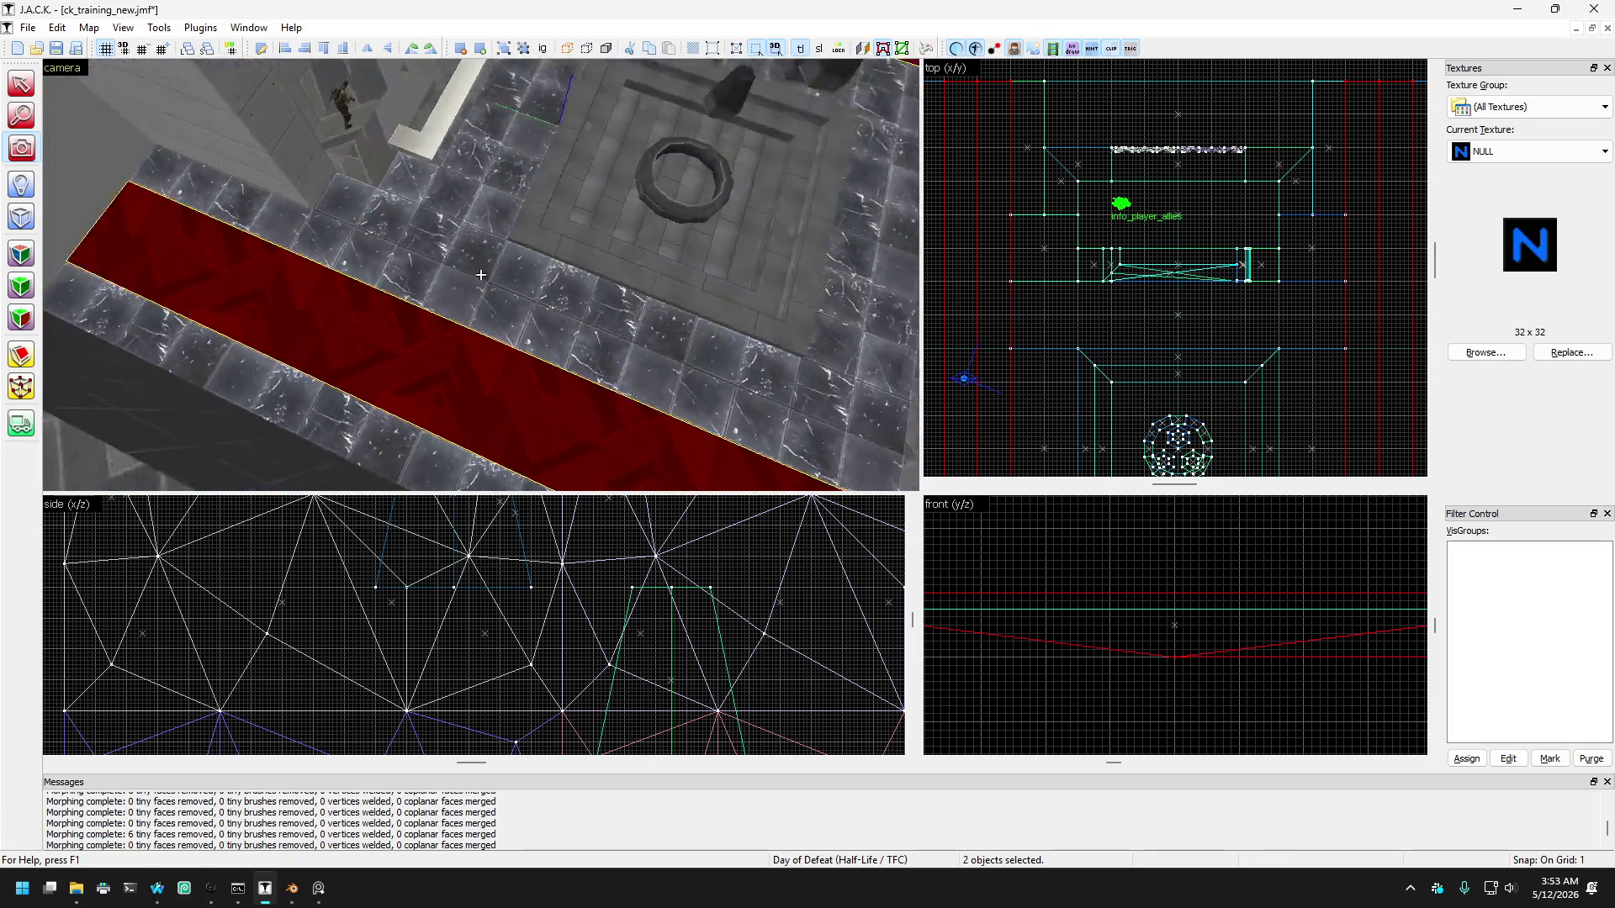
key(z)
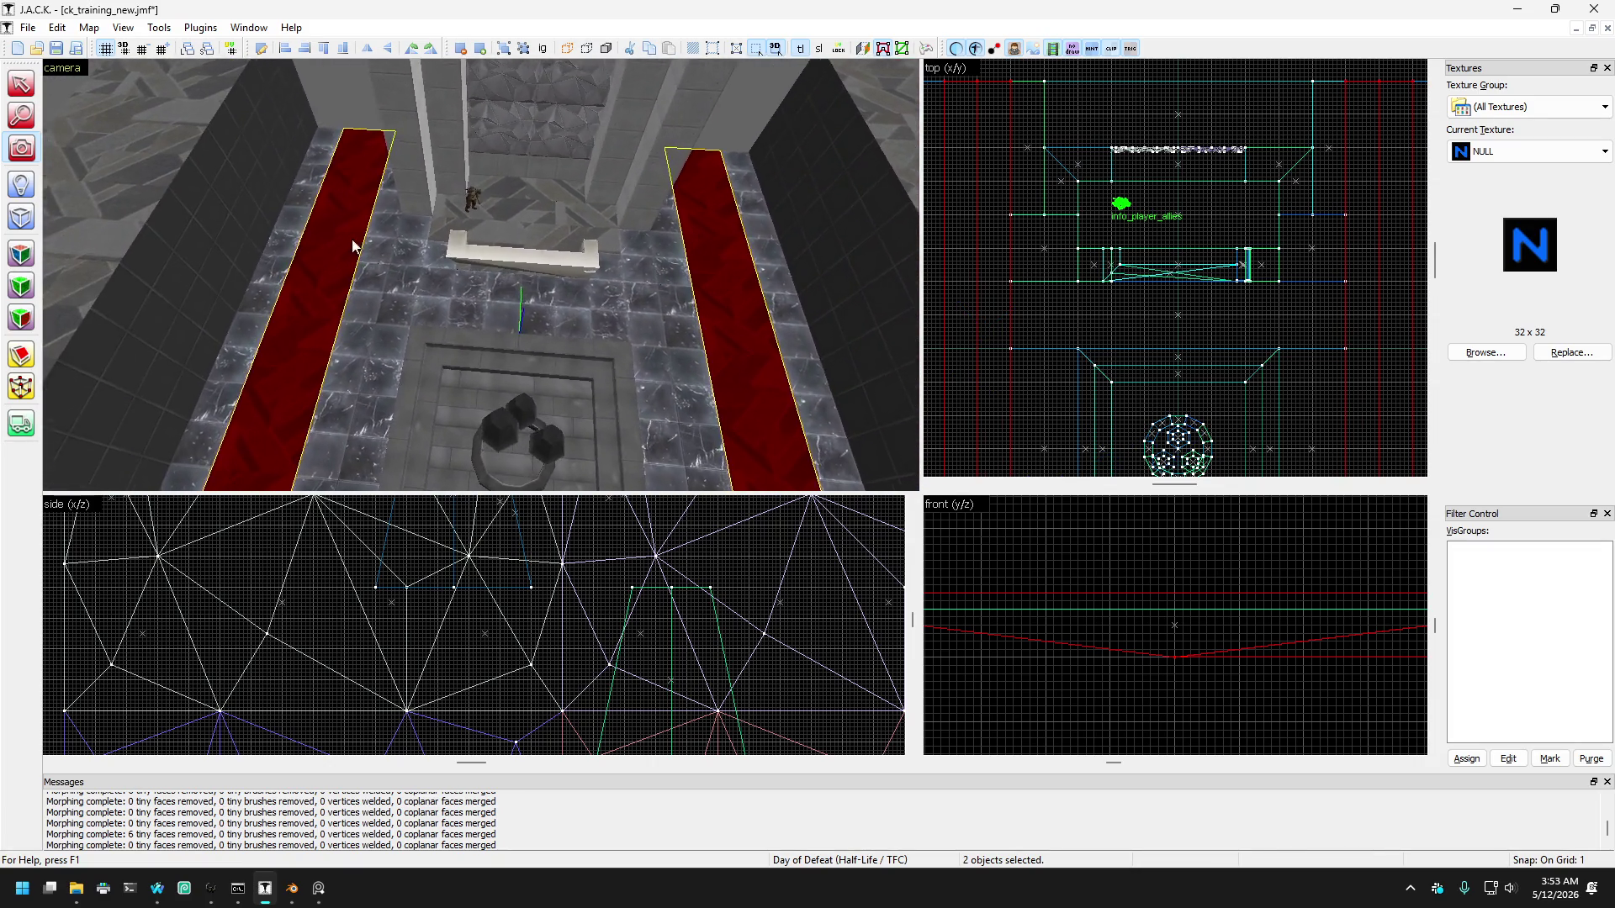
key(w)
Step: Activate the Clipping tool and zoom the top view out
click(36, 356)
scroll(1203, 246, down, 2)
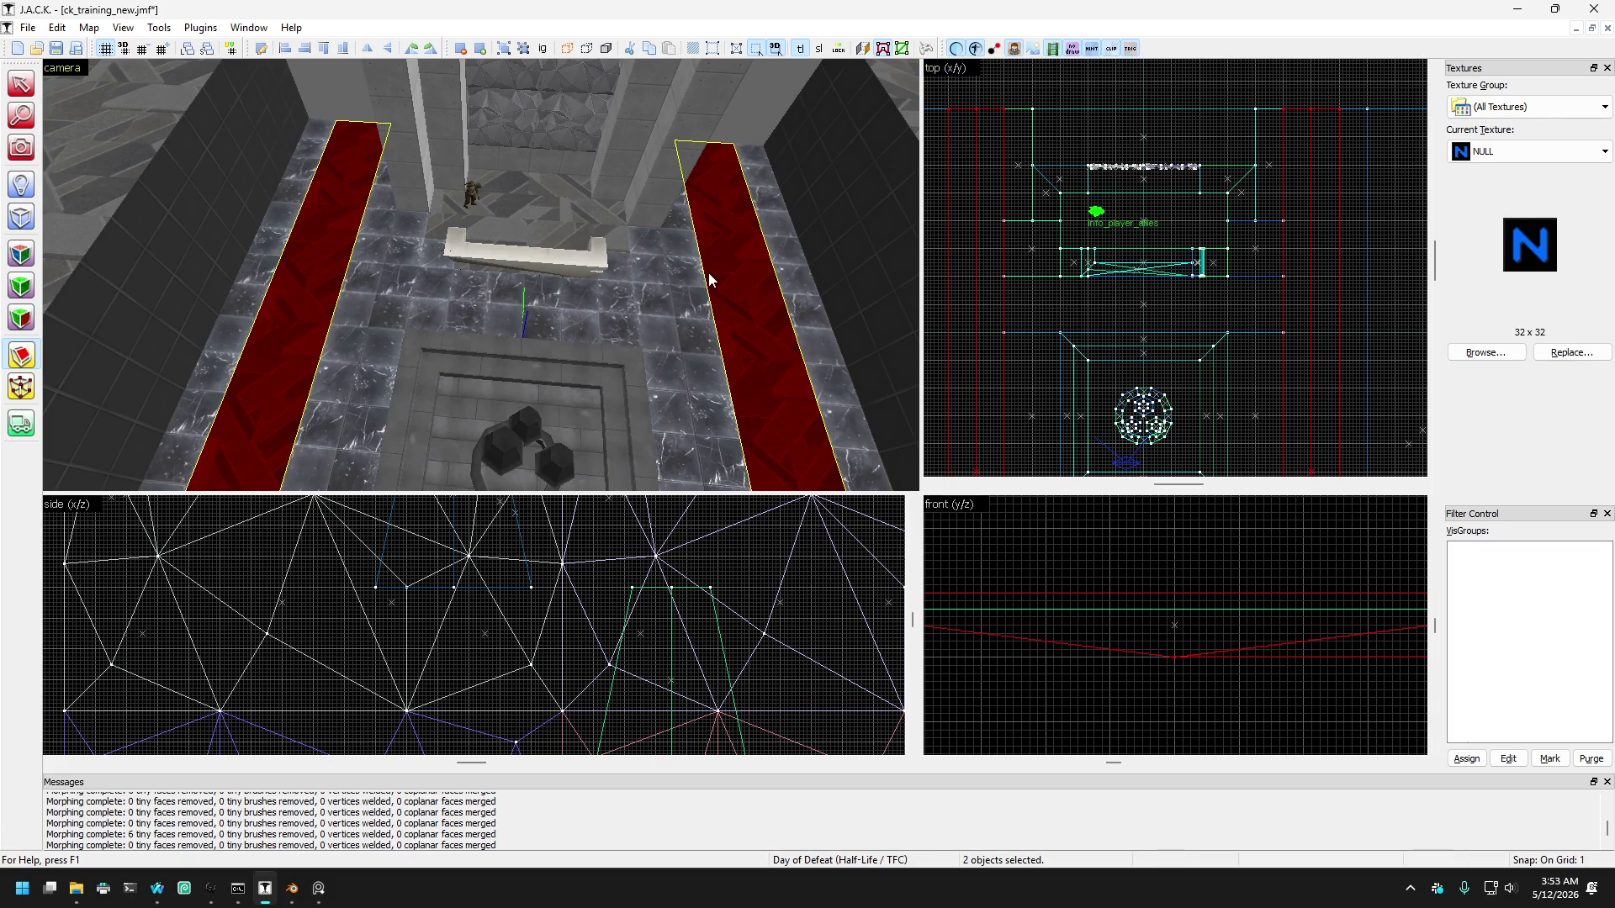
scroll(1043, 277, down, 4)
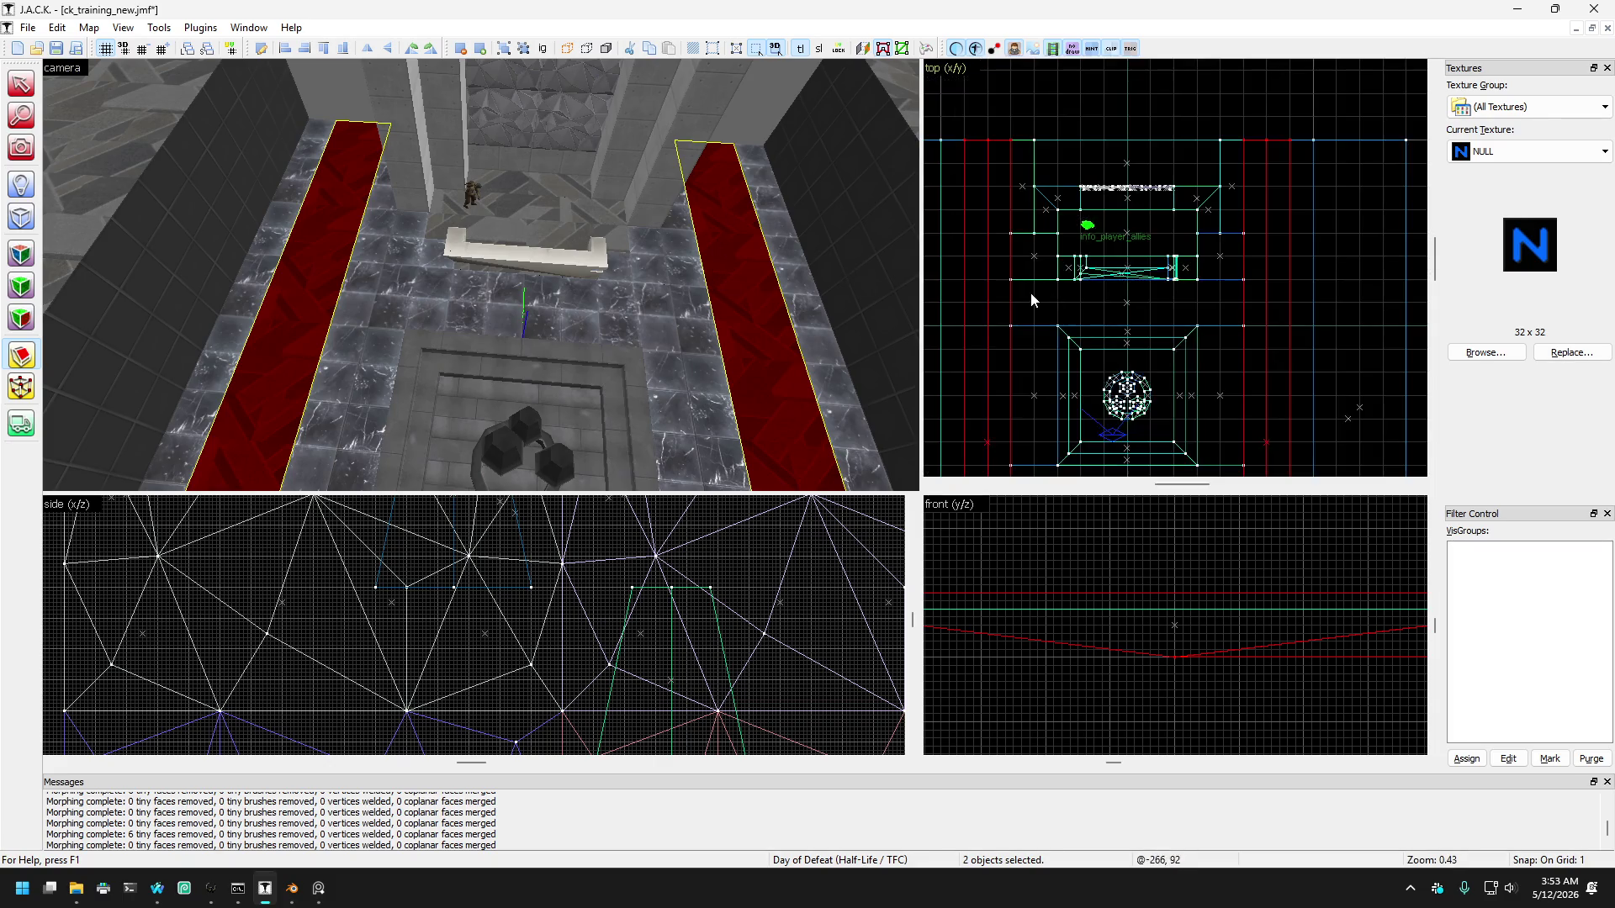
Step: Pan the top view and aim the camera at the wall between the two carpets
drag(1059, 270, 1073, 166)
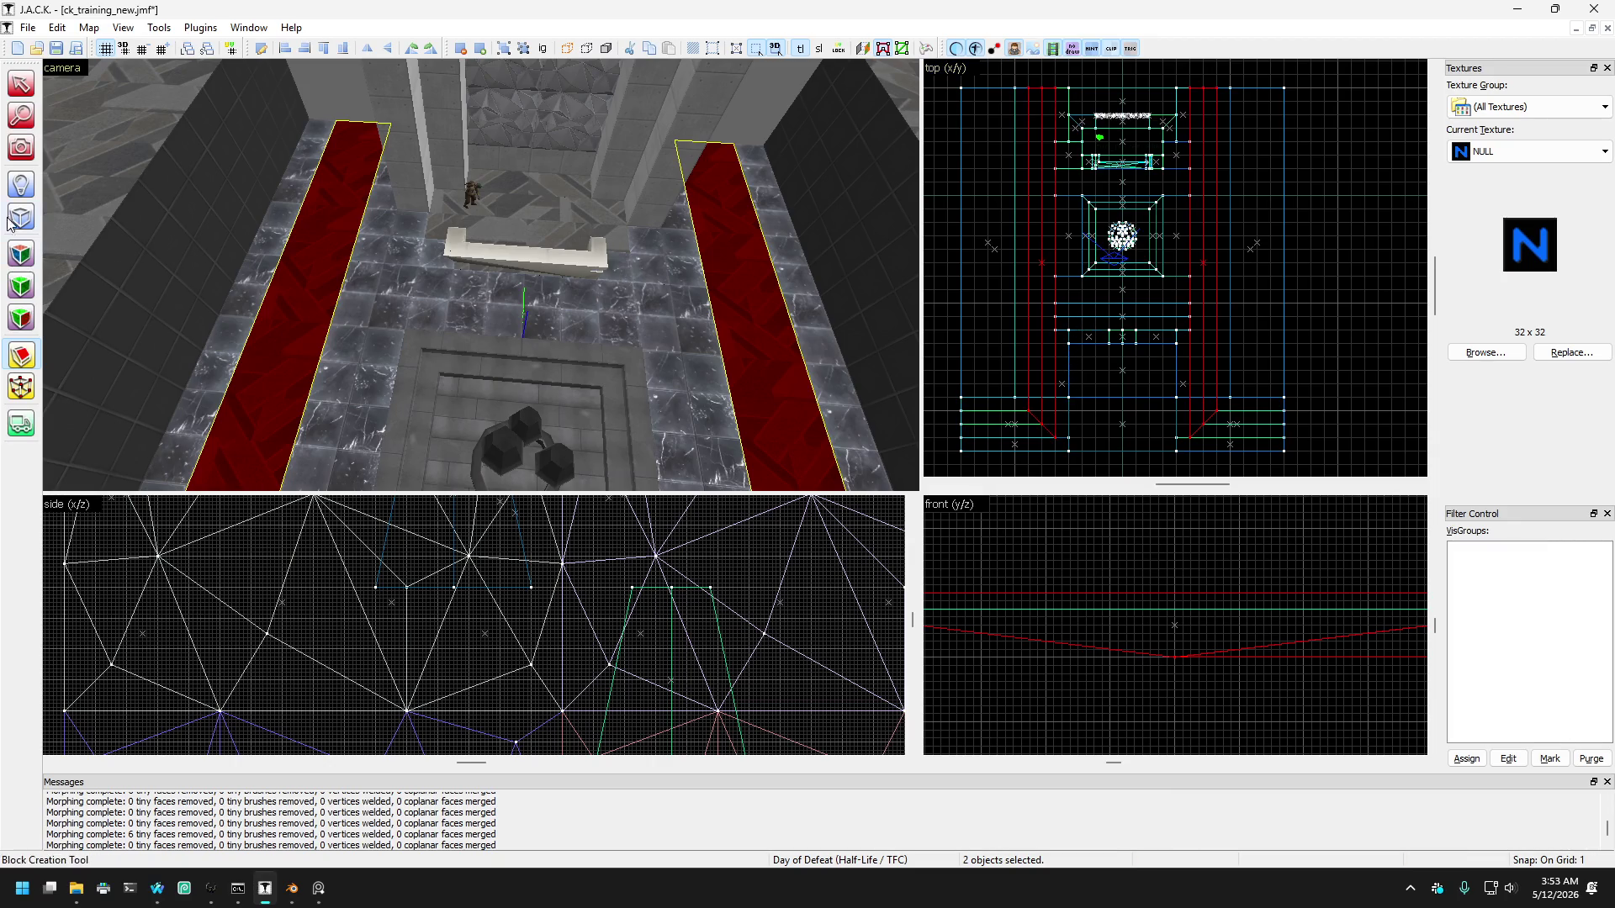
click(21, 148)
drag(437, 277, 480, 274)
key(Left)
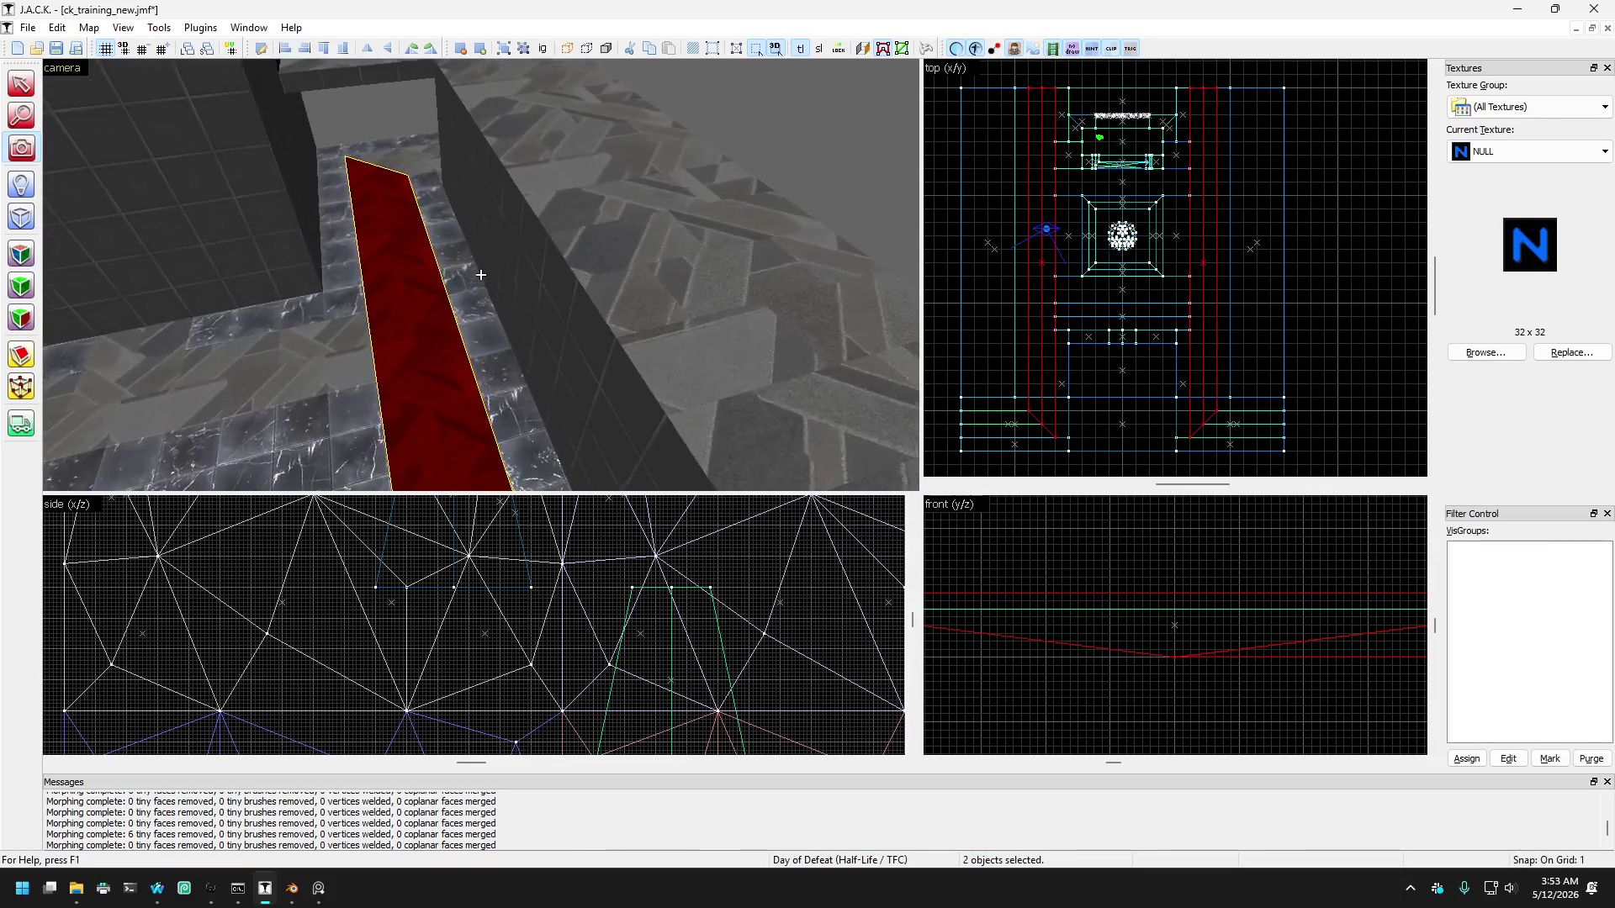
key(Up)
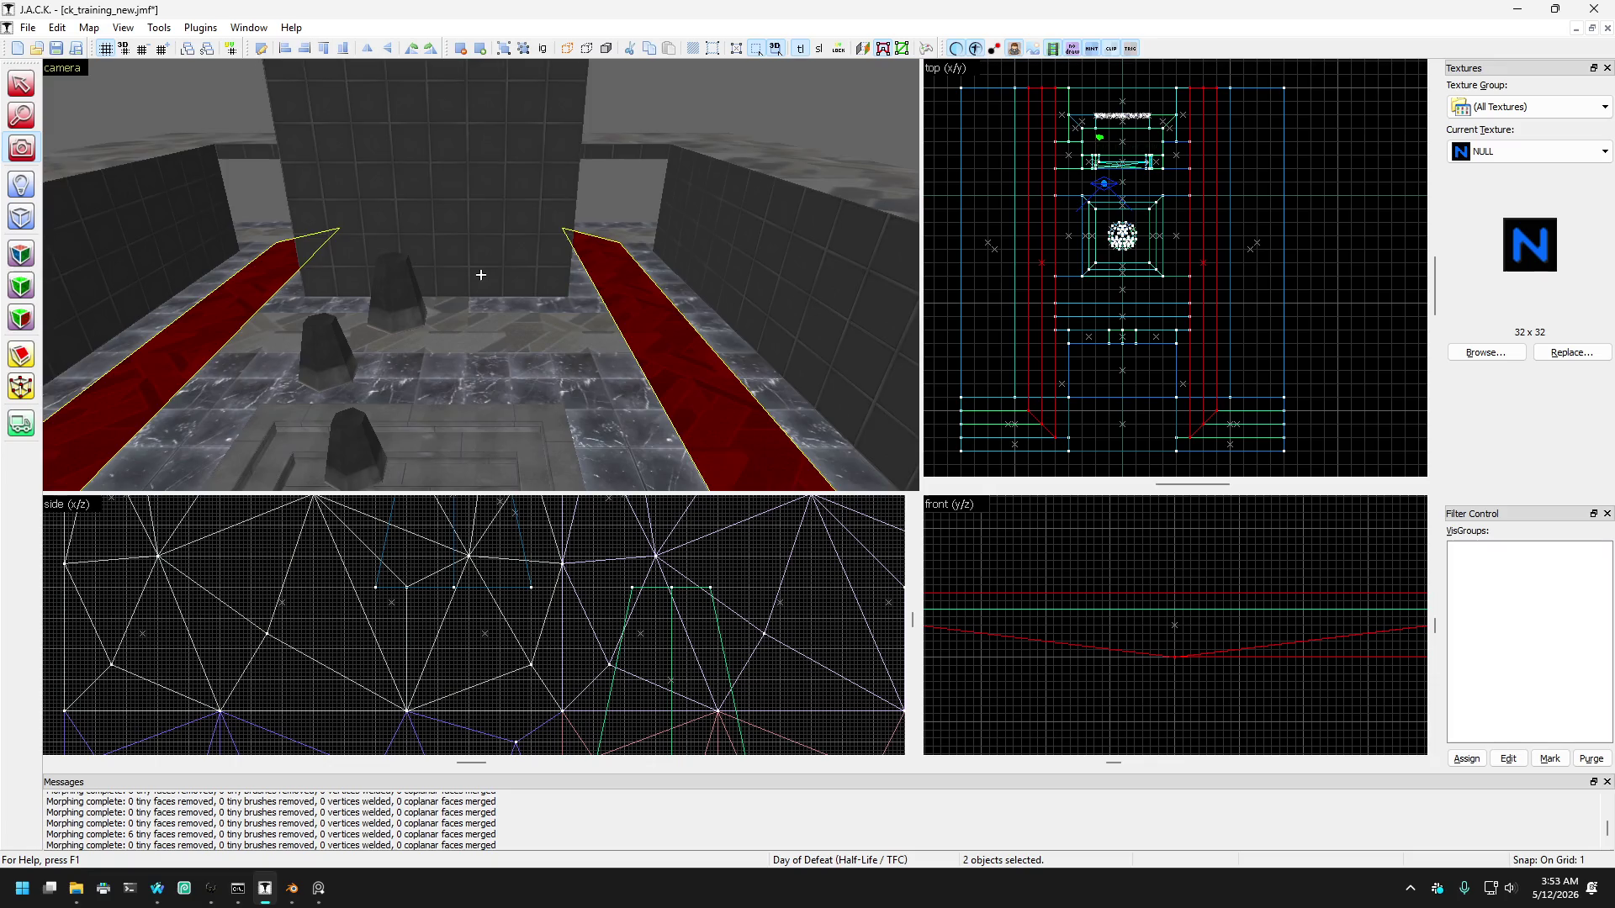
key(Right)
key(Page_Down)
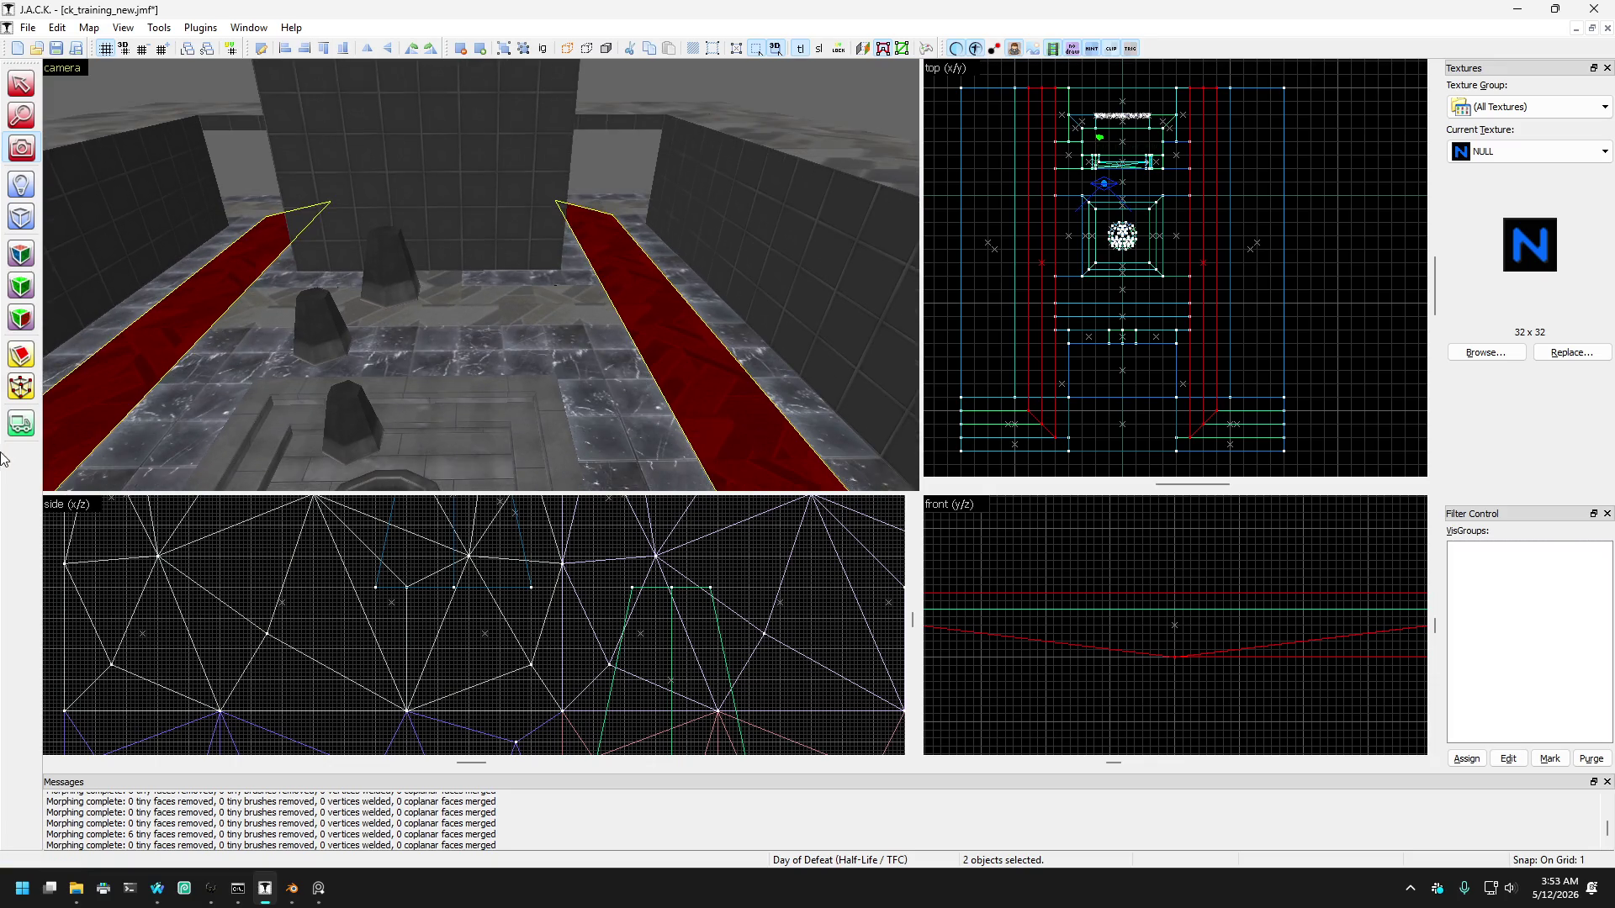
scroll(1167, 306, up, 4)
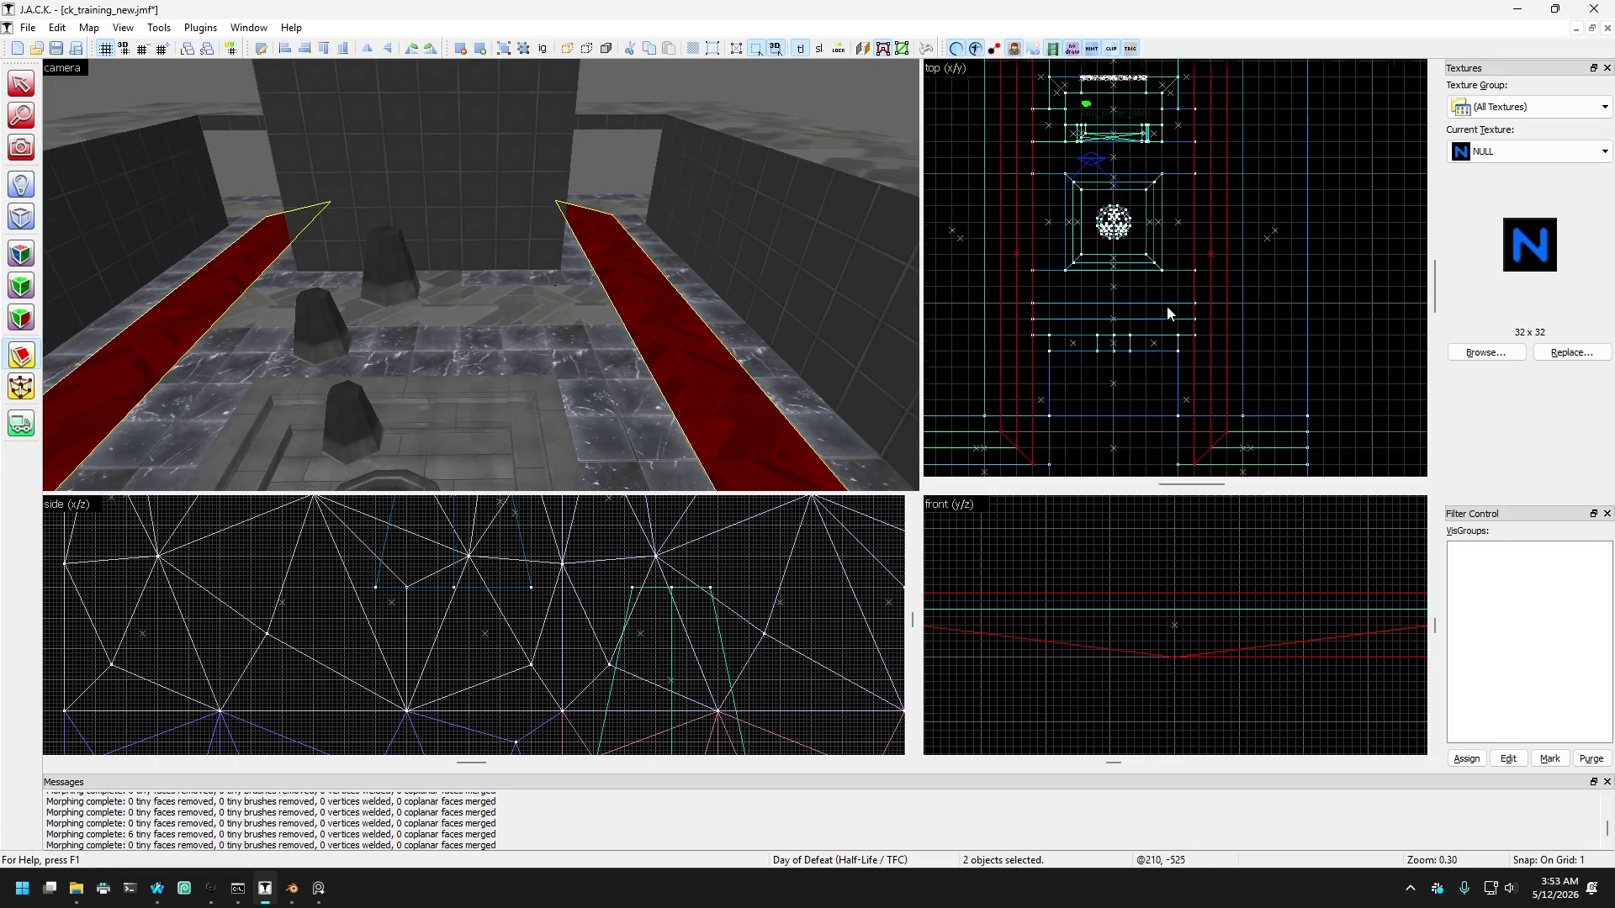
scroll(1211, 297, up, 2)
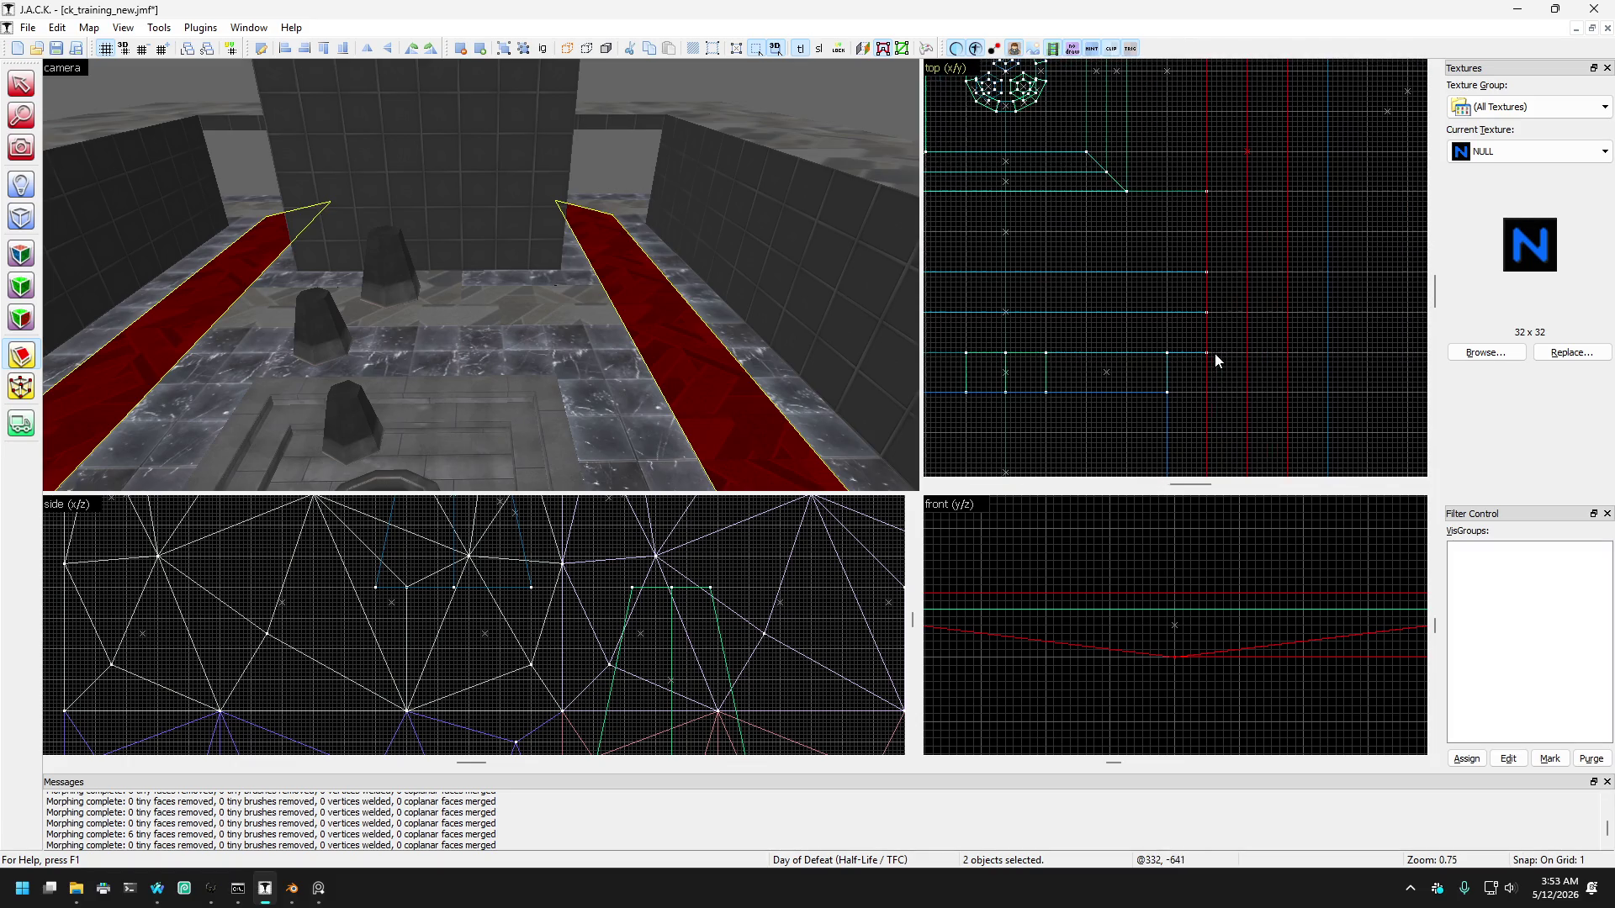
scroll(1219, 328, down, 5)
scroll(1226, 340, up, 4)
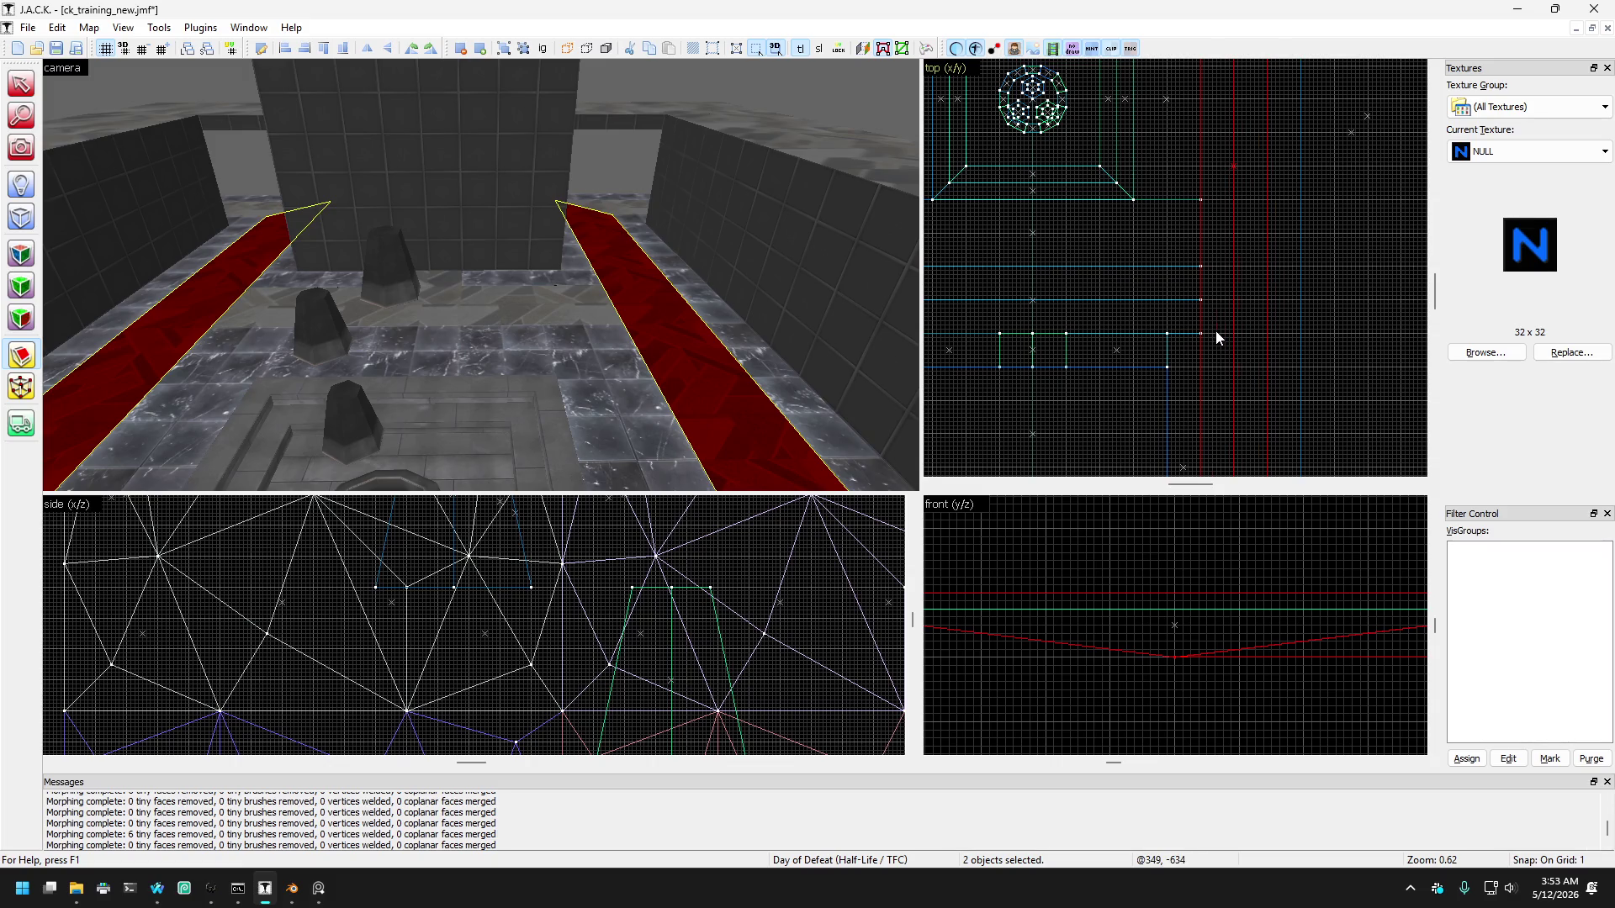
Step: Clip both carpets crosswise near their far ends using a 16-unit grid snap
key(shift+x)
mouse_move(1215, 341)
mouse_down()
mouse_move(1235, 350)
mouse_move(1186, 361)
mouse_move(1244, 371)
mouse_move(1251, 345)
mouse_up()
scroll(1213, 345, up, 2)
scroll(1213, 346, up, 1)
key(bracketright)
key(bracketright)
key(bracketright)
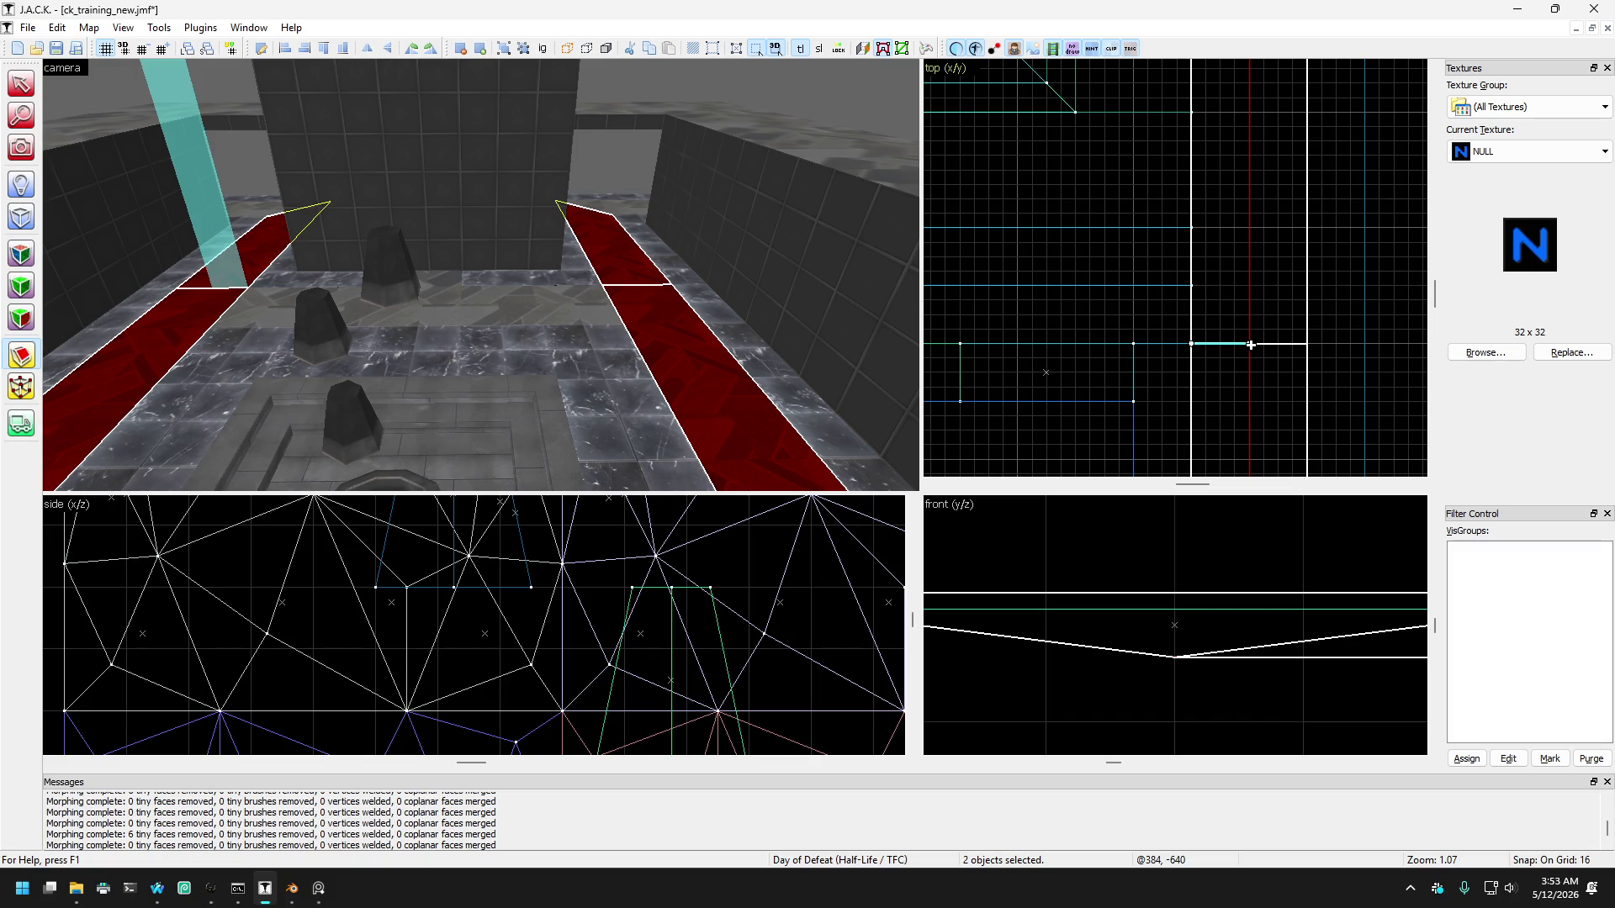
scroll(1251, 345, down, 5)
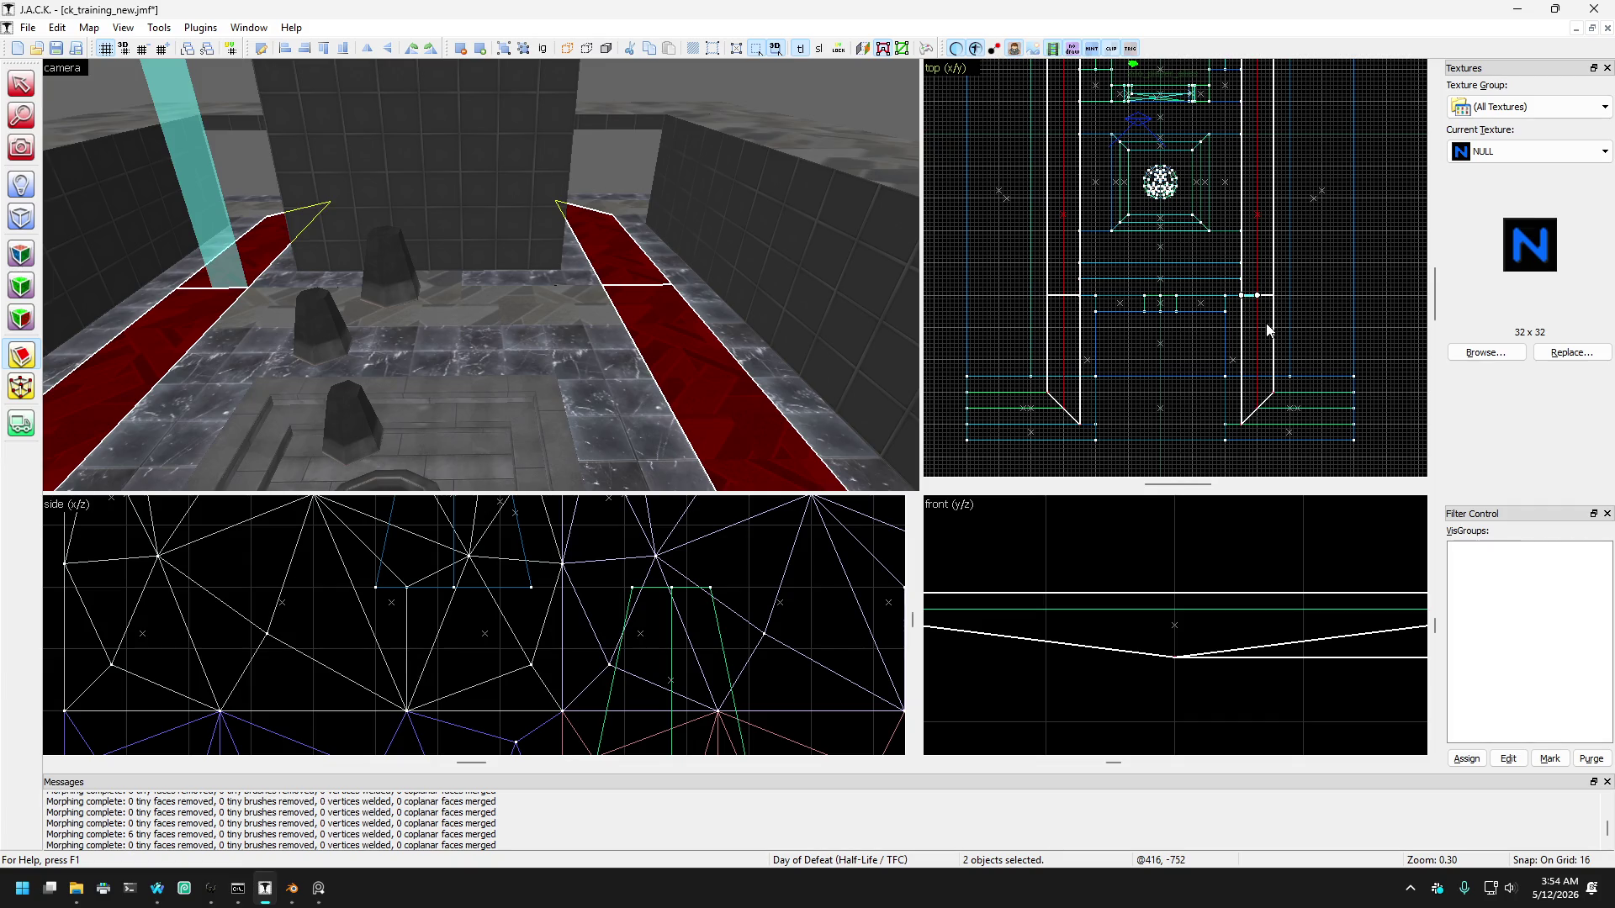
key(shift+v)
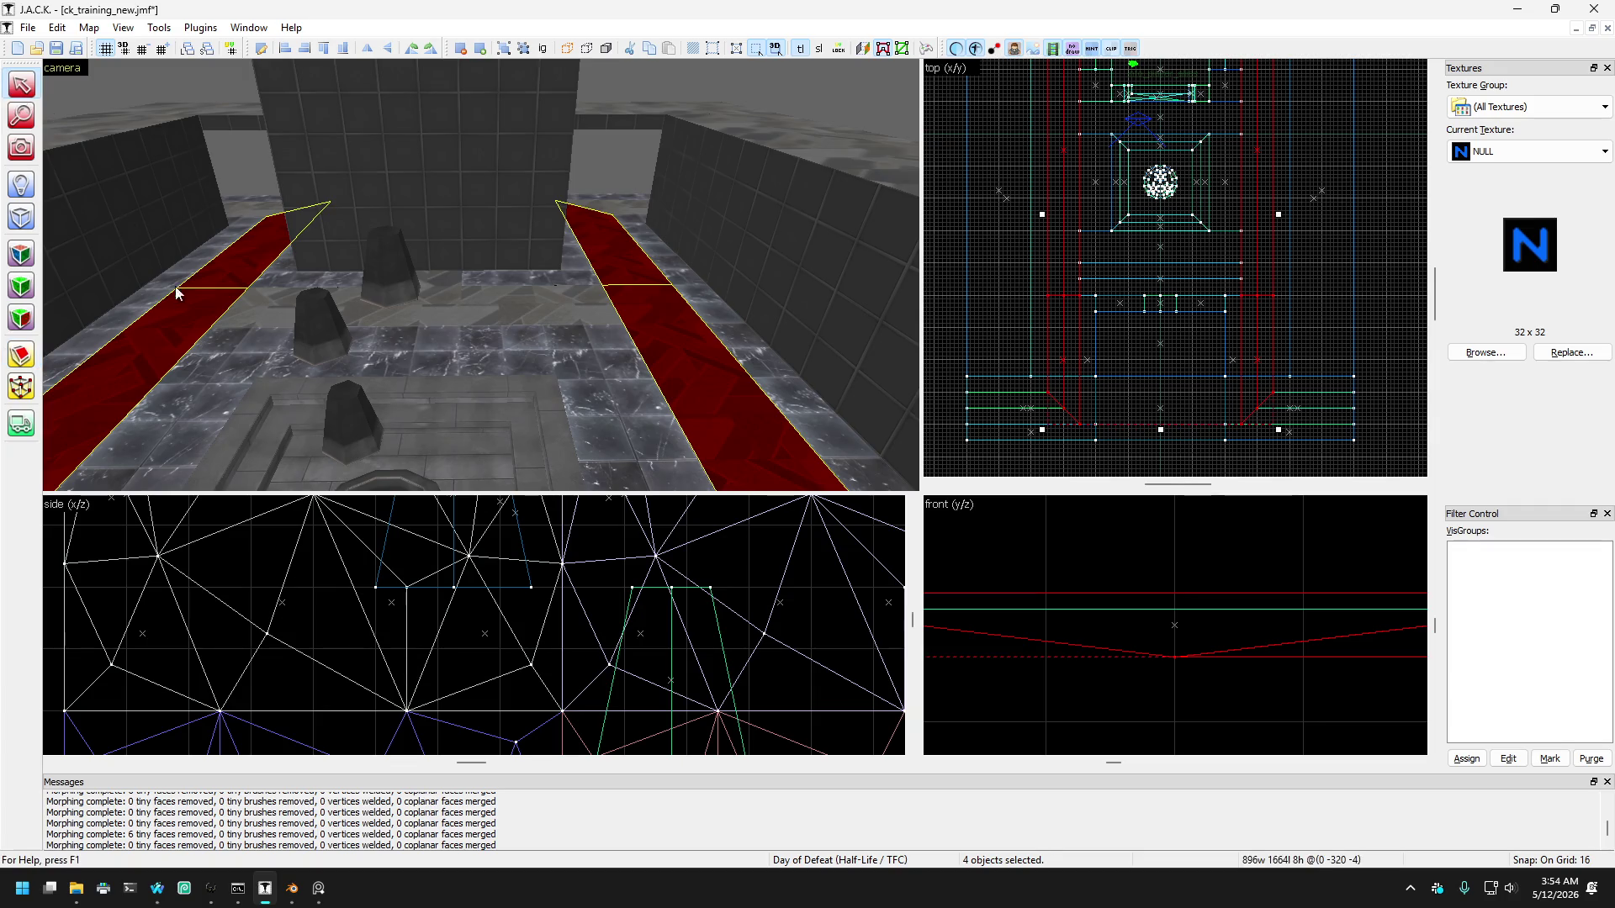
Step: Select the left and right side carpet pieces and shorten both with one edge drag
click(199, 329)
ctrl+click(711, 370)
scroll(1129, 360, down, 3)
scroll(1129, 361, up, 6)
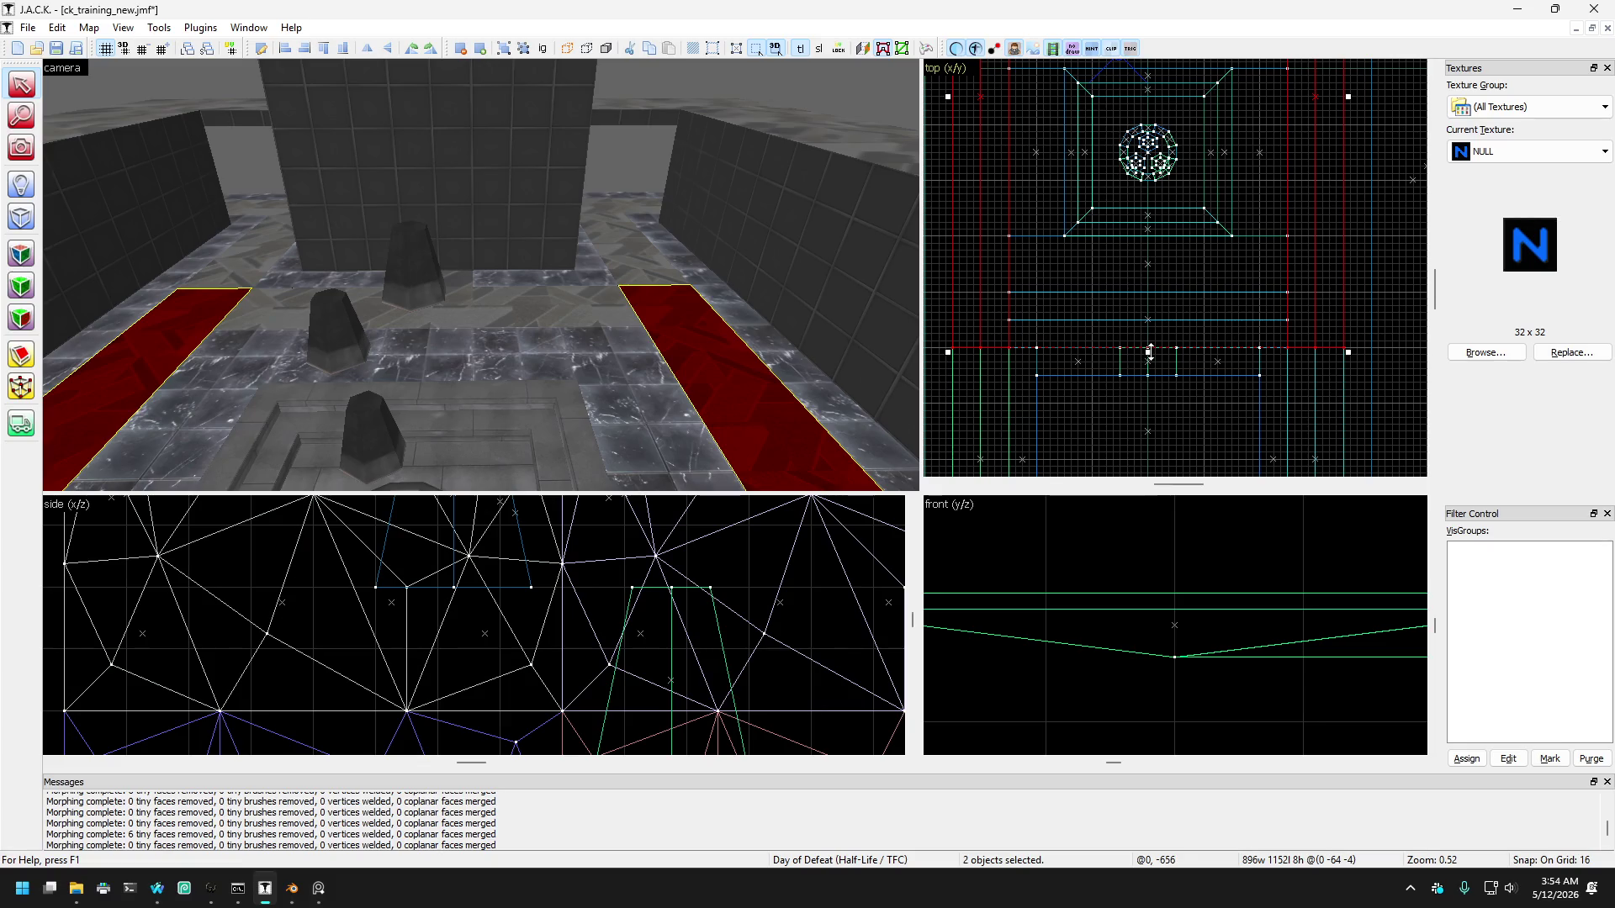
drag(1113, 328, 1085, 302)
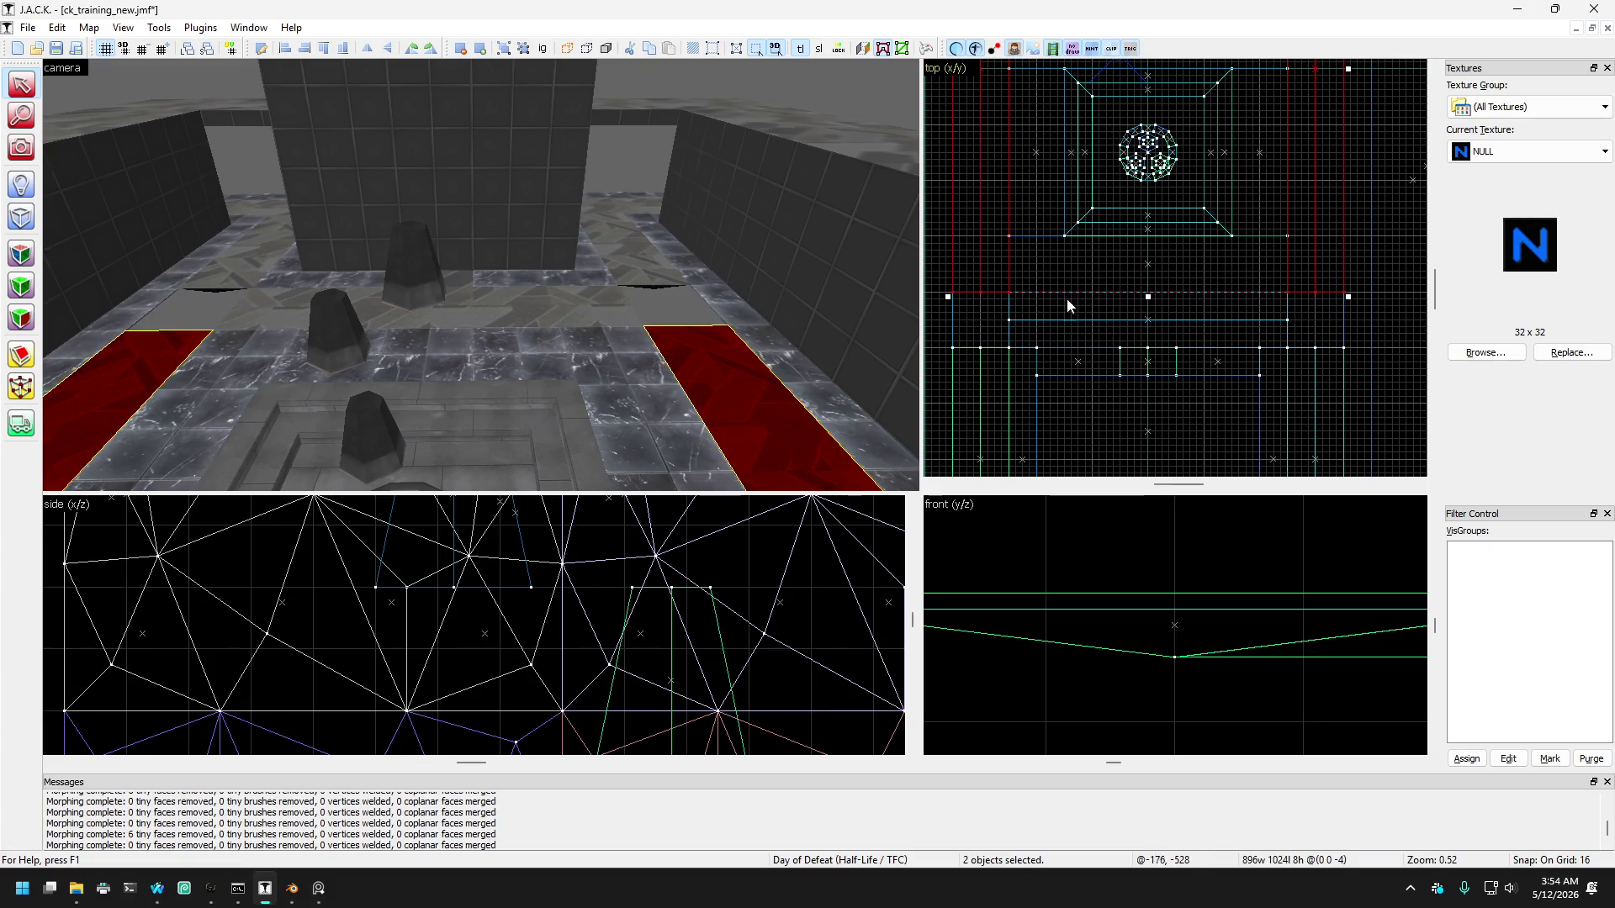
Step: Widen the middle crosswise carpet strip on both sides, first to 768 then 896 units
click(608, 311)
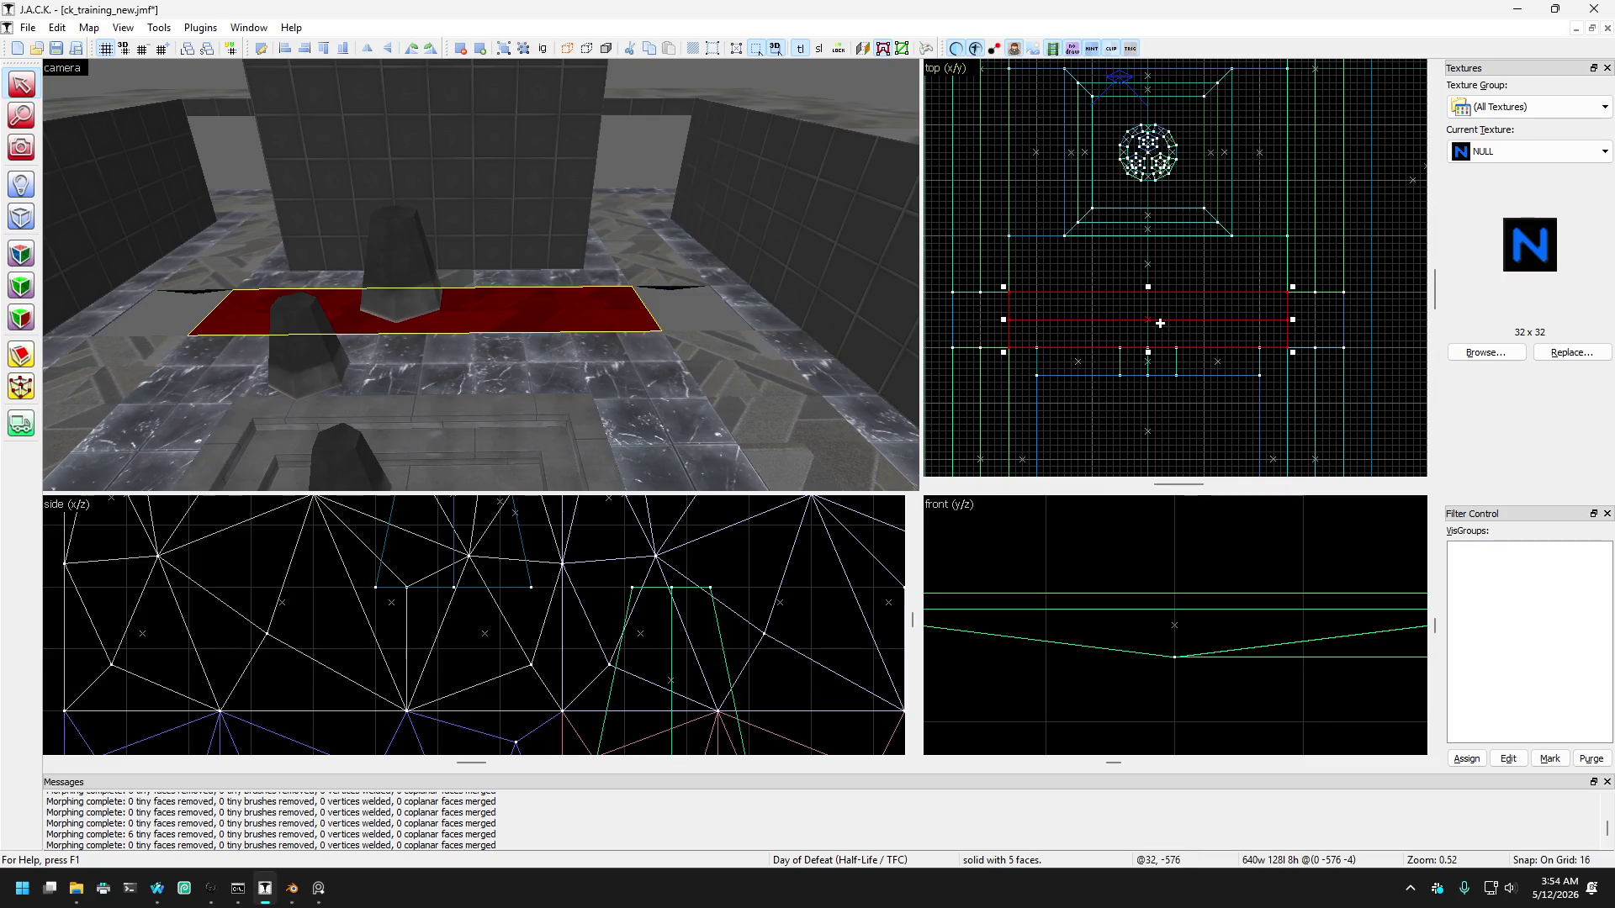
drag(1006, 320, 949, 320)
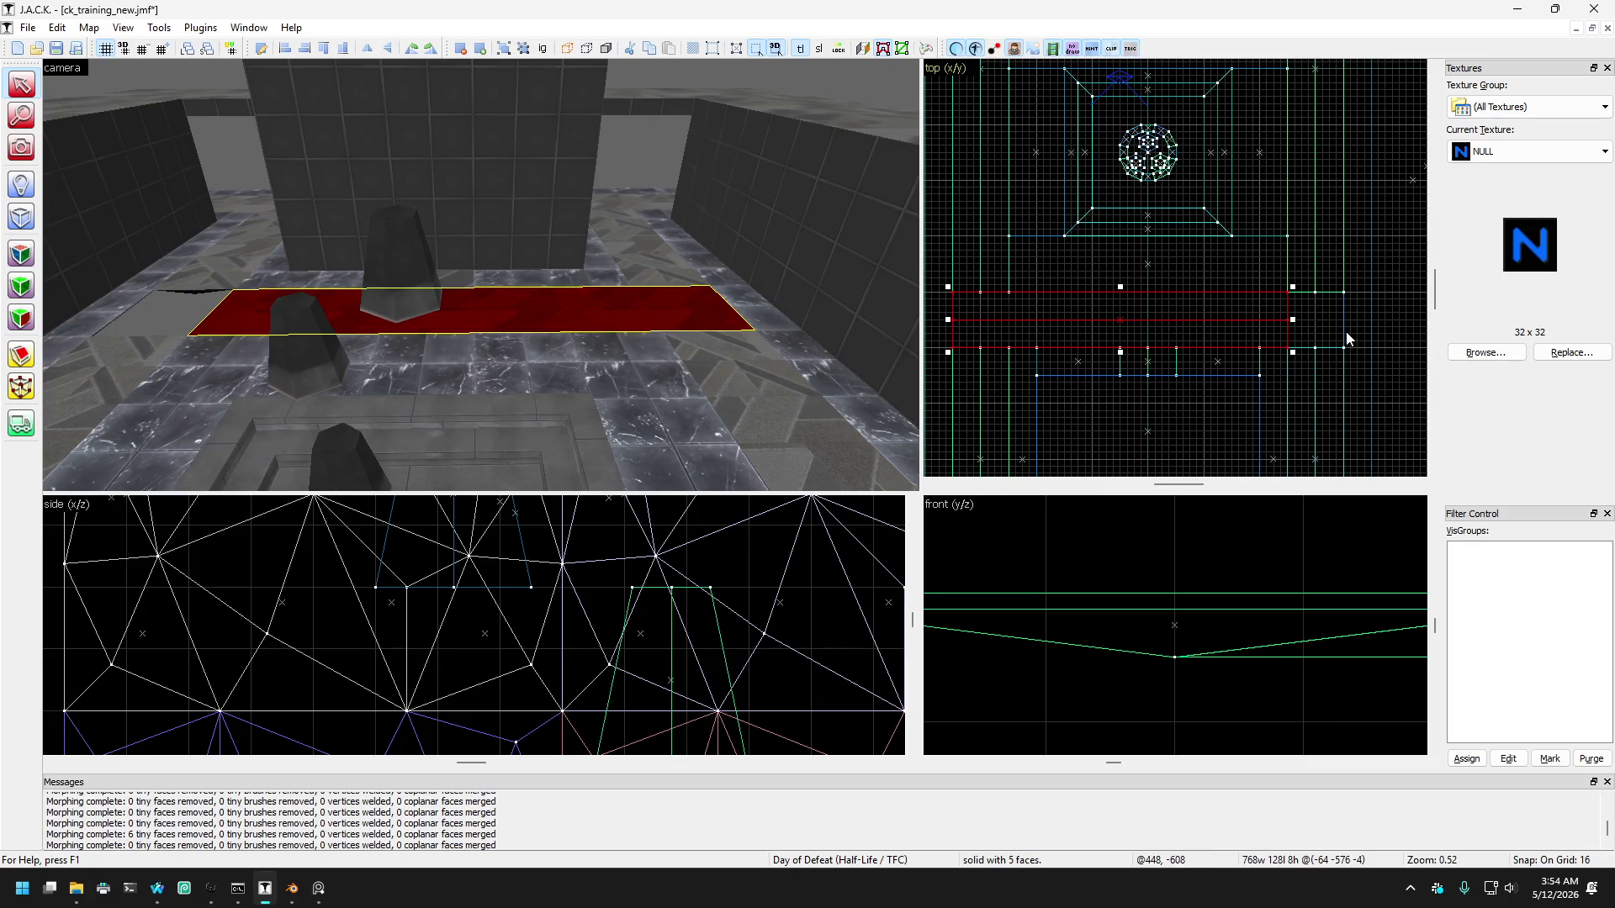
drag(1289, 321, 1349, 322)
scroll(558, 290, down, 3)
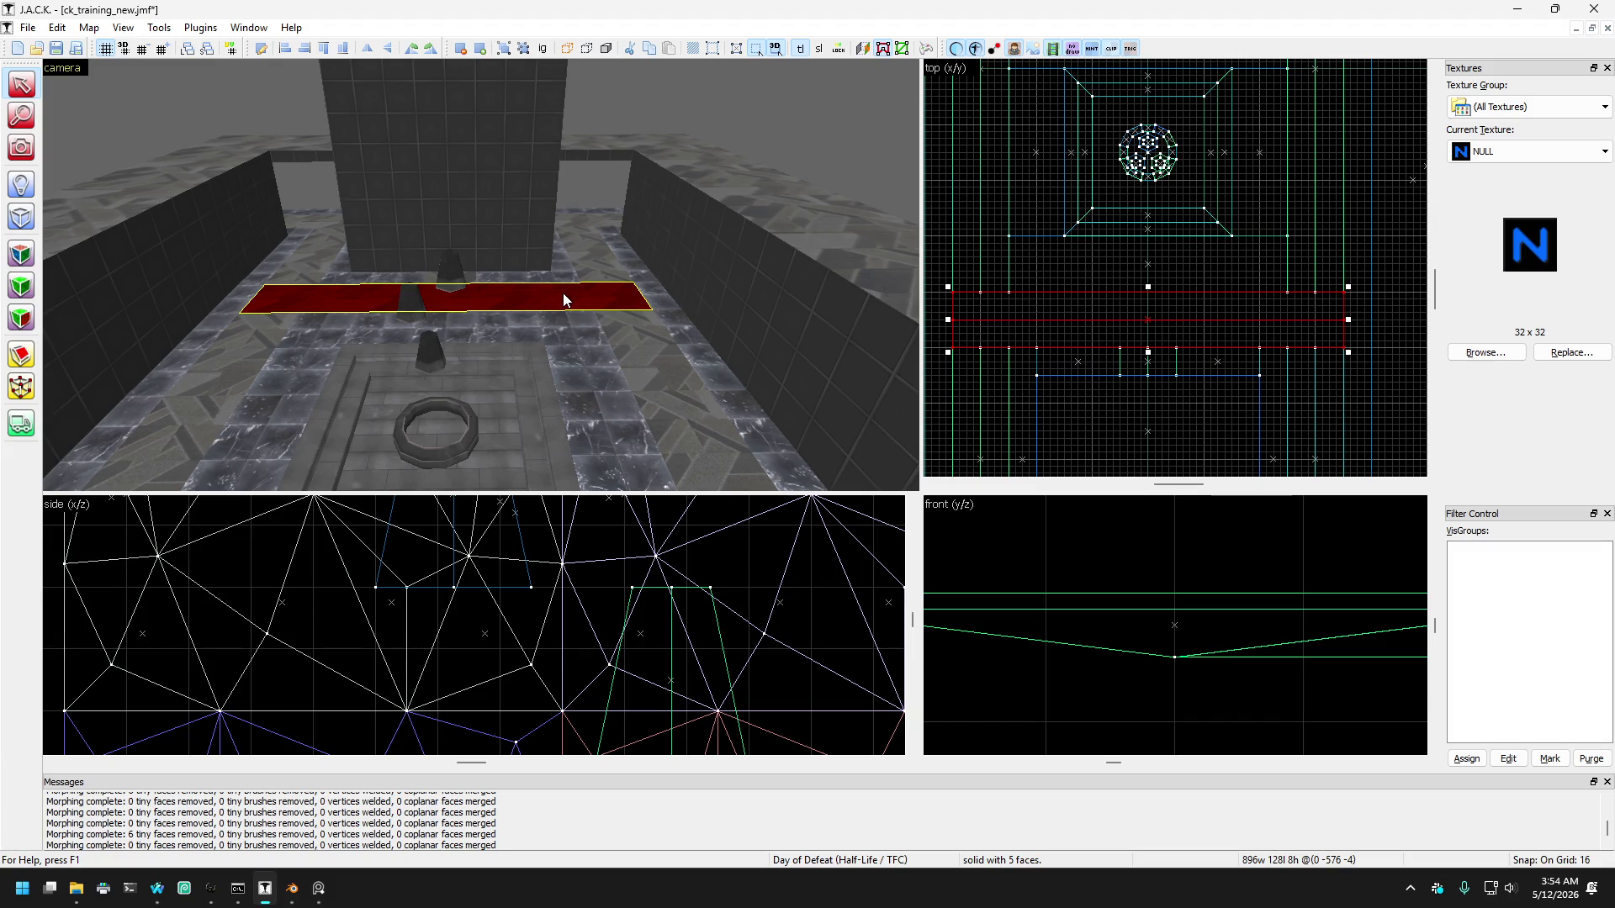
scroll(1198, 293, down, 1)
mouse_move(1009, 361)
mouse_down()
mouse_move(1099, 300)
mouse_move(1015, 298)
mouse_up()
scroll(1177, 314, down, 2)
scroll(1309, 317, up, 1)
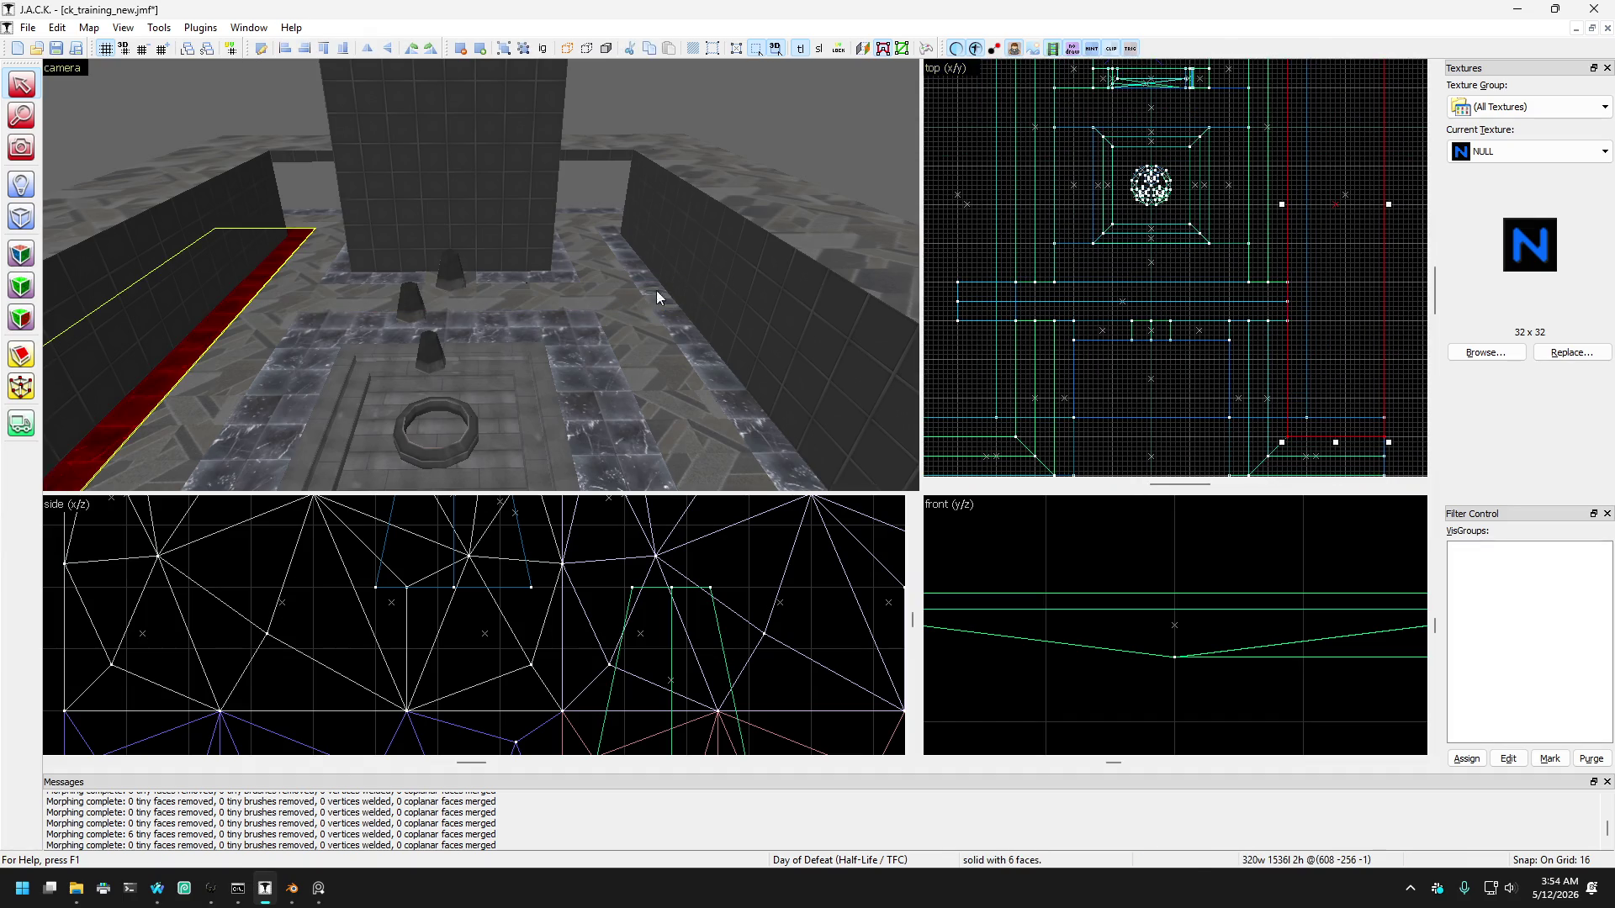
Step: Extend the crosswise carpet strip rightward to 1280 units wide
drag(1295, 301, 1351, 301)
scroll(1350, 301, down, 1)
scroll(1014, 303, up, 2)
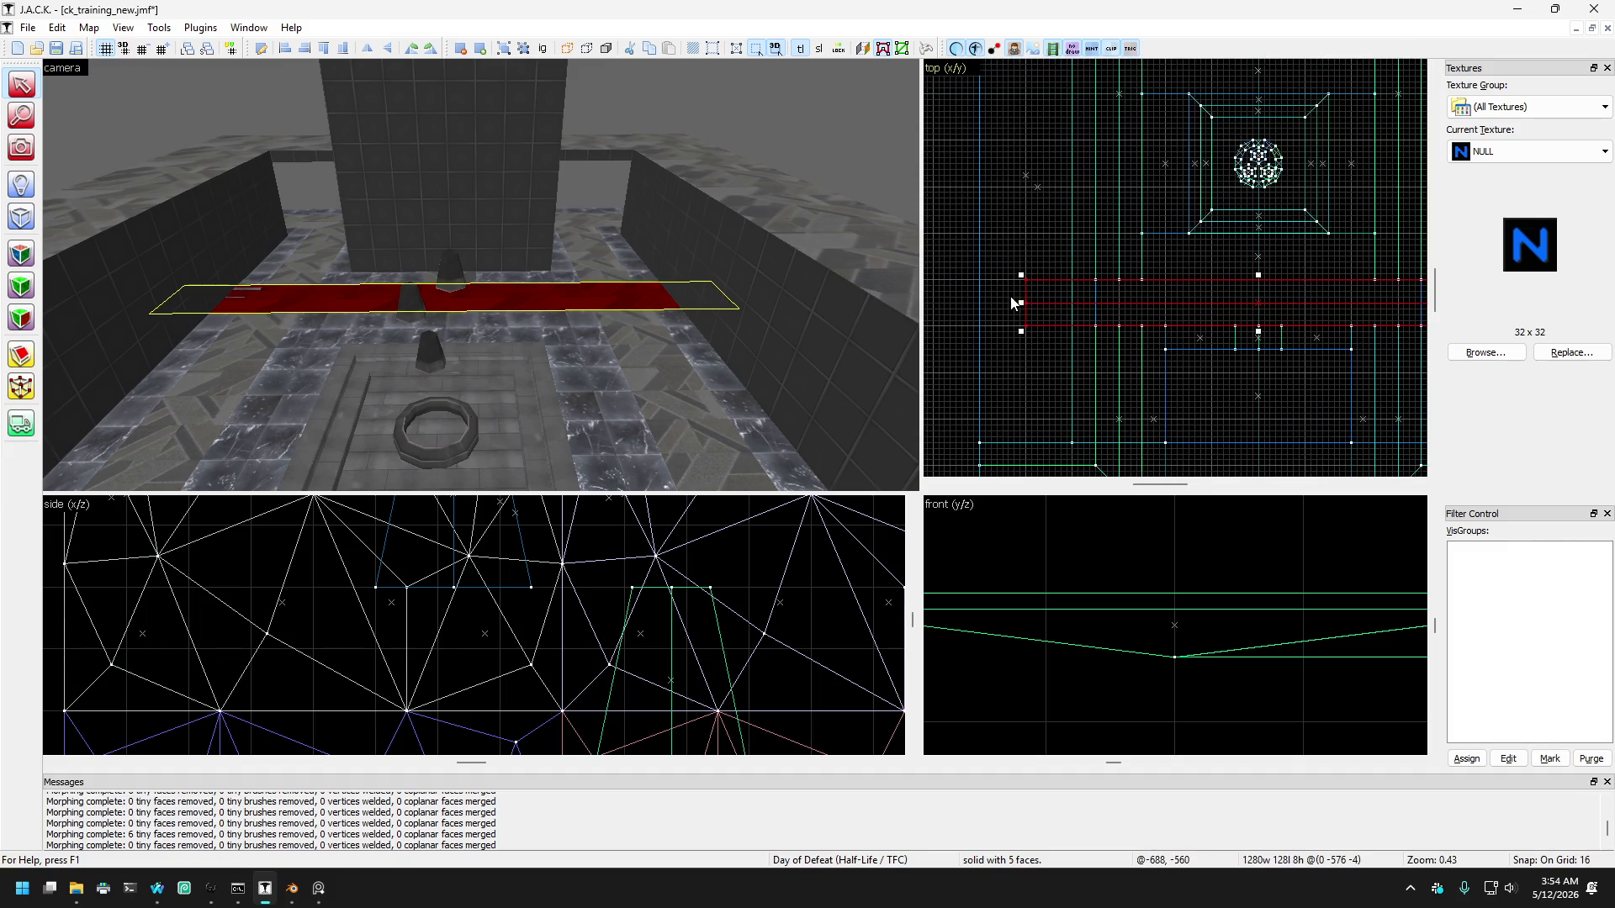
Step: Move a lengthwise carpet strip over to the room's right side
click(643, 352)
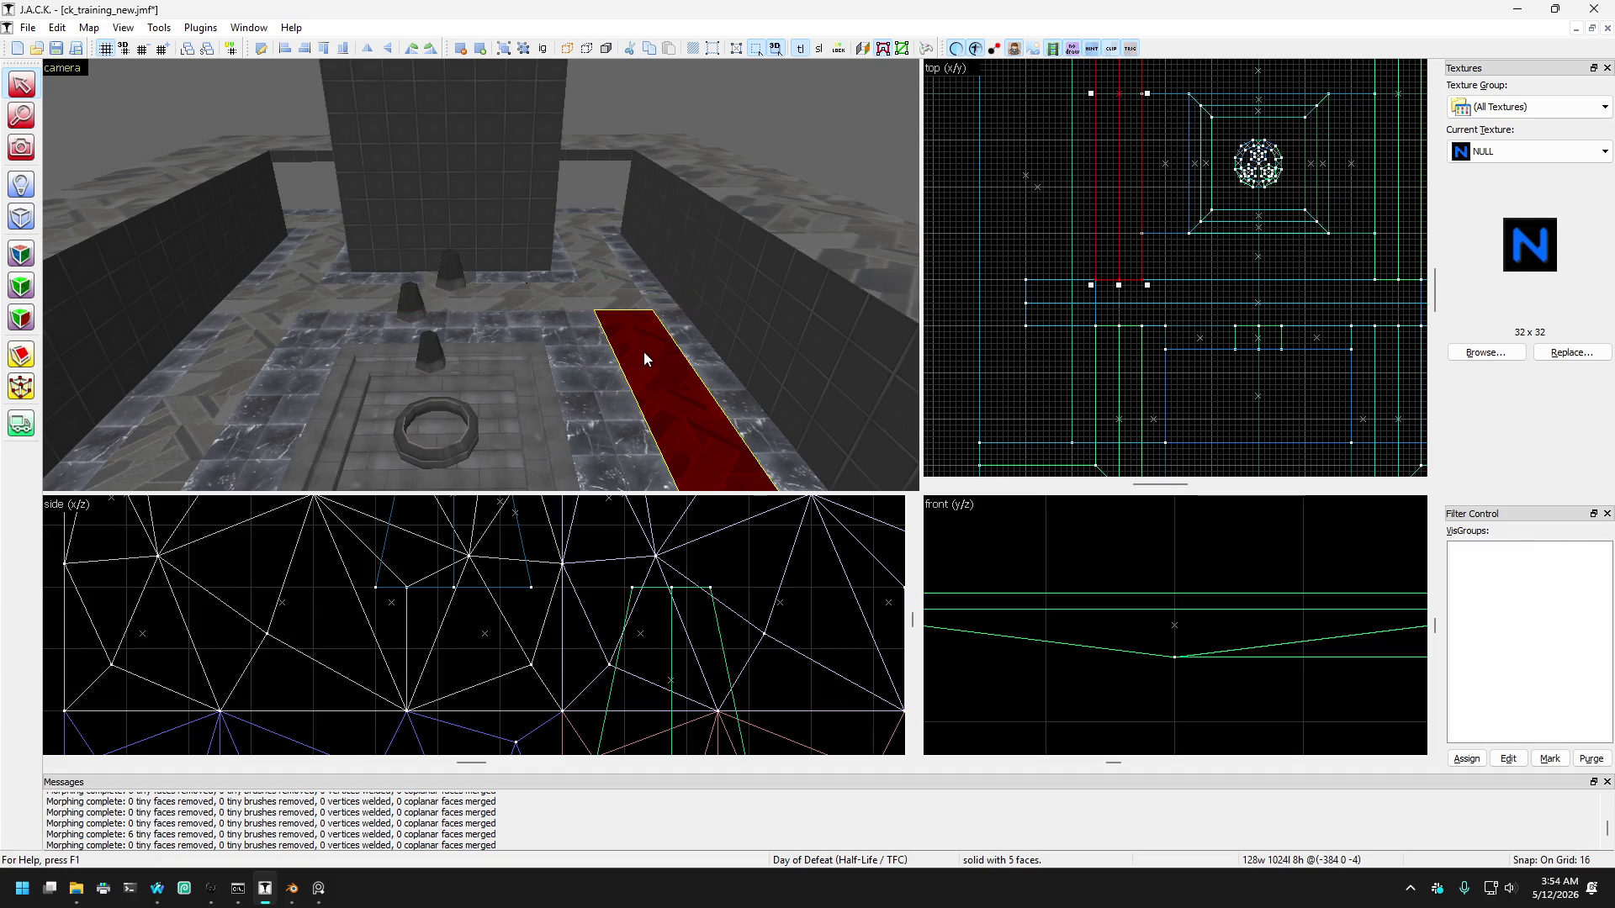
scroll(1103, 275, up, 2)
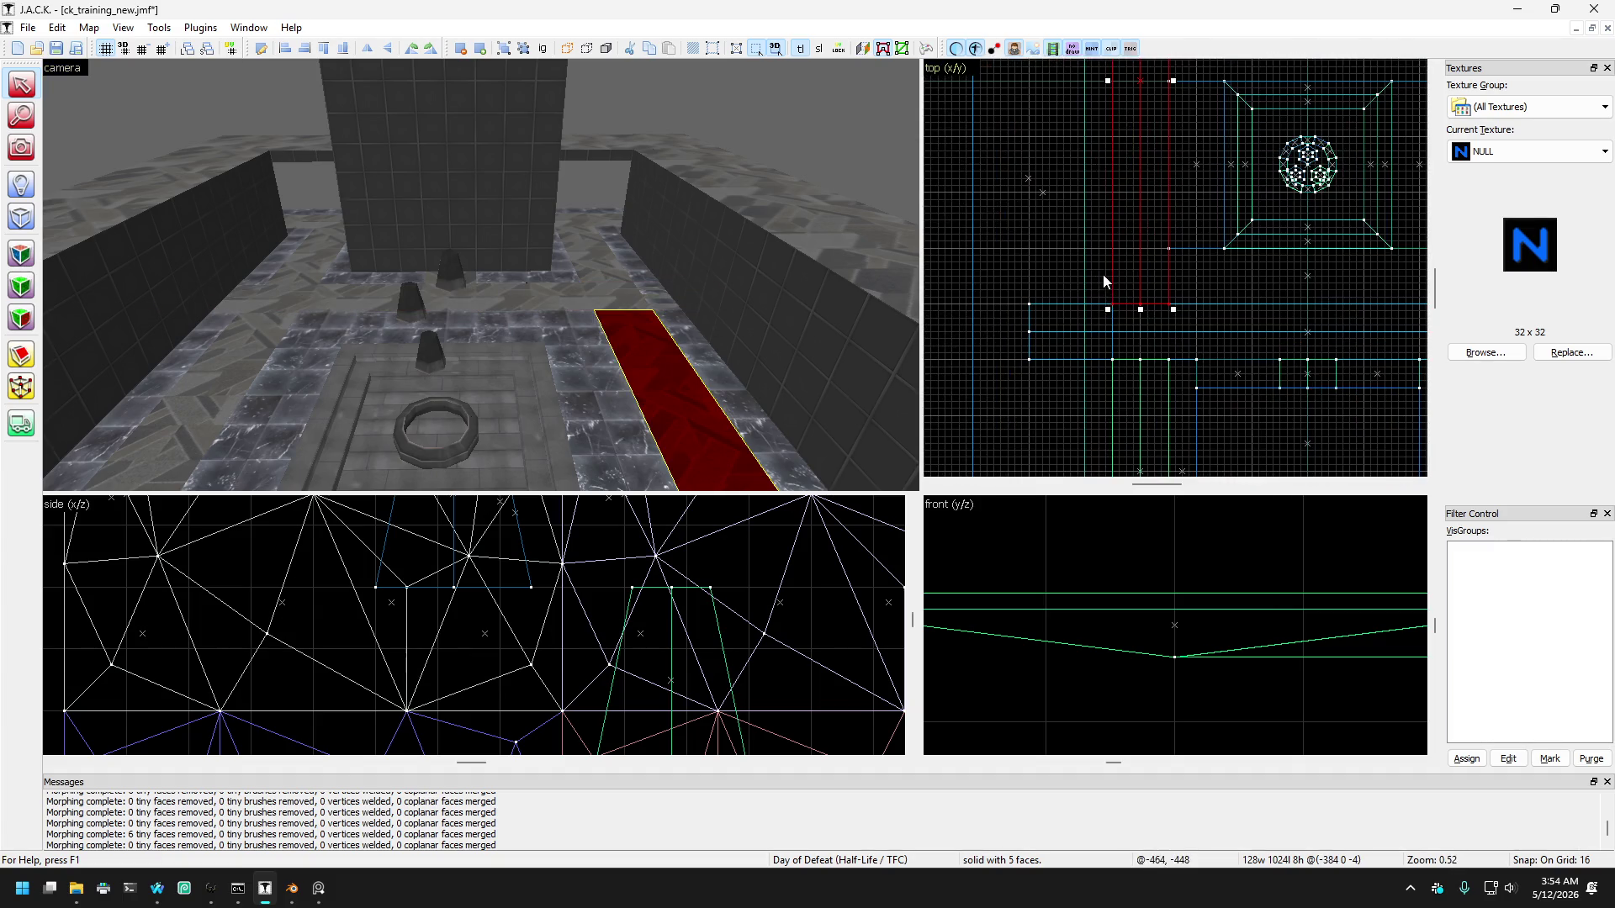
click(1050, 279)
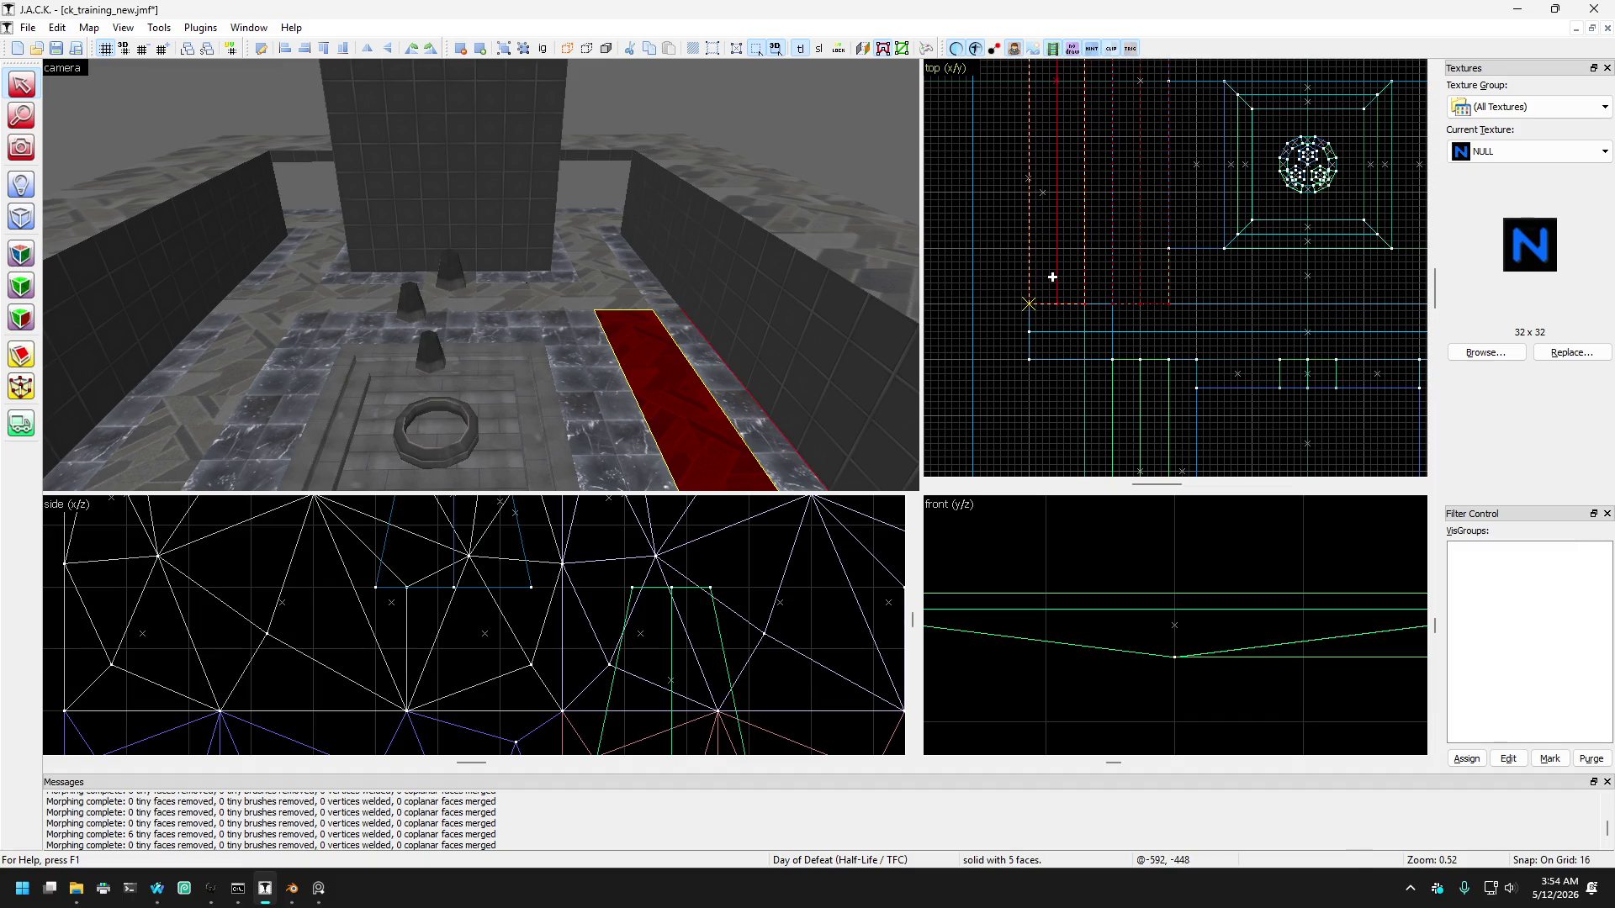
scroll(1053, 318, down, 1)
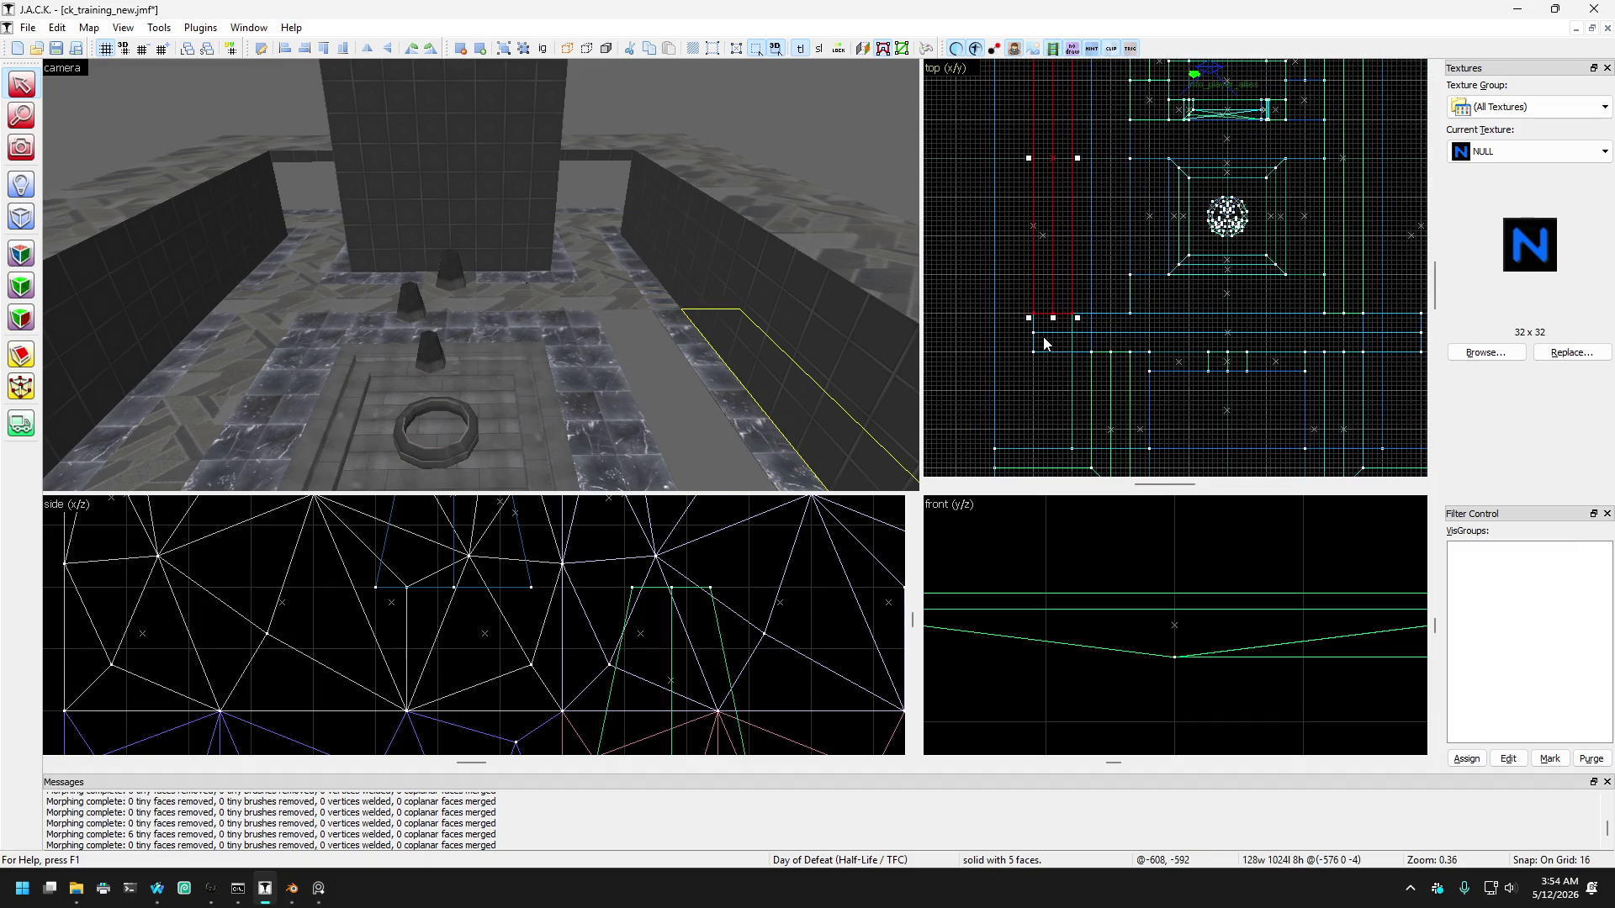
click(232, 355)
scroll(1284, 276, up, 1)
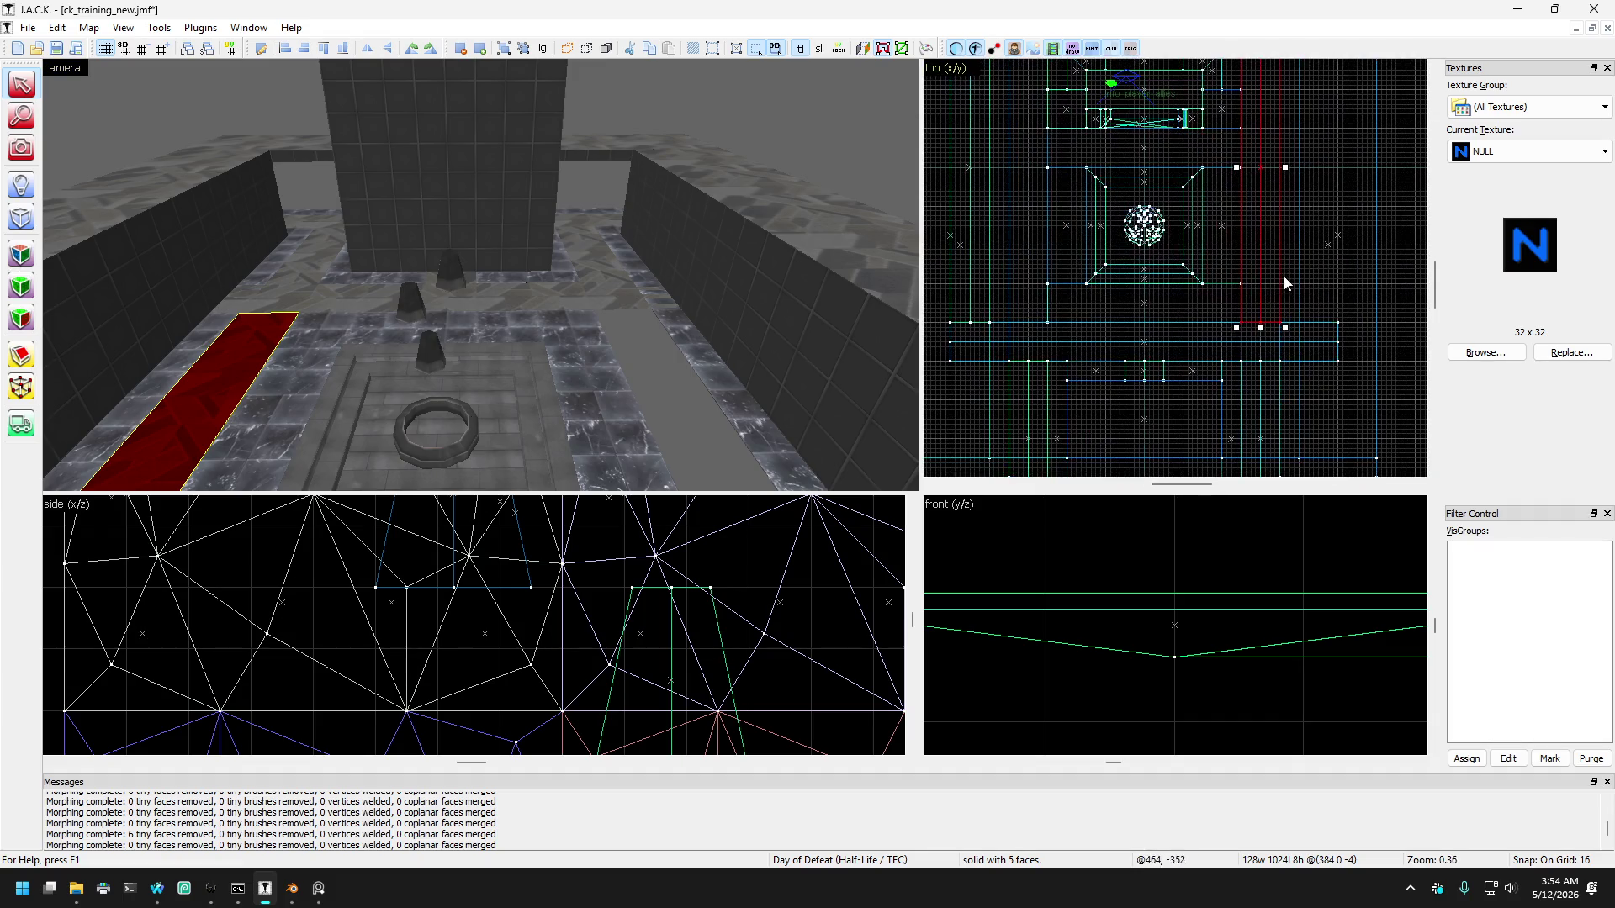
drag(1270, 302, 1326, 299)
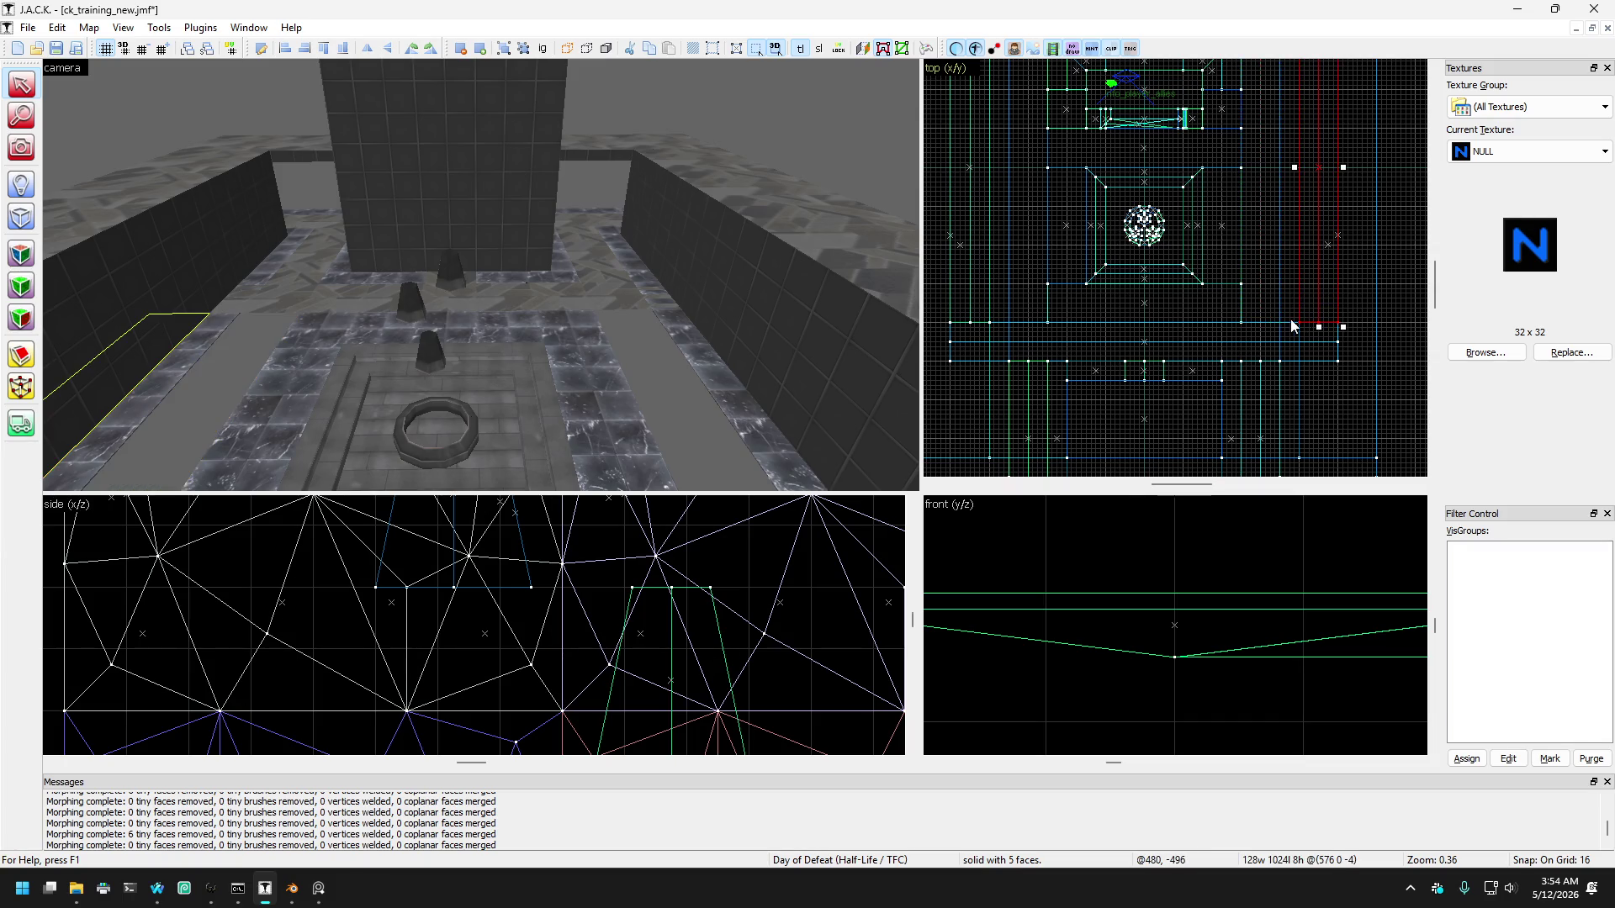
Step: Select the red carpet strips along the left and right walls in the 3D view
drag(646, 346, 358, 350)
click(242, 379)
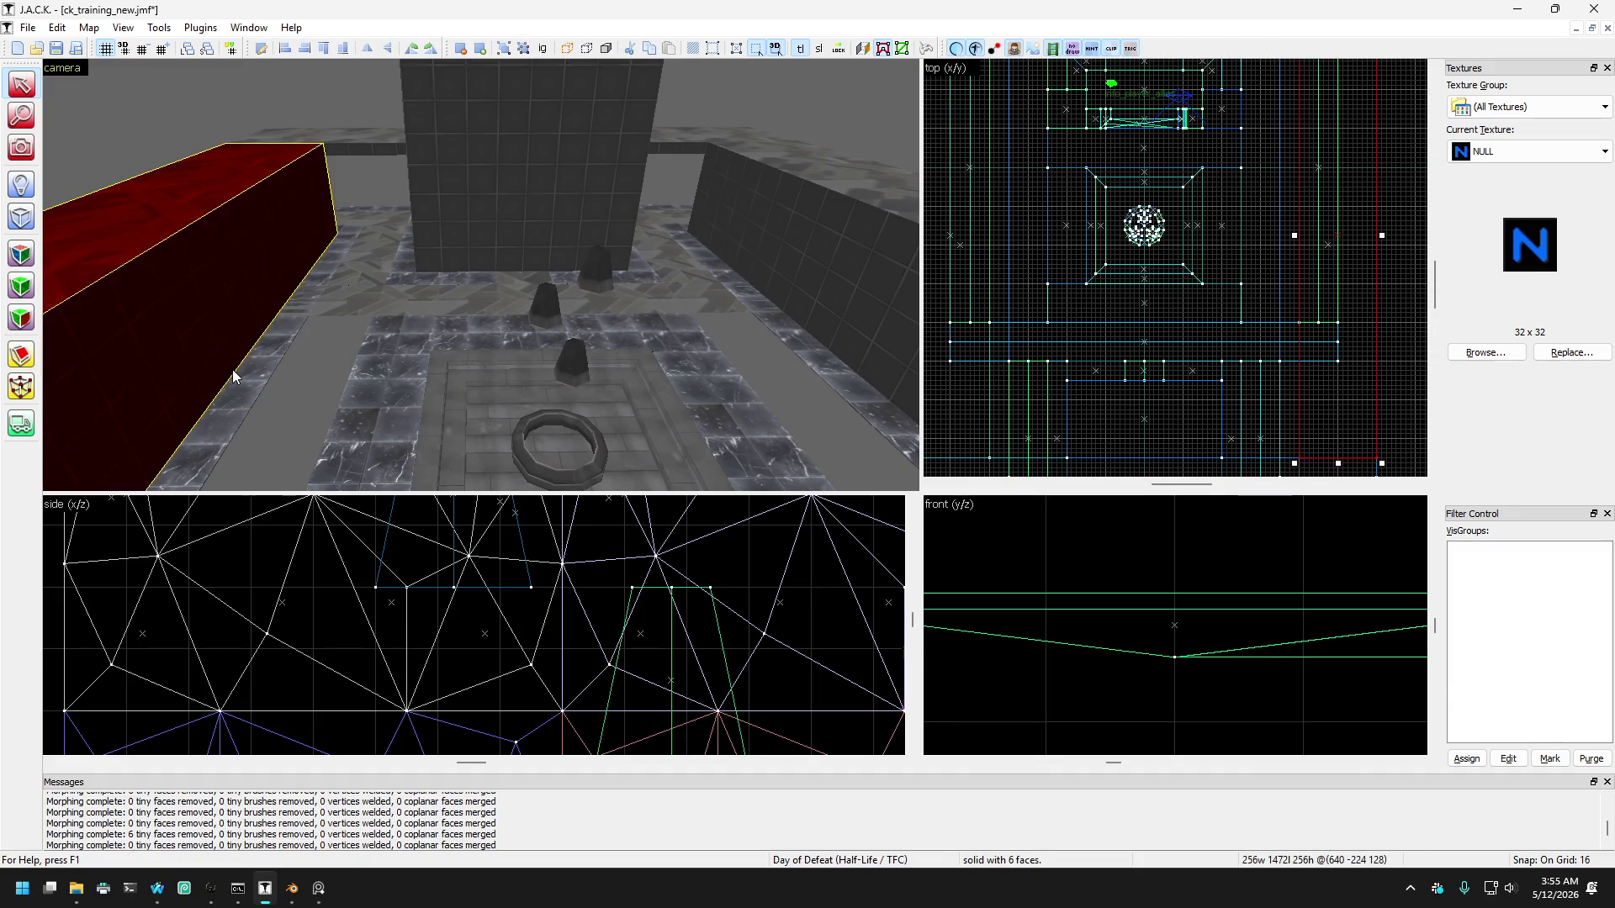
key(d)
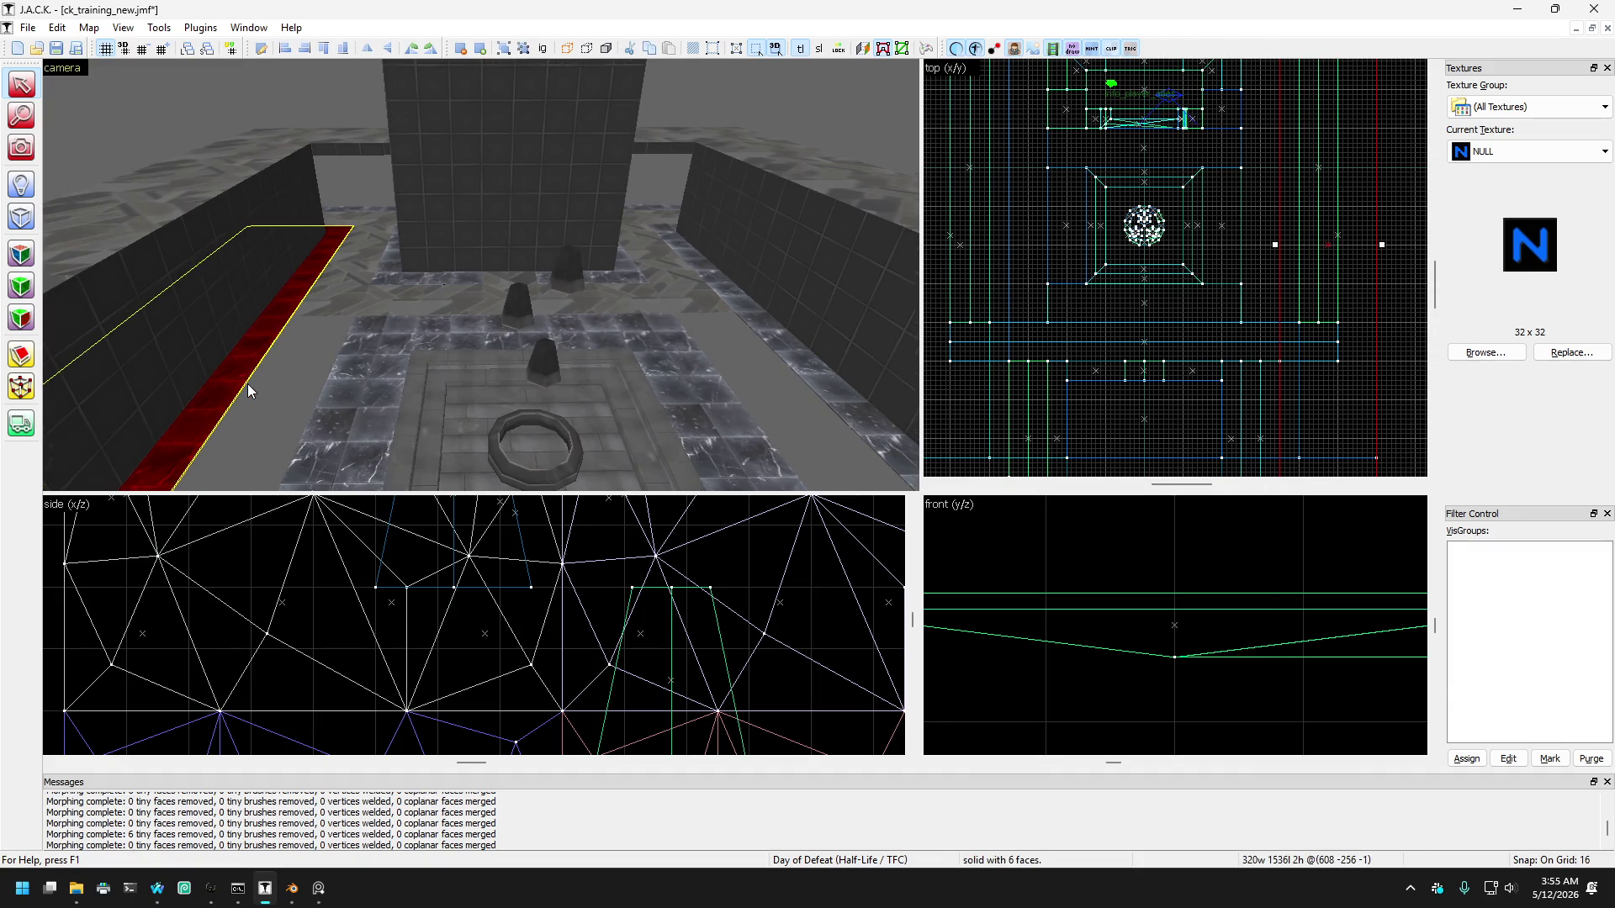
ctrl+click(775, 319)
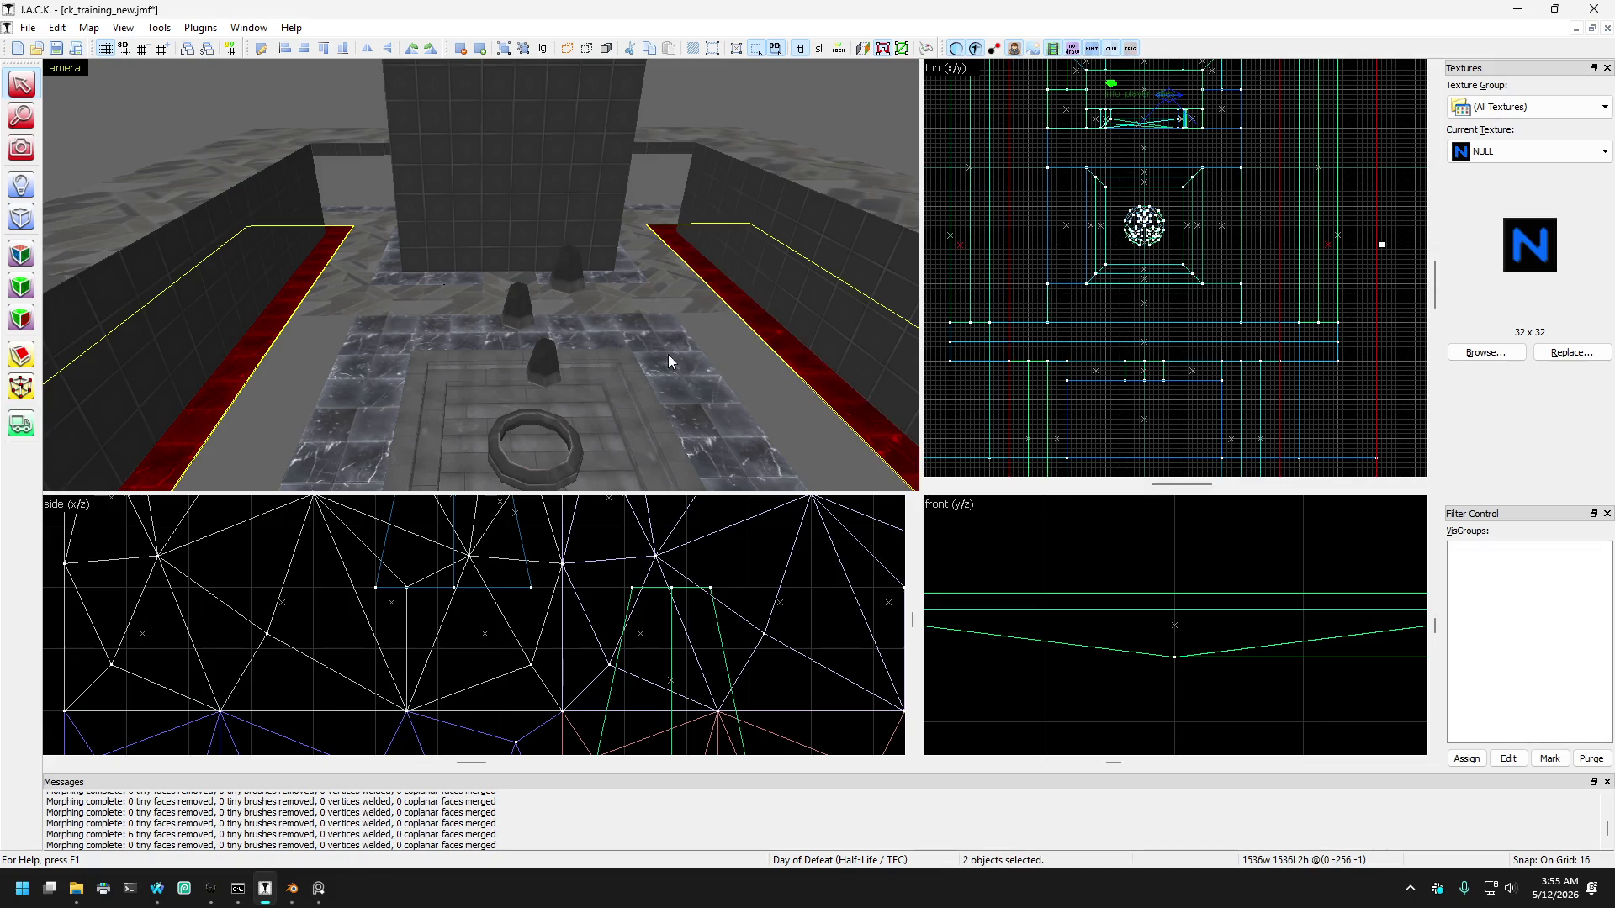
scroll(1169, 327, up, 6)
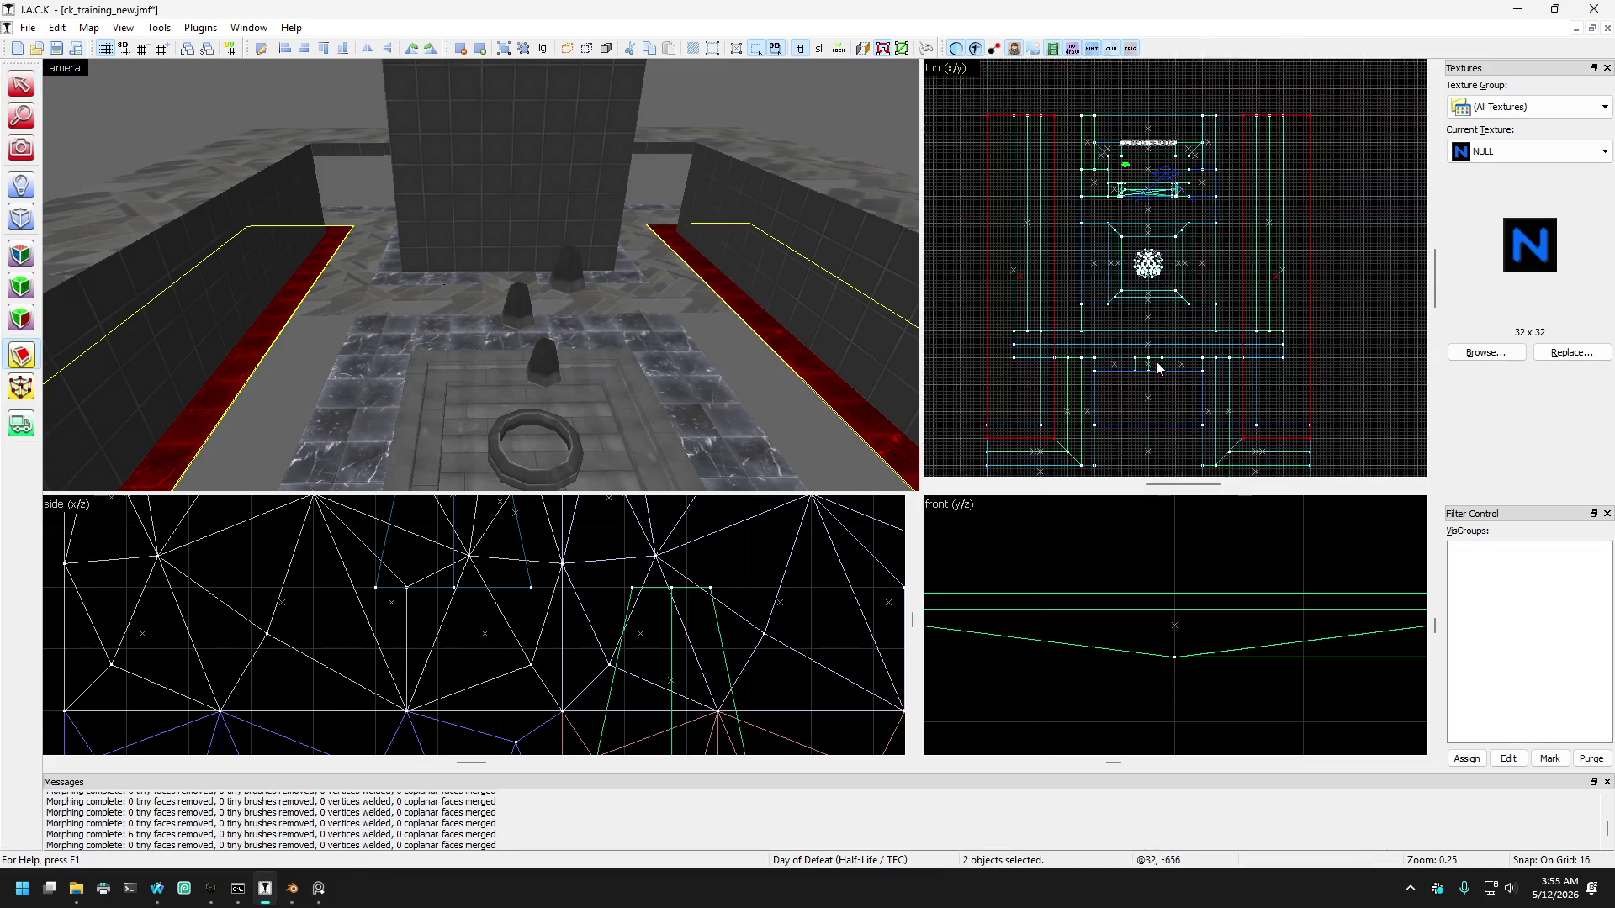
scroll(1167, 323, down, 5)
ctrl+click(1168, 320)
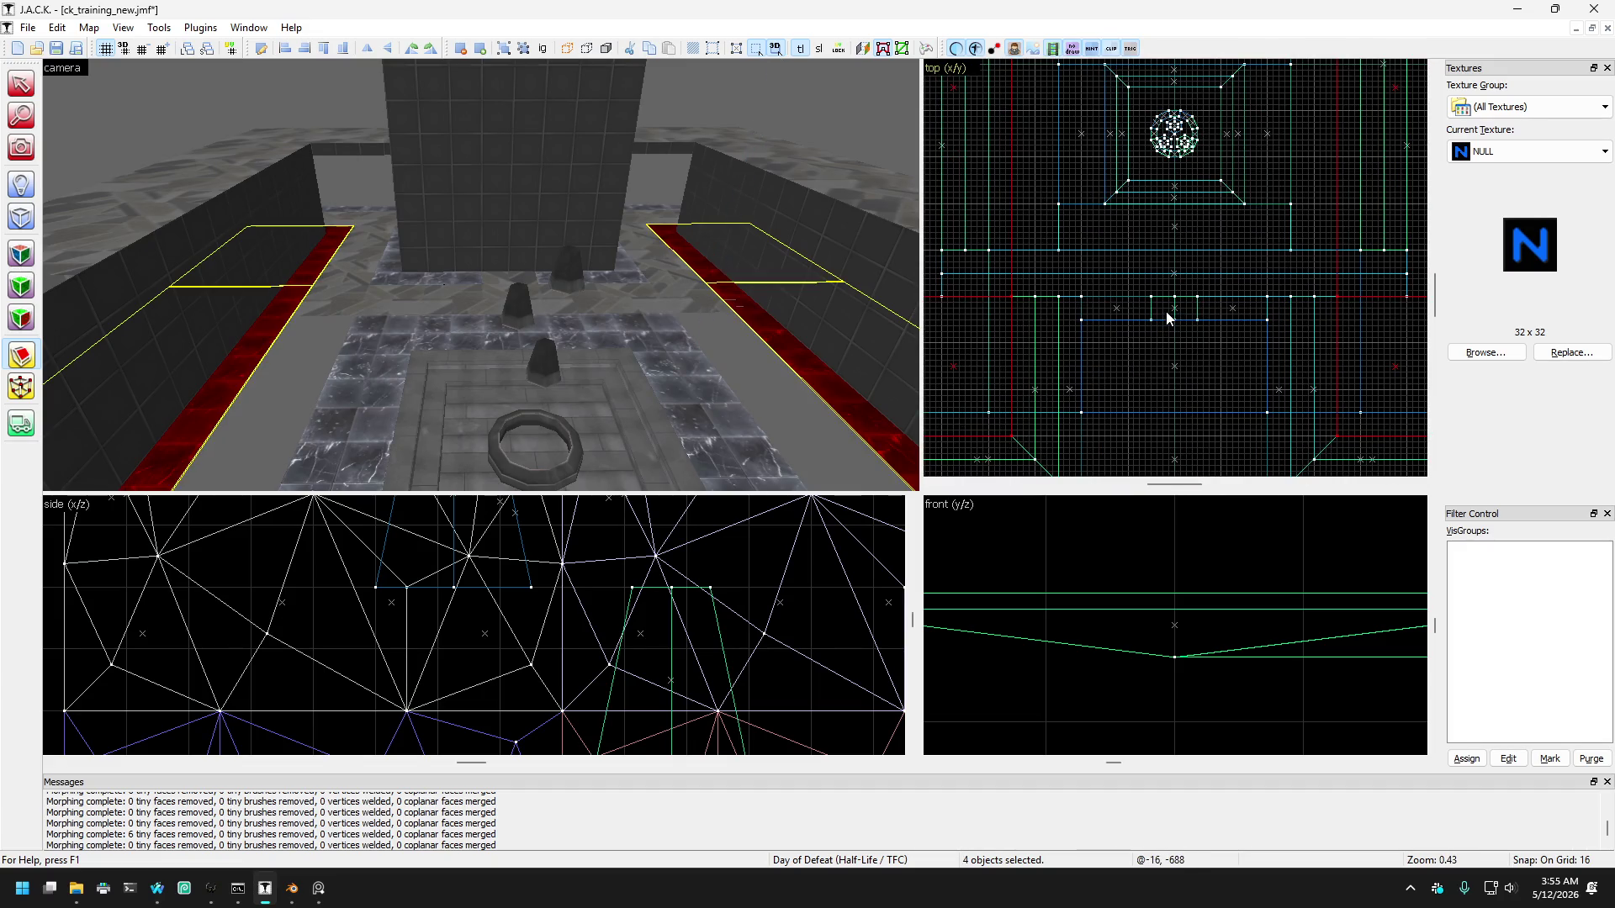
key(Up)
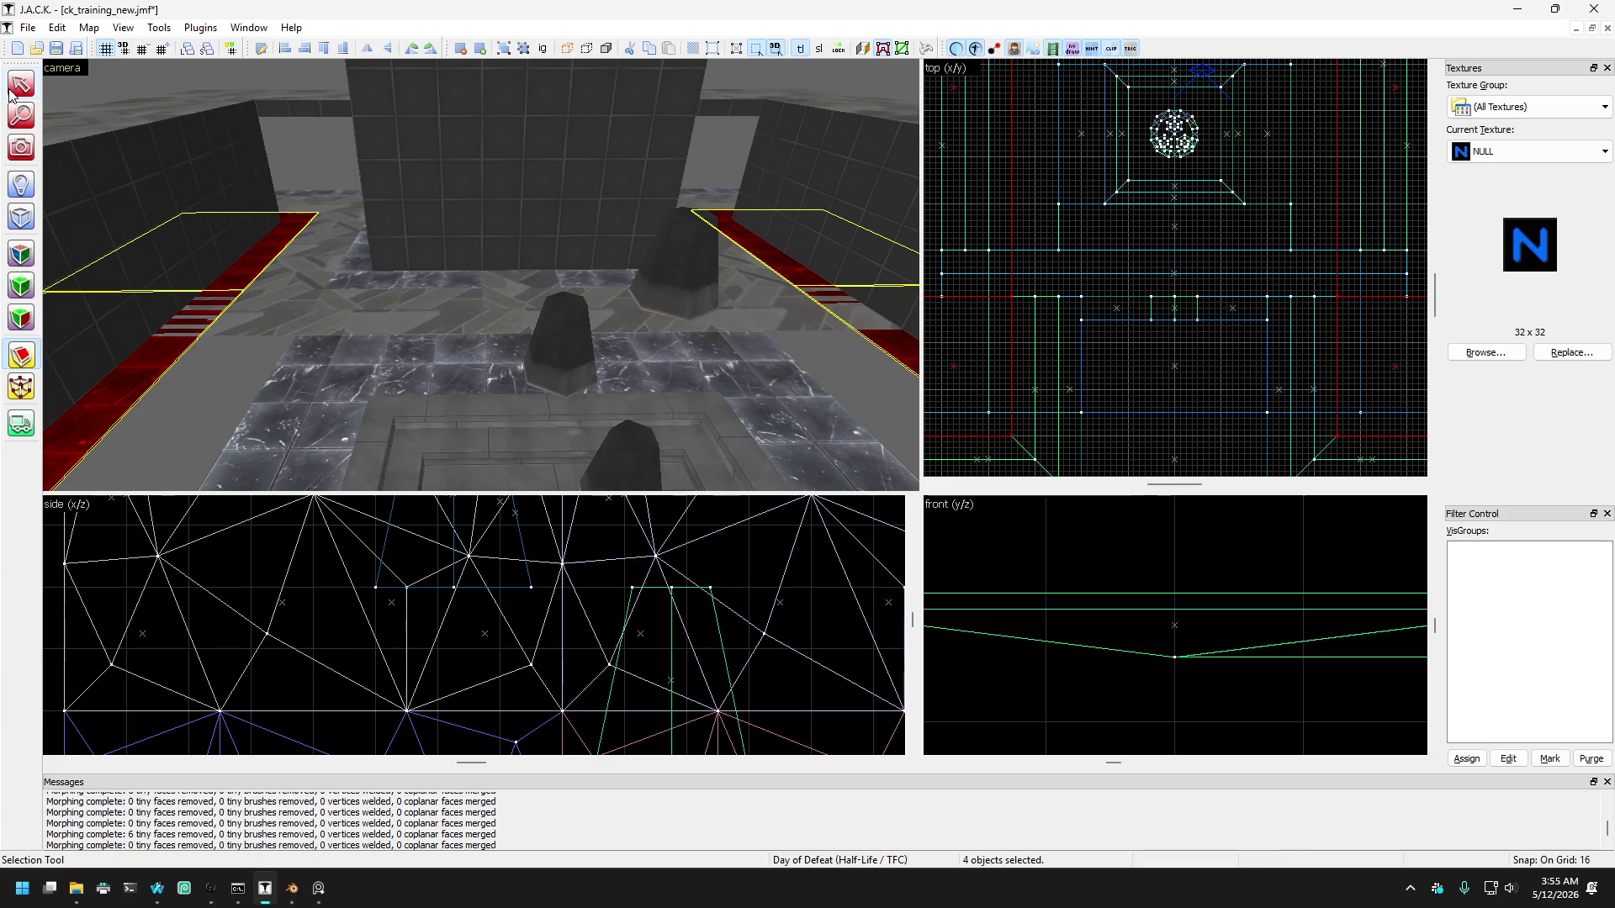
click(88, 290)
click(113, 371)
drag(229, 391, 836, 376)
ctrl+click(836, 376)
Step: Pick out the horizontal strip, the 128 x 512 brush, the corner brush and the long red strip
scroll(1184, 295, down, 4)
scroll(1184, 294, up, 4)
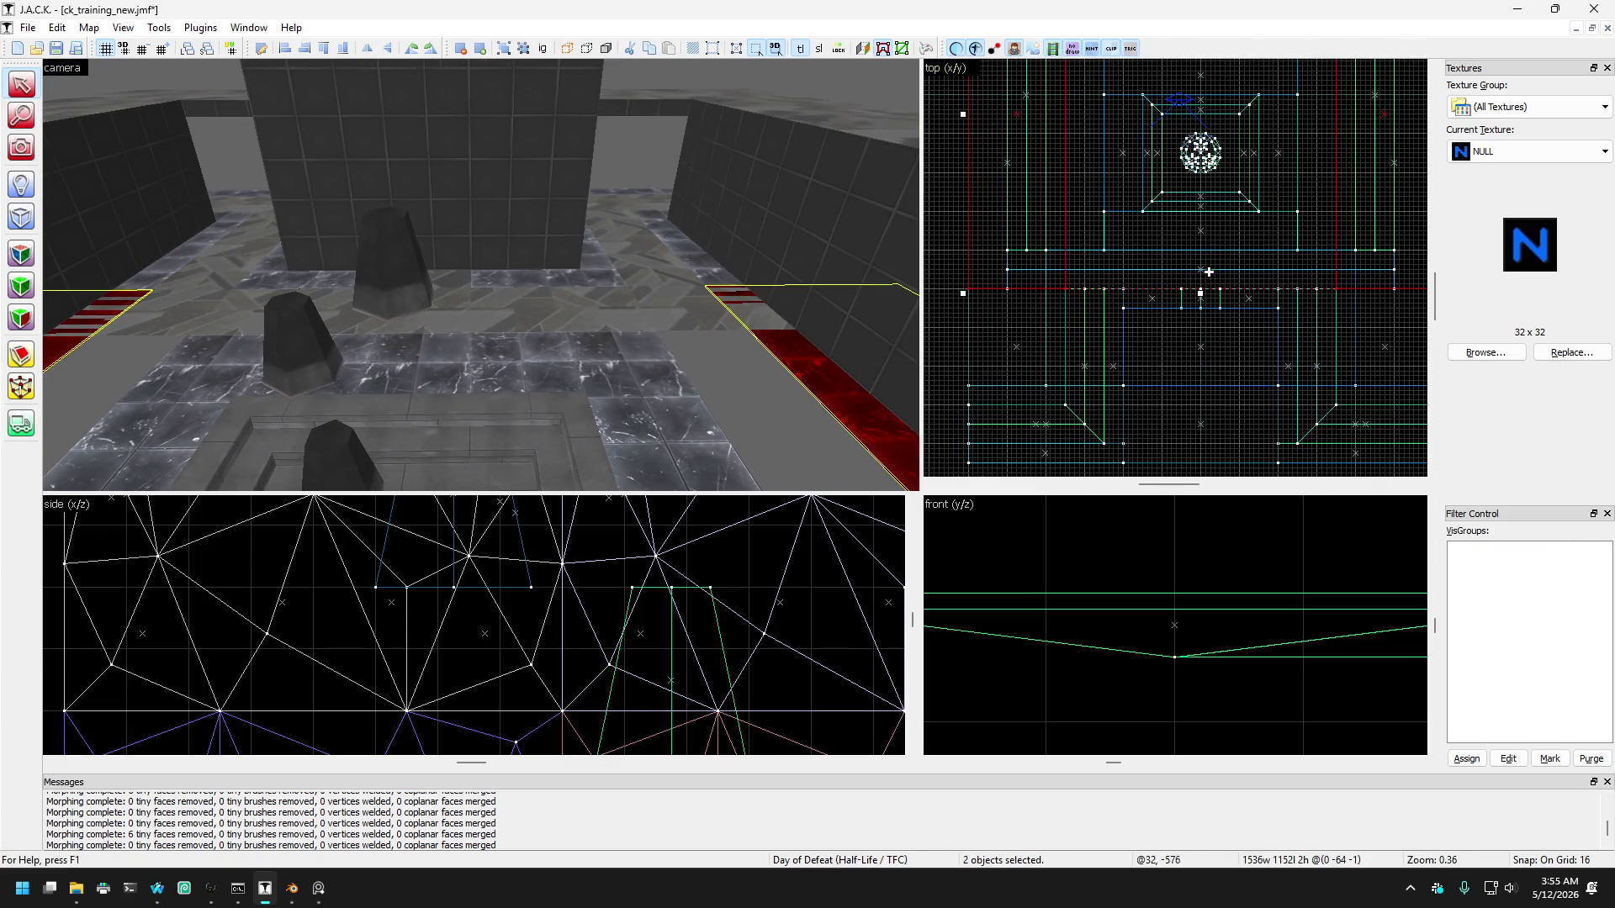
scroll(1029, 262, up, 2)
scroll(1030, 263, up, 2)
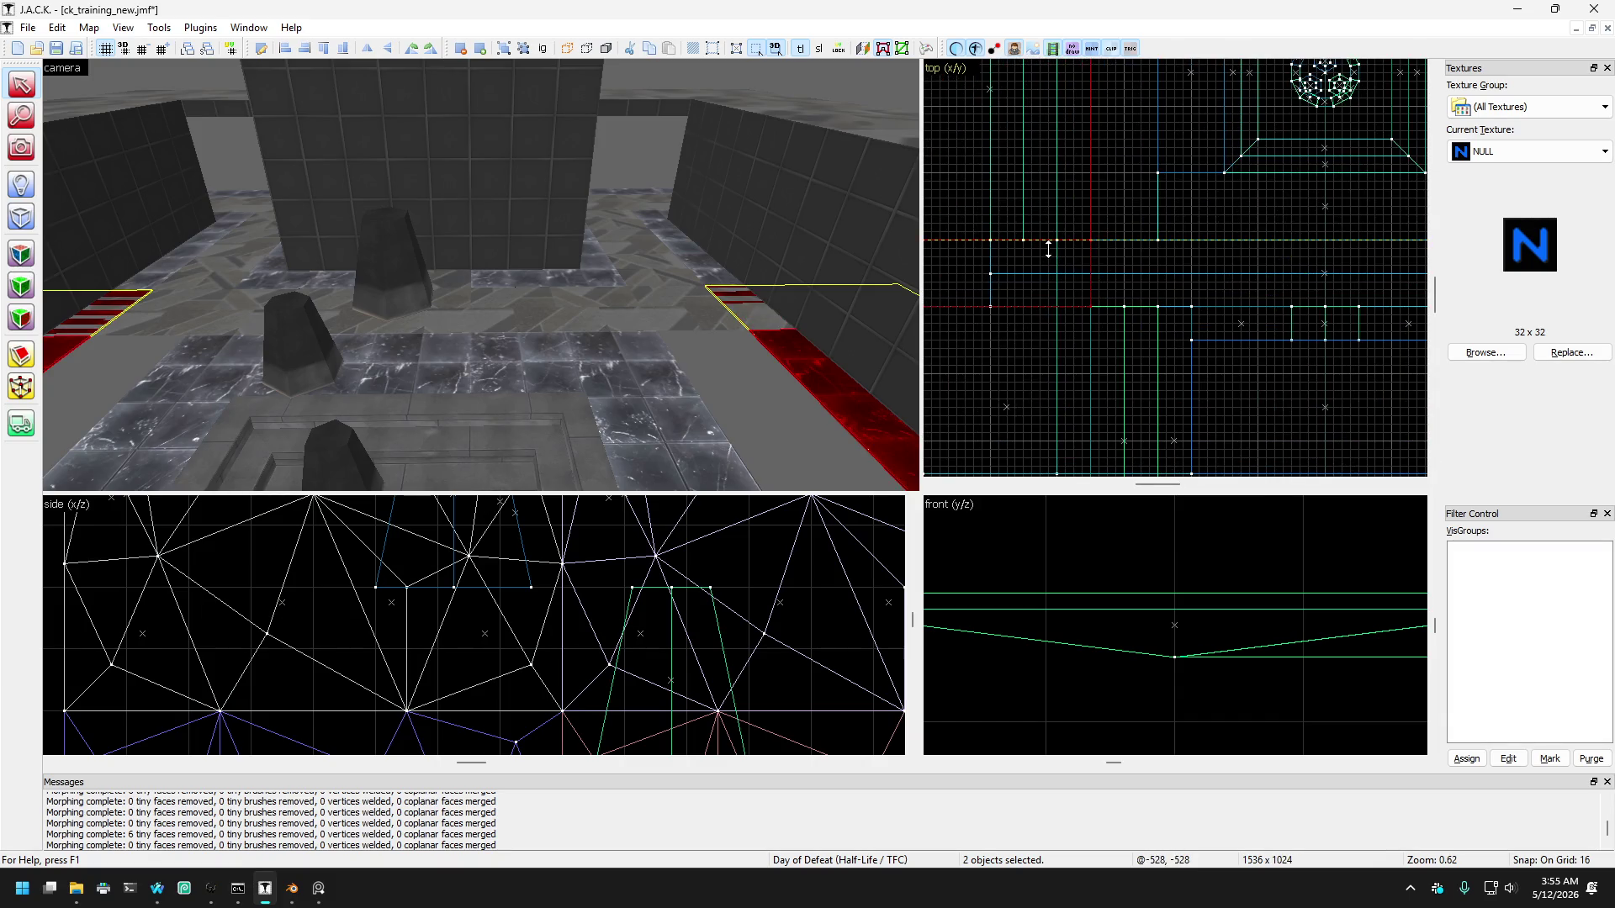
scroll(1029, 262, down, 3)
mouse_move(651, 280)
mouse_down()
mouse_move(668, 378)
mouse_move(663, 318)
mouse_up()
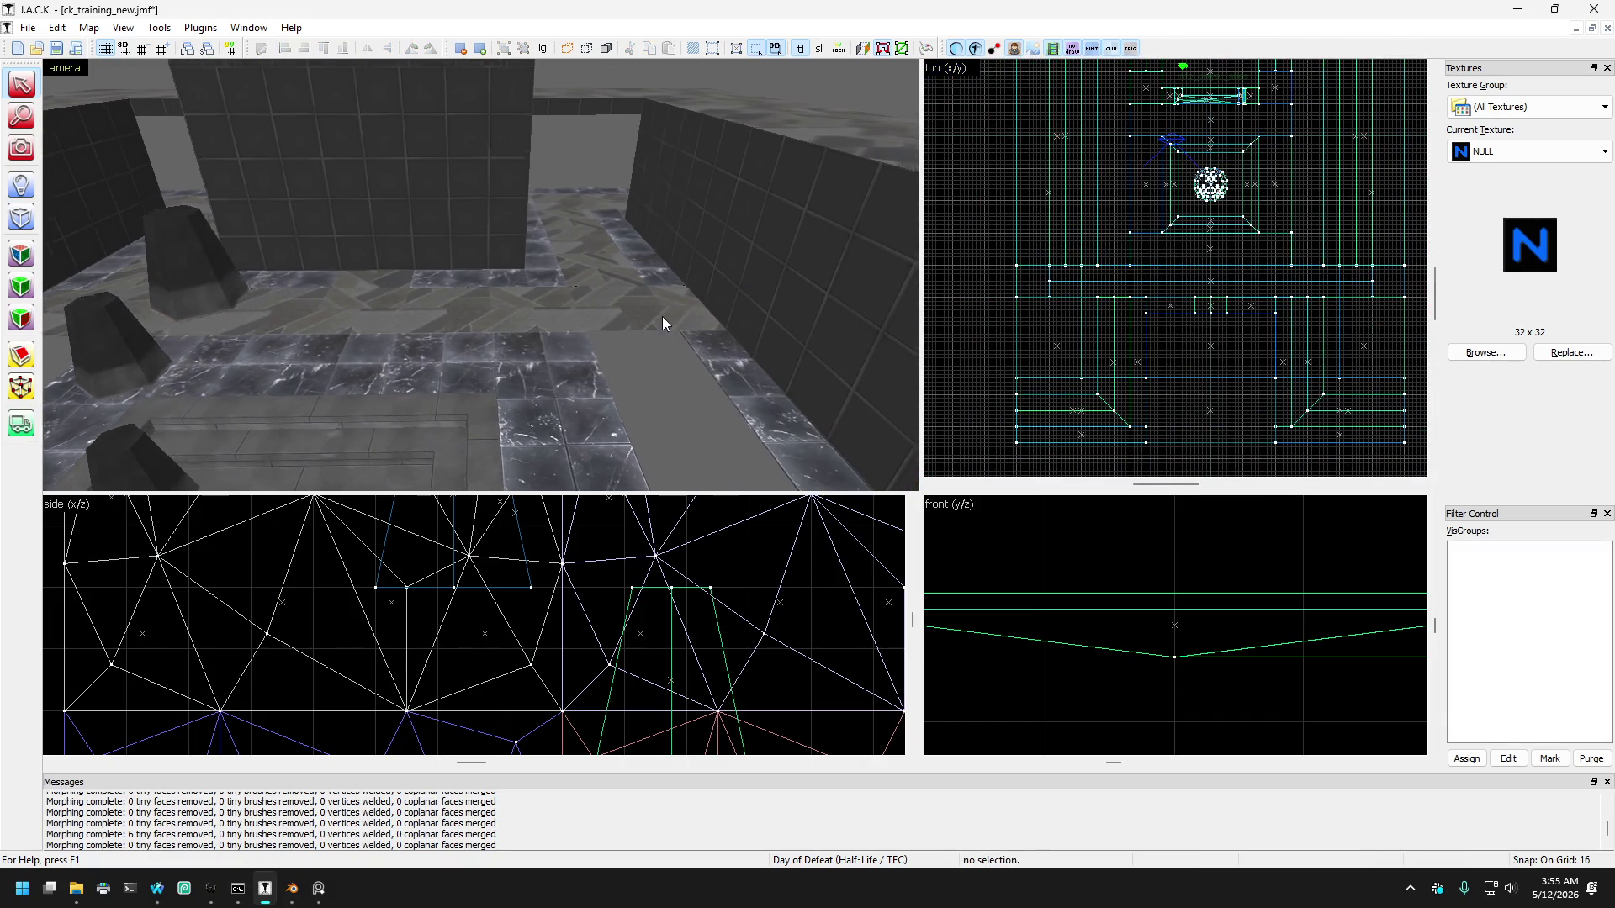
click(663, 318)
key(s)
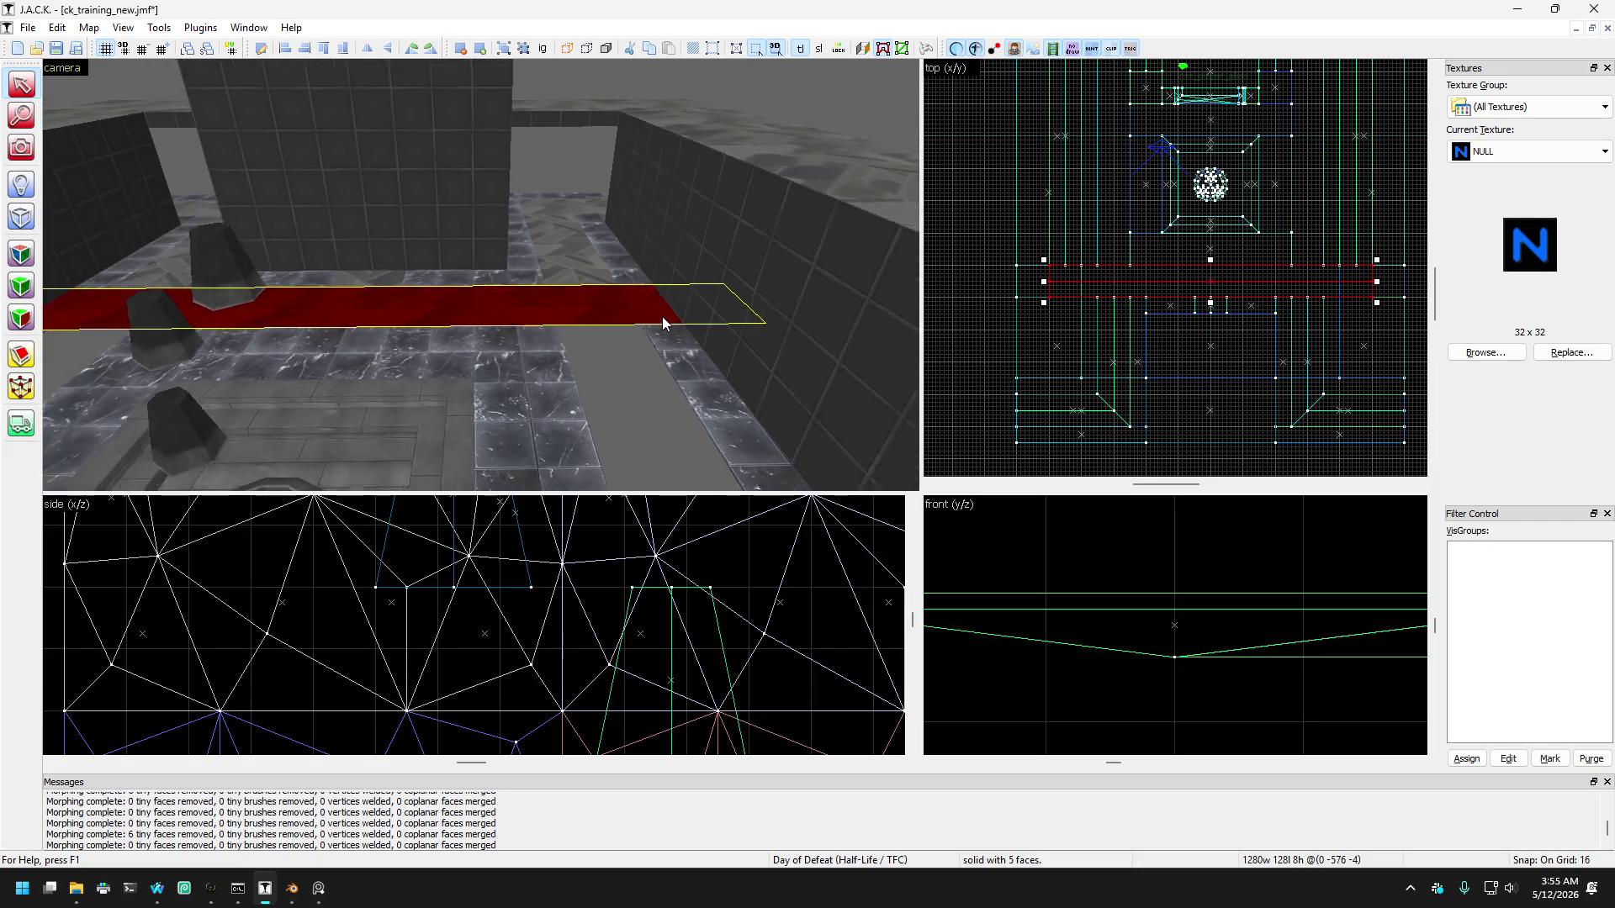
mouse_move(662, 316)
mouse_down()
mouse_move(453, 298)
mouse_move(411, 245)
mouse_move(542, 262)
mouse_move(580, 210)
mouse_up()
click(410, 244)
click(584, 205)
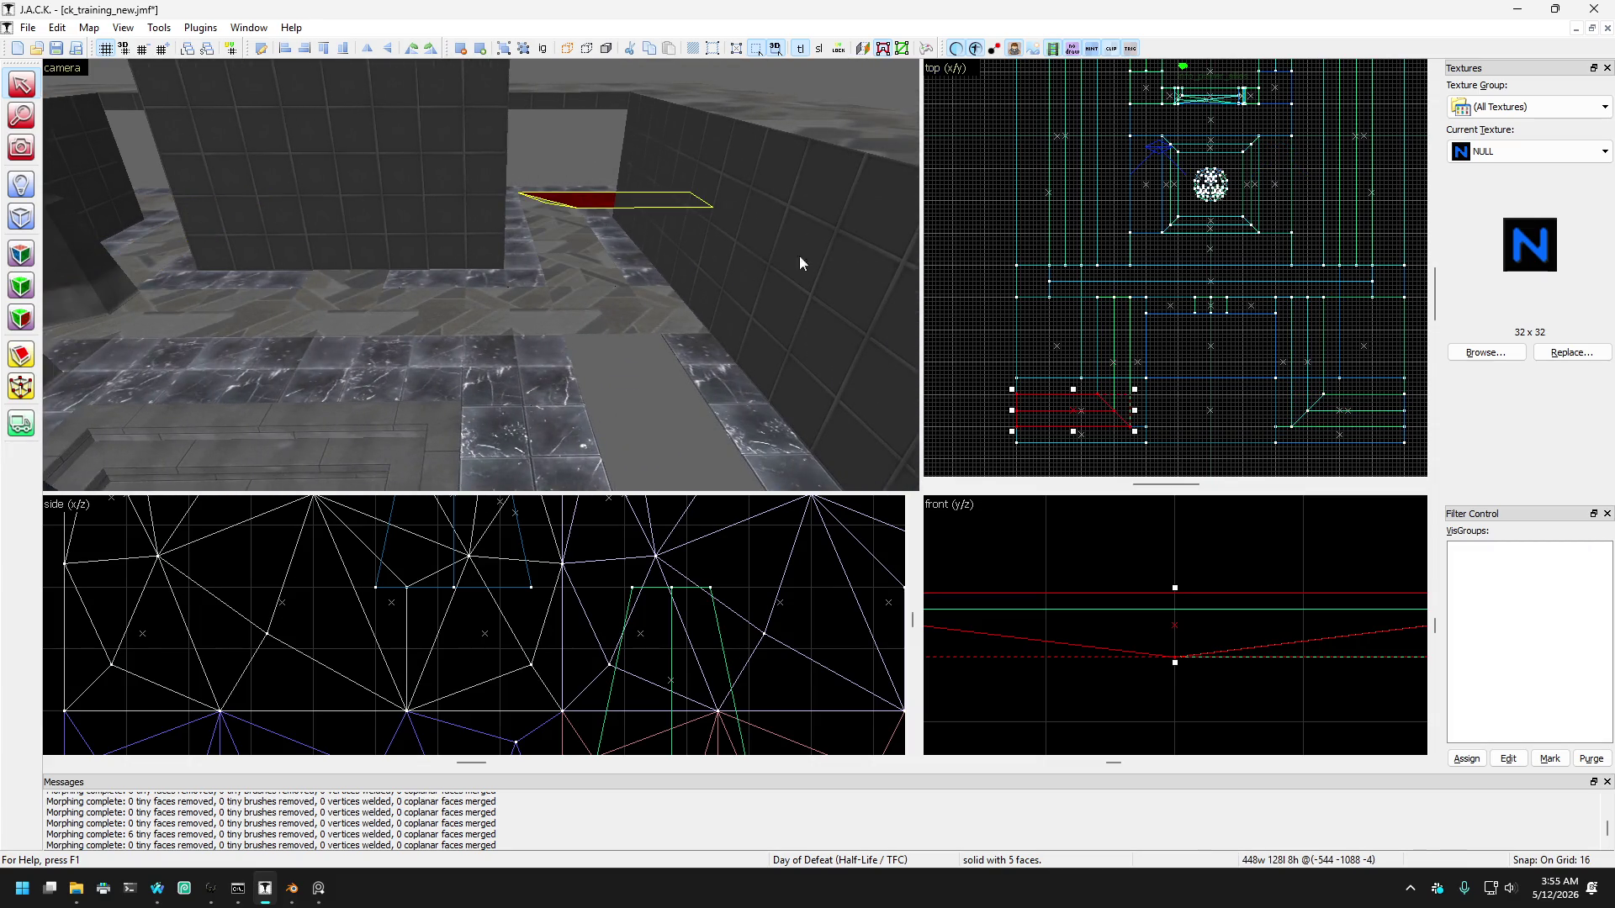
click(652, 305)
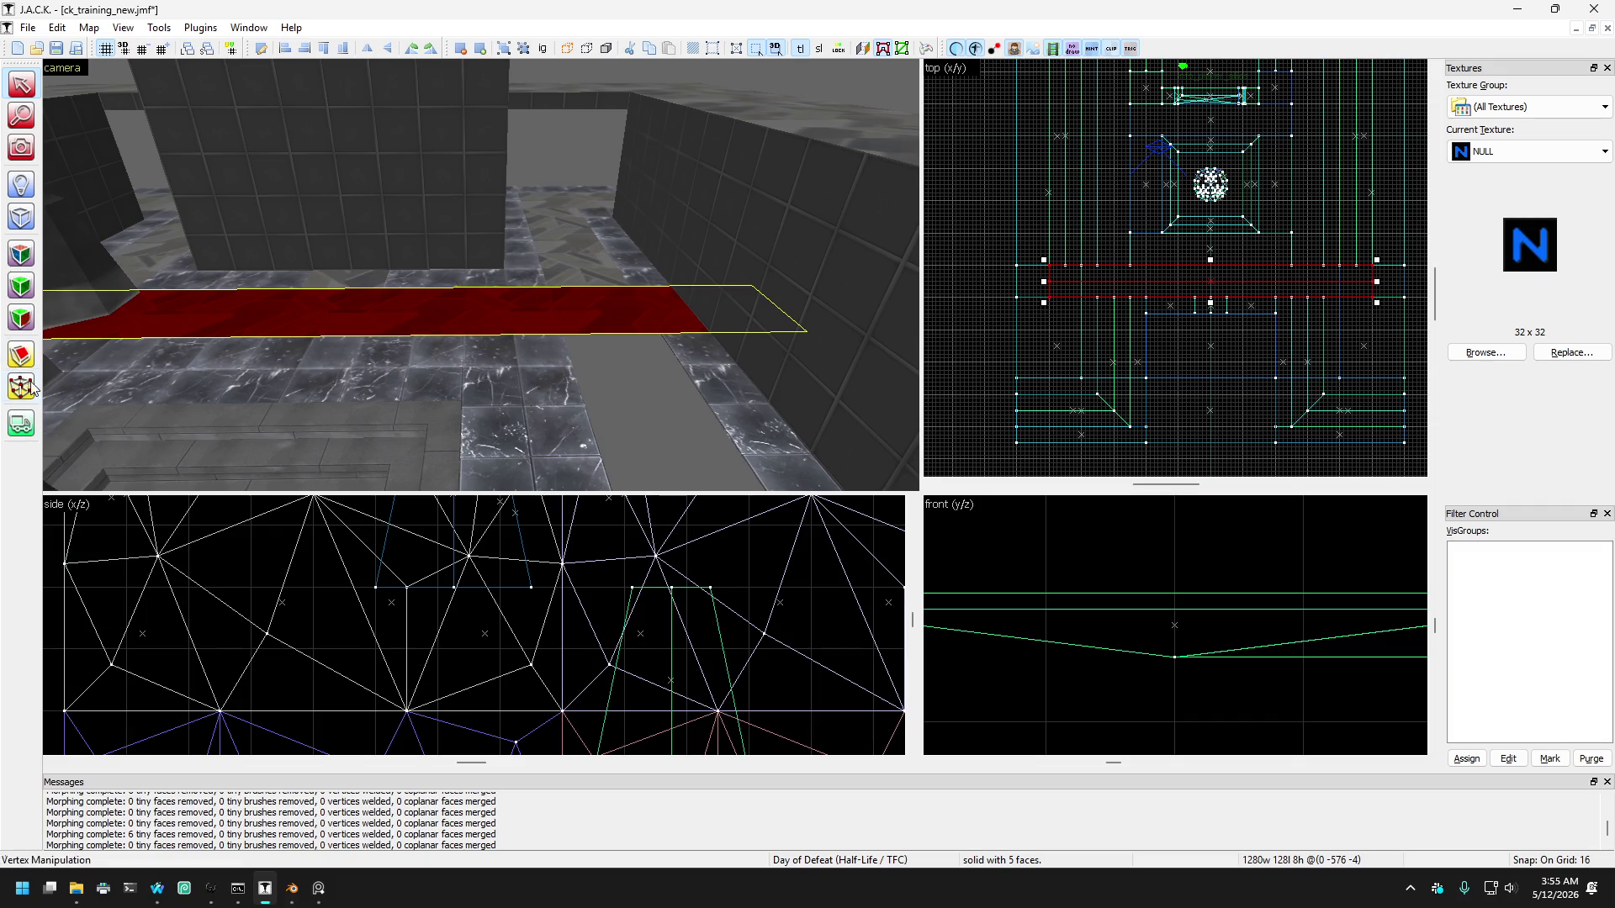
Step: Switch to texture application and reselect the long red carpet strip
click(25, 357)
scroll(1203, 278, down, 2)
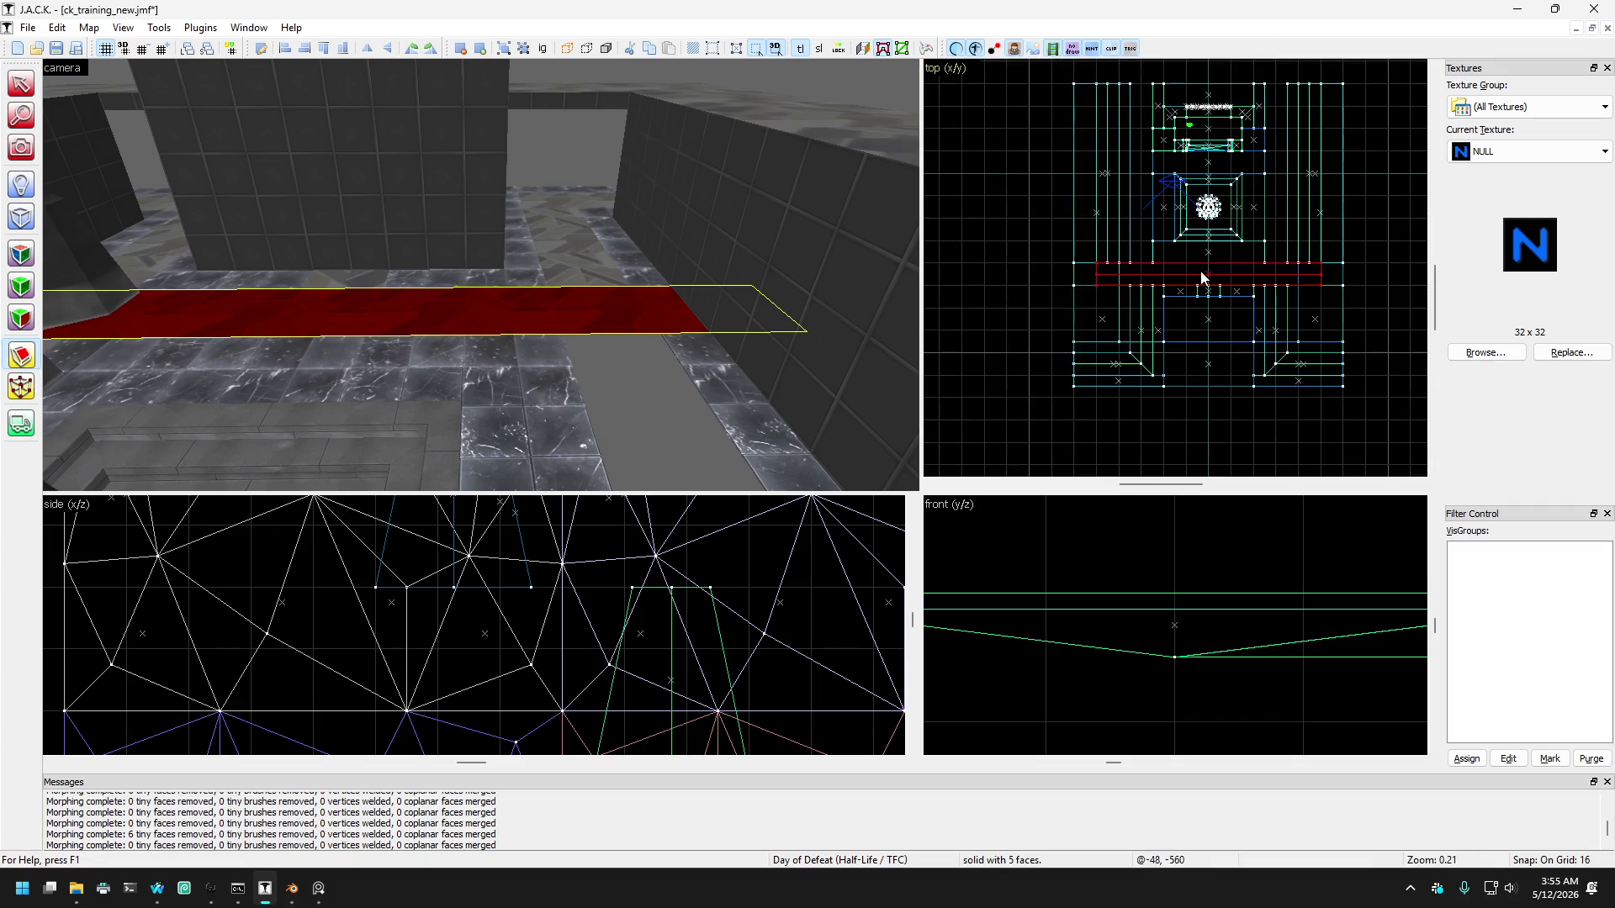
scroll(1236, 281, up, 5)
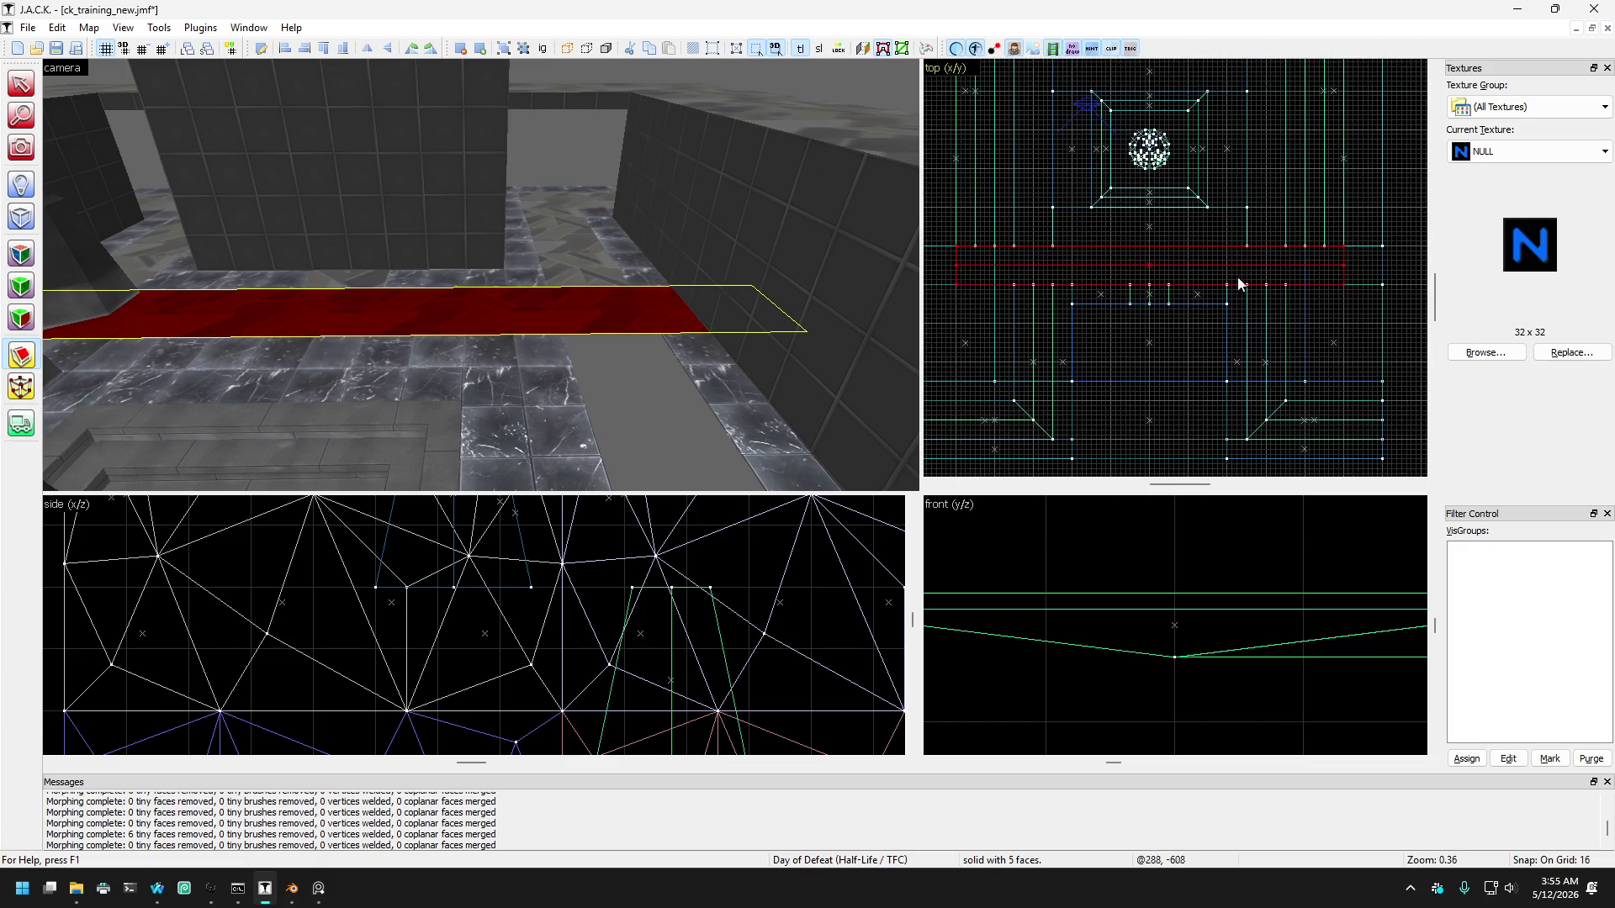
scroll(1226, 281, down, 2)
click(563, 318)
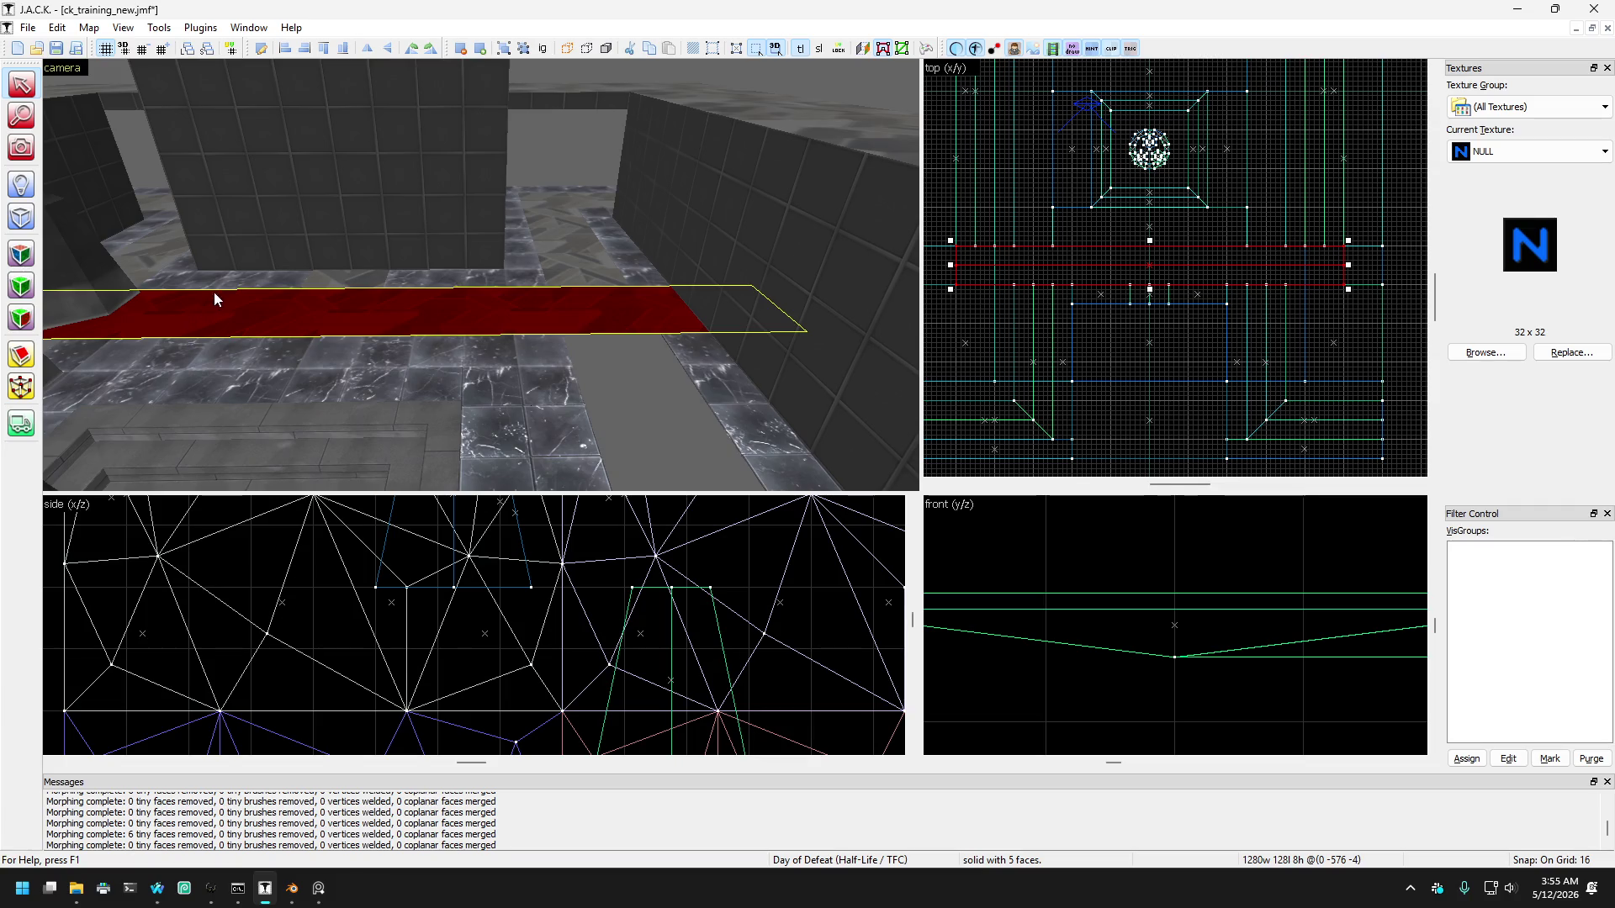
scroll(462, 338, down, 3)
scroll(463, 332, down, 3)
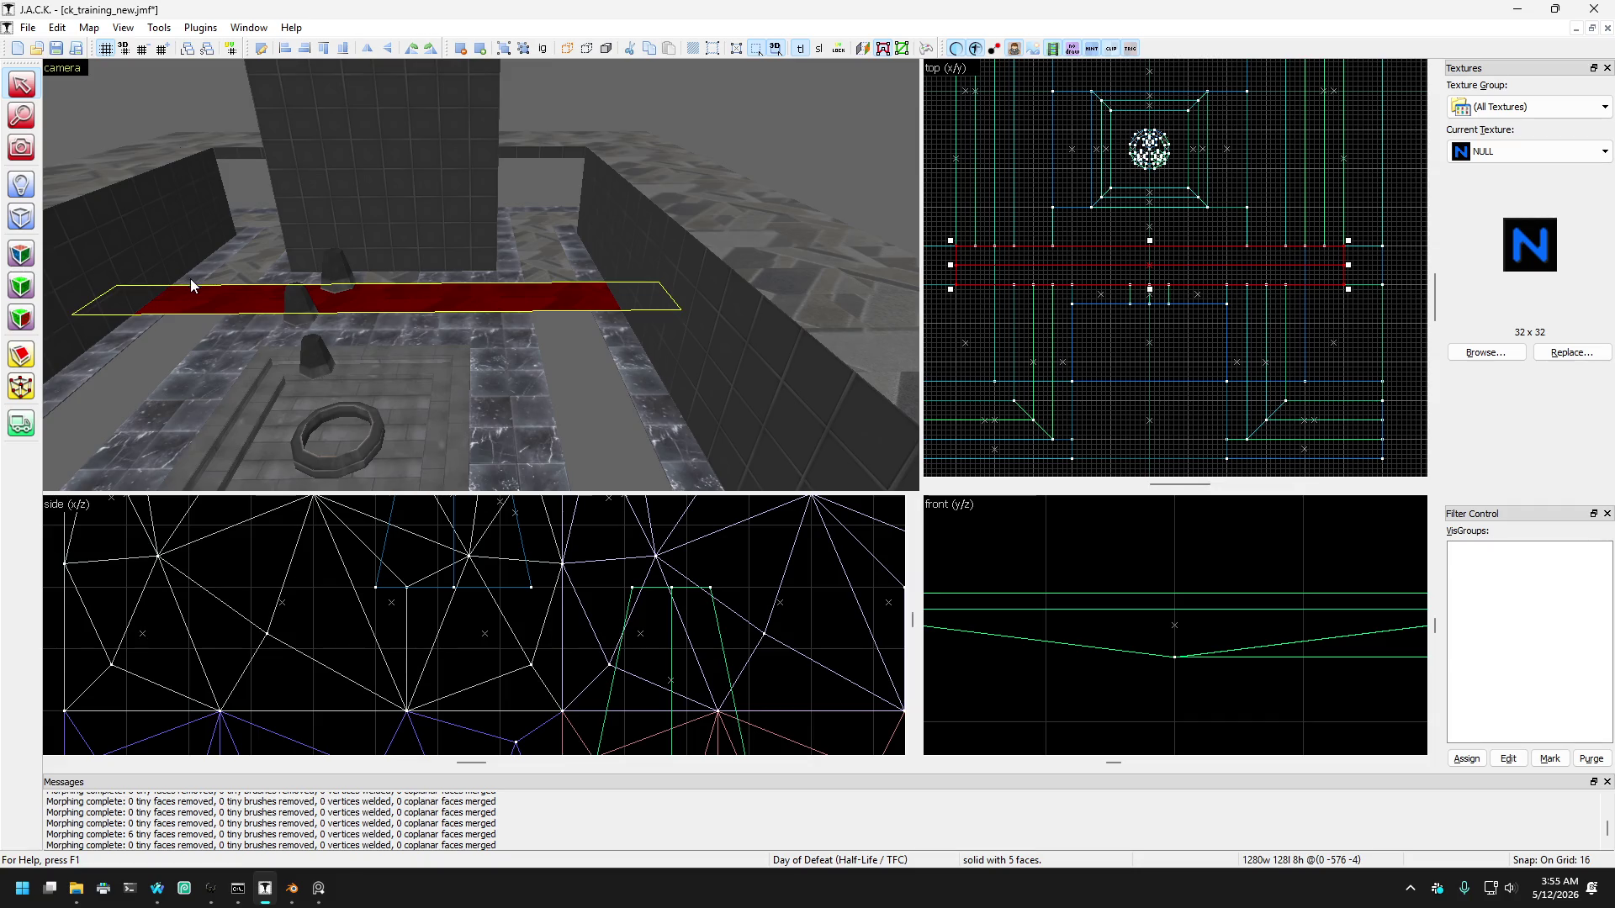
key(Escape)
click(557, 294)
Step: Select the red strip along the right wall and the short carpet piece in the 3D view
click(545, 266)
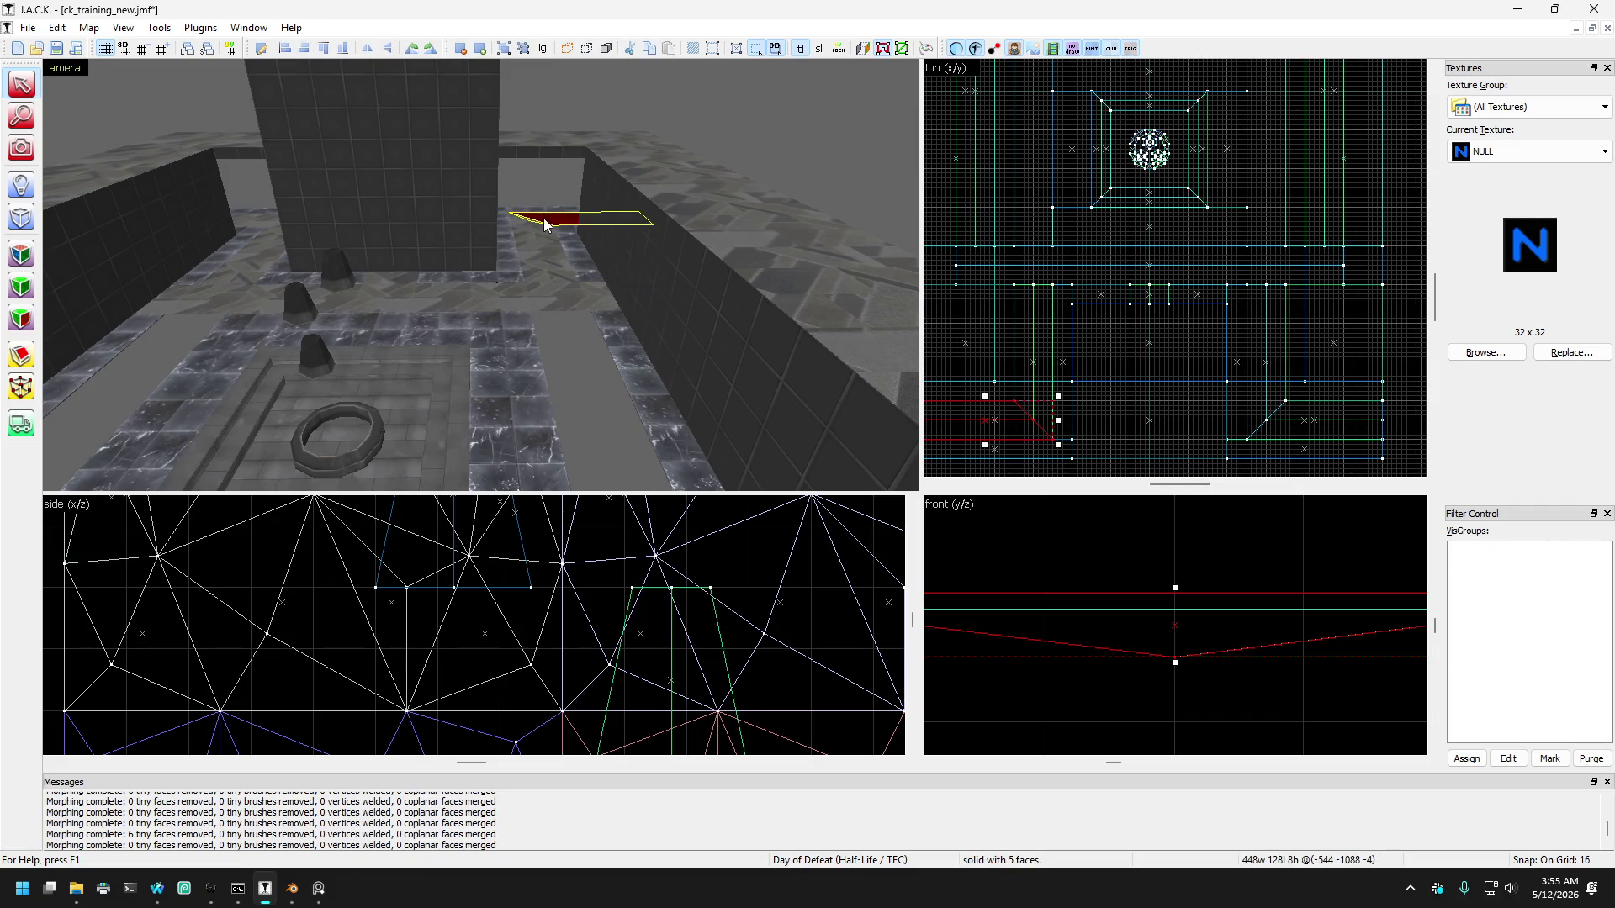
click(558, 306)
key(Escape)
click(538, 380)
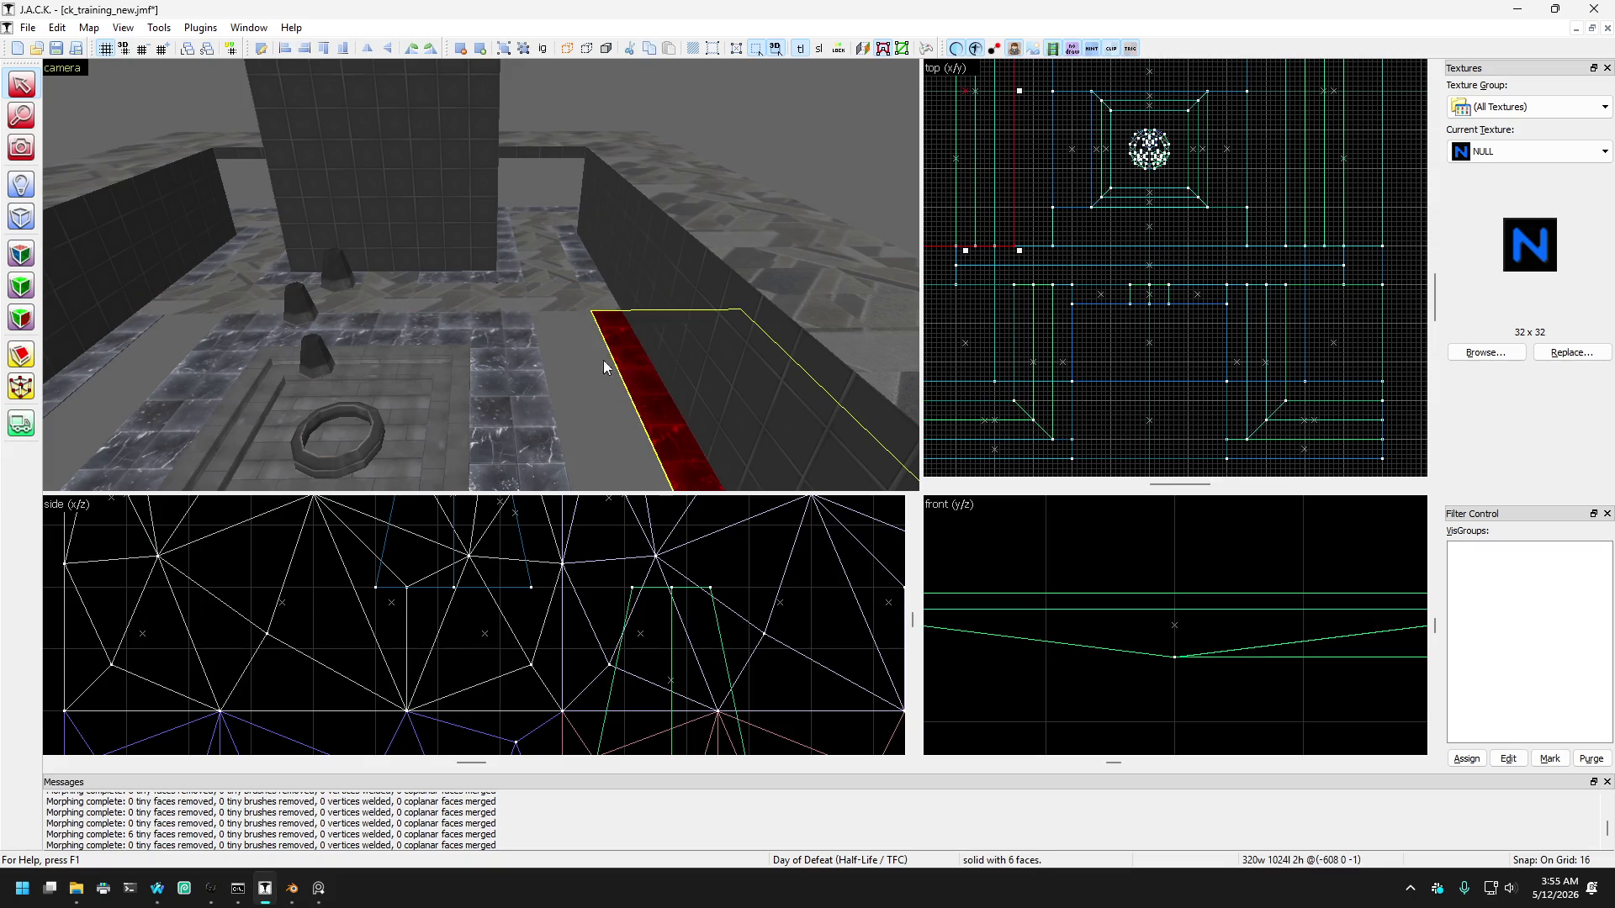
click(523, 346)
click(523, 375)
scroll(523, 375, up, 3)
scroll(530, 351, down, 2)
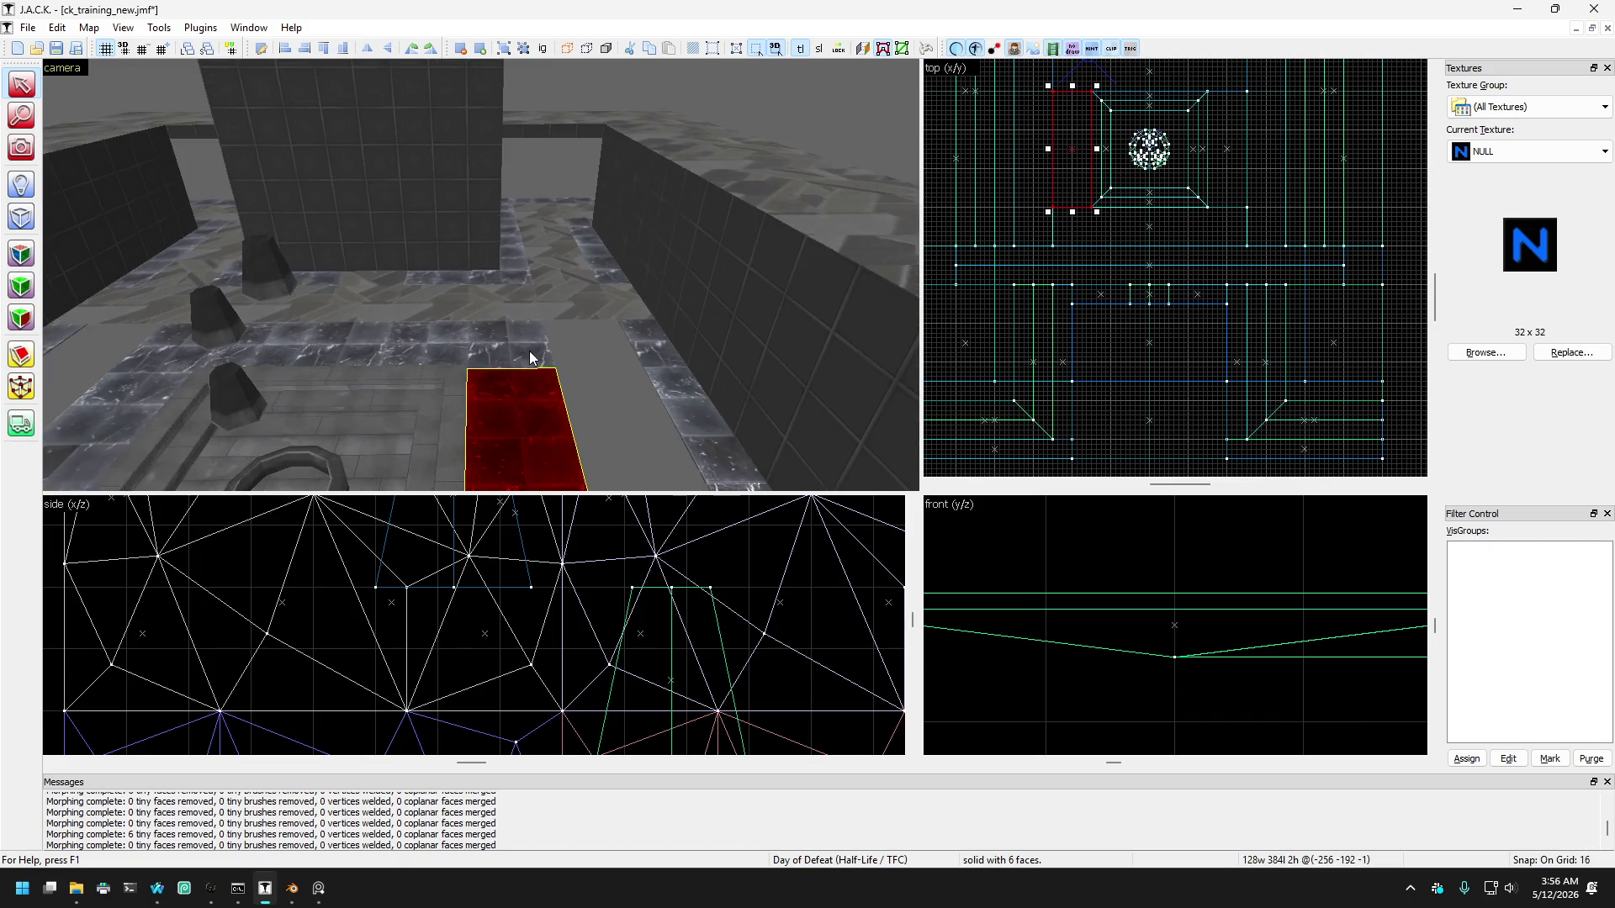
scroll(530, 353, down, 3)
click(515, 340)
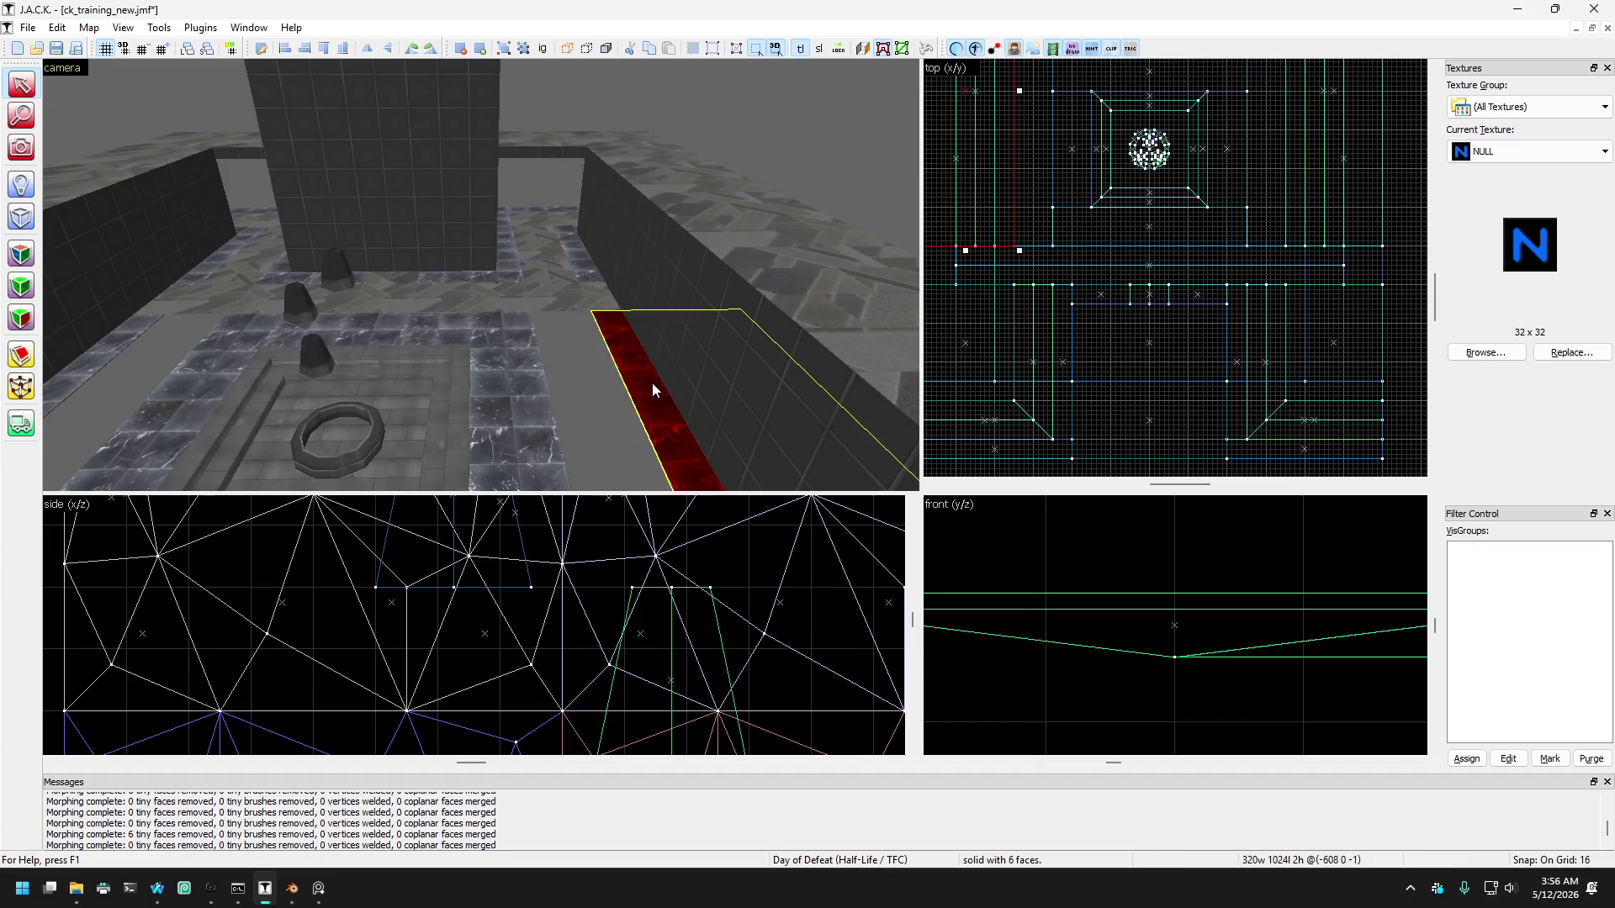
scroll(1086, 281, up, 5)
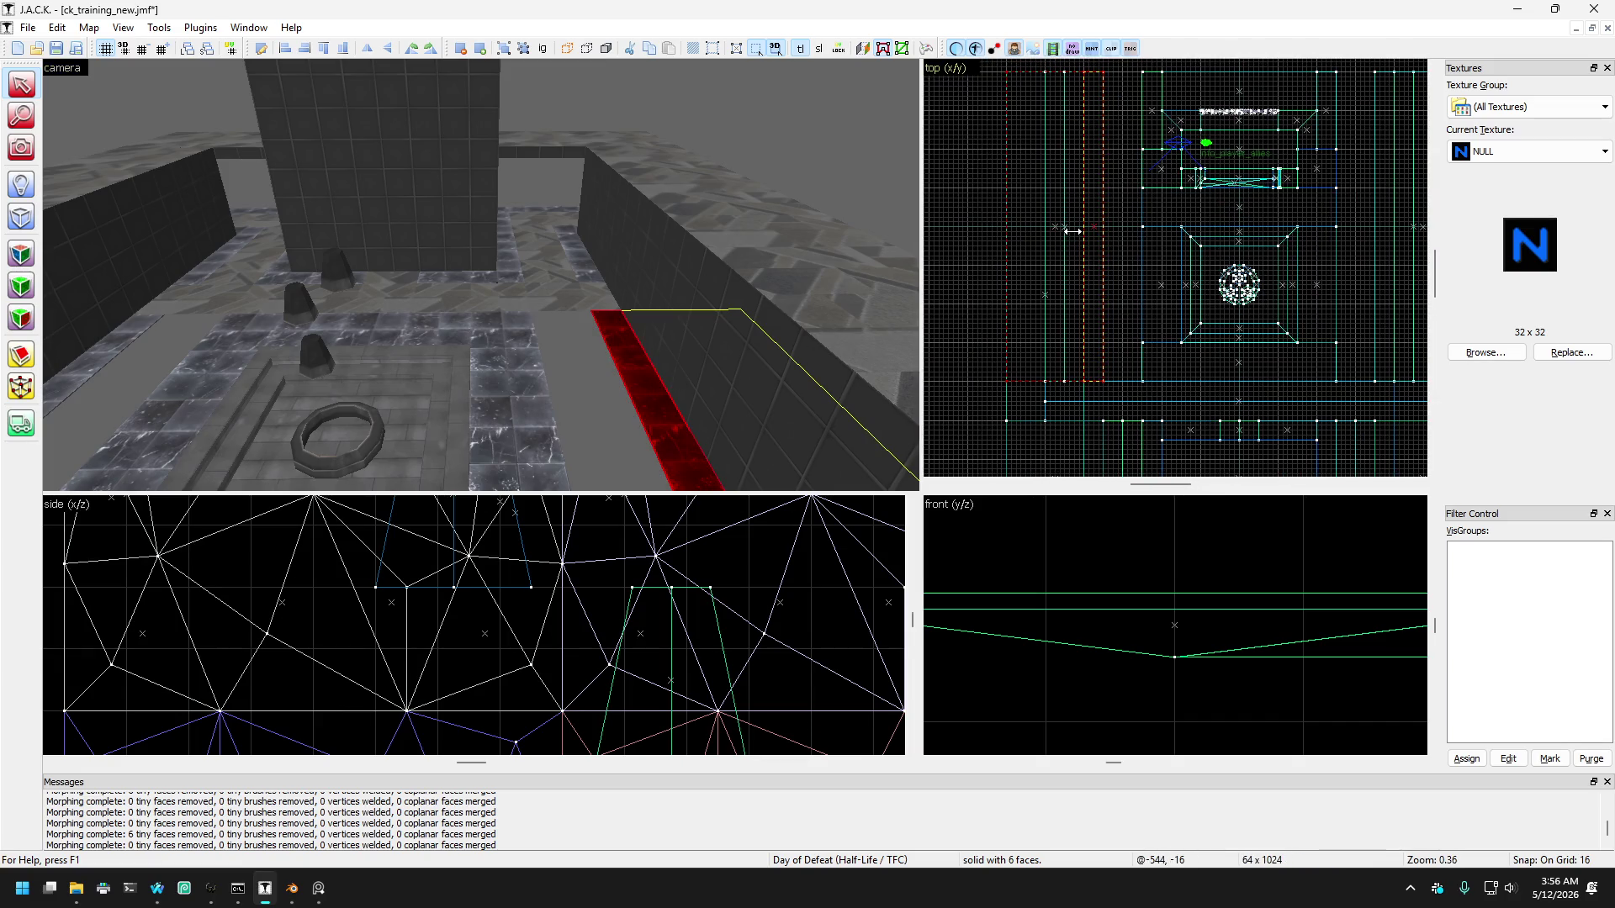
Step: Widen the left-wall red carpet strip by dragging its edge in the top view
click(1073, 232)
scroll(1093, 219, up, 2)
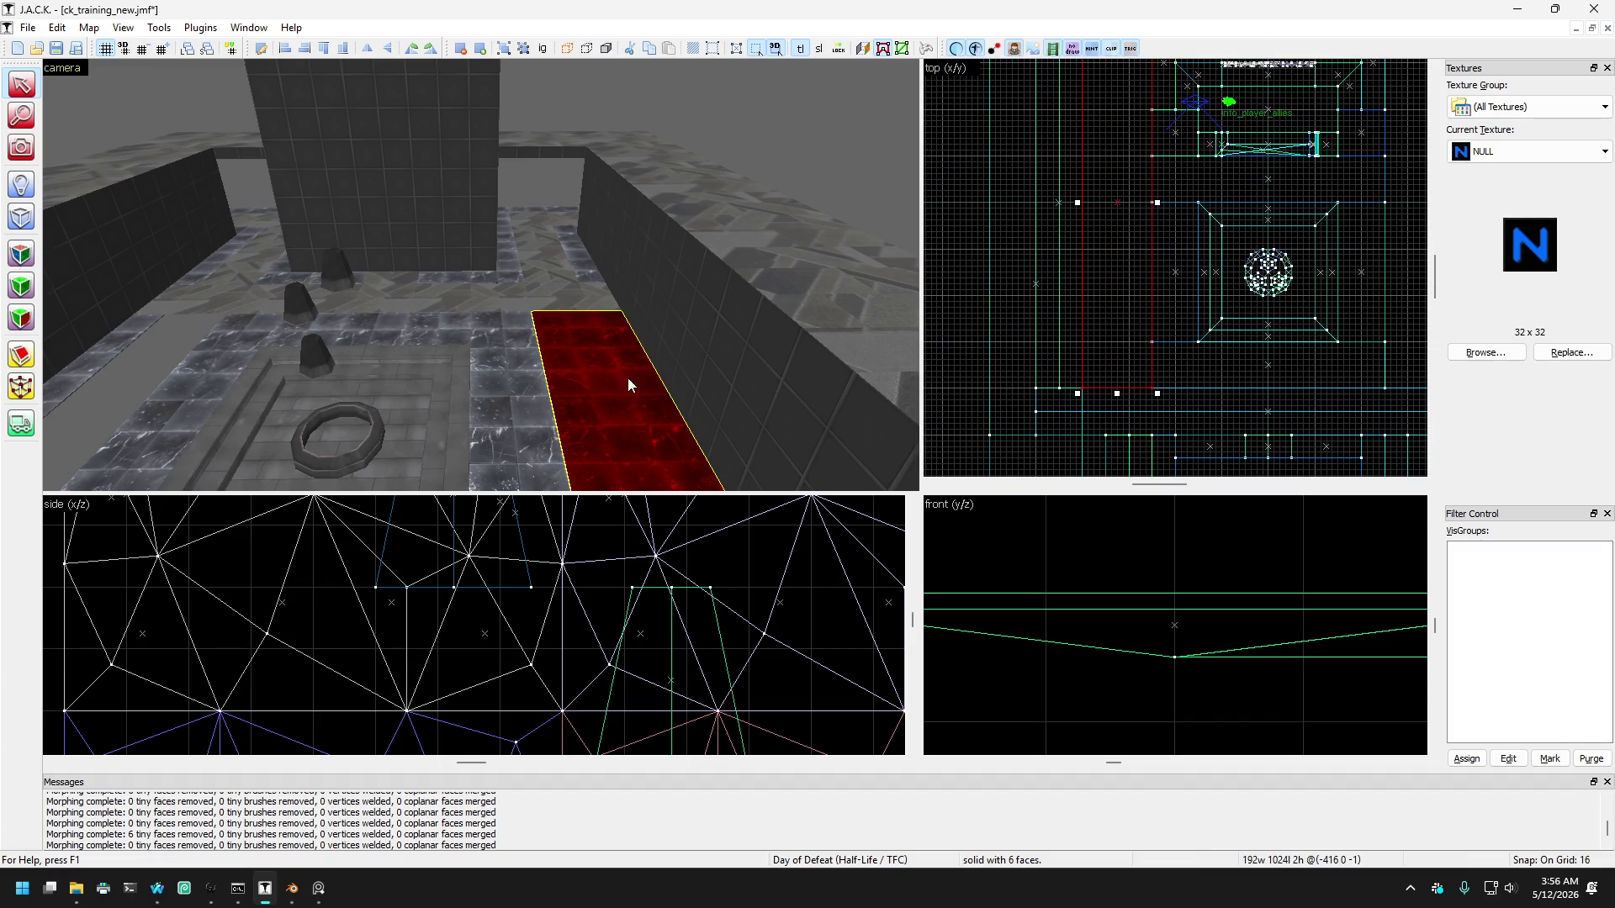
click(224, 377)
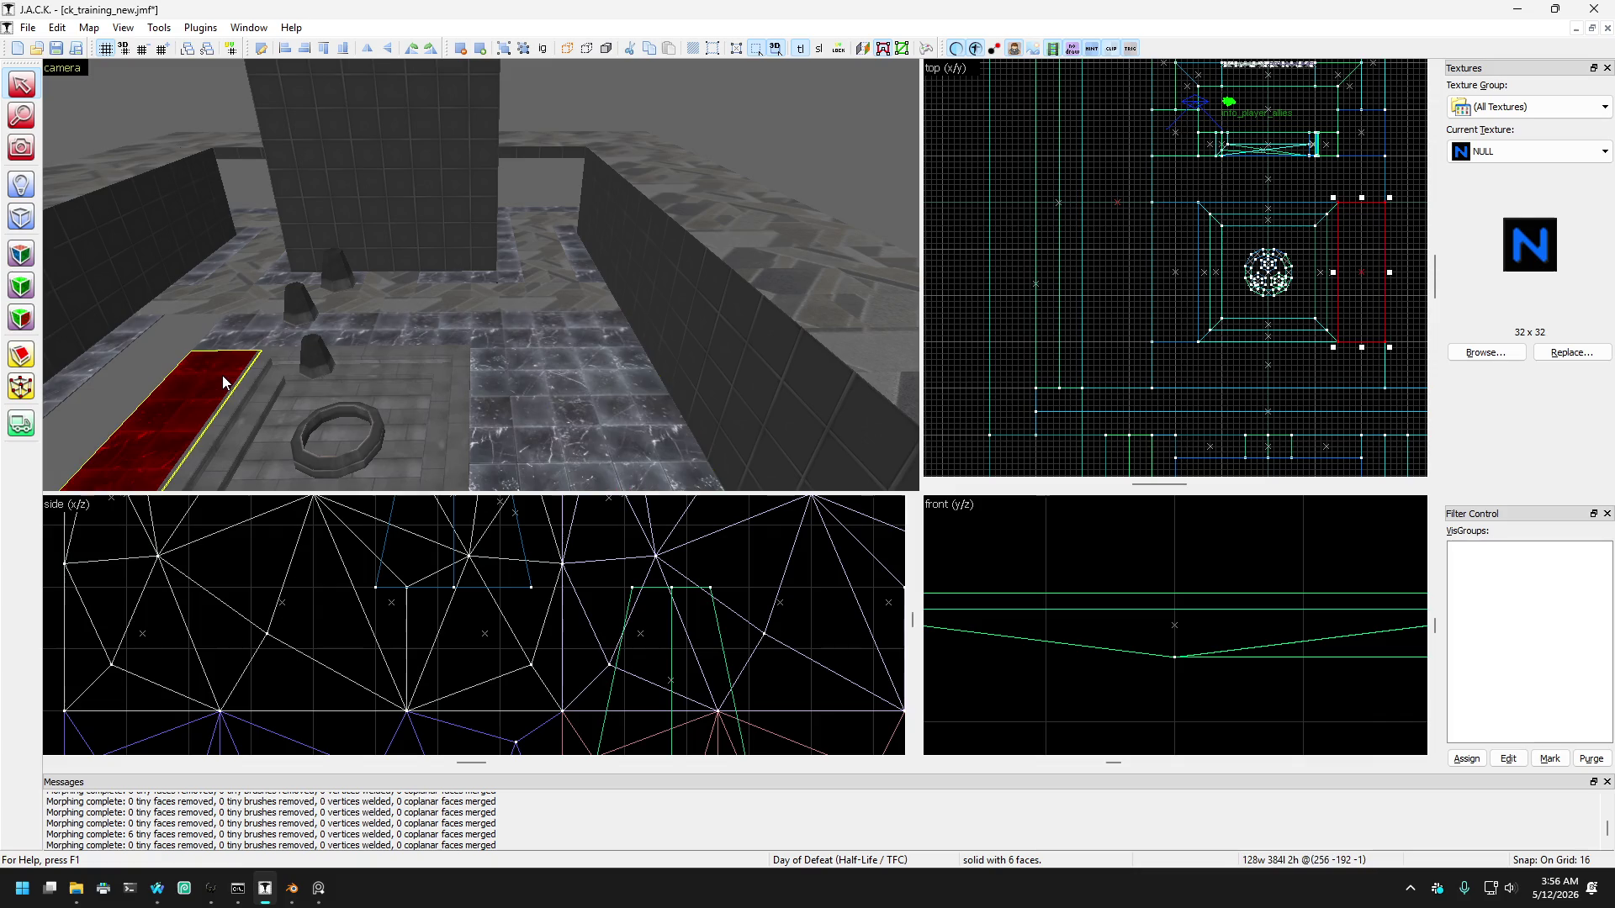
click(572, 360)
click(105, 367)
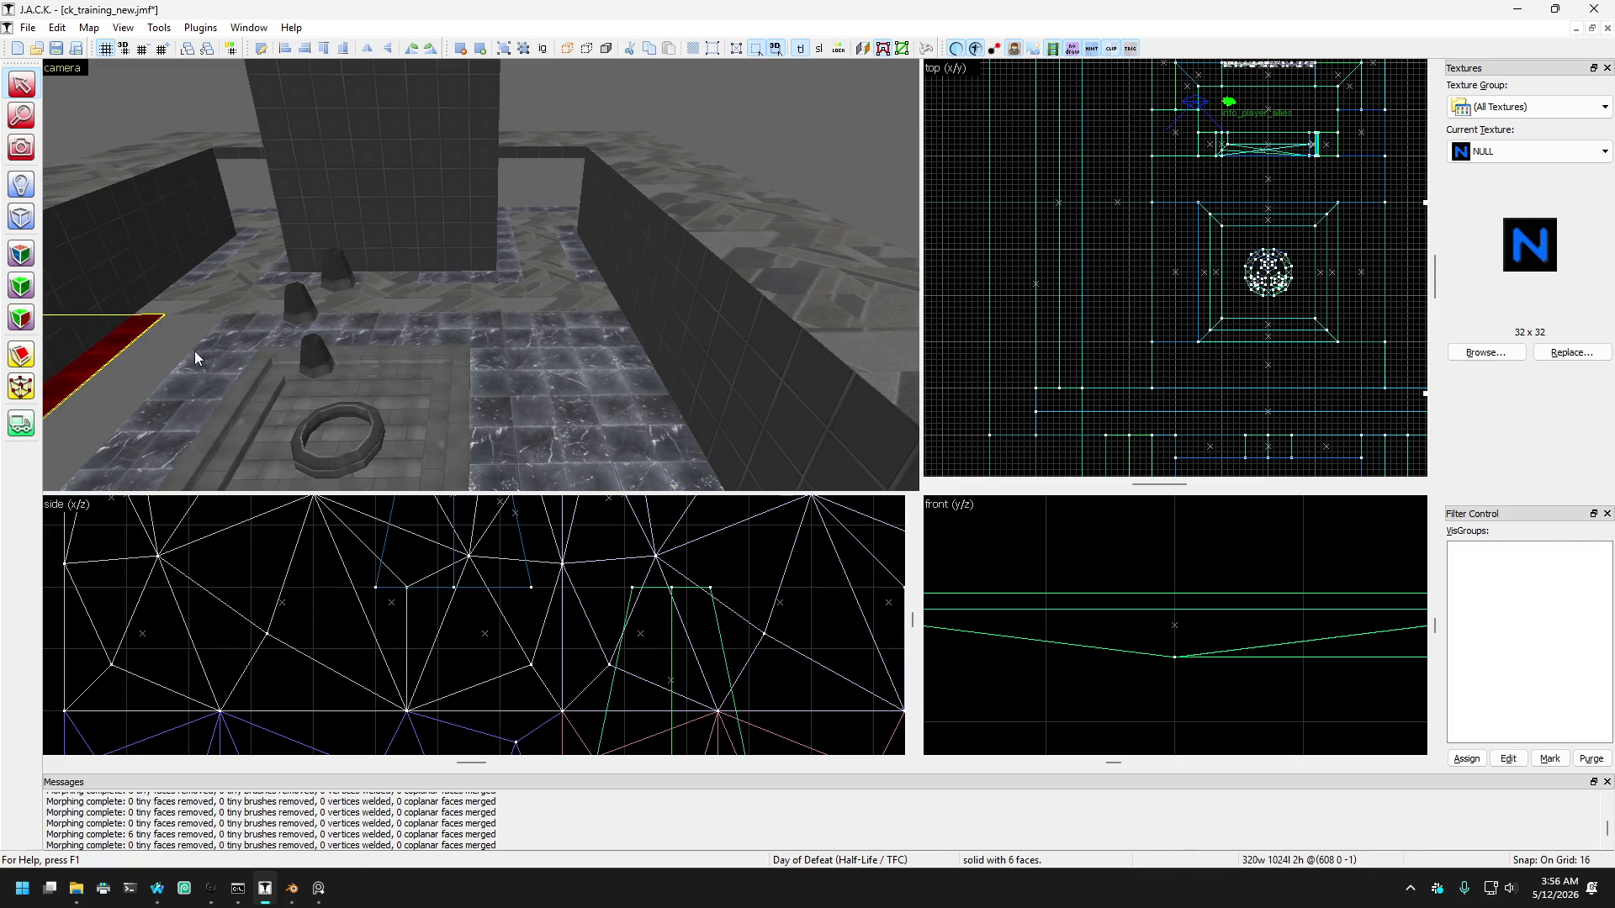
scroll(1246, 242, down, 2)
scroll(1246, 242, up, 1)
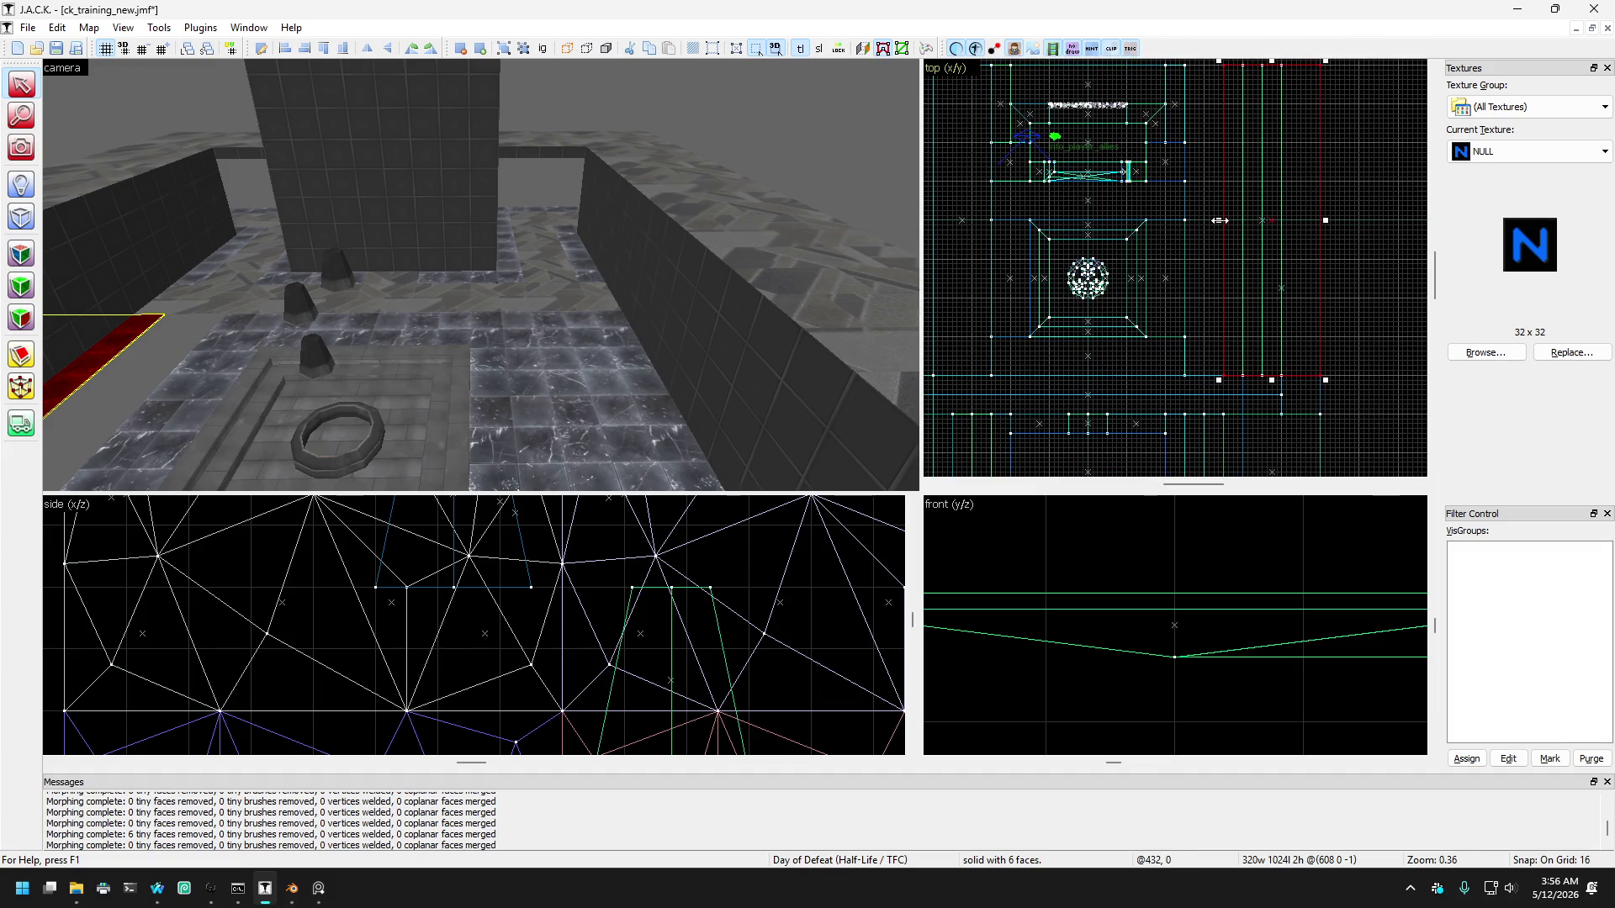
drag(1220, 221, 1187, 225)
scroll(1186, 225, up, 1)
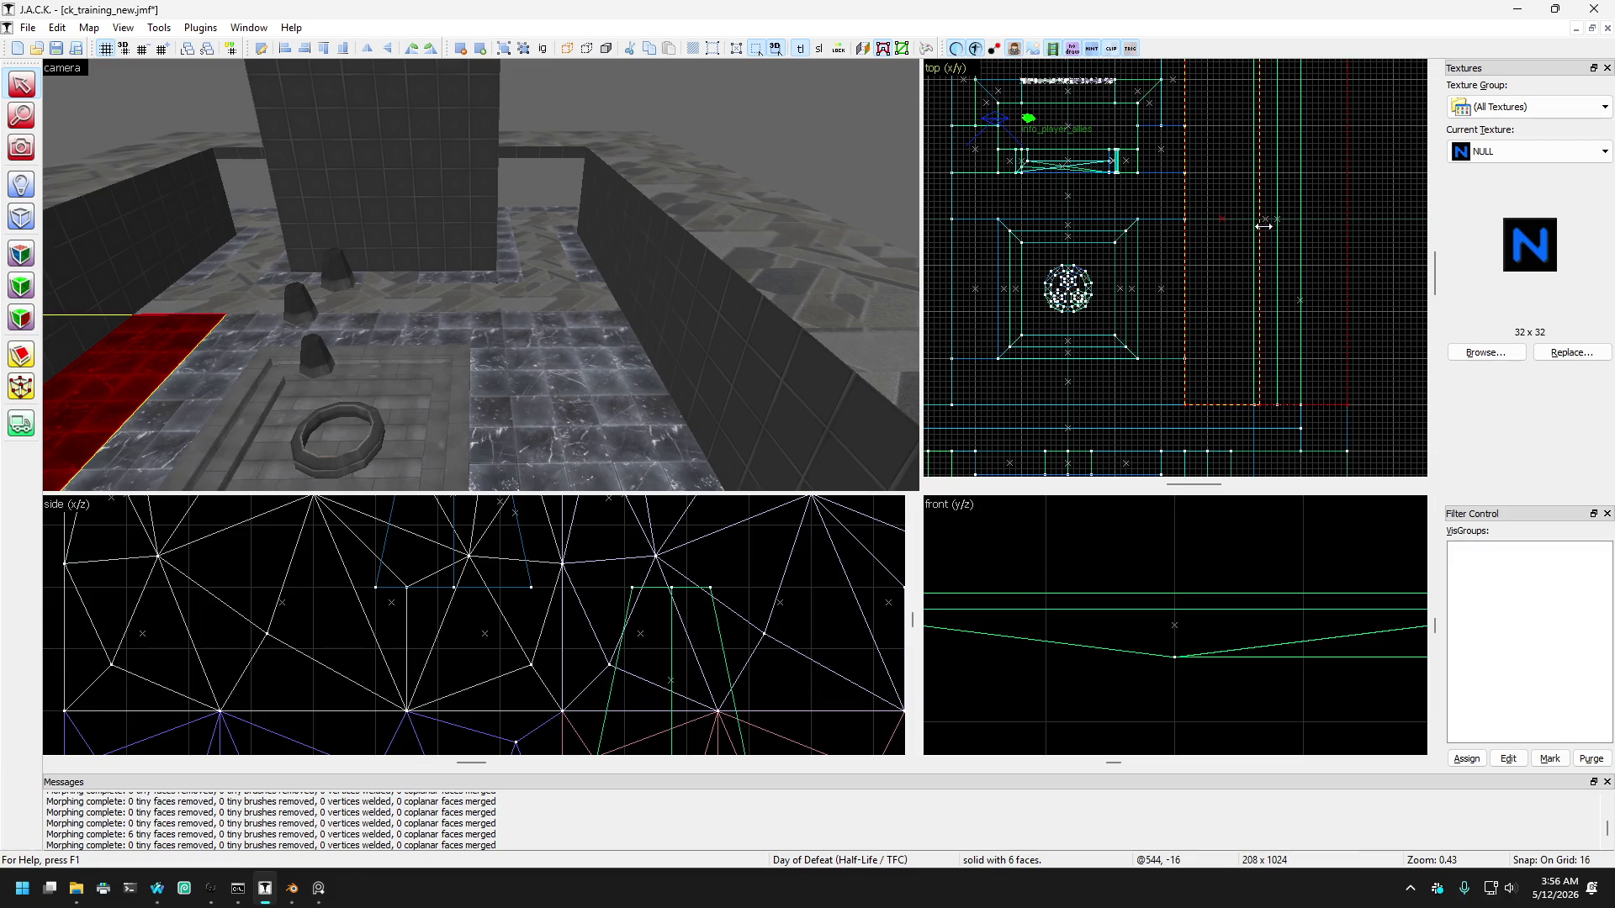
click(21, 148)
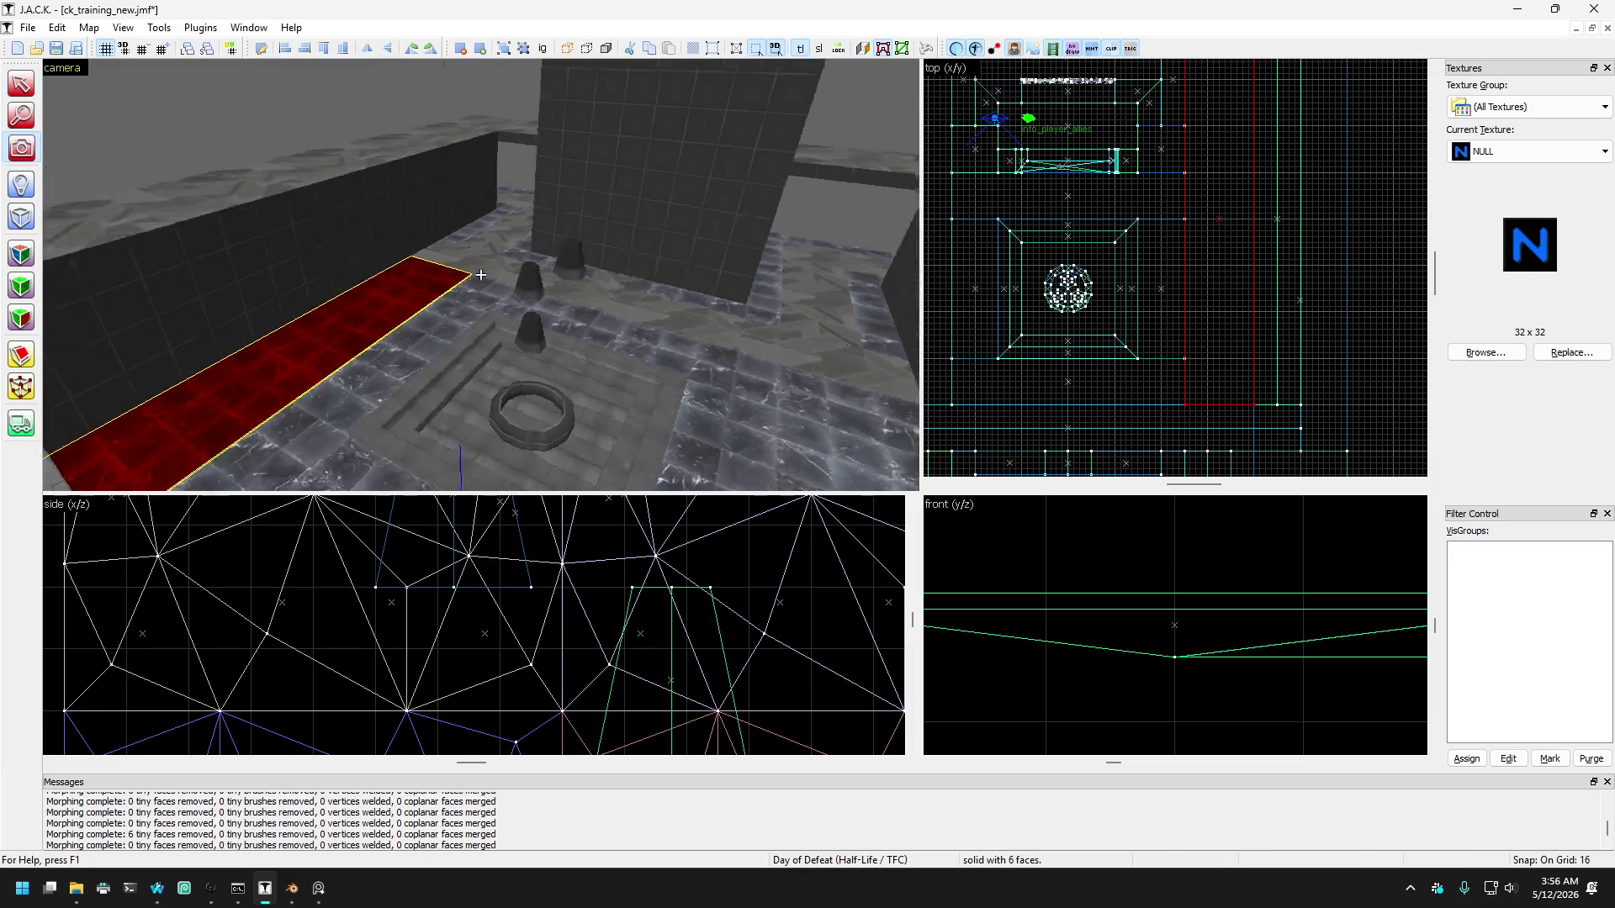
Step: Fly the 3D camera along the wall to inspect the red strip
key(z)
key(s)
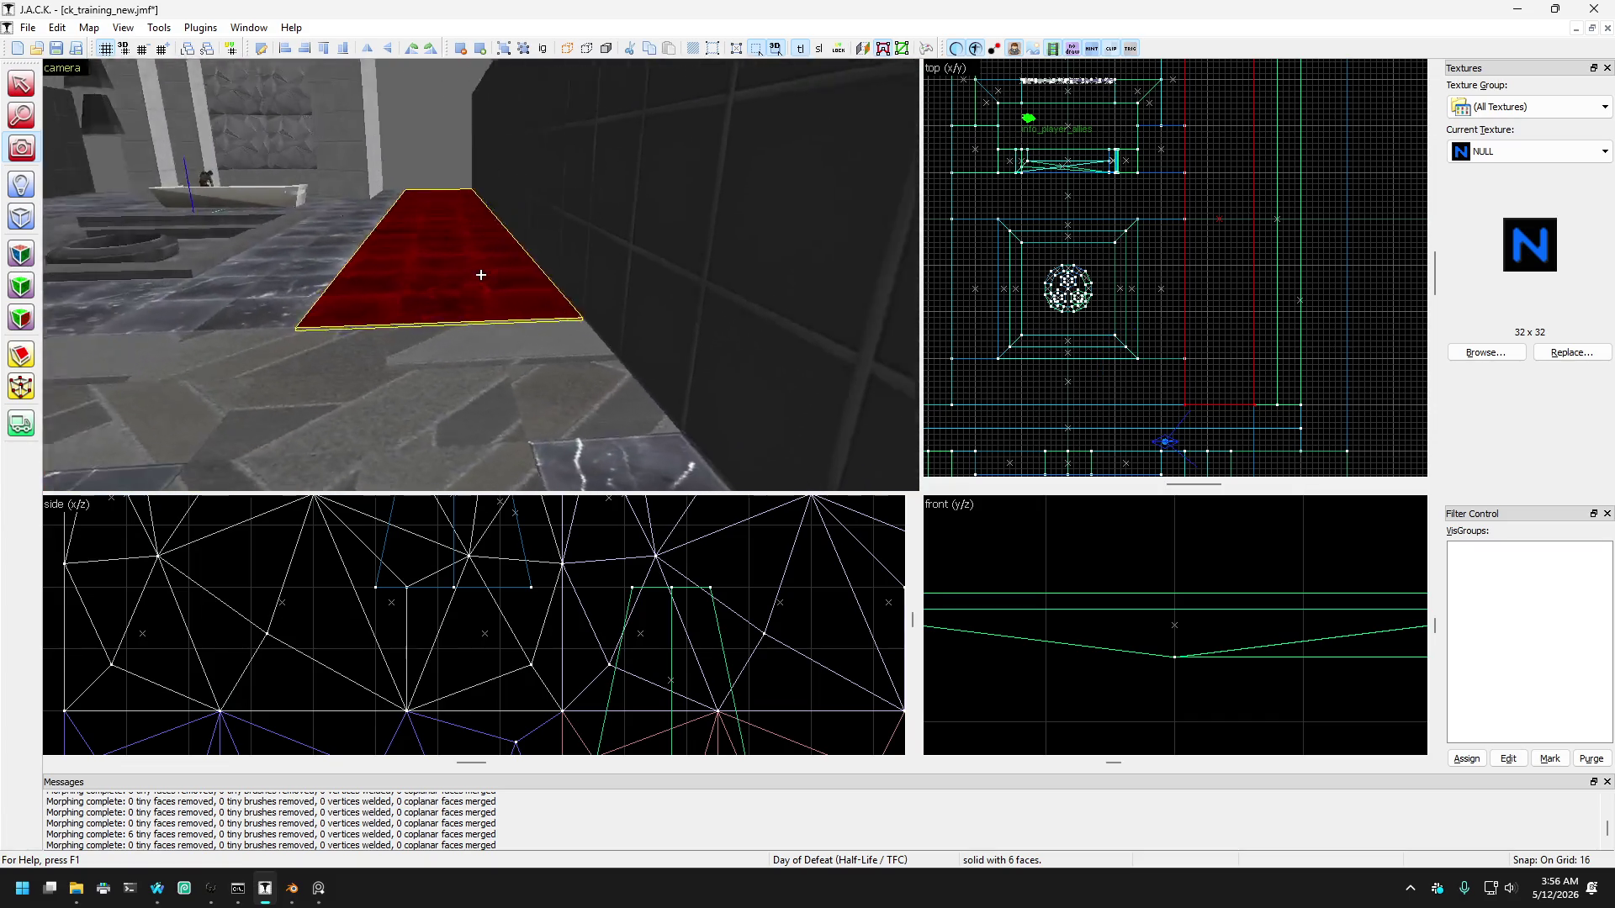
key(d)
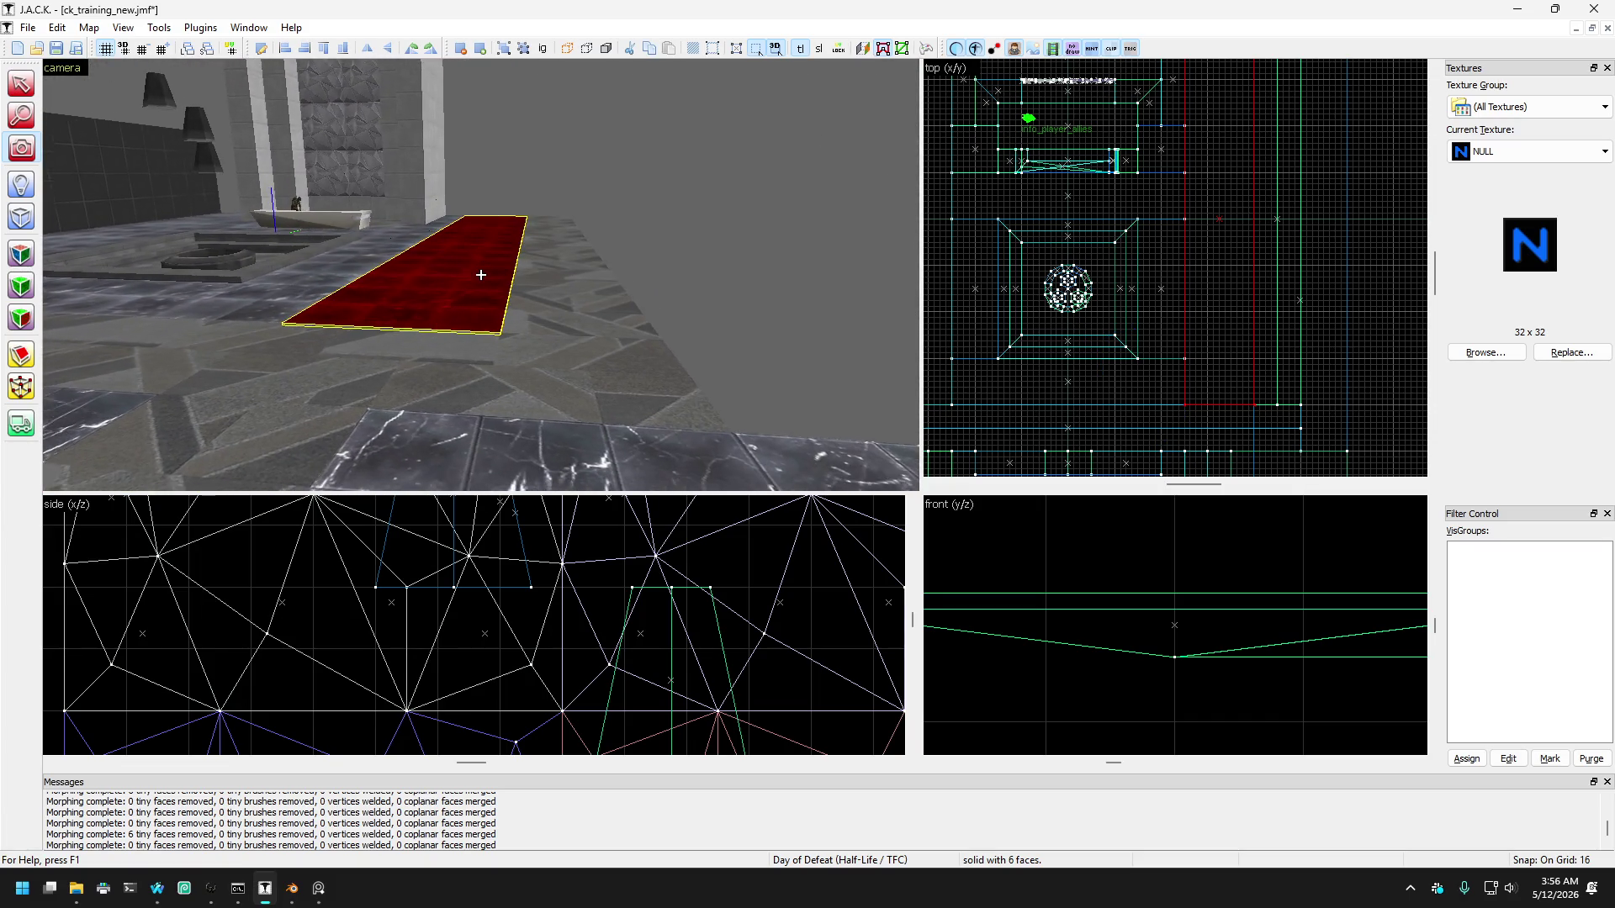
key(a)
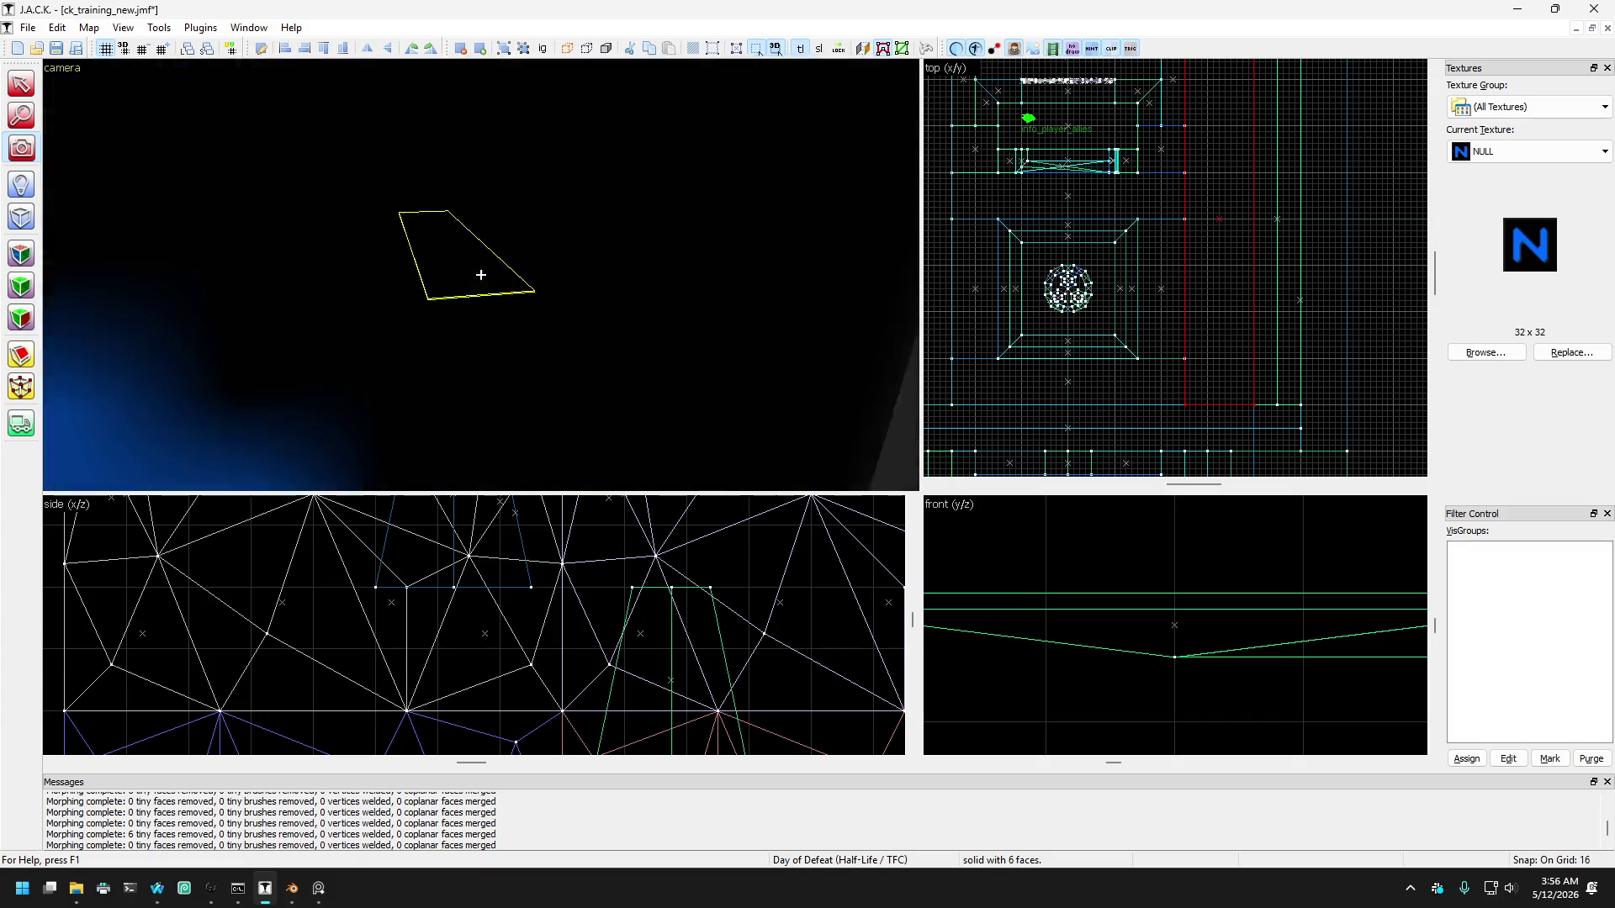
key(z)
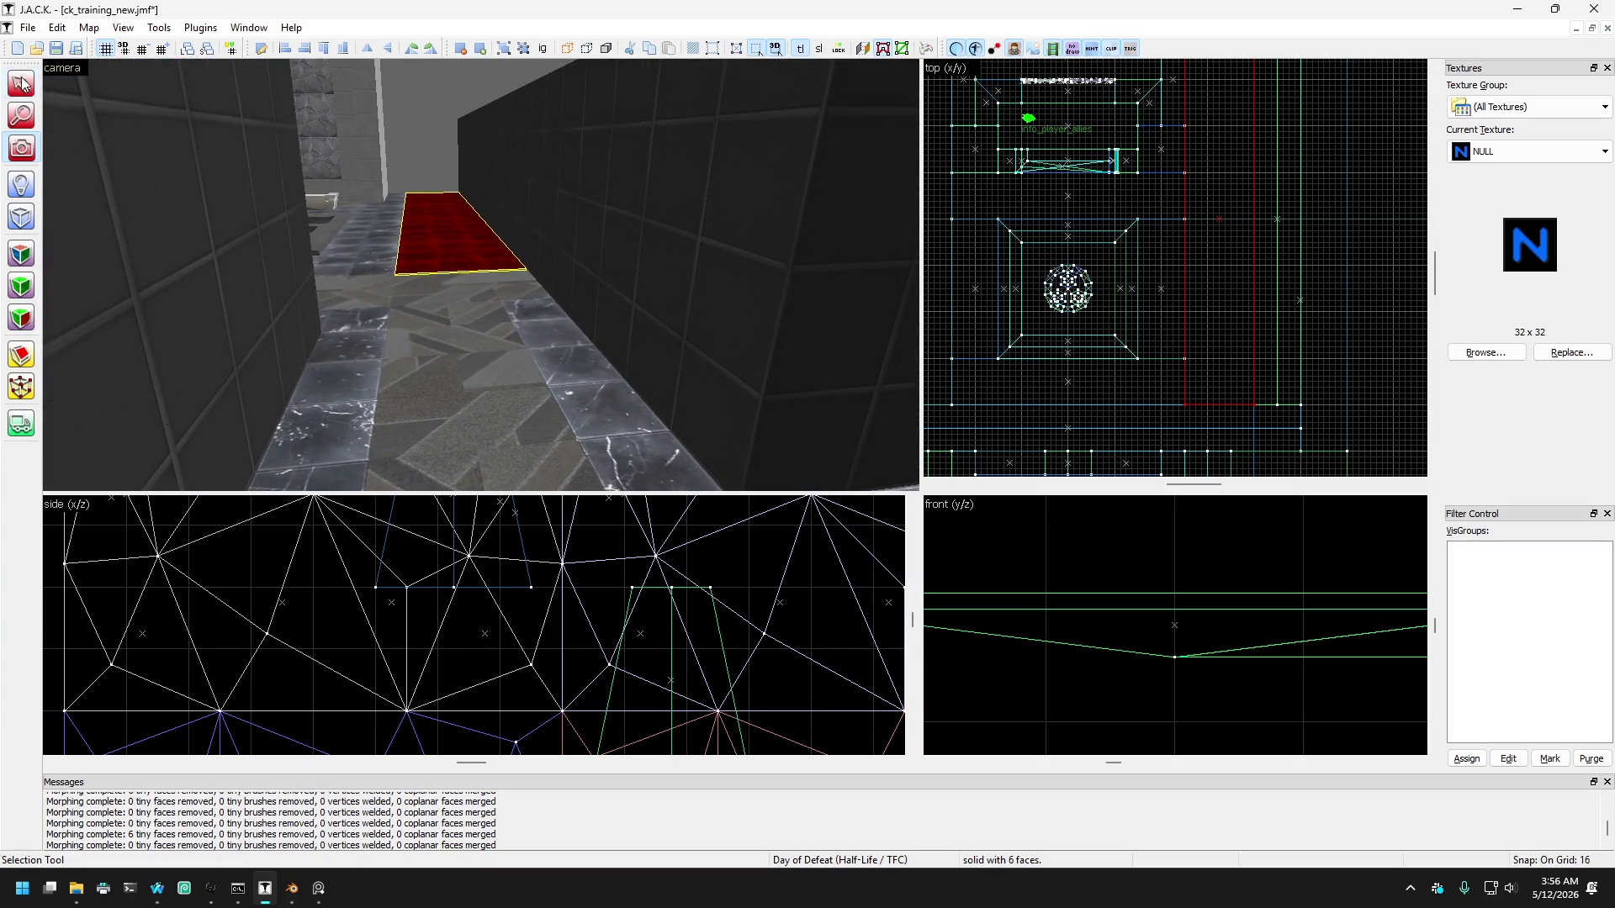
key(w)
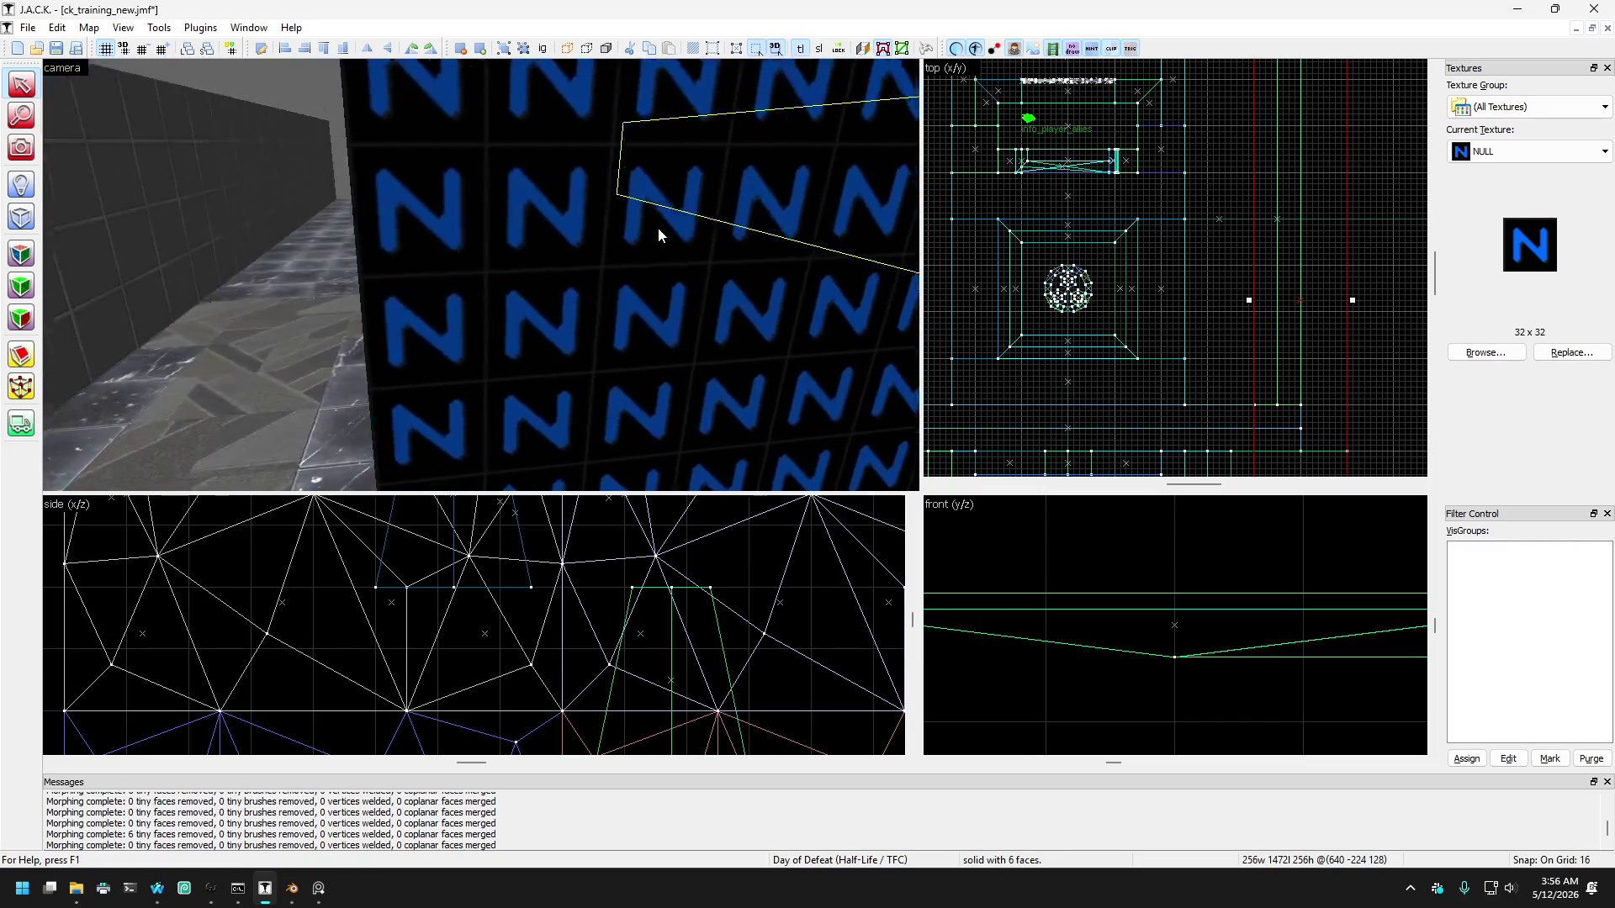
key(s)
Step: Select the red brush, narrowing the selection to a single brush
ctrl+click(320, 202)
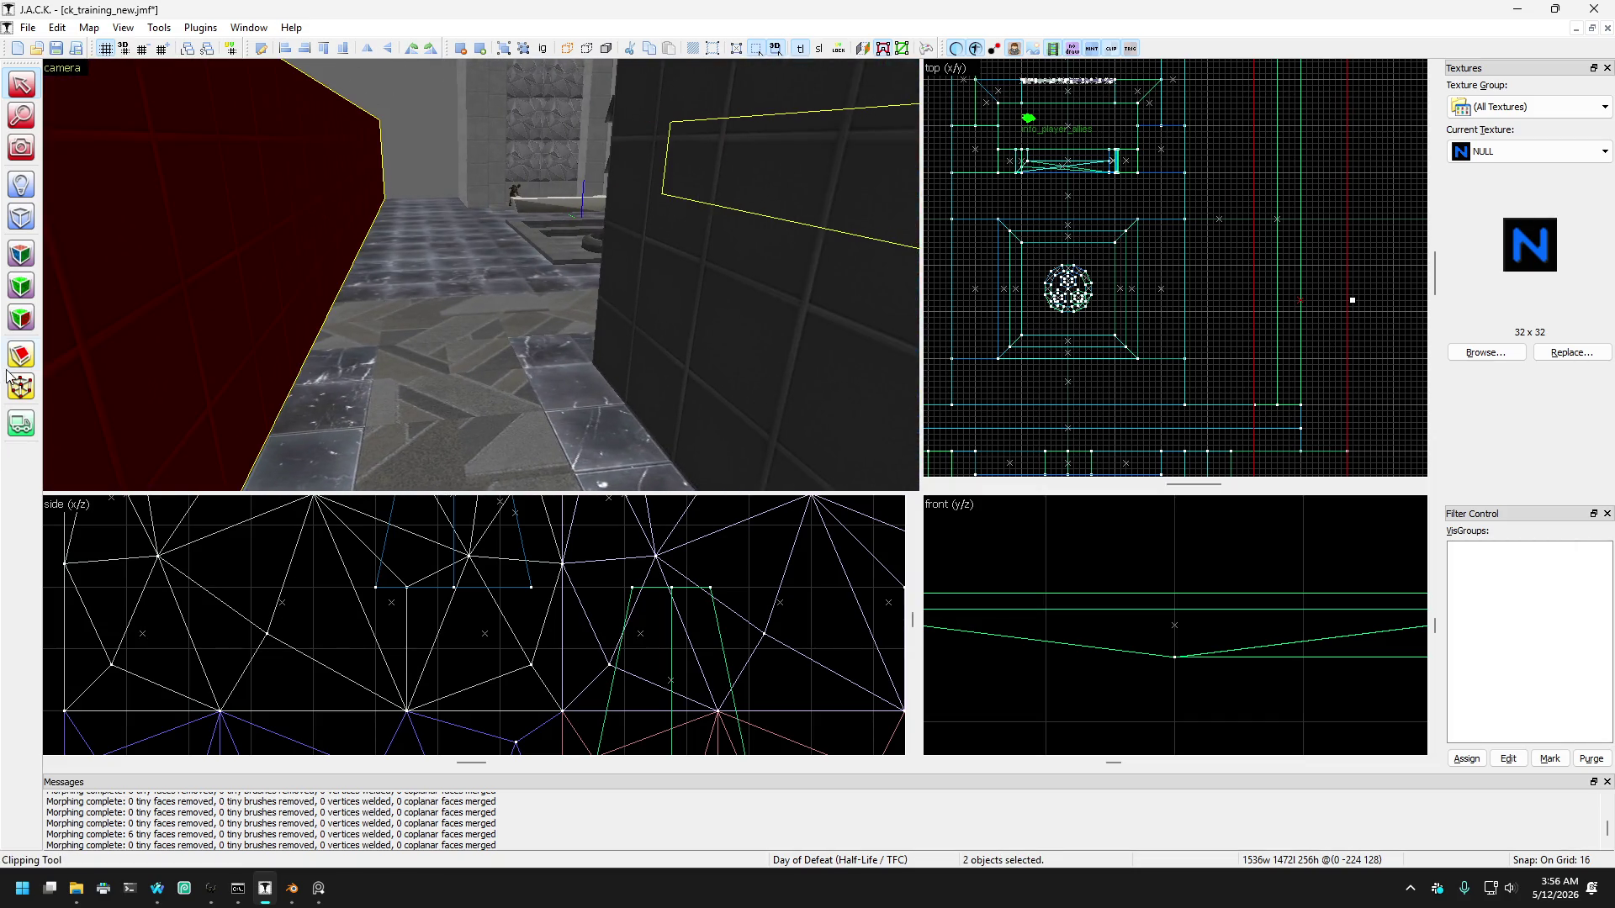
scroll(1176, 267, down, 3)
scroll(1130, 401, up, 3)
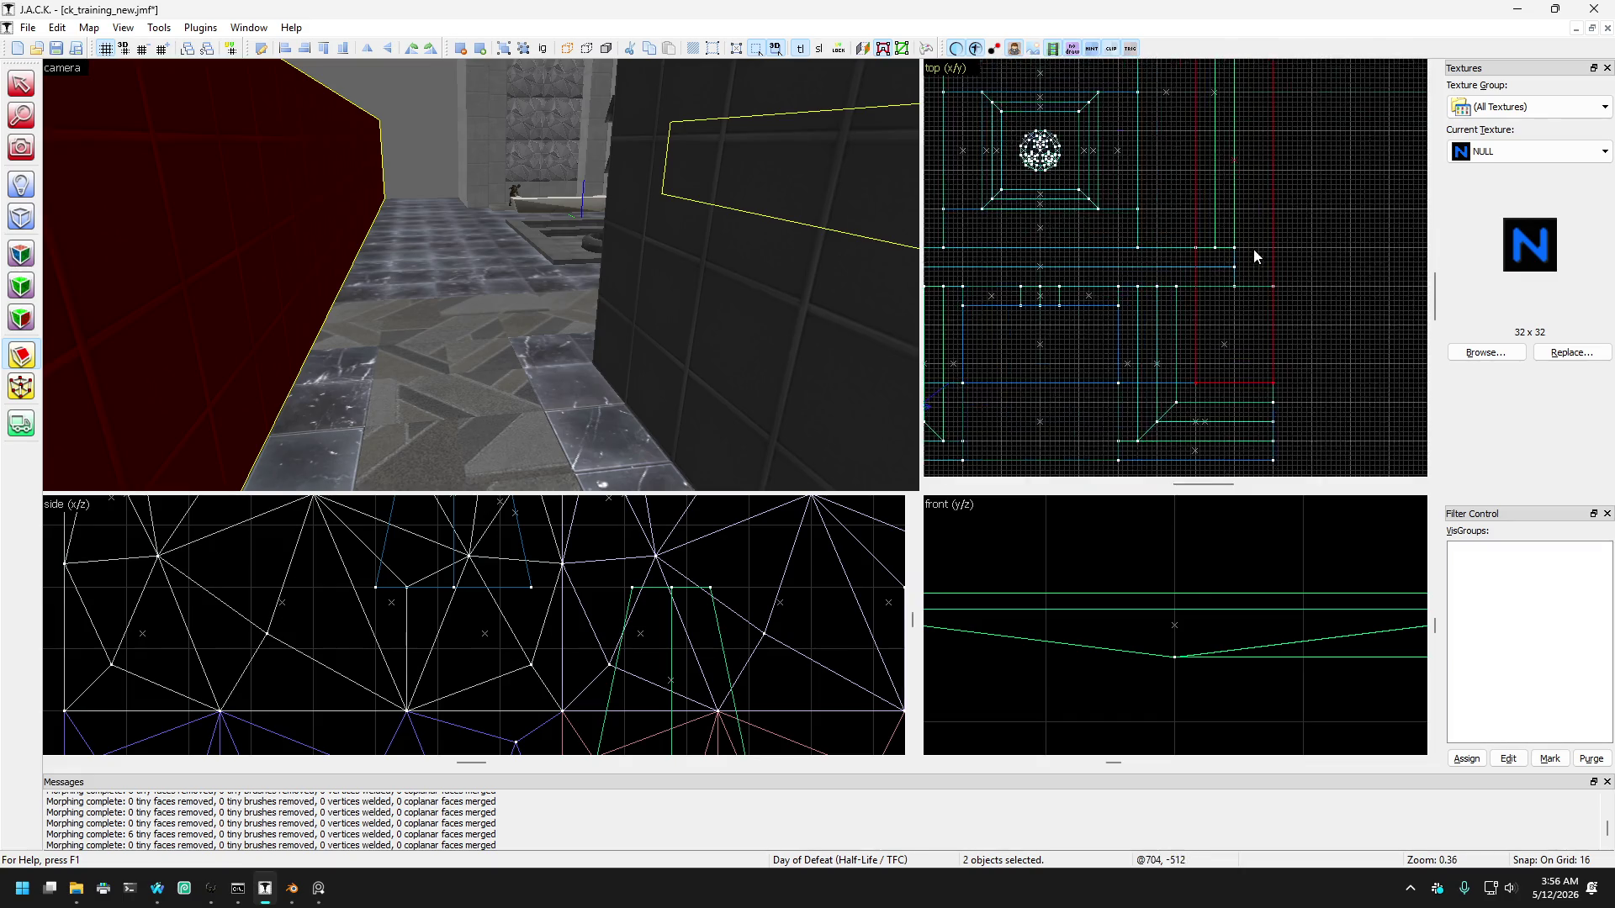
scroll(1230, 291, up, 4)
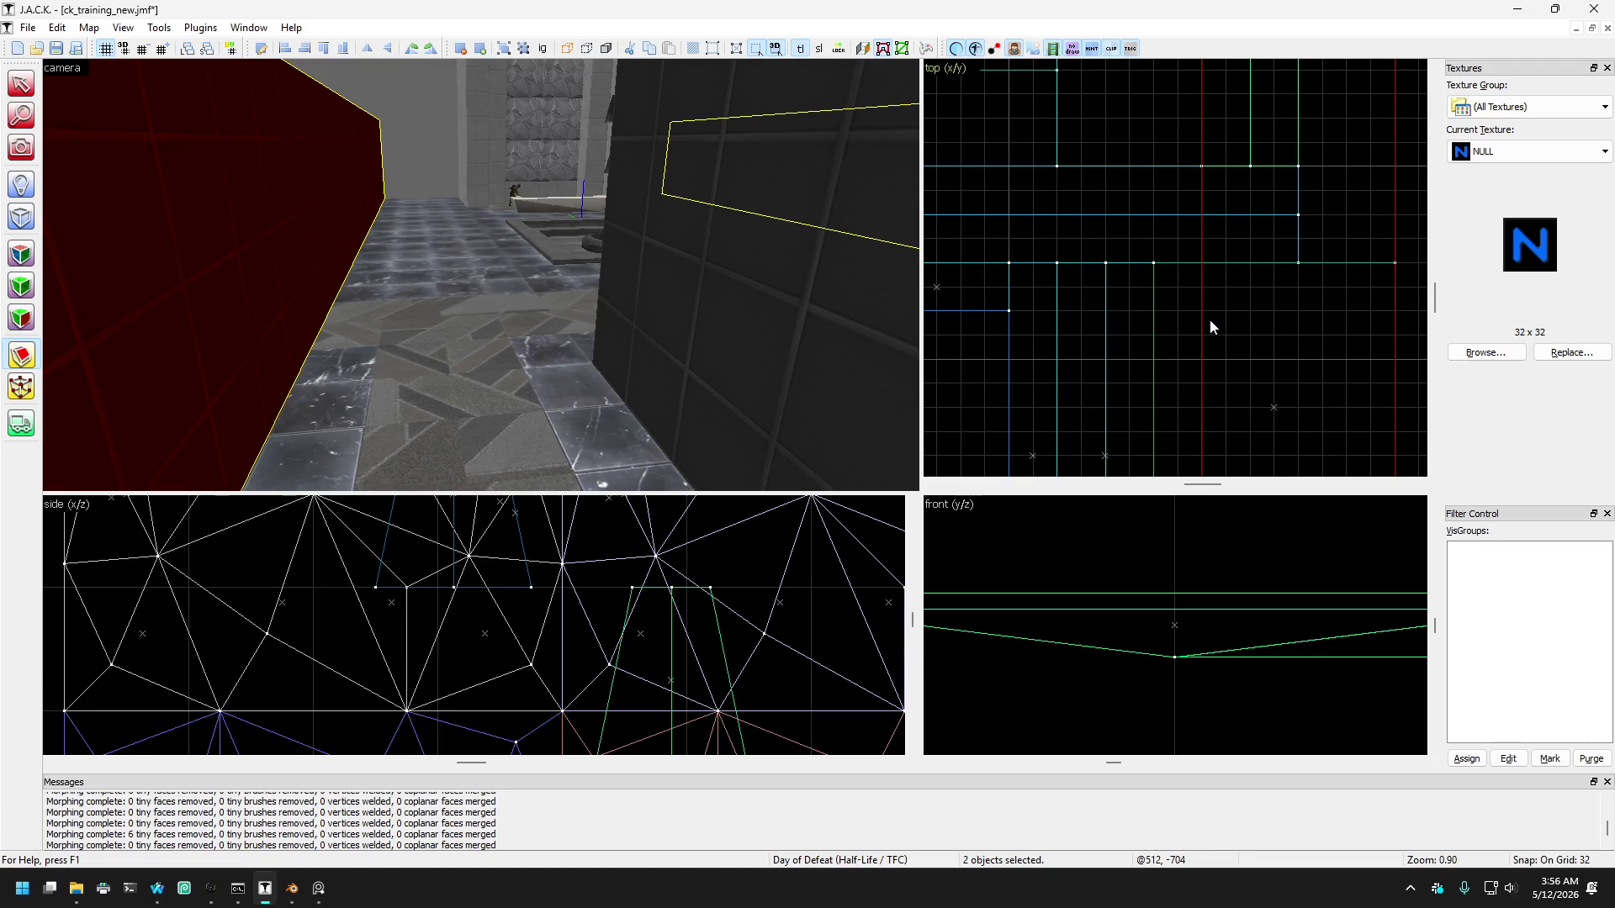
scroll(1299, 334, down, 5)
scroll(1299, 336, down, 1)
ctrl+click(1276, 337)
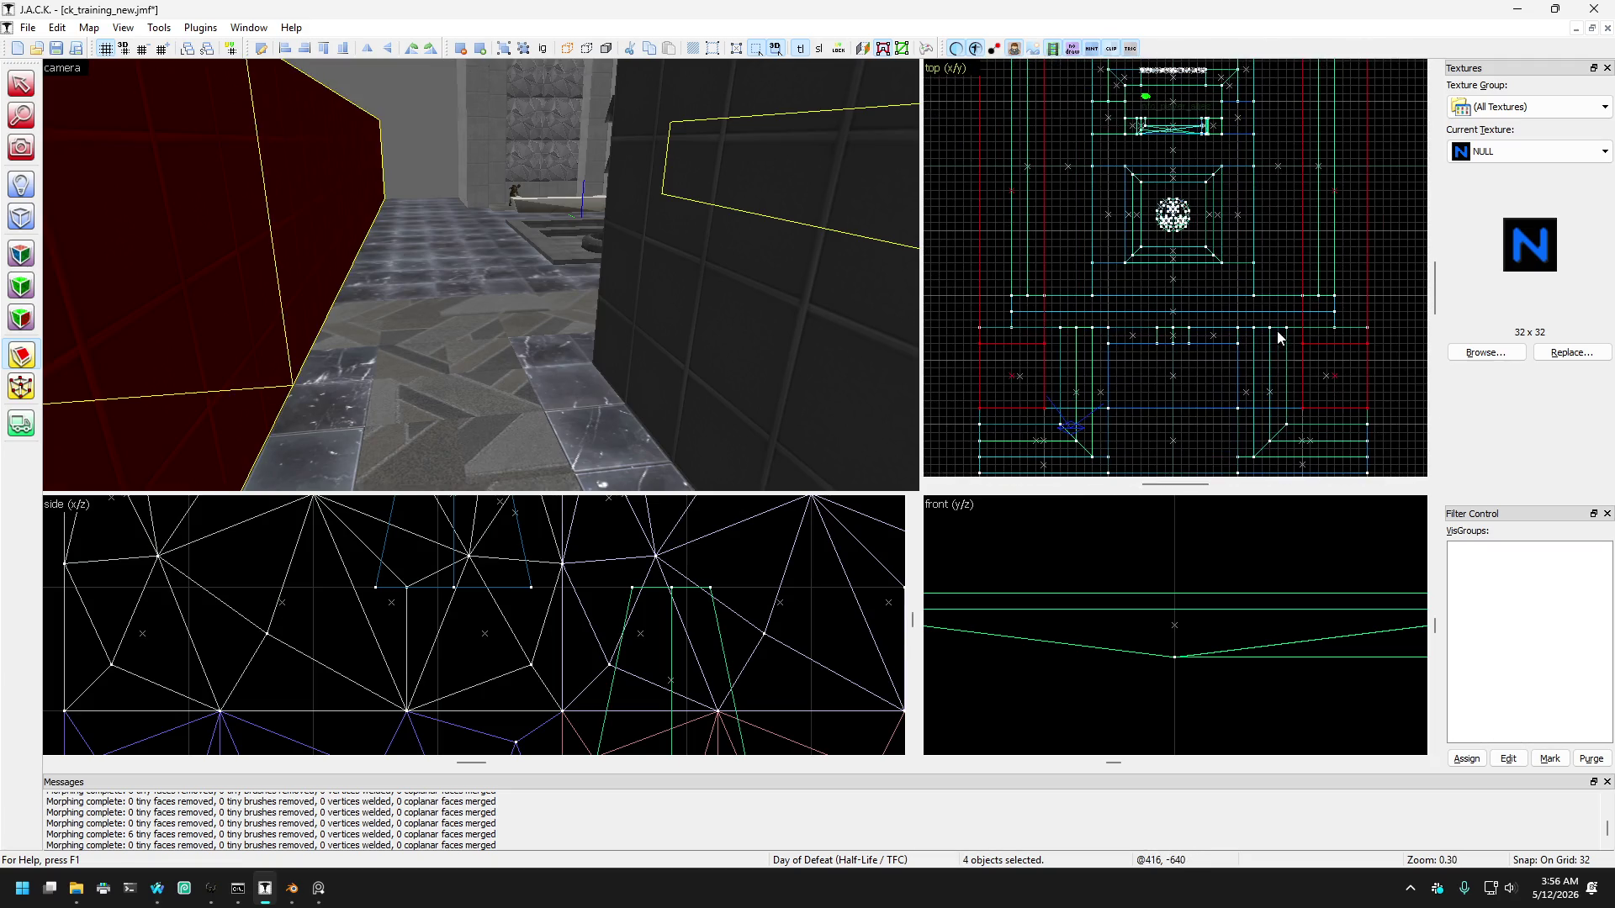
click(99, 113)
Step: Move the red brush 192 units along x, from 640 to 832, then deselect
key(w)
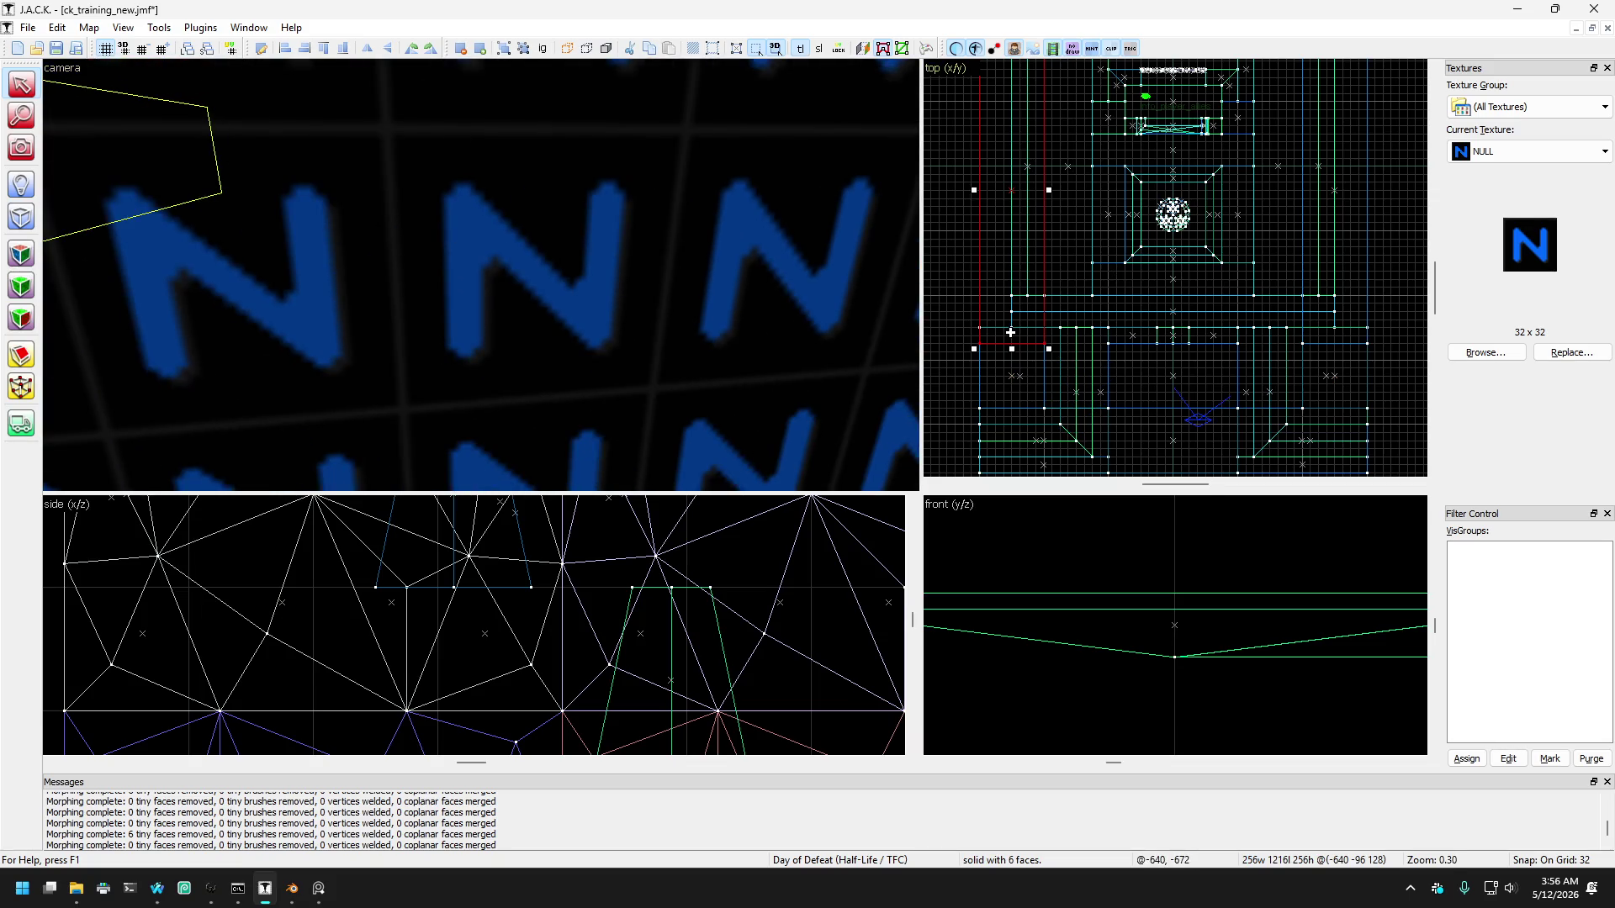
scroll(1010, 333, up, 1)
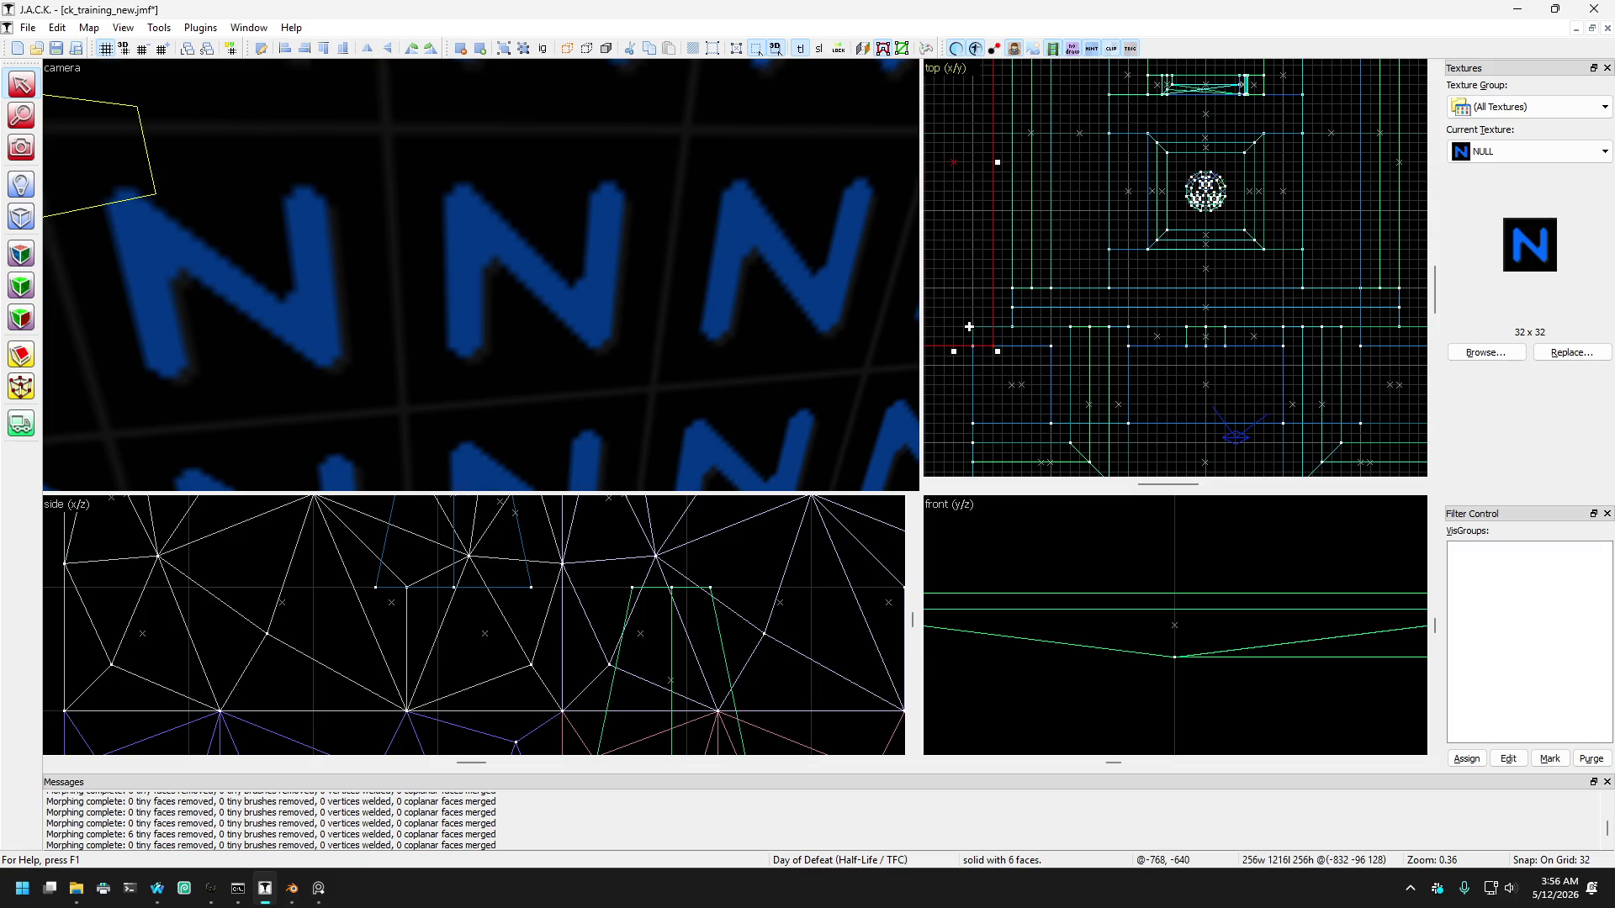
mouse_move(536, 345)
mouse_down()
mouse_move(508, 343)
mouse_move(494, 234)
mouse_move(927, 202)
mouse_up()
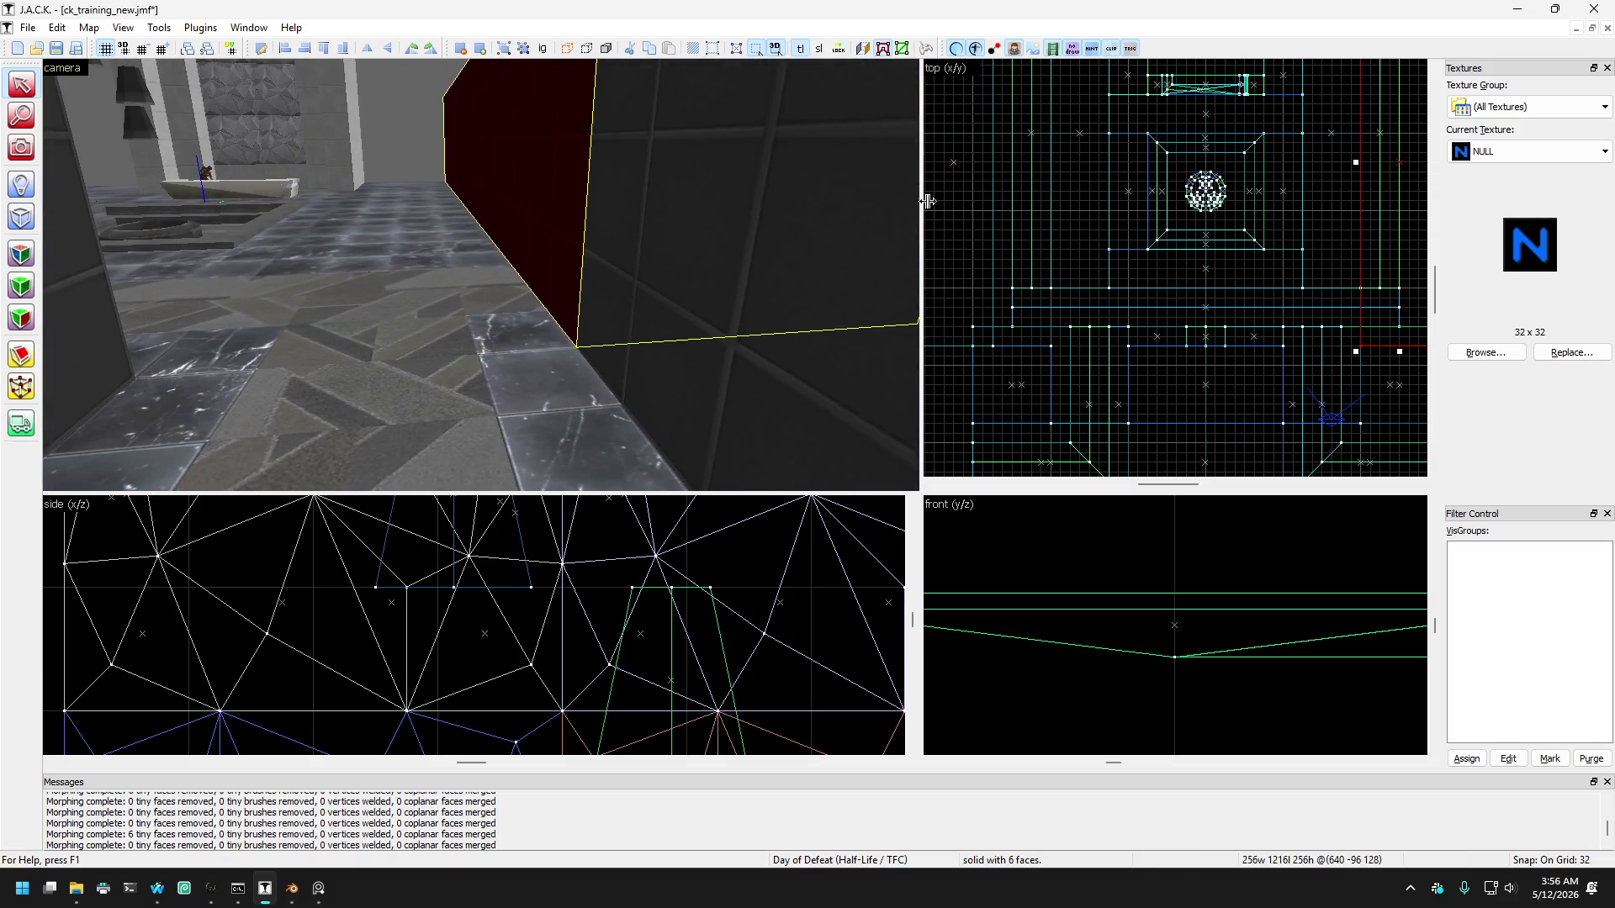
key(Right)
key(Right)
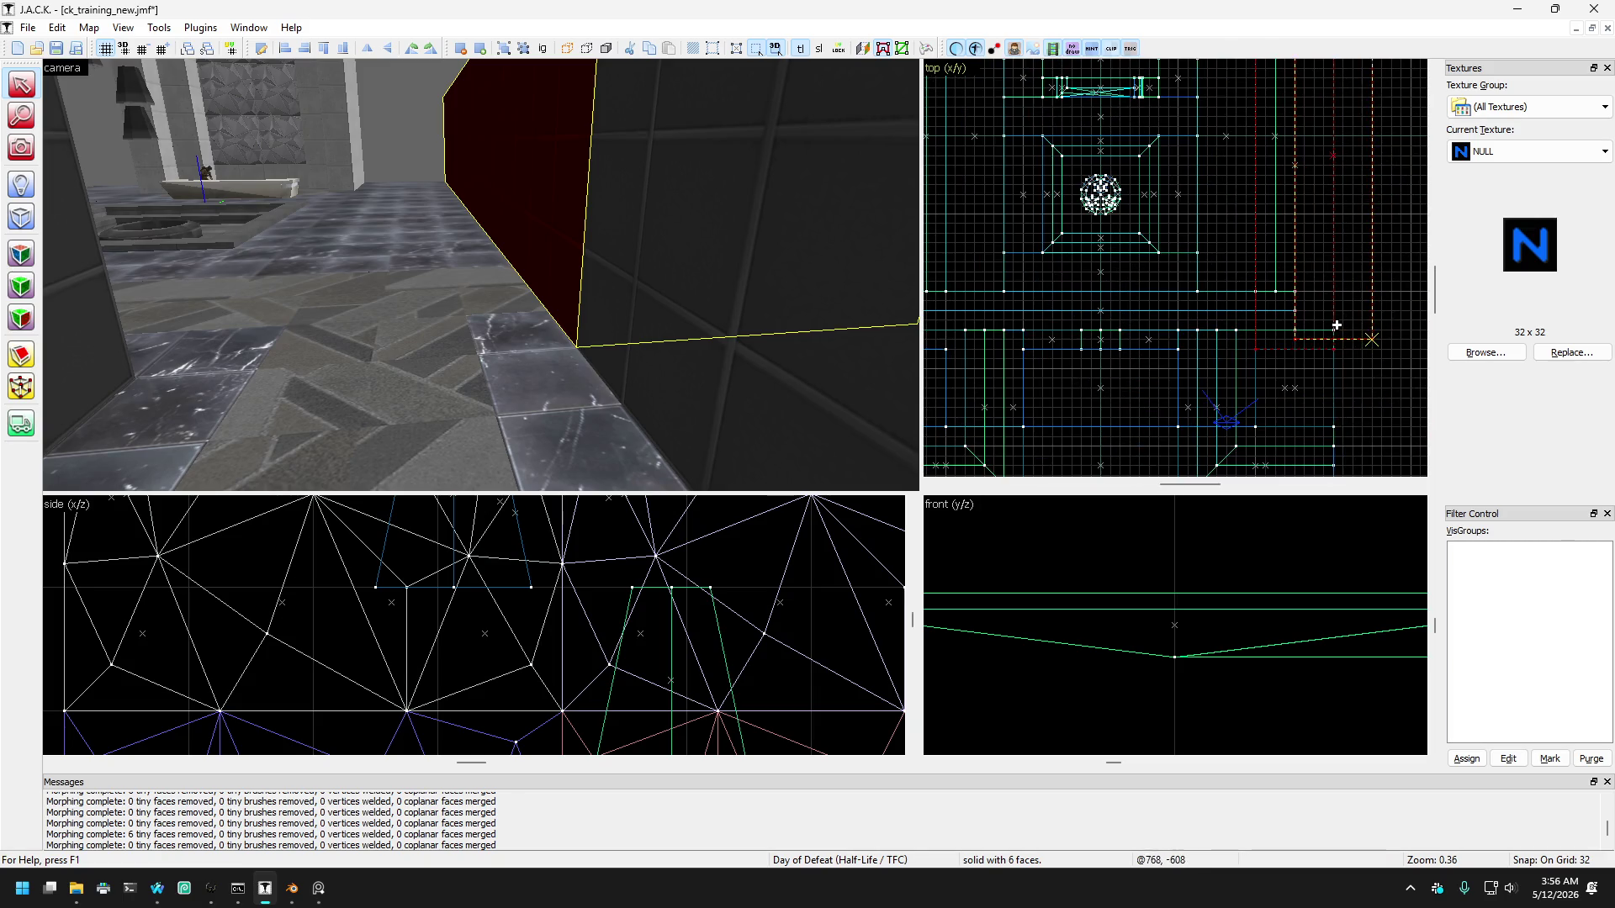
drag(1349, 329, 1348, 330)
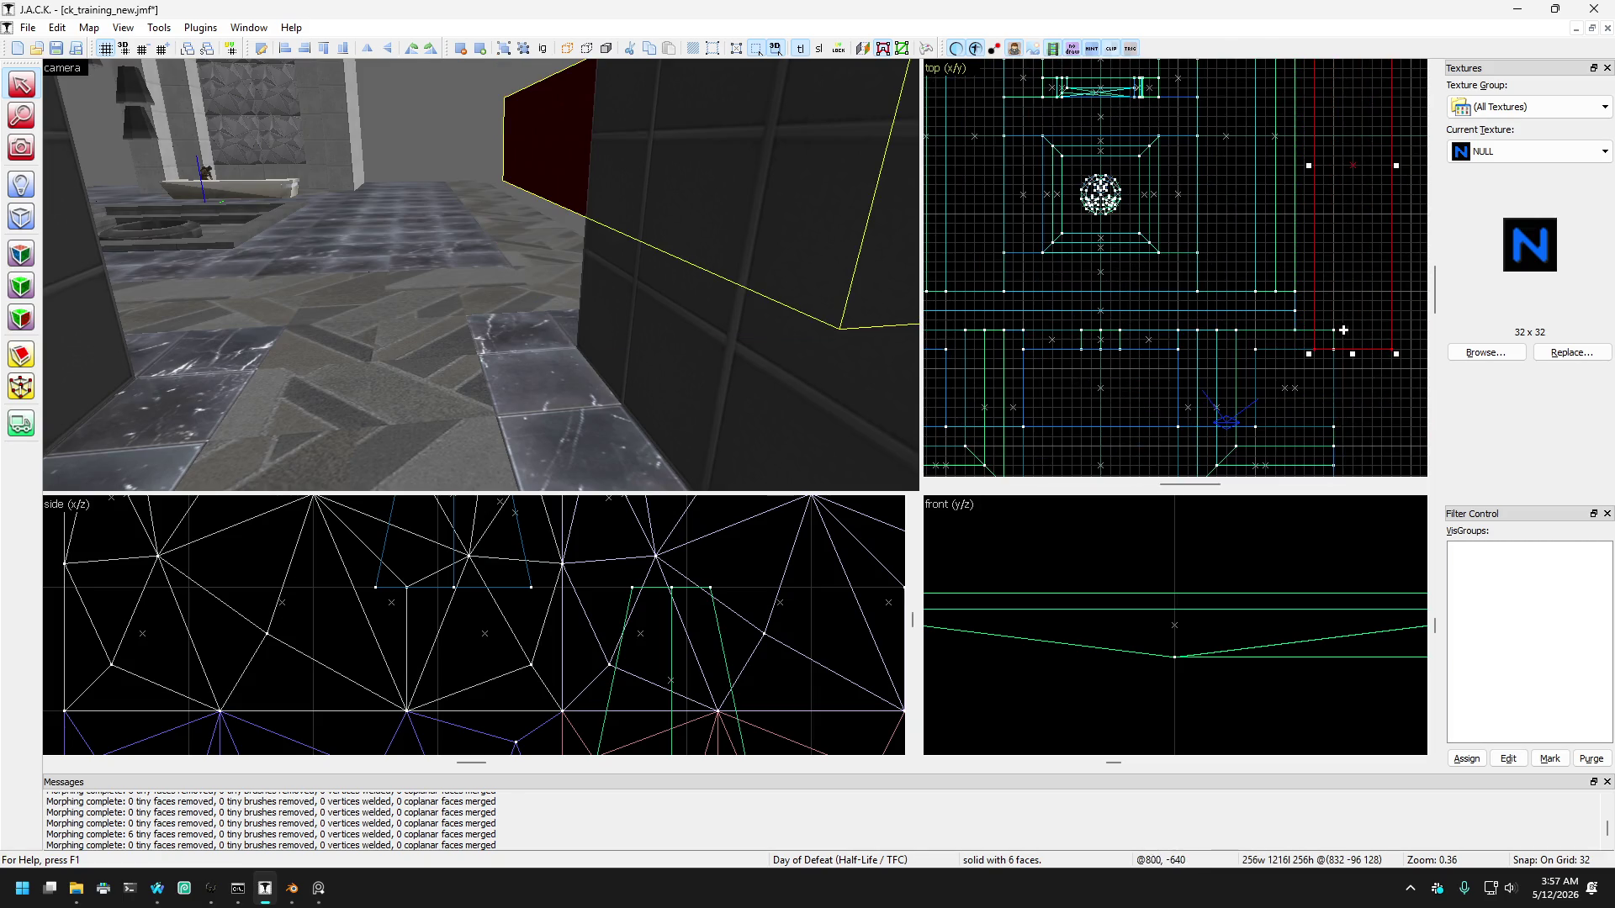
key(Escape)
Step: Fly the camera across the map through the tiled room to overlook the marble floor
key(d)
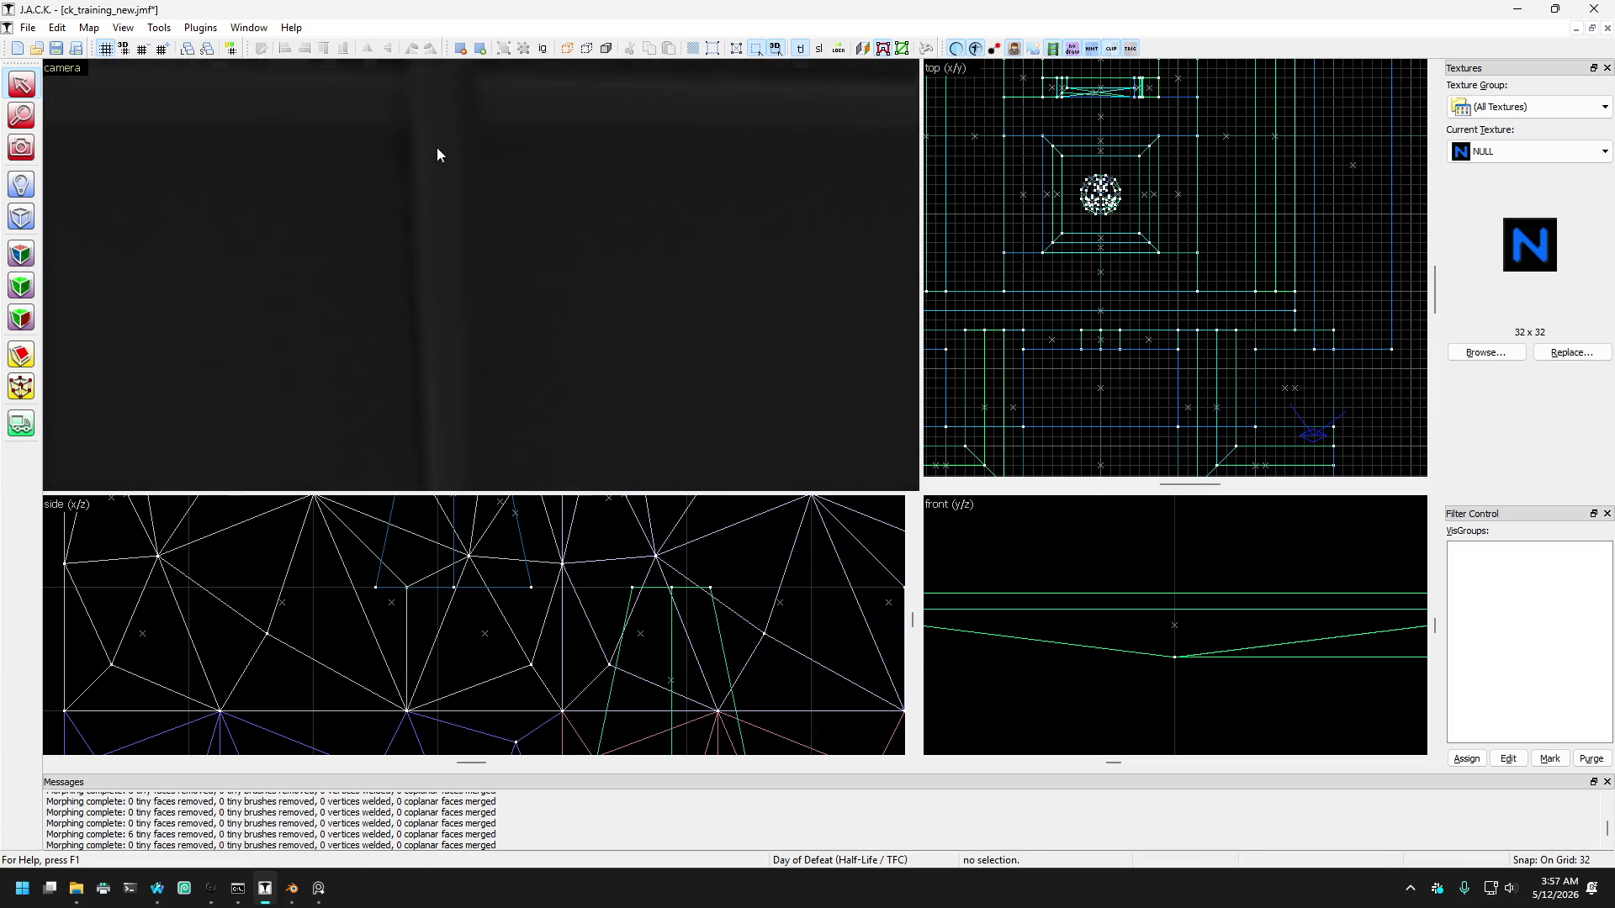
click(21, 147)
key(z)
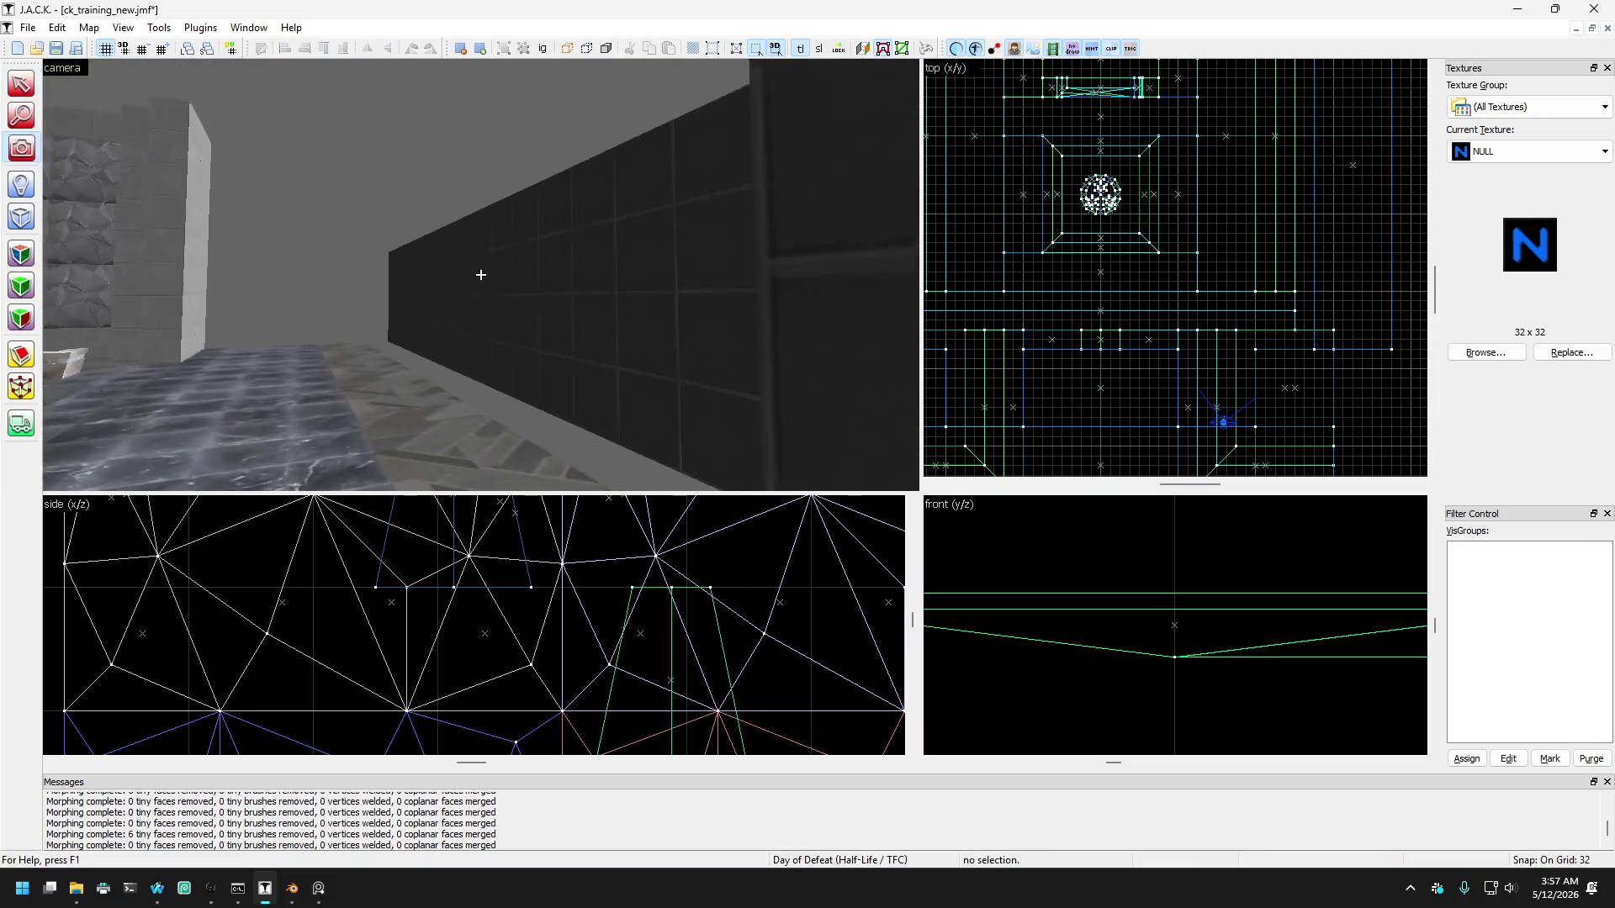
key(w)
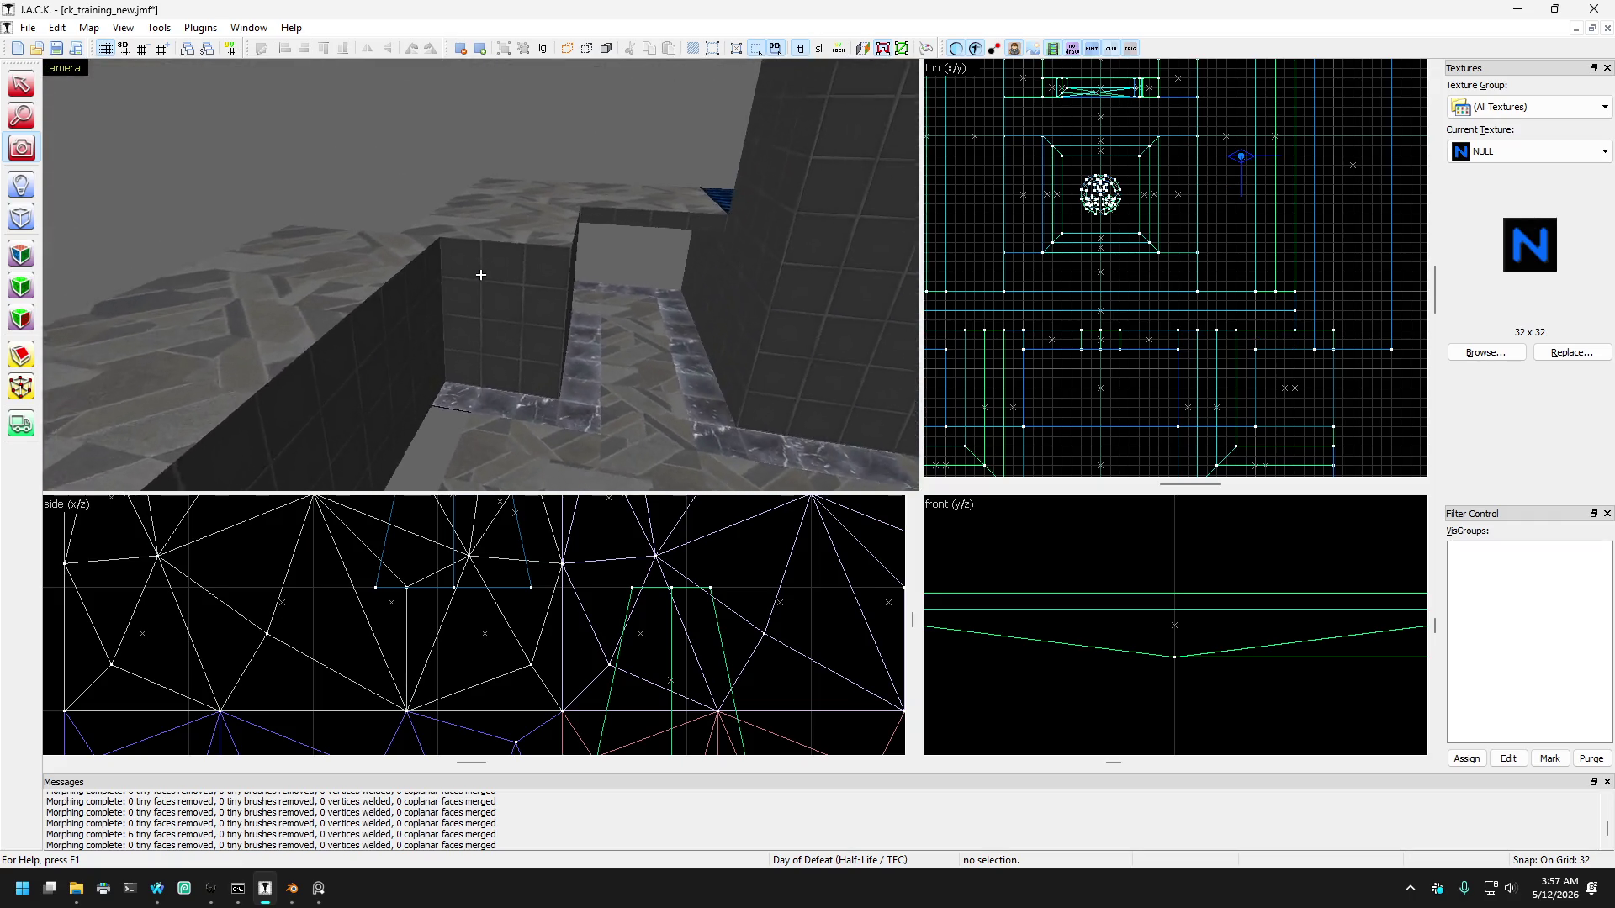
key(w)
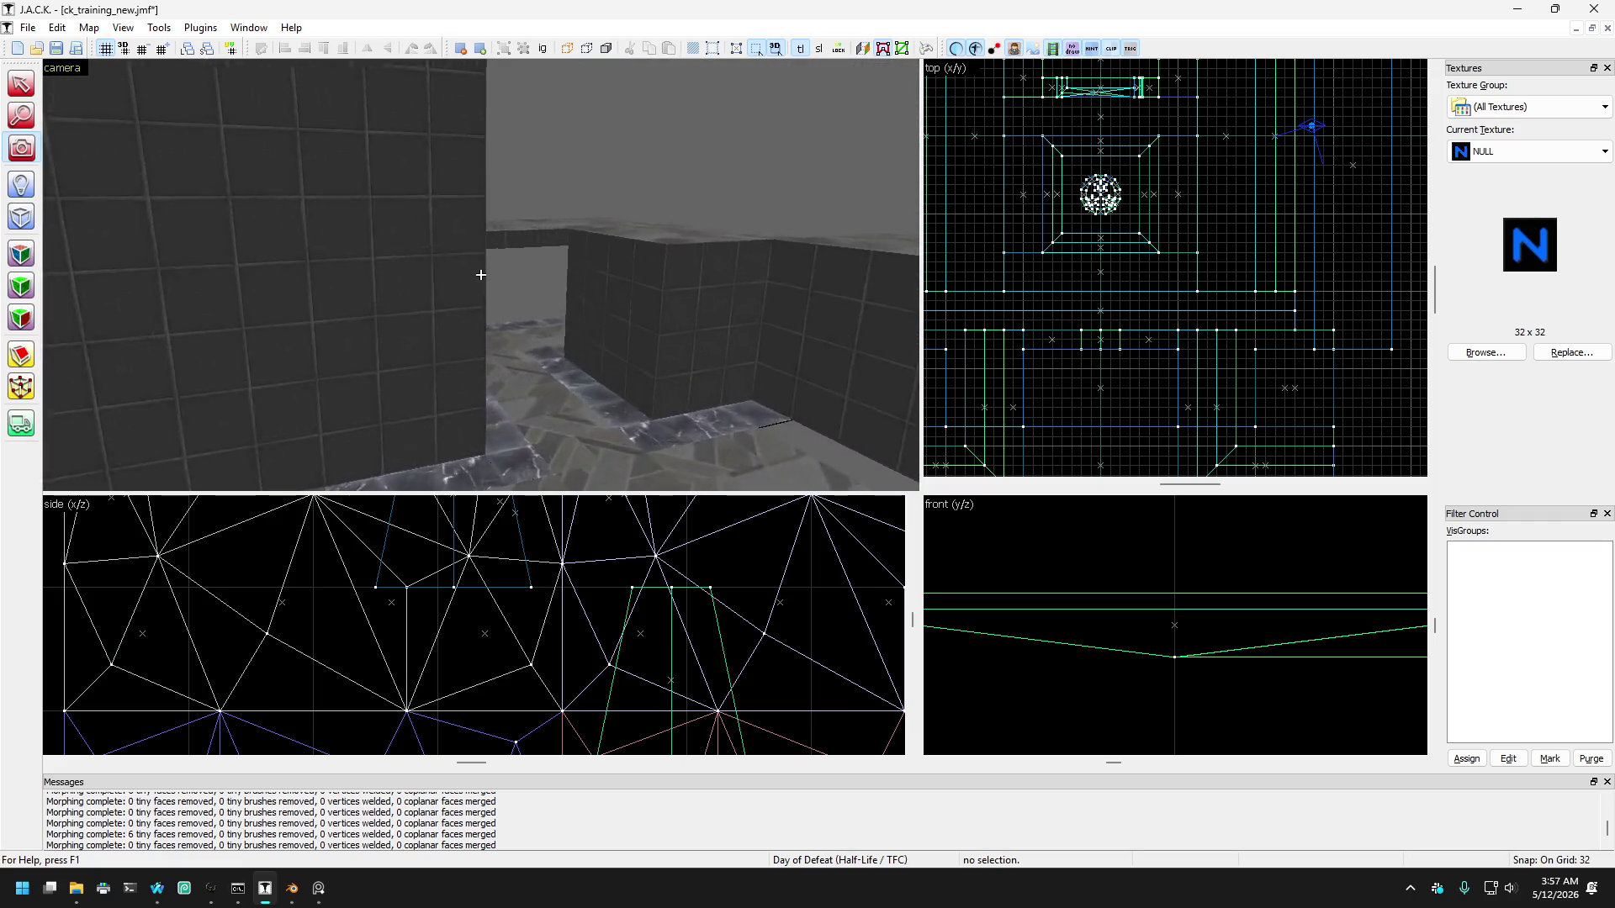
key(w)
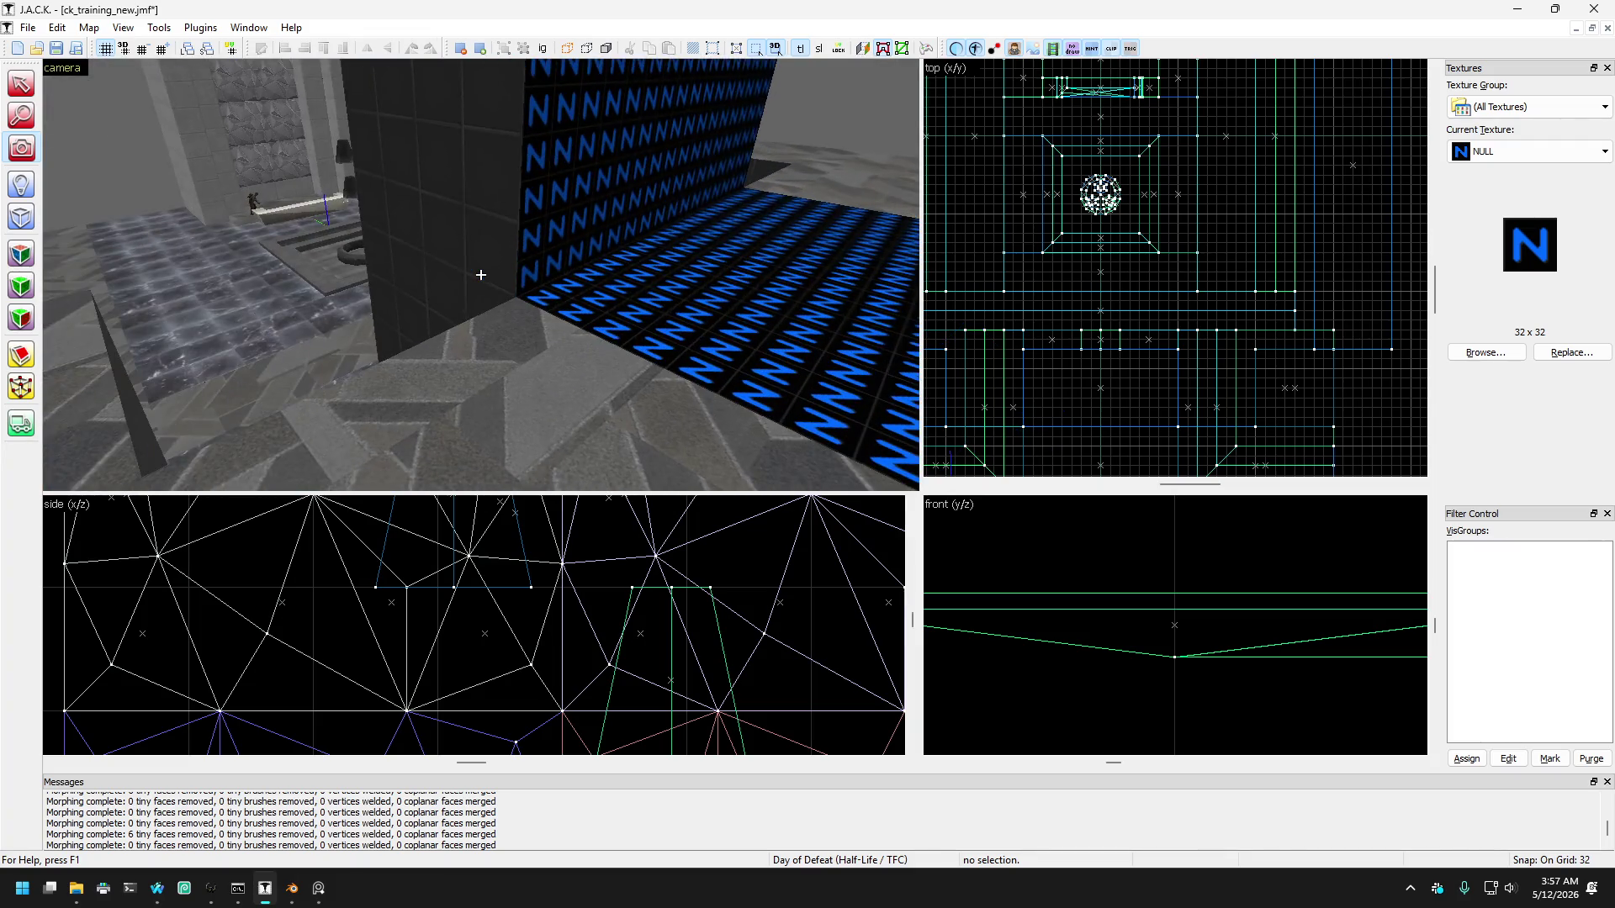
key(w)
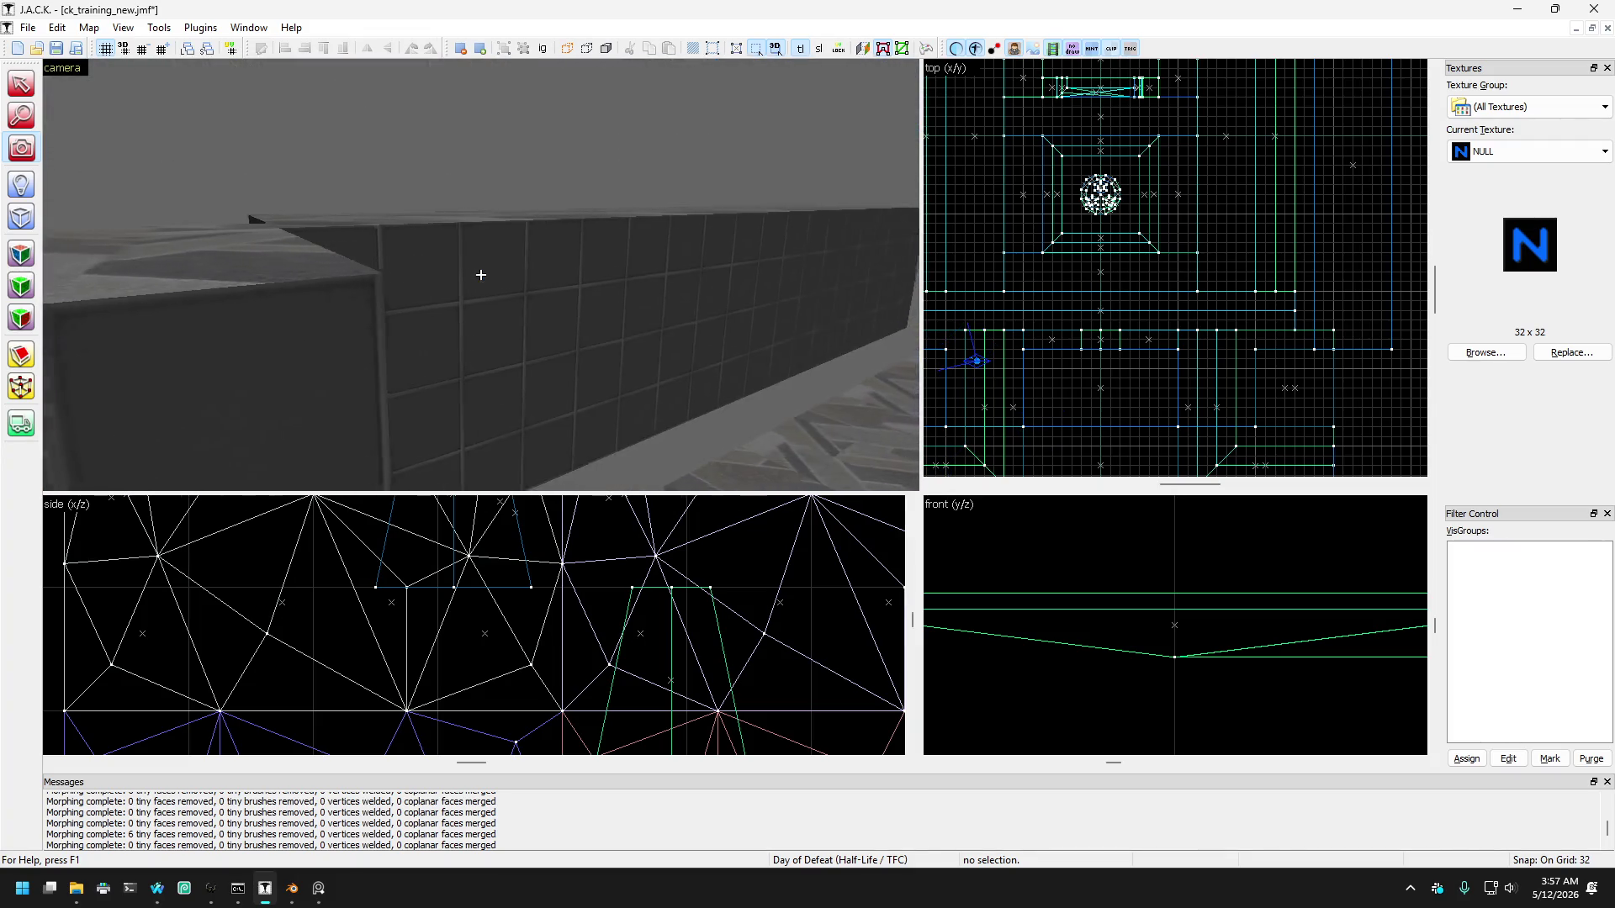
key(w)
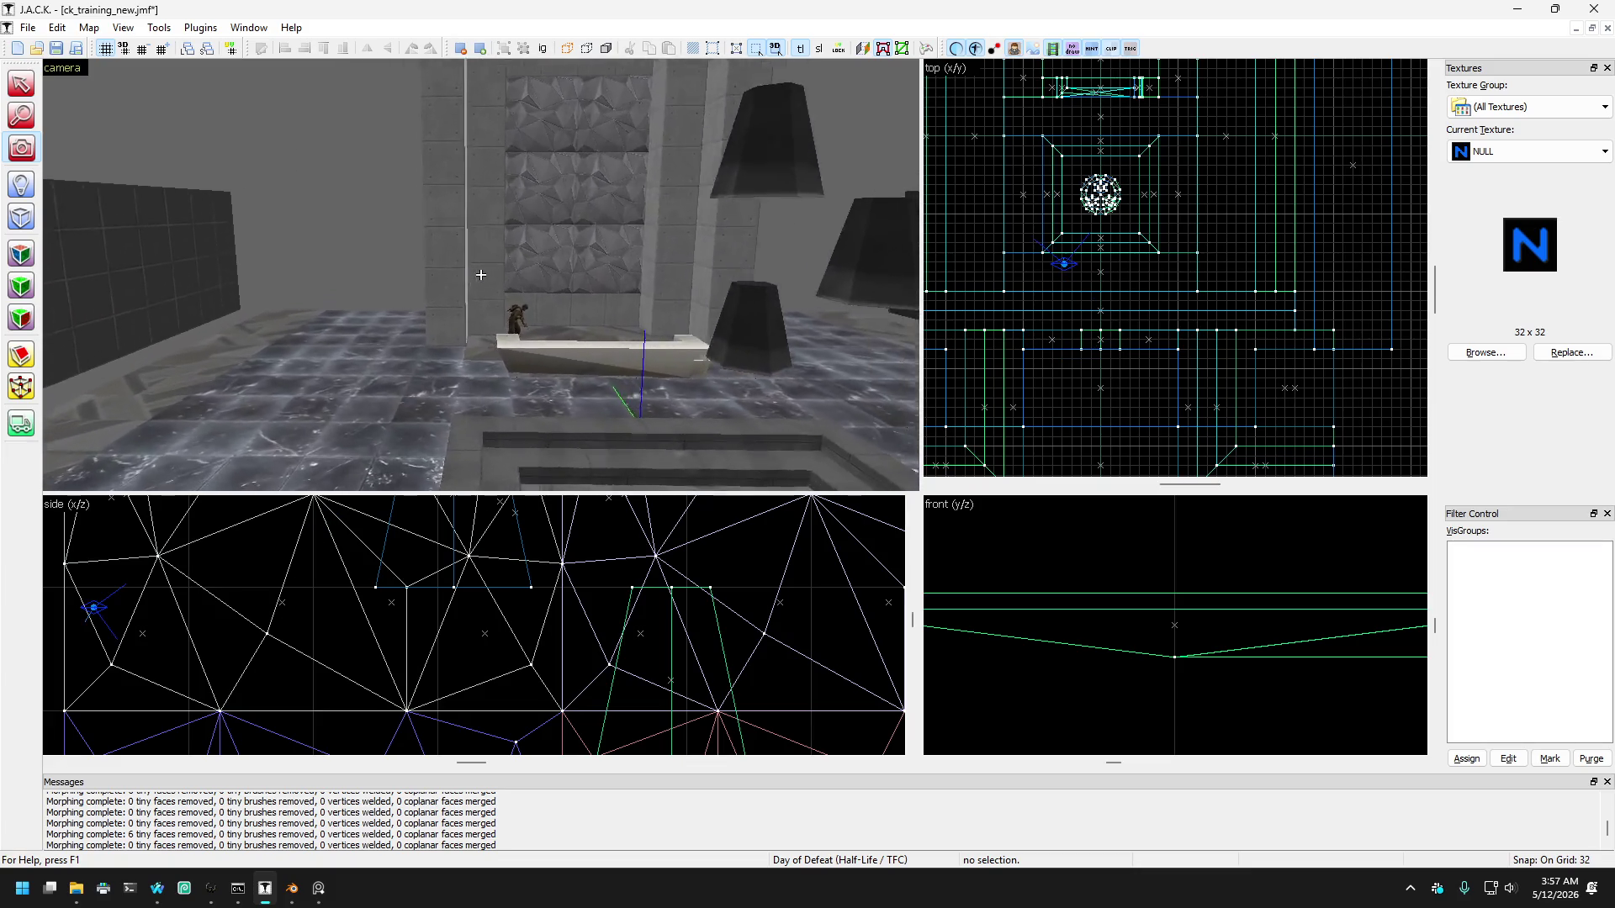
key(w)
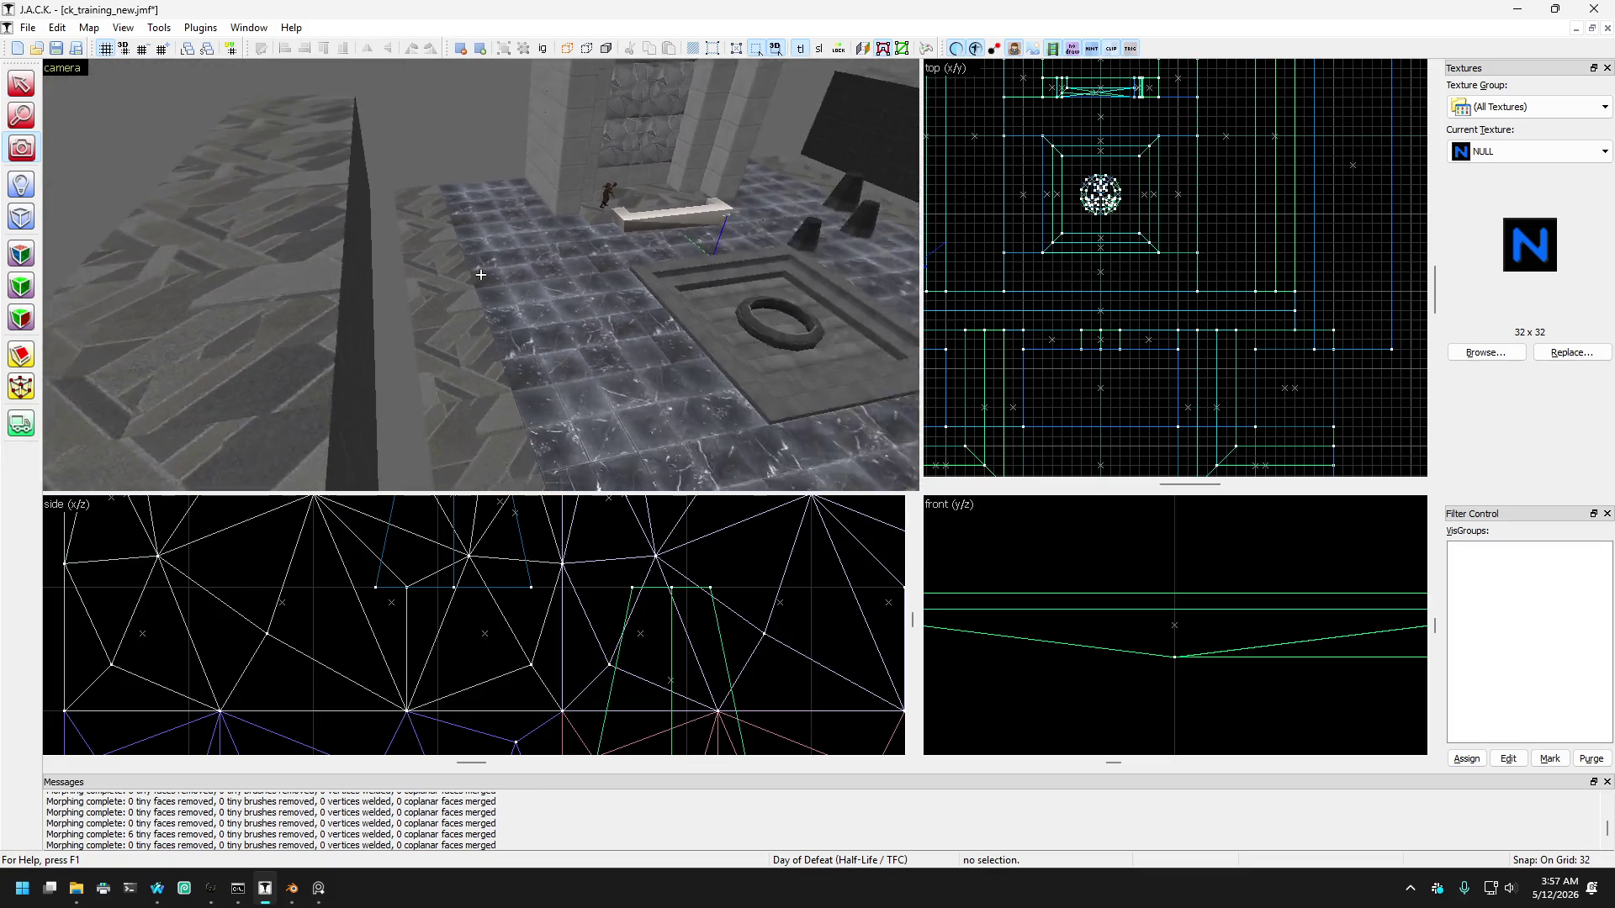
key(w)
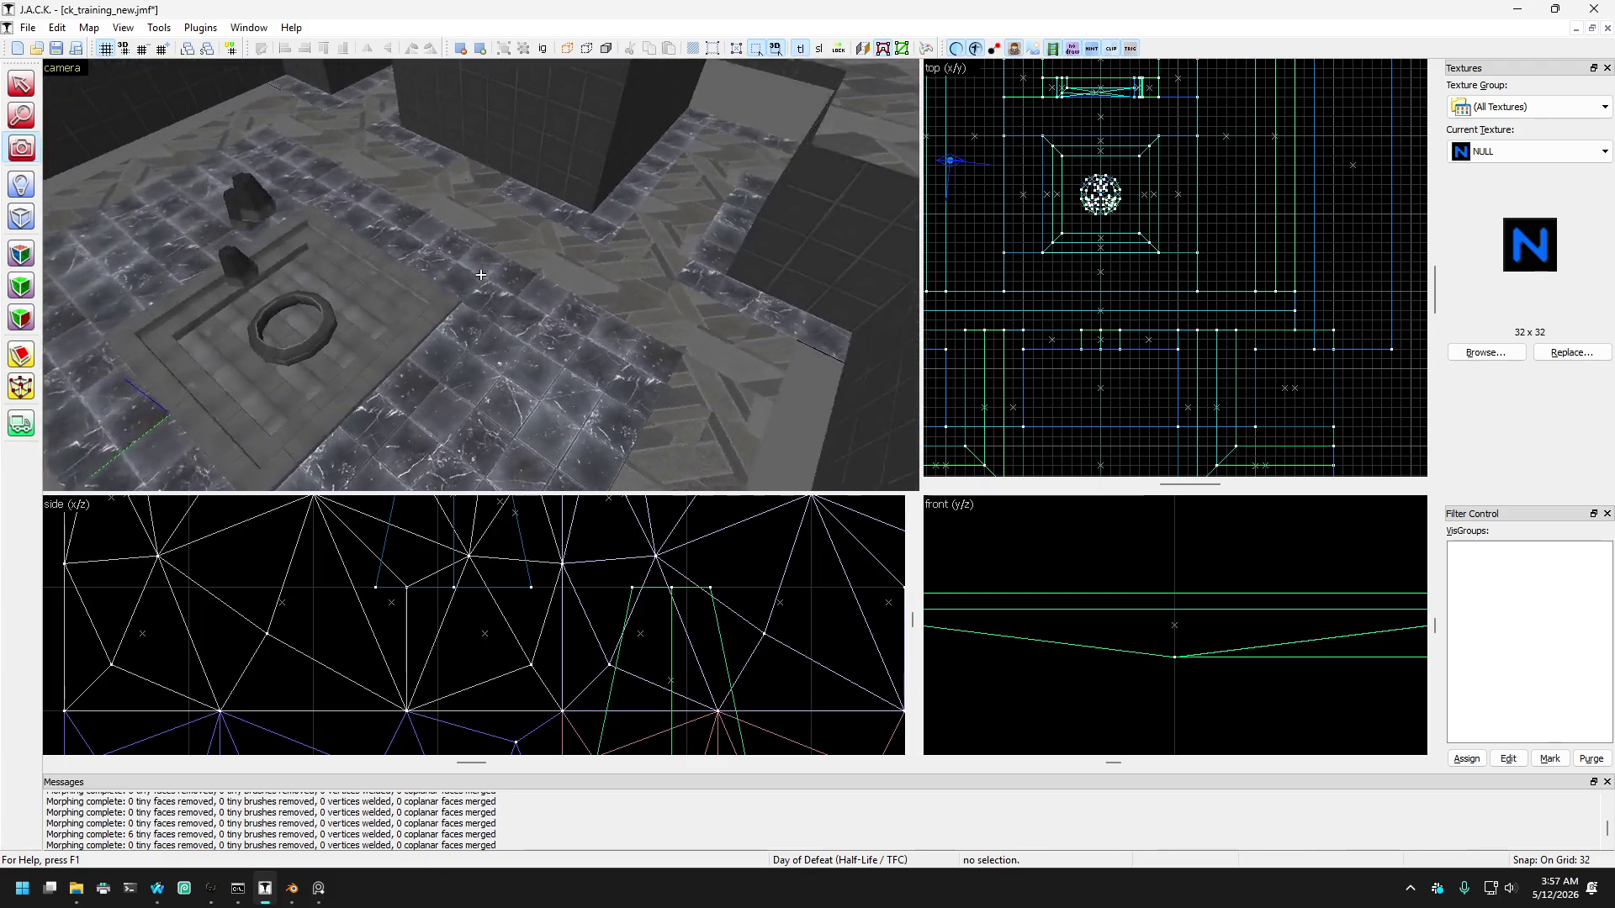
key(w)
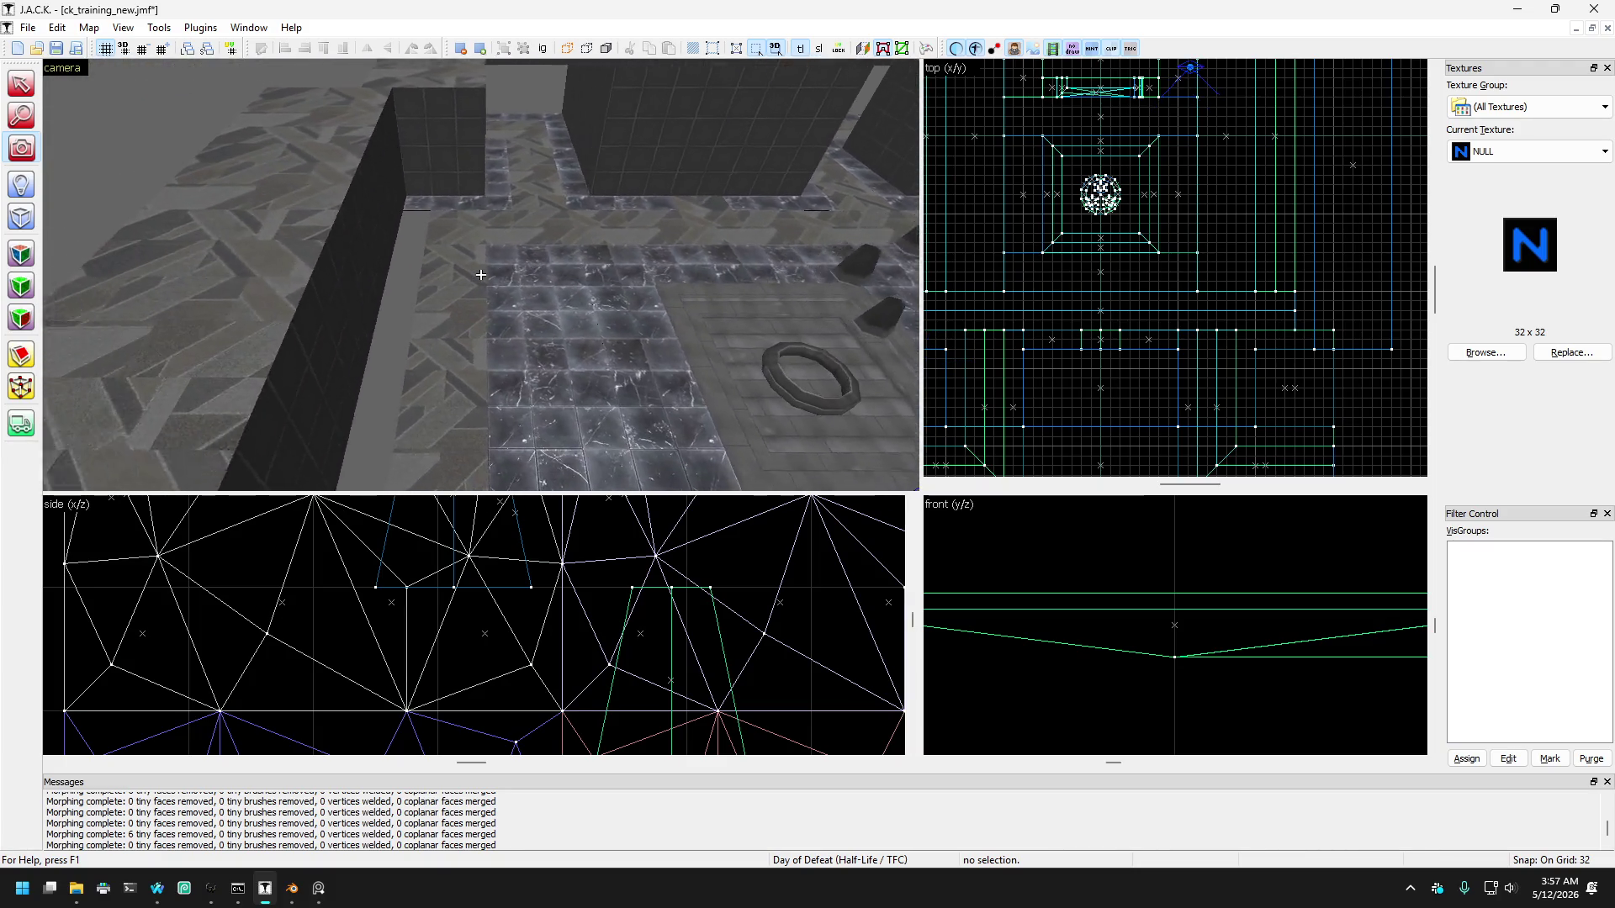
key(s)
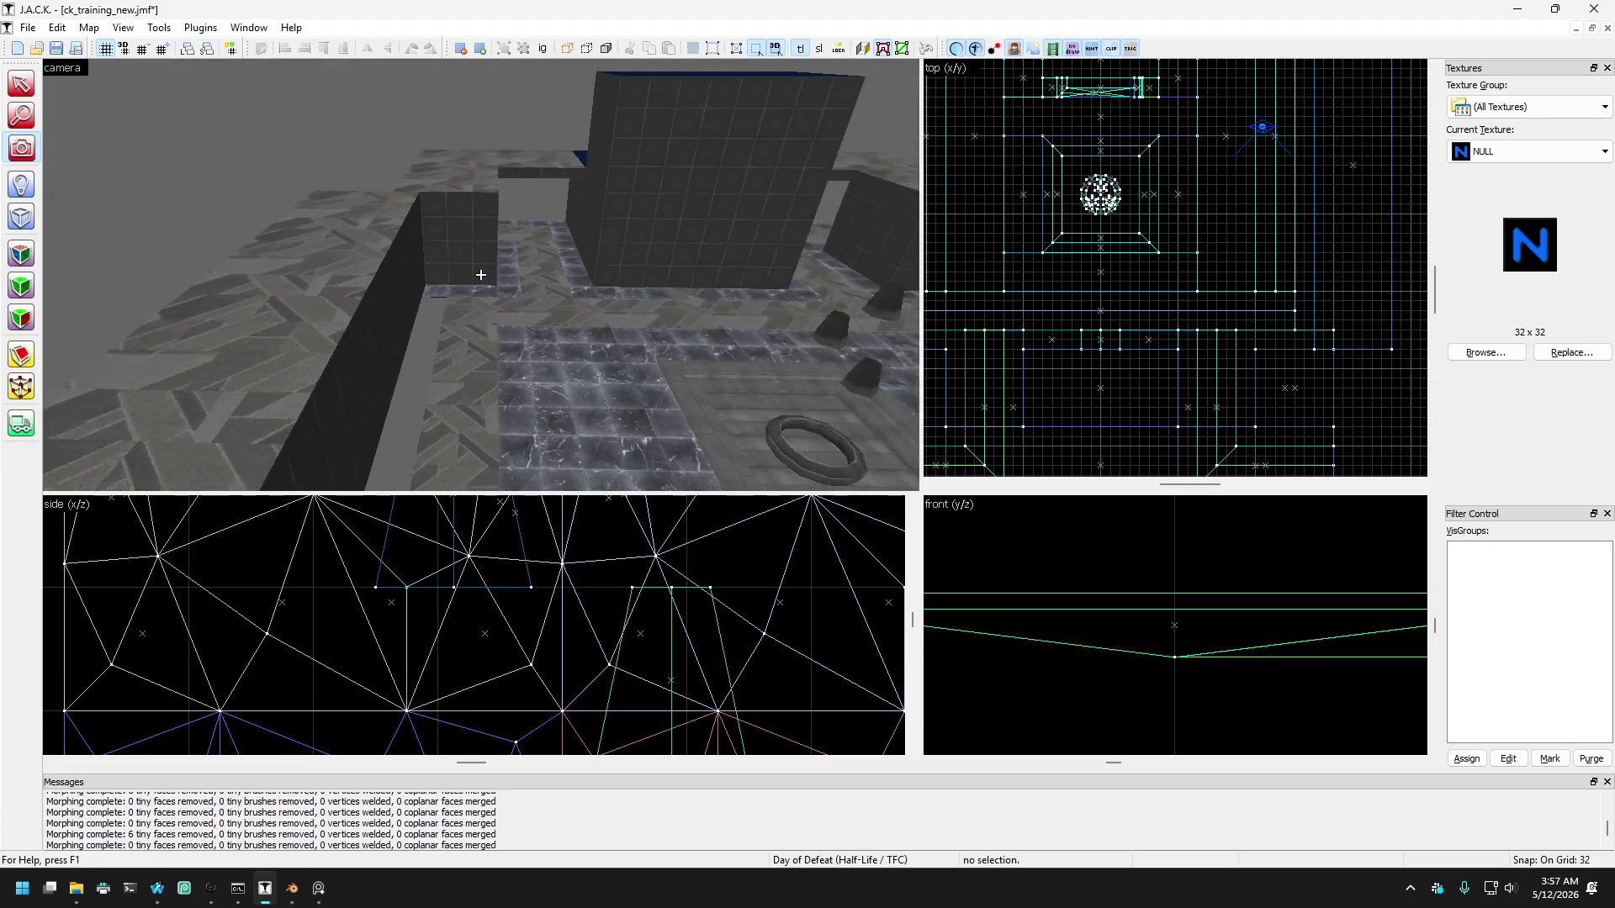
key(w)
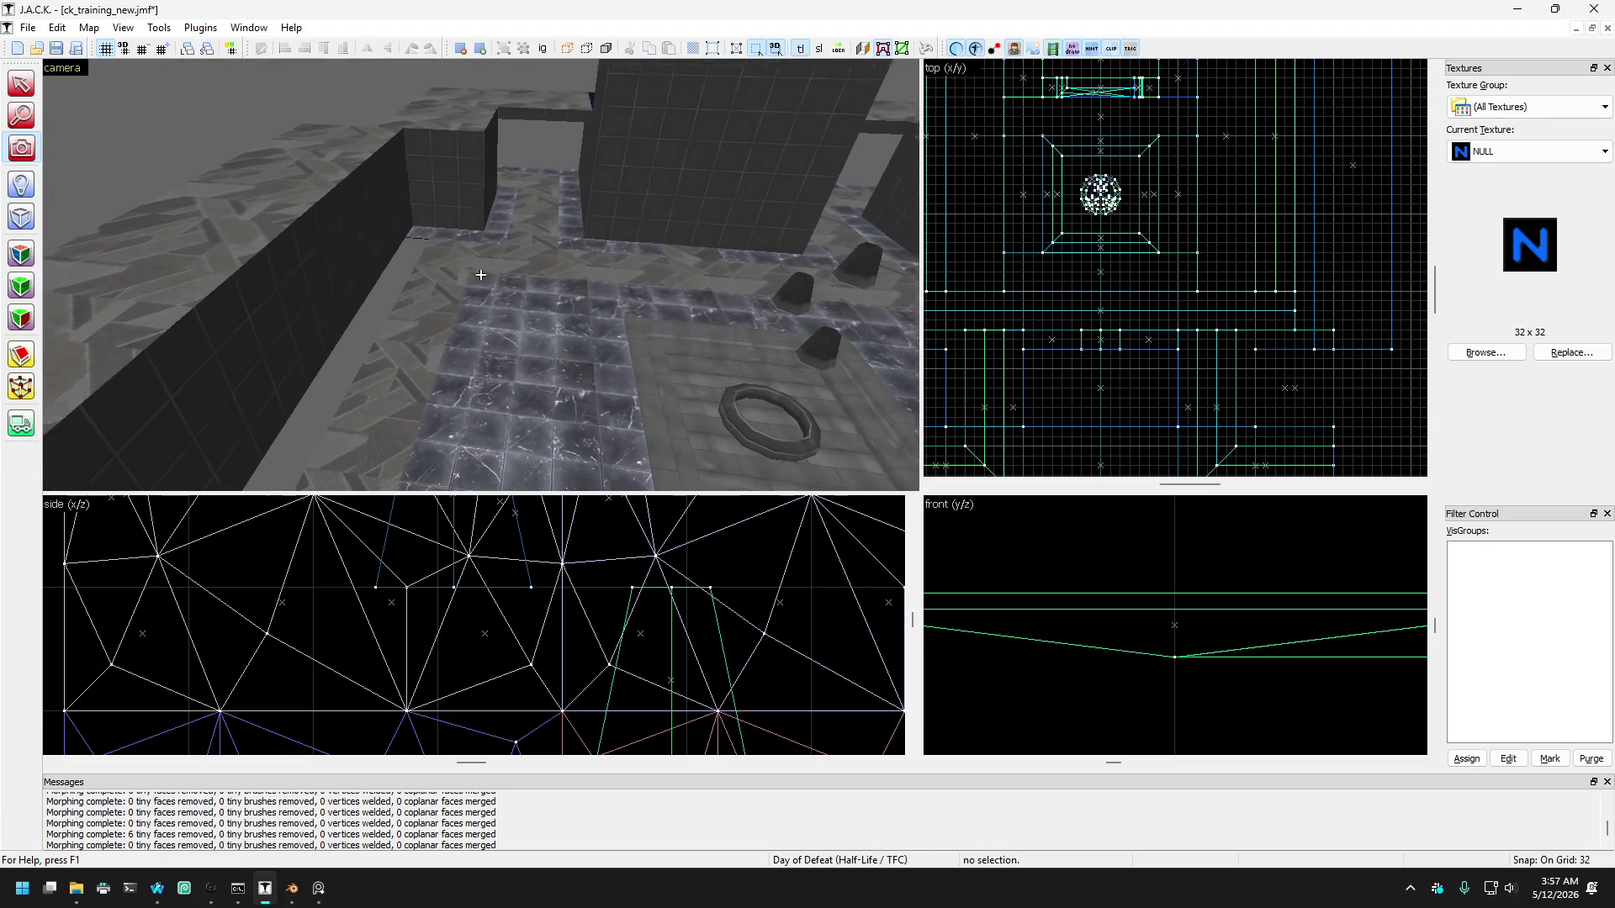
key(z)
Step: Select the red brush beside the marble floor again
click(22, 85)
click(358, 227)
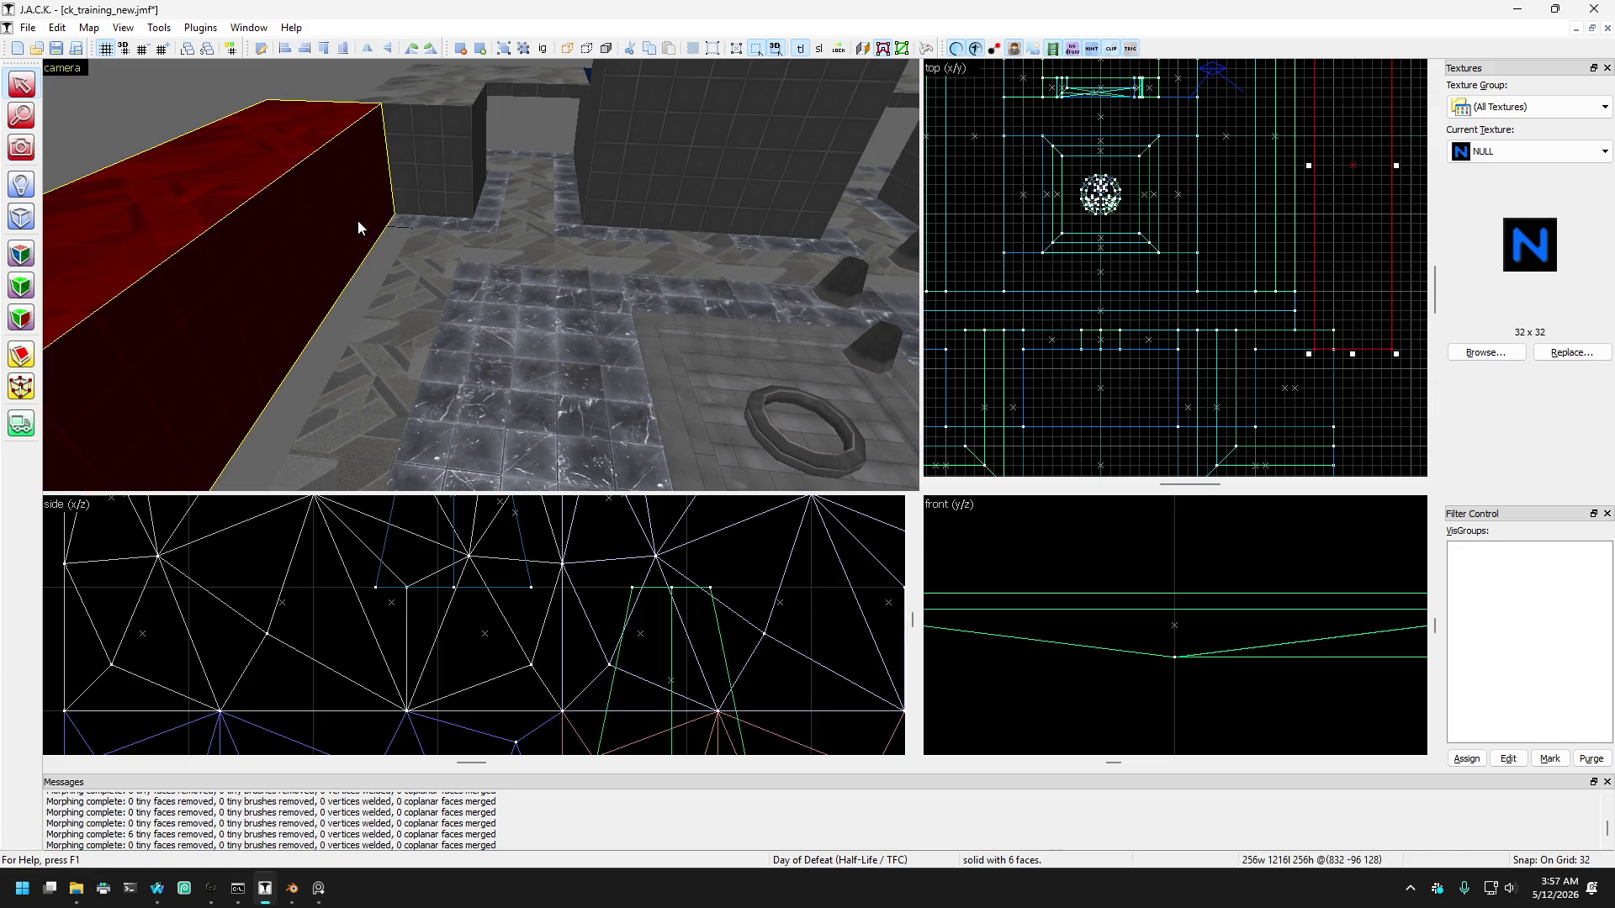
scroll(1153, 258, up, 5)
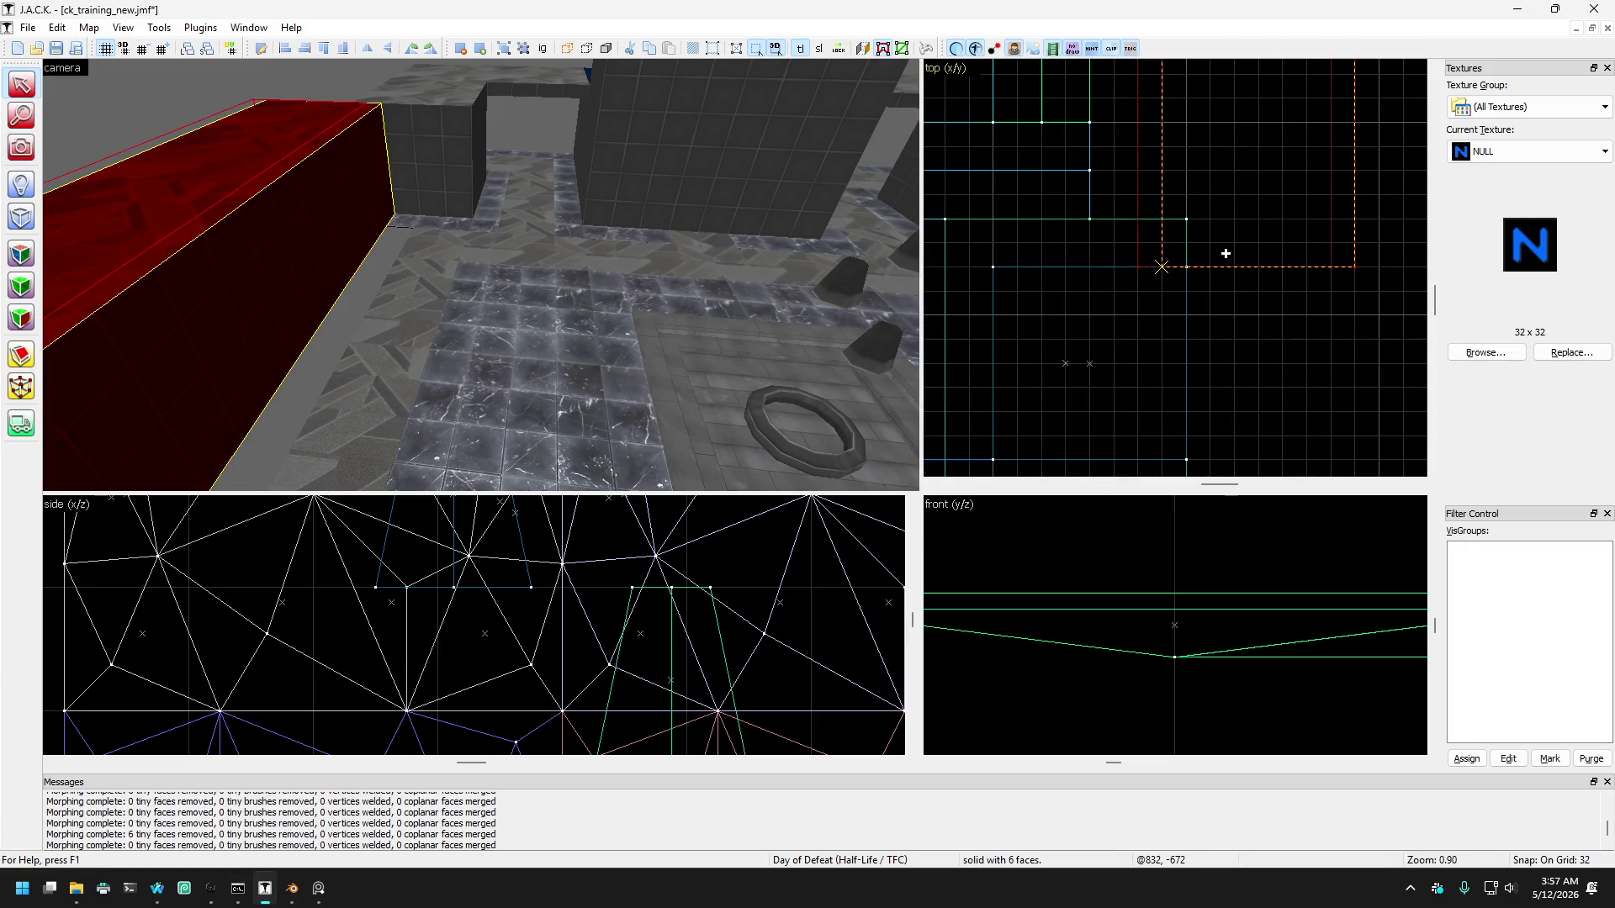
Step: Shift the red brush 64 units further along x and move the opposite red brush into place
drag(1249, 257, 1249, 256)
key(Left)
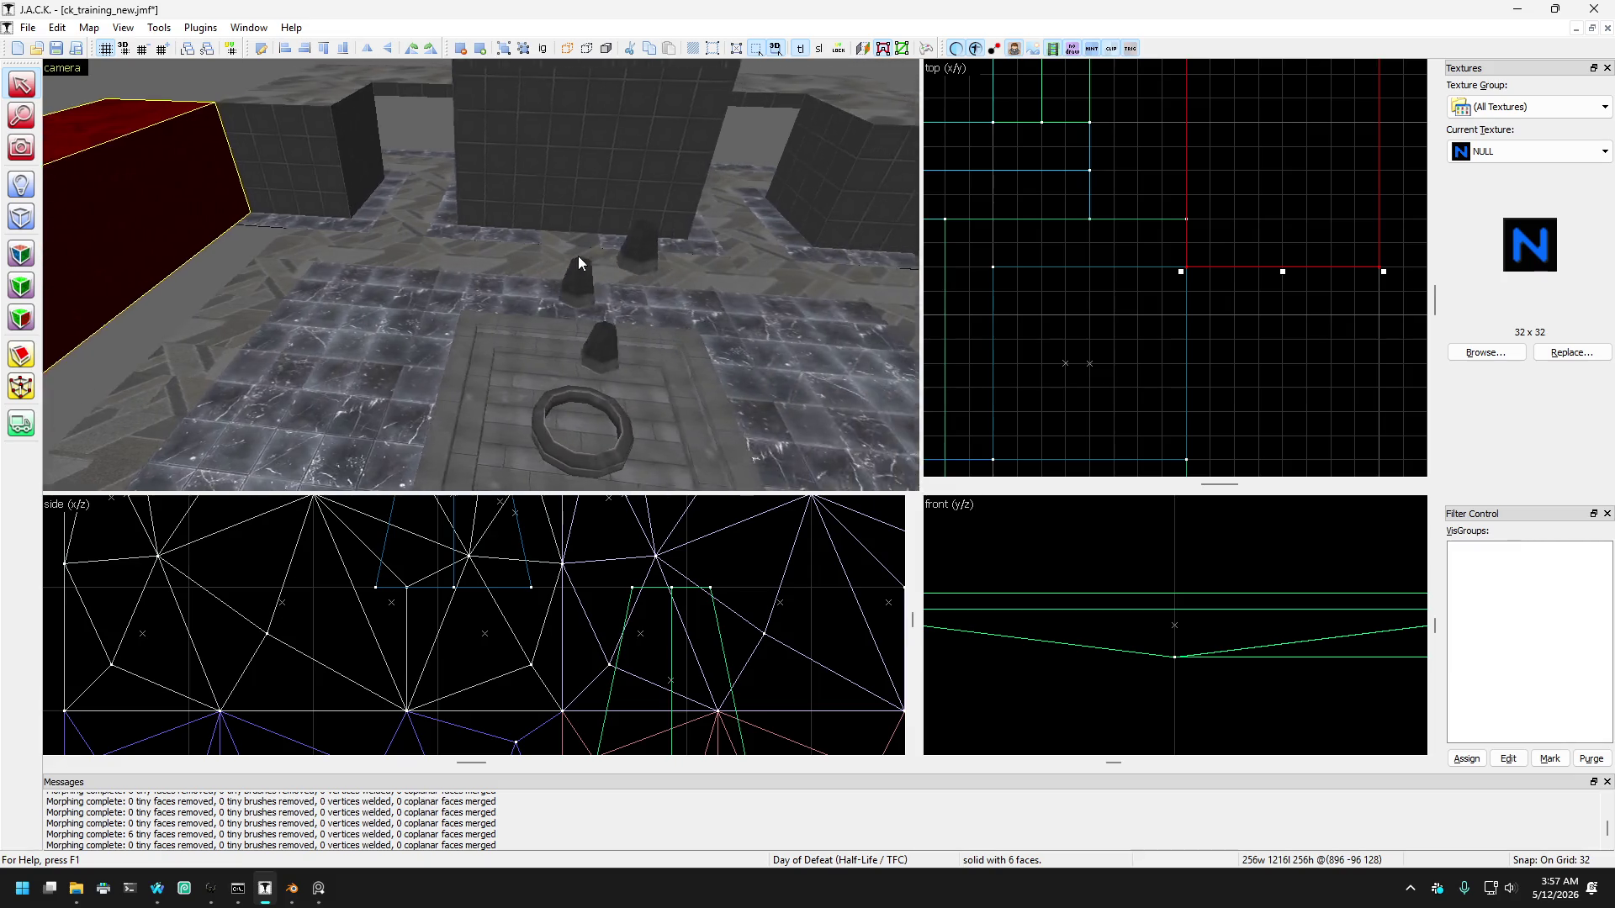
click(781, 313)
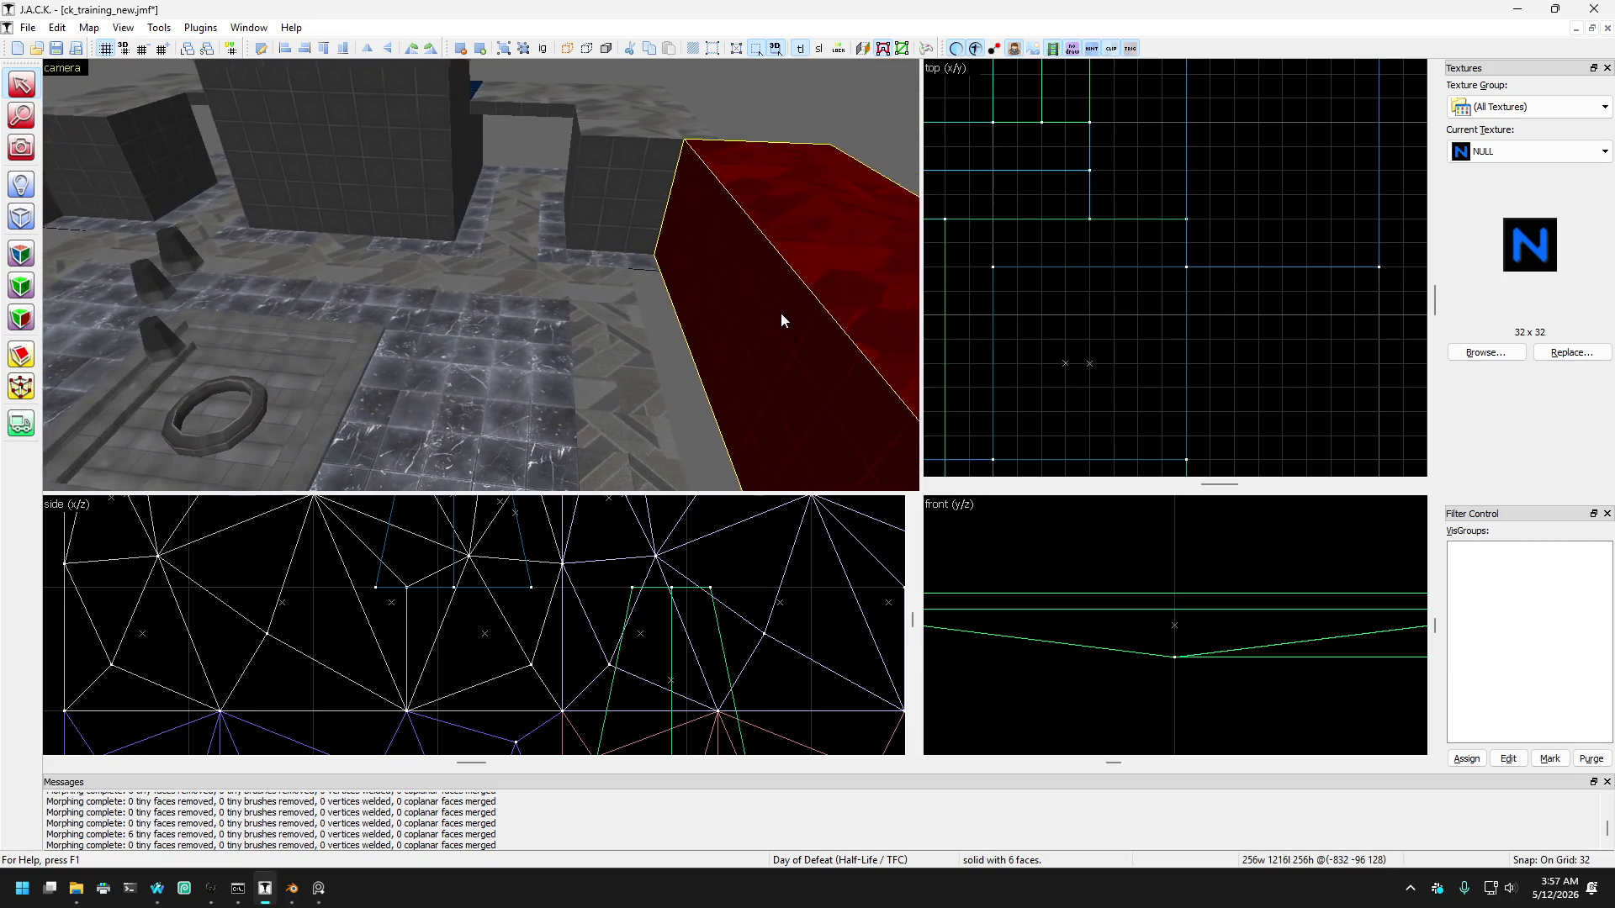
key(Left)
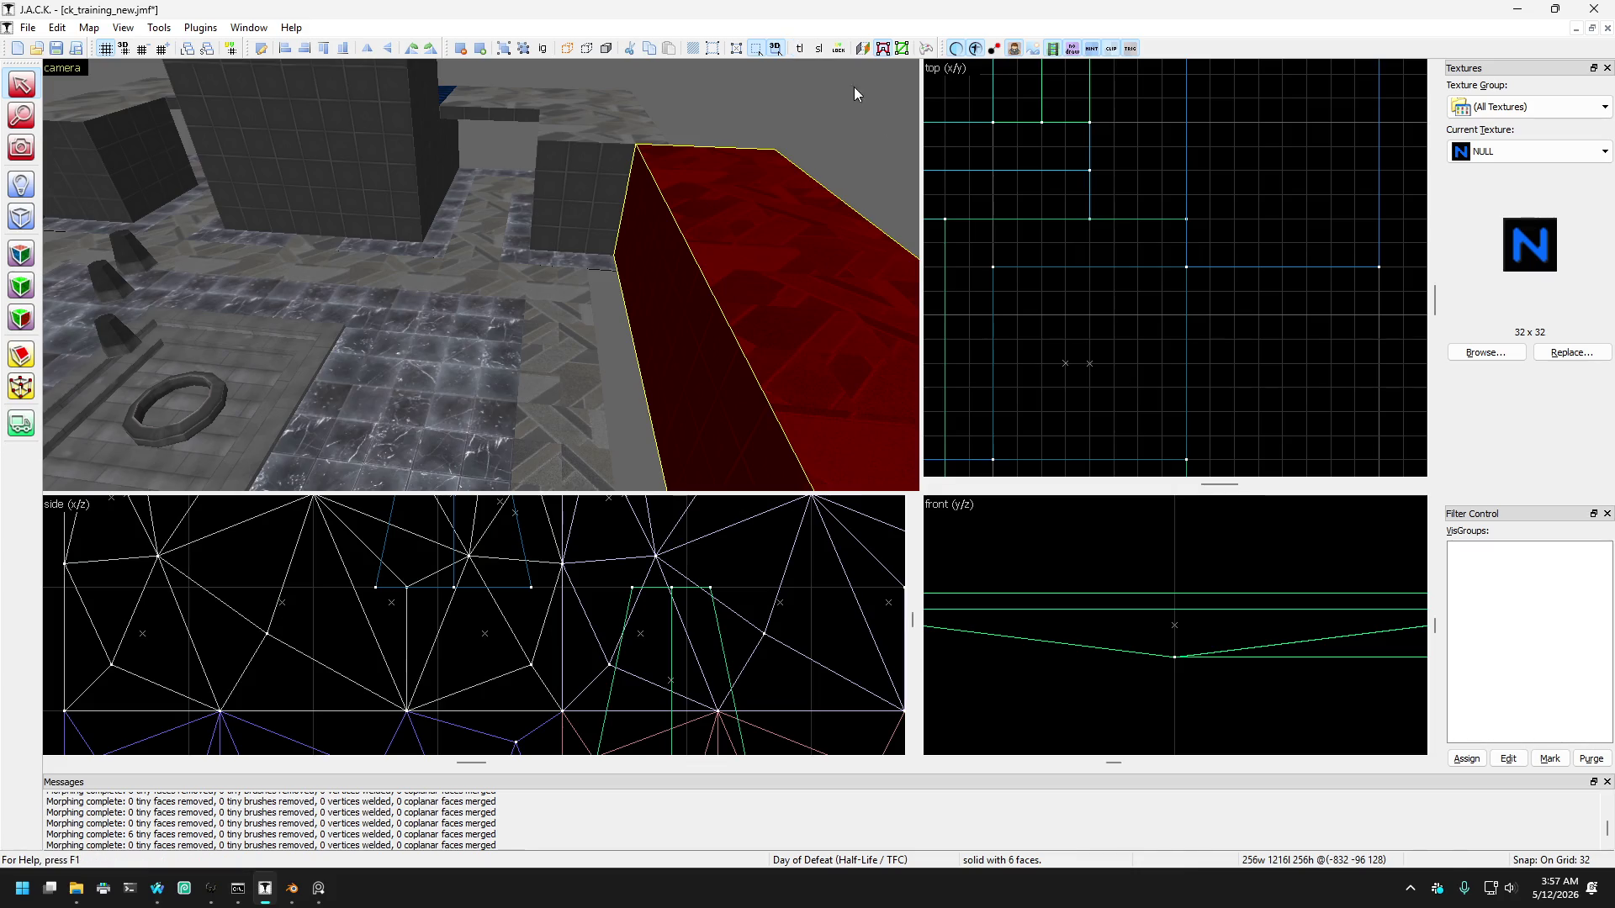
scroll(1246, 351, down, 3)
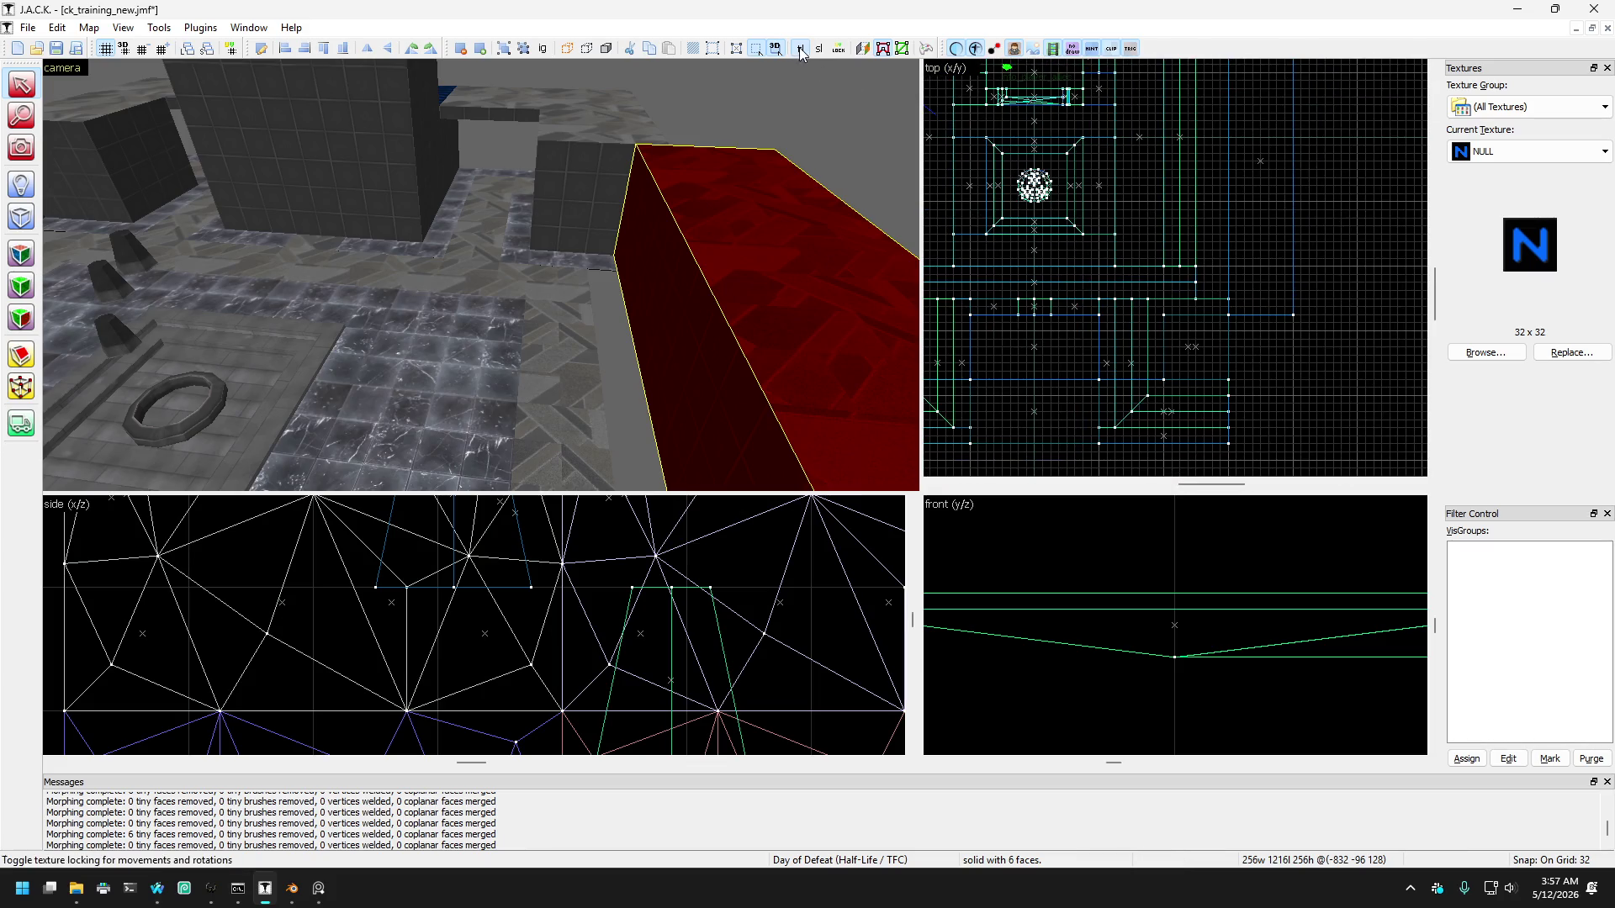
scroll(1234, 325, up, 5)
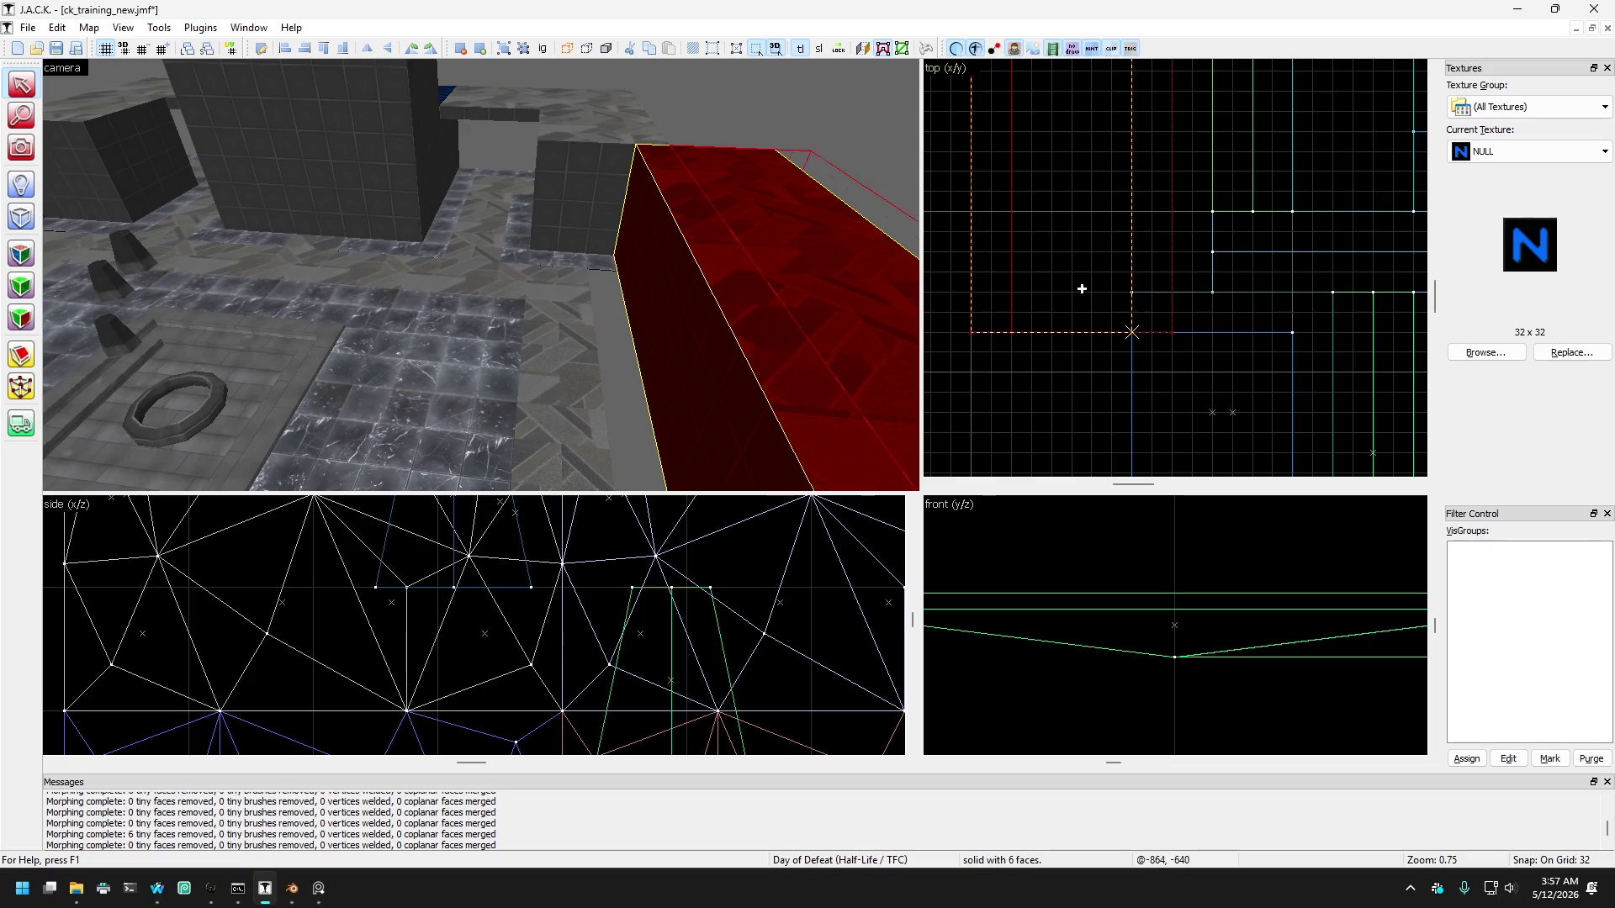
drag(1081, 289, 1072, 287)
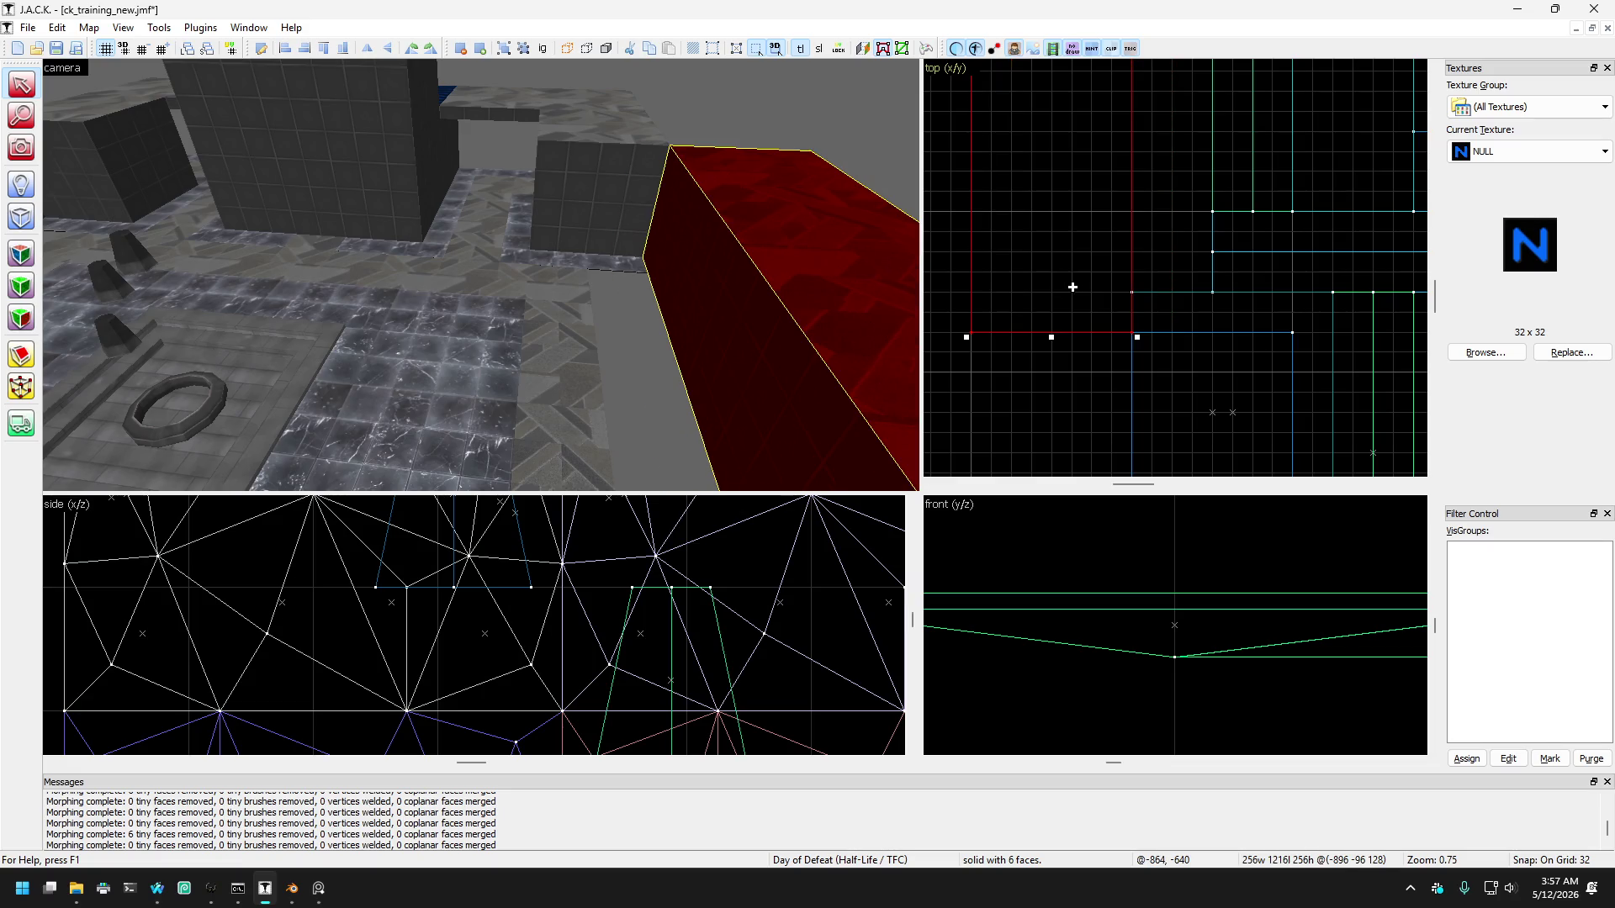
Step: Select the three red runners framing the marble floor and rise to overlook the room
click(565, 281)
ctrl+click(314, 315)
key(Left)
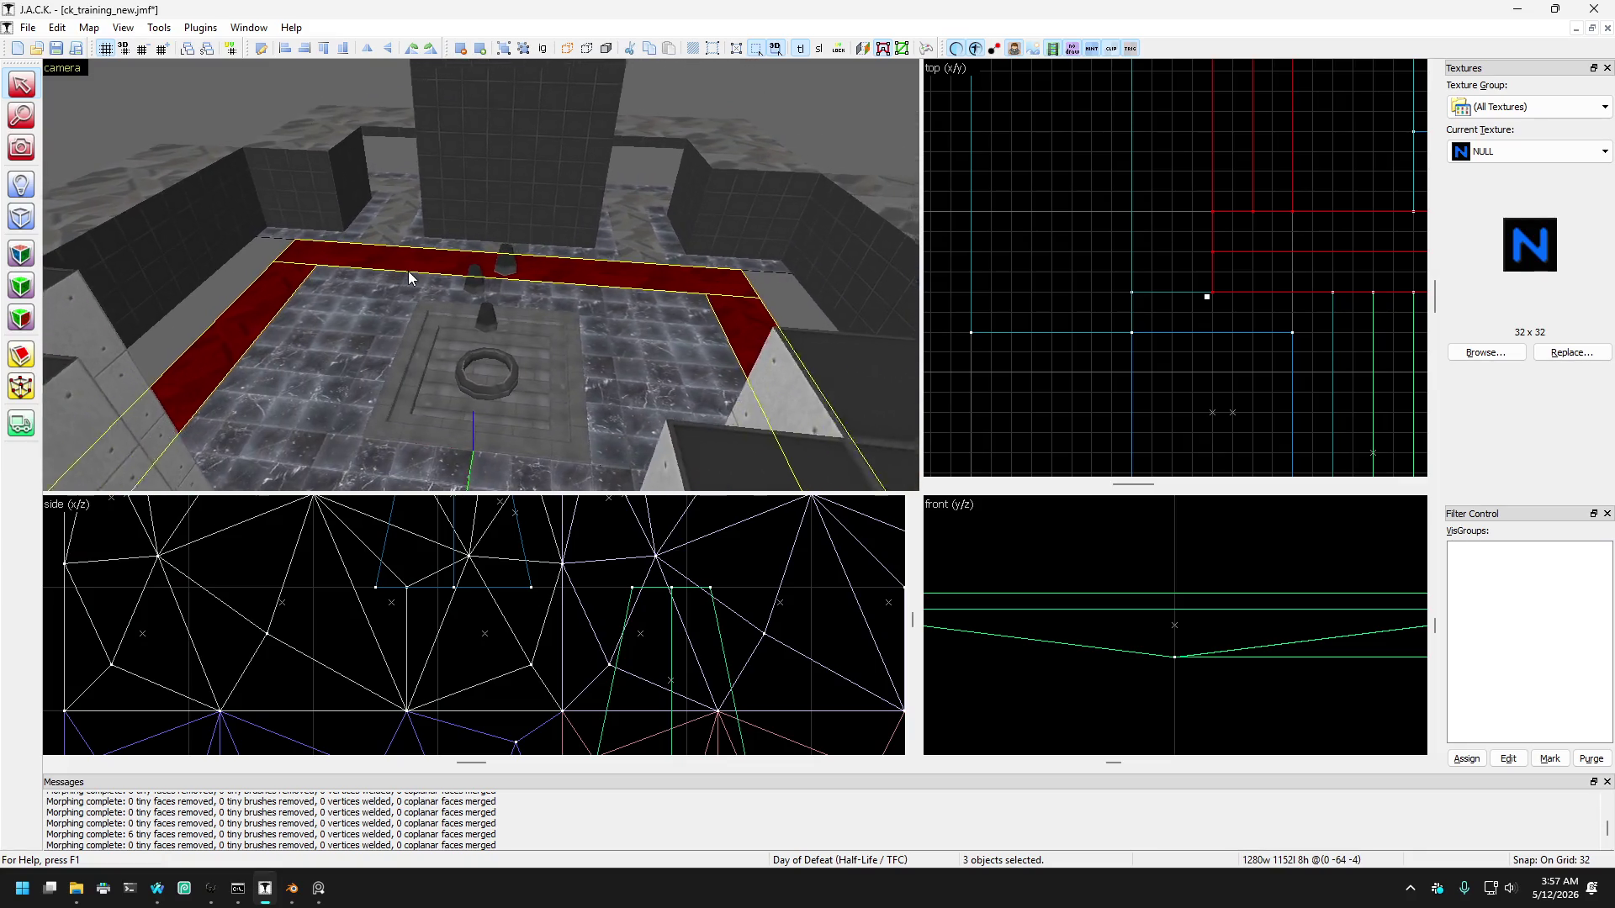
key(Down)
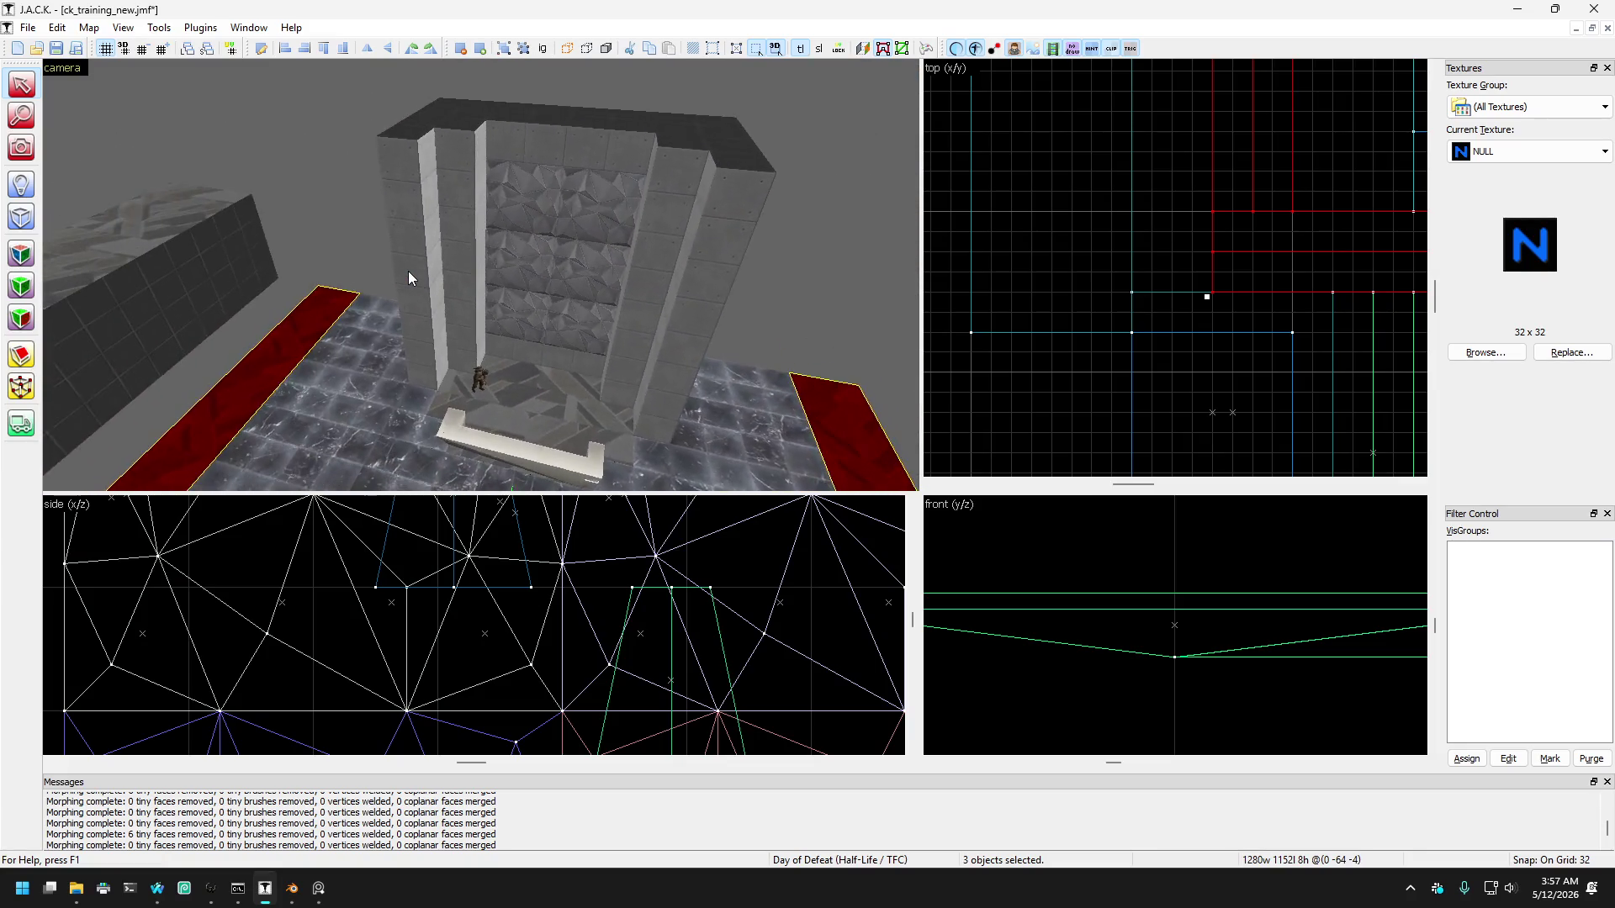
key(Down)
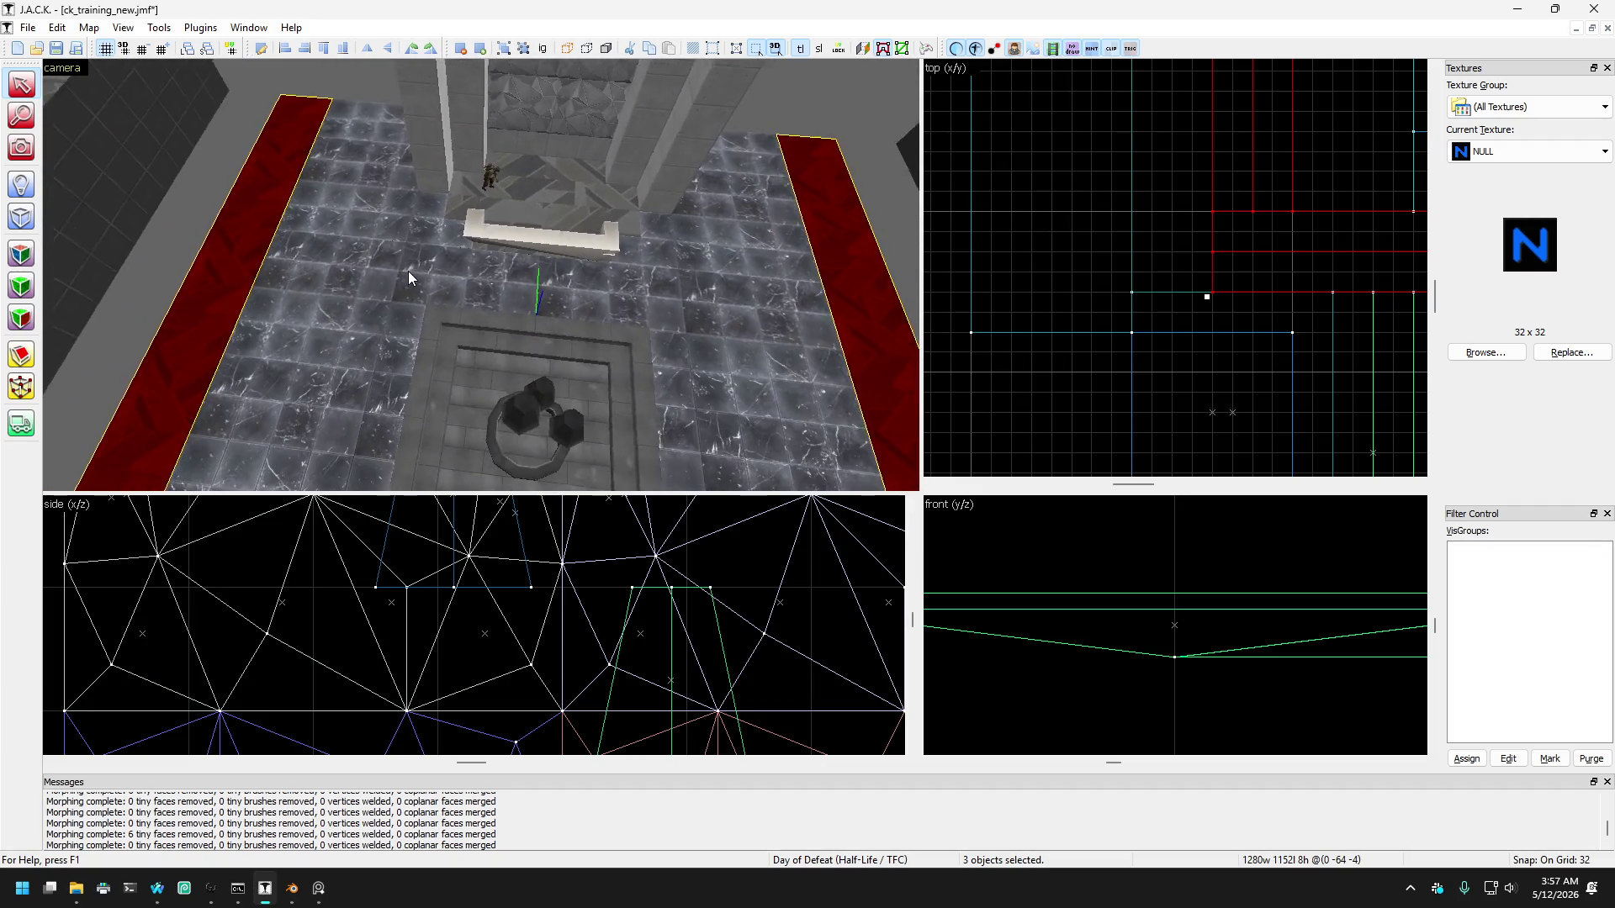
scroll(1081, 396, down, 5)
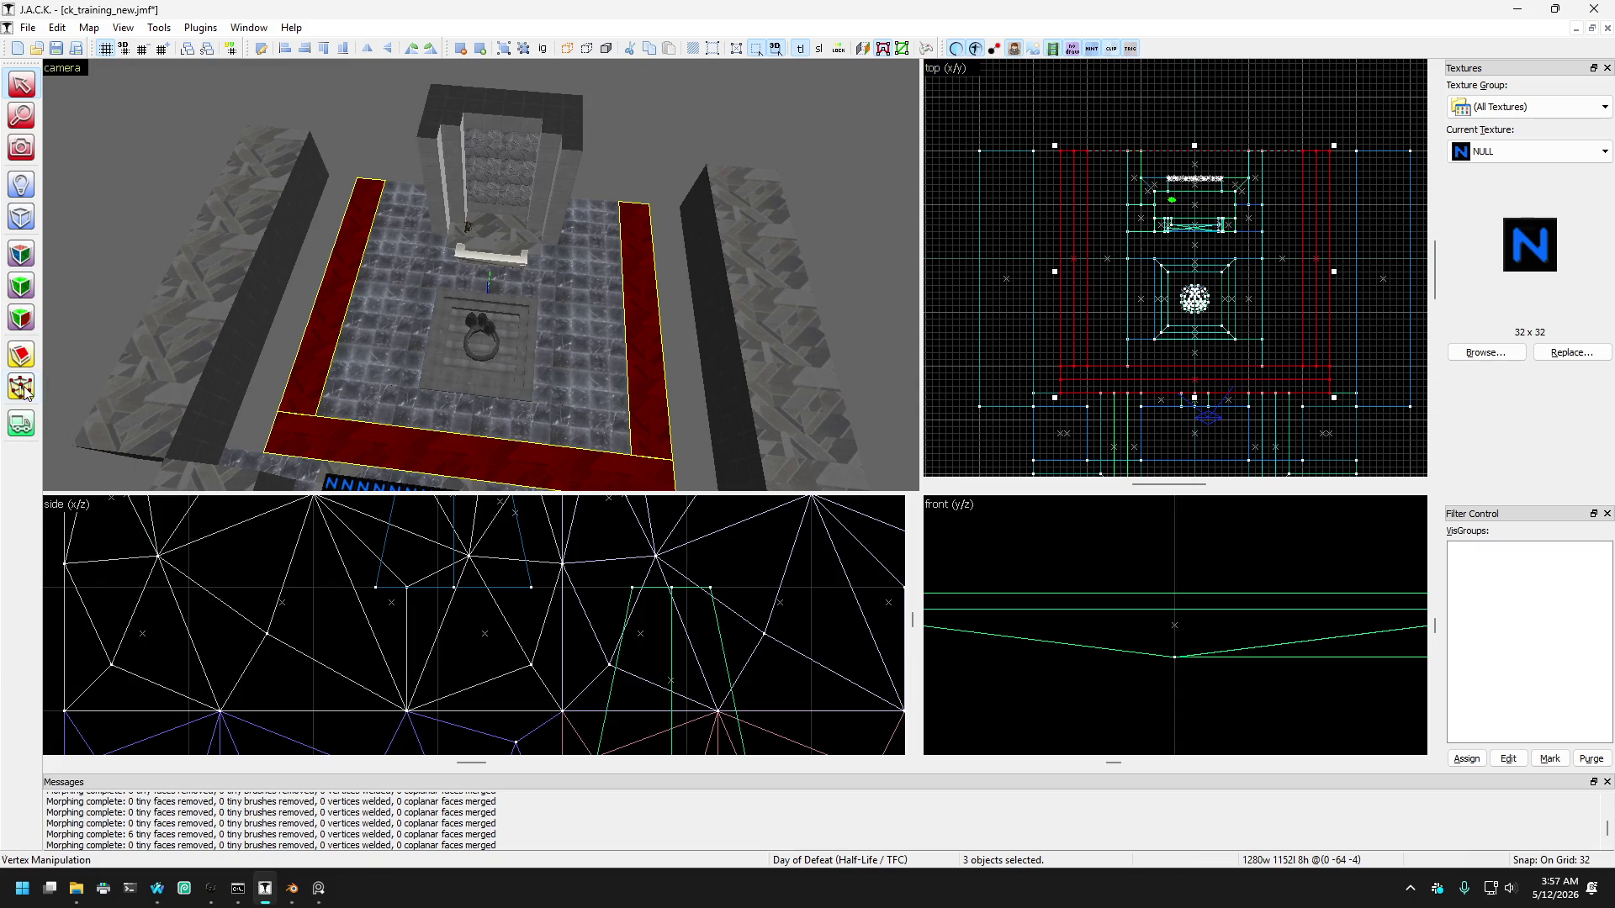
scroll(1062, 391, up, 5)
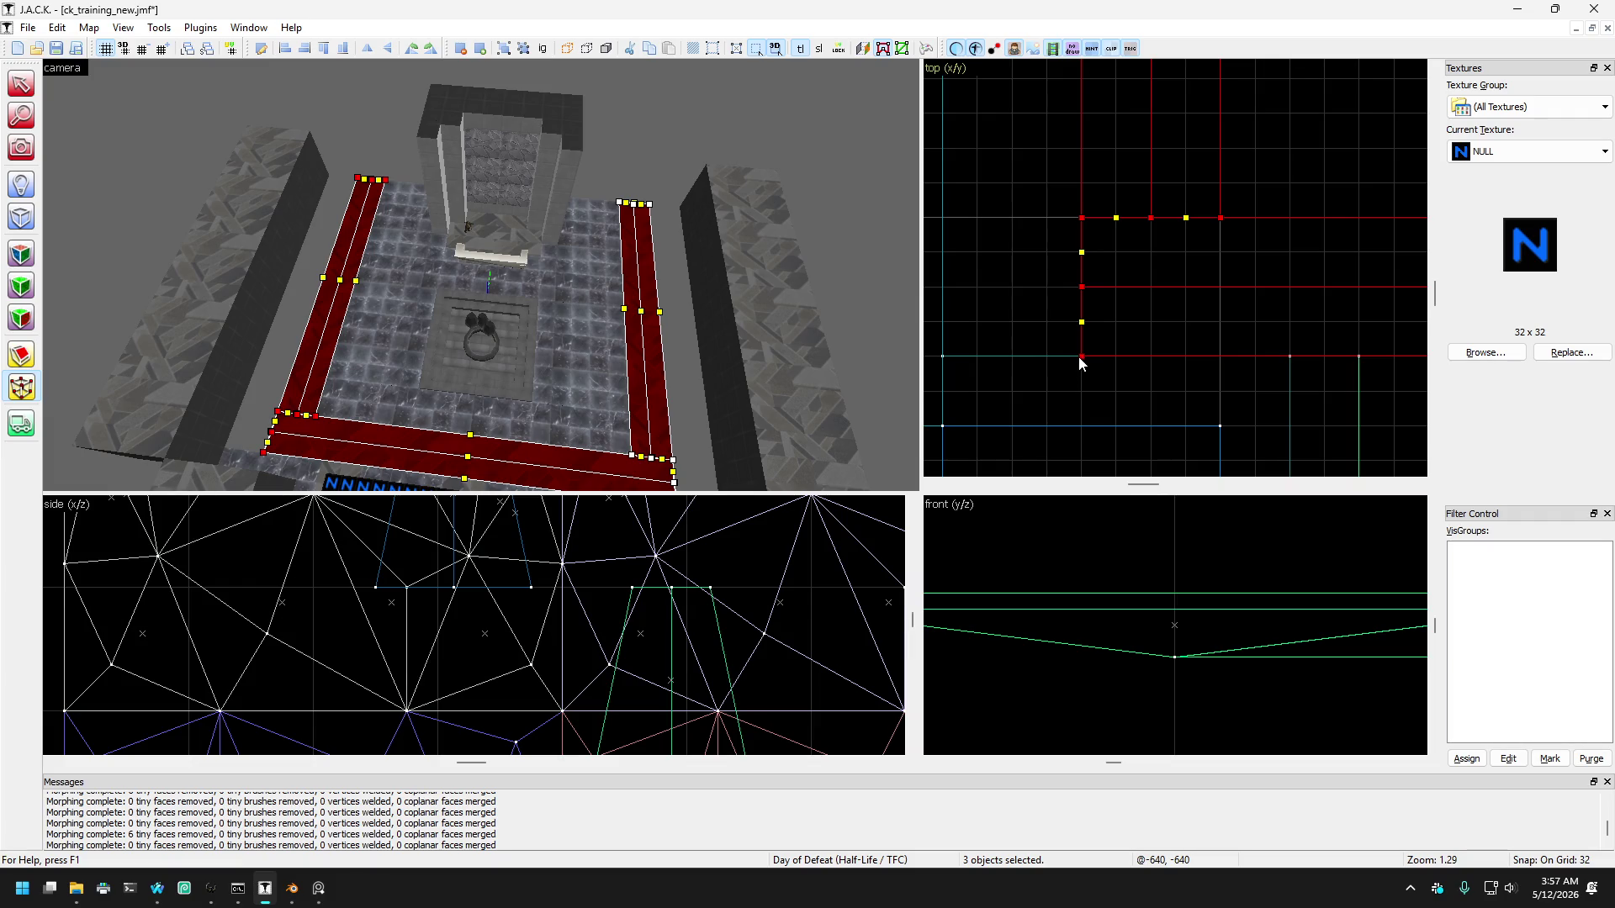
Step: Move the left runner's corner vertices one grid step left and the right runner's vertices right
drag(1041, 363, 1014, 360)
scroll(1001, 341, down, 6)
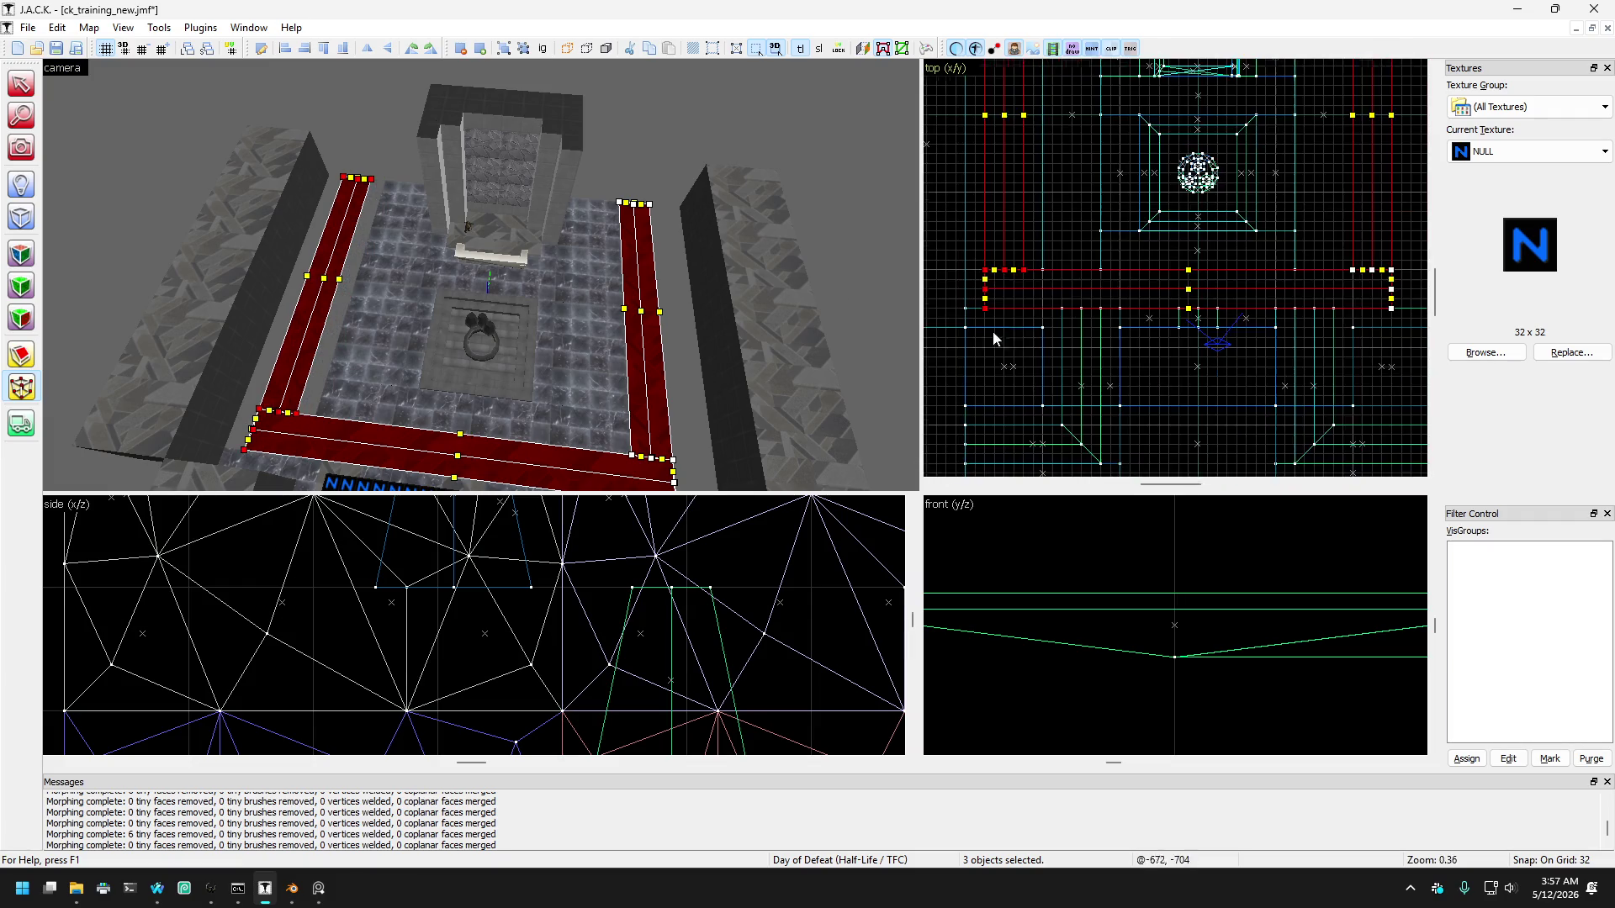
scroll(1177, 223, up, 2)
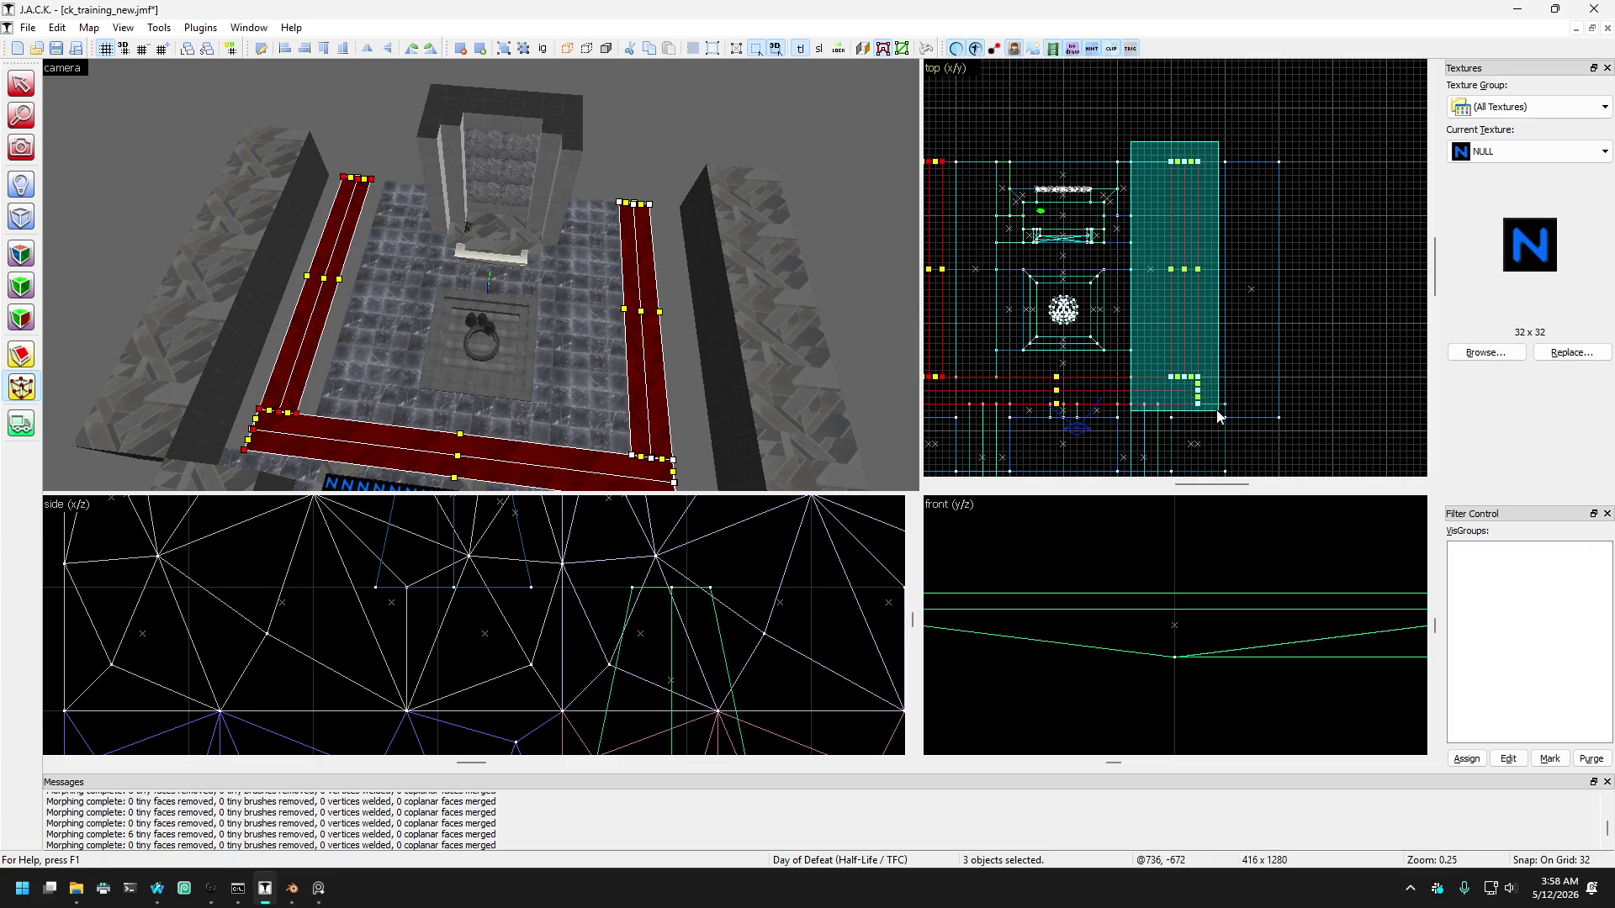
scroll(1218, 416, up, 5)
drag(1213, 366, 1280, 375)
scroll(1280, 376, down, 5)
scroll(1219, 341, up, 2)
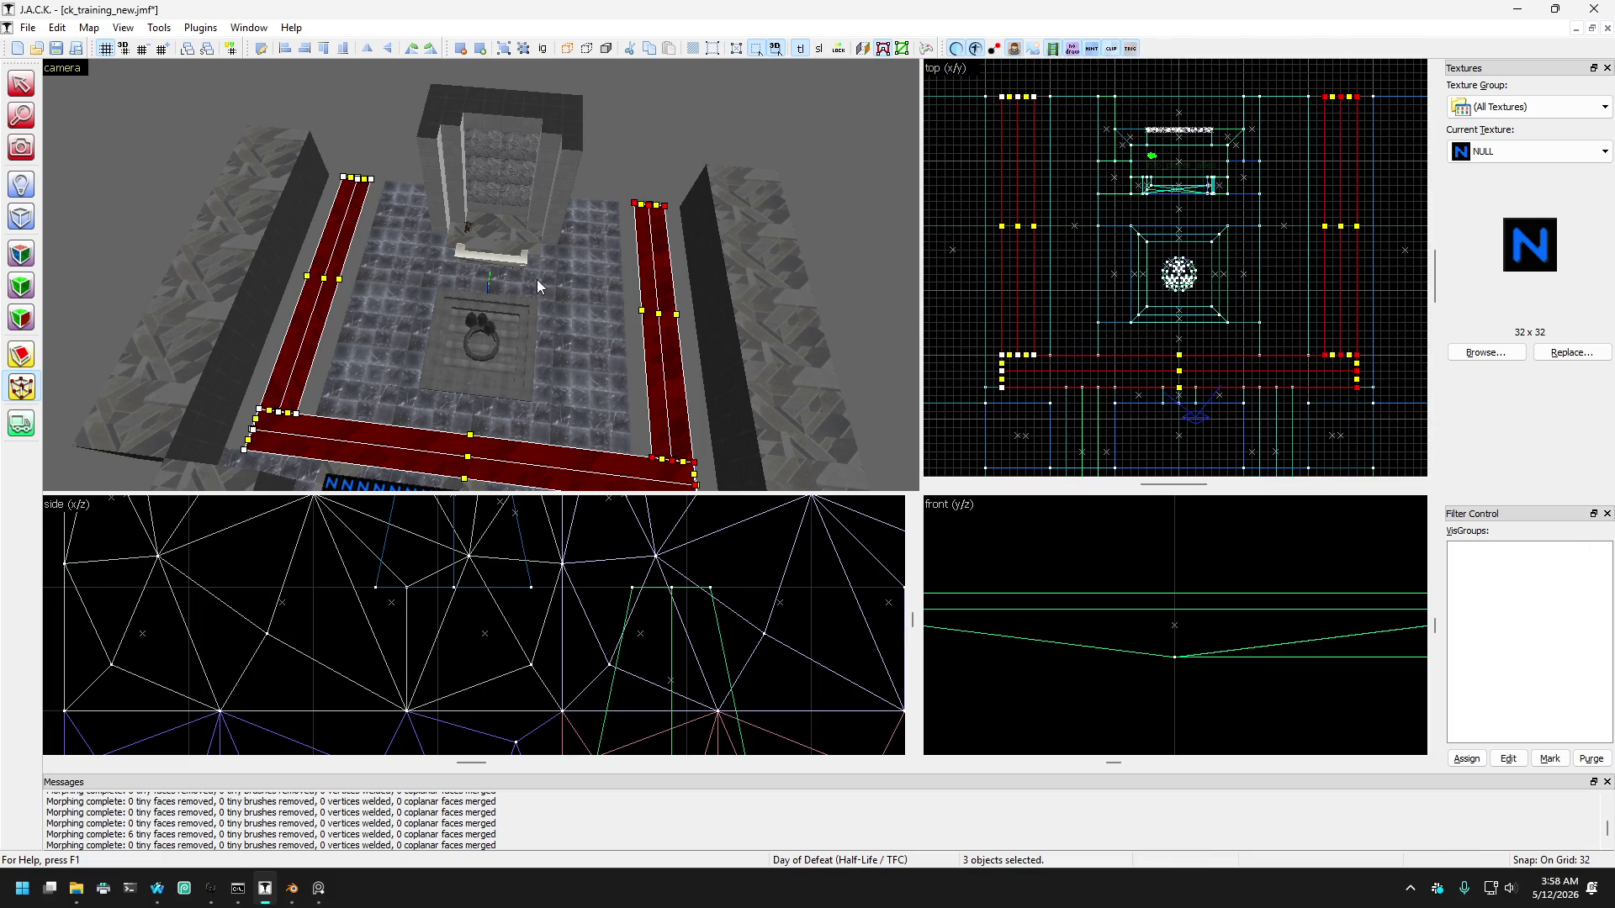
Step: Pull the 3D camera back to show the floor and fountain, then select the floor brush
click(18, 150)
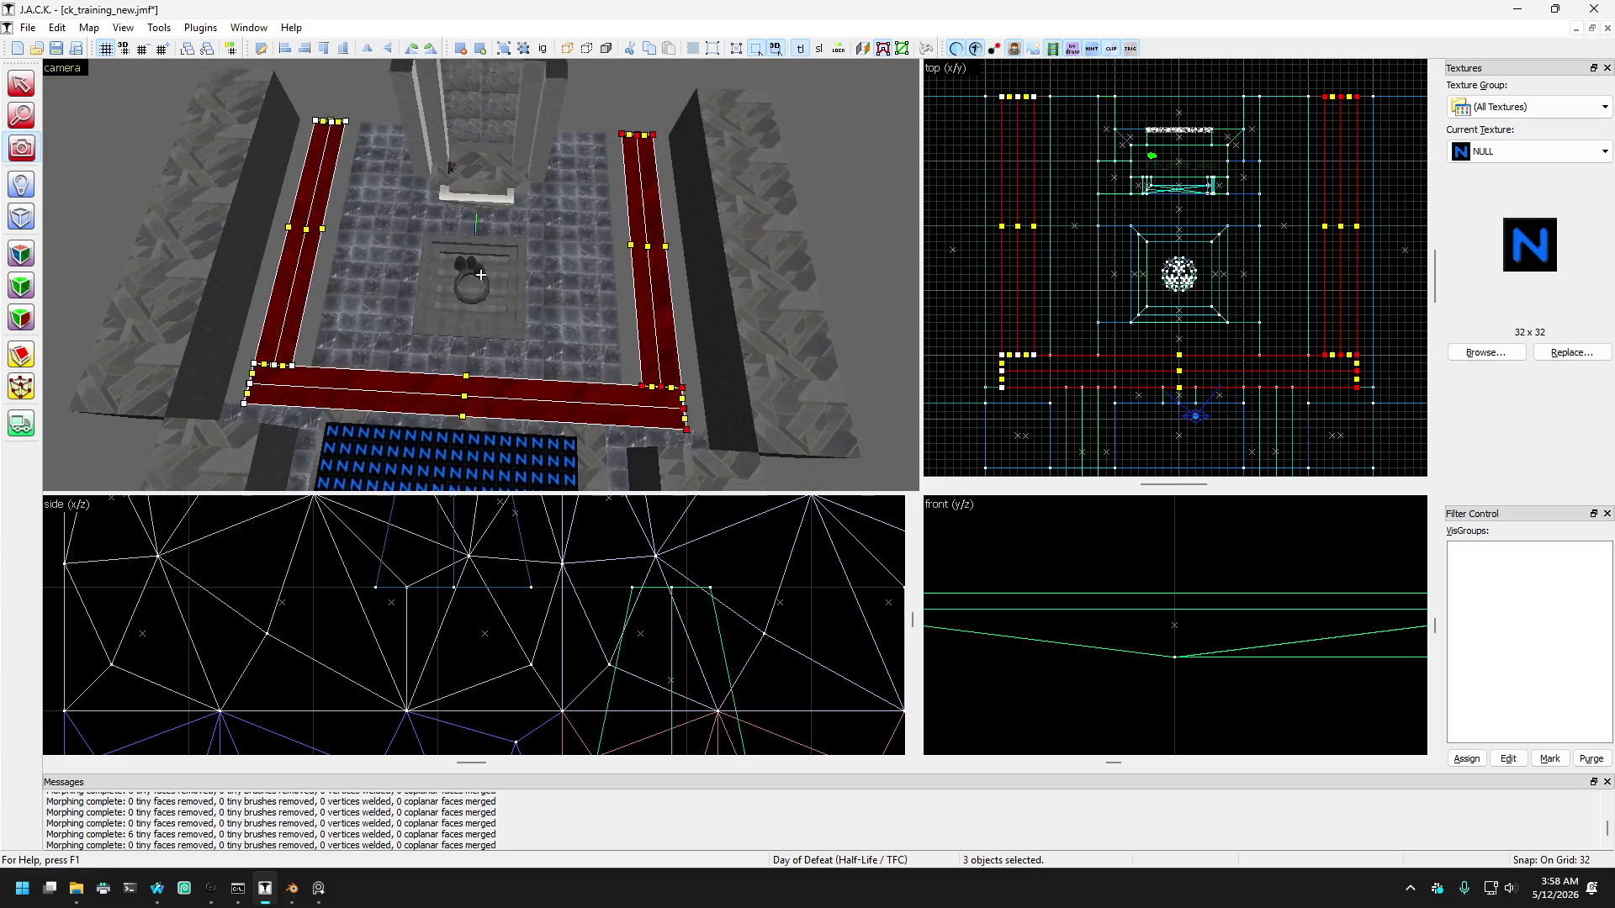
scroll(480, 275, up, 10)
key(Down)
key(Left)
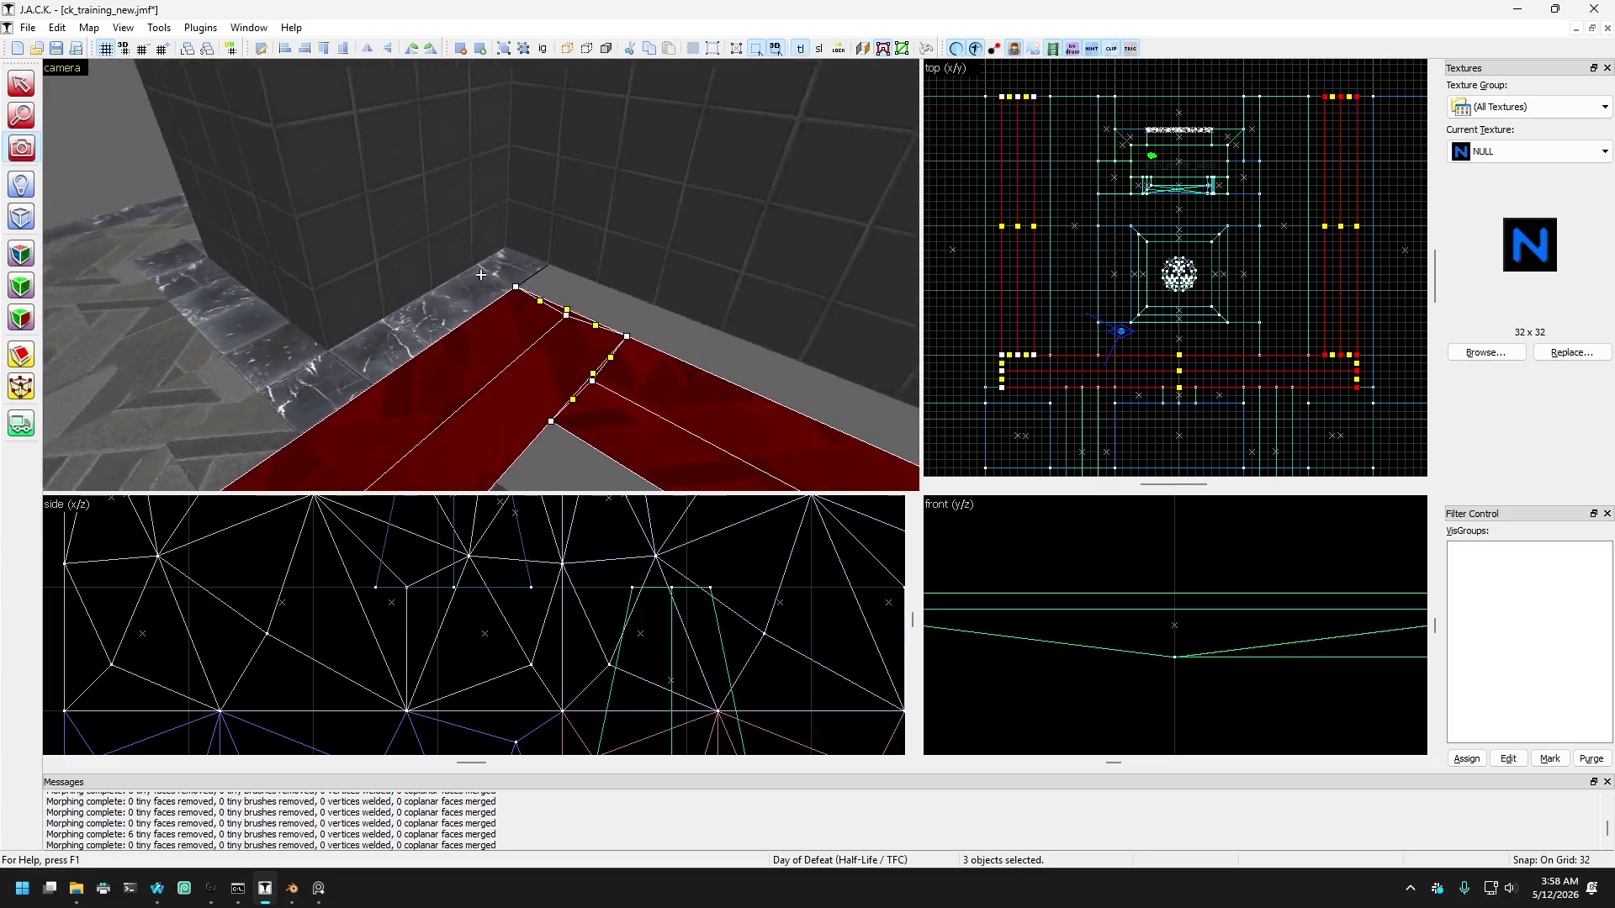
key(Down)
key(Left)
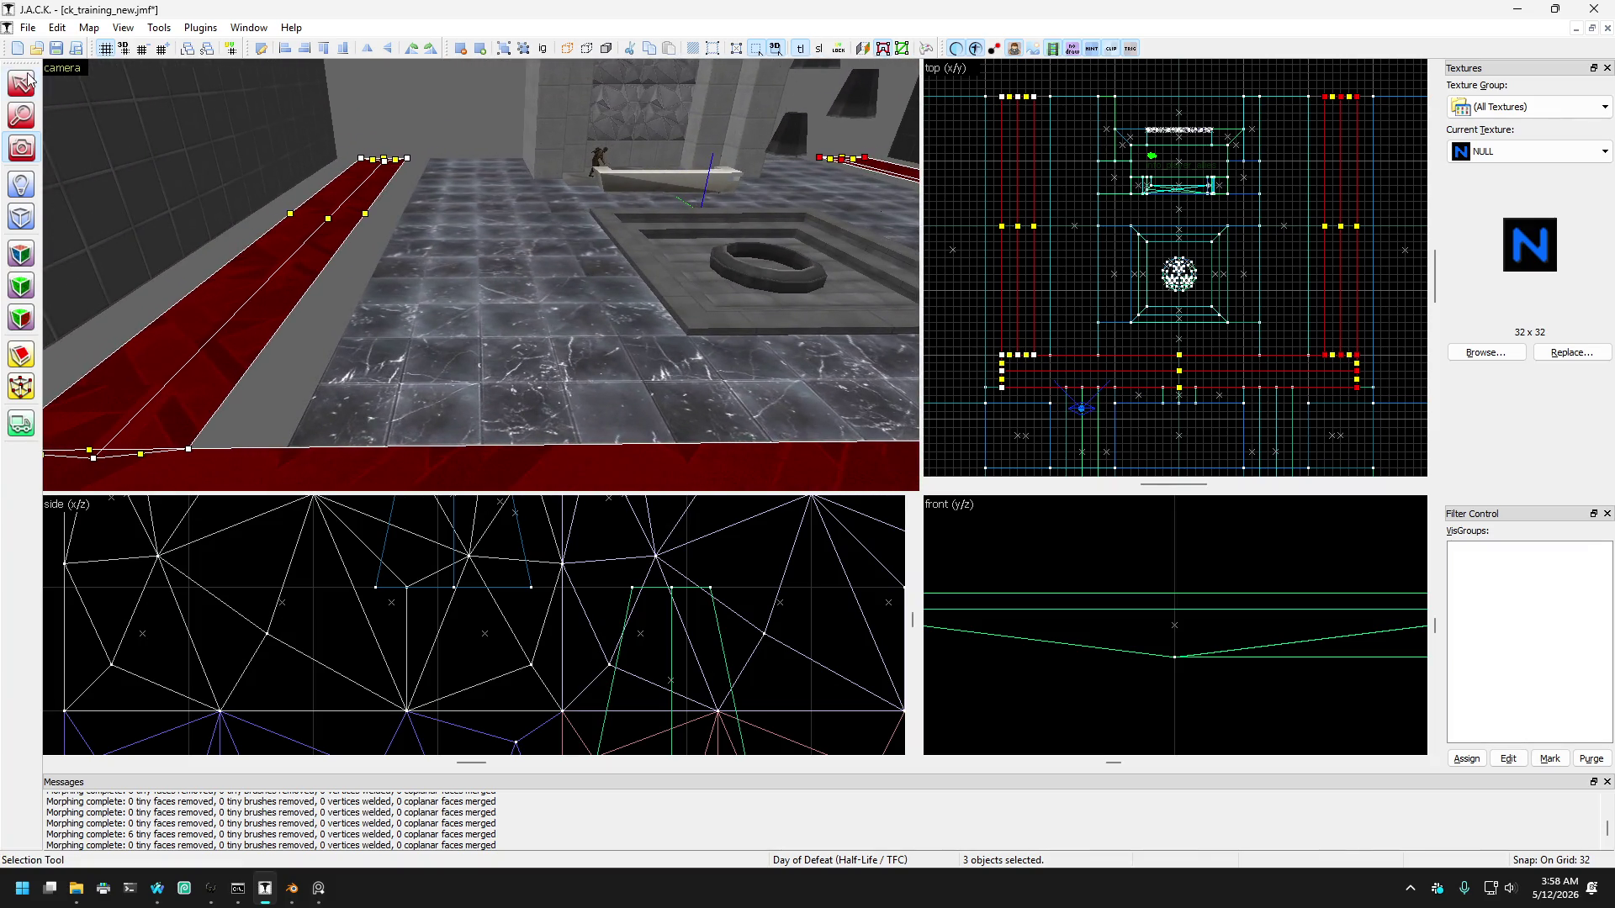
click(421, 280)
Step: Turn the 3D view around the room, deselect the floor brush, and select the marble floor strip
key(Left)
key(Left)
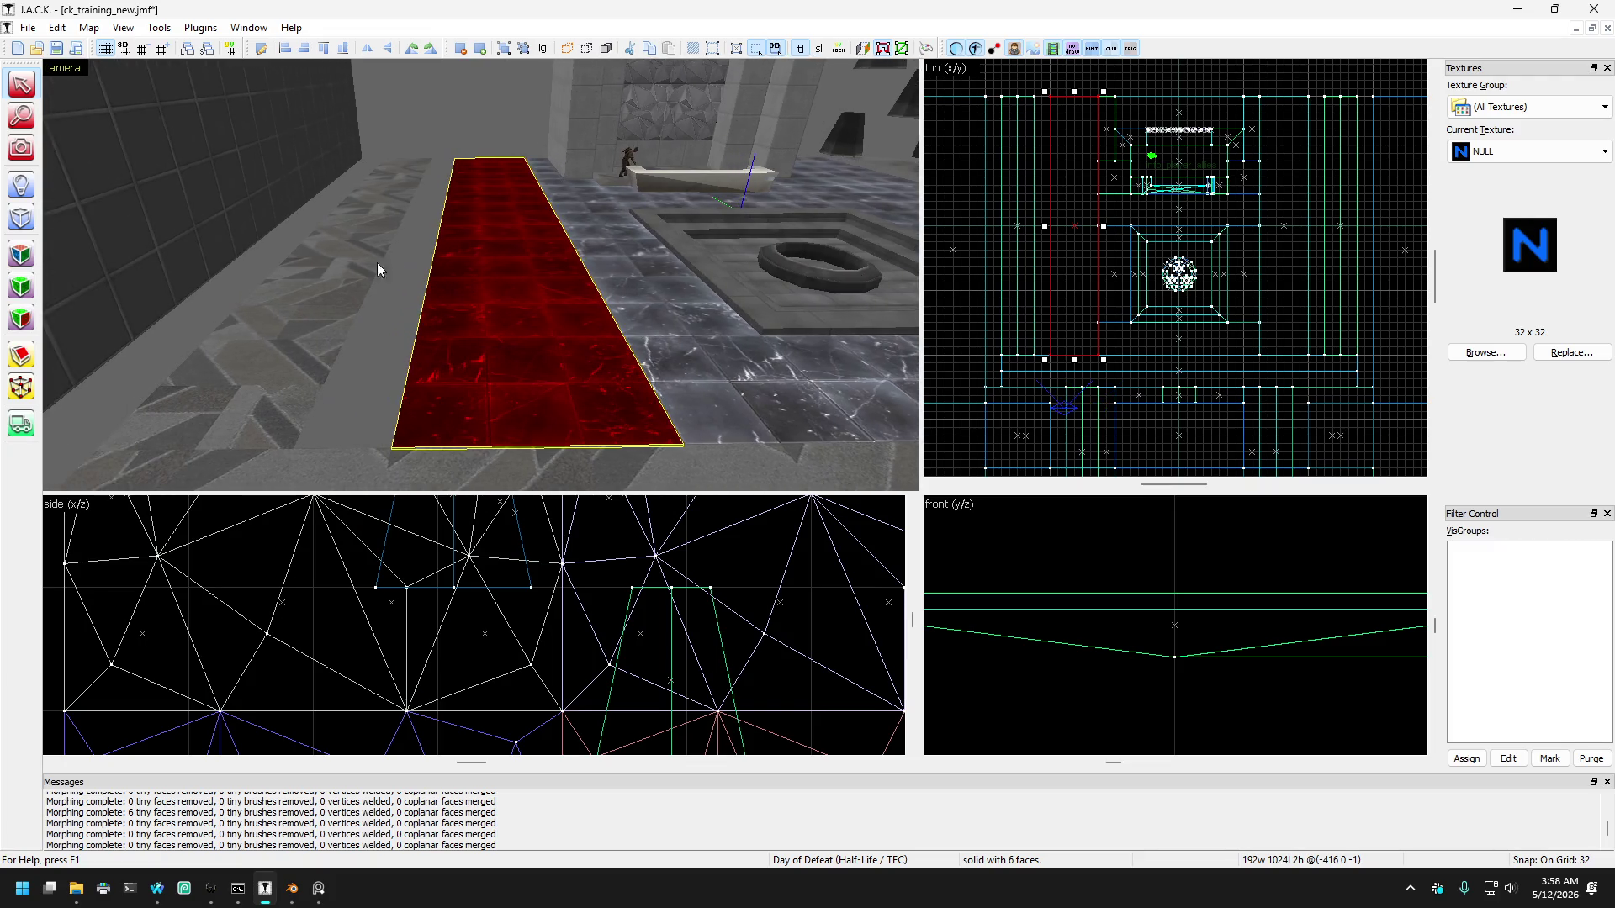
key(Right)
key(Right)
key(Right)
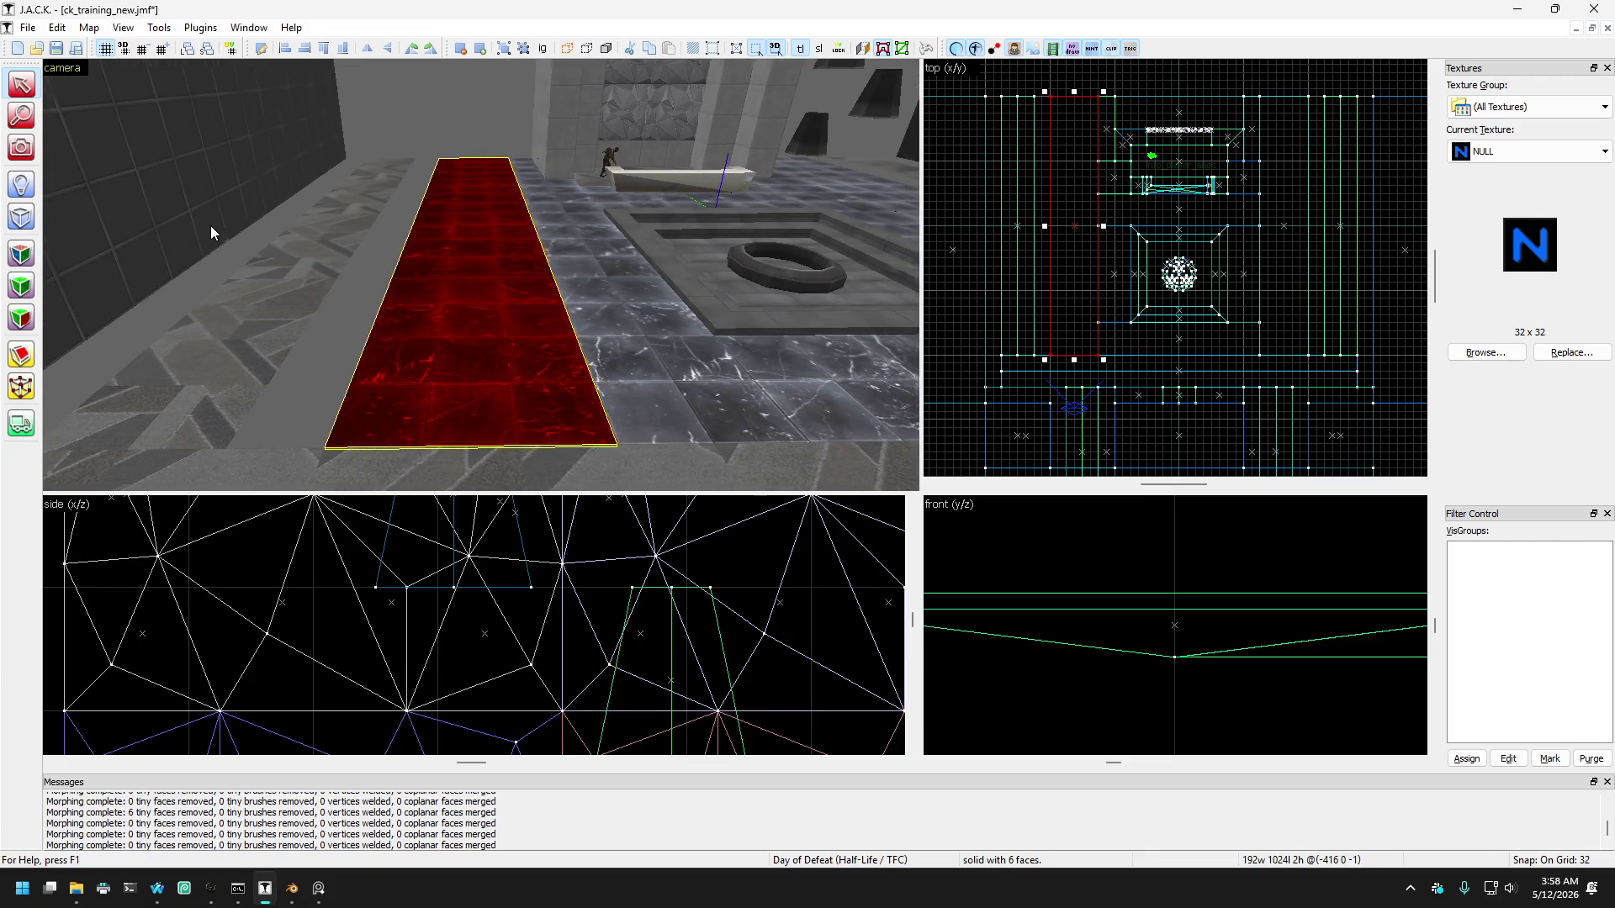
key(Right)
key(Right)
scroll(1235, 280, up, 2)
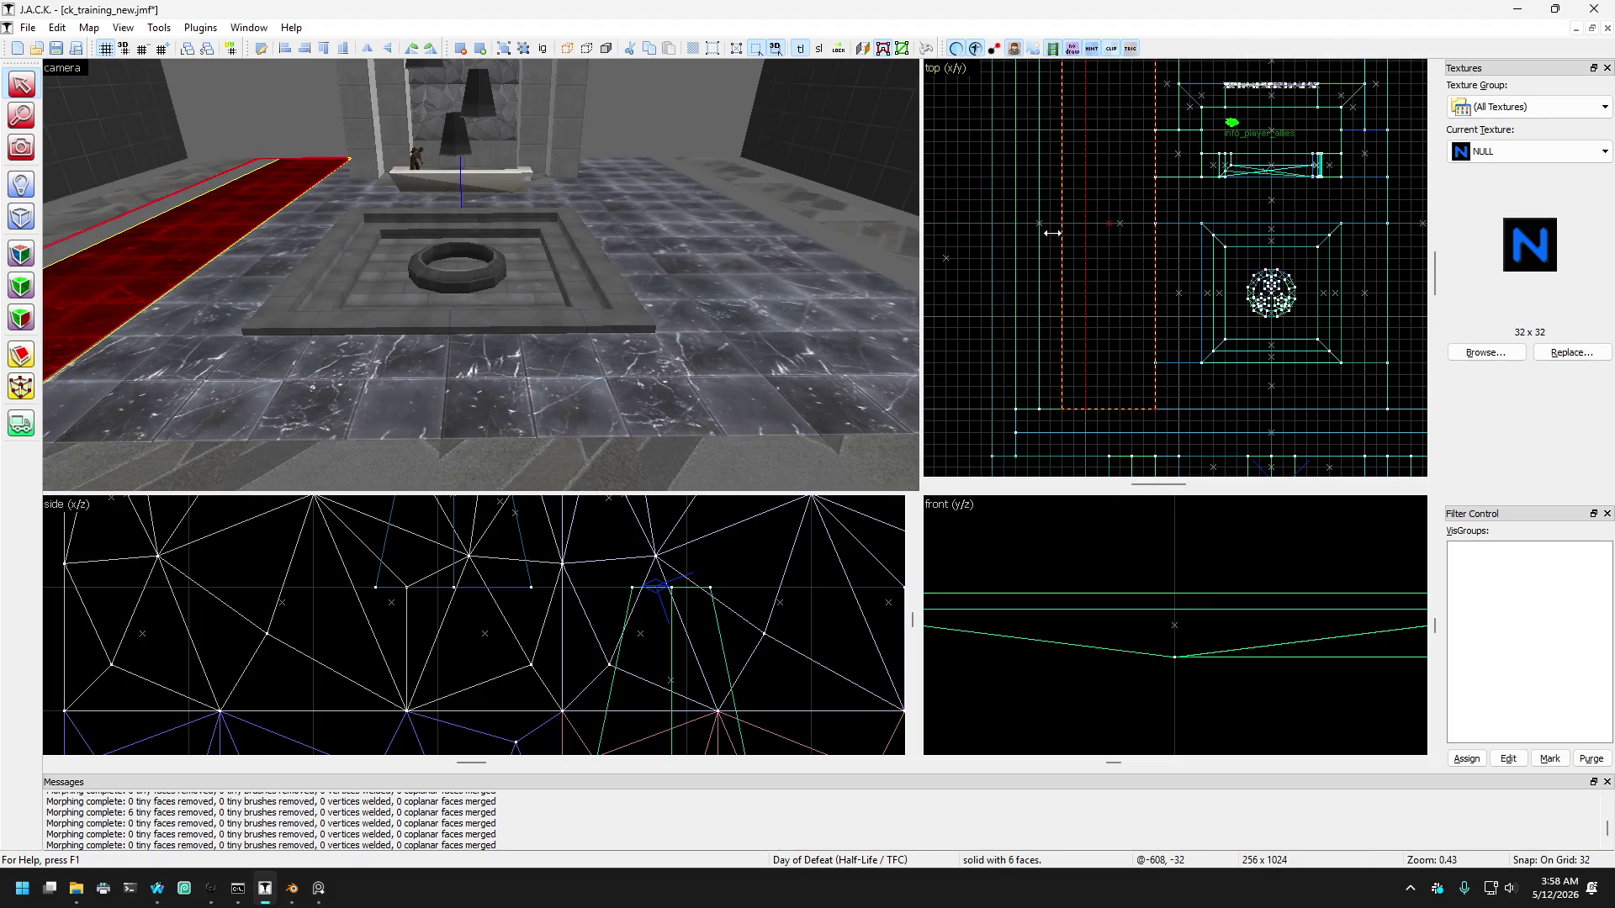
key(Escape)
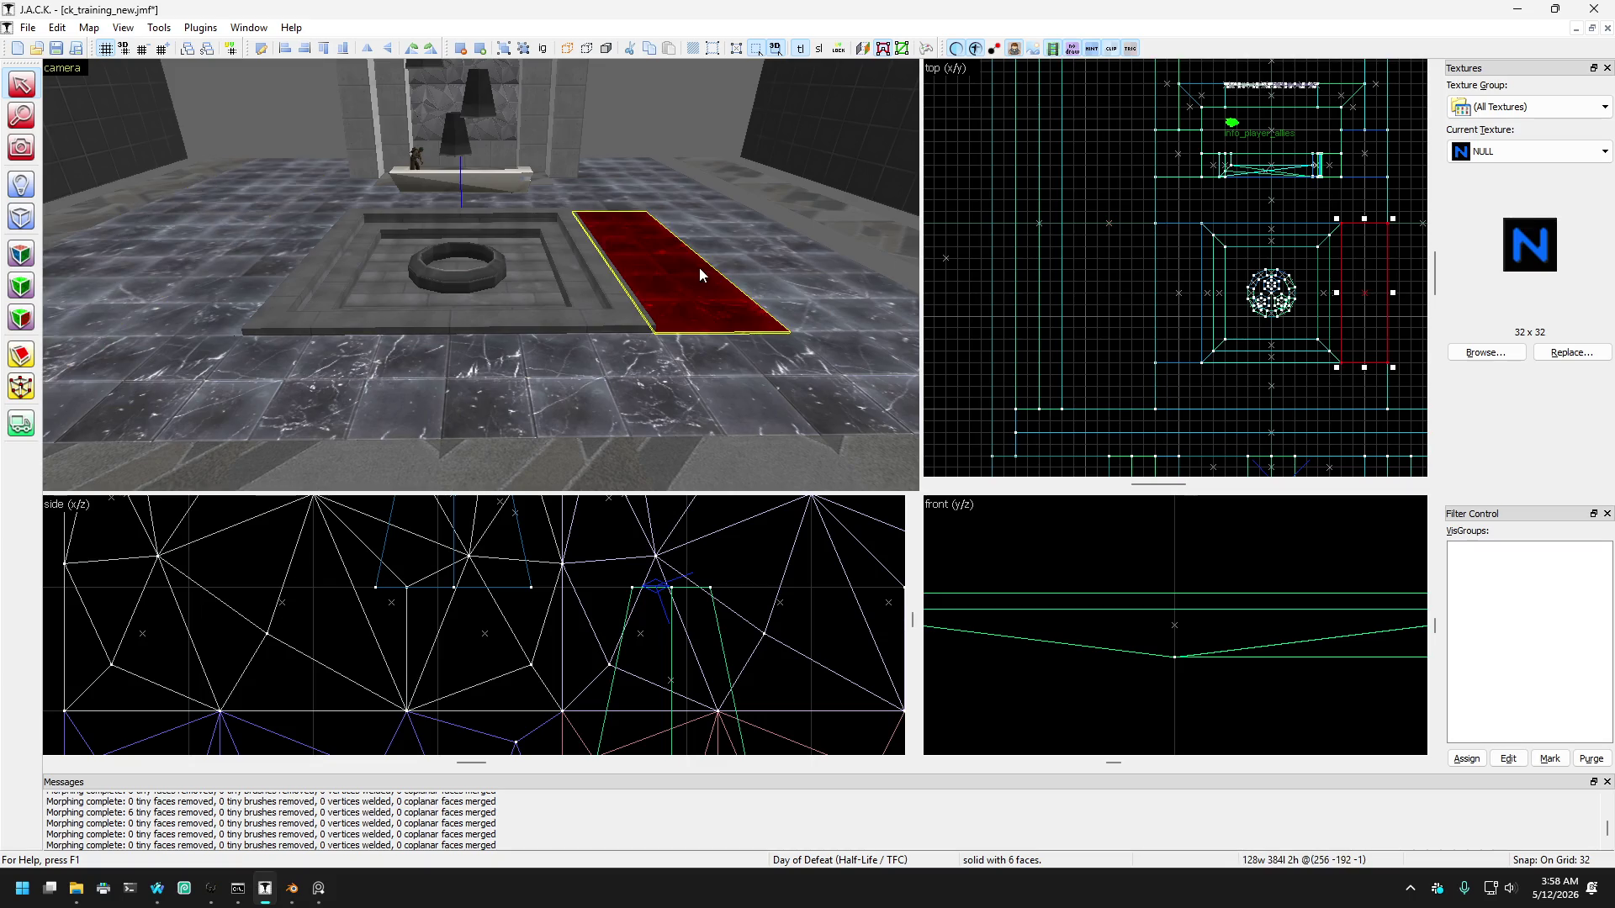
key(Right)
key(Right)
key(Right)
click(698, 269)
click(517, 315)
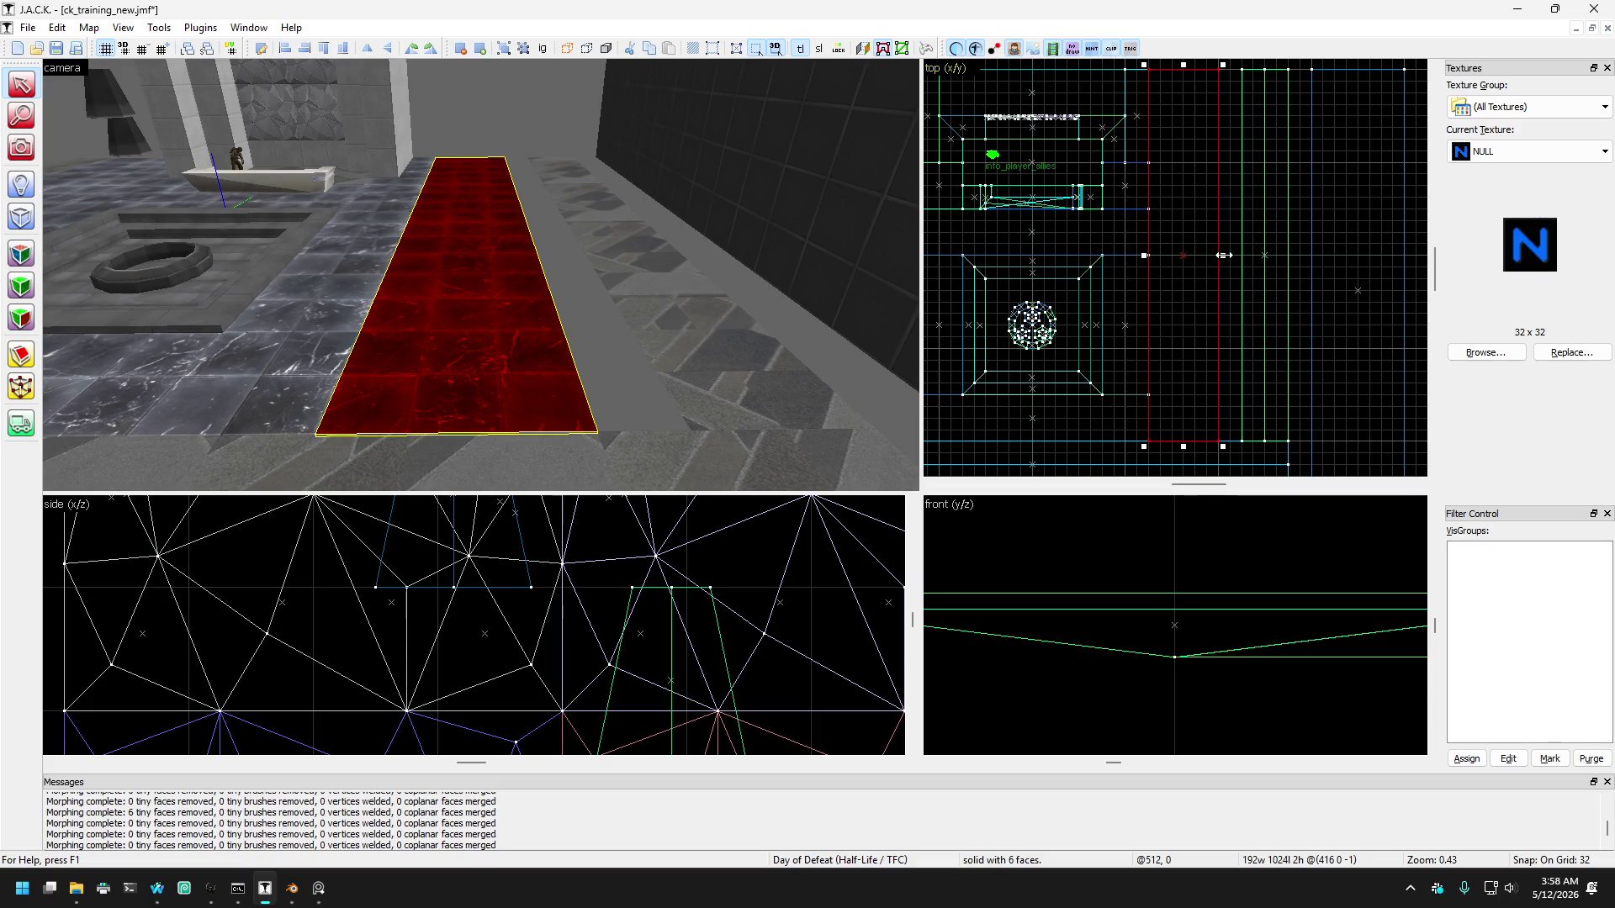
Step: Select the long 256 x 1024 floor strip and centre the top view on it
key(Escape)
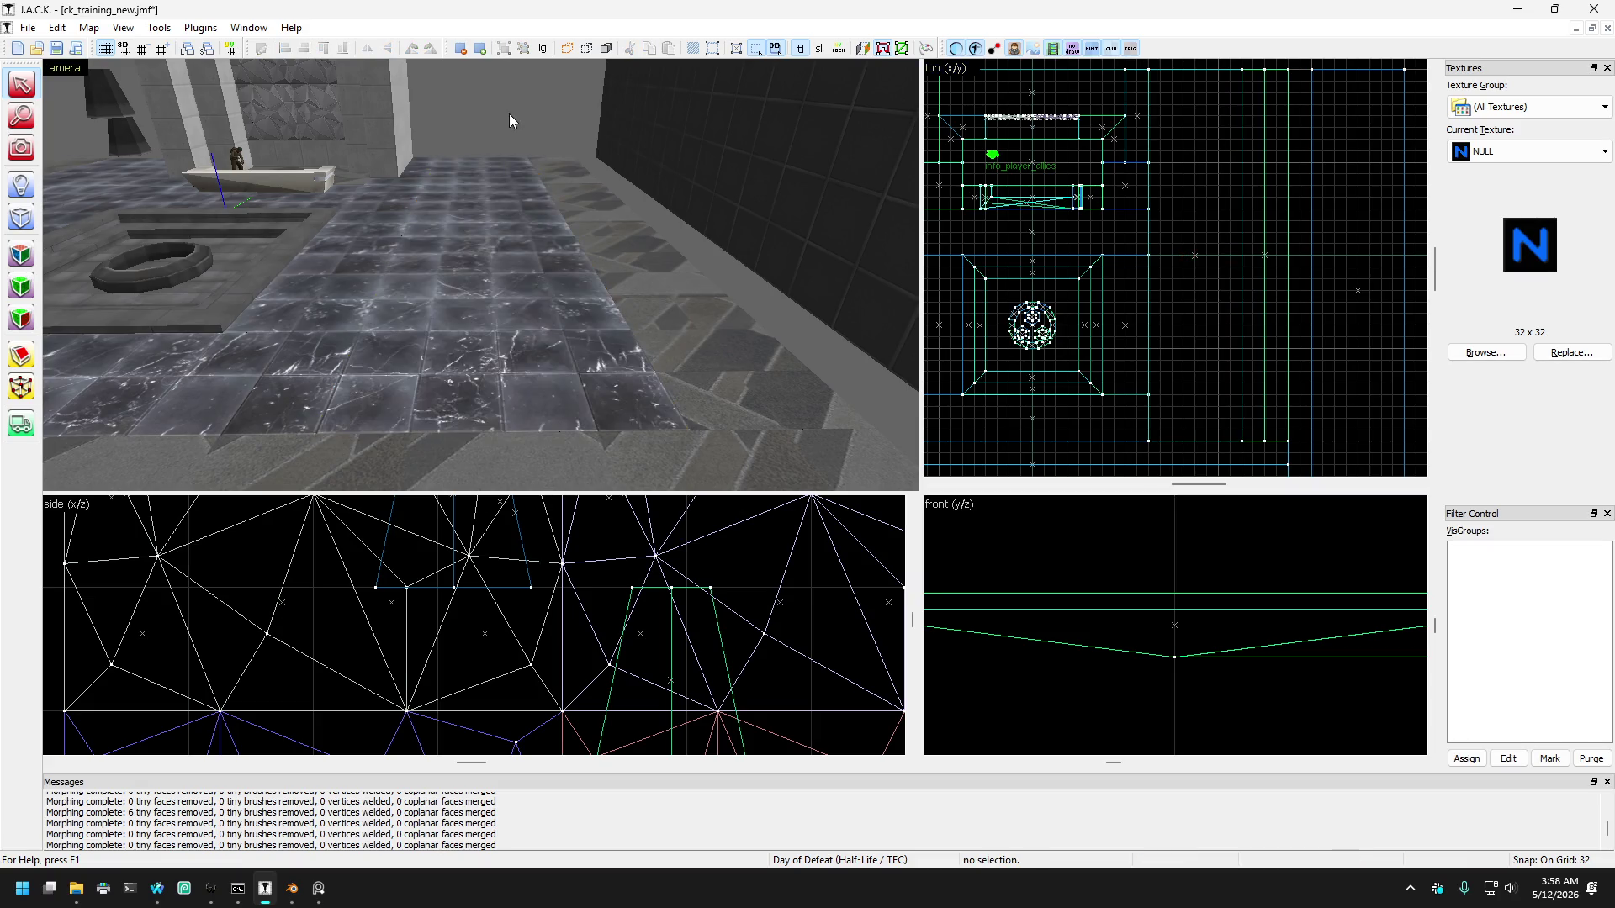
key(Left)
key(Left)
key(Left)
click(457, 242)
click(414, 256)
key(Left)
key(Left)
key(Left)
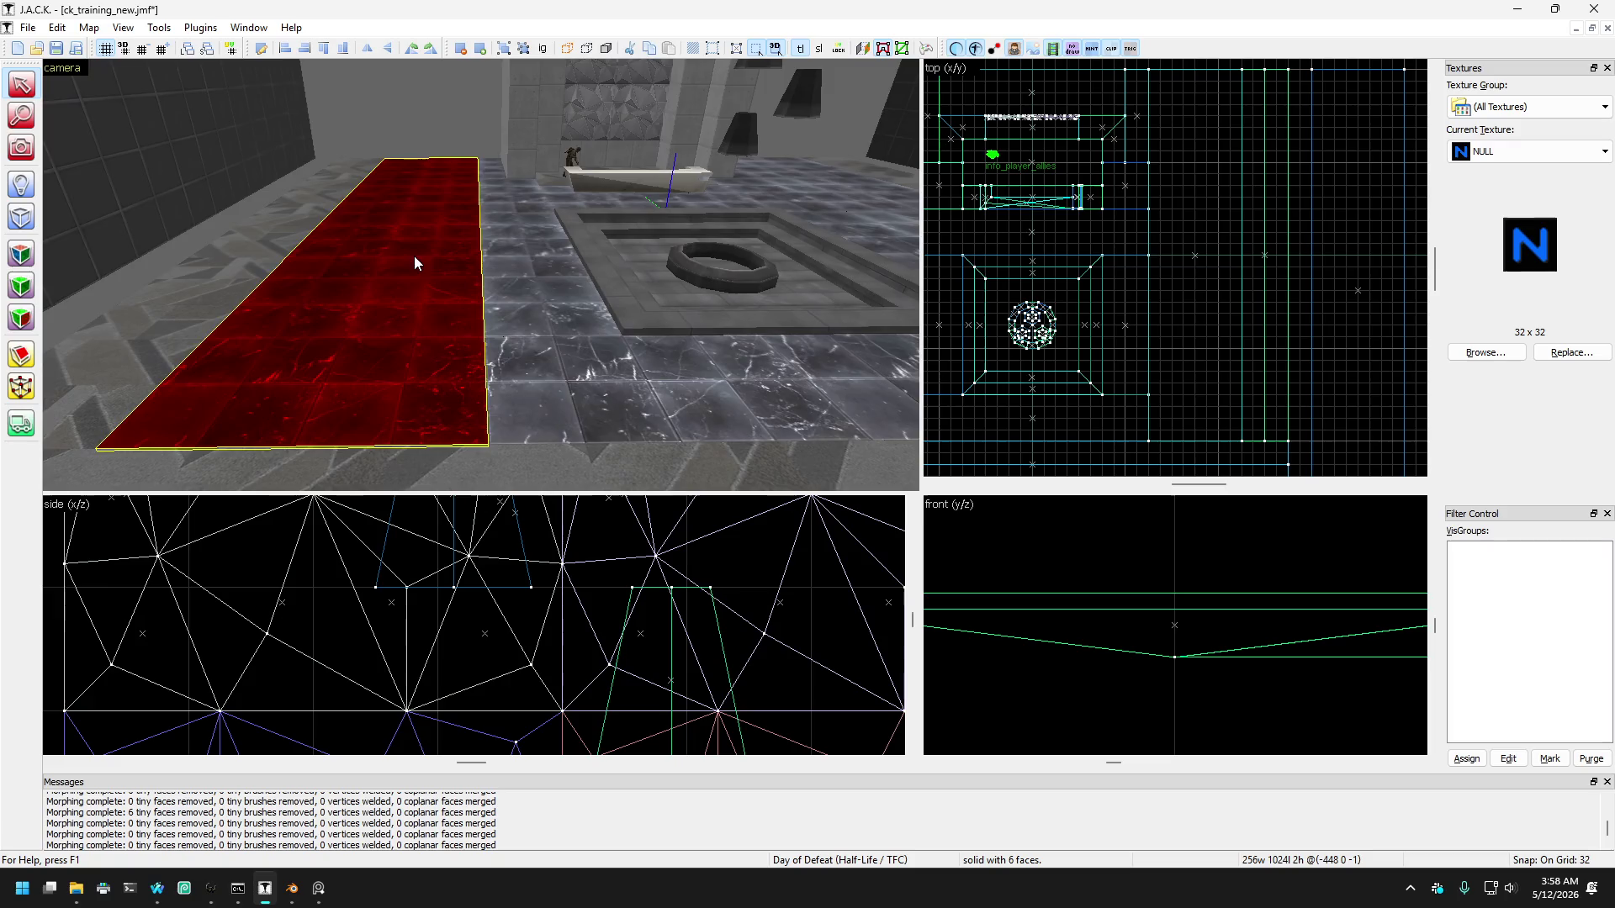
key(ctrl+e)
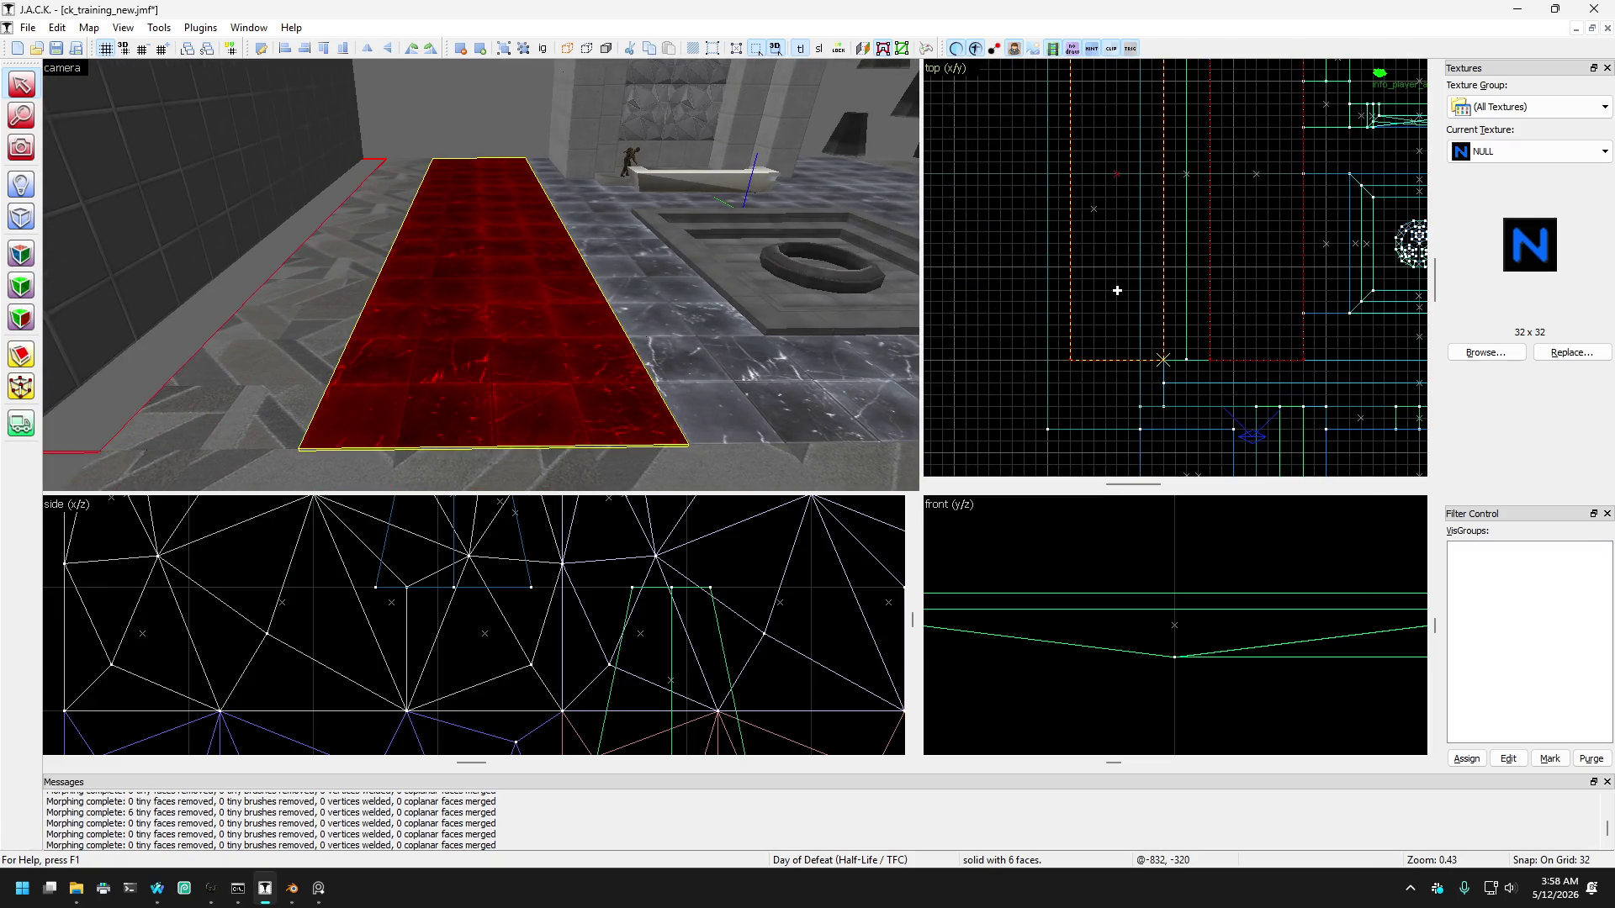
Step: Centre the top view on the central strip, then narrow the sloped strip along the right wall
click(1091, 358)
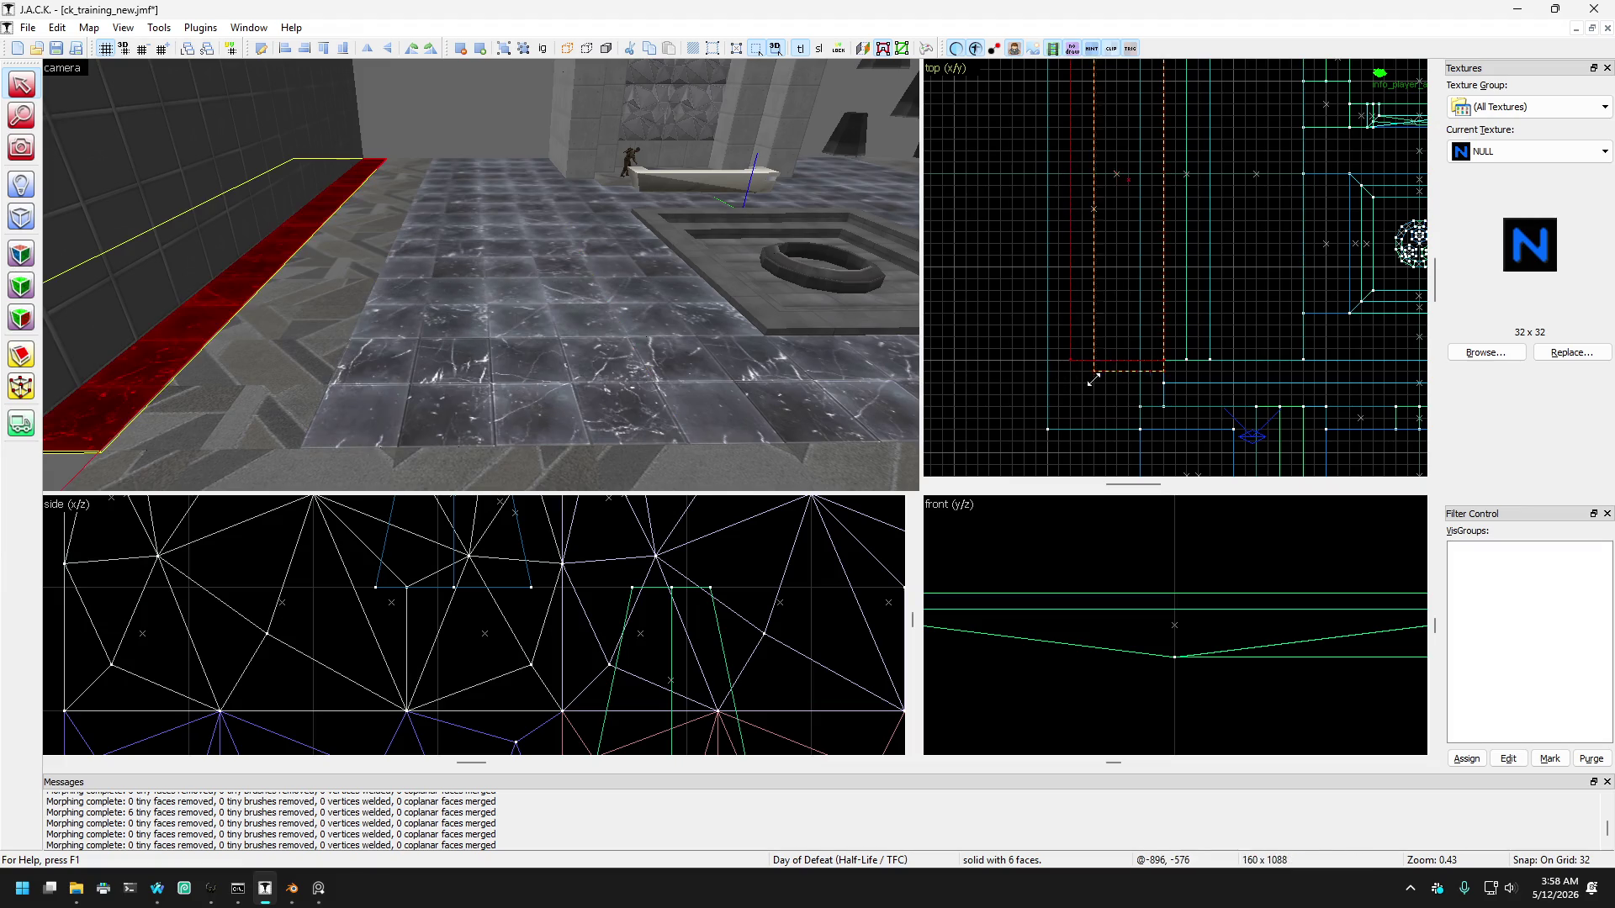
click(720, 396)
key(Right)
key(Right)
key(Right)
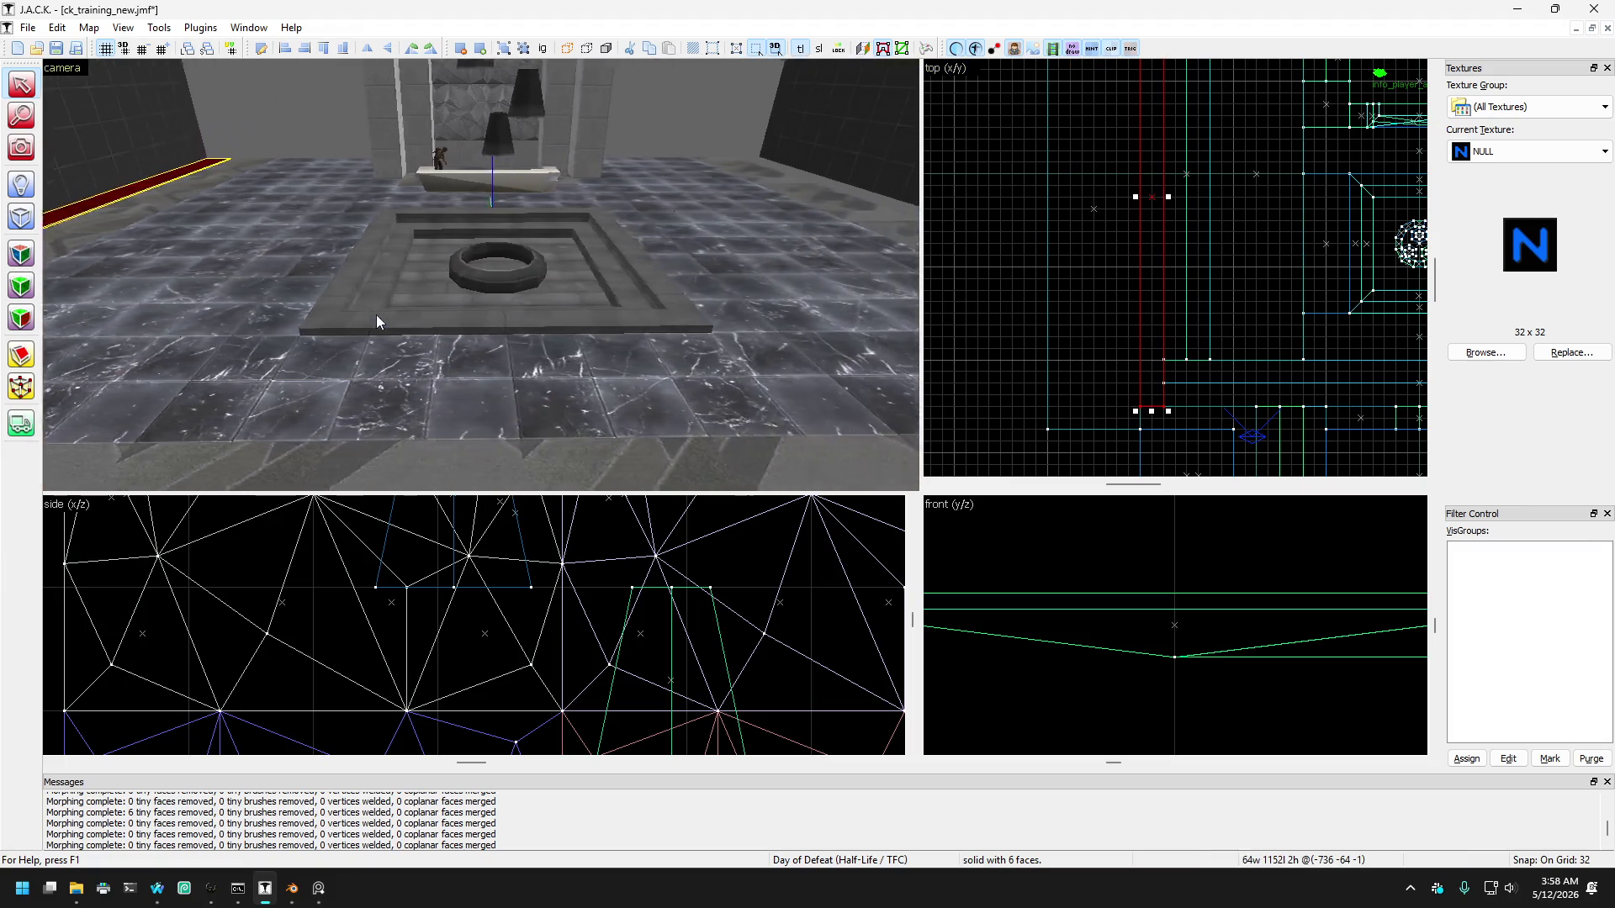
key(ctrl+e)
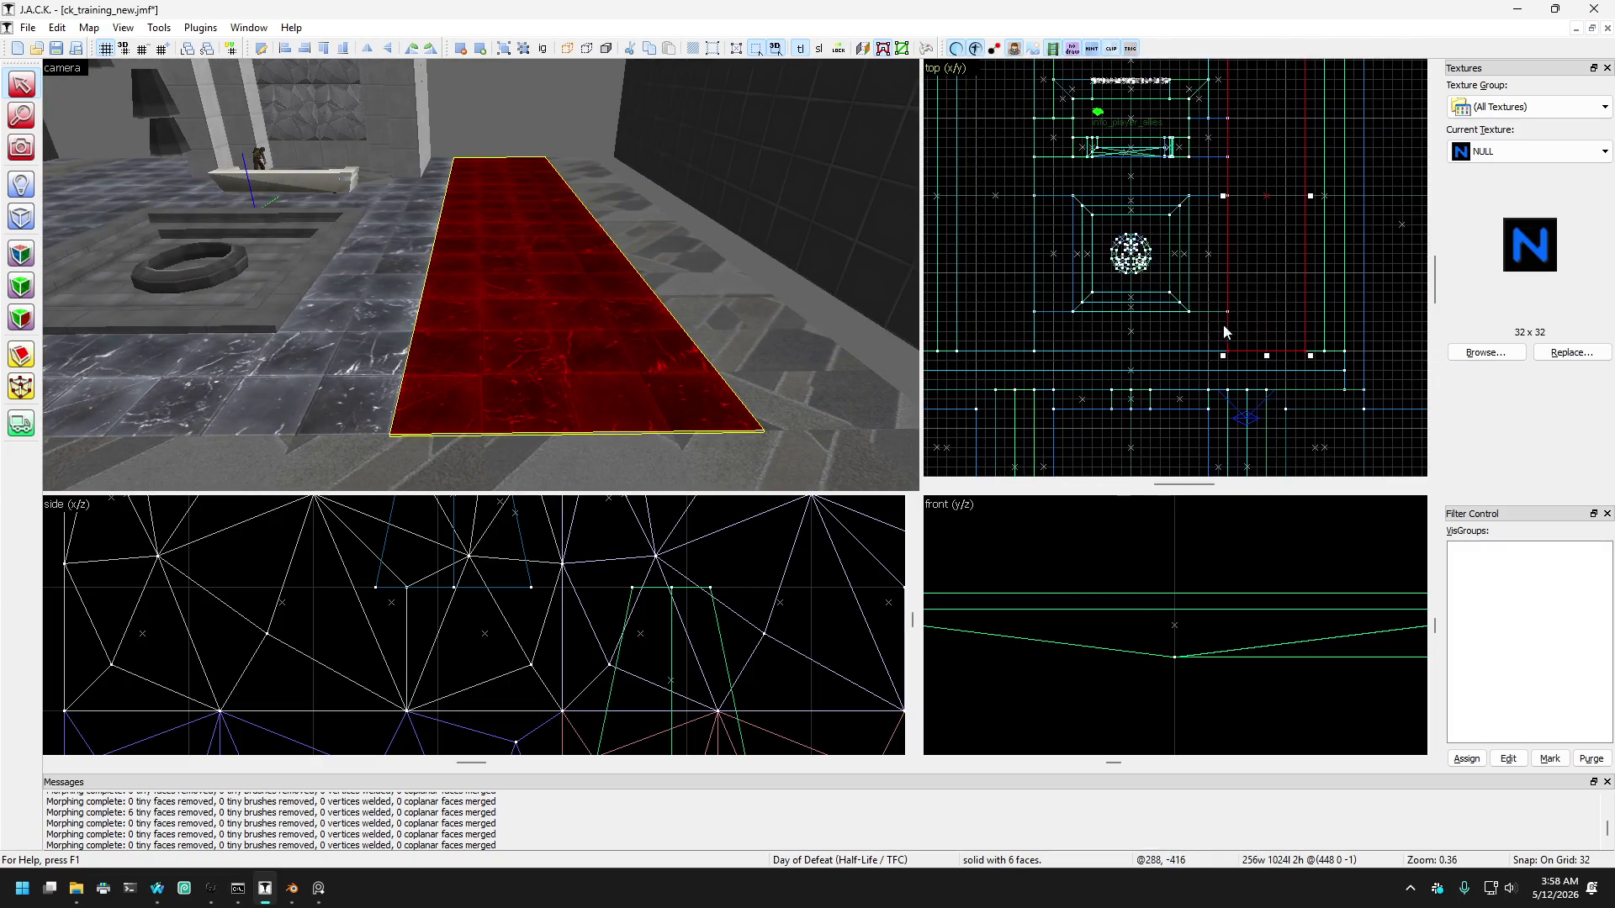
scroll(1259, 319, up, 2)
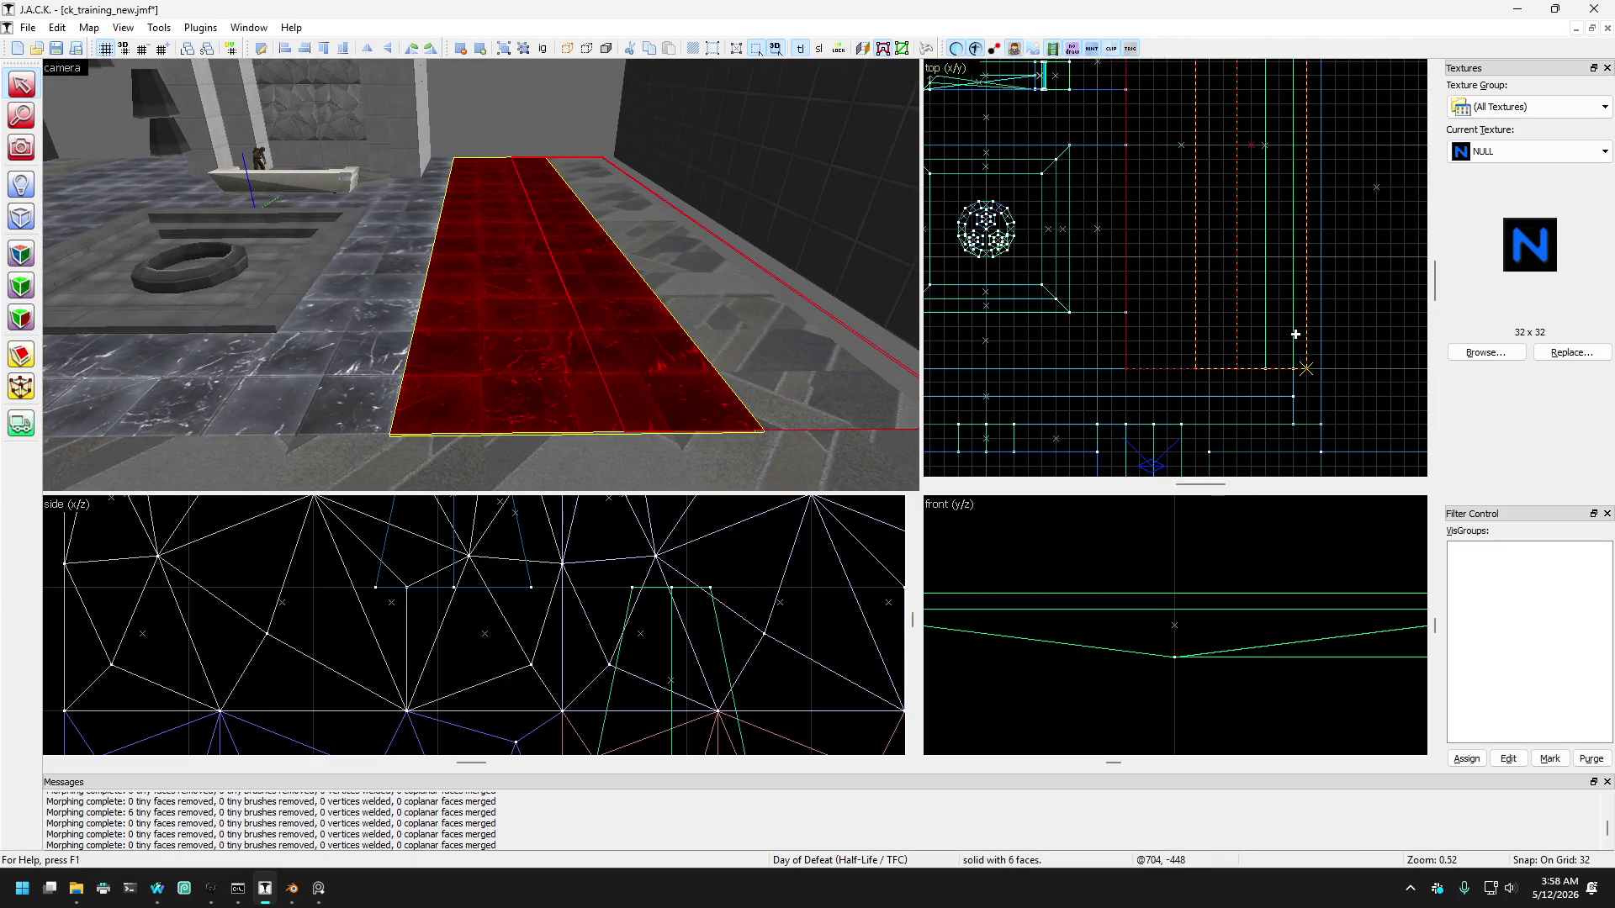
click(1228, 381)
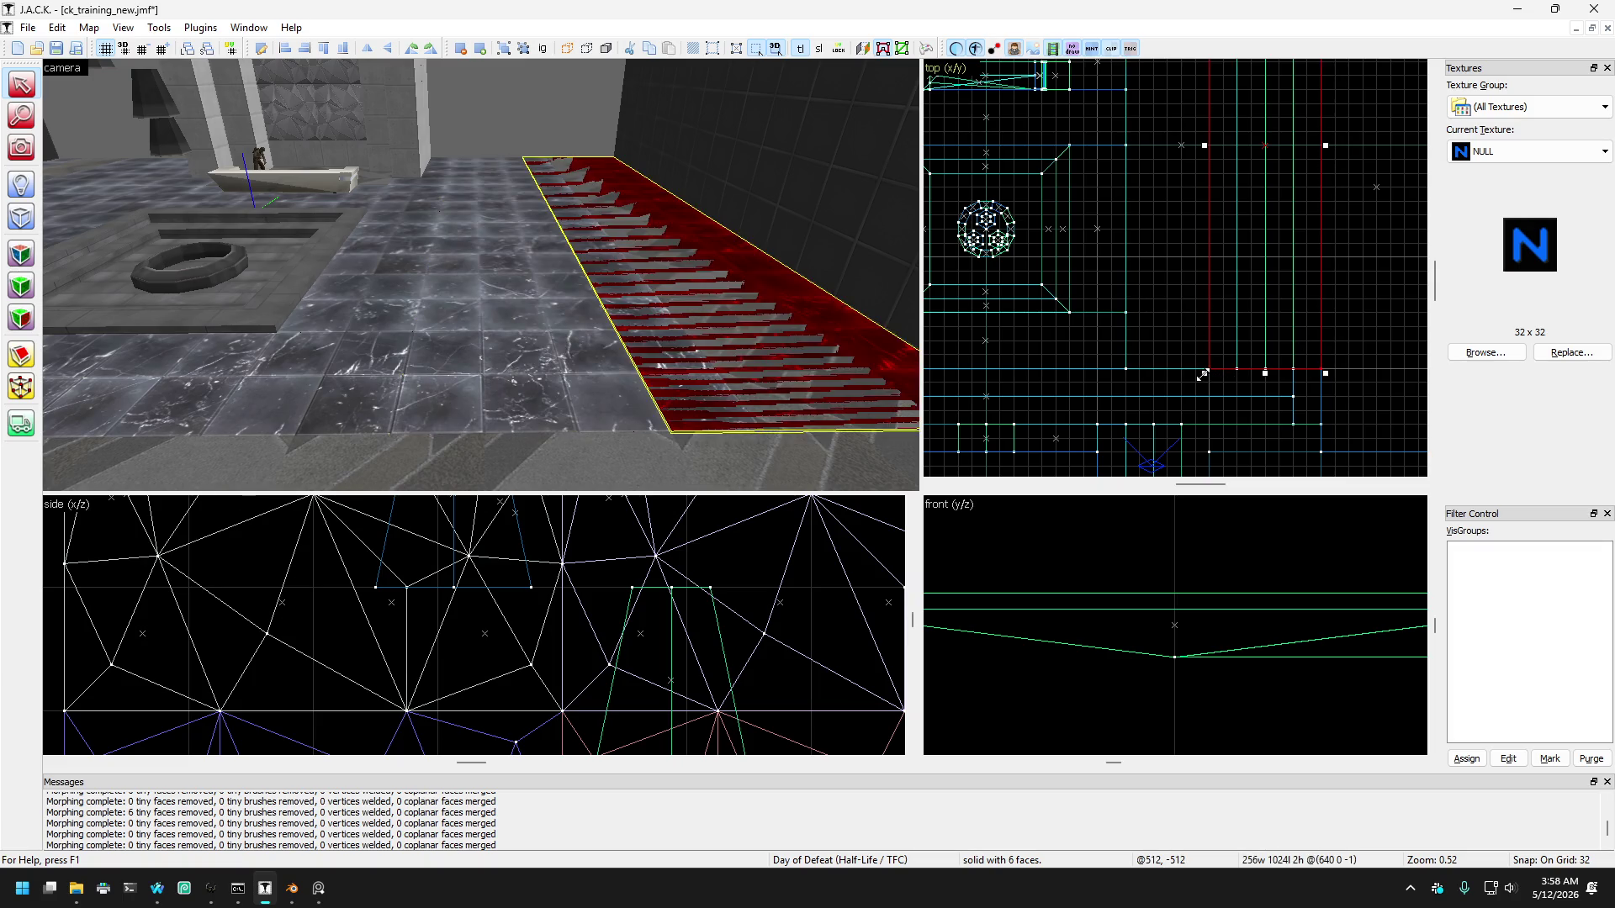
drag(1293, 420, 1293, 423)
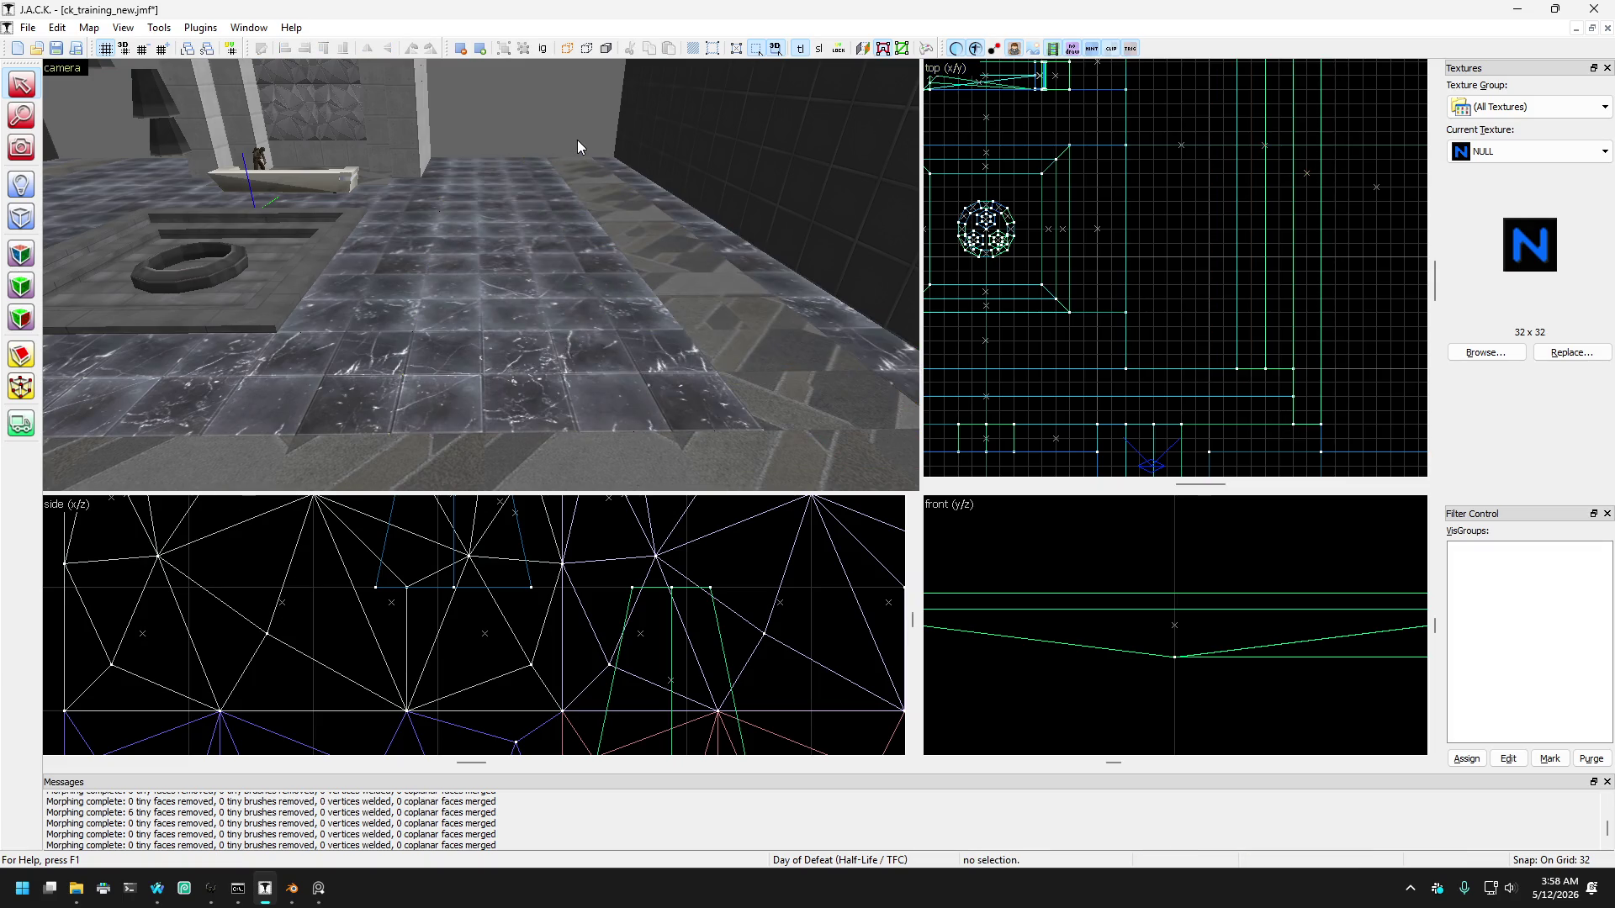
key(d)
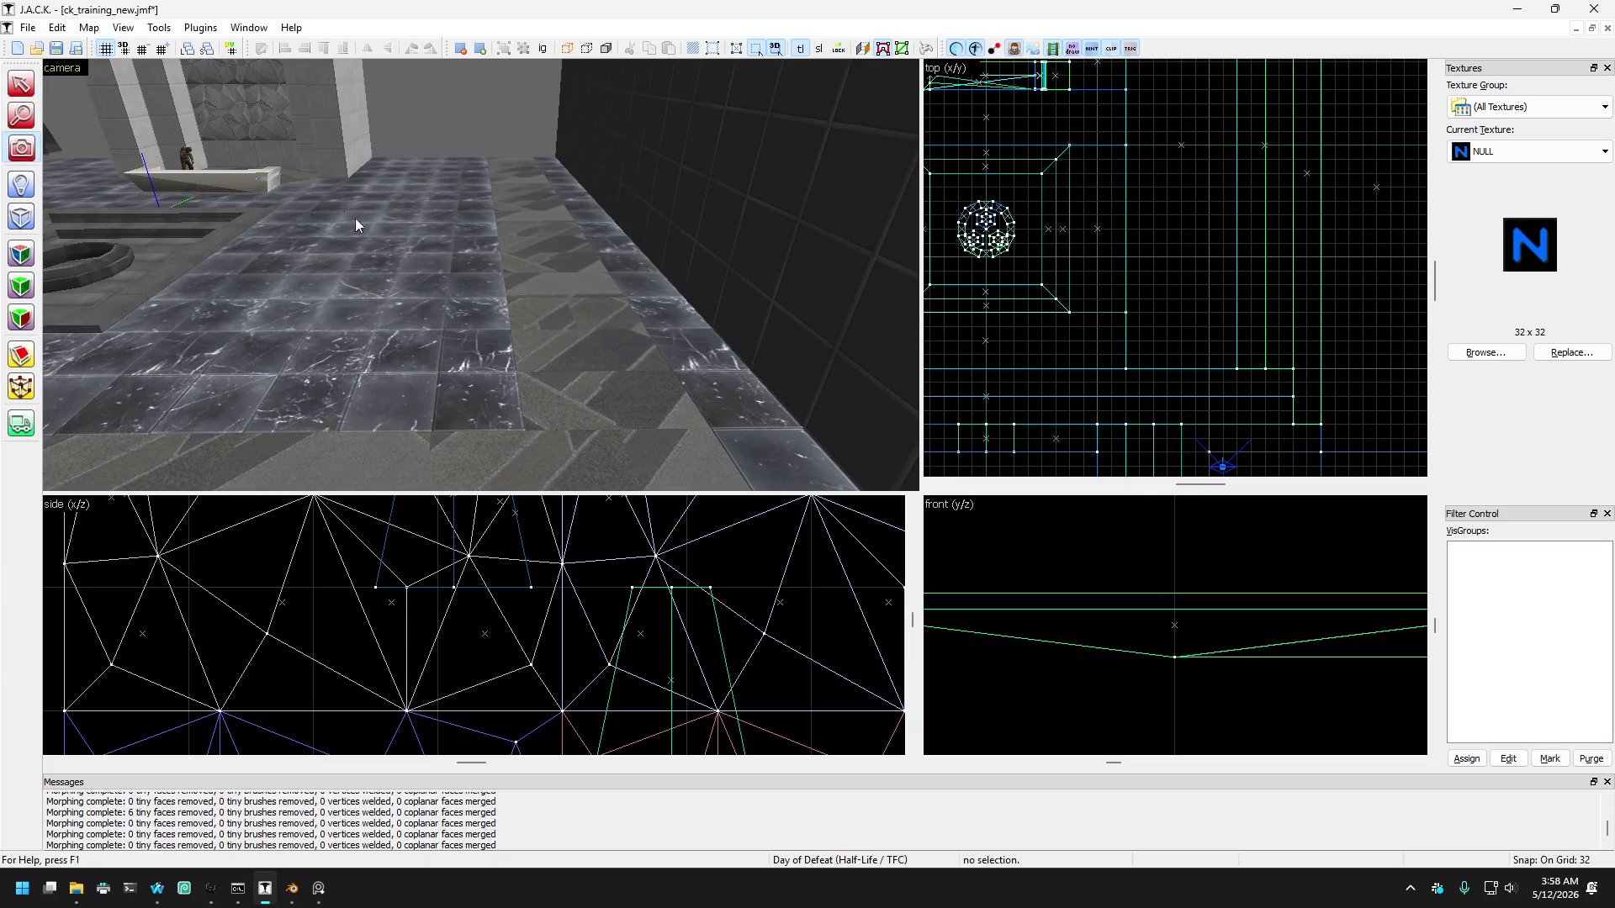
key(z)
key(w)
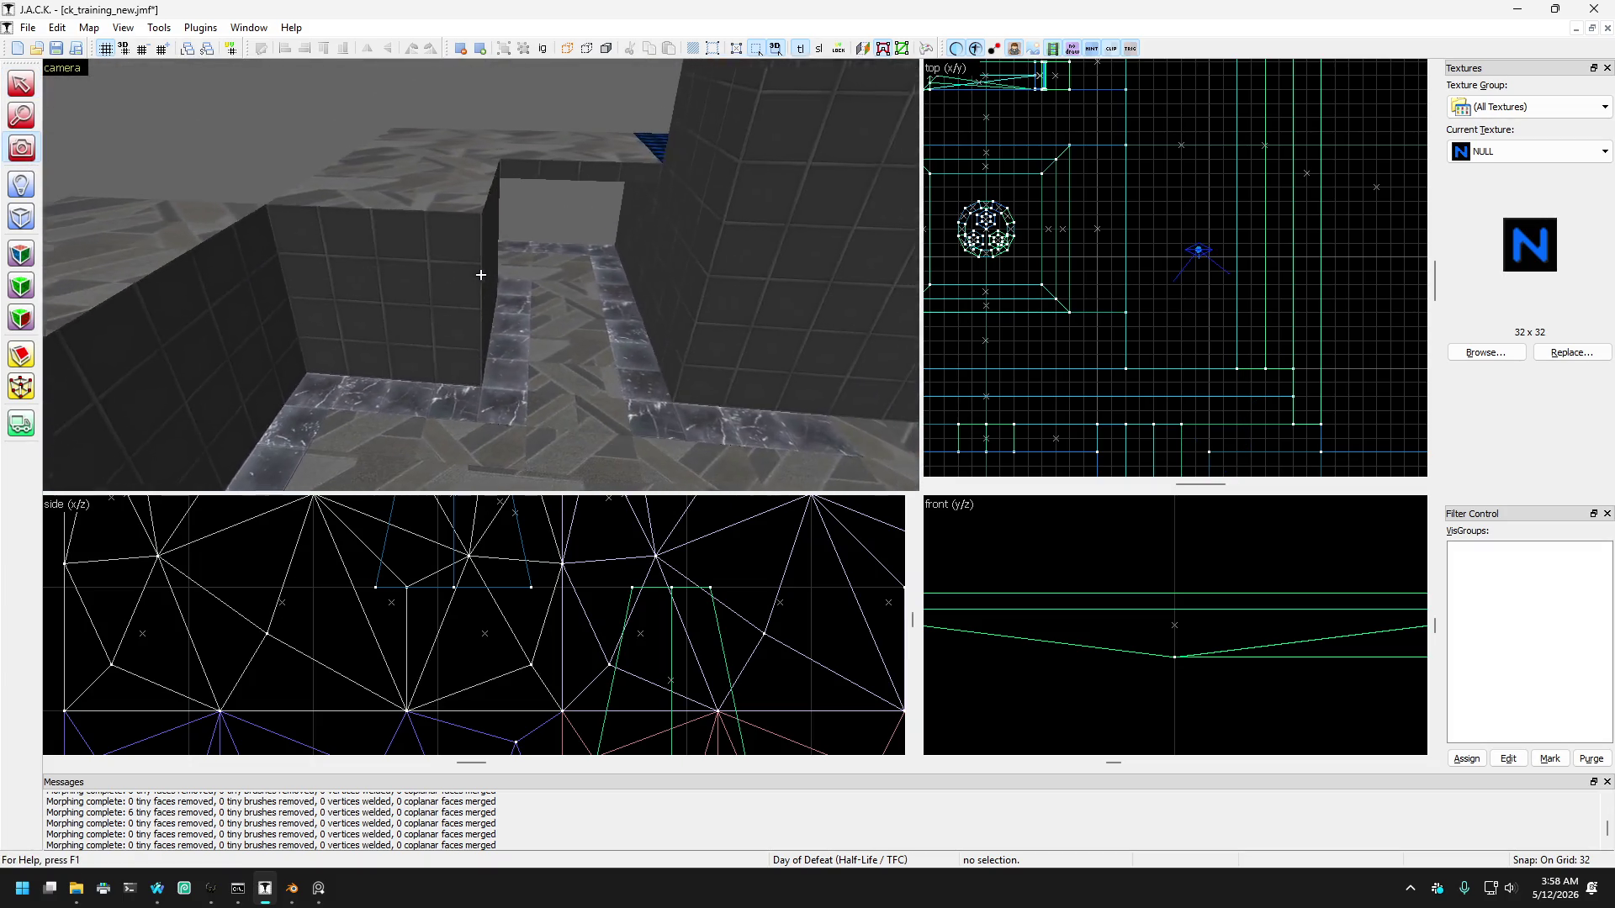
key(w)
key(z)
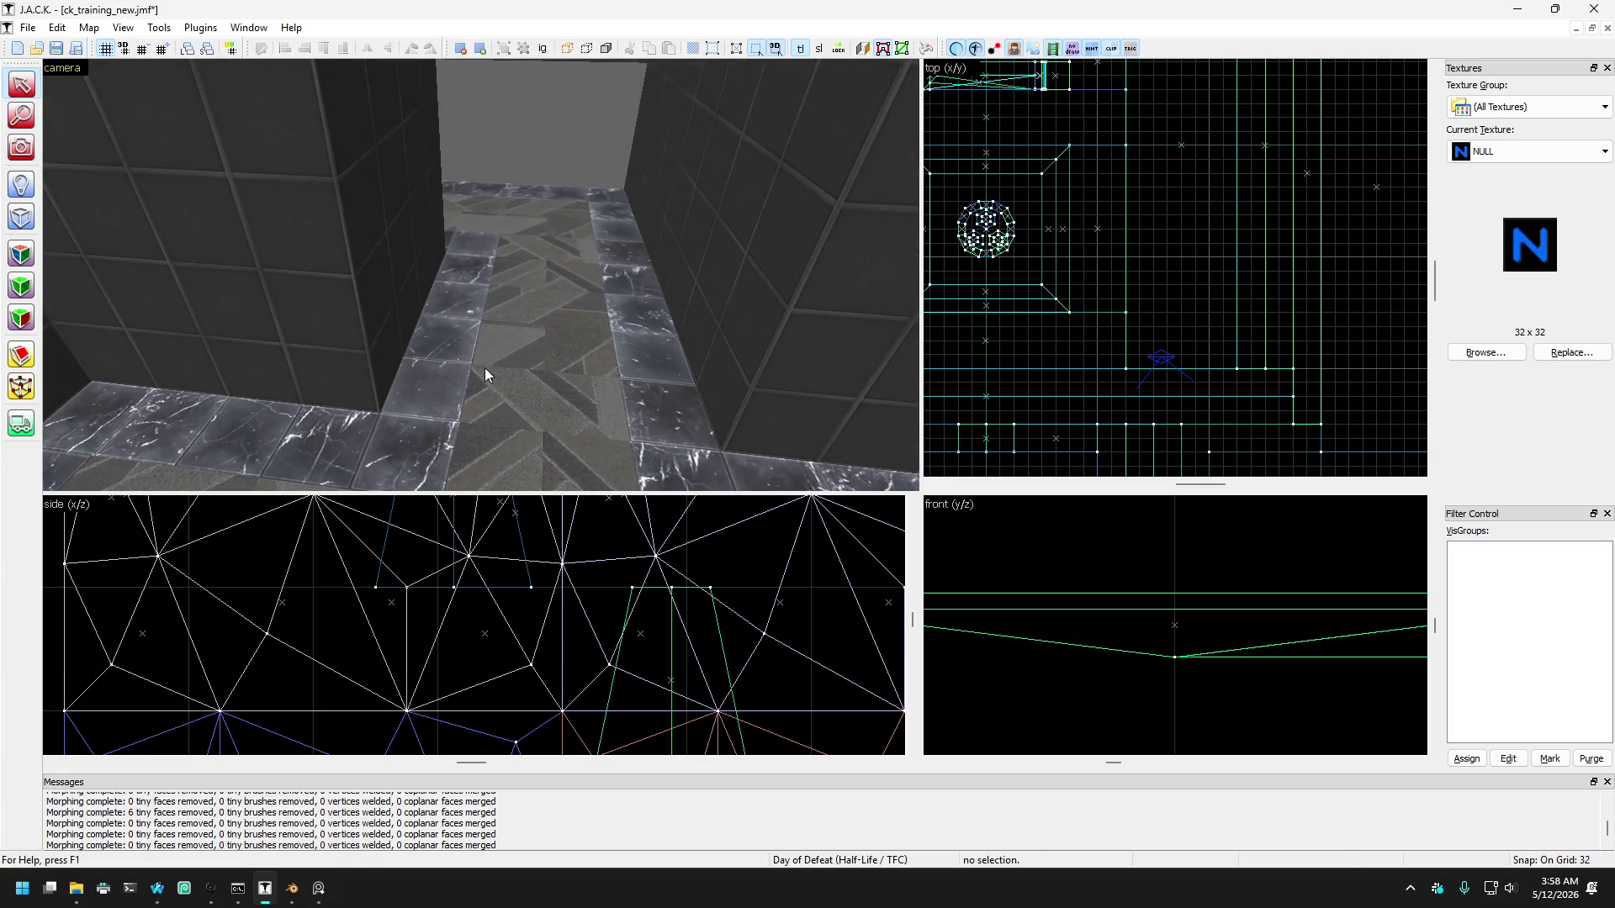
key(s)
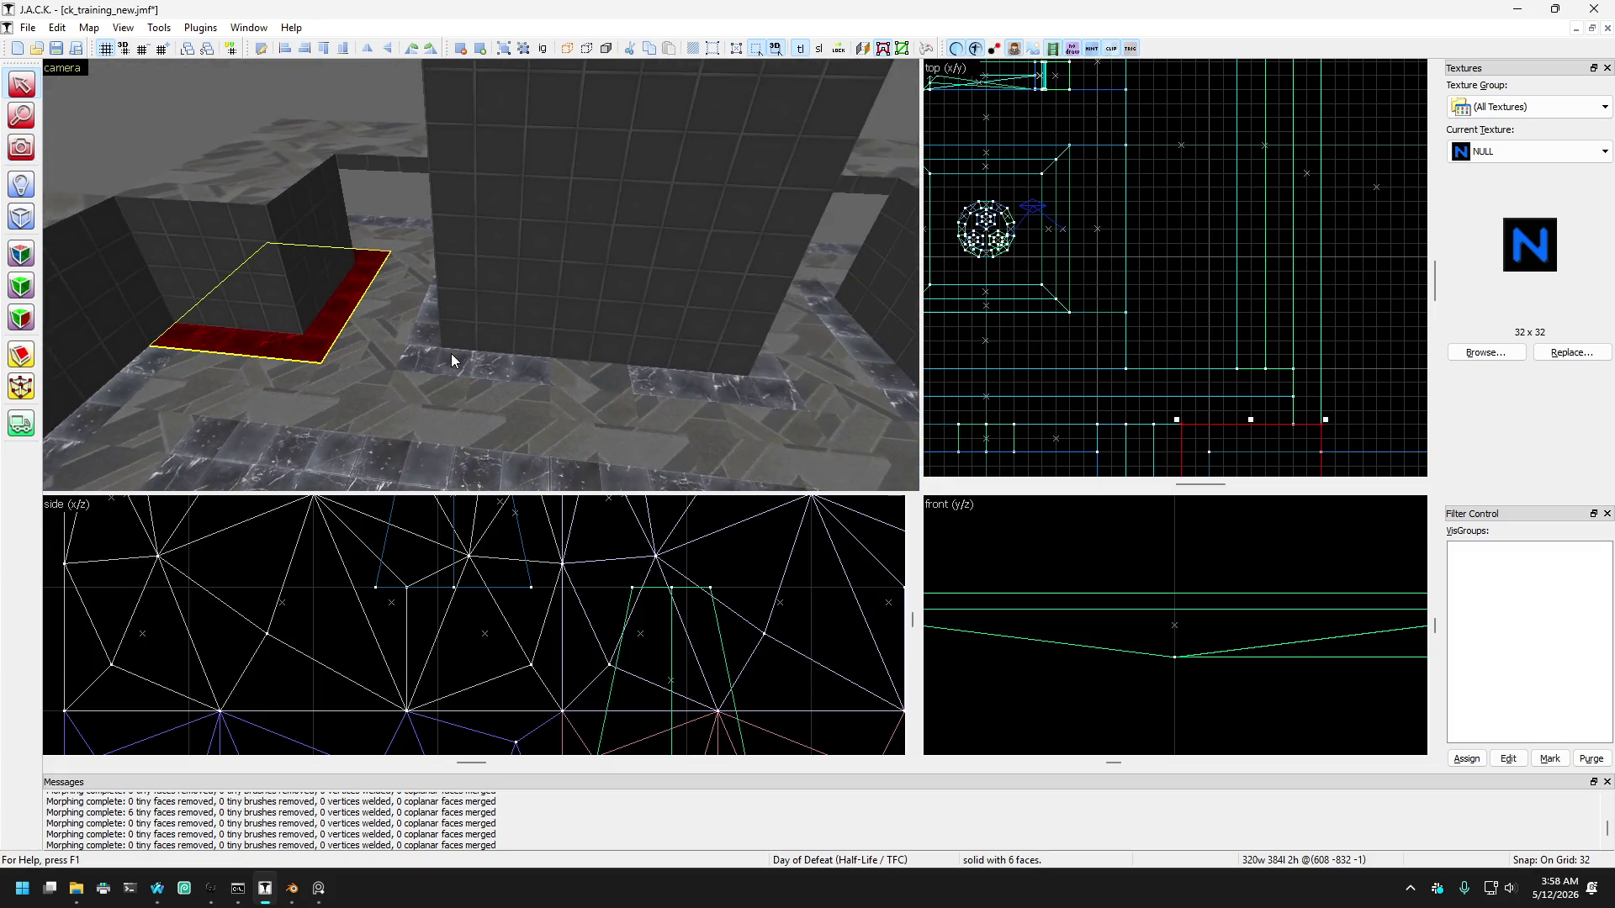
key(Left)
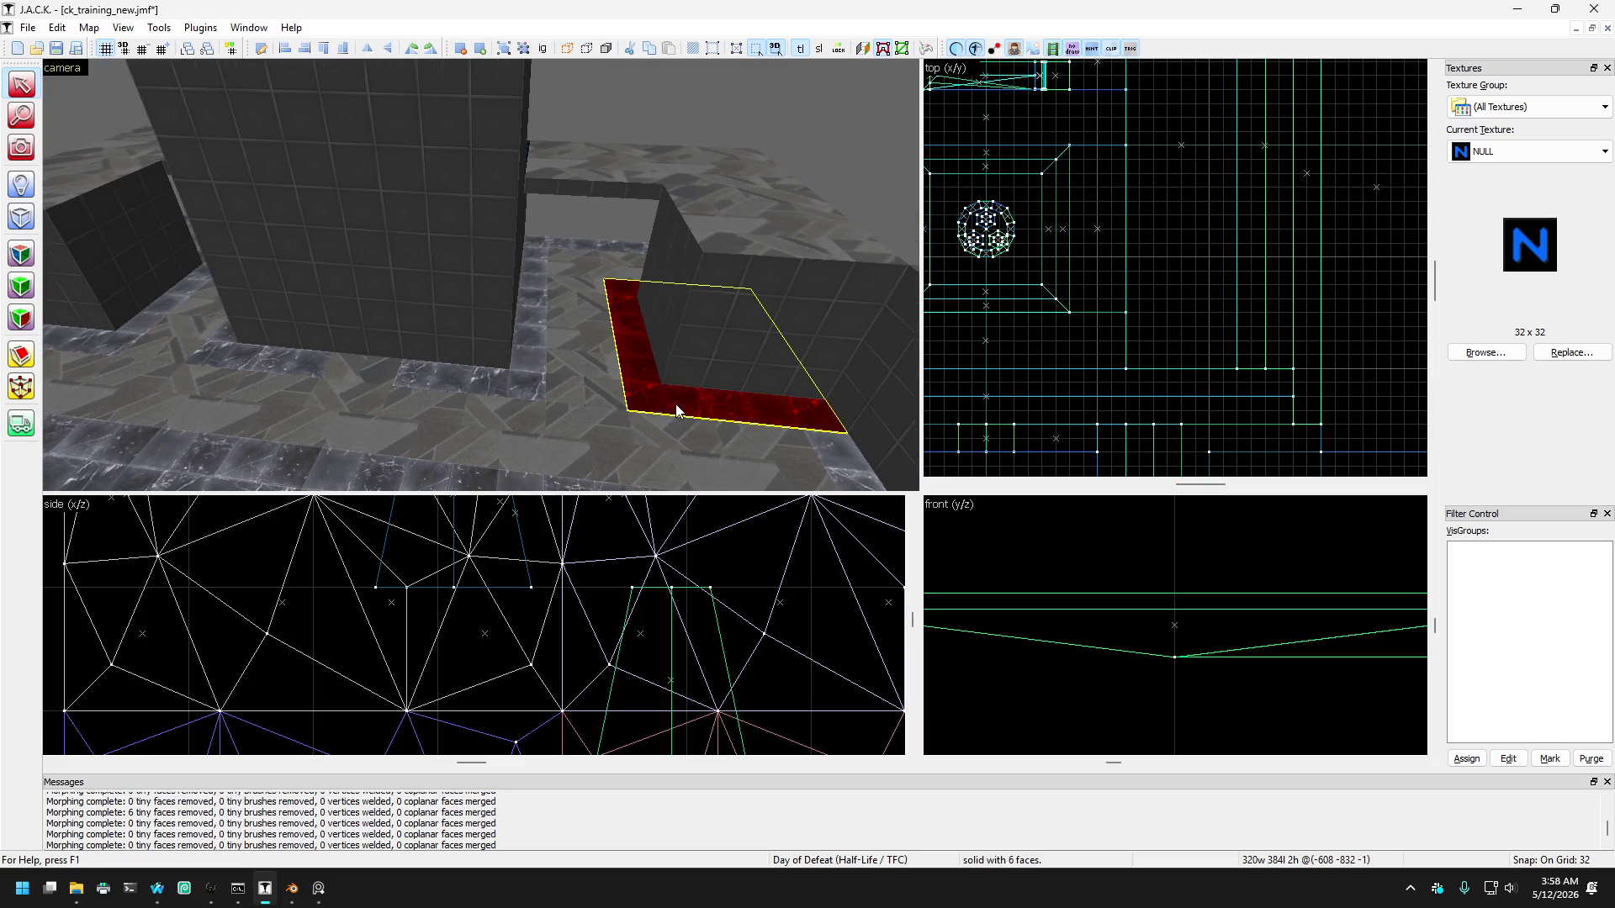
key(Left)
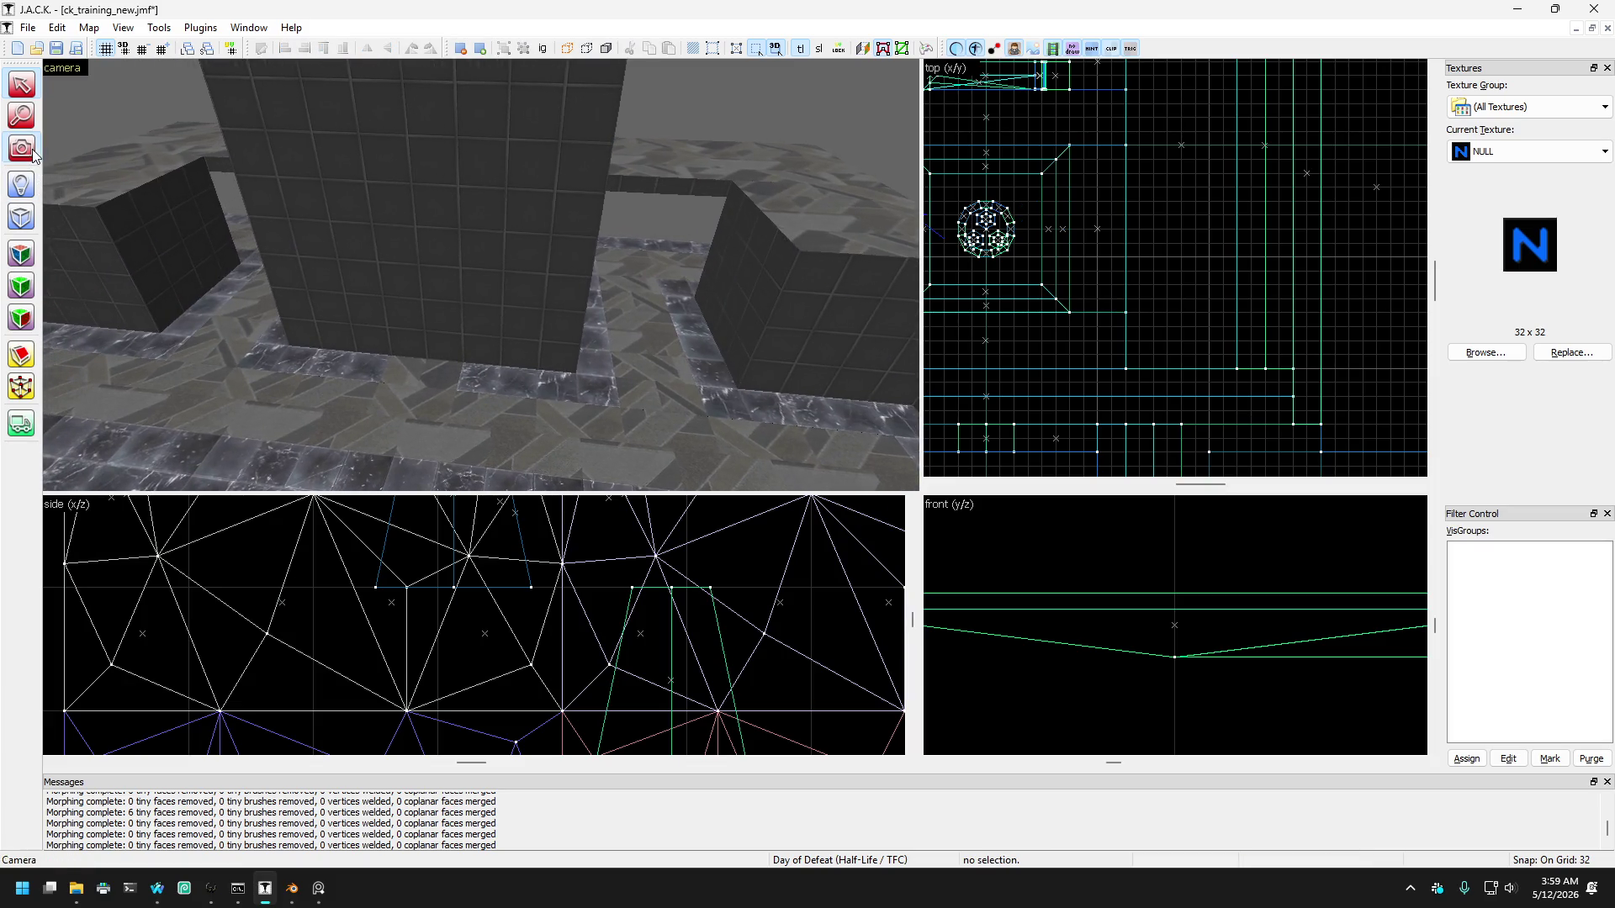
click(32, 152)
key(Up)
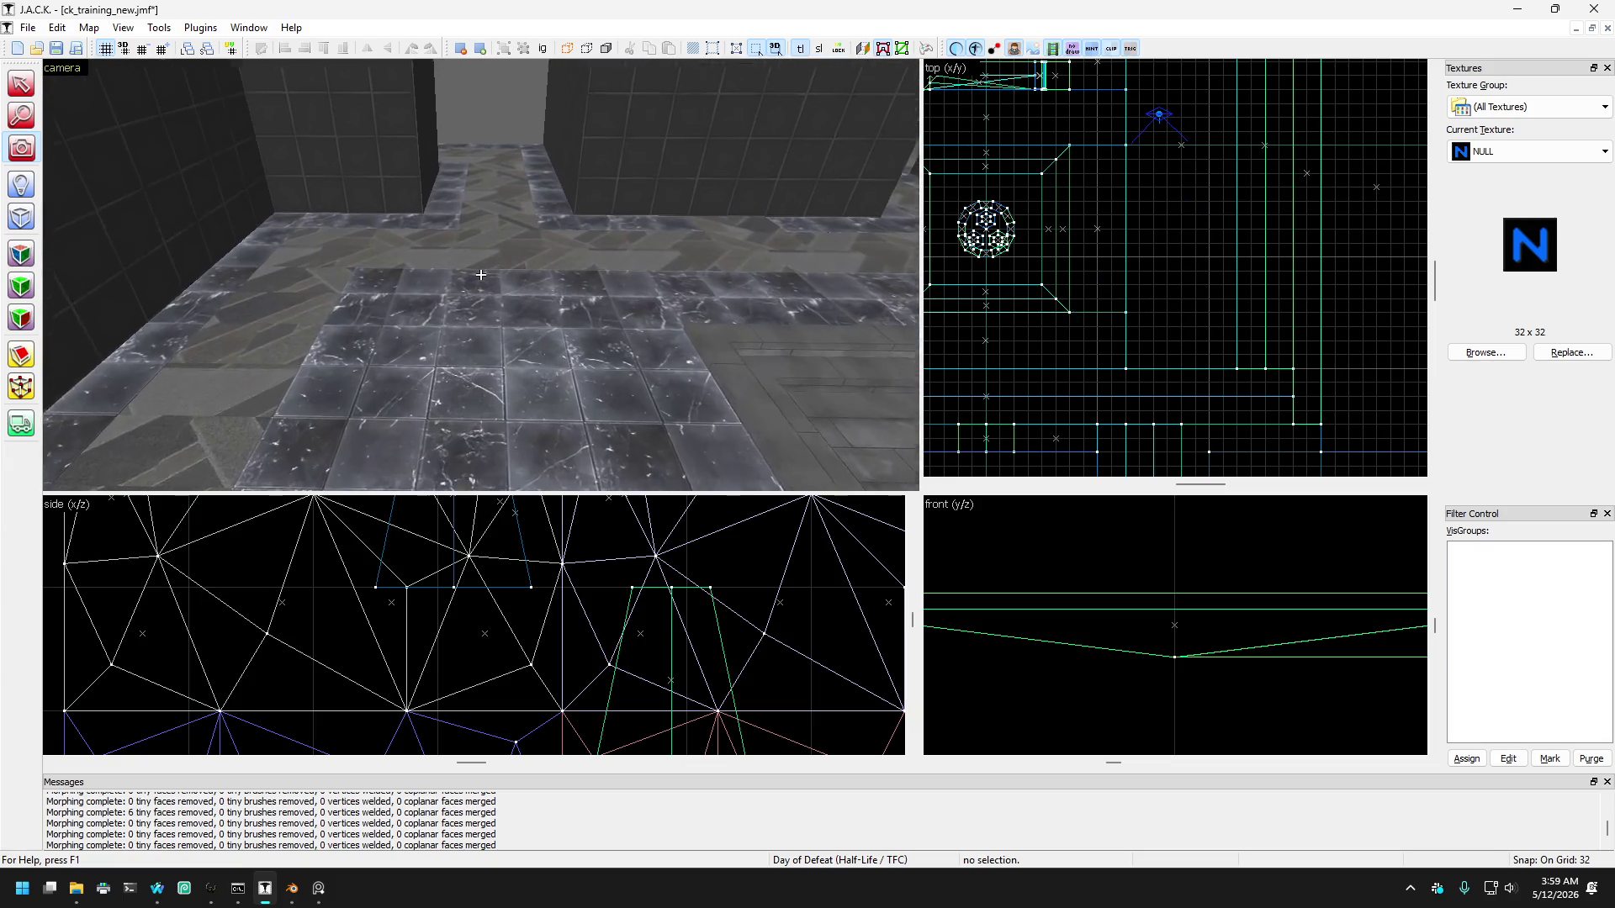
key(Down)
key(Left)
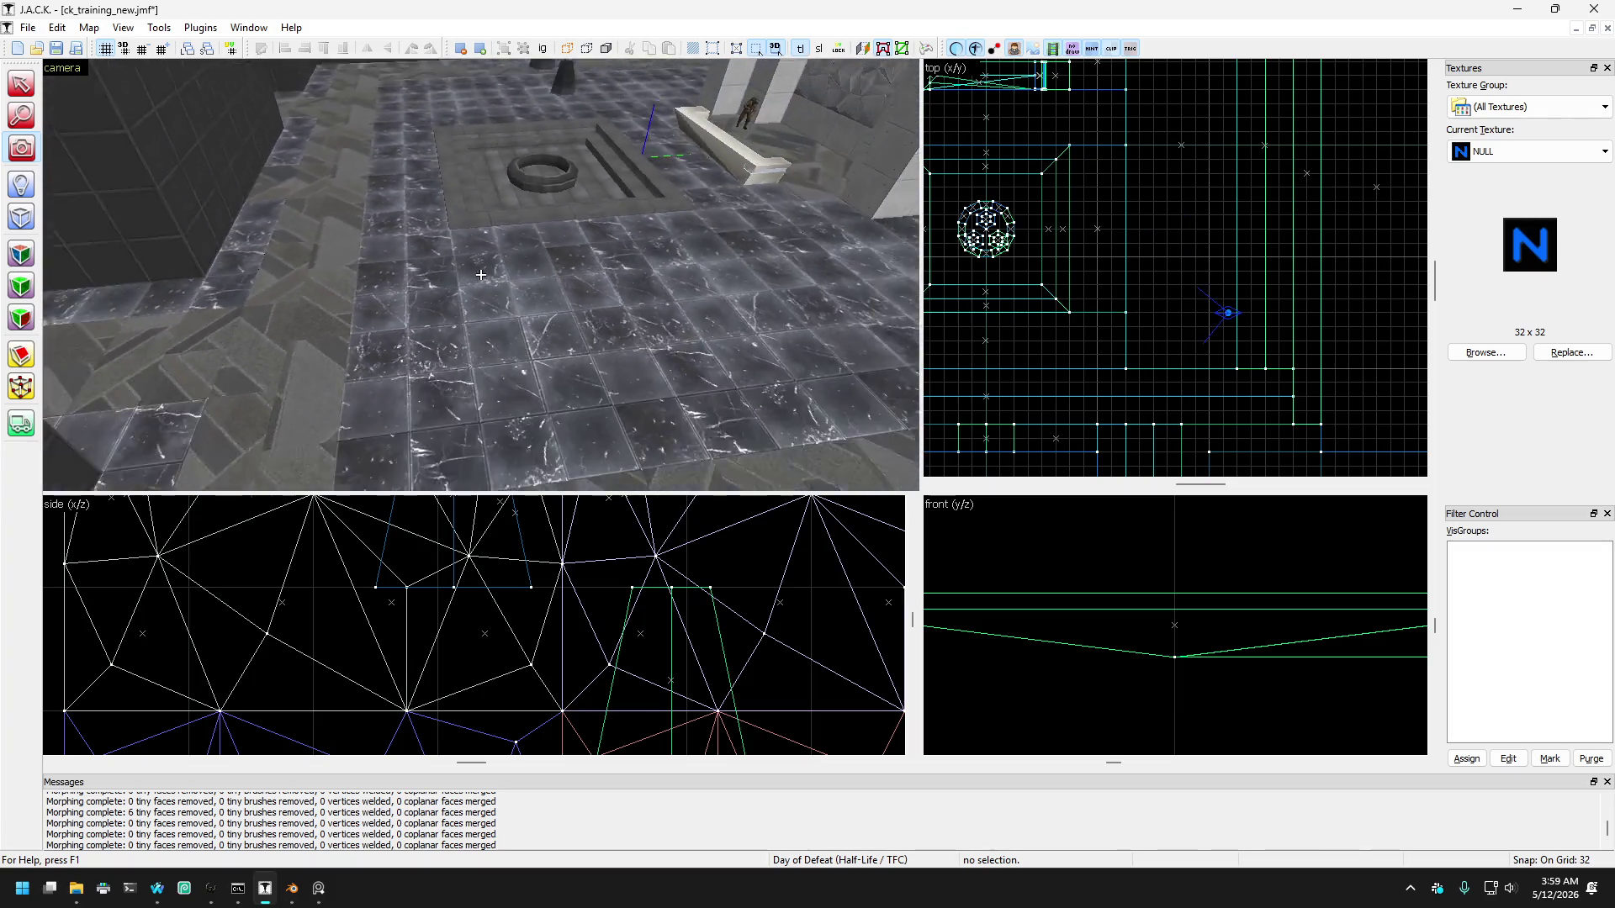
key(Down)
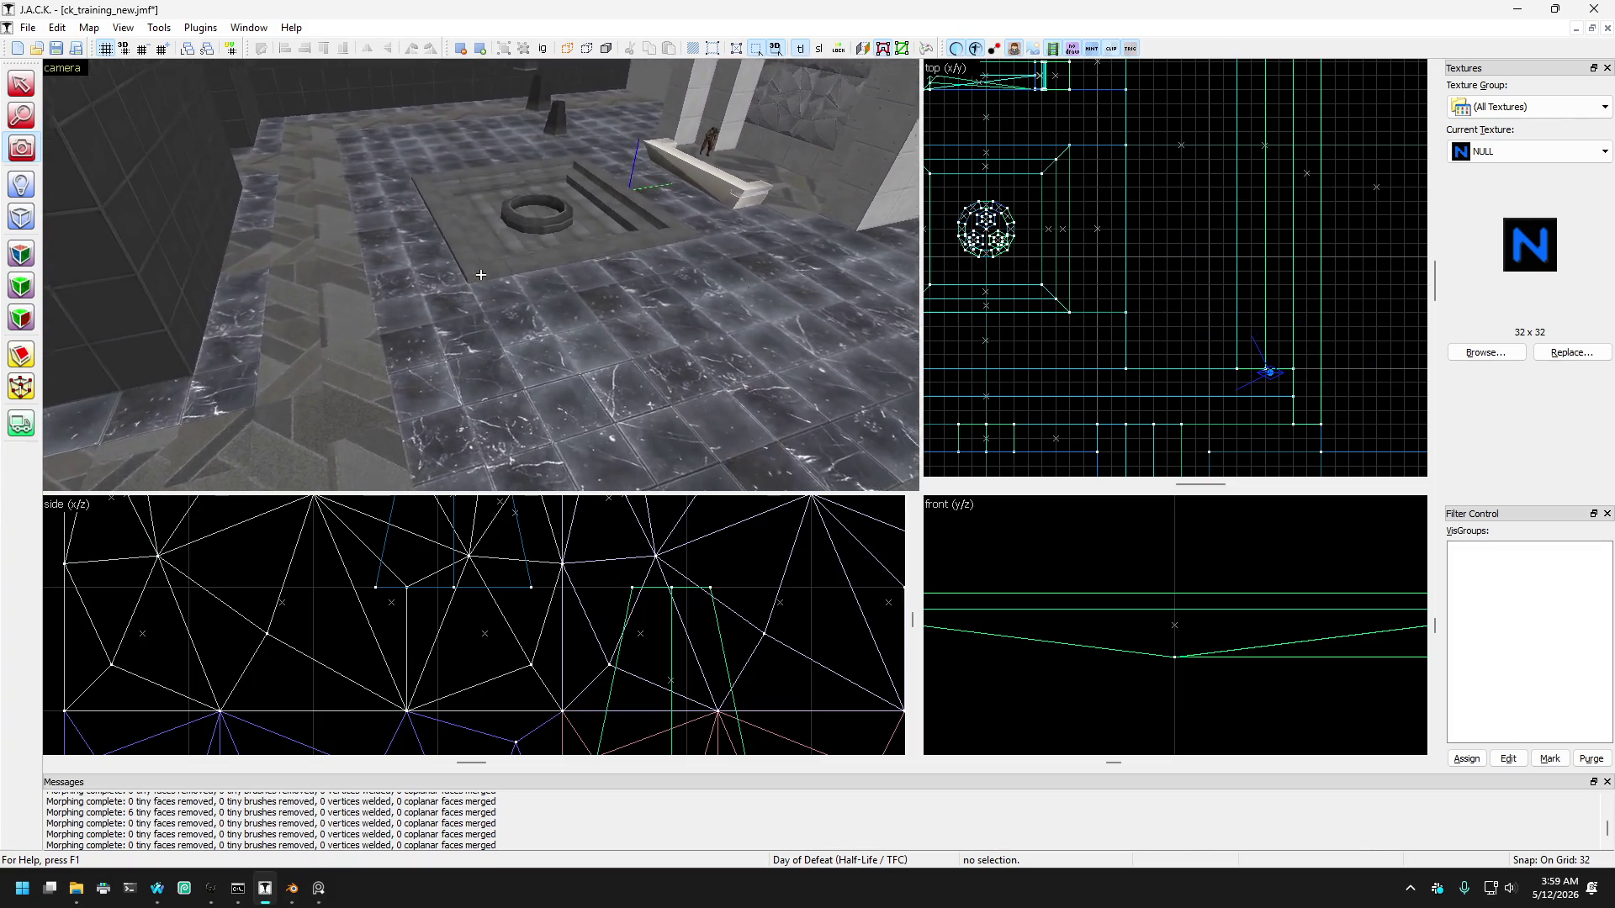
key(Up)
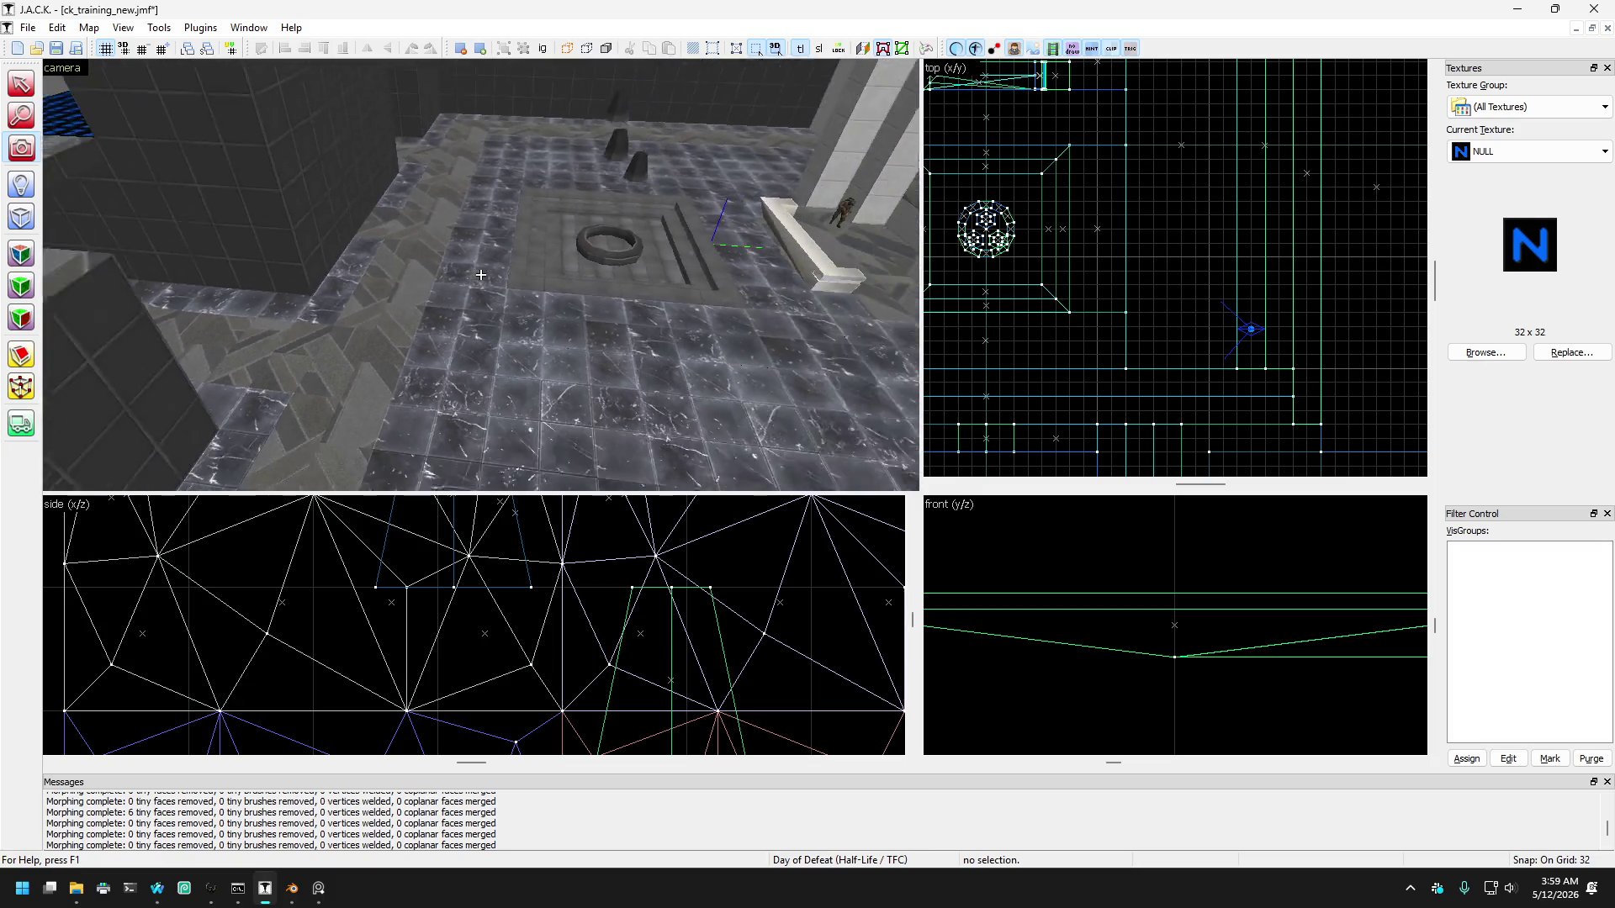
key(Down)
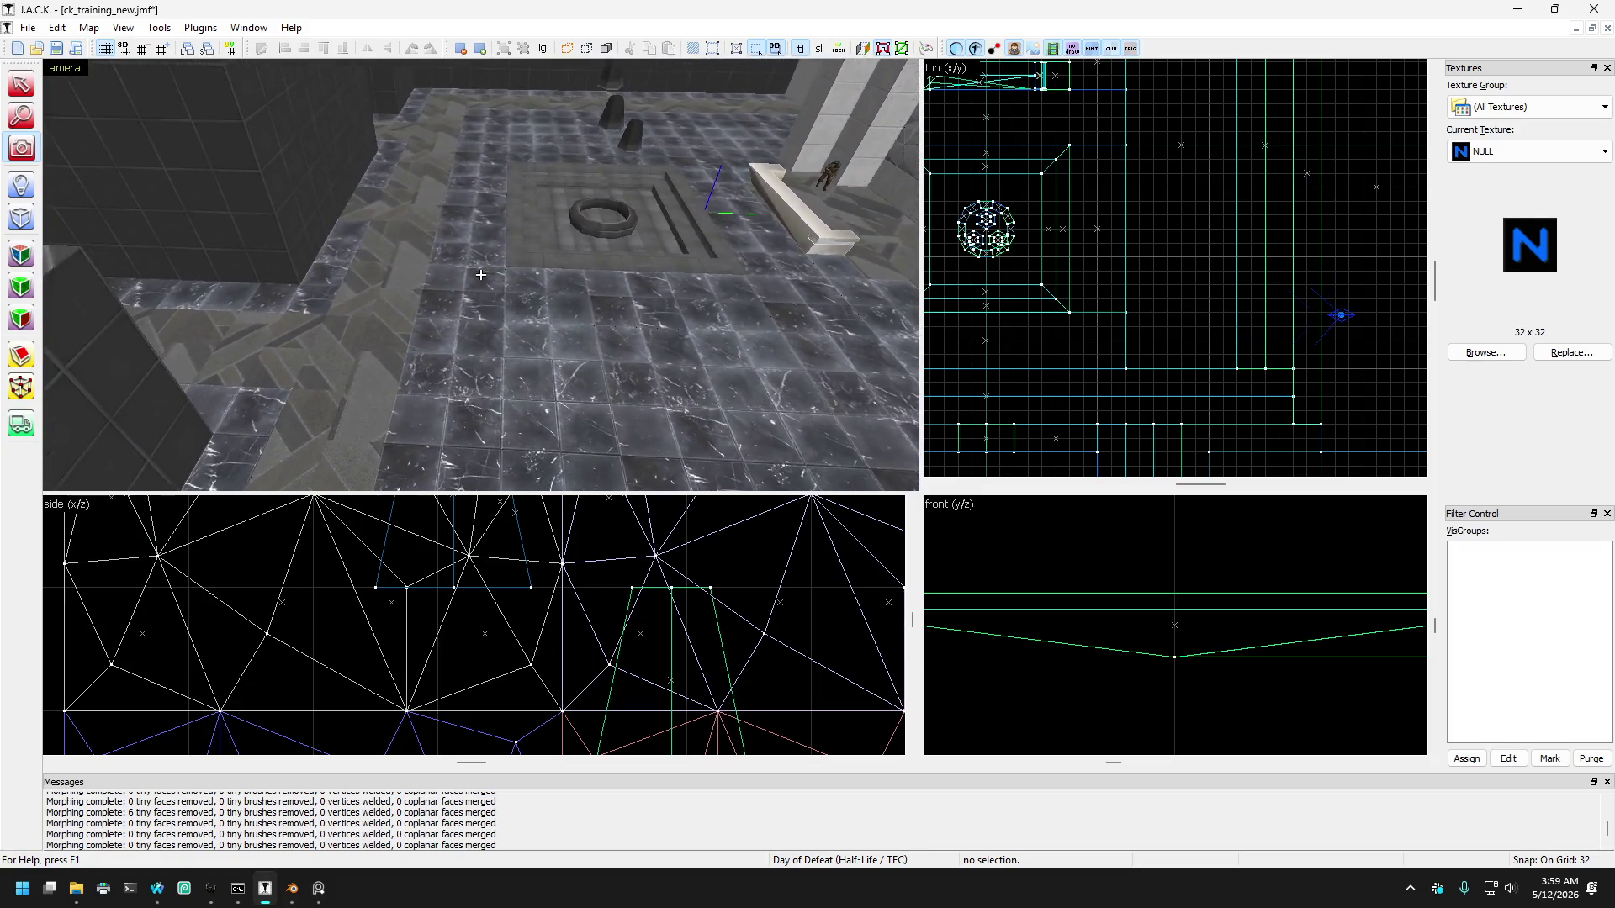
key(Up)
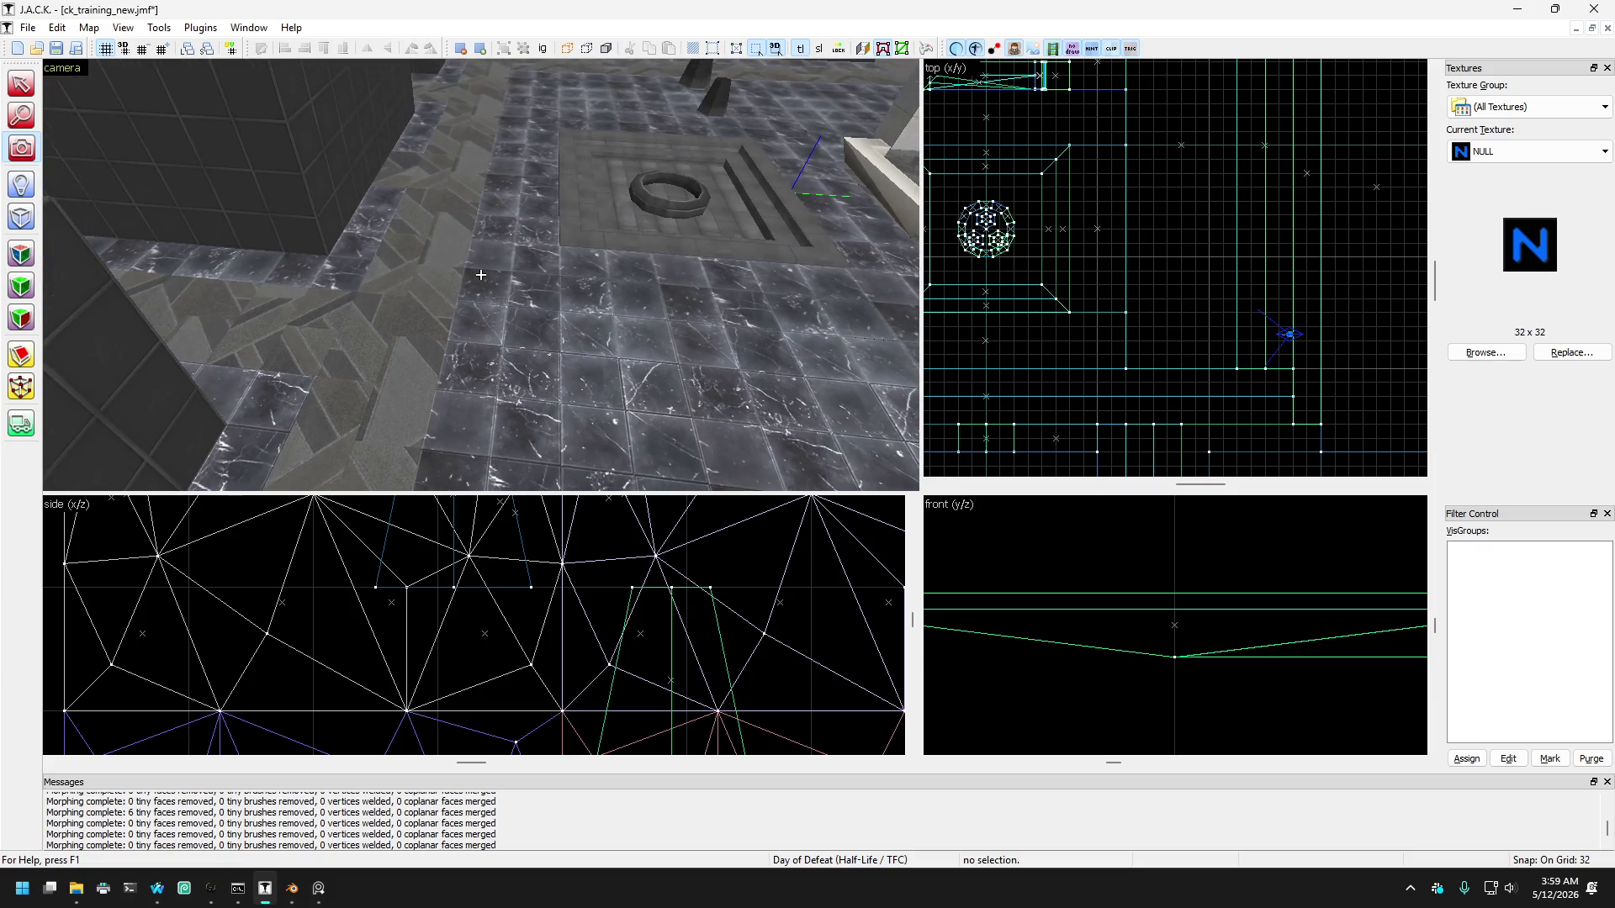
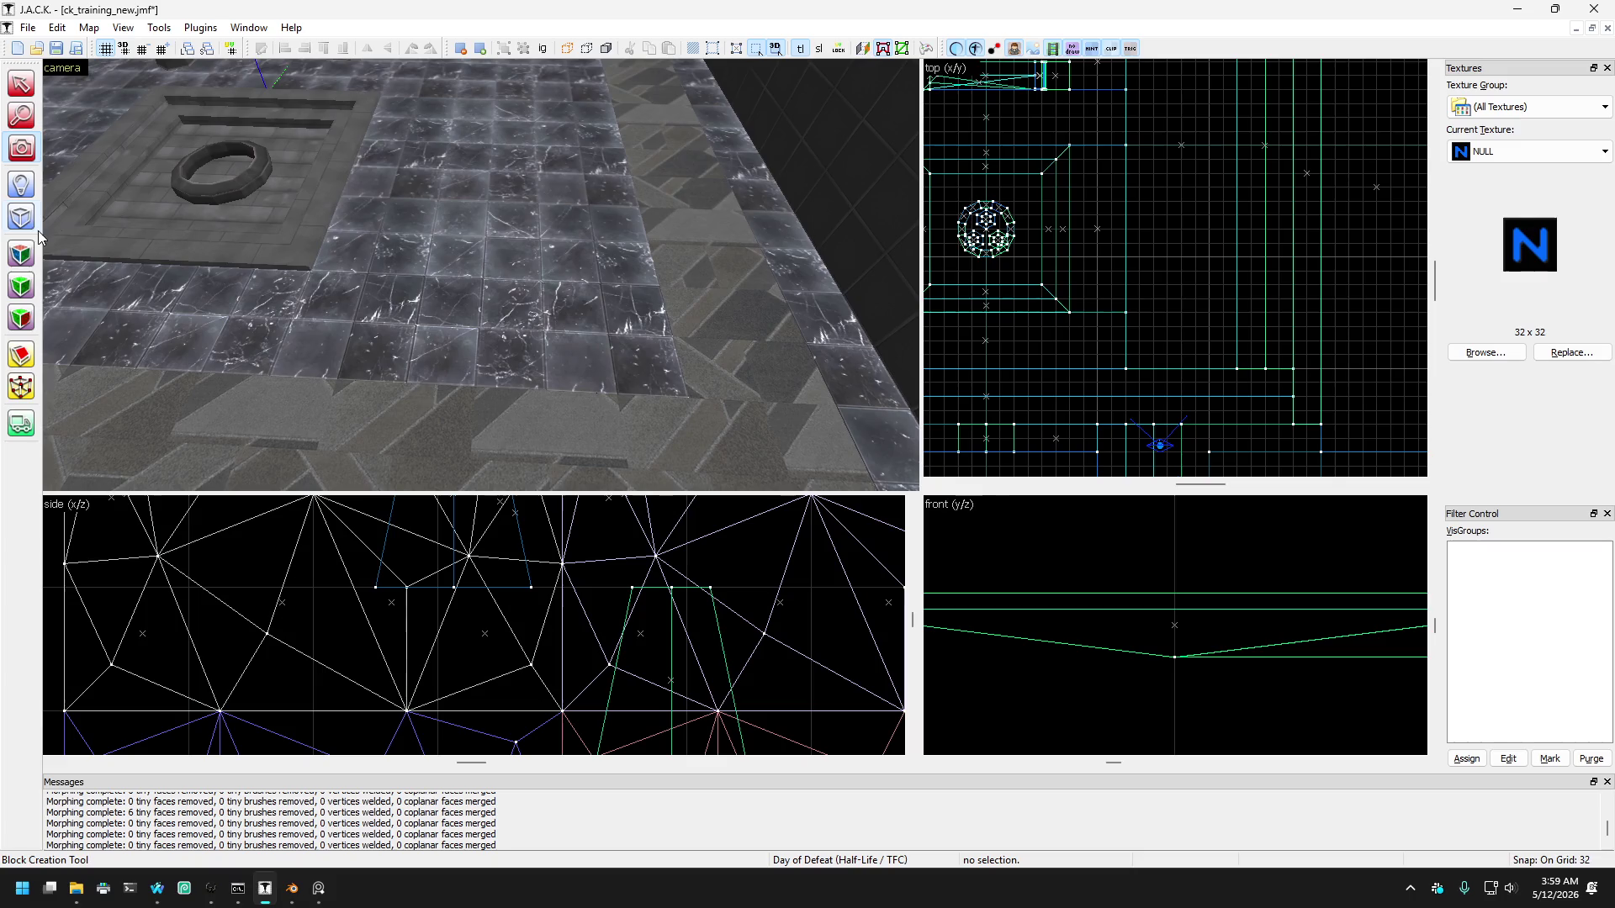
Step: Zoom the Top view out and Ctrl+select the floor strips beside the fountain and the horizontal border brush
scroll(1047, 229, down, 5)
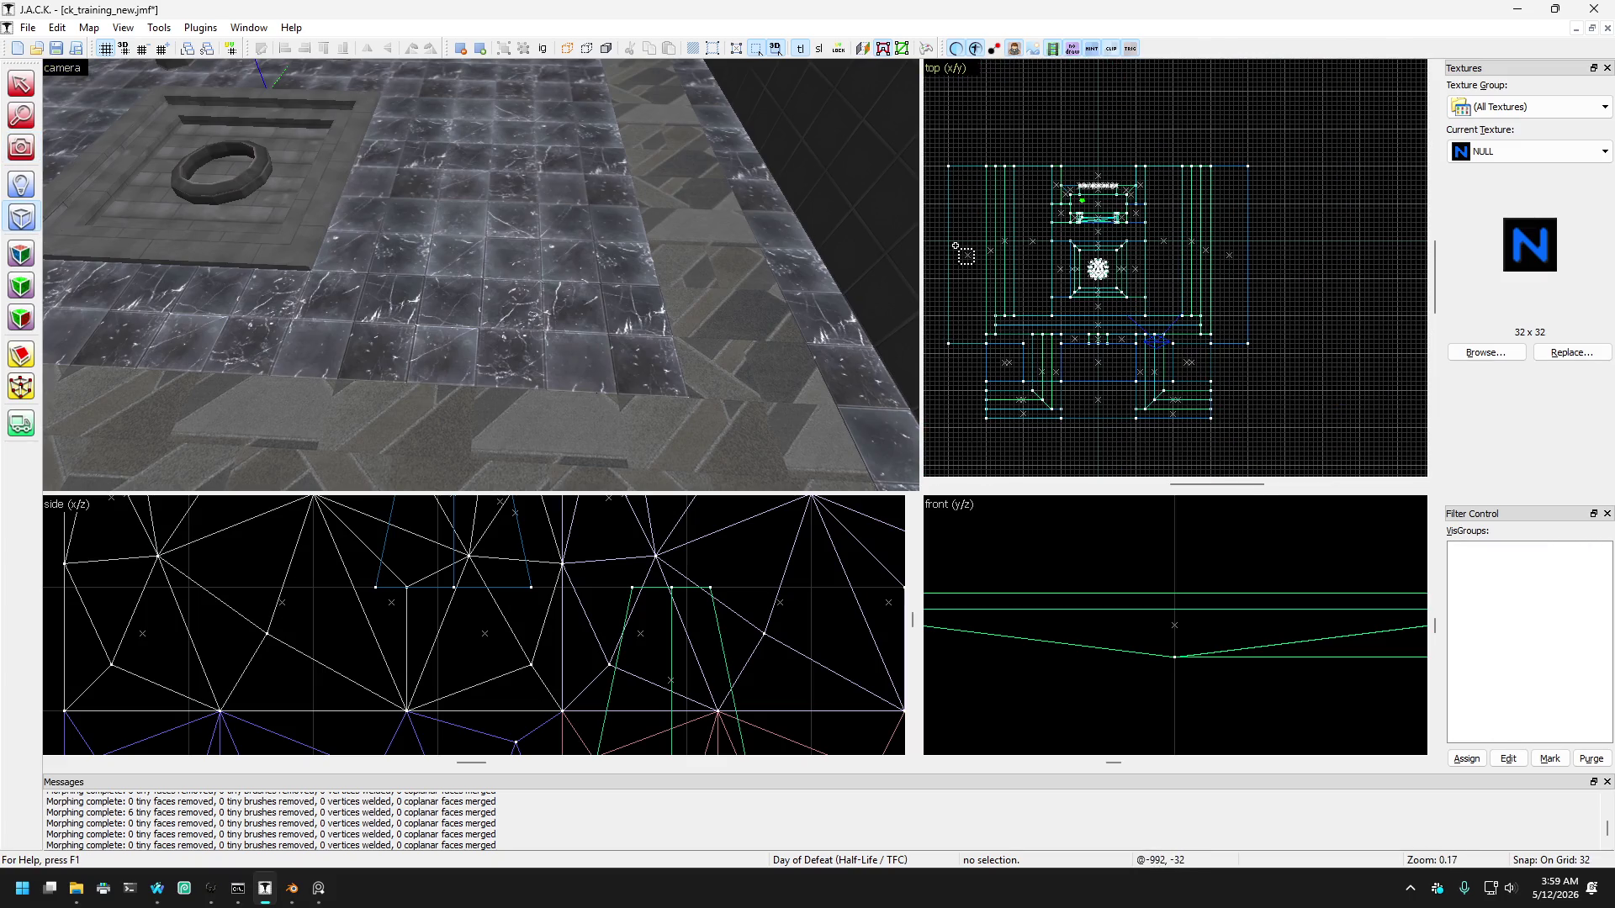
scroll(1151, 253, down, 2)
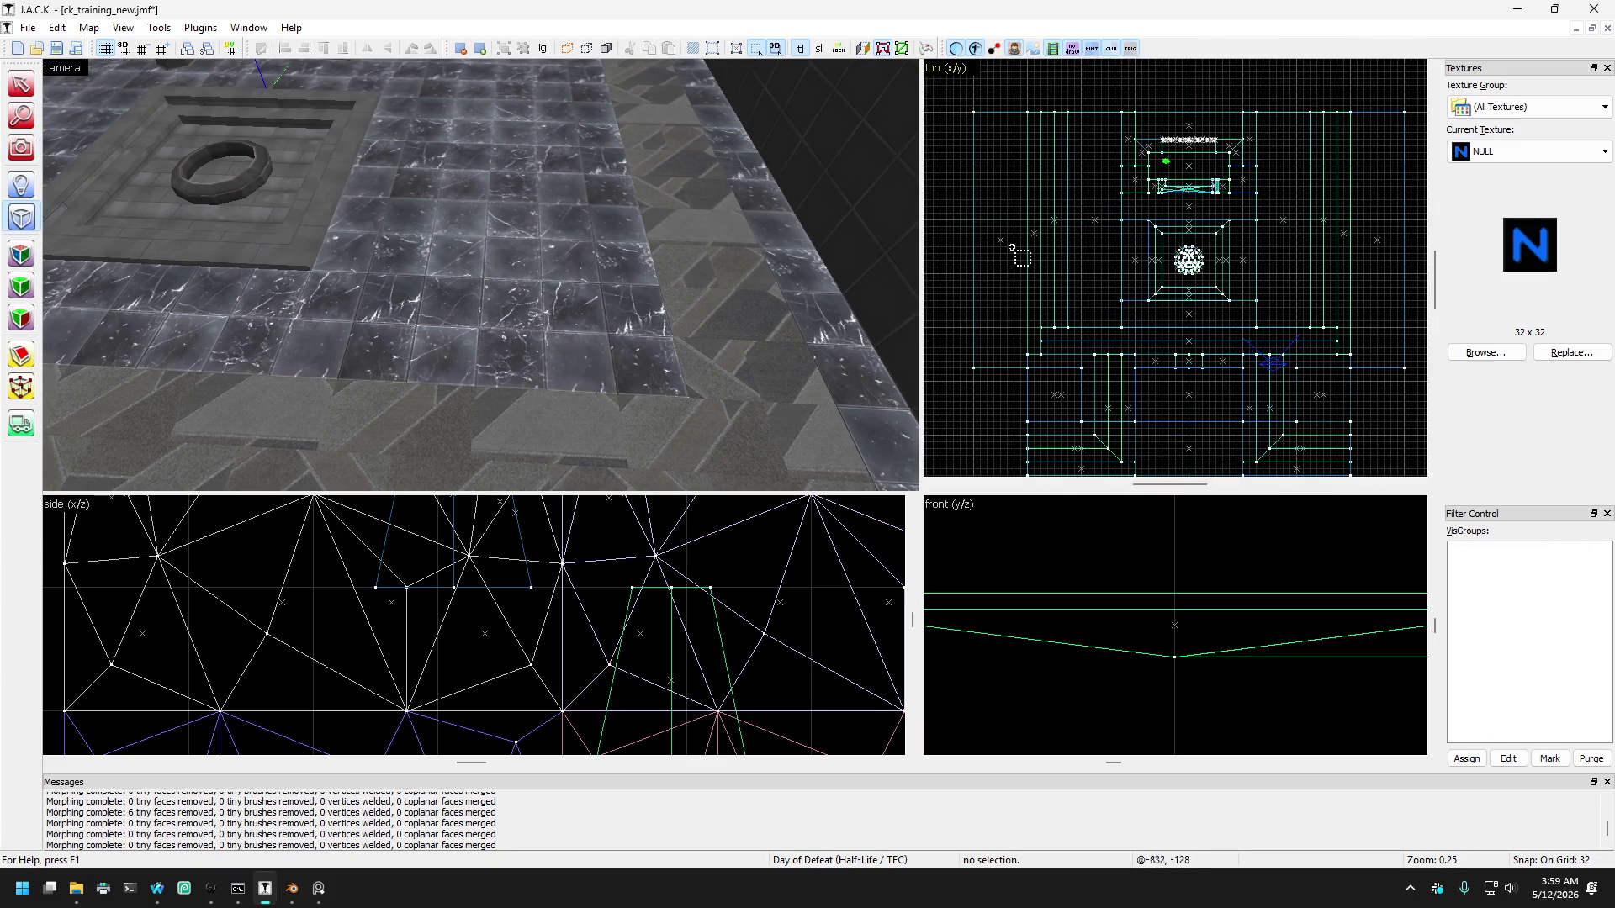
scroll(984, 252, up, 2)
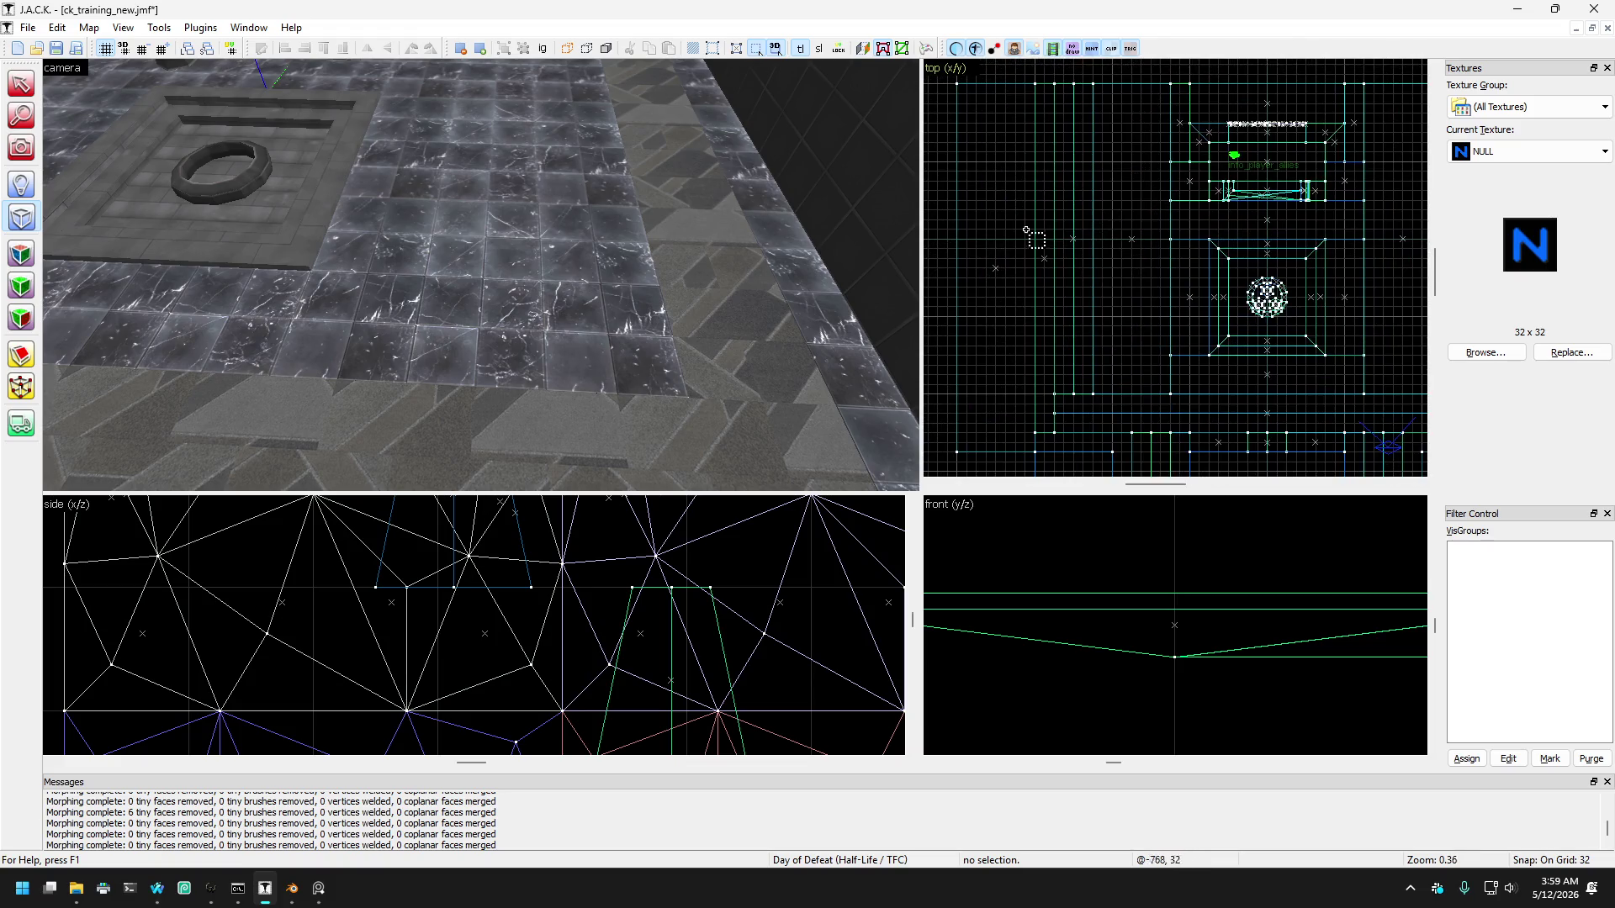
click(29, 78)
click(471, 314)
click(379, 311)
click(477, 291)
click(397, 255)
click(387, 324)
scroll(386, 324, down, 3)
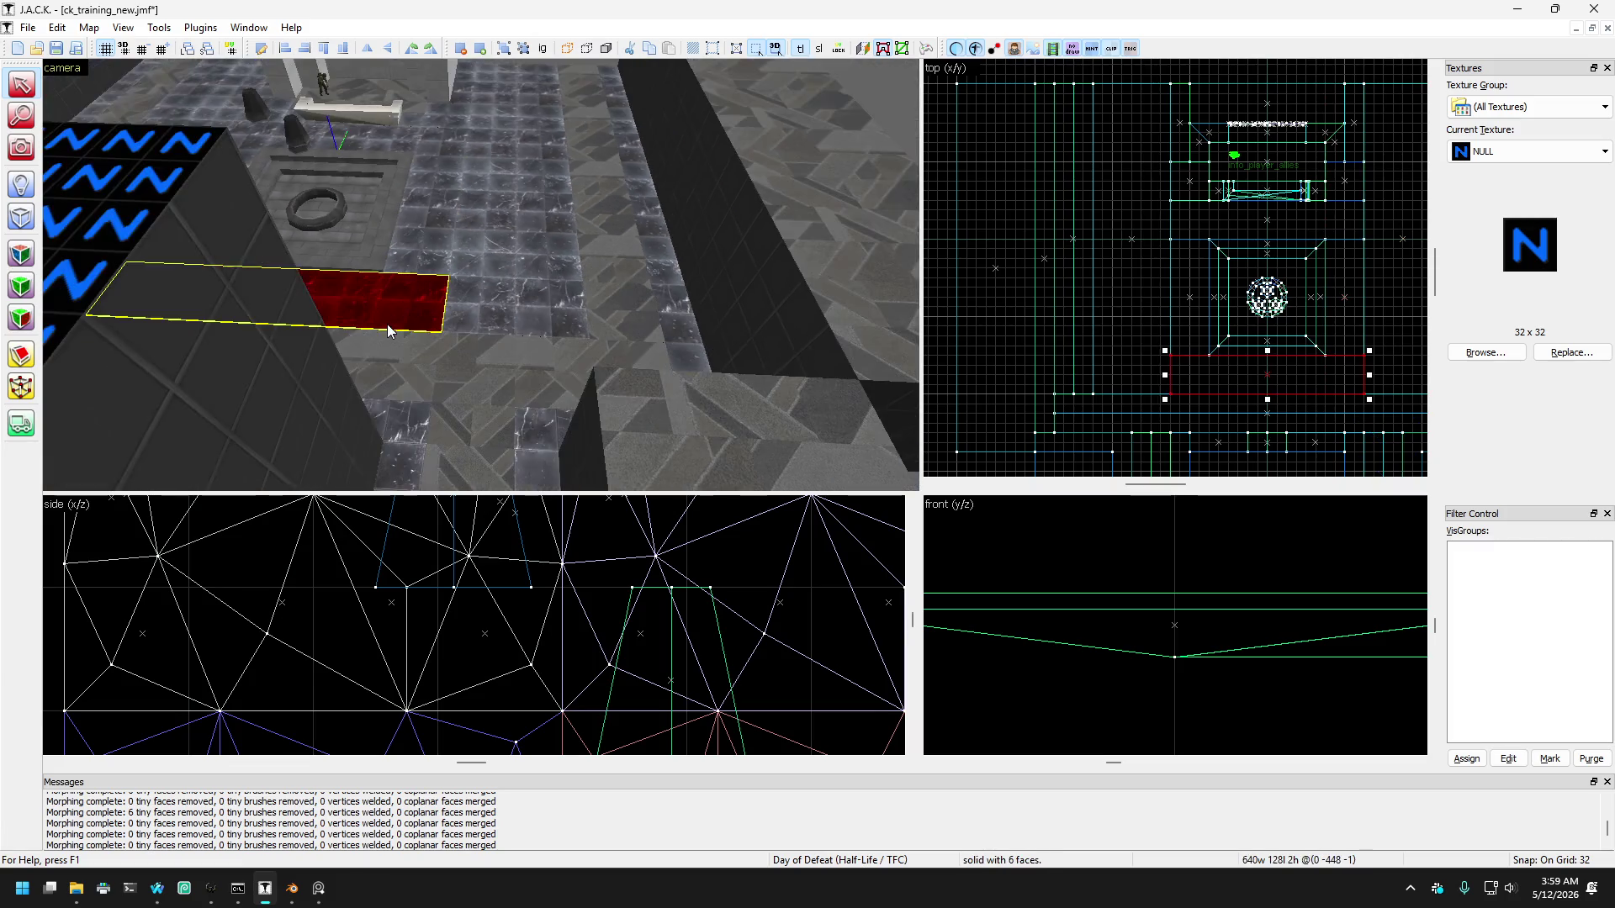
scroll(461, 310, down, 1)
click(461, 315)
scroll(462, 320, down, 2)
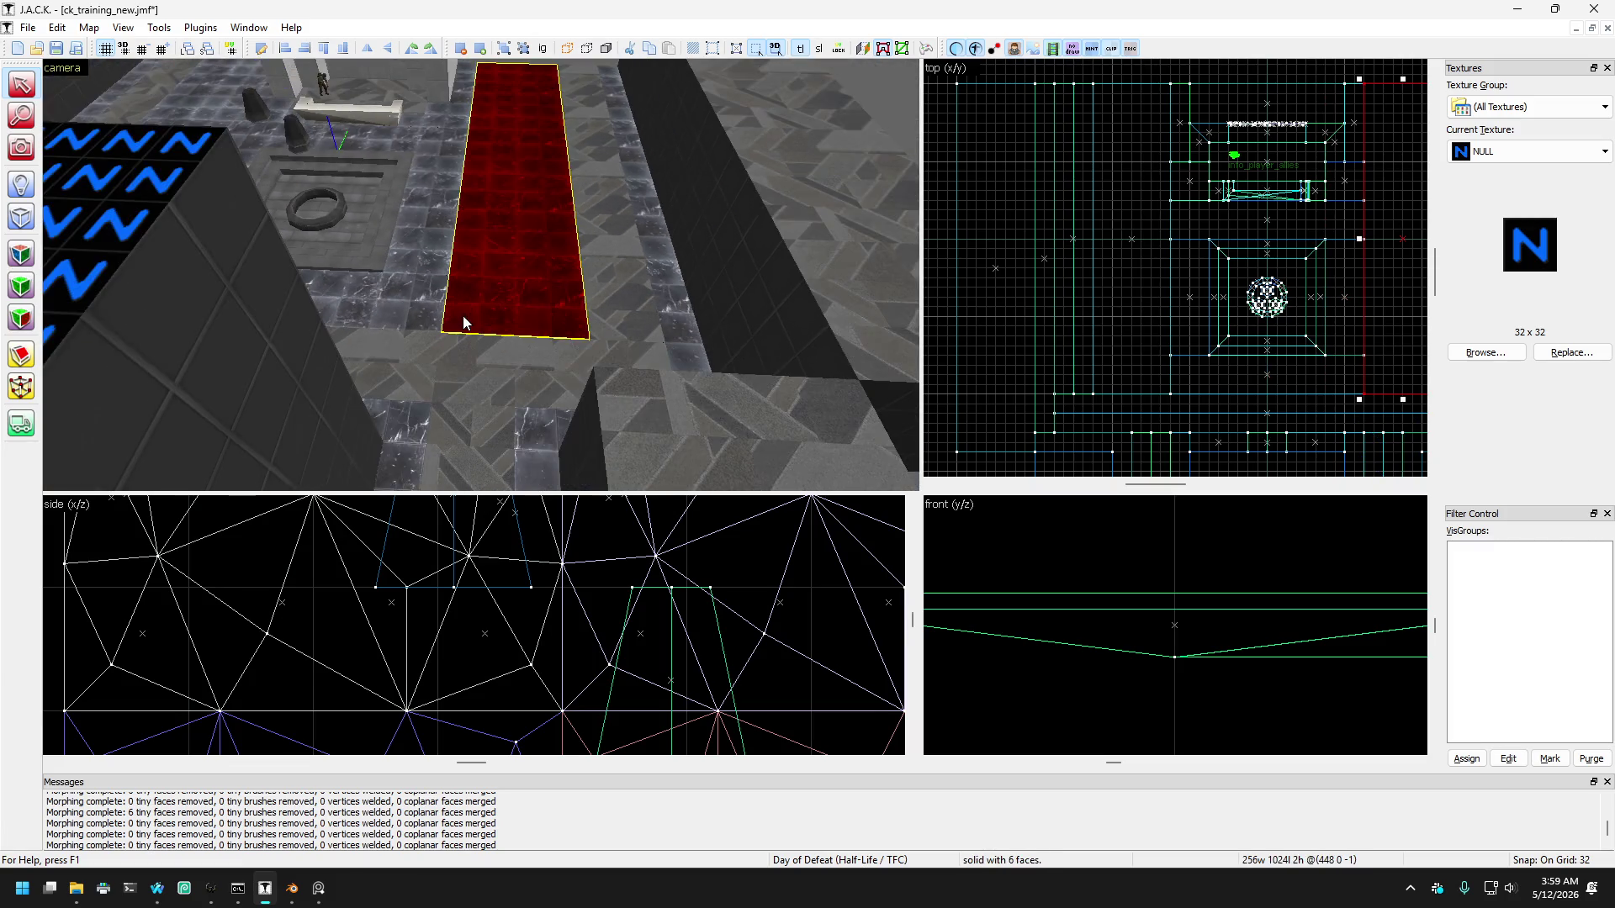
Step: Add the small far-end brush and the long floor strip below the pit to the selection
click(422, 284)
click(421, 231)
click(426, 139)
click(448, 118)
click(452, 138)
click(453, 147)
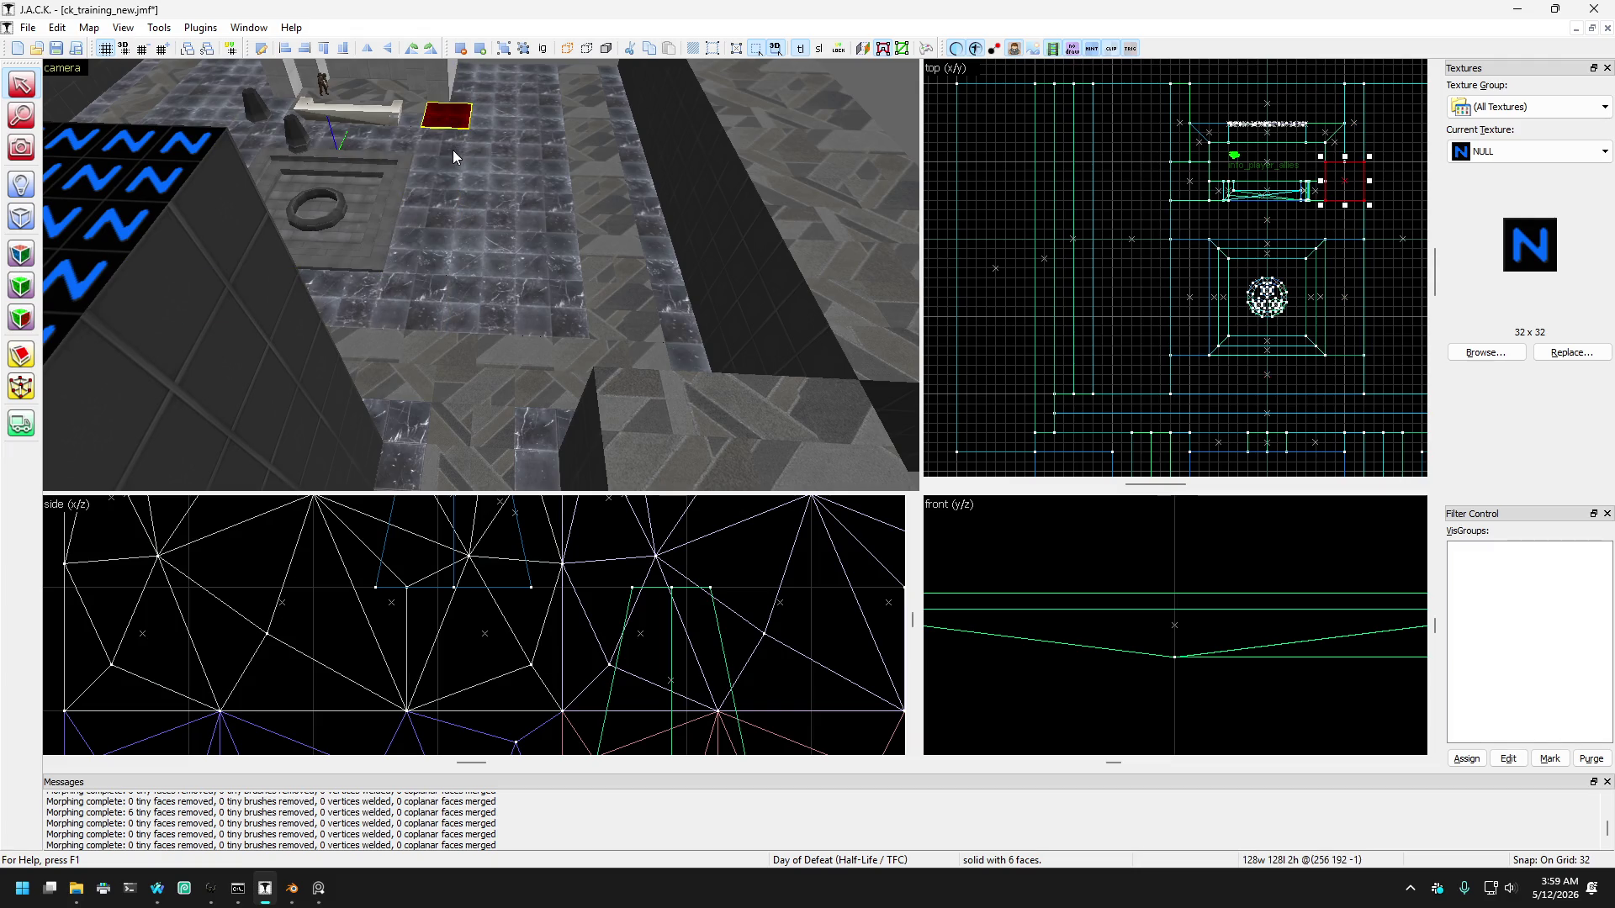
click(453, 154)
click(442, 182)
click(431, 290)
ctrl+click(439, 193)
ctrl+click(452, 145)
ctrl+click(448, 118)
drag(448, 118, 533, 154)
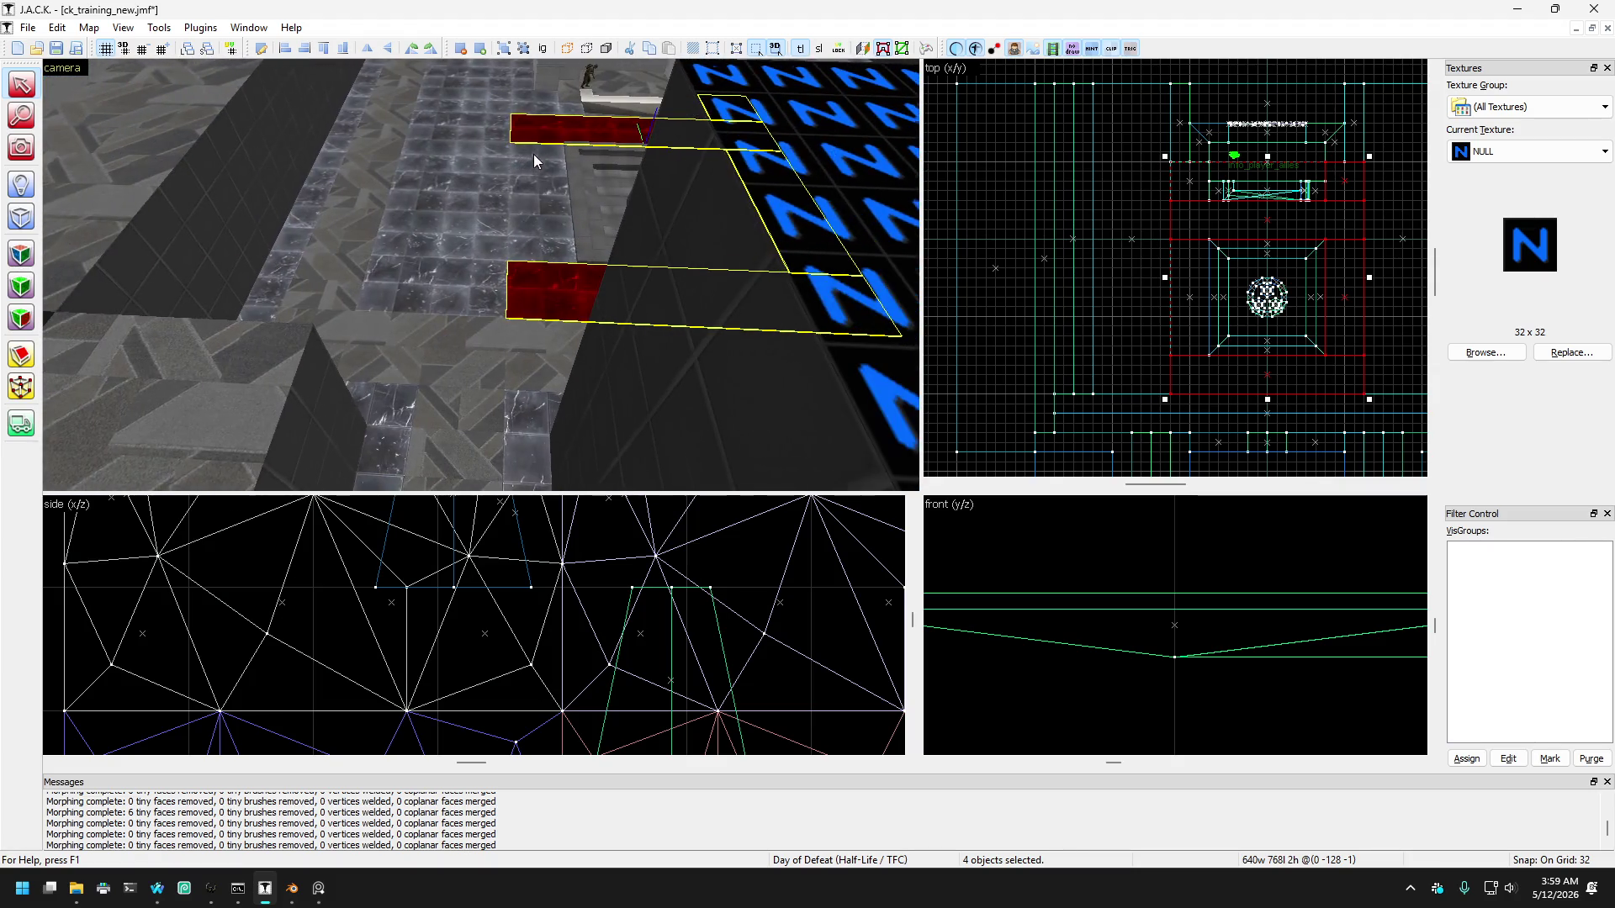
Step: Add the remaining floor strip to the selection and turn the 3D view toward the fountain pit
ctrl+click(533, 166)
key(Left)
key(Left)
key(Left)
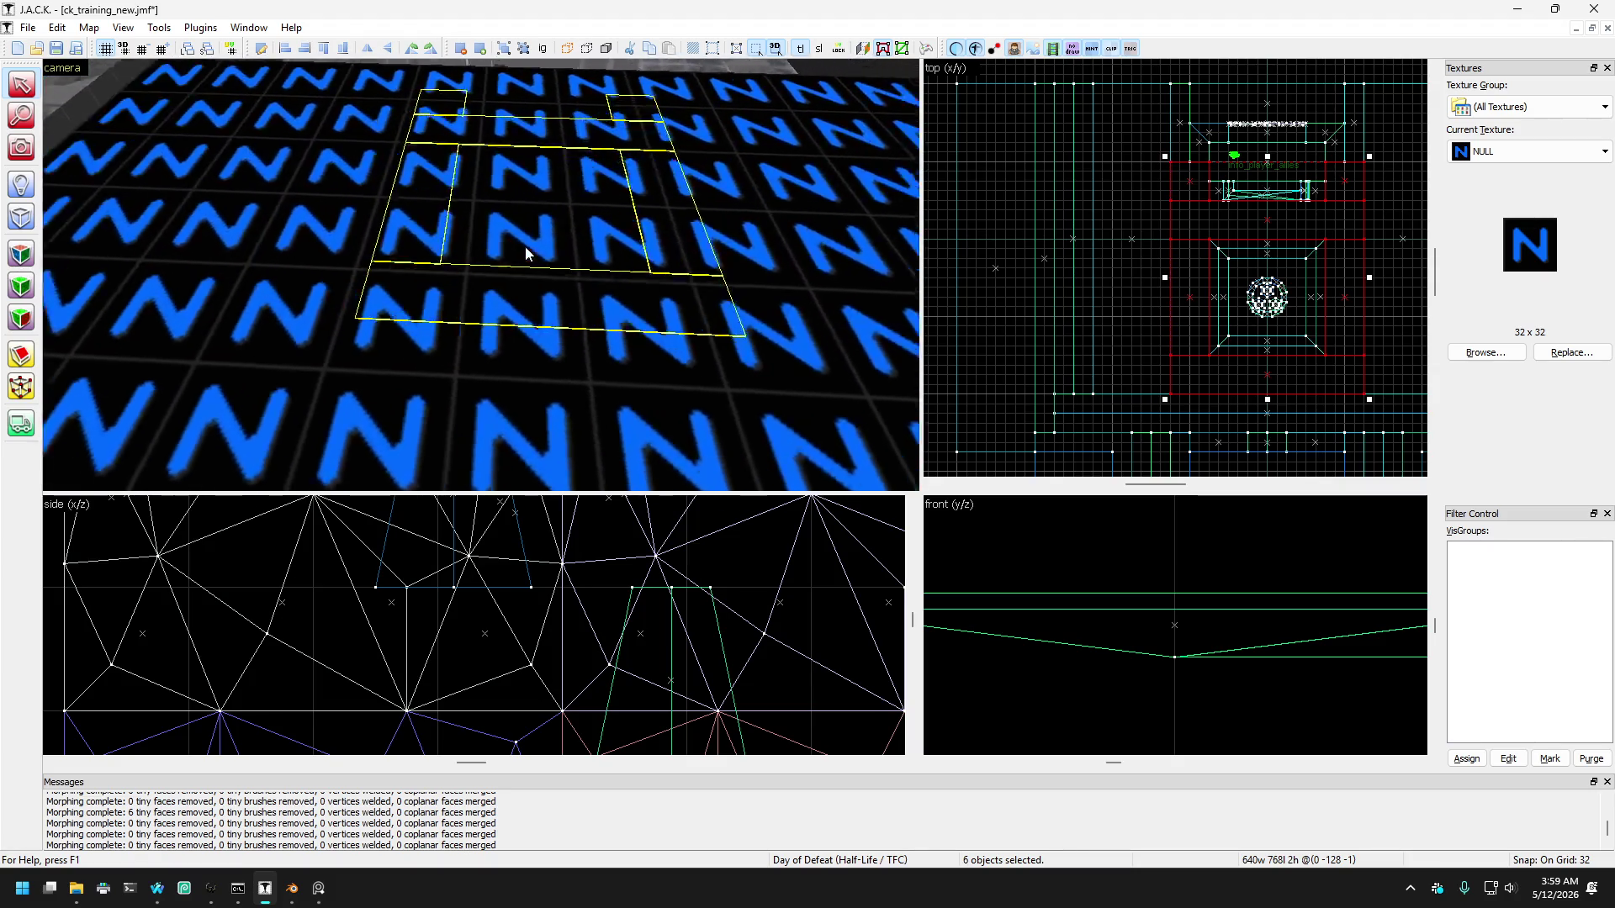
key(Right)
key(Right)
key(Right)
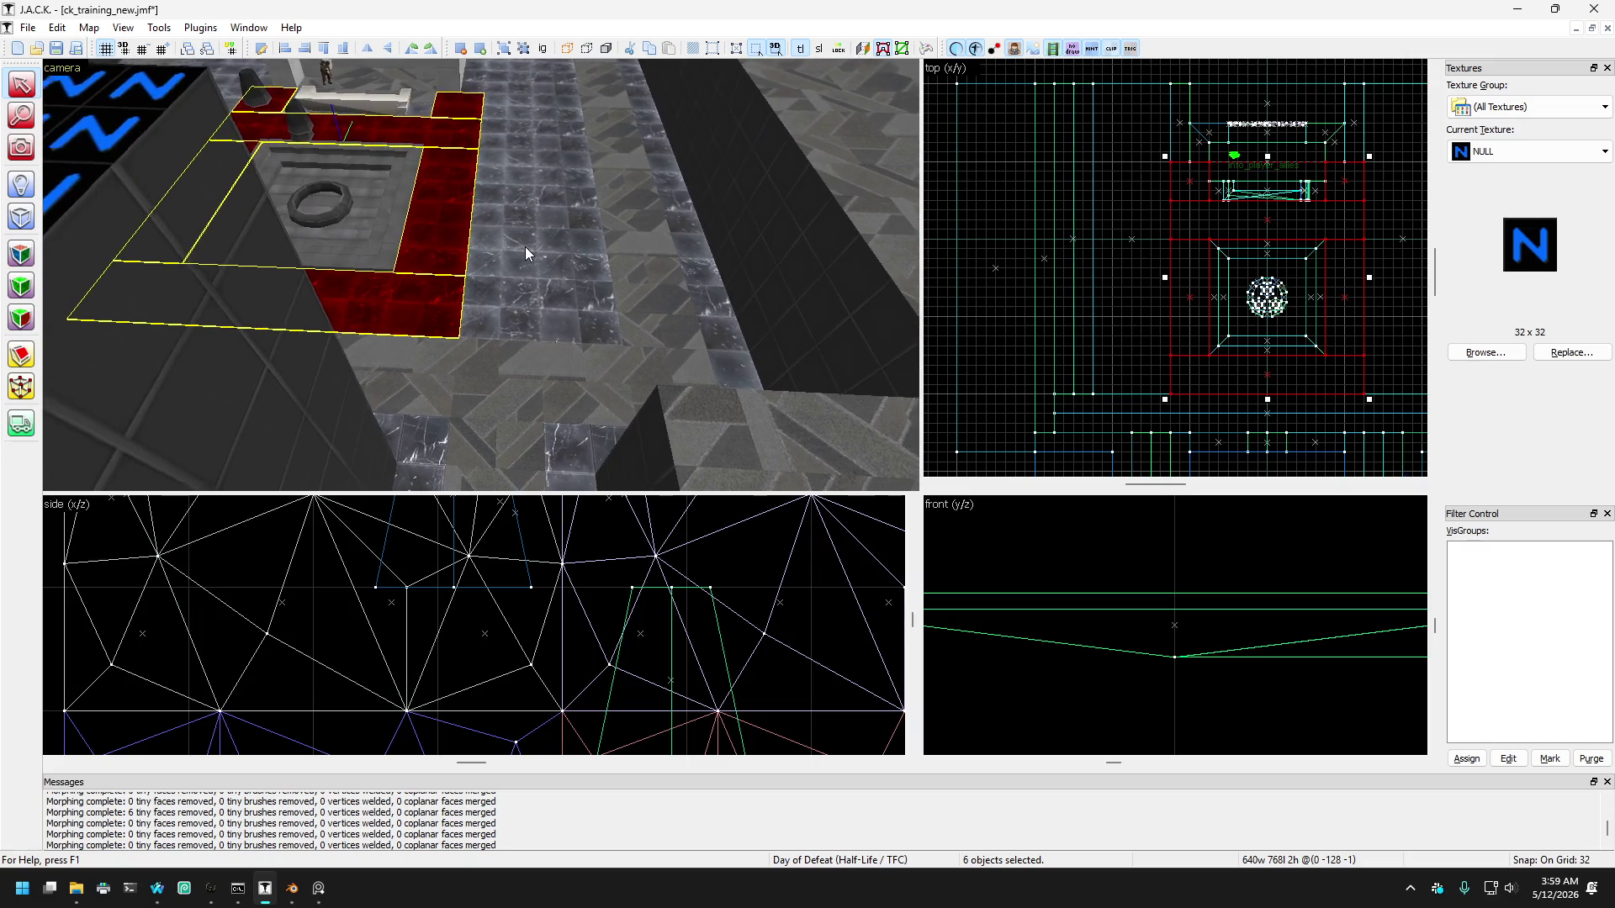
key(Up)
key(Up)
key(Up)
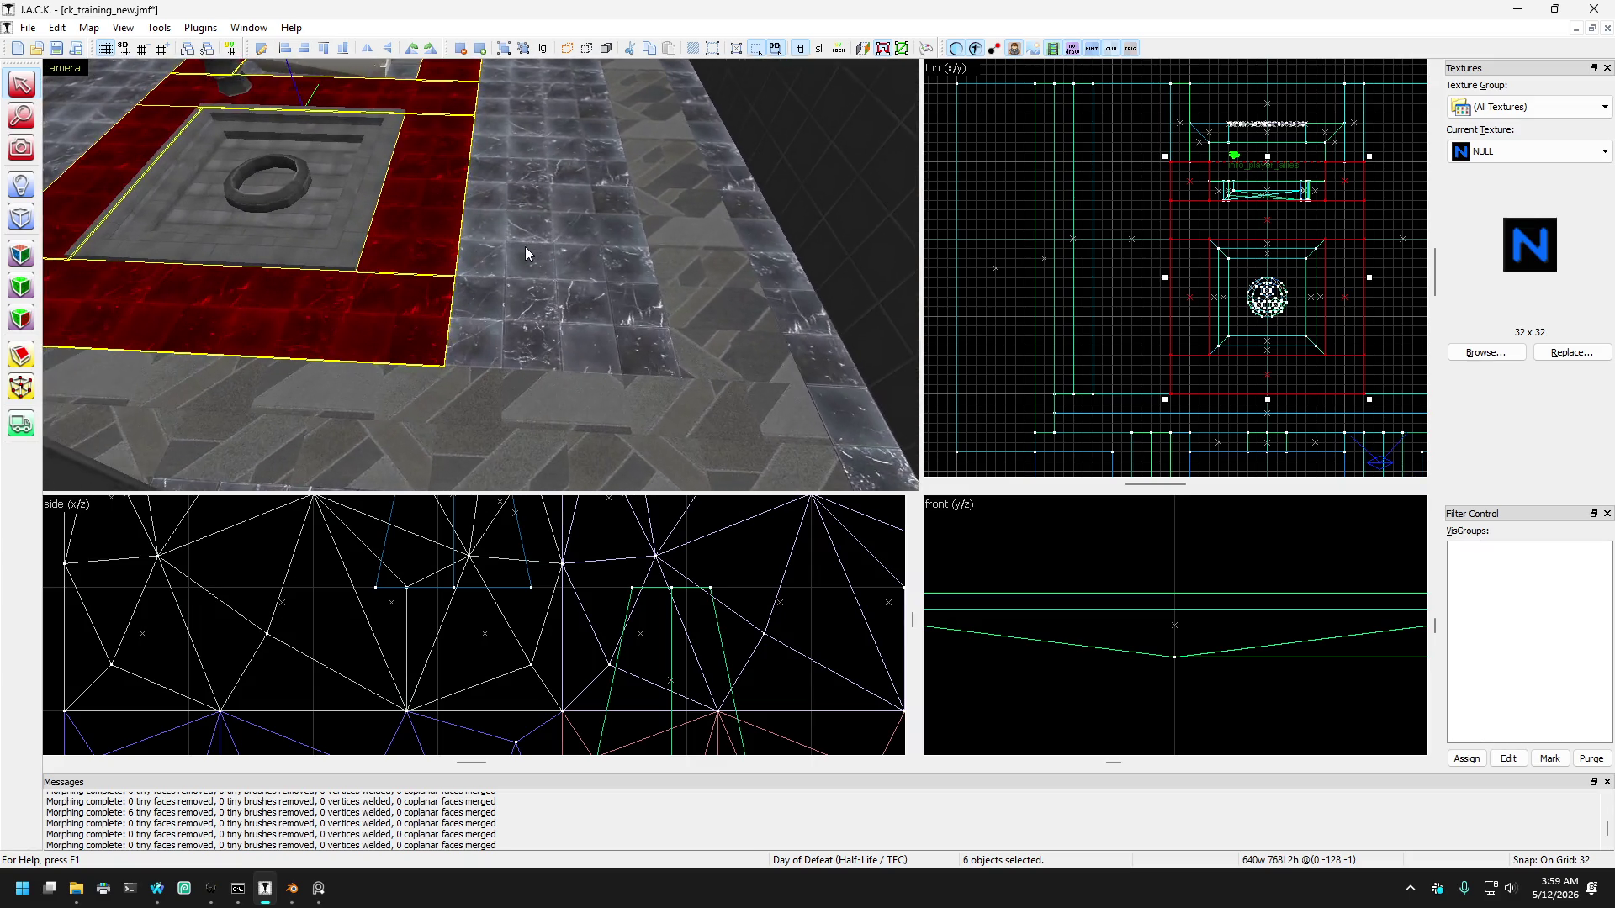
key(Left)
key(Left)
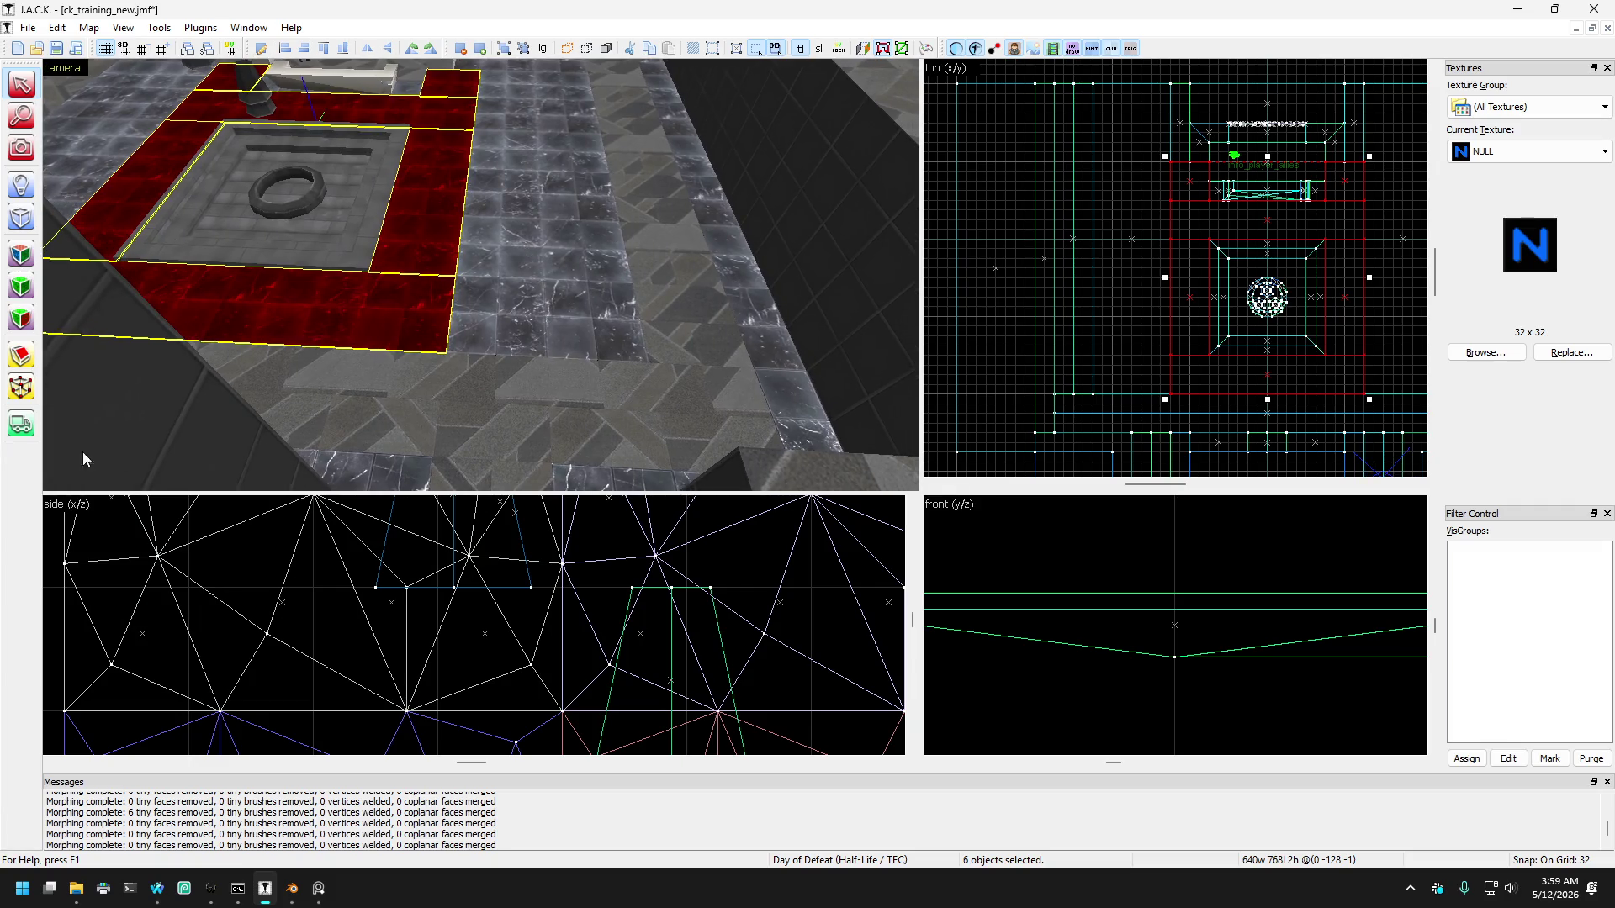
Step: With Vertex Manipulation, move the left vertex column right and the right column two grid steps left
click(24, 392)
drag(1131, 142, 1181, 362)
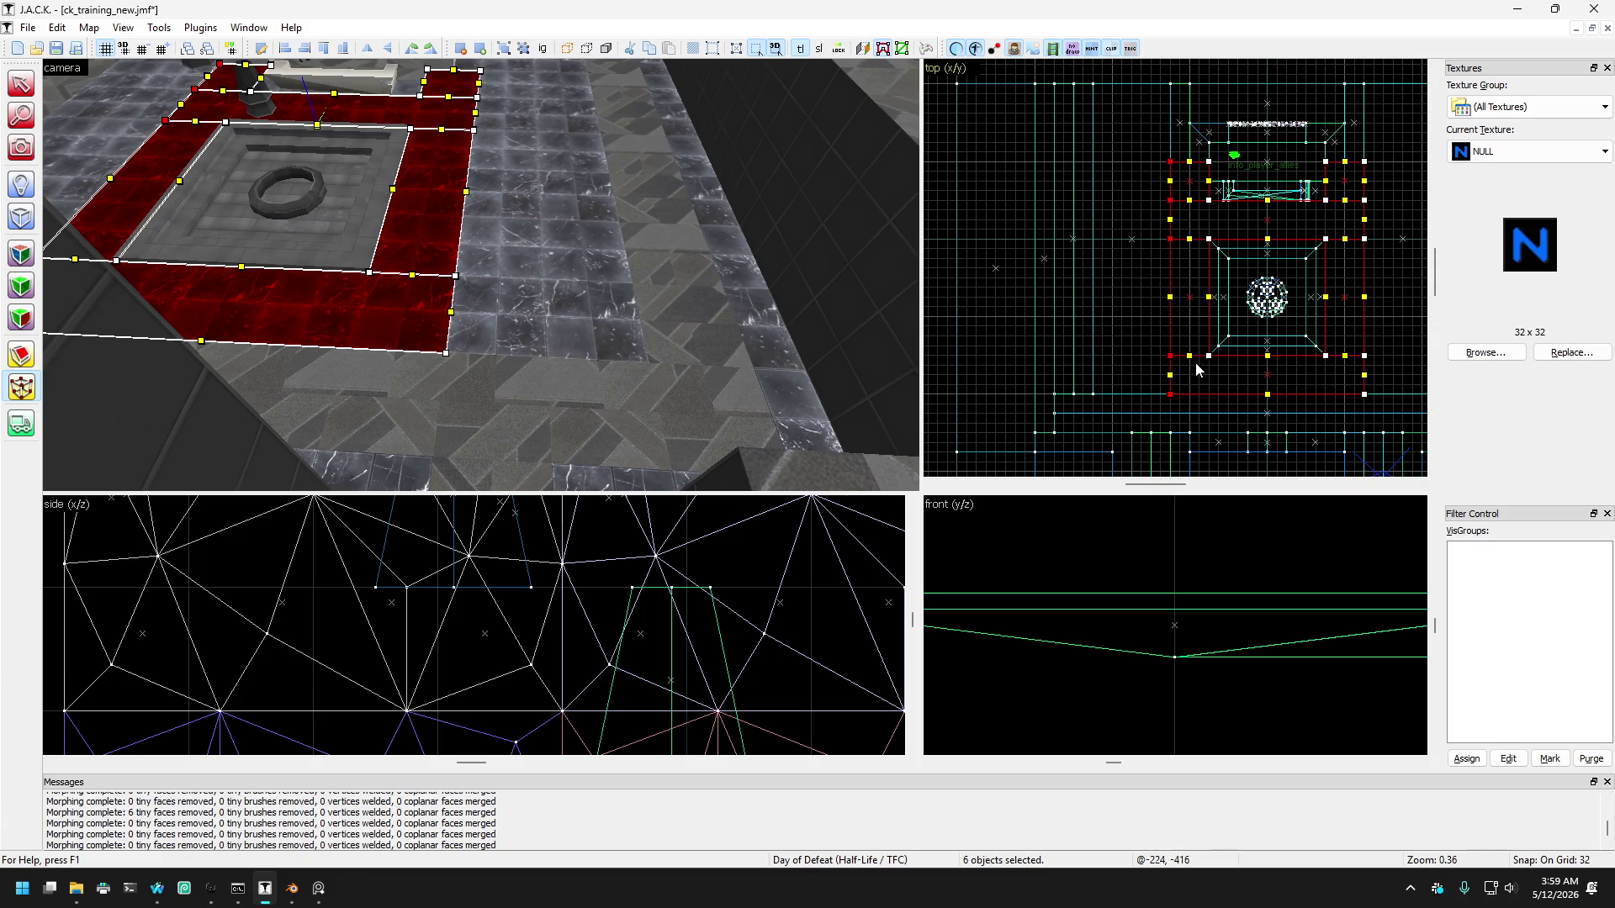
scroll(1177, 389, up, 2)
drag(1169, 401, 1199, 401)
scroll(1211, 387, down, 2)
drag(1219, 104, 1154, 422)
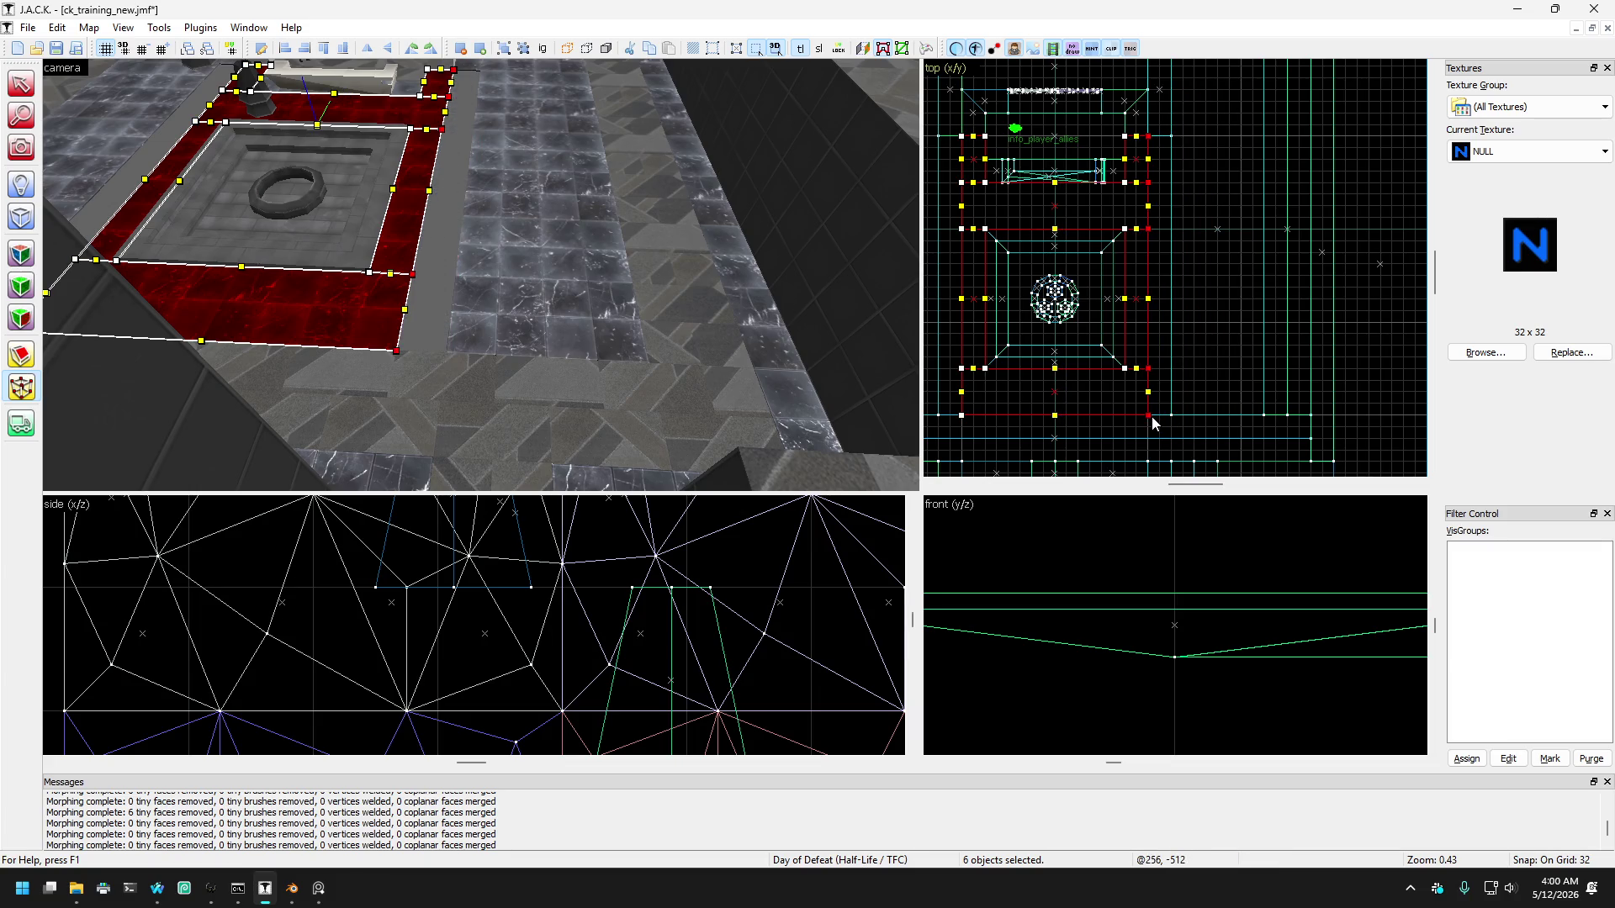
mouse_move(149, 153)
mouse_down()
mouse_move(435, 260)
mouse_move(531, 58)
mouse_move(479, 148)
mouse_move(482, 275)
mouse_up()
key(Escape)
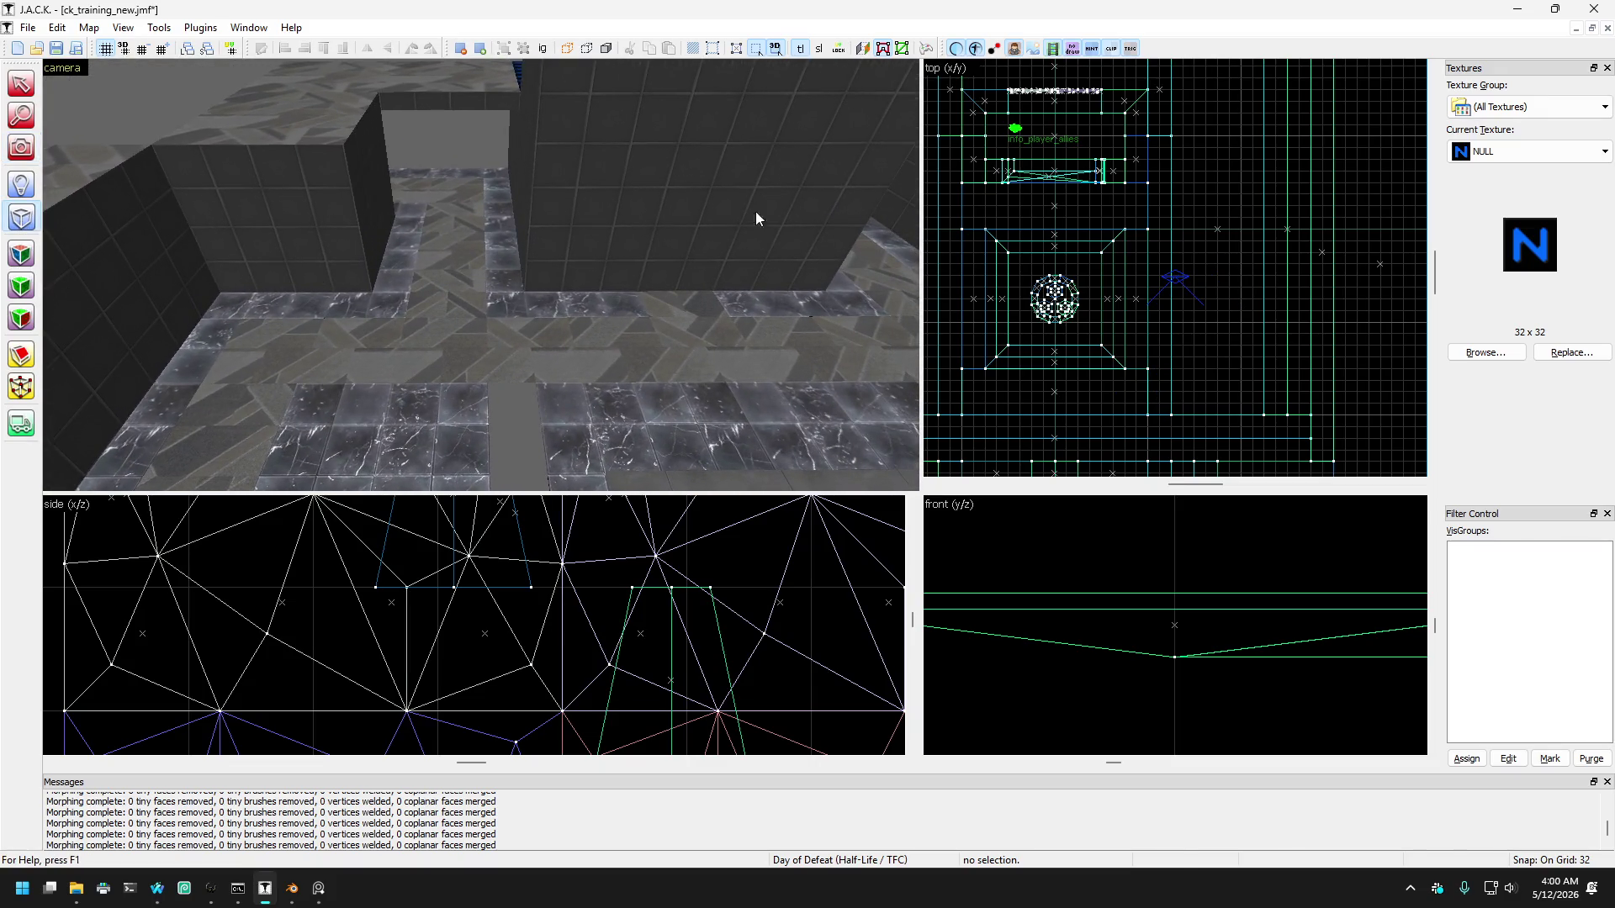
Step: Orbit the 3D view, then lay out a 192 × 128 block outline in the Top view beside the fountain
scroll(1107, 164, down, 2)
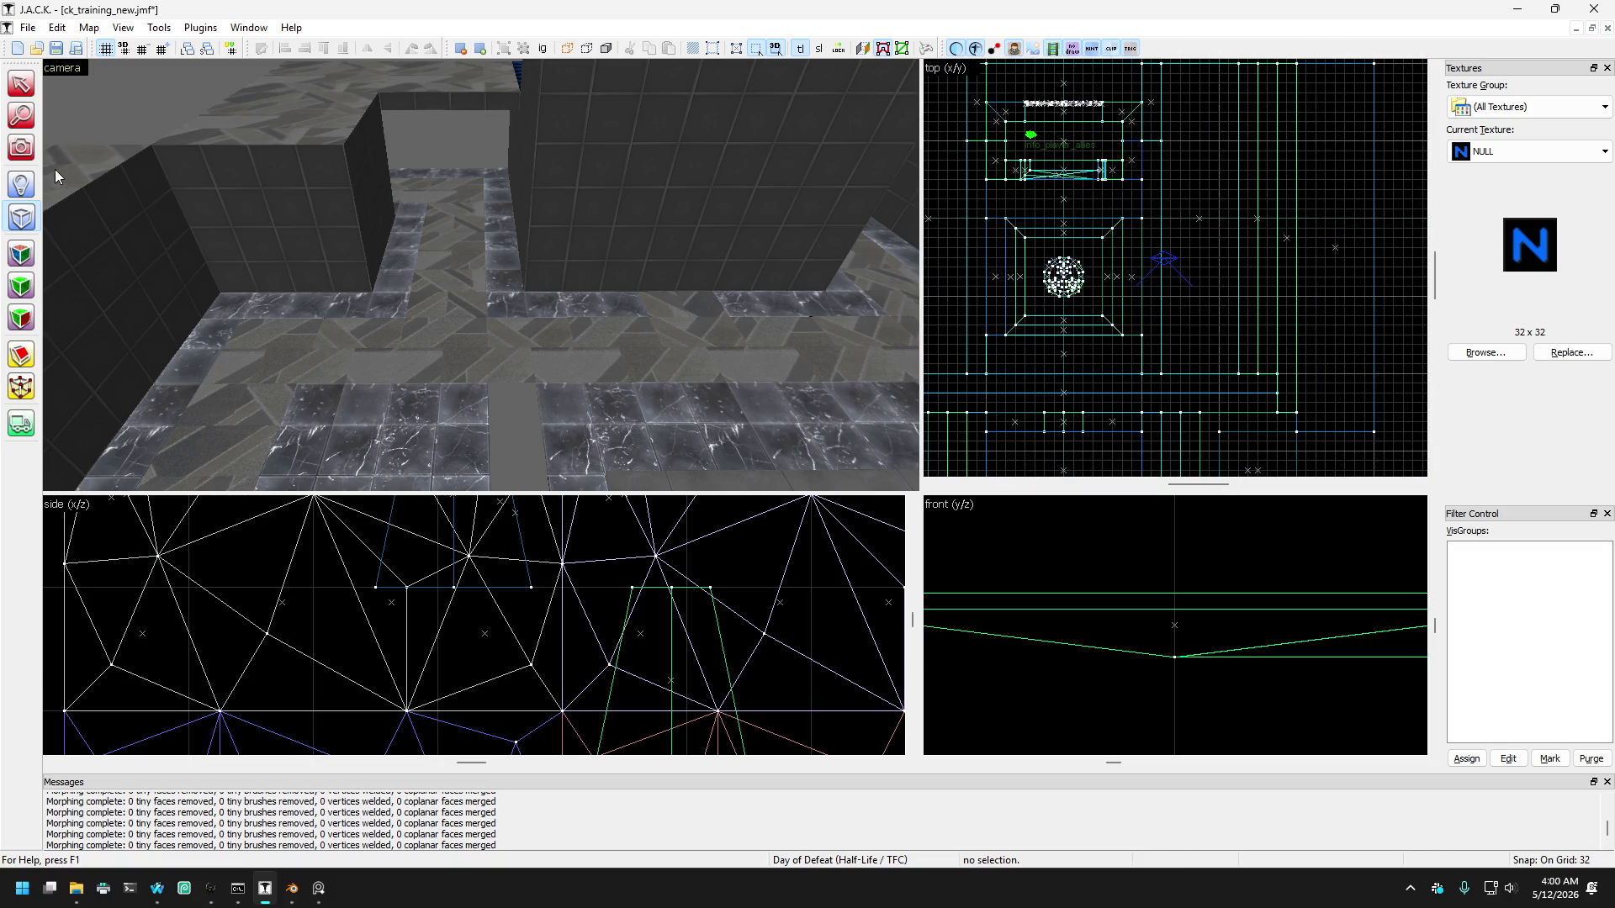
click(21, 151)
drag(482, 275, 477, 288)
click(21, 217)
scroll(1043, 289, up, 5)
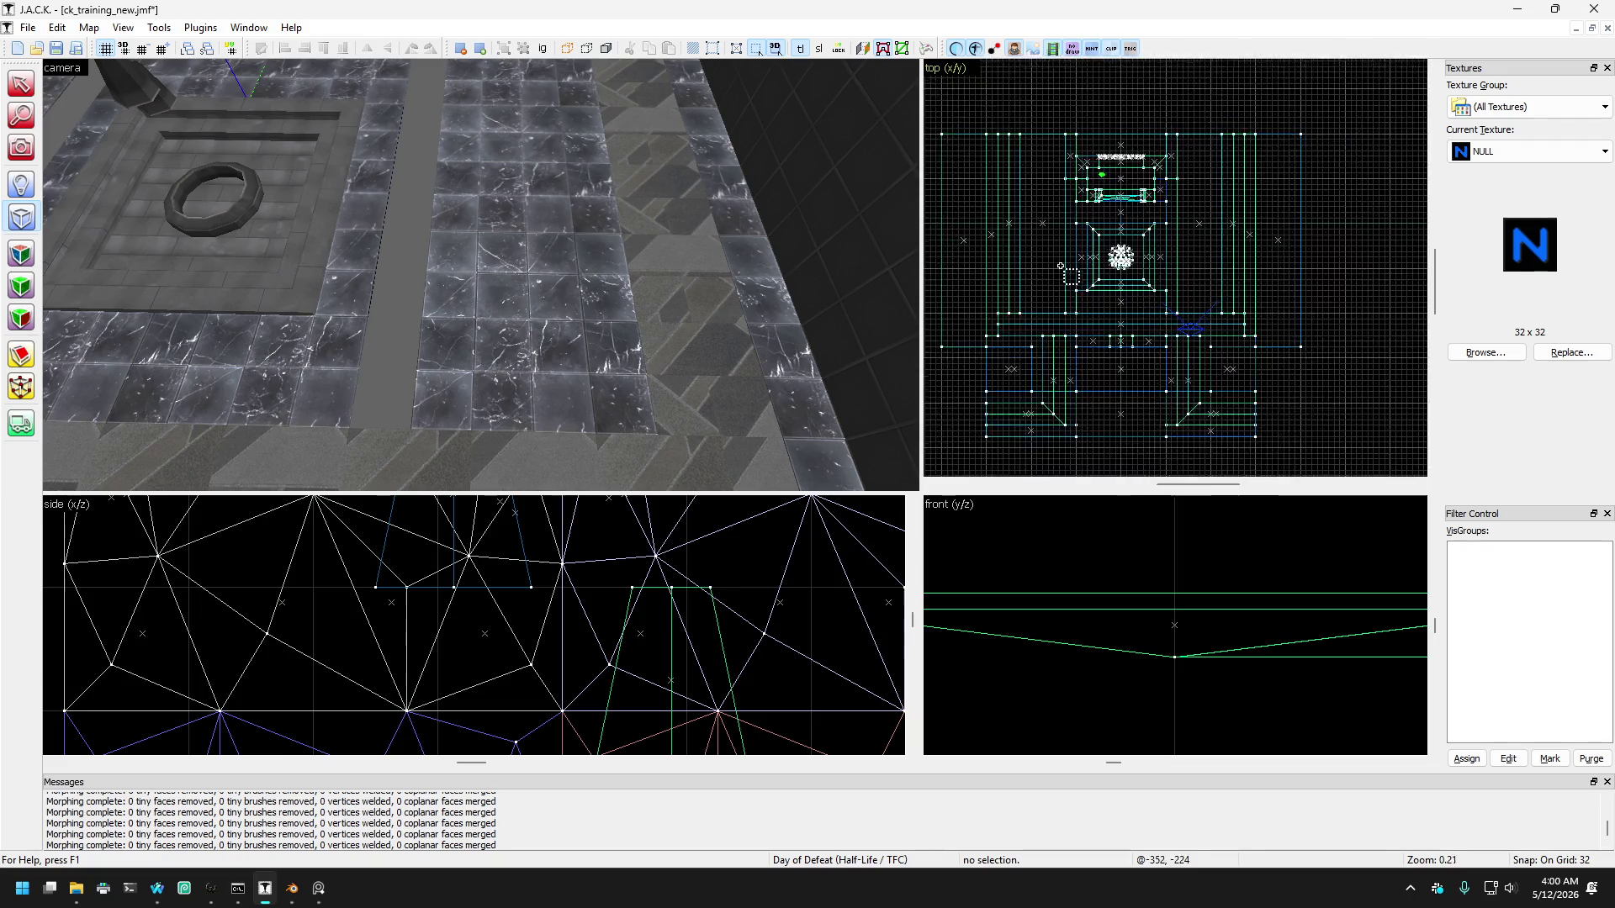
scroll(1222, 154, up, 4)
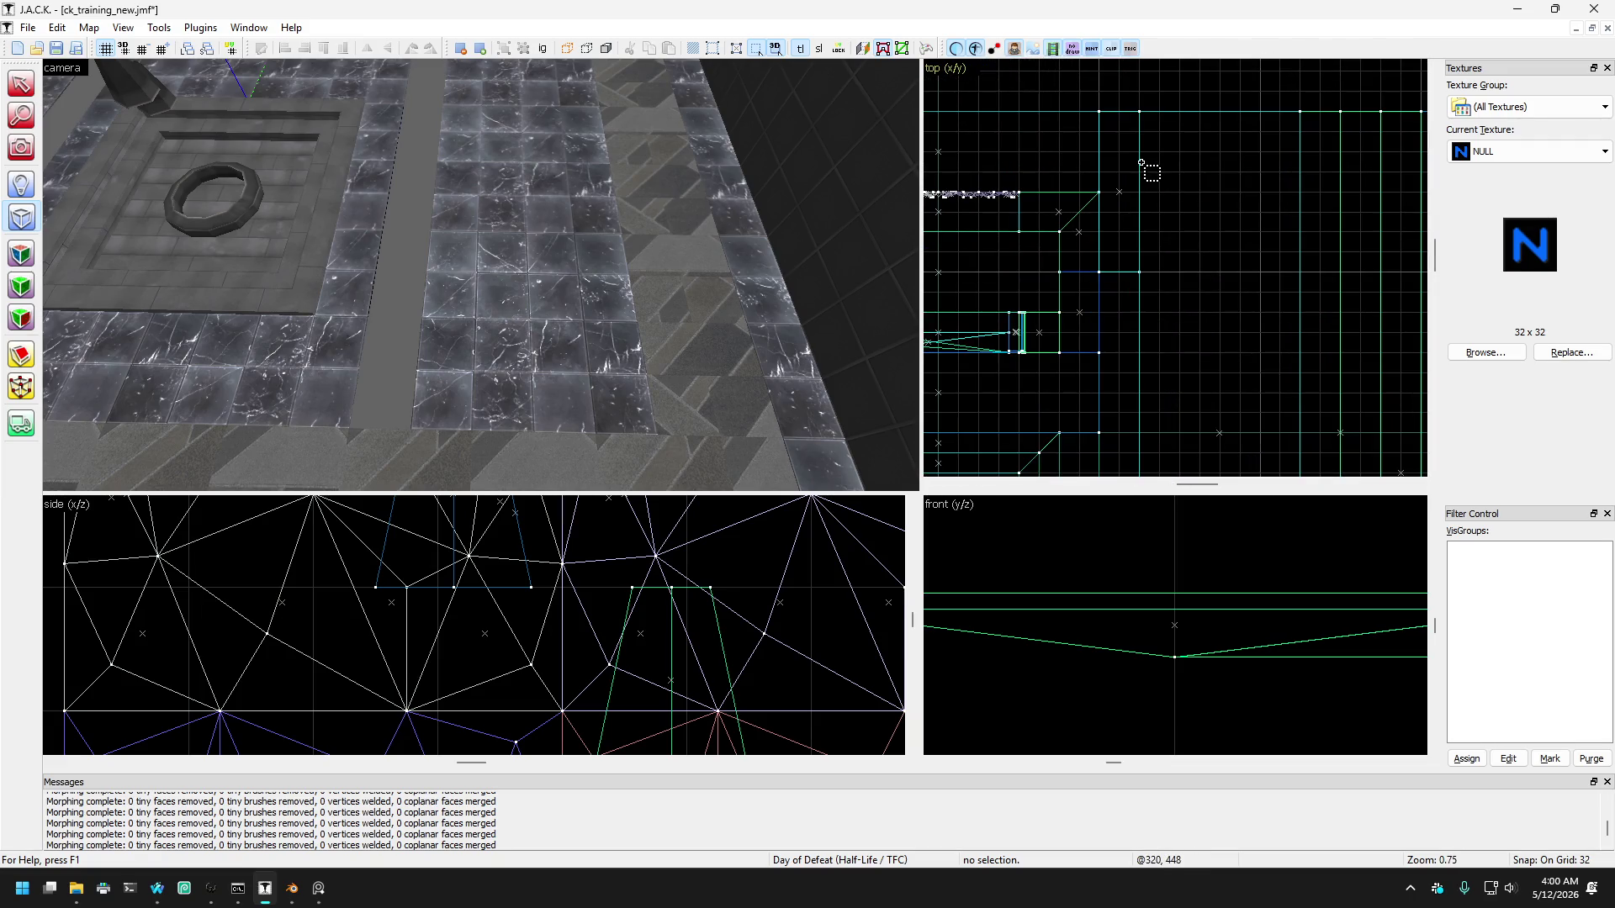
drag(1258, 231, 1259, 231)
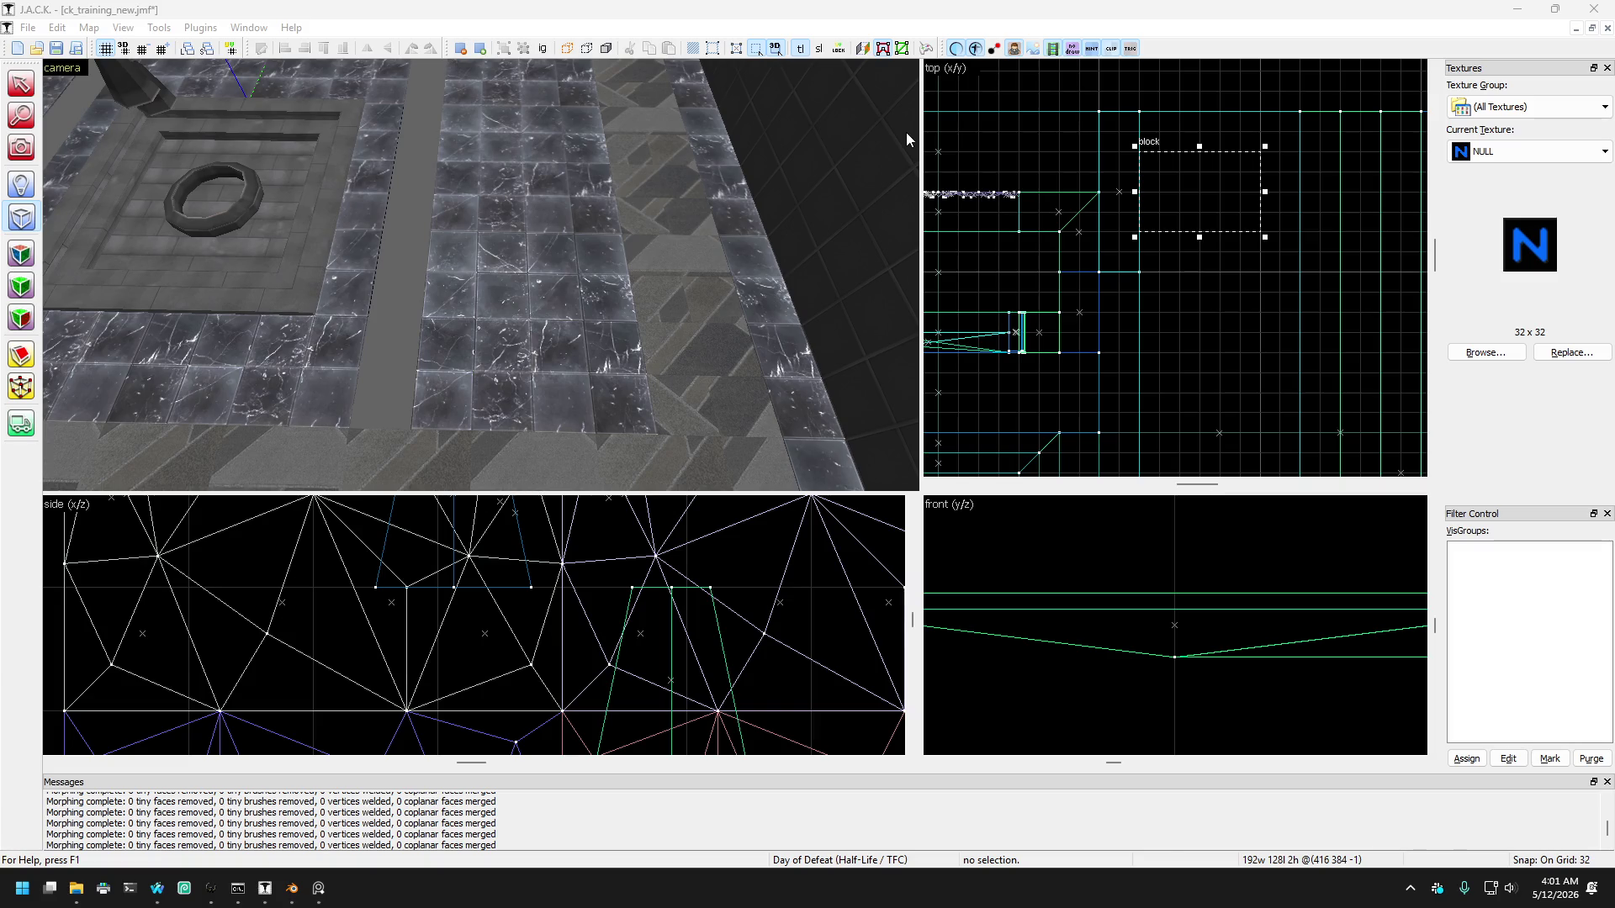
click(21, 149)
drag(475, 284, 475, 284)
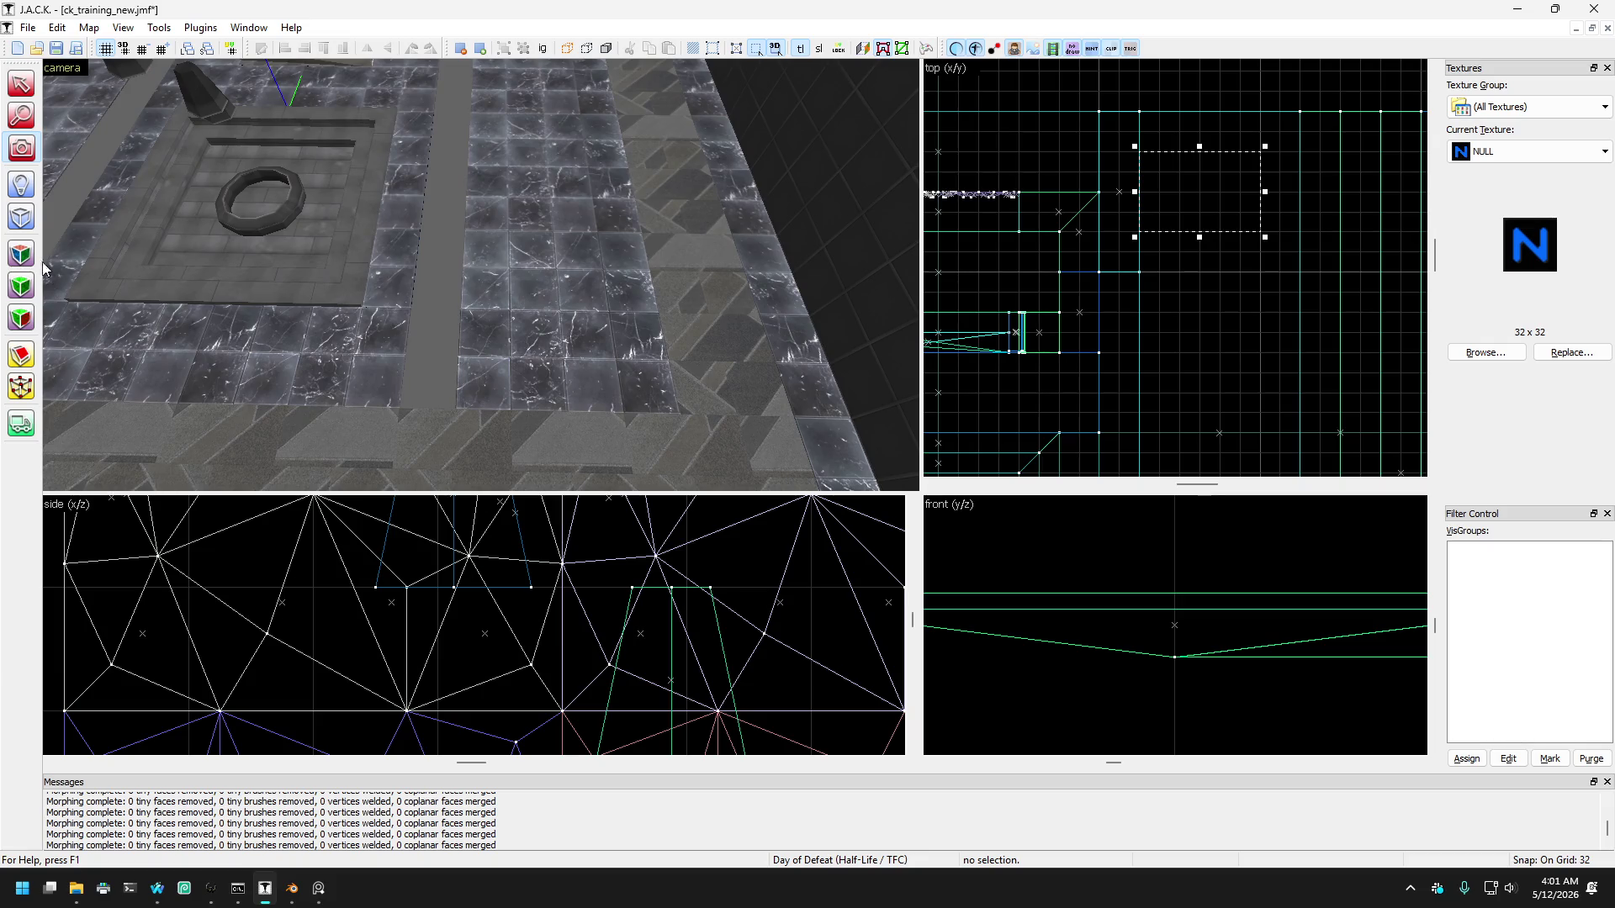
Step: Raise the block outline to 514 units tall in the Side view and create it
click(21, 217)
scroll(1215, 211, down, 1)
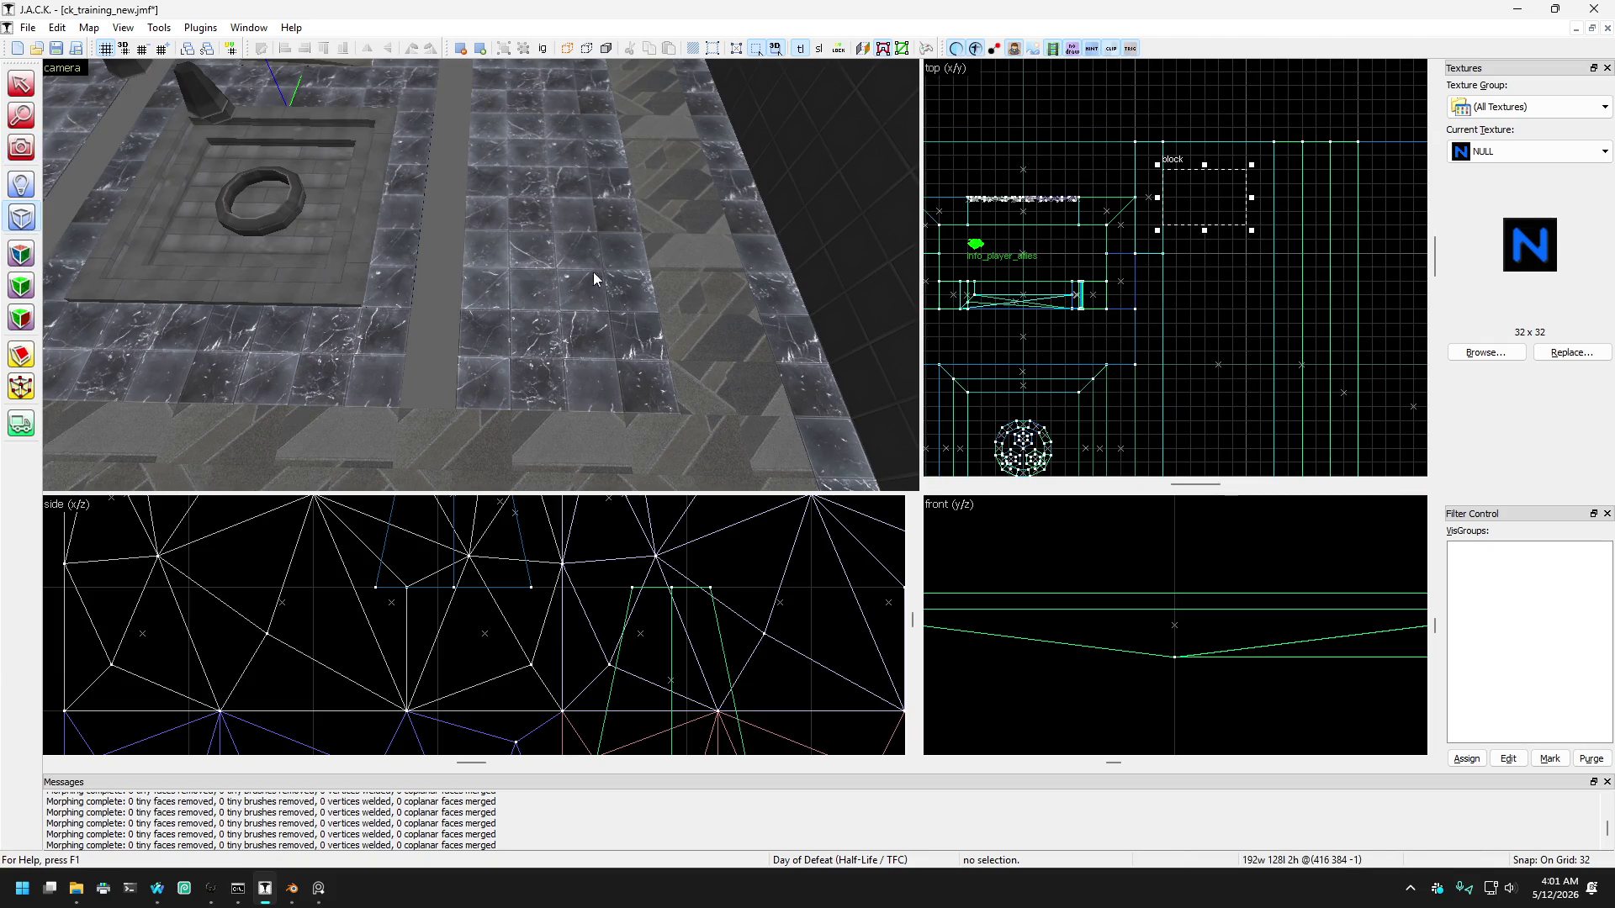
scroll(547, 261, down, 3)
scroll(661, 589, down, 5)
scroll(645, 576, up, 4)
drag(727, 670, 735, 508)
scroll(733, 564, down, 4)
drag(735, 574, 726, 535)
scroll(728, 543, up, 1)
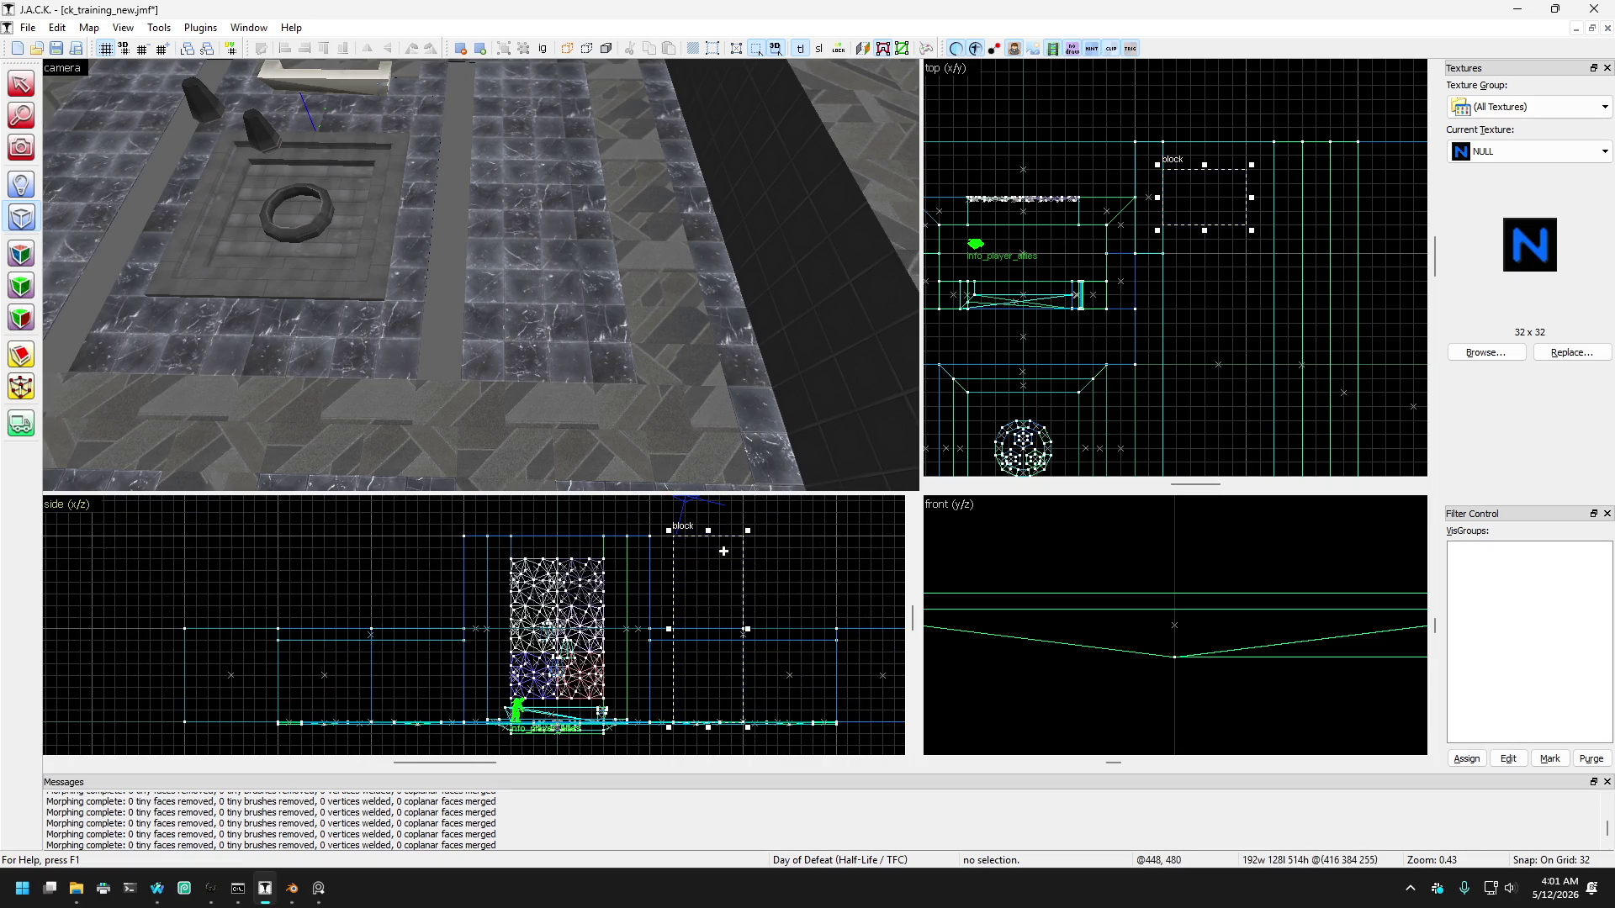
scroll(680, 660, up, 2)
scroll(680, 660, down, 1)
scroll(866, 658, right, 3)
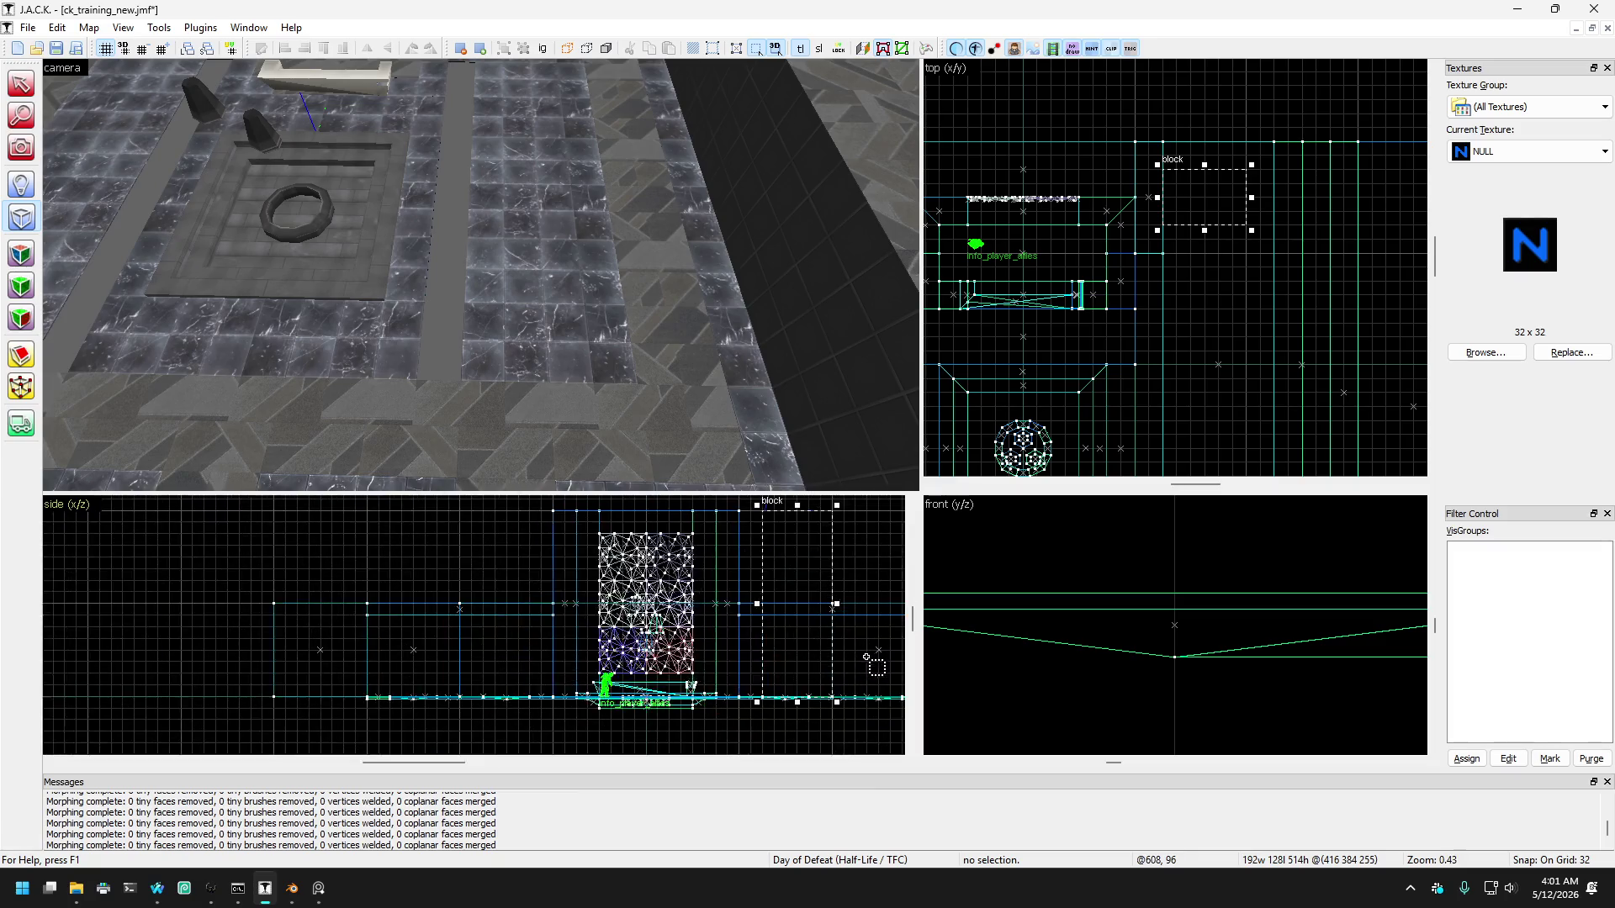
key(Return)
Step: Select the new NULL block and stretch it to about 896 units long in the Top view
click(21, 147)
mouse_move(454, 286)
mouse_down()
mouse_move(481, 275)
mouse_move(66, 87)
mouse_up()
click(21, 83)
click(536, 113)
scroll(1220, 239, down, 3)
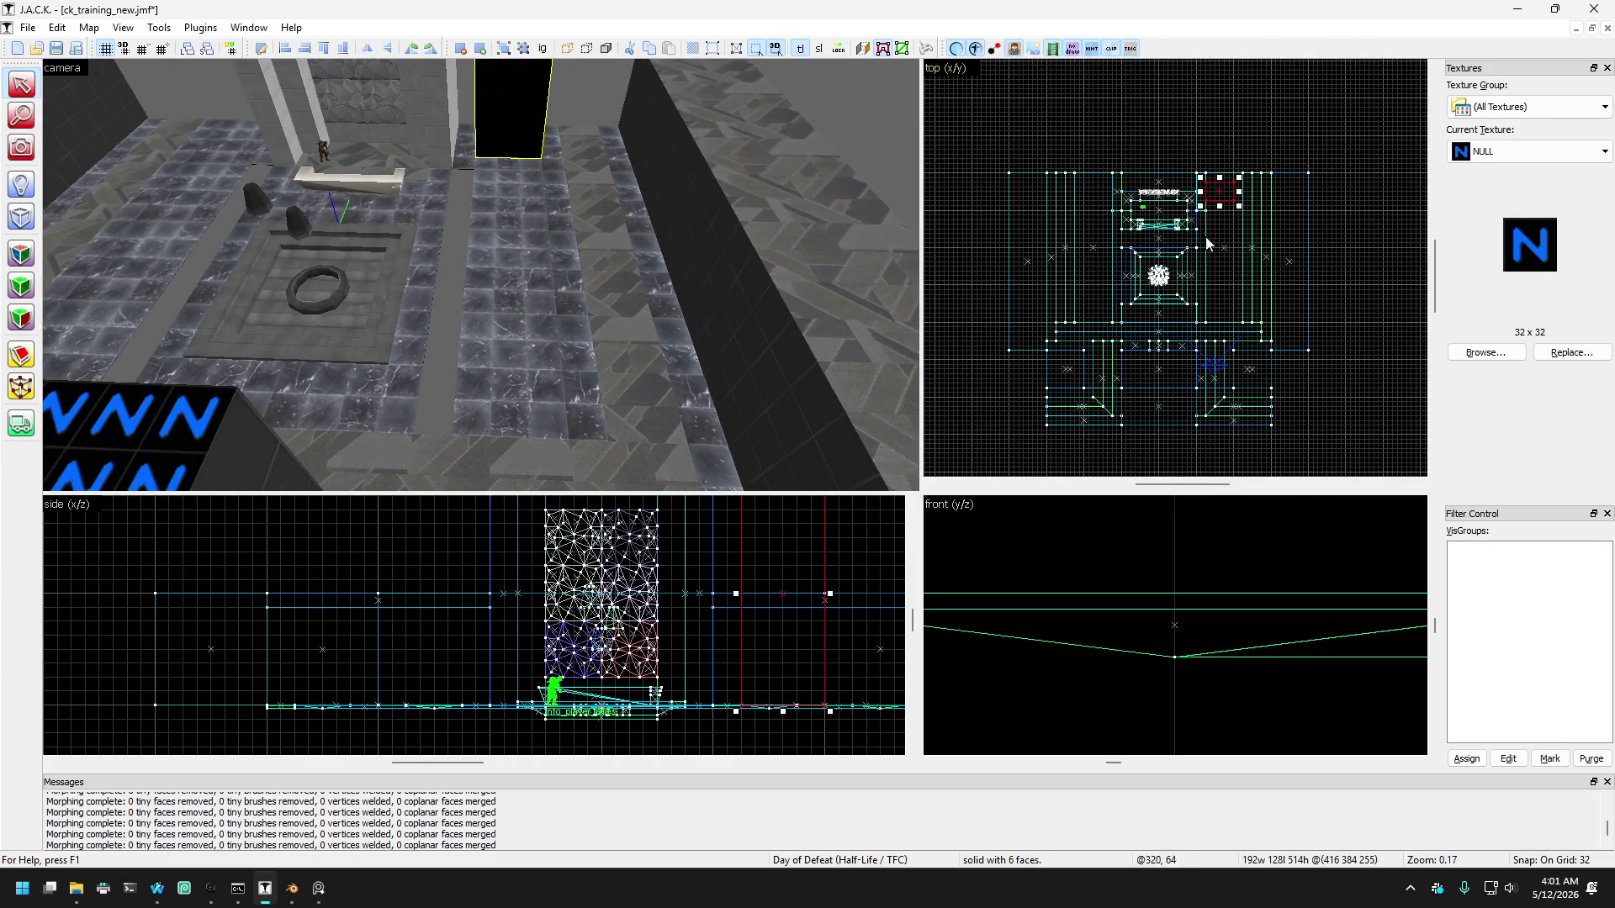
drag(1228, 133, 1236, 385)
scroll(1221, 331, up, 3)
scroll(1235, 385, down, 3)
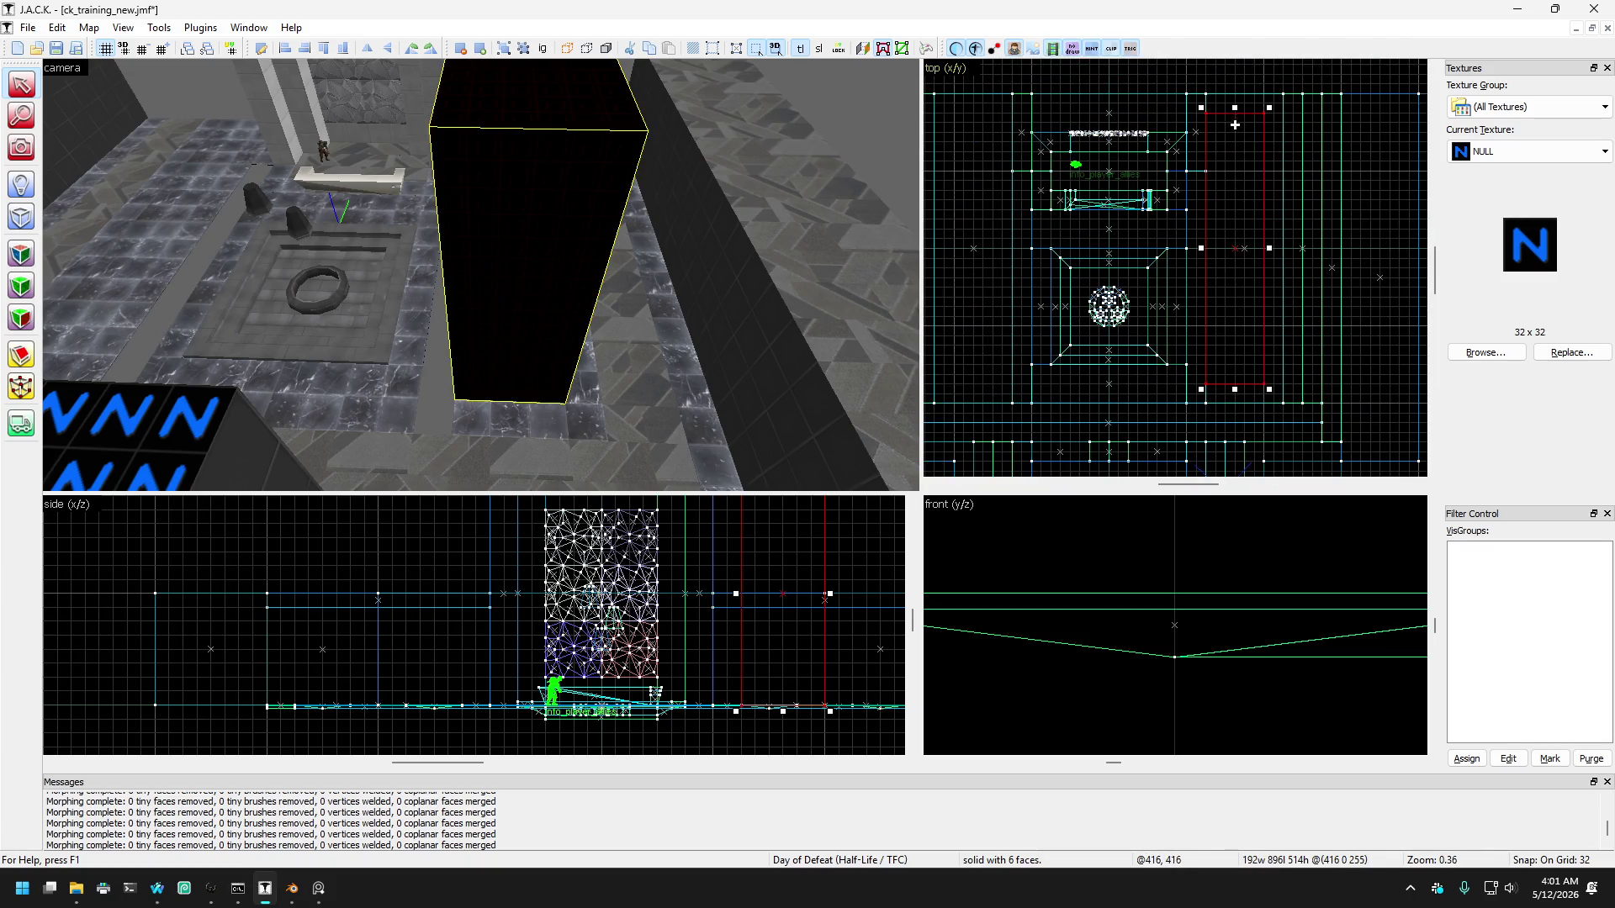
mouse_move(1235, 106)
mouse_down()
mouse_move(1247, 370)
mouse_move(1235, 328)
mouse_up()
scroll(1236, 370, up, 3)
scroll(1247, 370, up, 2)
click(21, 147)
drag(471, 277, 482, 276)
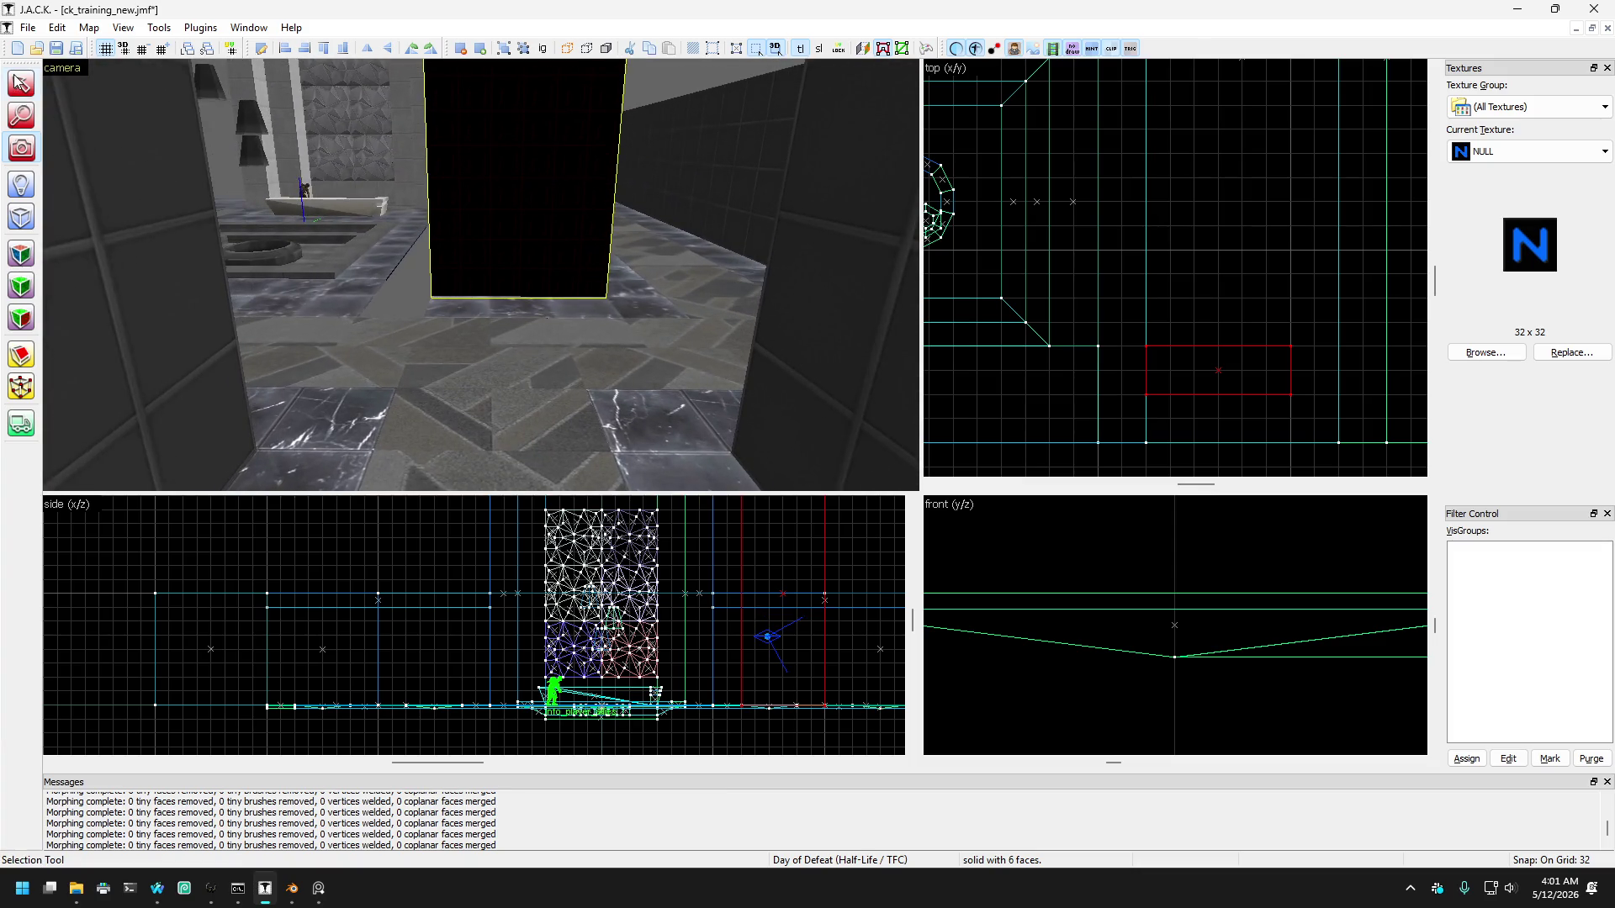
Step: Widen the NULL block from 192 to 256 units
click(21, 82)
drag(1142, 371, 1094, 371)
key(Escape)
mouse_move(653, 88)
mouse_down()
mouse_move(180, 185)
mouse_move(459, 251)
mouse_move(480, 274)
mouse_move(181, 192)
mouse_up()
Step: Move the right-hand NULL block to the fountain's left side
click(21, 84)
click(846, 304)
scroll(1233, 273, down, 5)
scroll(1262, 339, up, 4)
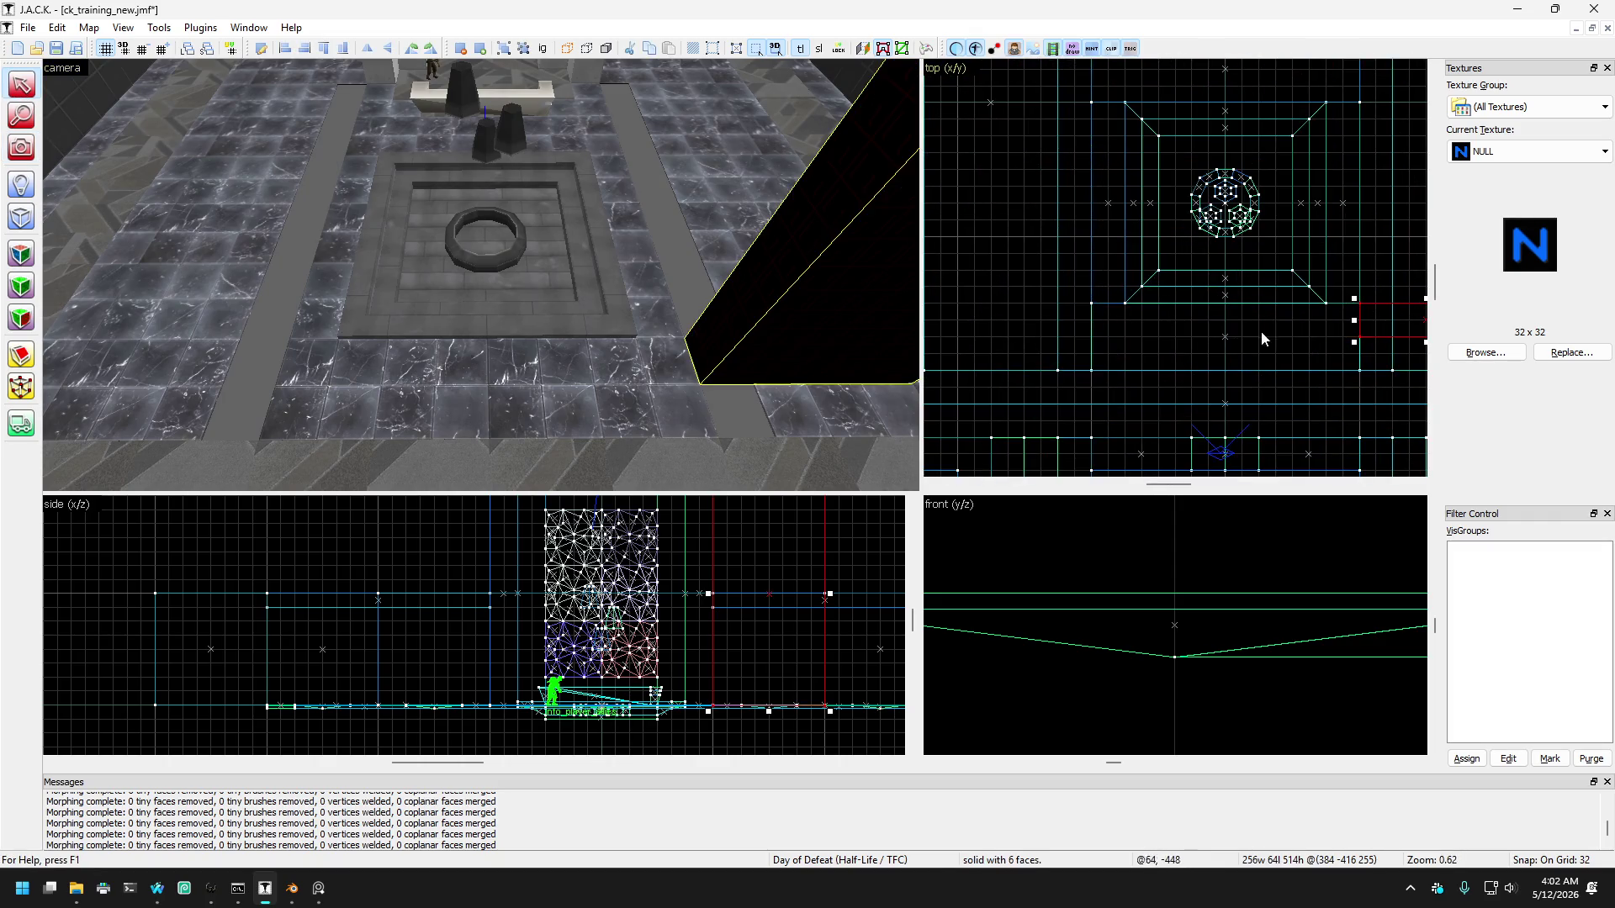
drag(1404, 323, 980, 312)
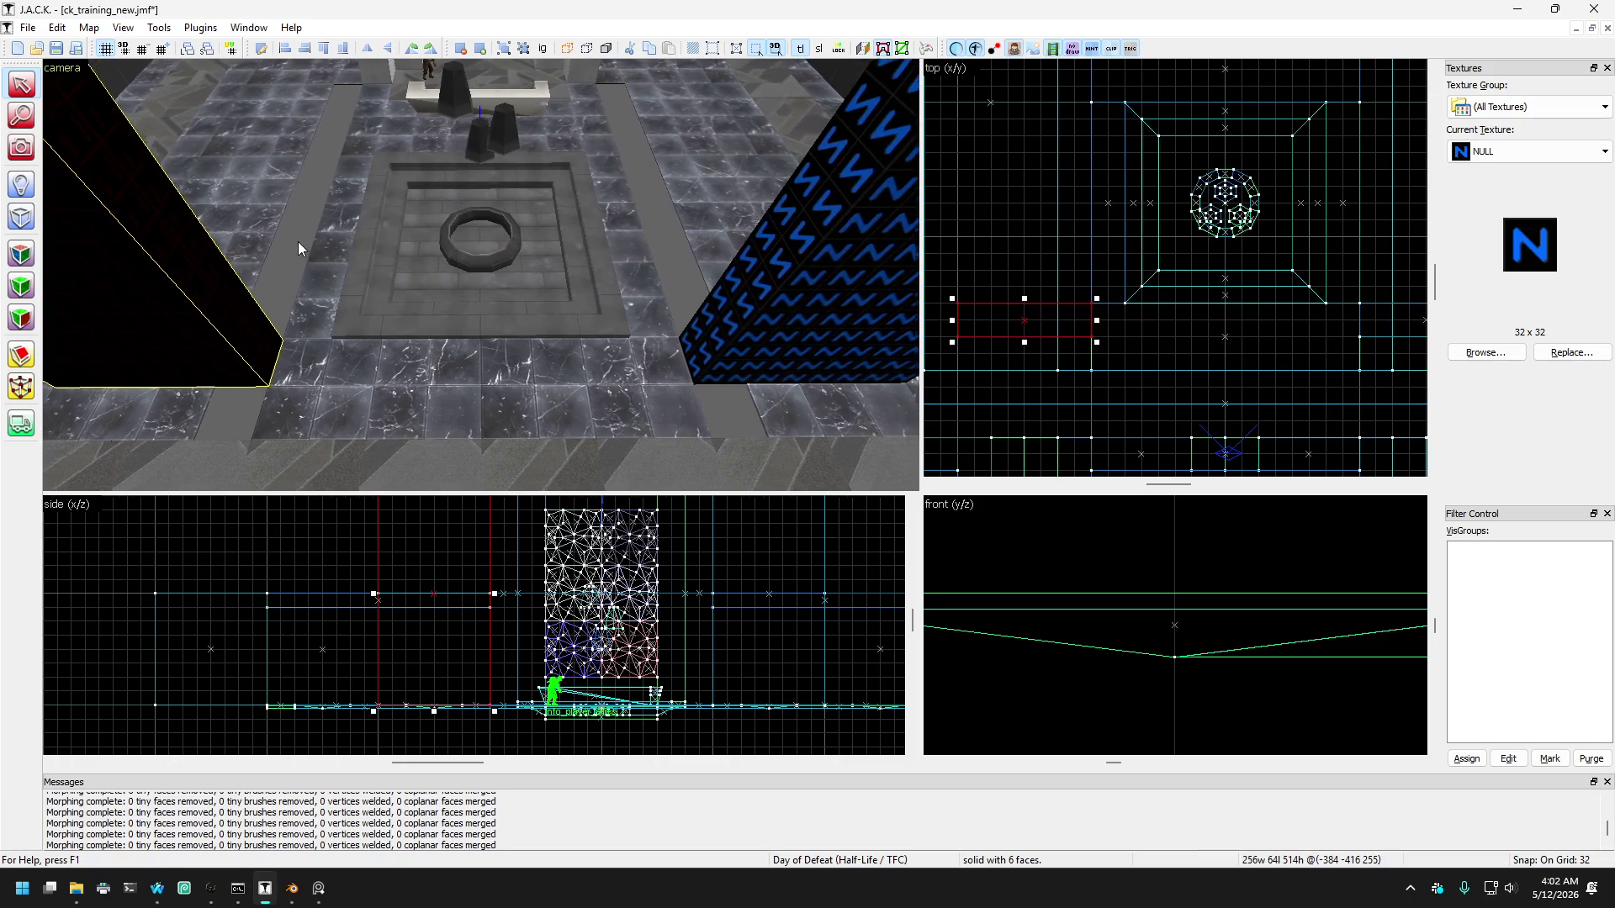
key(Escape)
Step: Select only the left floor strip, shift it inward and drag its edge to shorten it
click(22, 148)
drag(471, 277, 480, 275)
click(274, 184)
click(204, 186)
ctrl+click(779, 230)
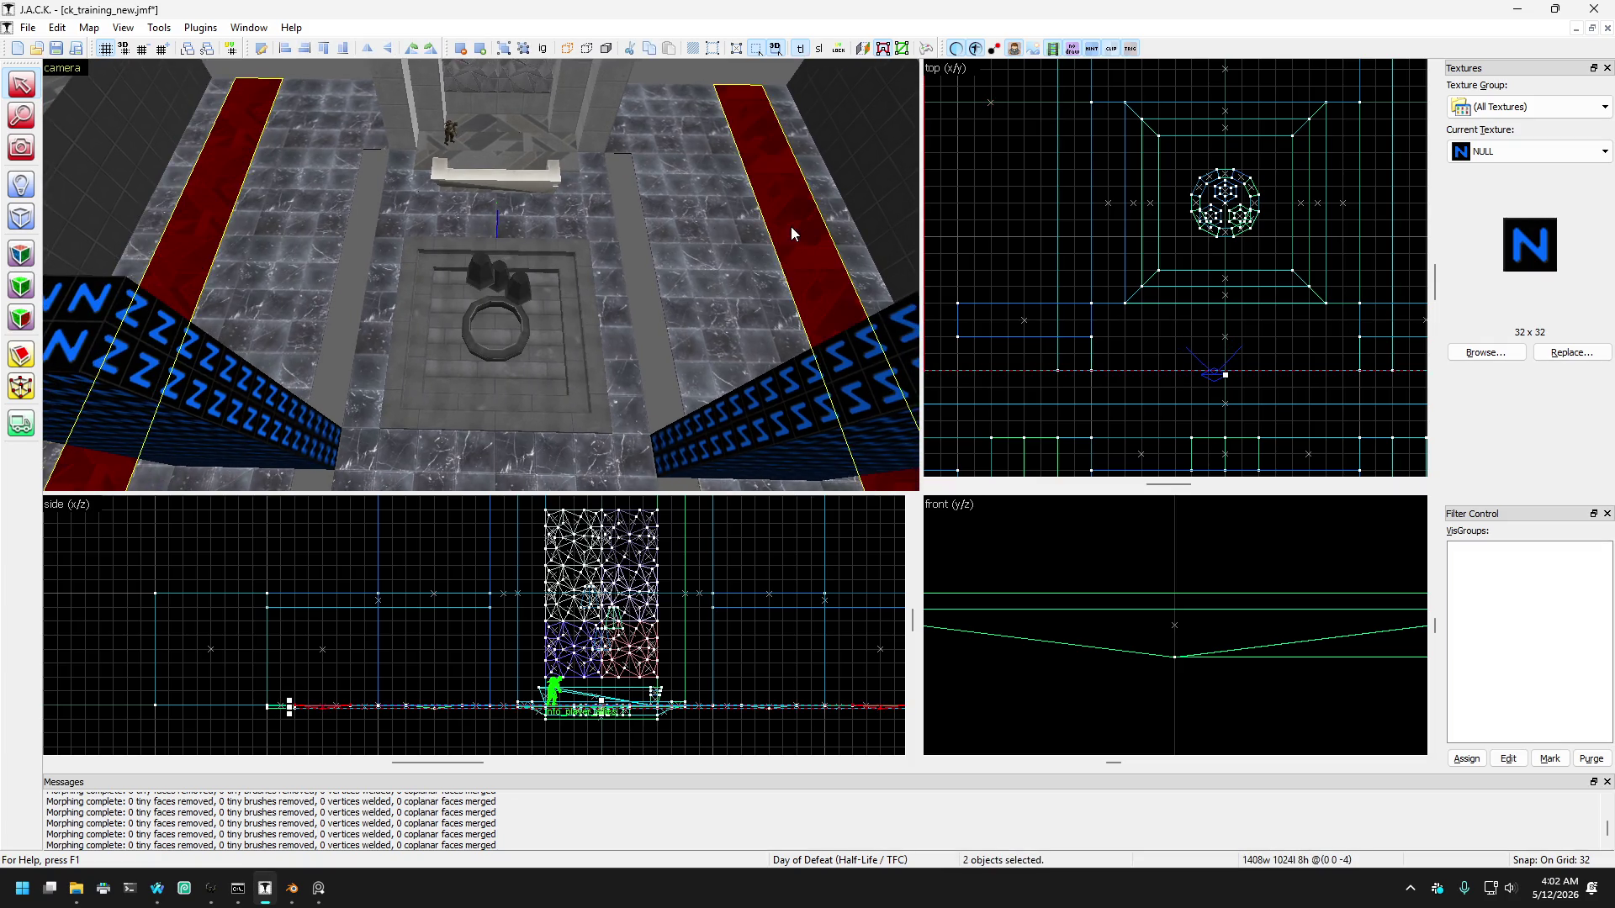
scroll(1221, 251, down, 2)
scroll(1220, 251, up, 2)
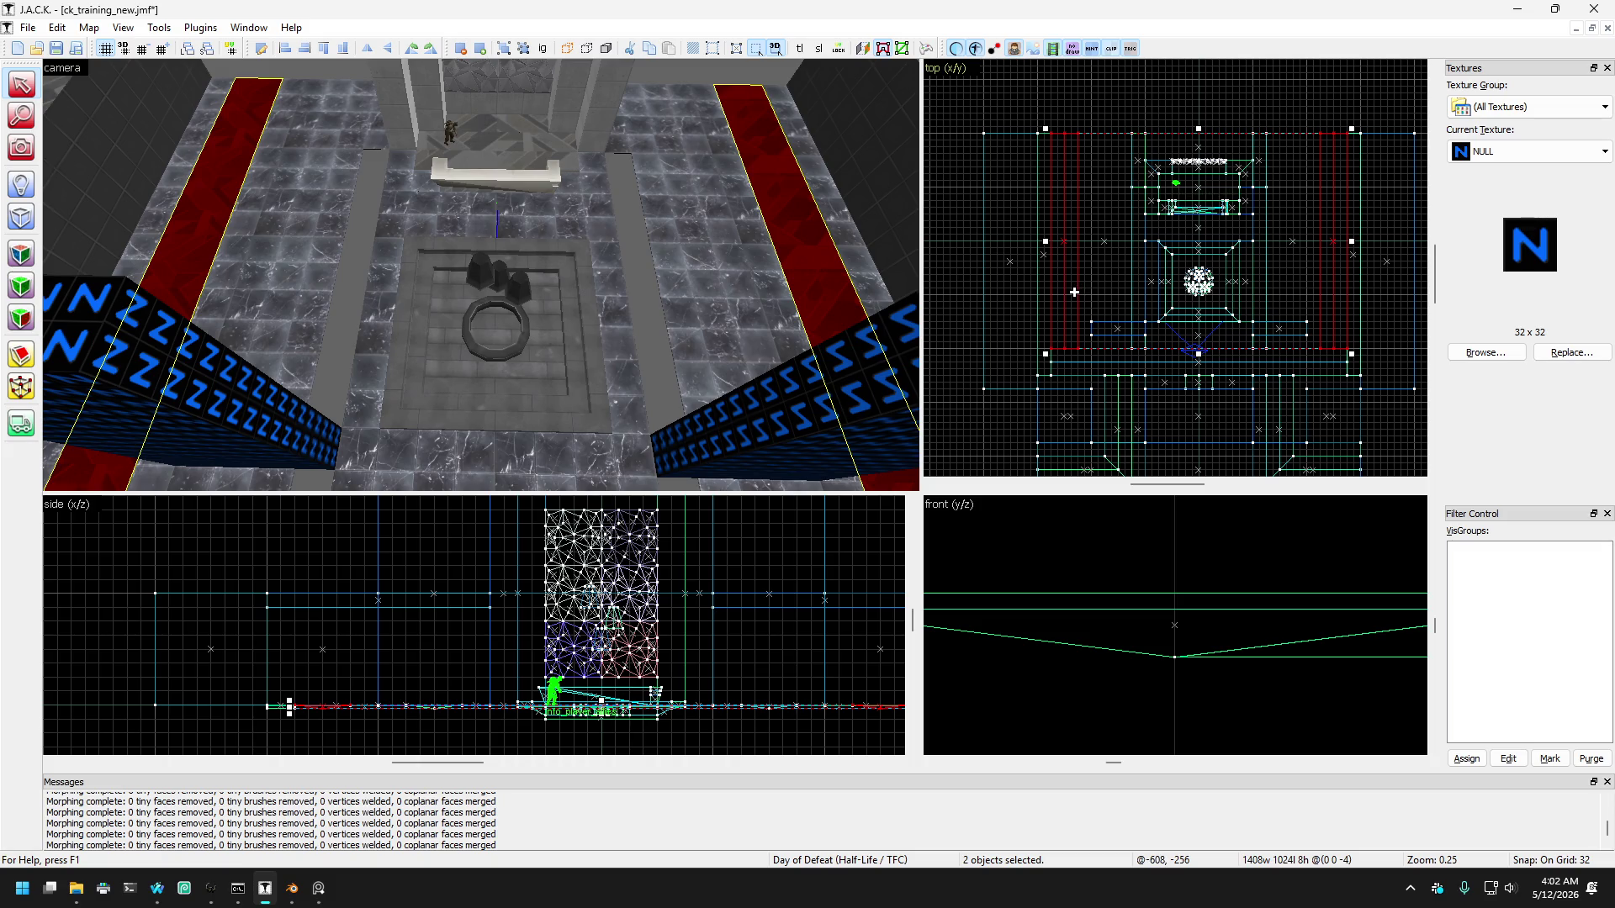
click(224, 200)
drag(1058, 247, 1120, 245)
scroll(1099, 245, up, 2)
drag(1135, 425, 1155, 142)
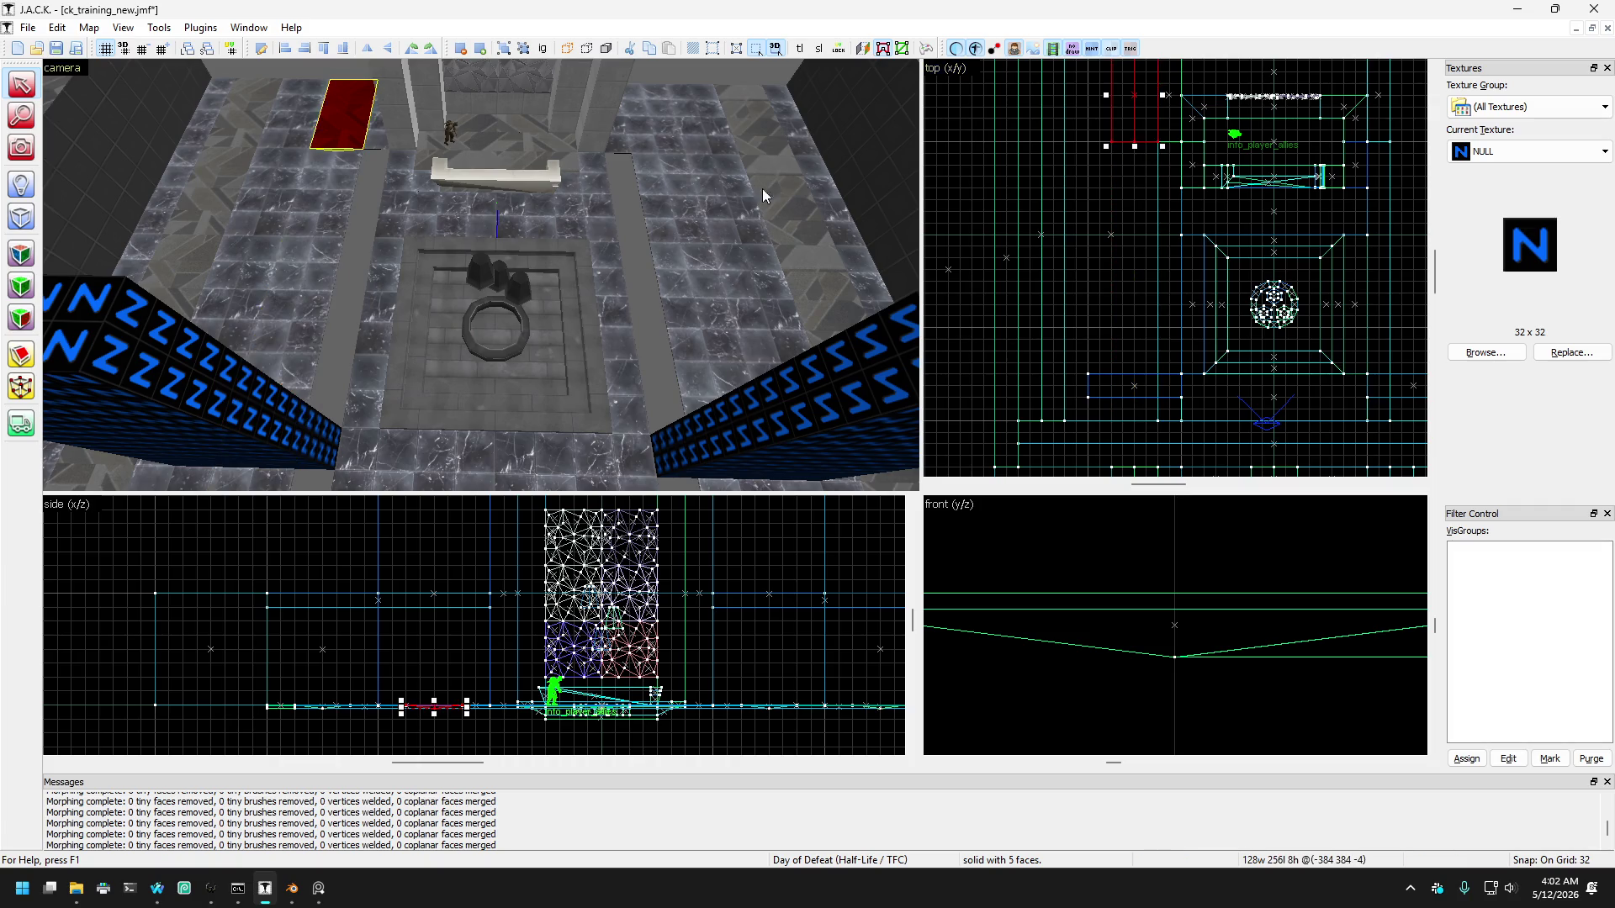
Step: Select the right-hand floor strips and shorten one by dragging its edge in the top view
click(670, 206)
click(618, 240)
click(313, 179)
click(737, 221)
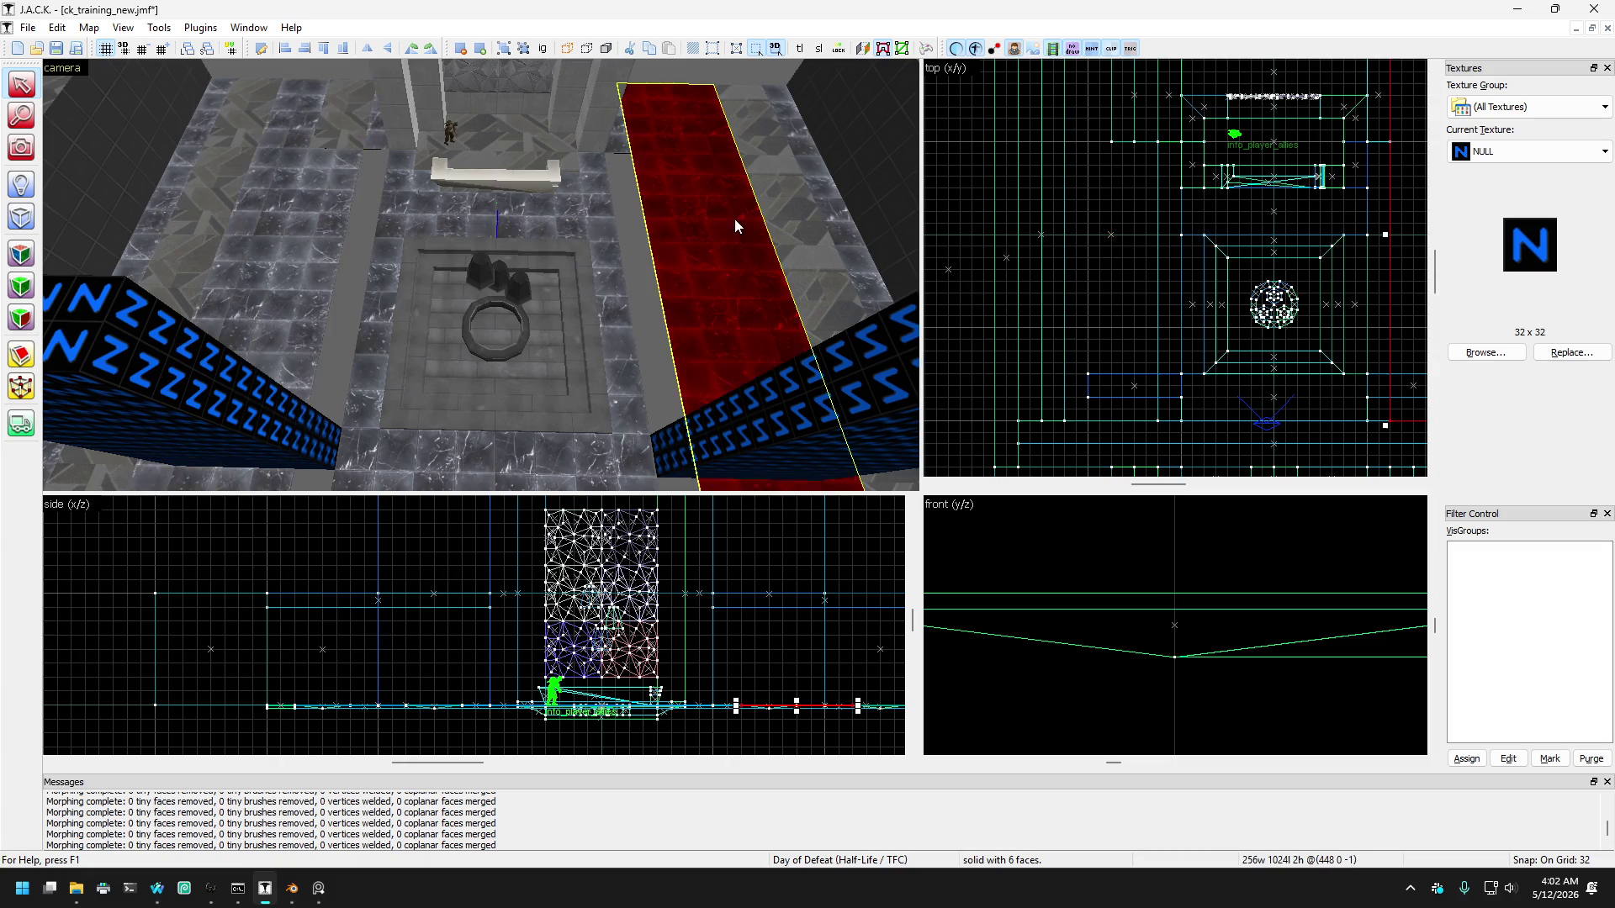
click(770, 227)
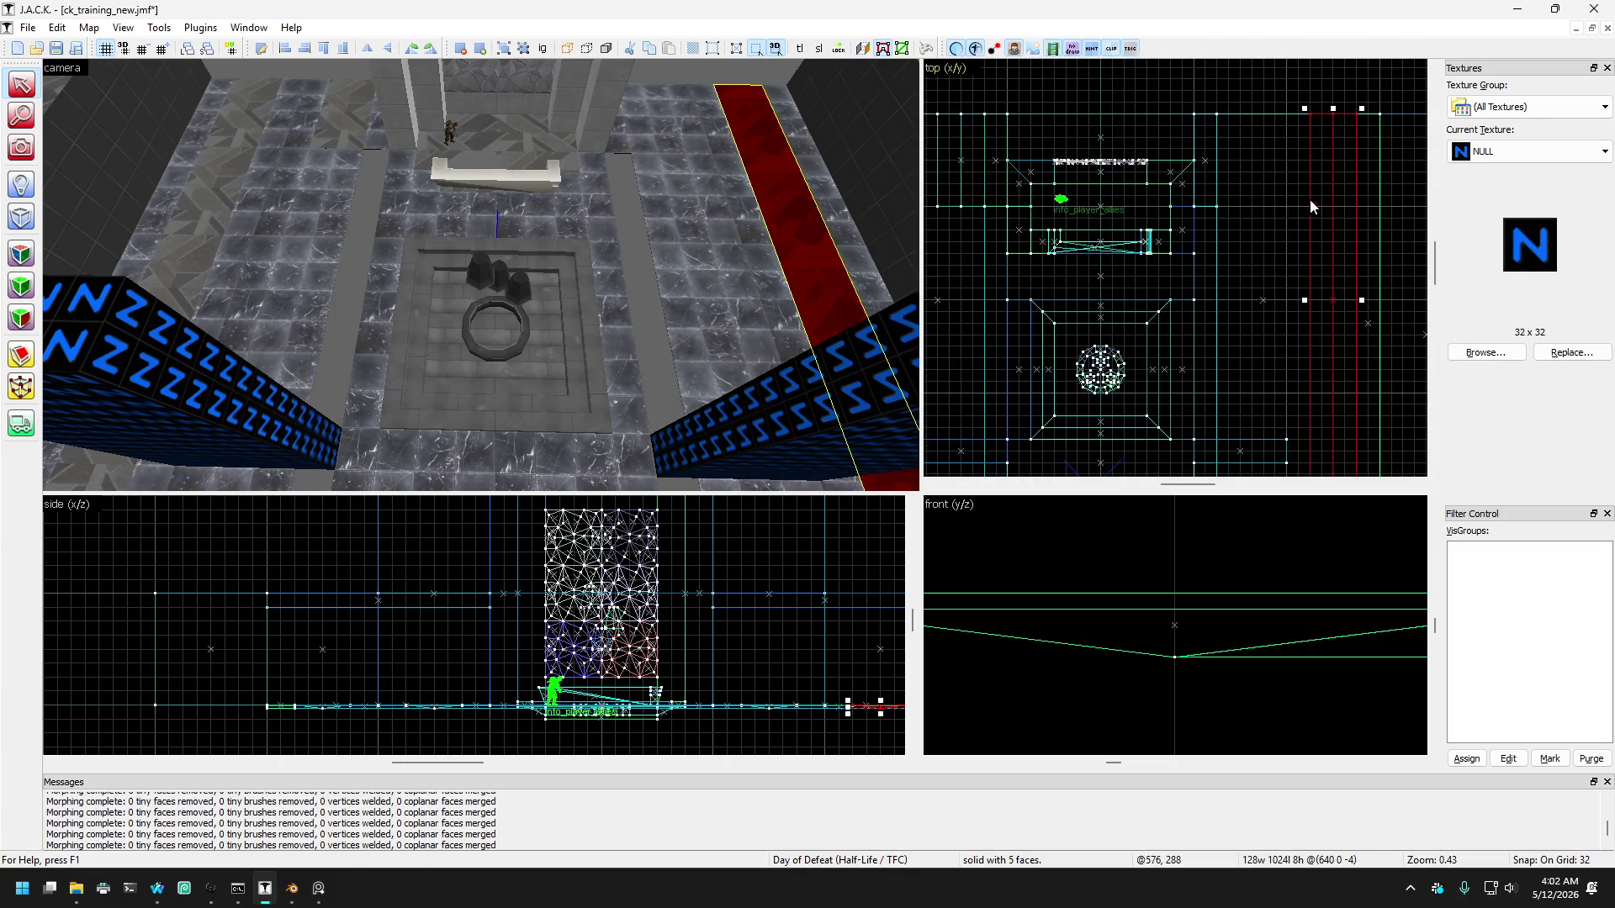
ctrl+click(1252, 189)
click(1239, 198)
scroll(1334, 205, down, 2)
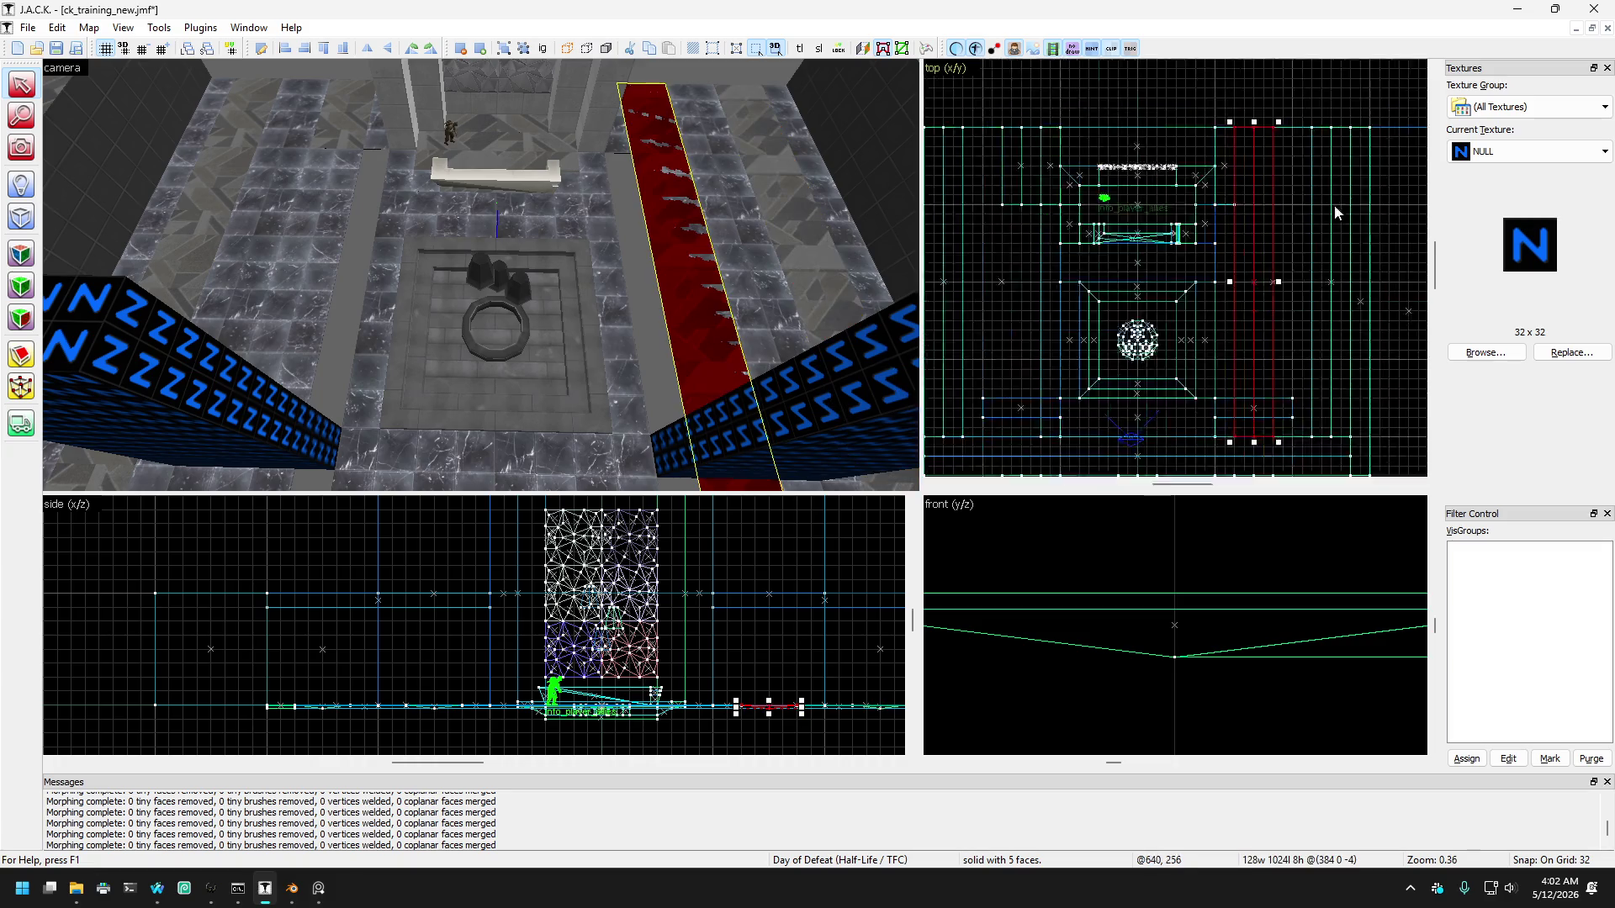
drag(1318, 402, 1323, 237)
scroll(1324, 243, up, 2)
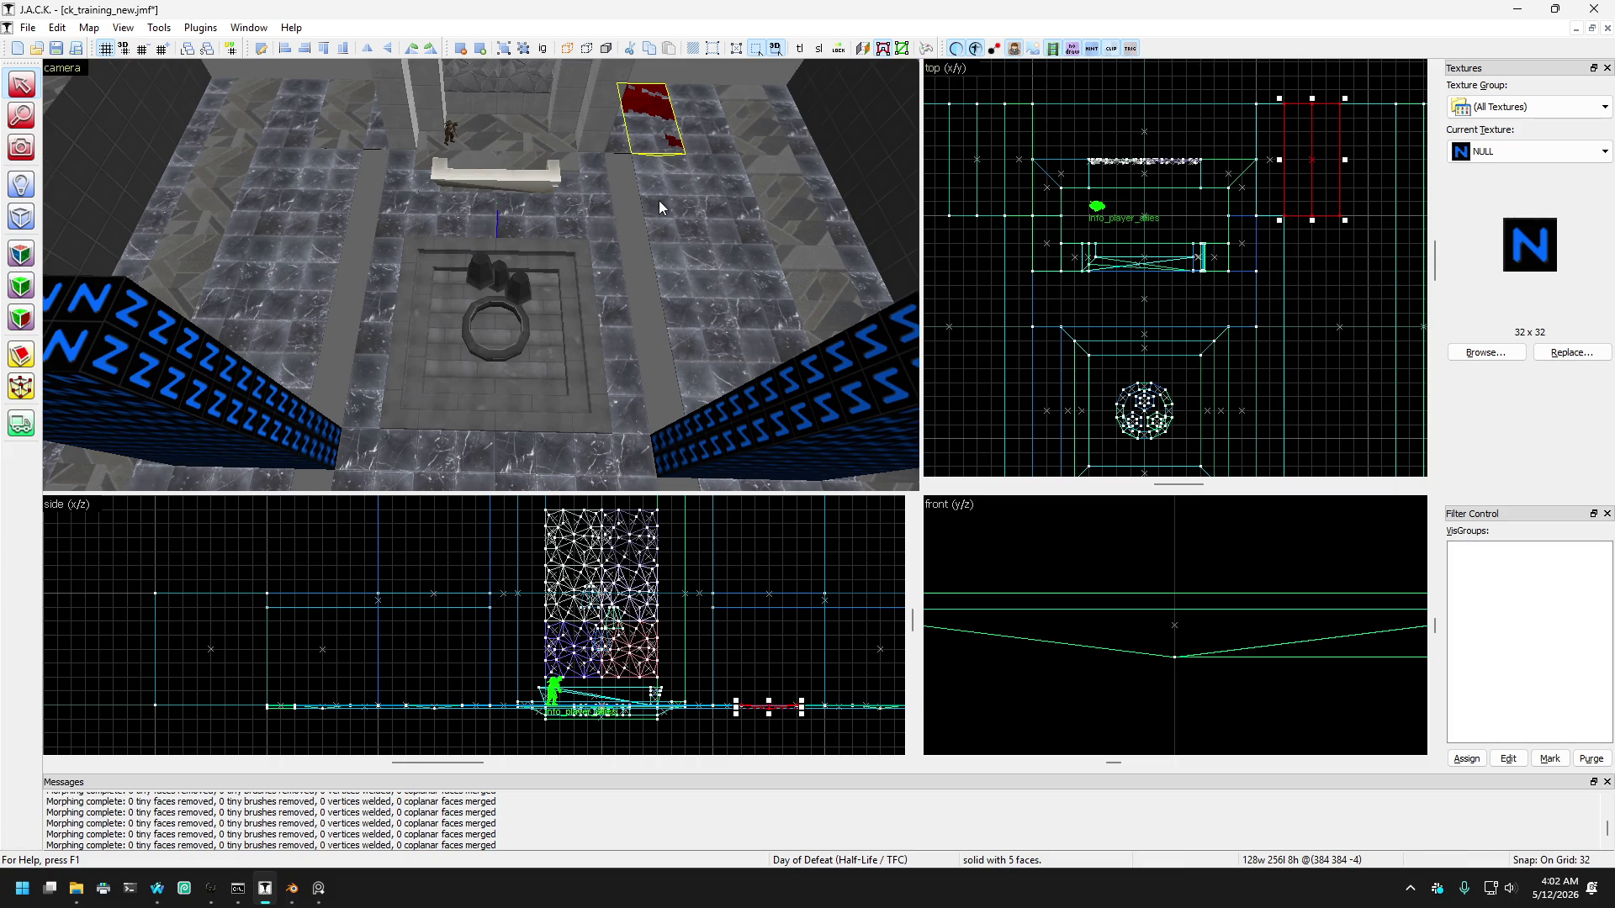
Step: Step back and forth through the earlier floor brush changes with undo and redo
key(ctrl+z)
key(d)
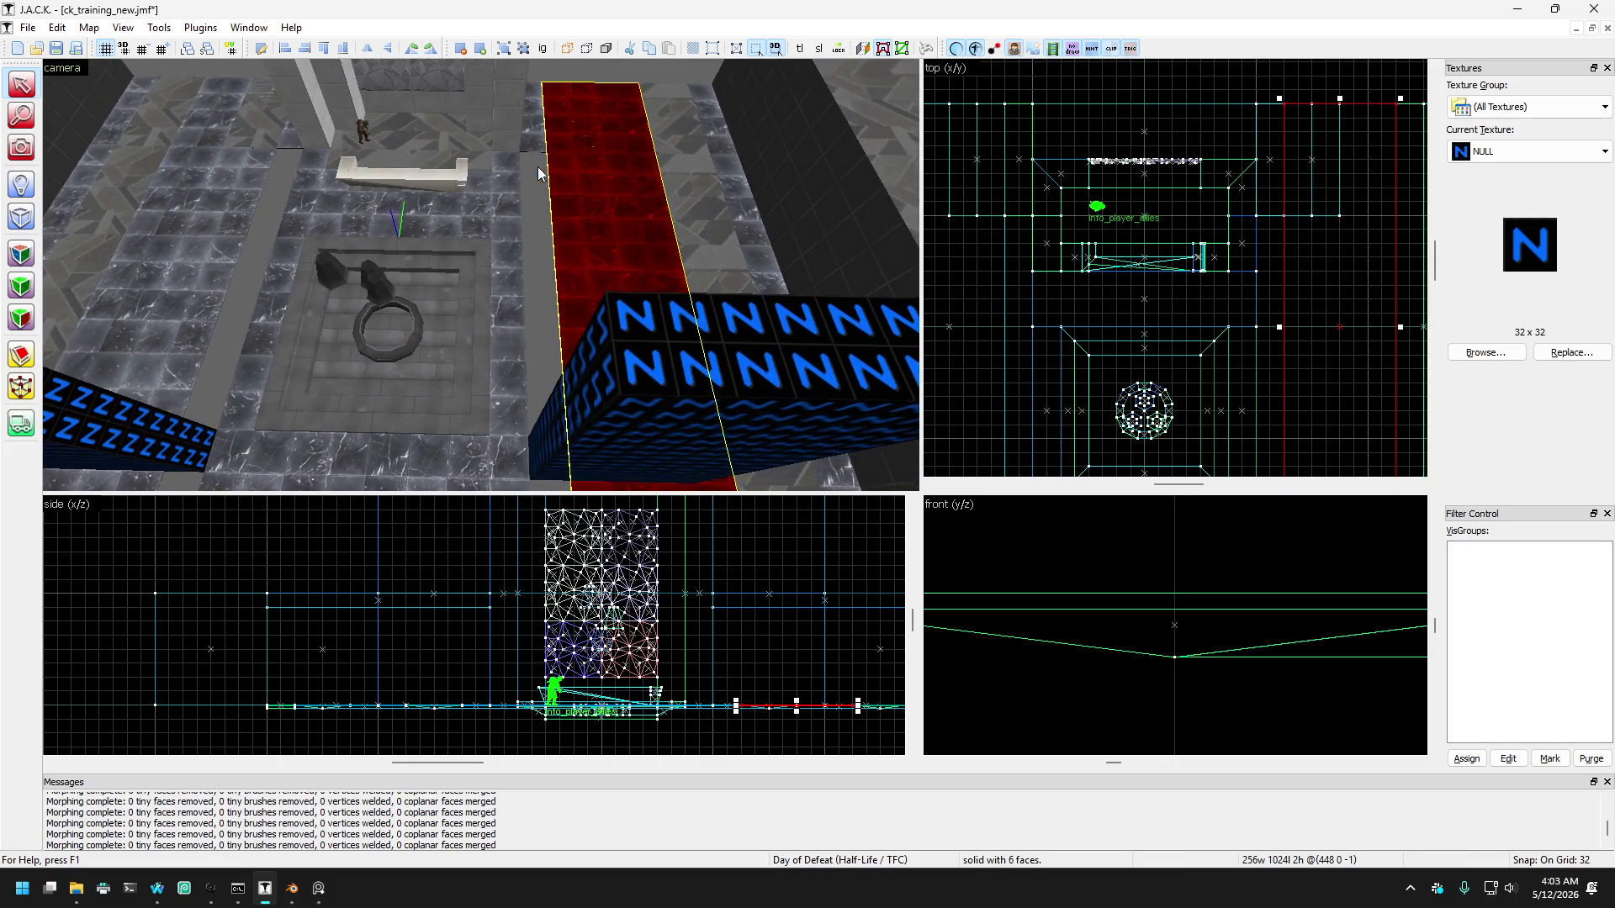
key(ctrl+z)
key(ctrl+z)
key(ctrl+z)
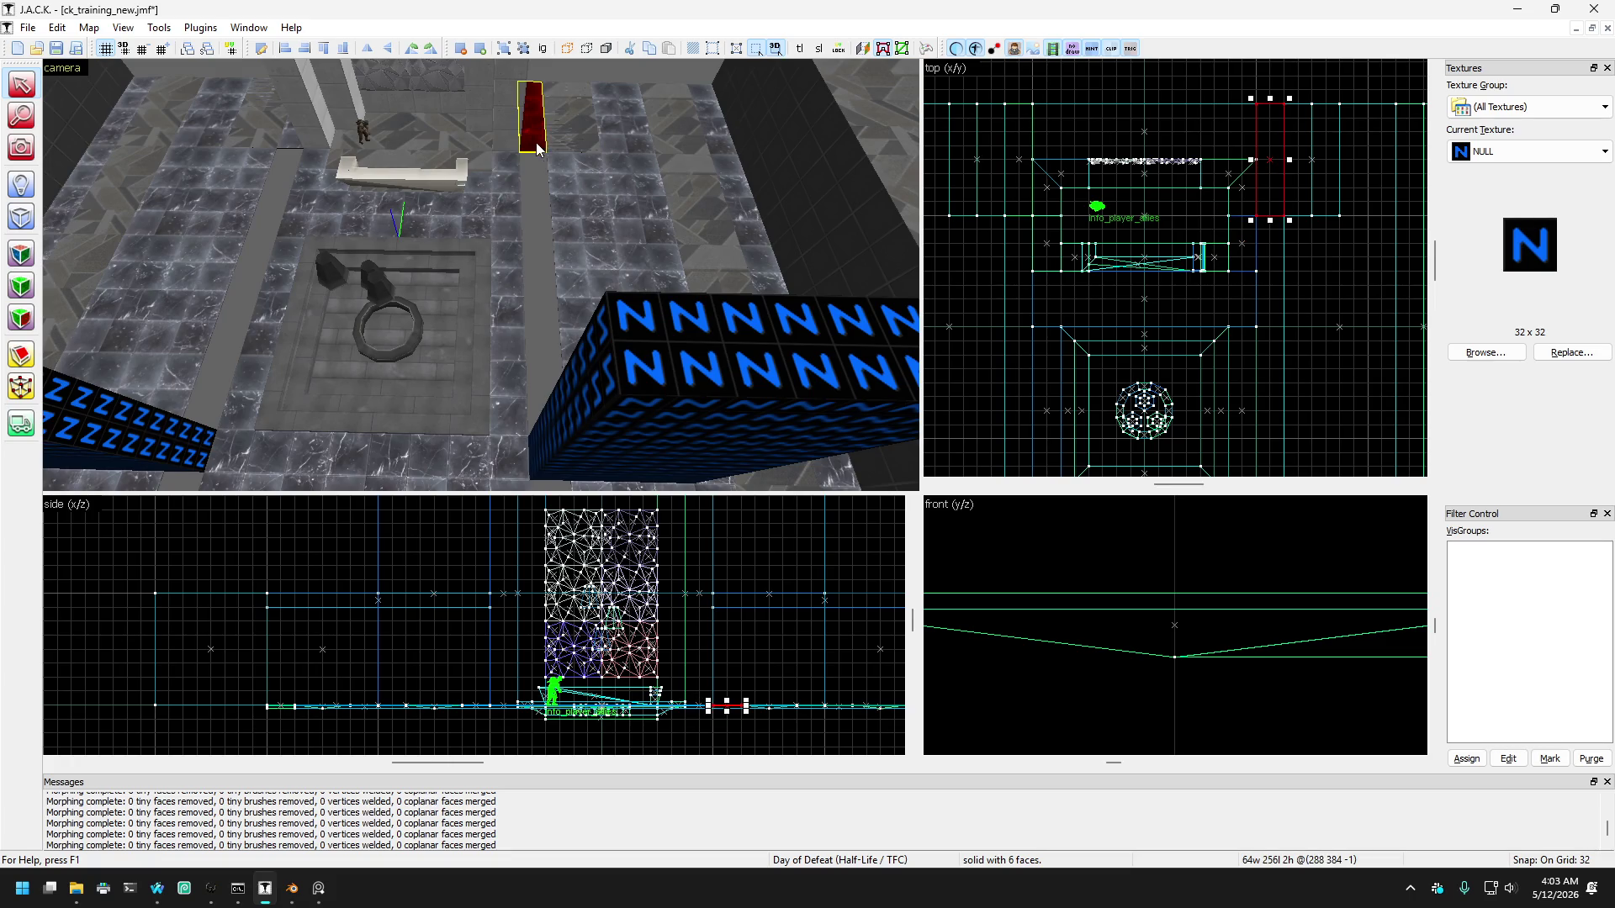
key(s)
key(ctrl+z)
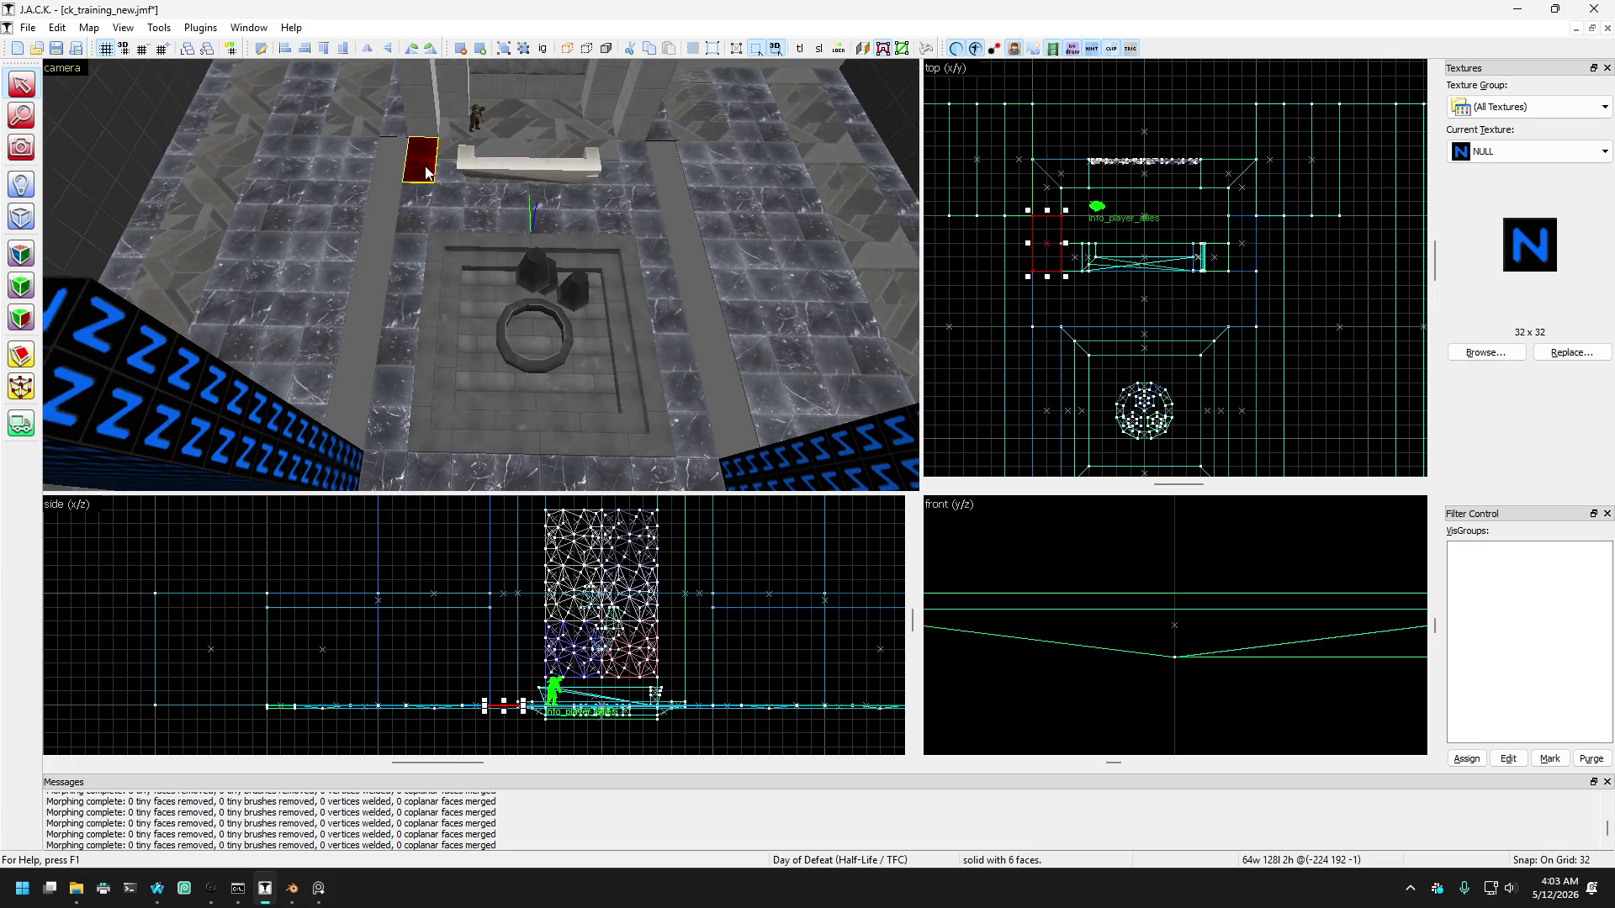
key(d)
key(ctrl+z)
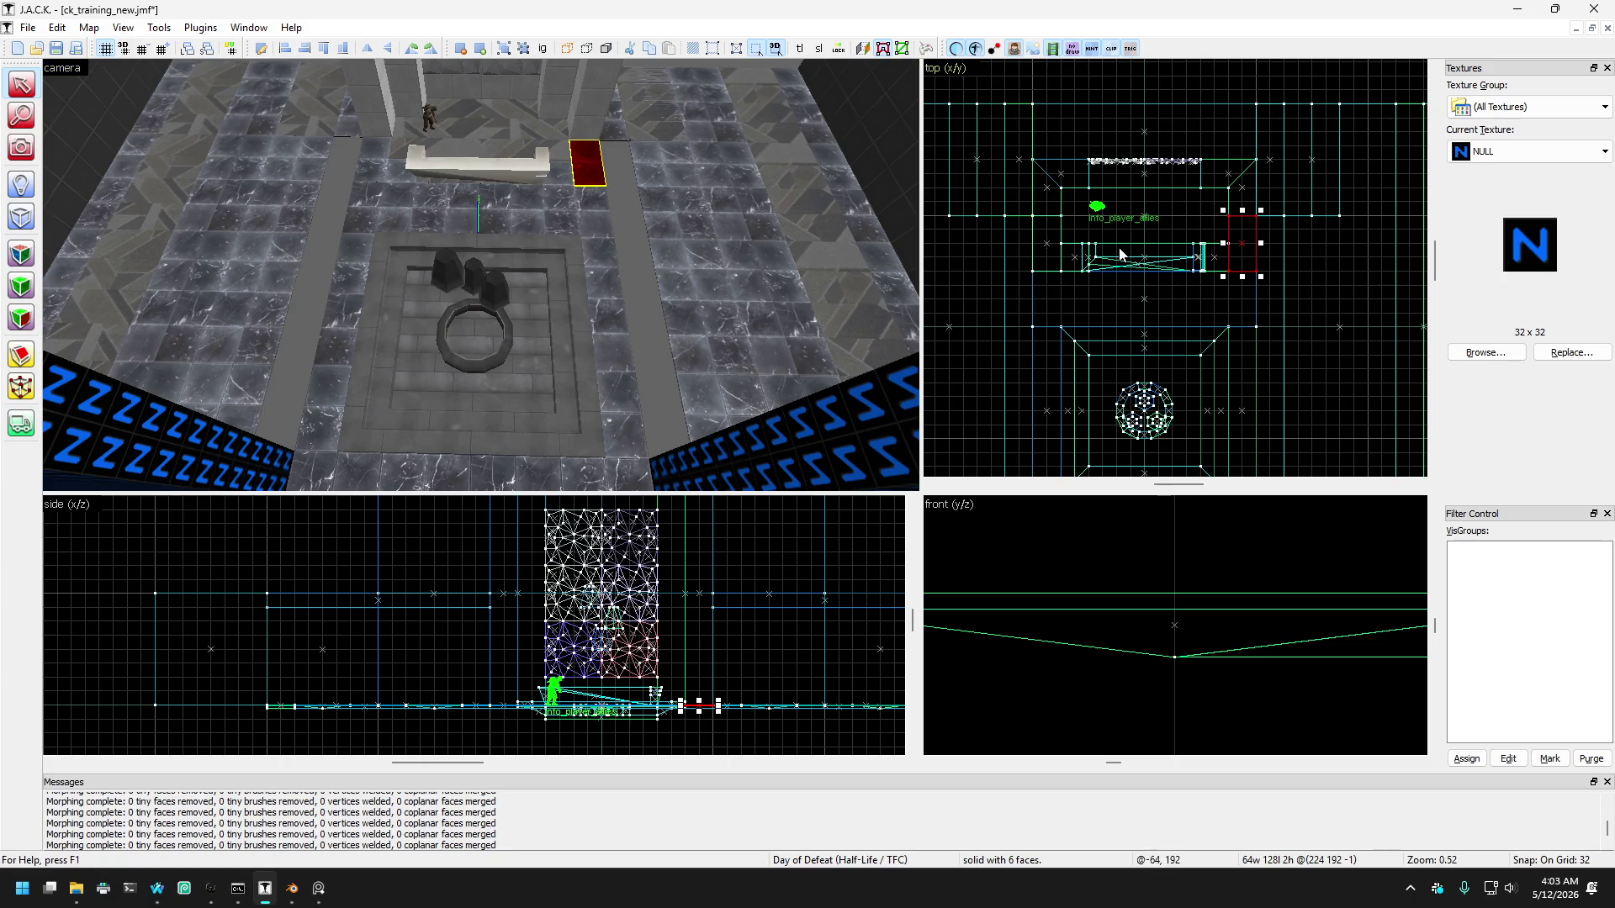
Step: Try widening the brush to 128 units, then undo to restore the long floor strip
drag(1261, 243, 1287, 251)
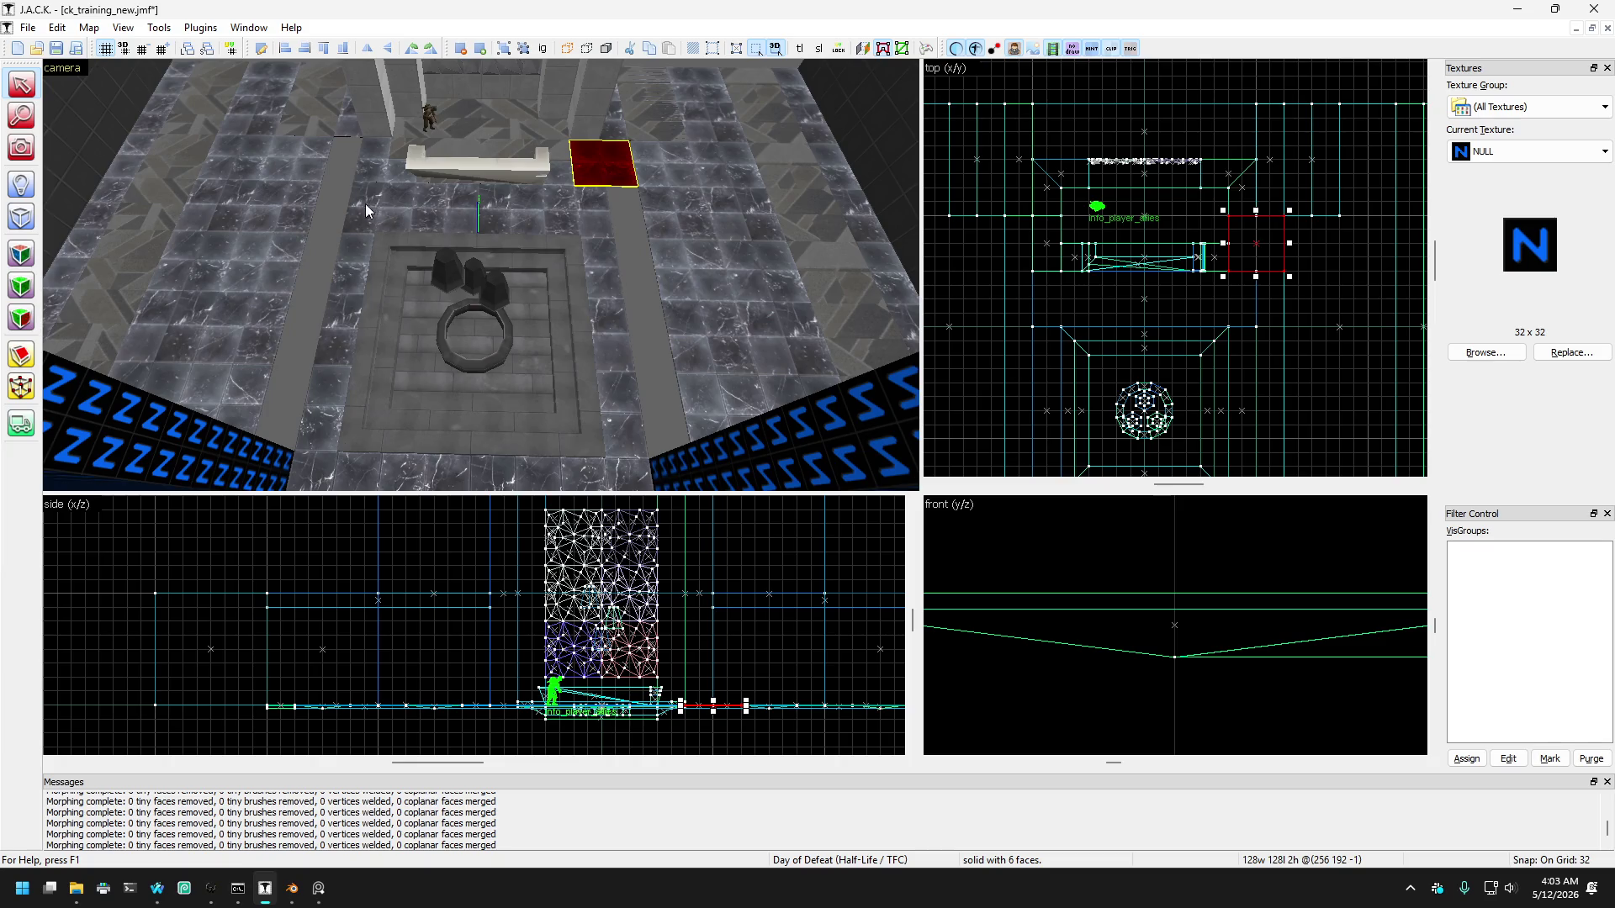
key(ctrl+z)
key(ctrl+z)
drag(1028, 242, 1000, 242)
key(ctrl+z)
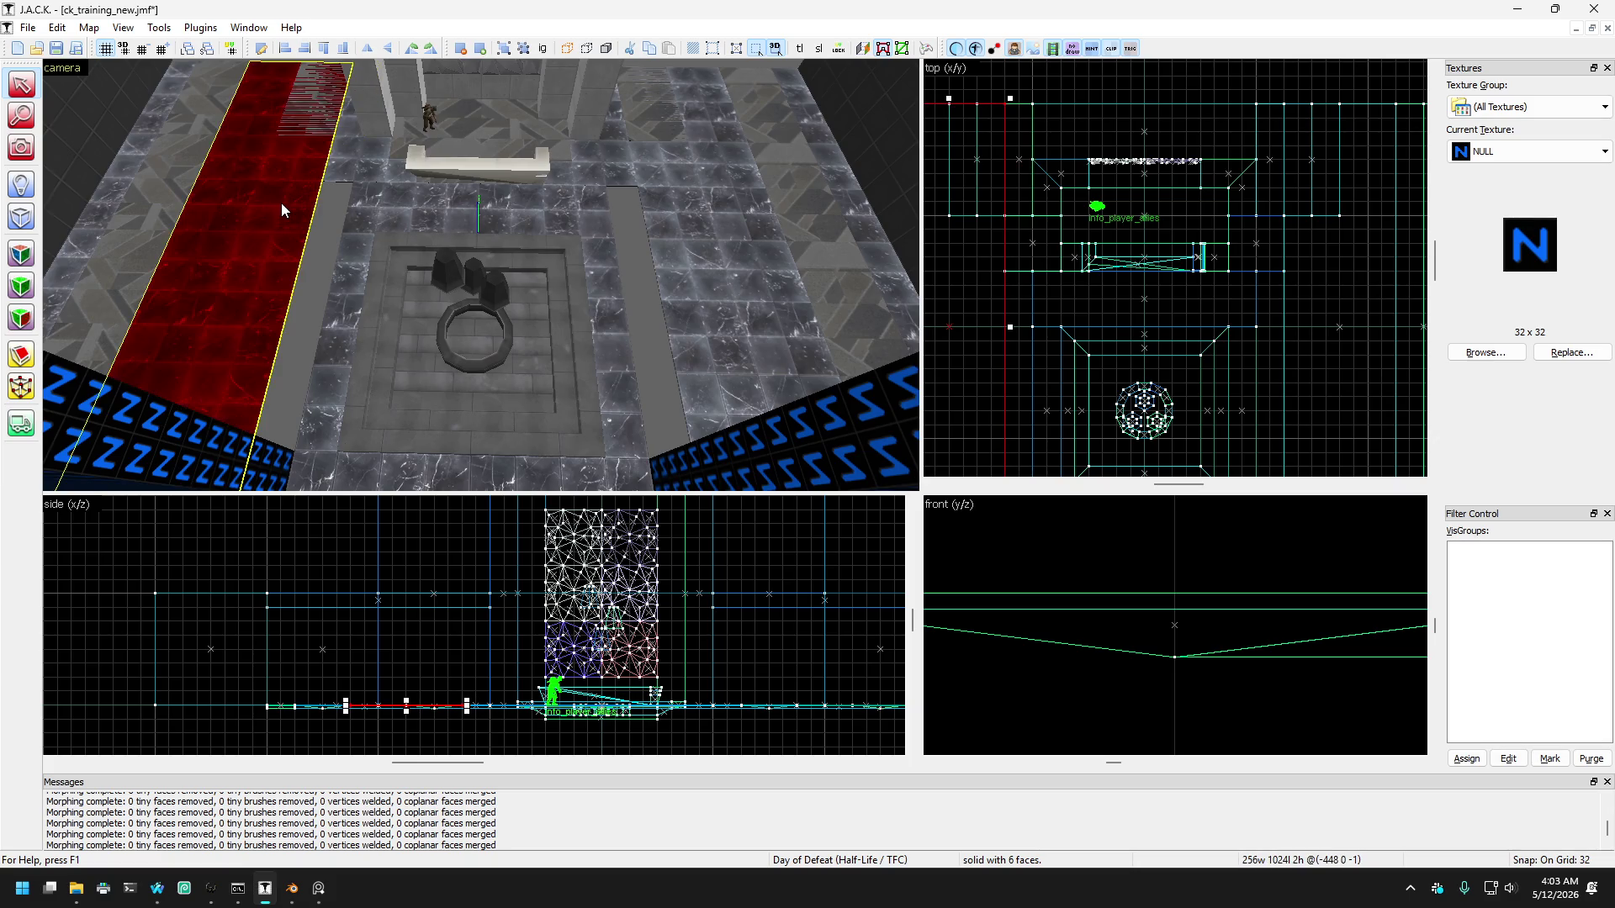
key(ctrl+z)
key(ctrl+y)
Step: Orbit the 3D view onto the courtyard and move both NULL blocks together
click(21, 147)
mouse_move(265, 195)
mouse_down()
mouse_move(481, 275)
mouse_move(354, 275)
mouse_up()
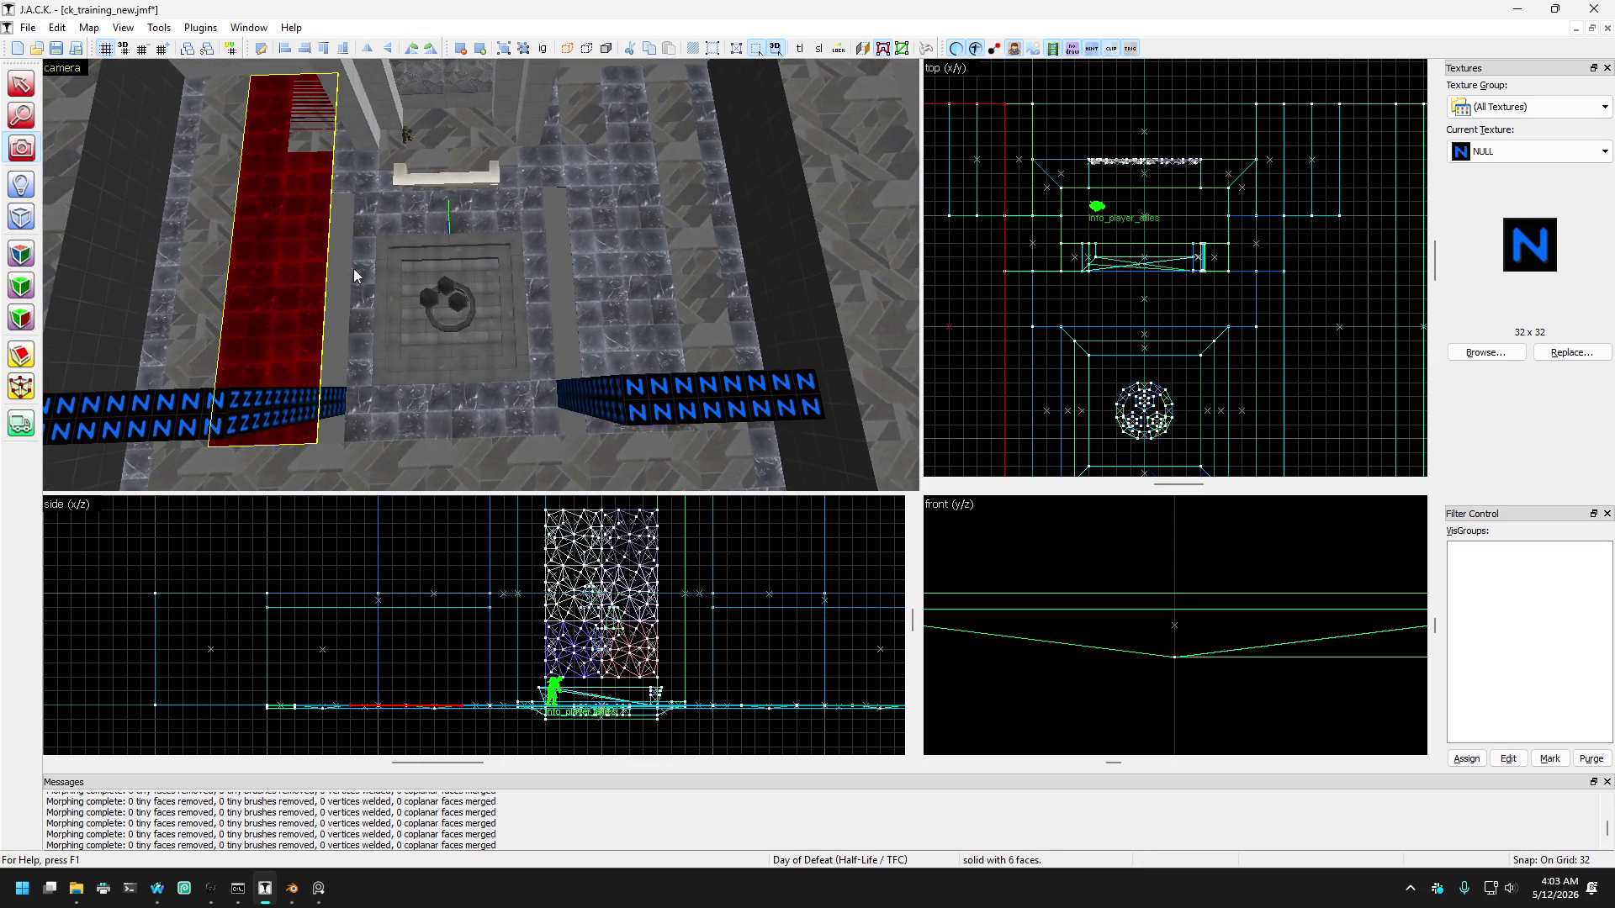
click(308, 434)
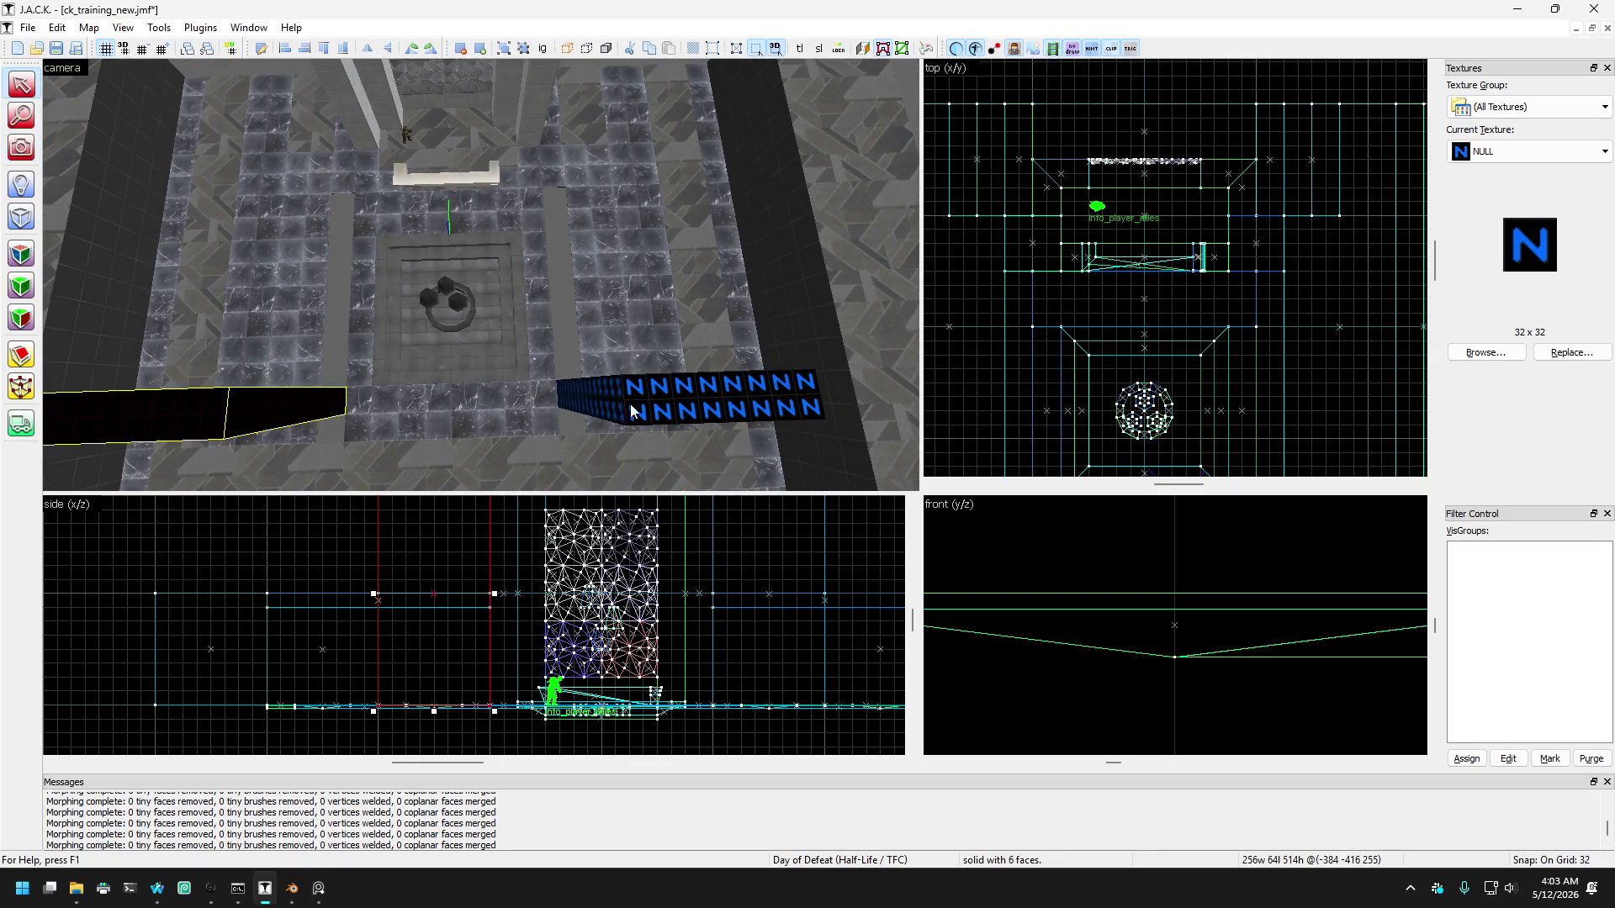
click(629, 404)
click(236, 425)
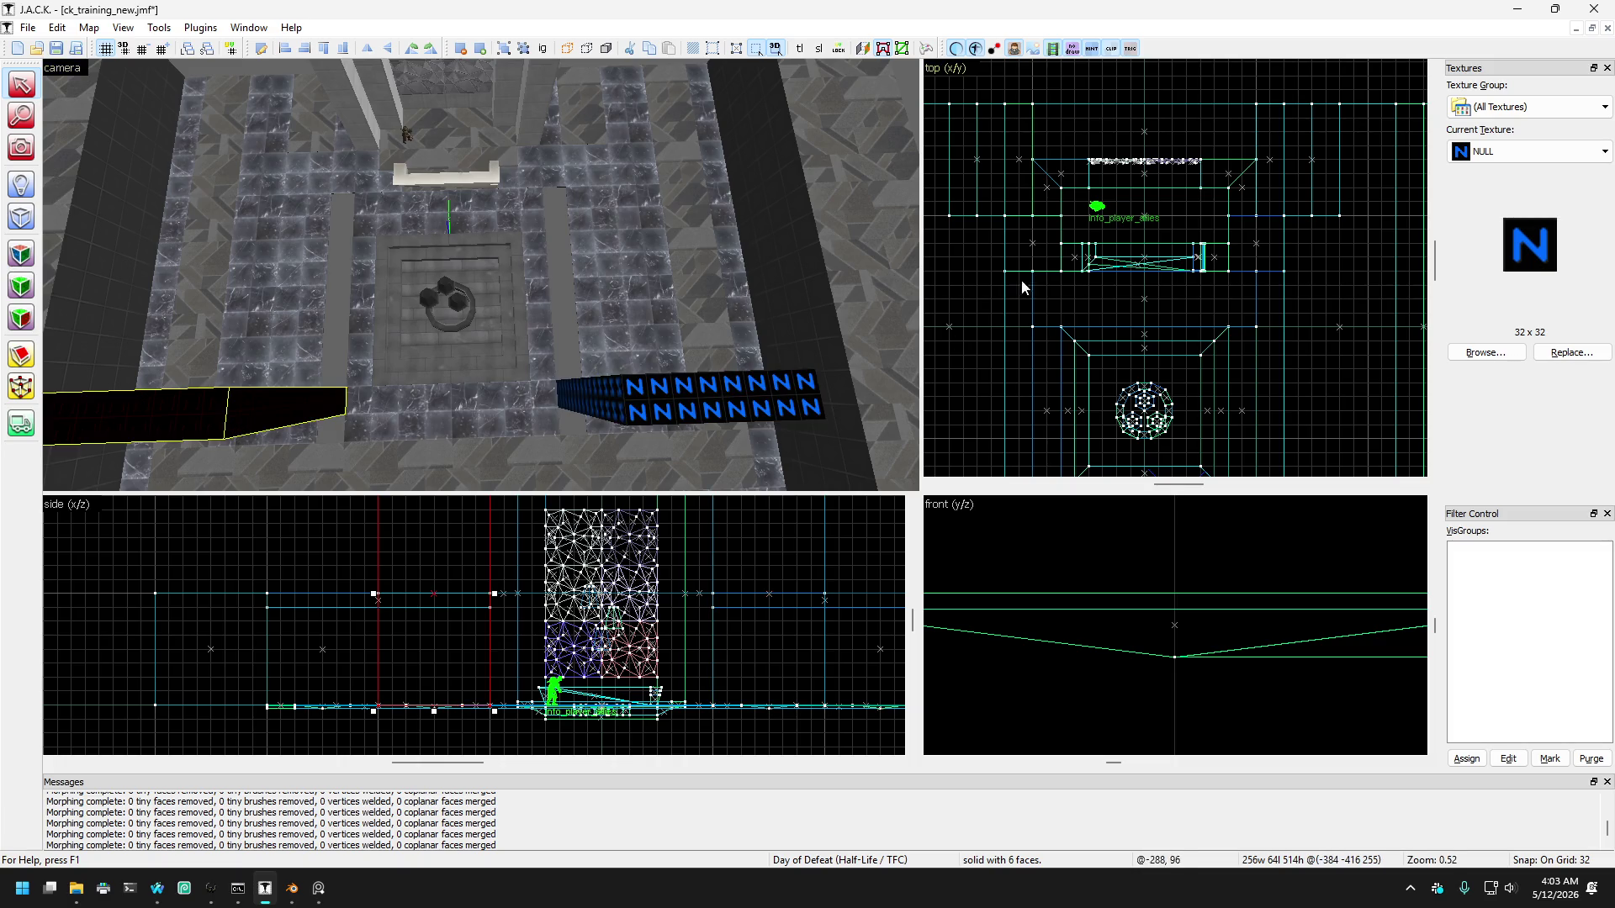
ctrl+click(711, 410)
scroll(1229, 284, down, 3)
mouse_move(1180, 289)
mouse_down()
mouse_move(1181, 274)
mouse_move(1148, 286)
mouse_up()
Step: Shorten the right NULL block and narrow the left block to 128 by 64
click(571, 377)
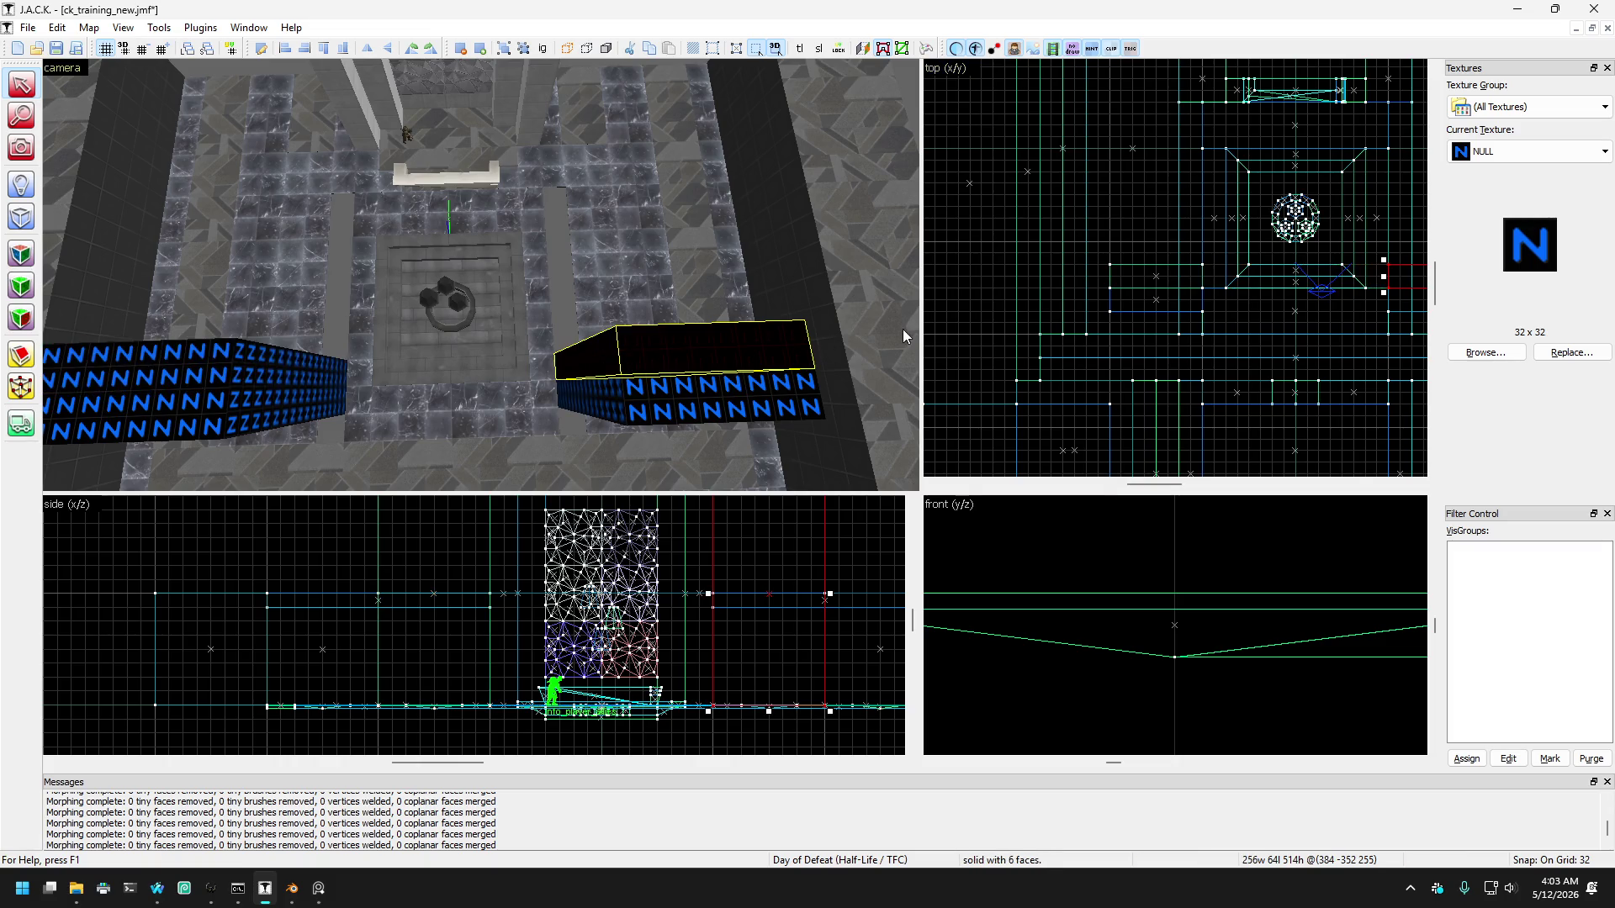
scroll(902, 329, down, 3)
scroll(1115, 275, up, 1)
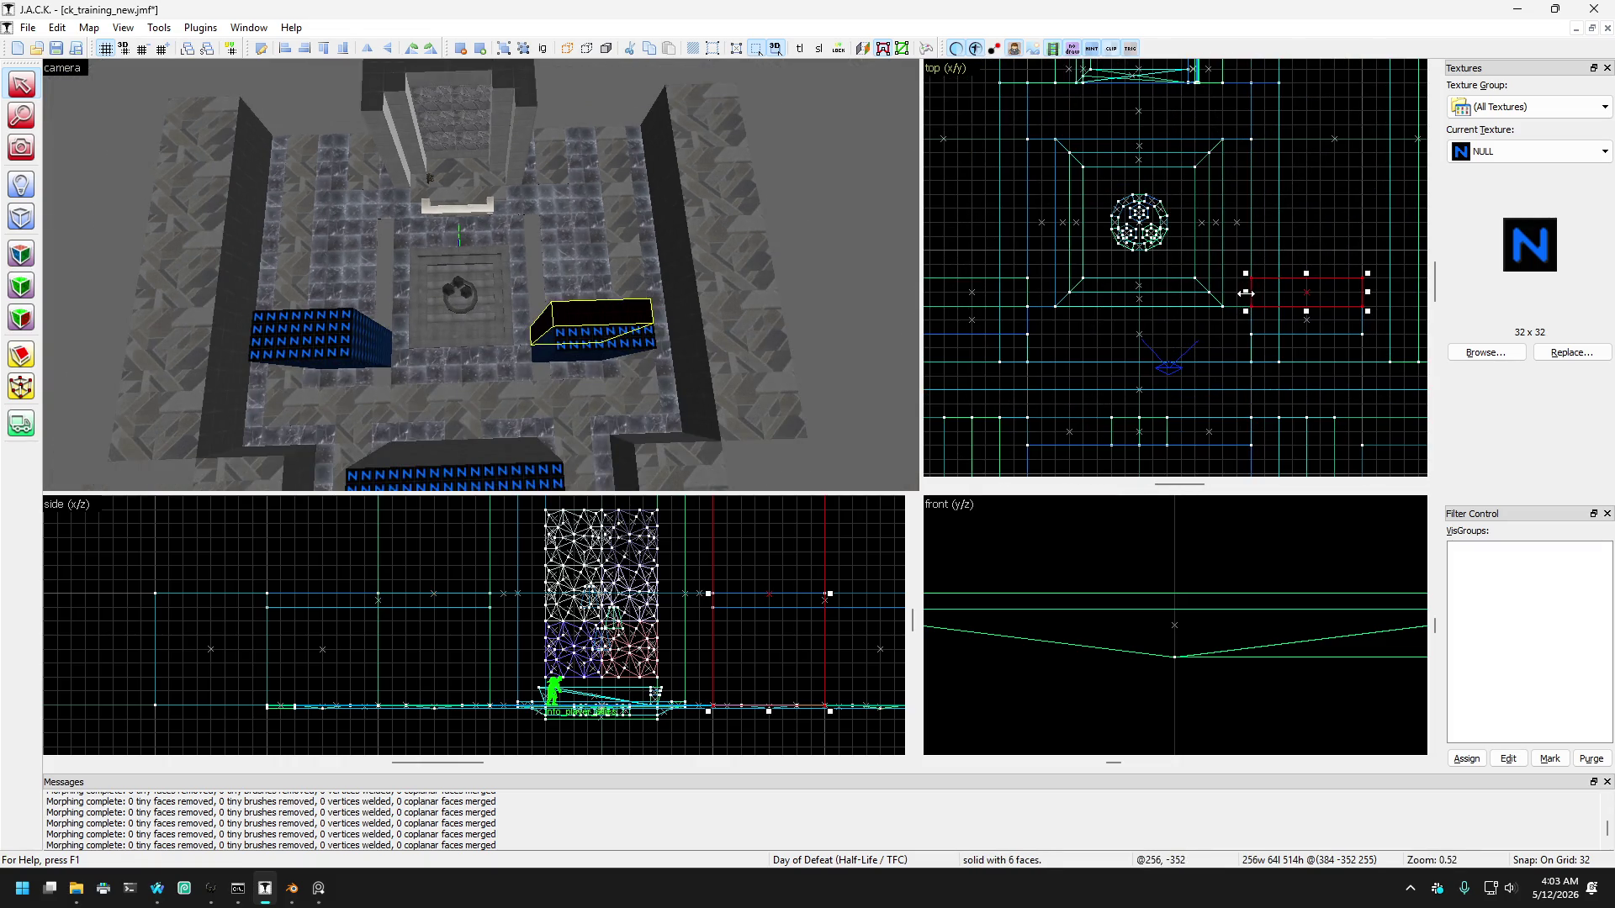
drag(1317, 286, 1317, 286)
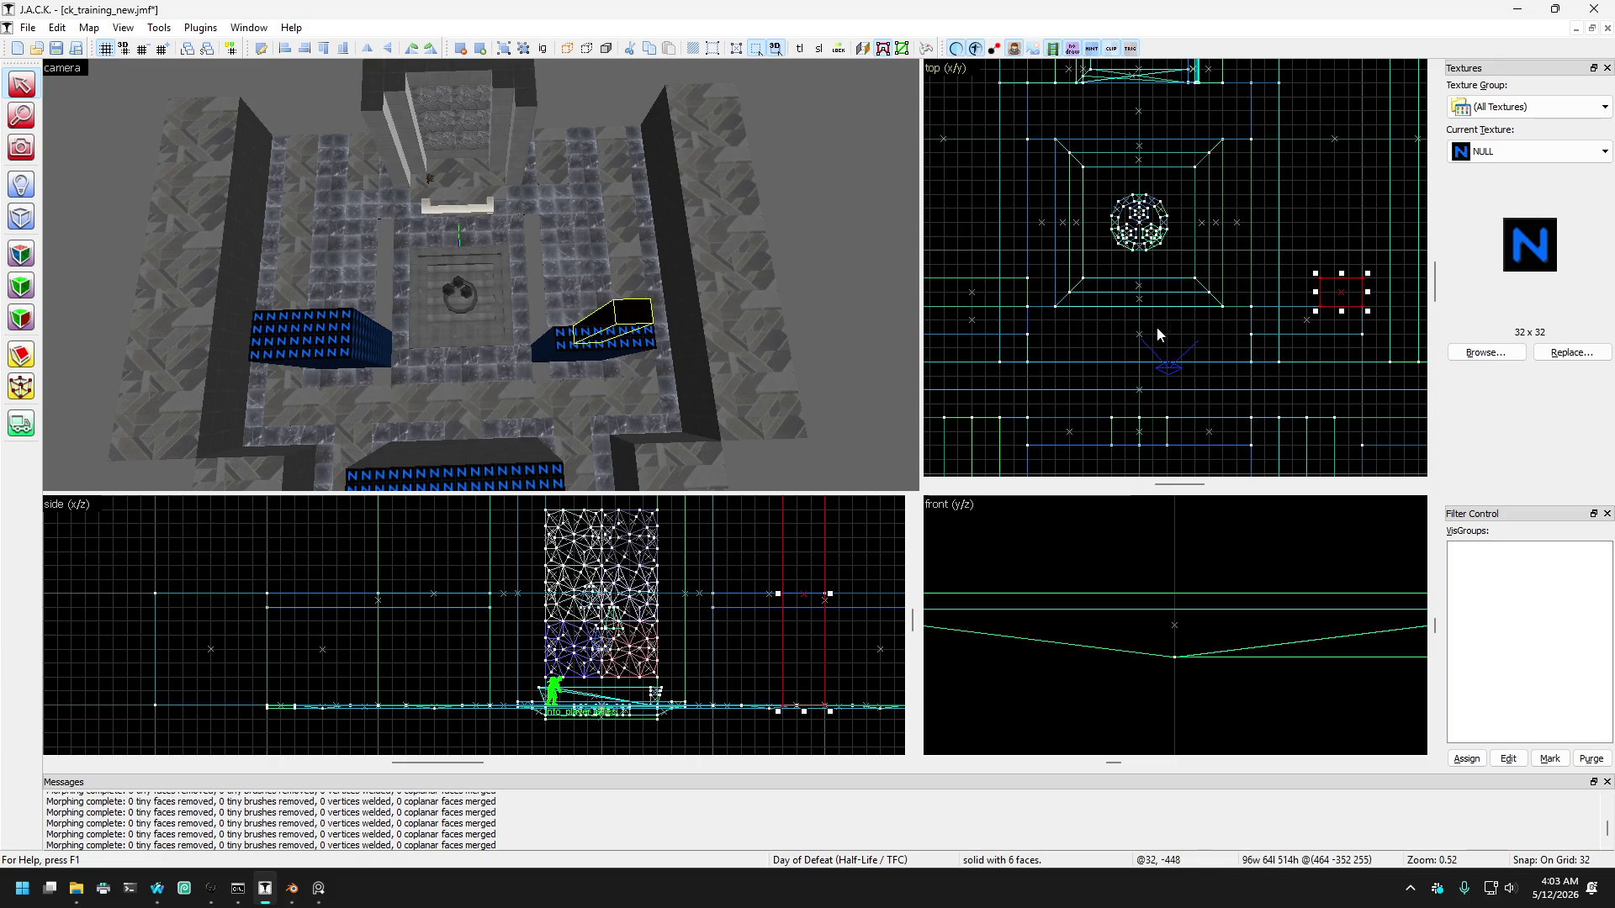
click(325, 330)
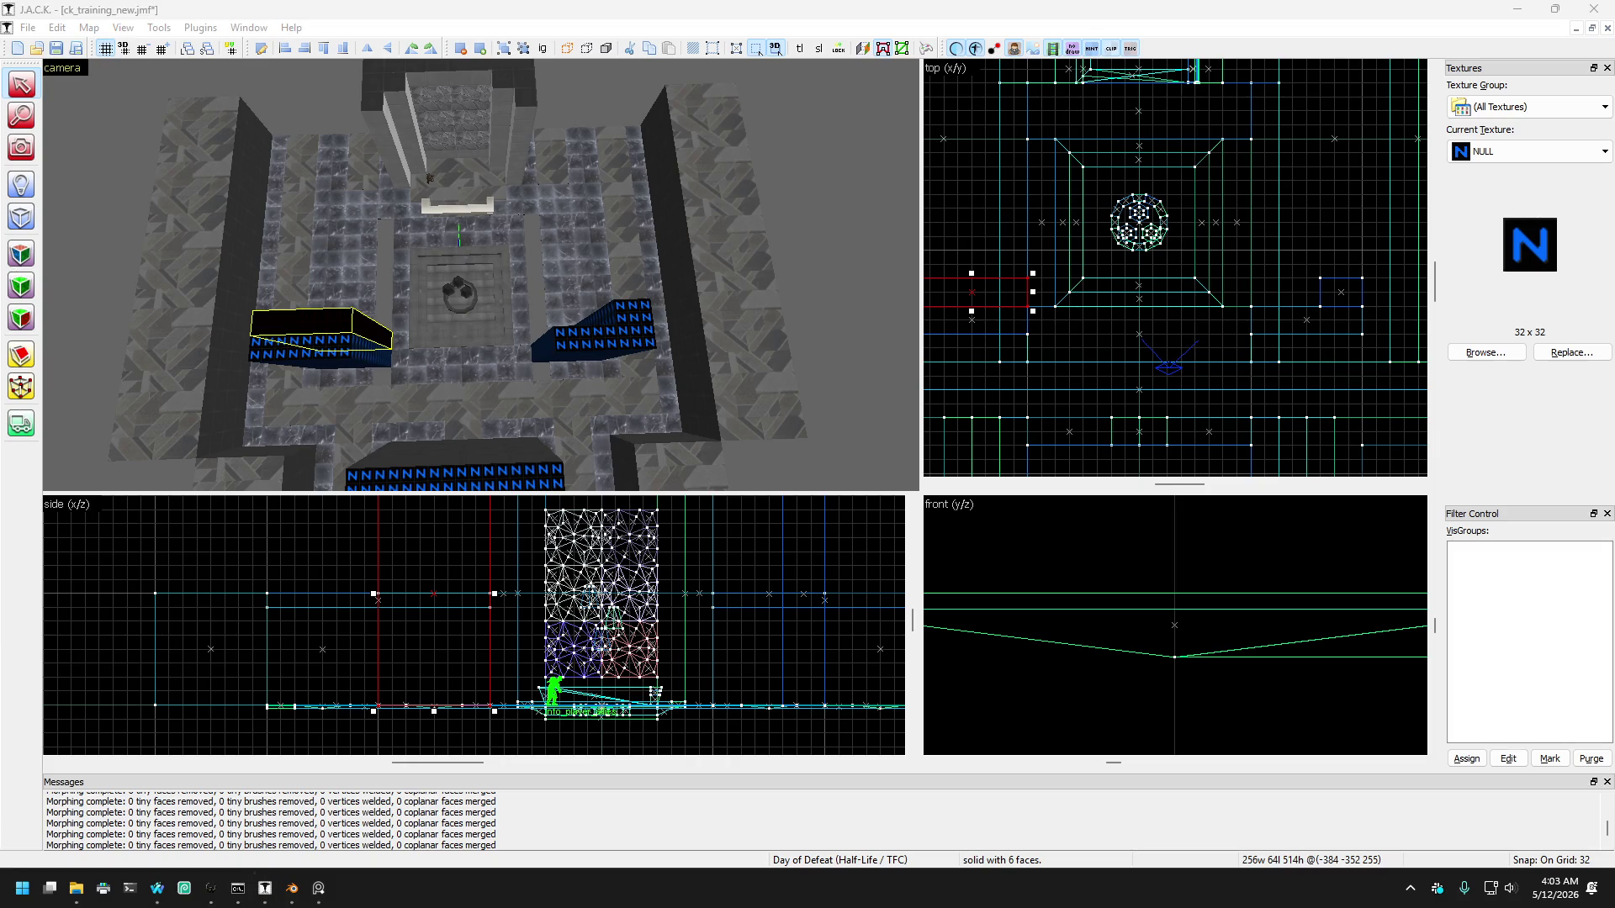
scroll(1073, 325, up, 3)
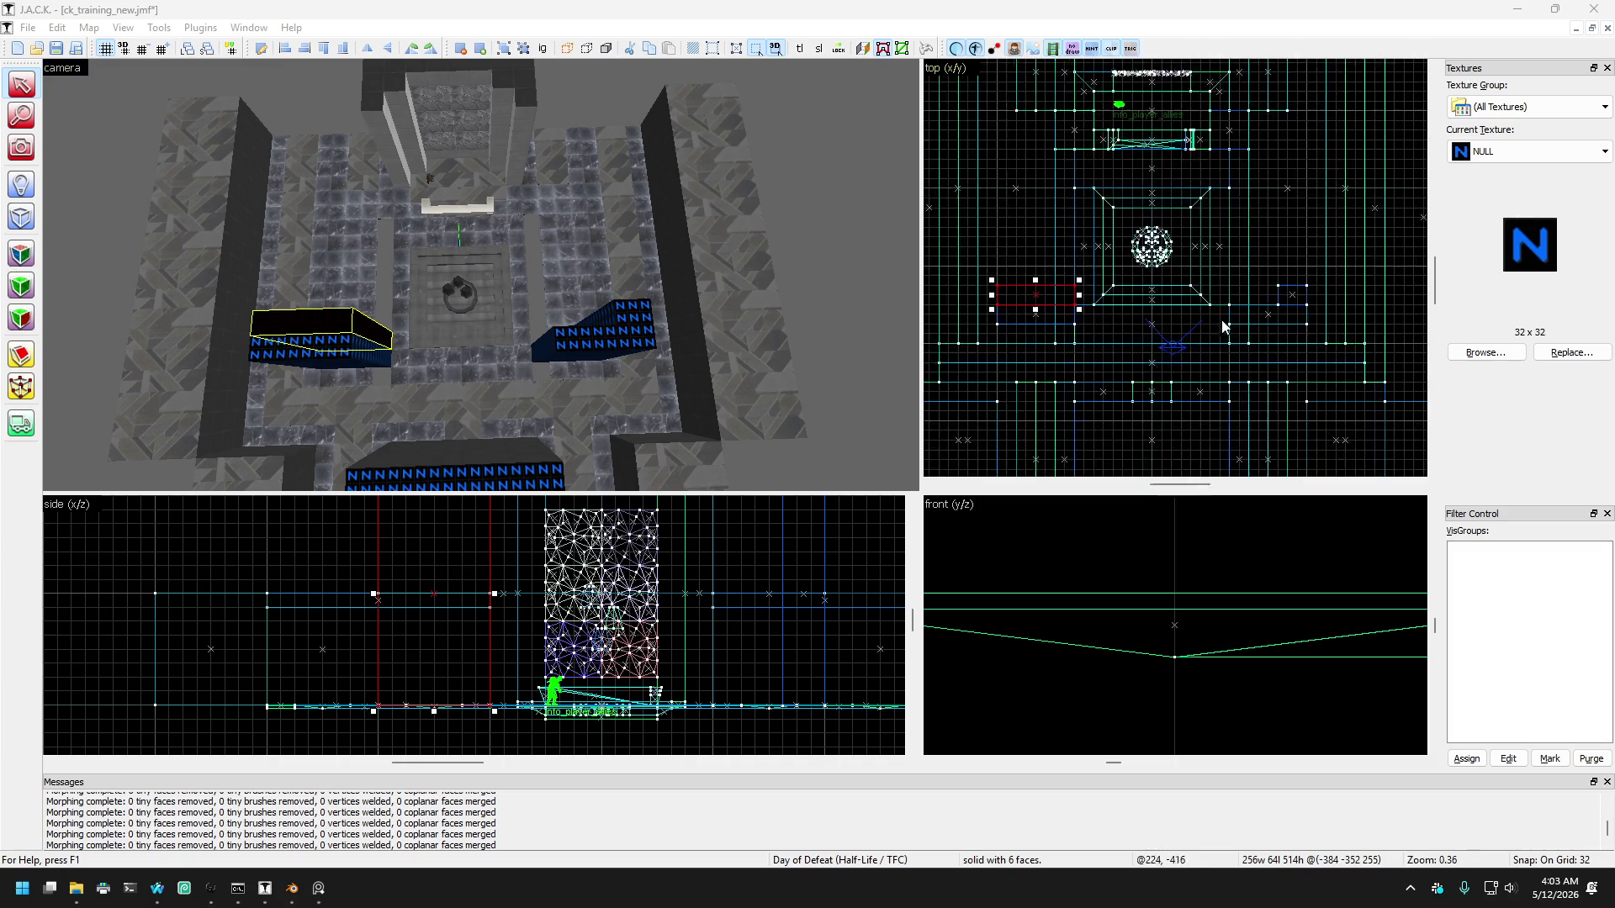
drag(1134, 266, 1063, 263)
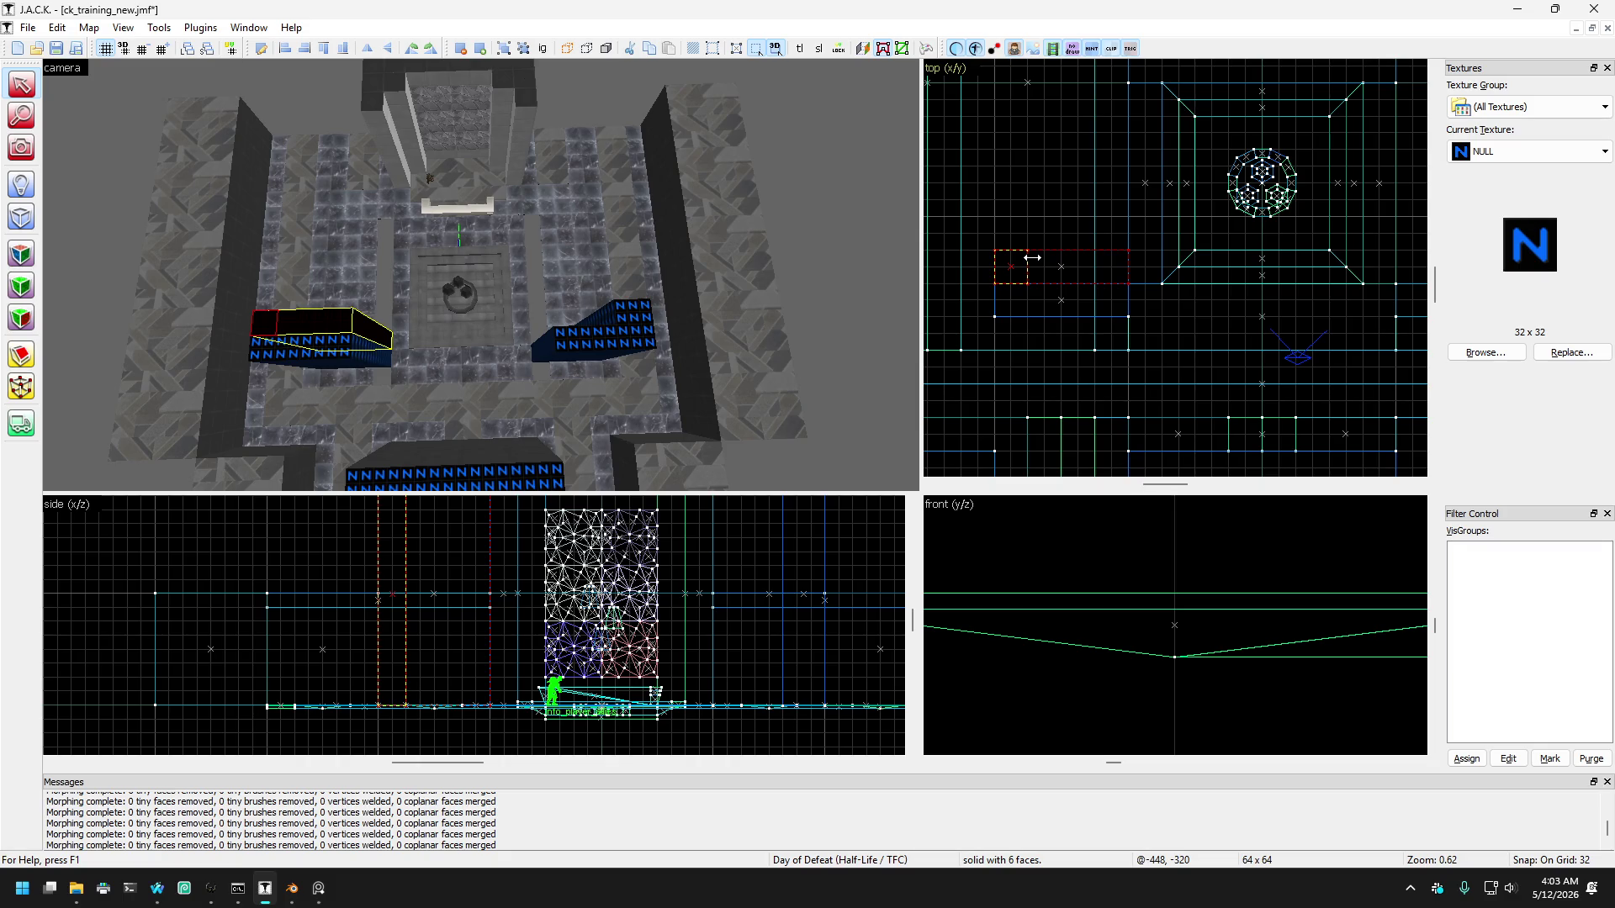
drag(1061, 253, 1061, 253)
scroll(1268, 286, down, 2)
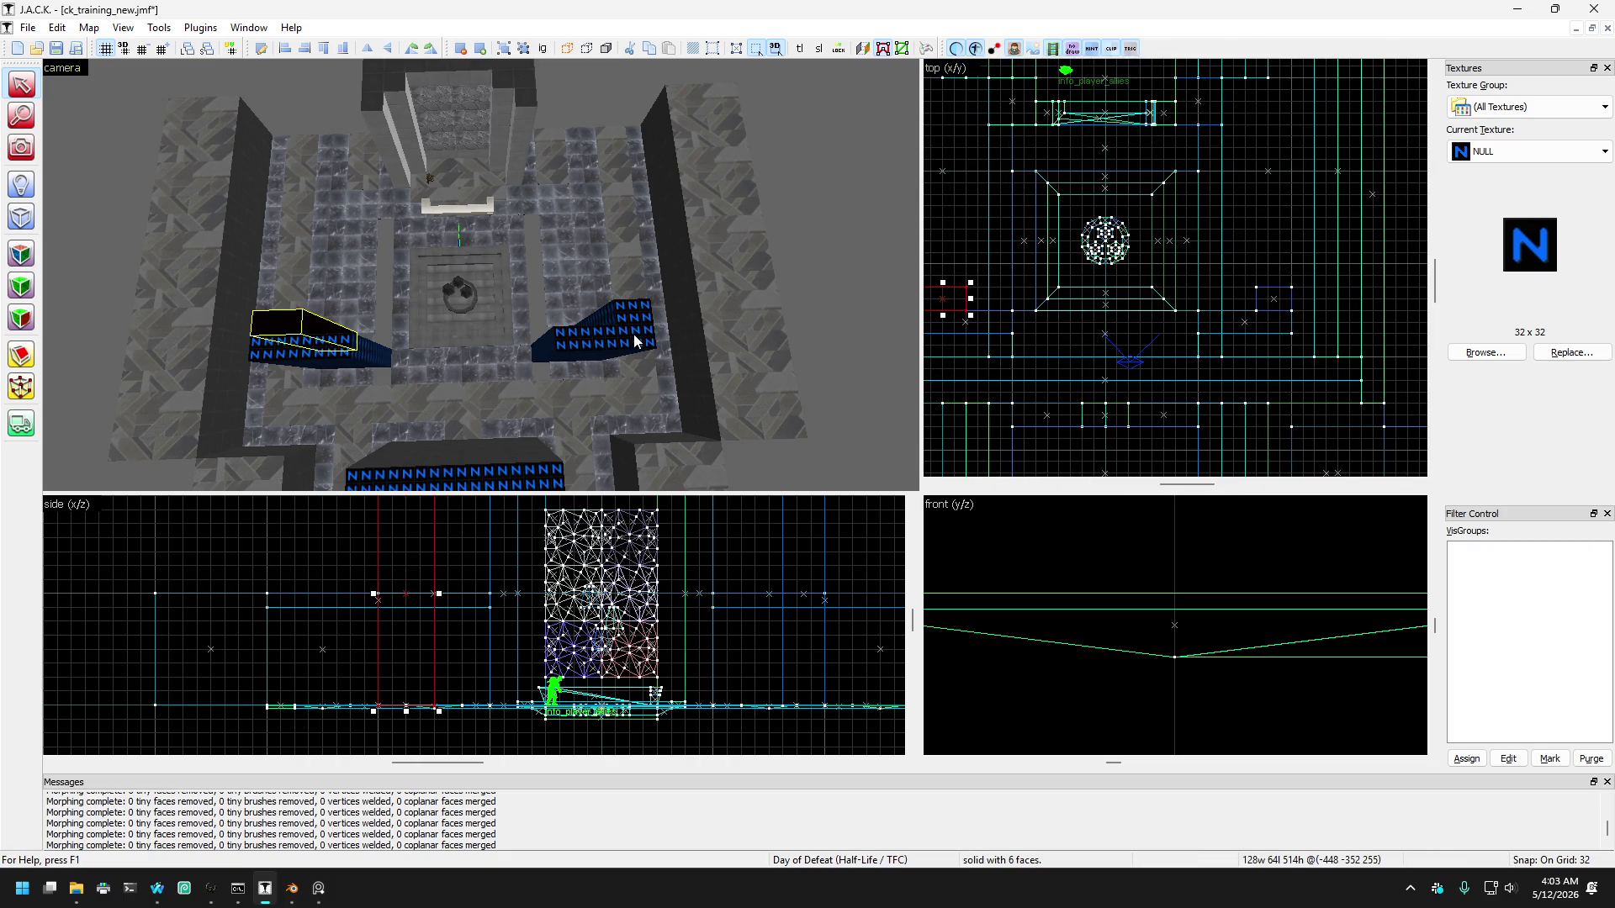
Step: Reshape the brush on the right side into a 64 by 192 block
click(636, 340)
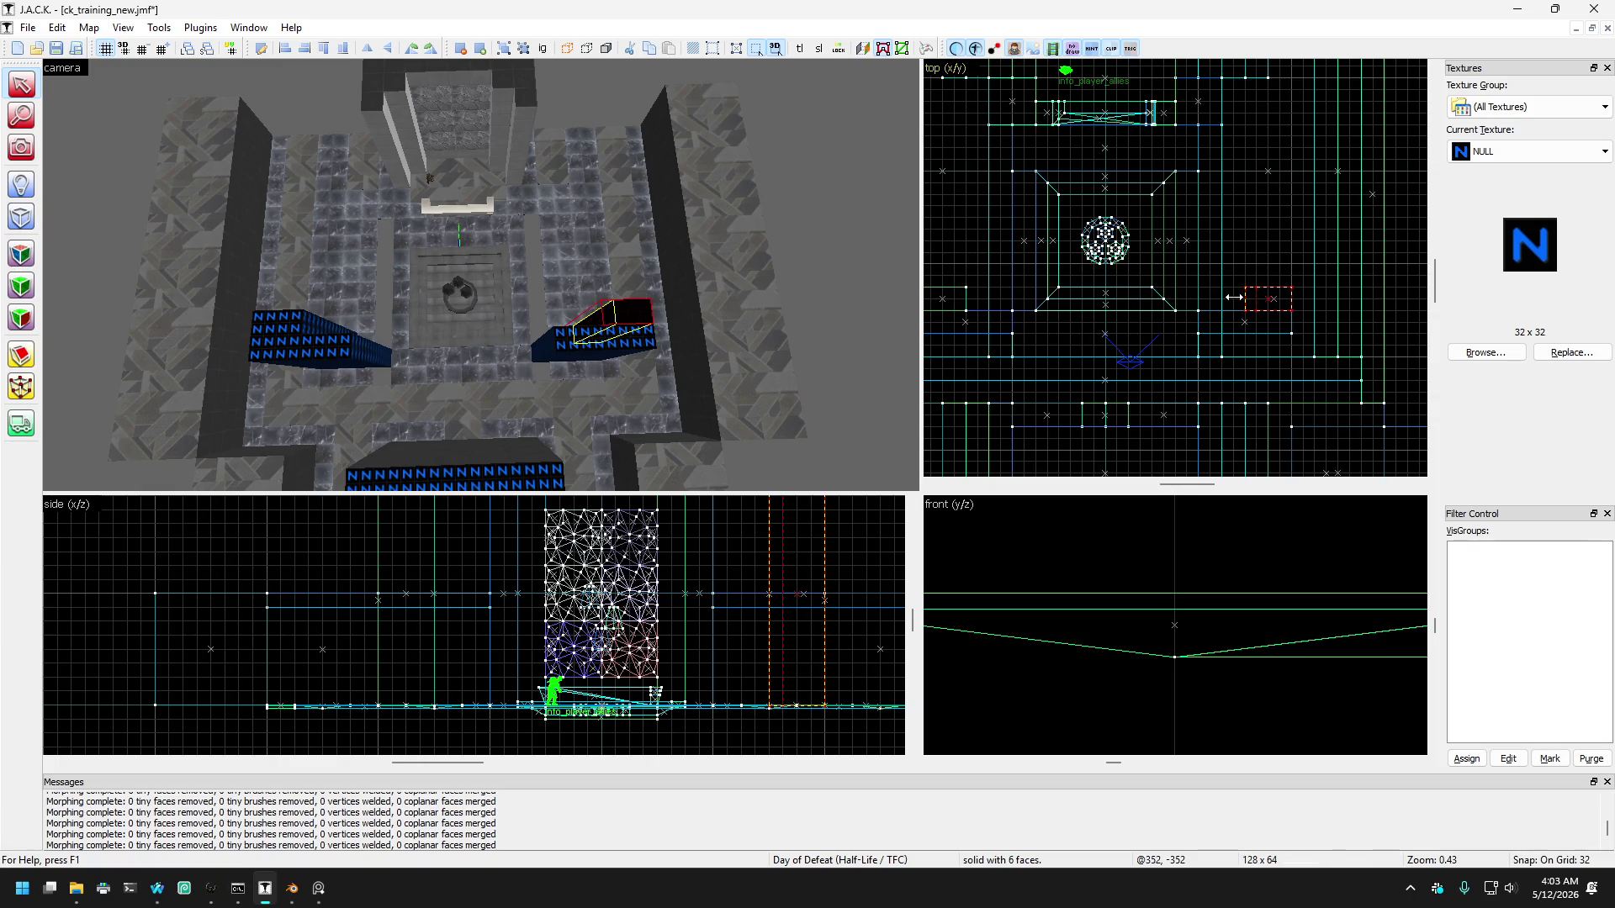
drag(1224, 297, 1224, 297)
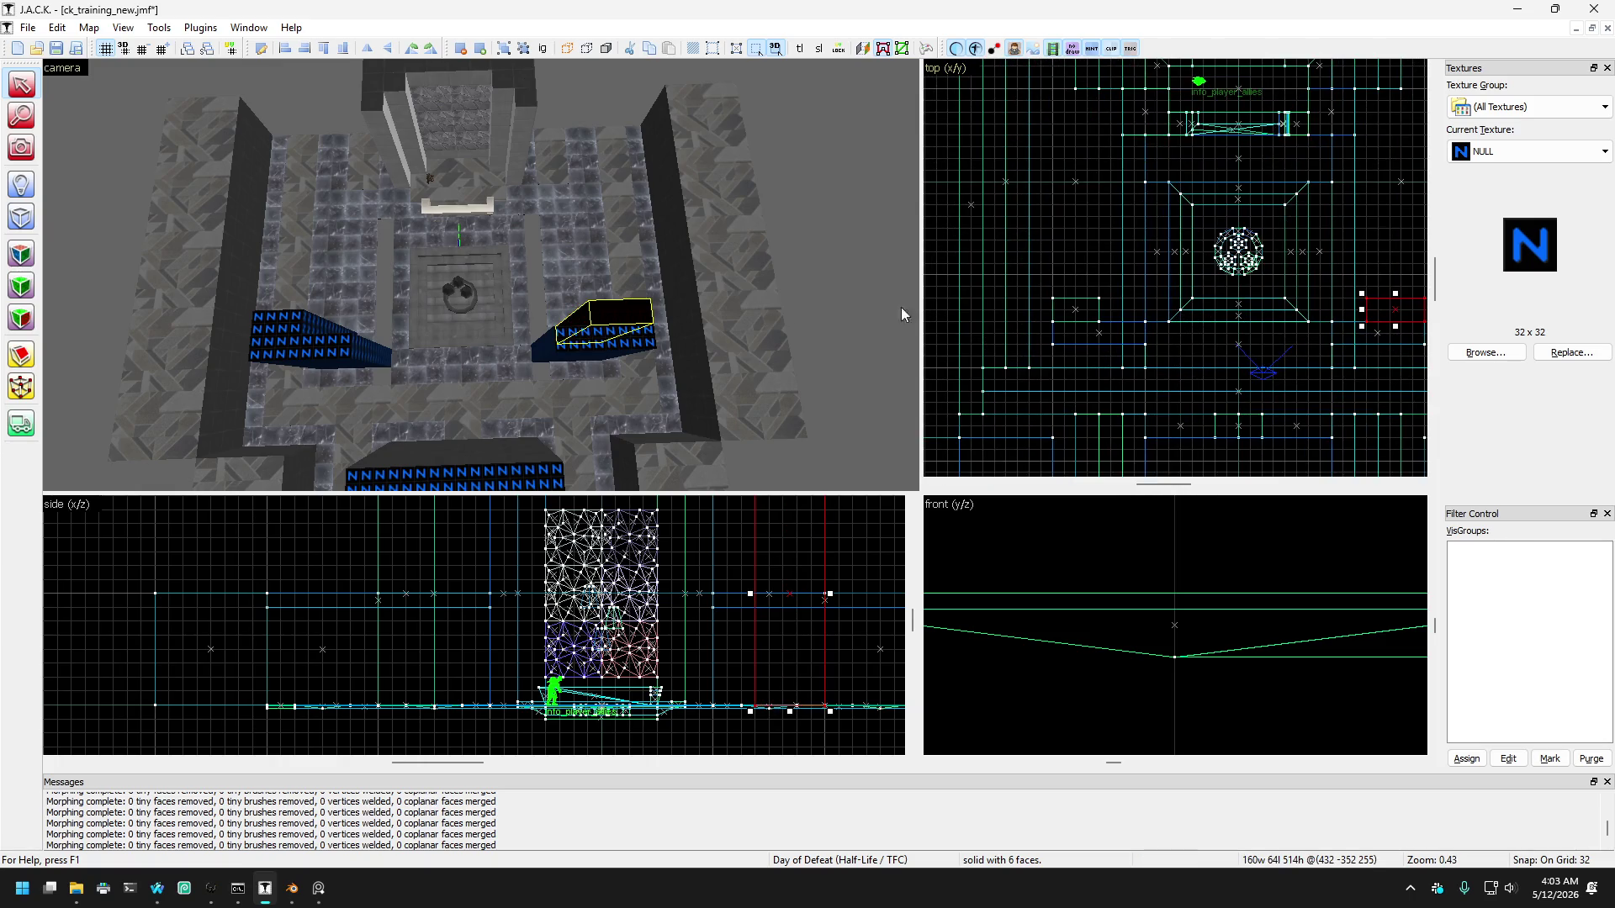
ctrl+click(286, 334)
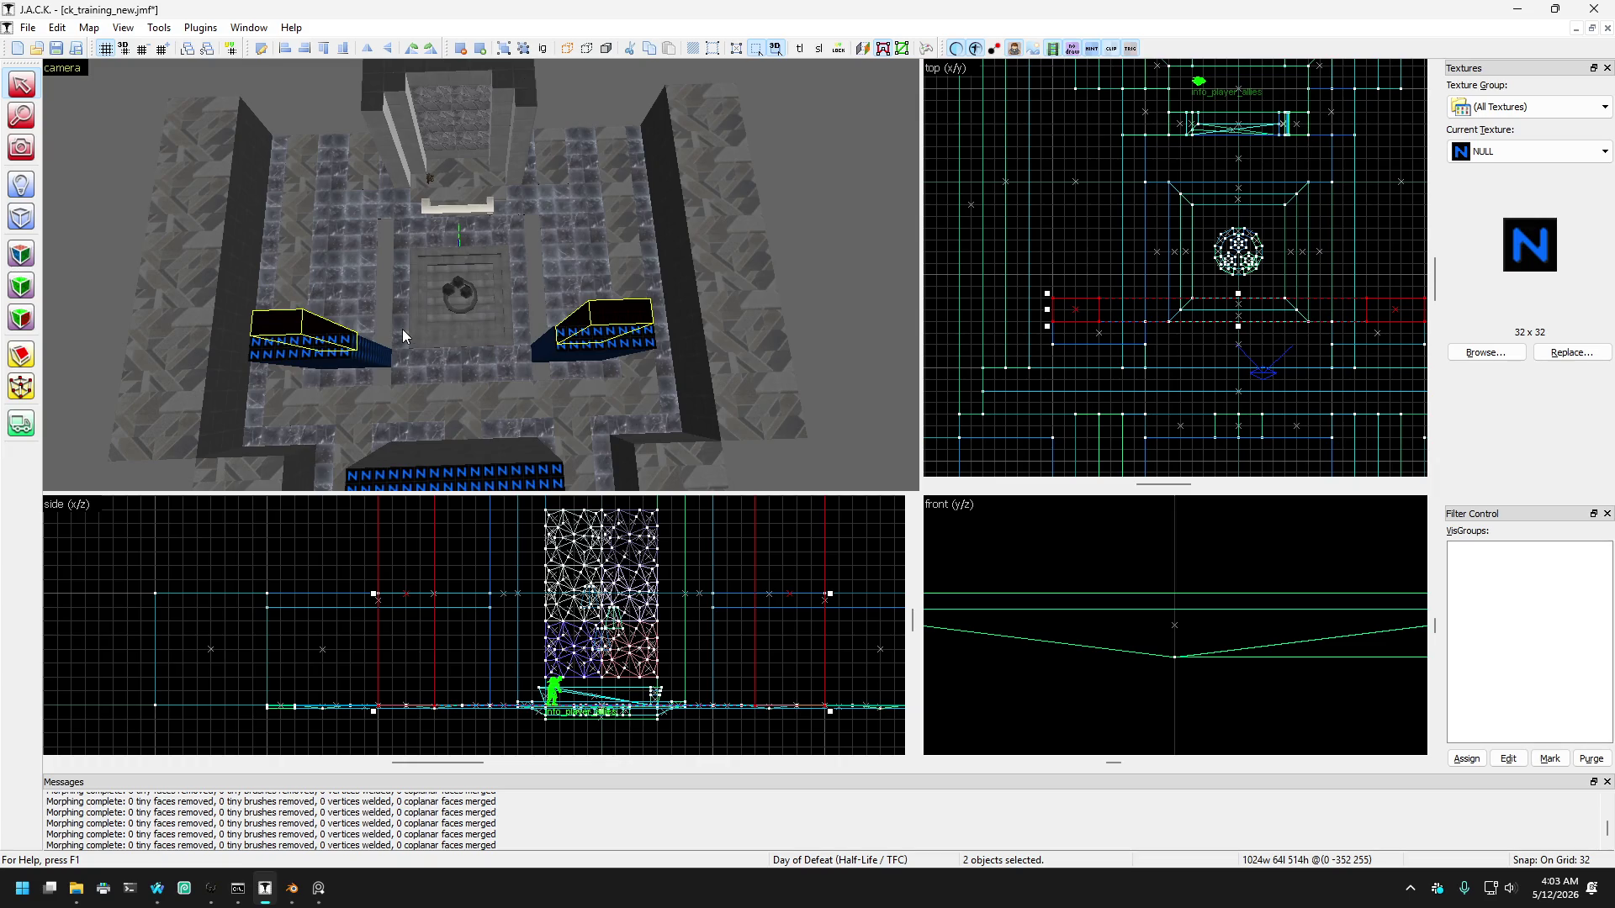
key(w)
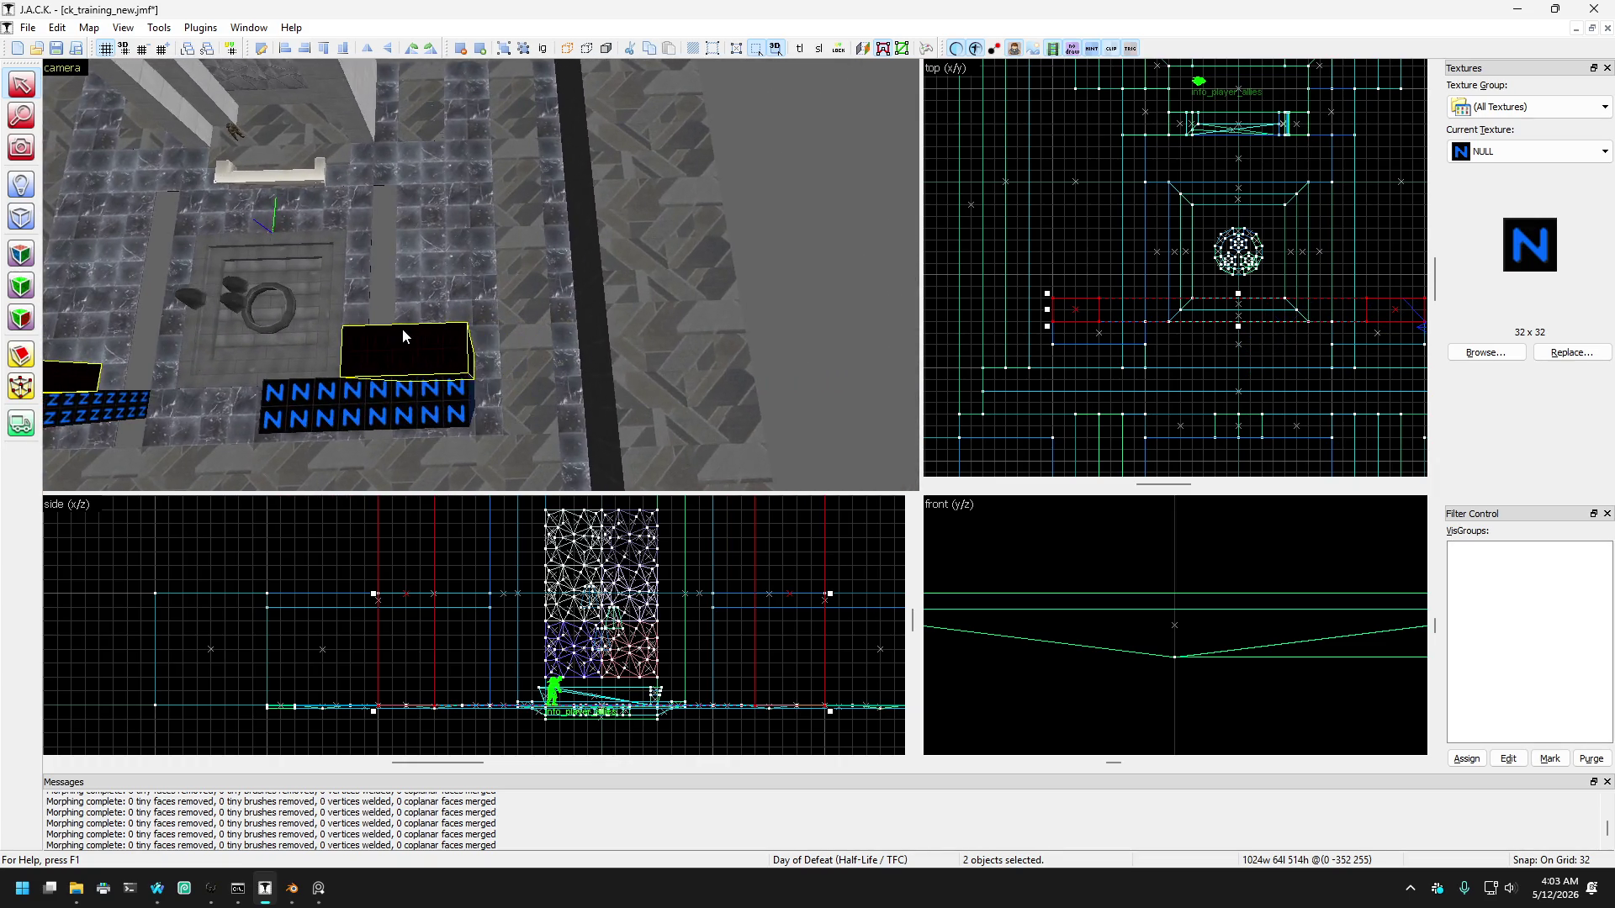
click(402, 337)
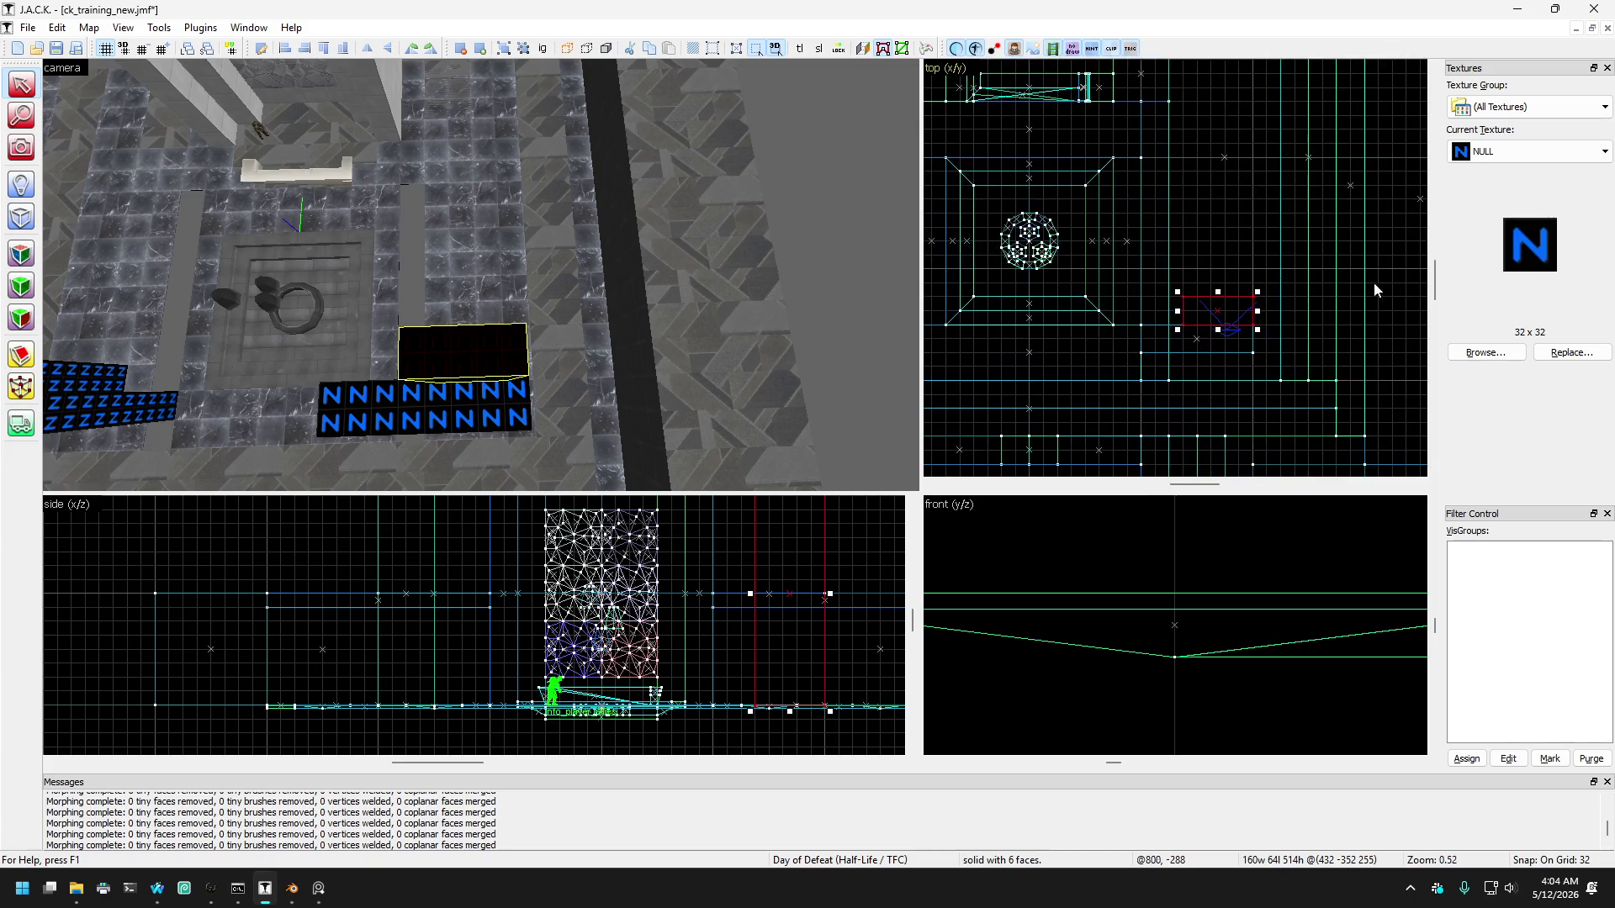
scroll(1208, 316, up, 1)
mouse_move(1171, 312)
mouse_down()
mouse_move(1222, 316)
mouse_move(1238, 258)
mouse_up()
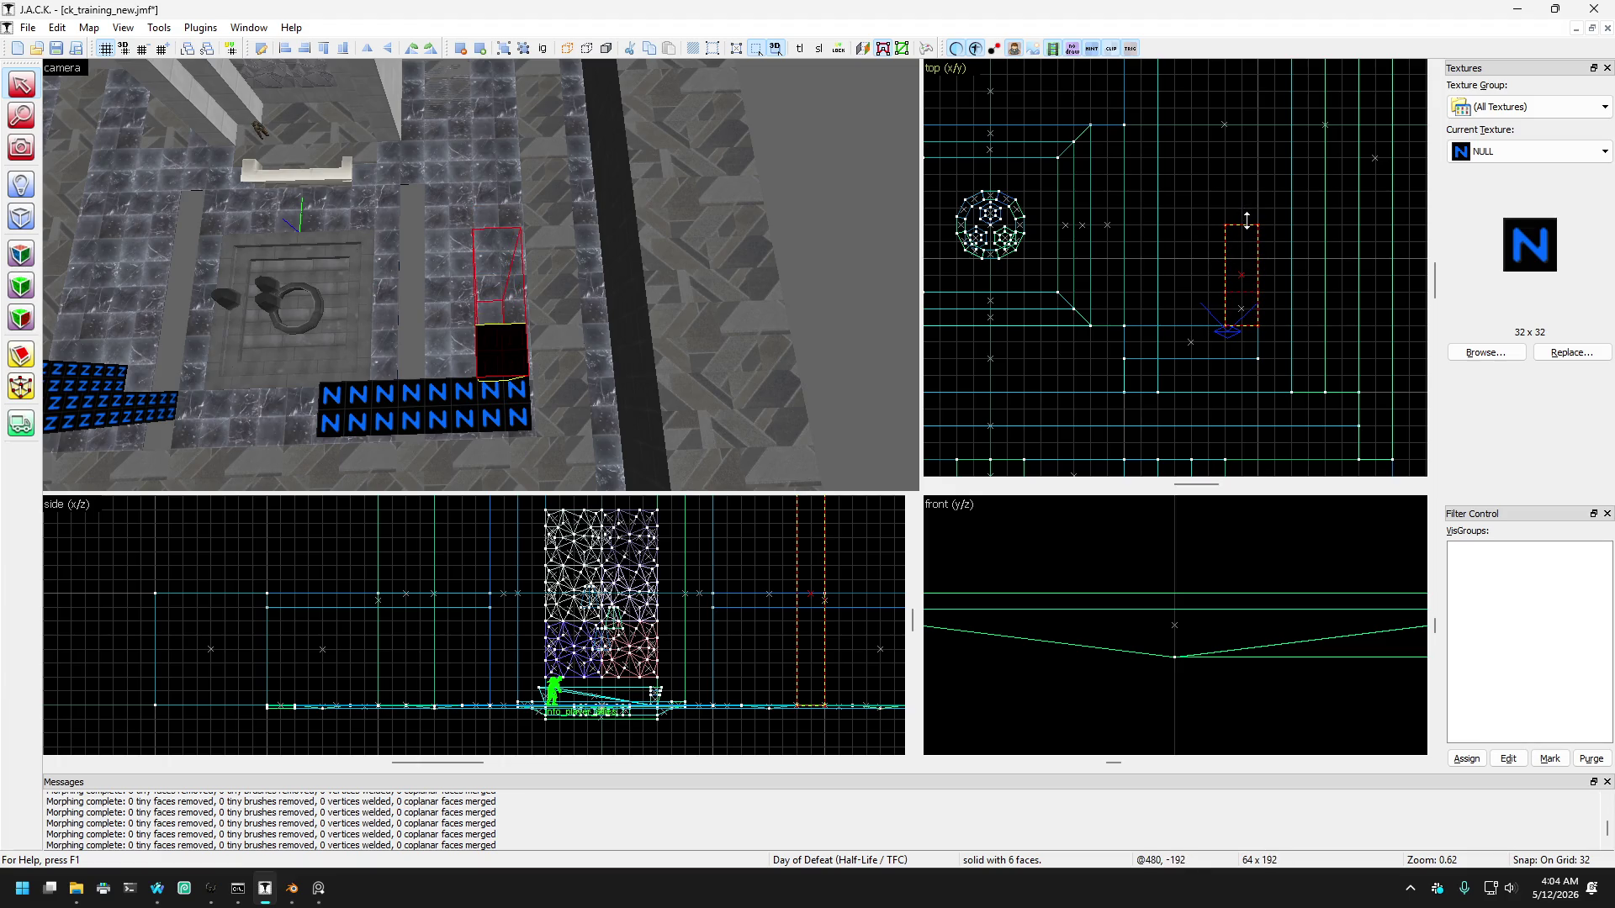
drag(1247, 219, 1247, 221)
scroll(1318, 261, down, 3)
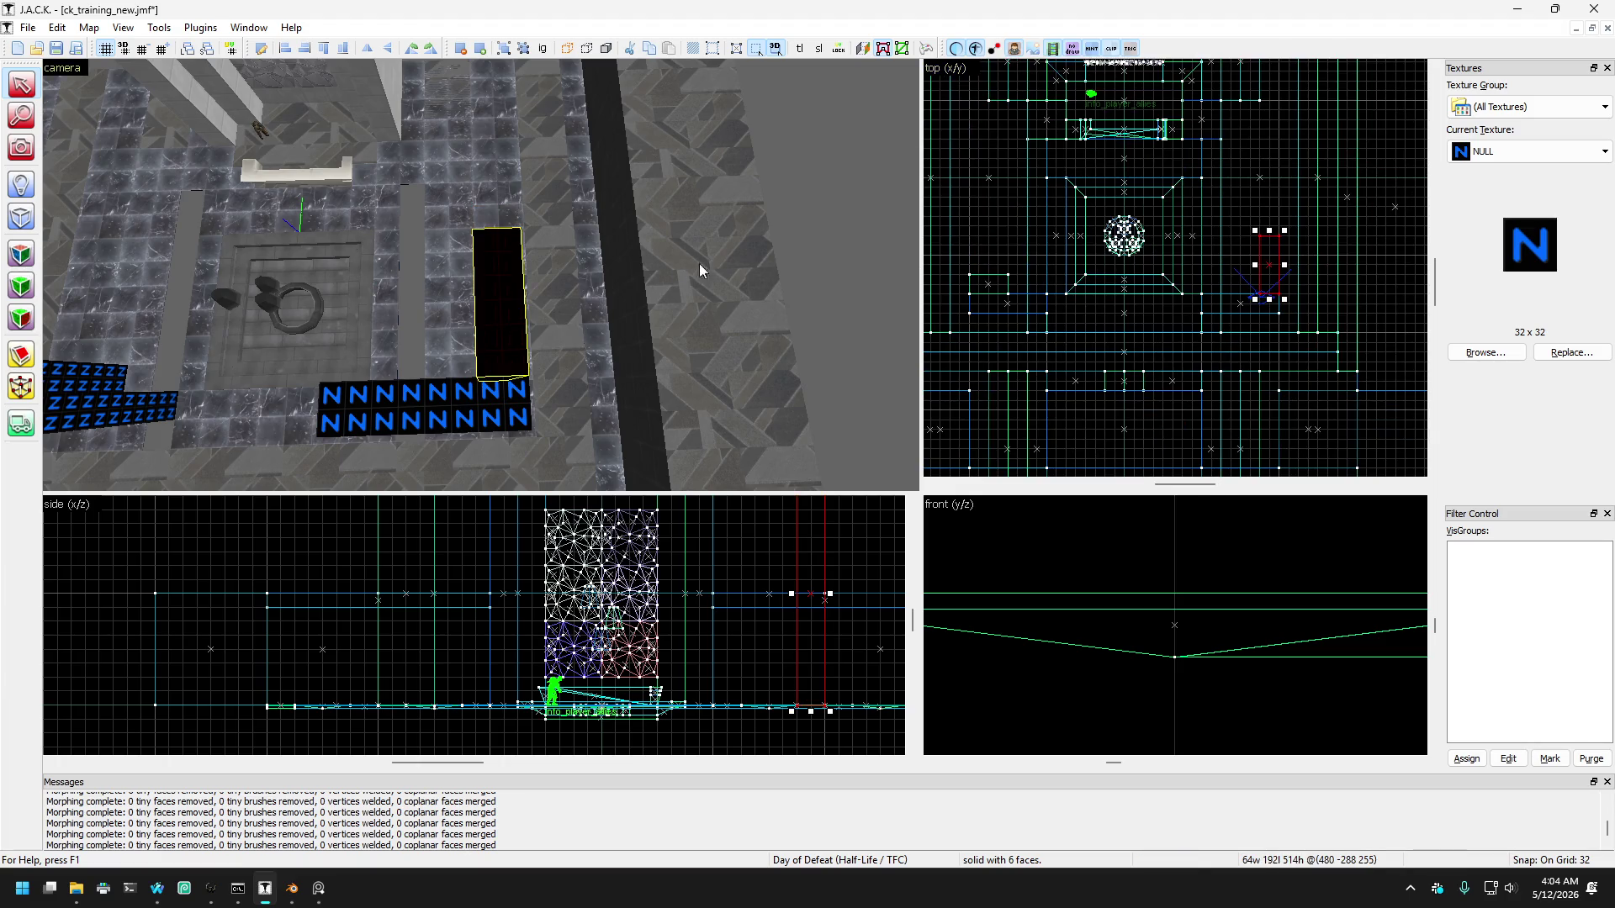
Step: Reshape the matching left brush to mirror the right one, then clear the selection
click(143, 370)
scroll(1248, 352, down, 2)
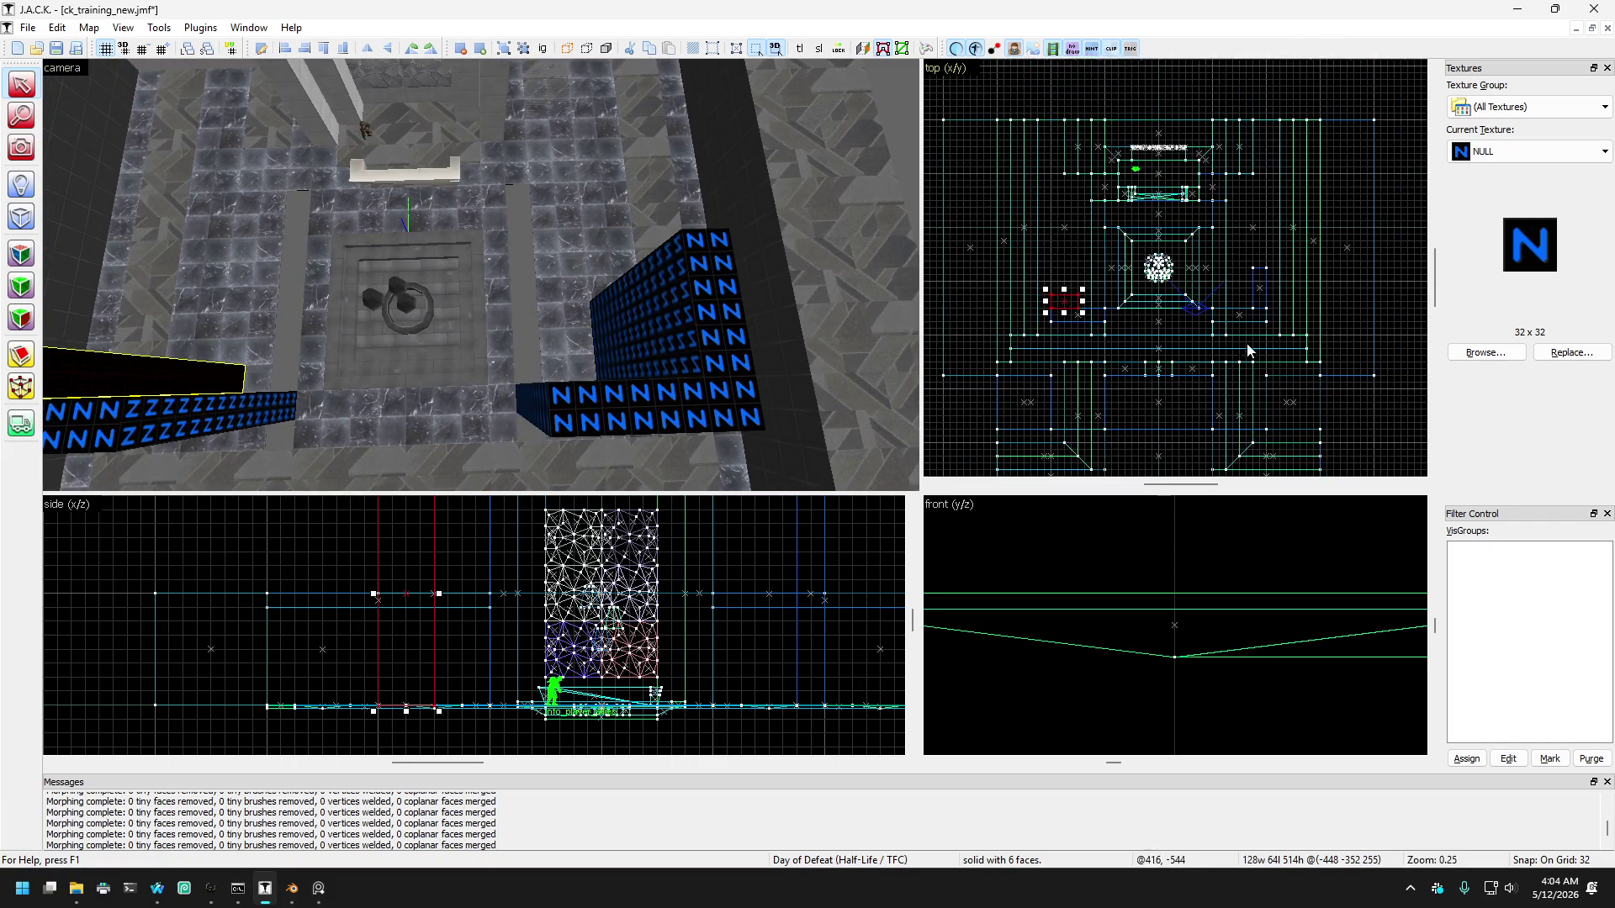
scroll(1151, 303, up, 3)
mouse_move(1028, 295)
mouse_down()
mouse_move(1005, 294)
mouse_move(1030, 236)
mouse_up()
key(Escape)
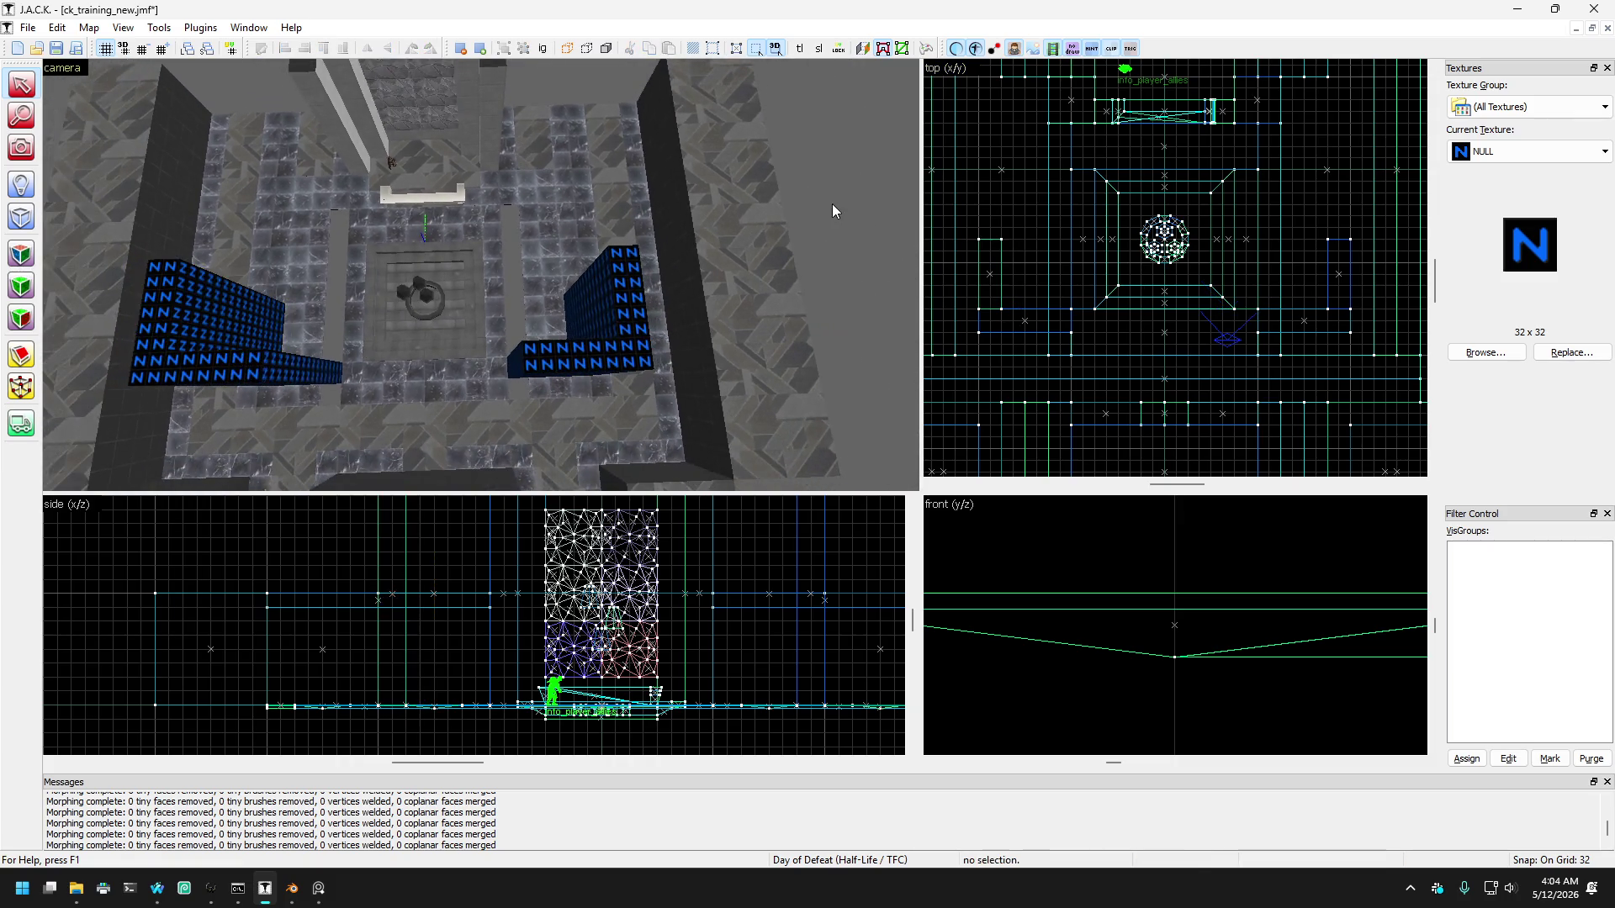
key(z)
key(w)
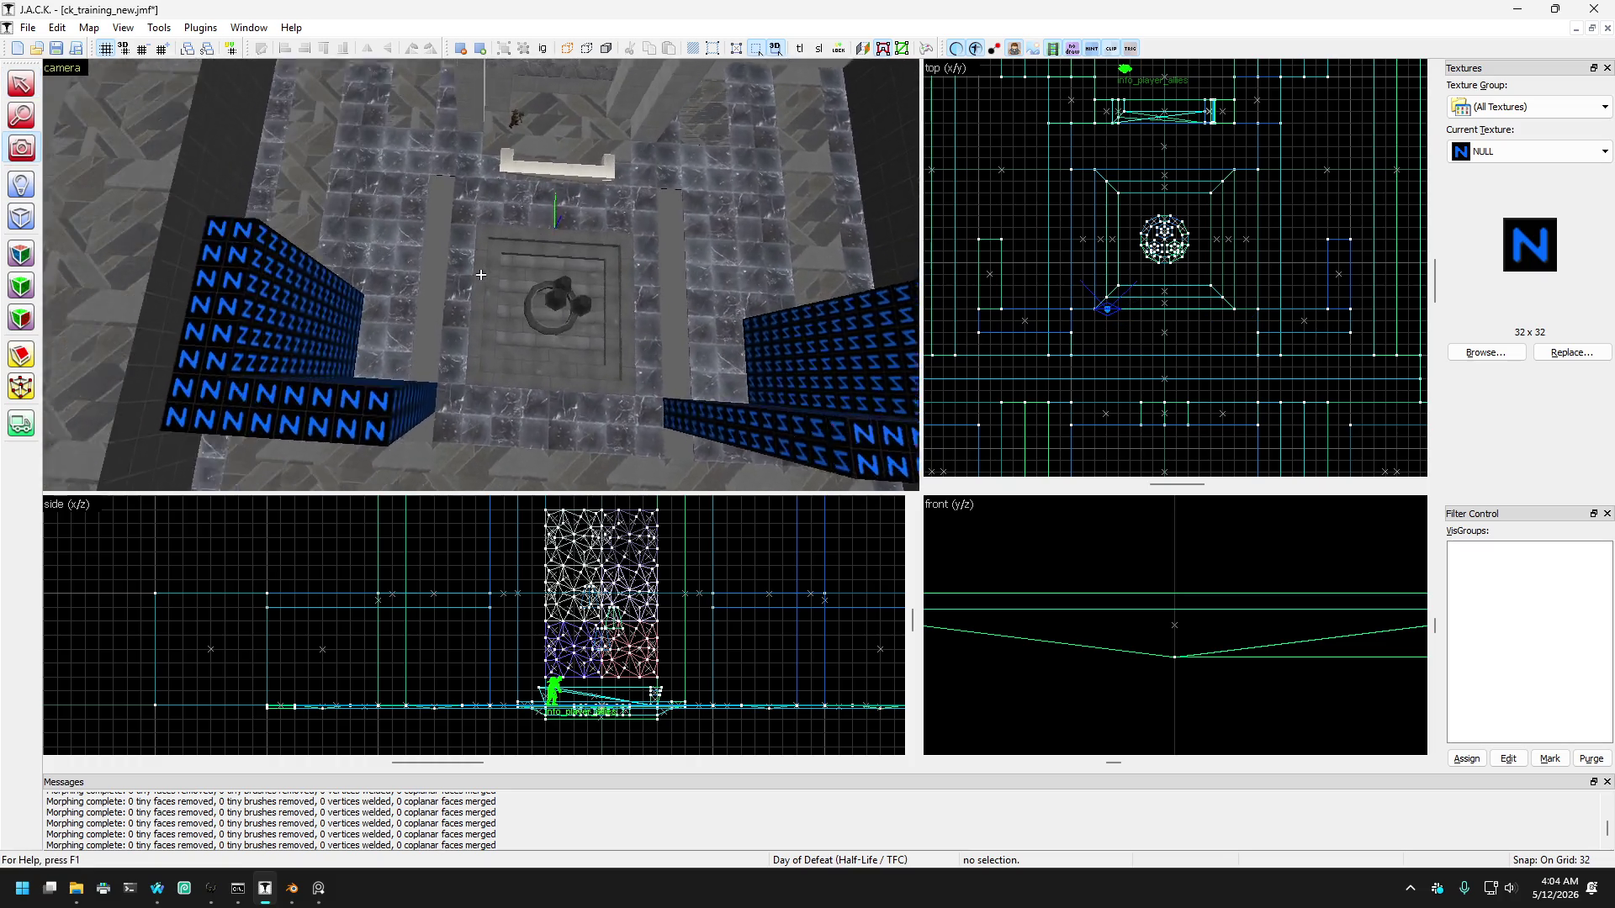
key(w)
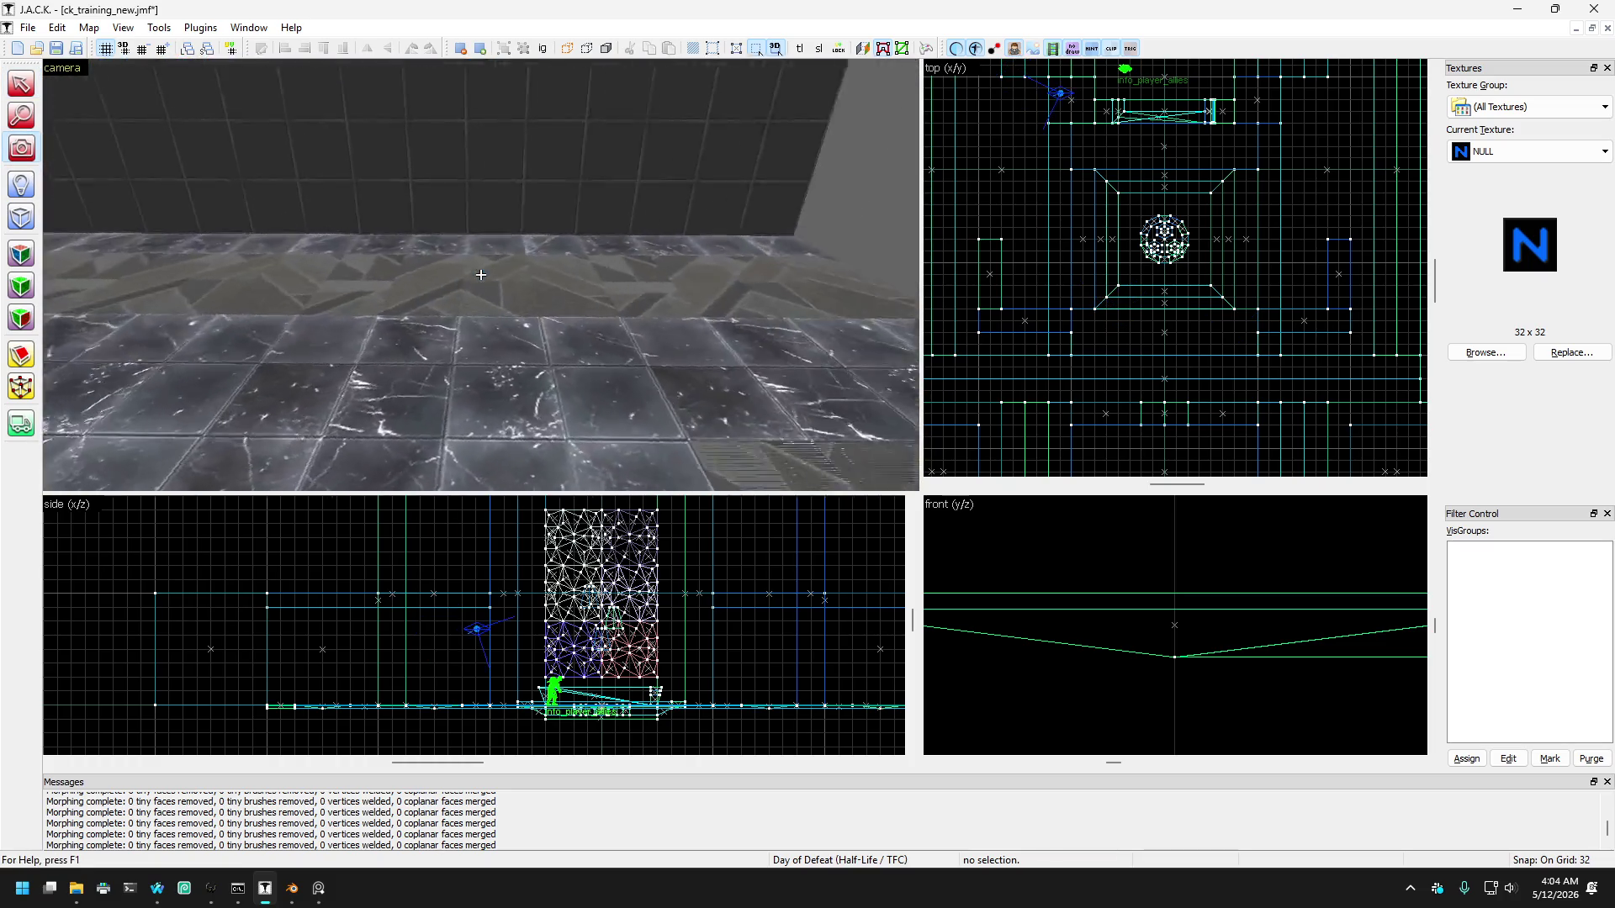
key(s)
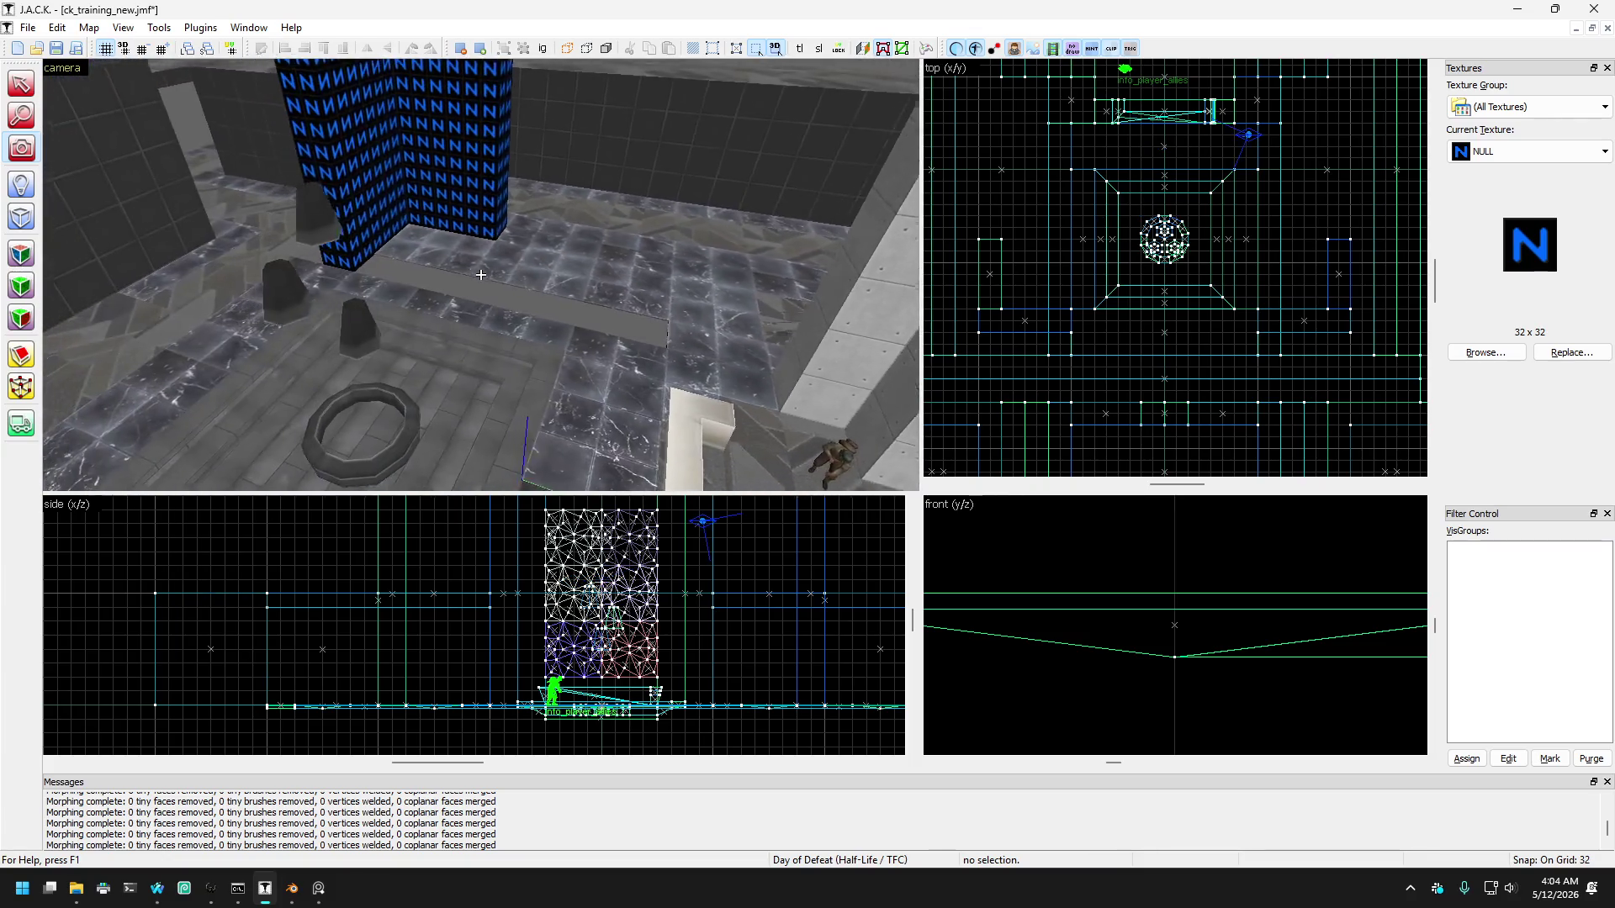
key(w)
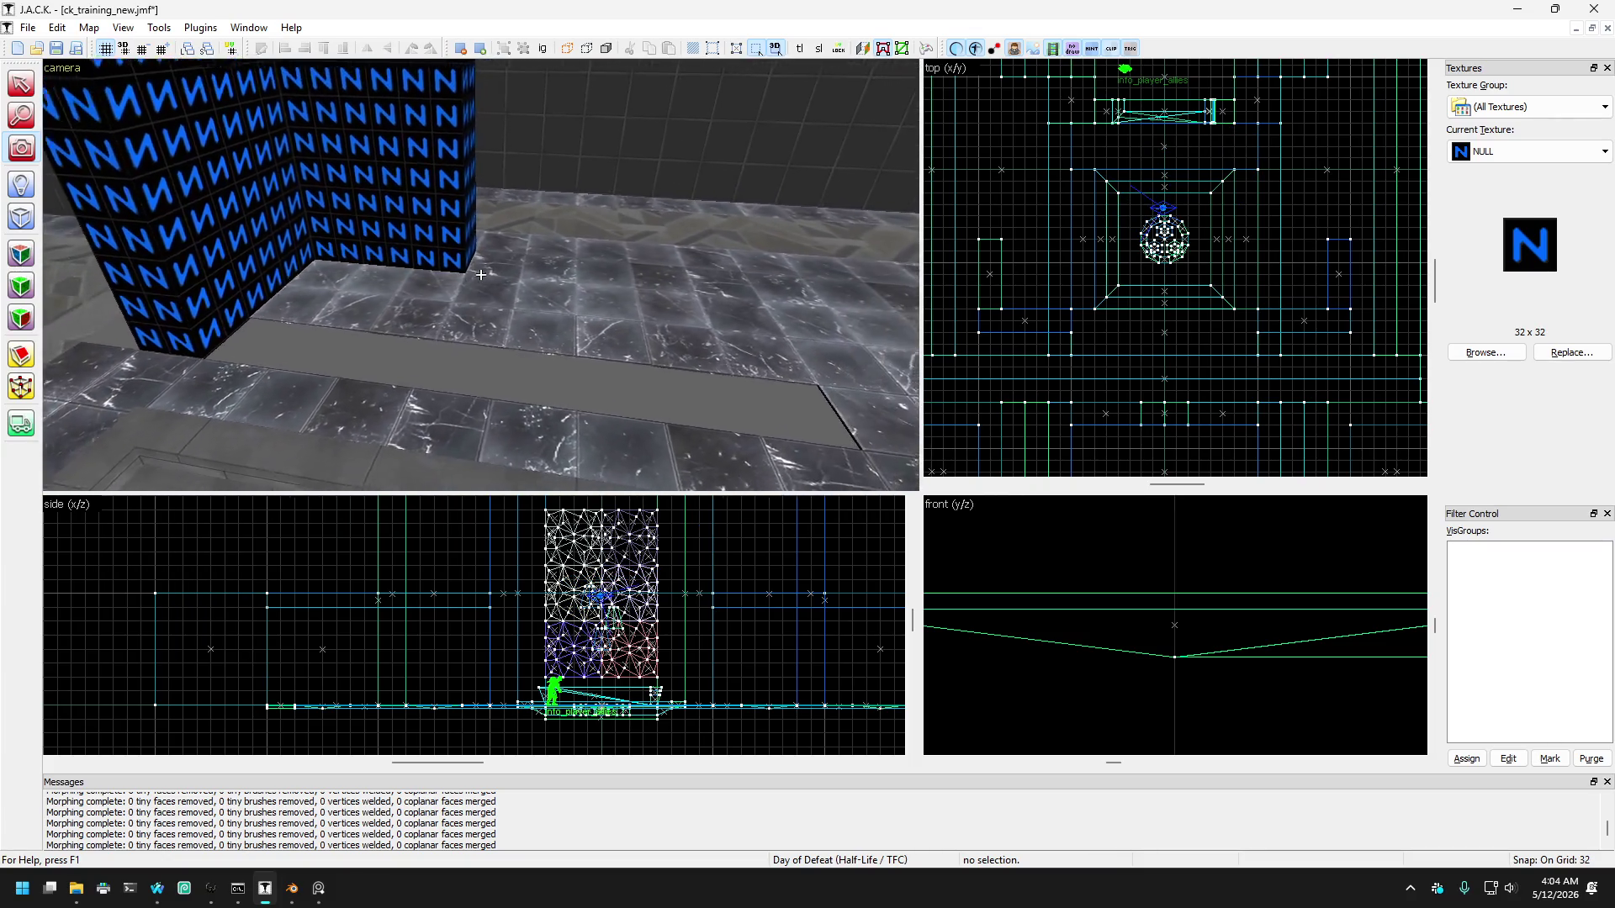
key(w)
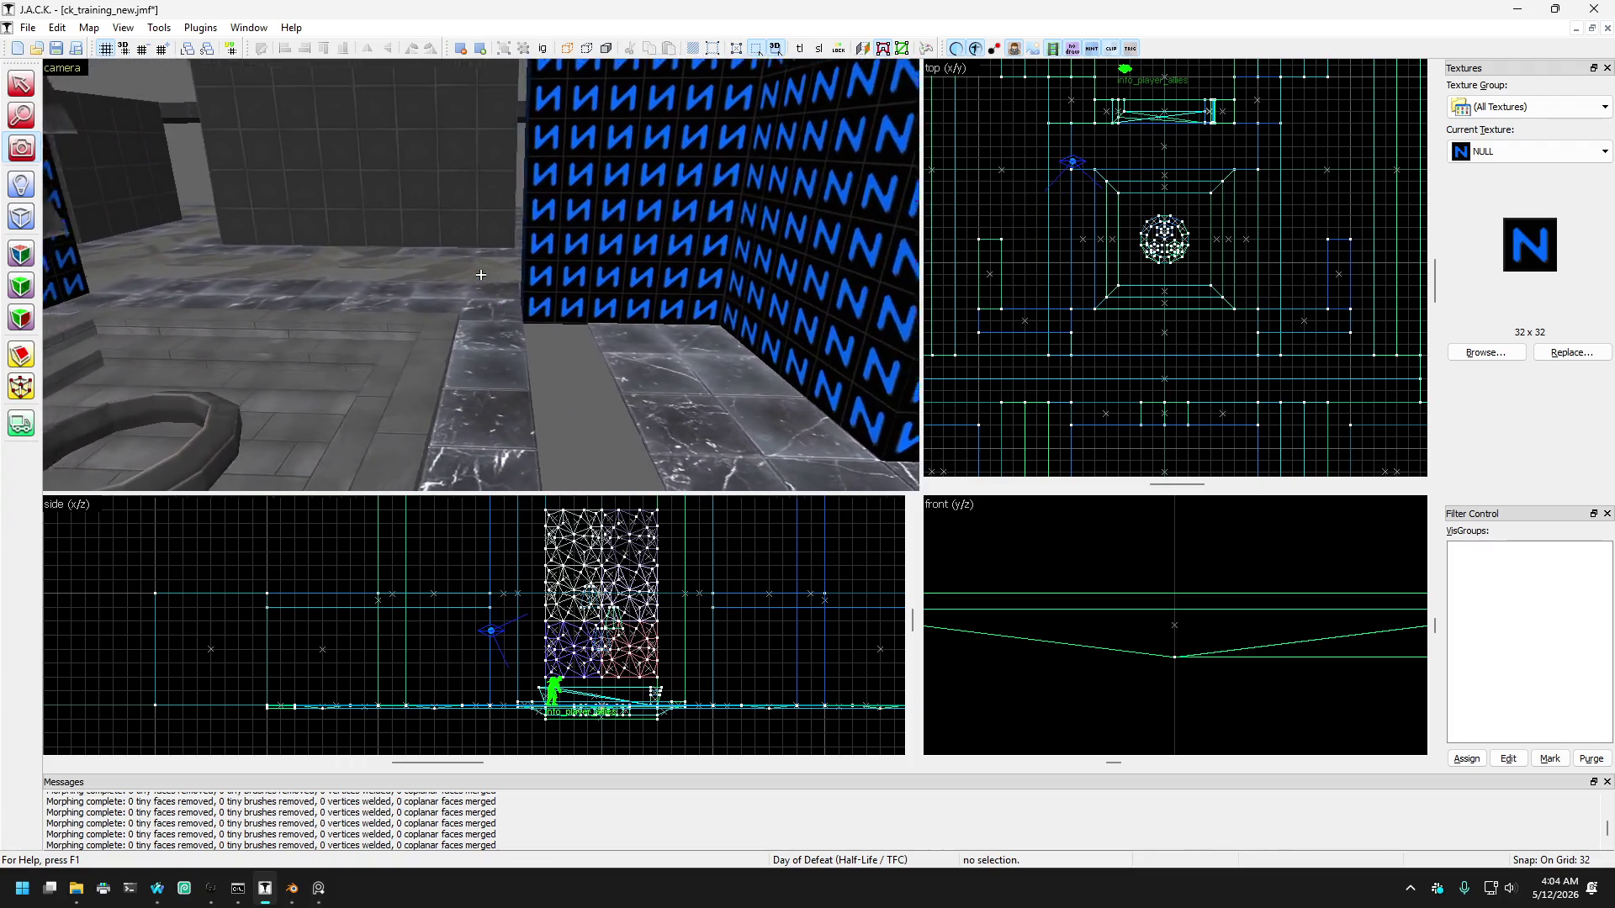
key(w)
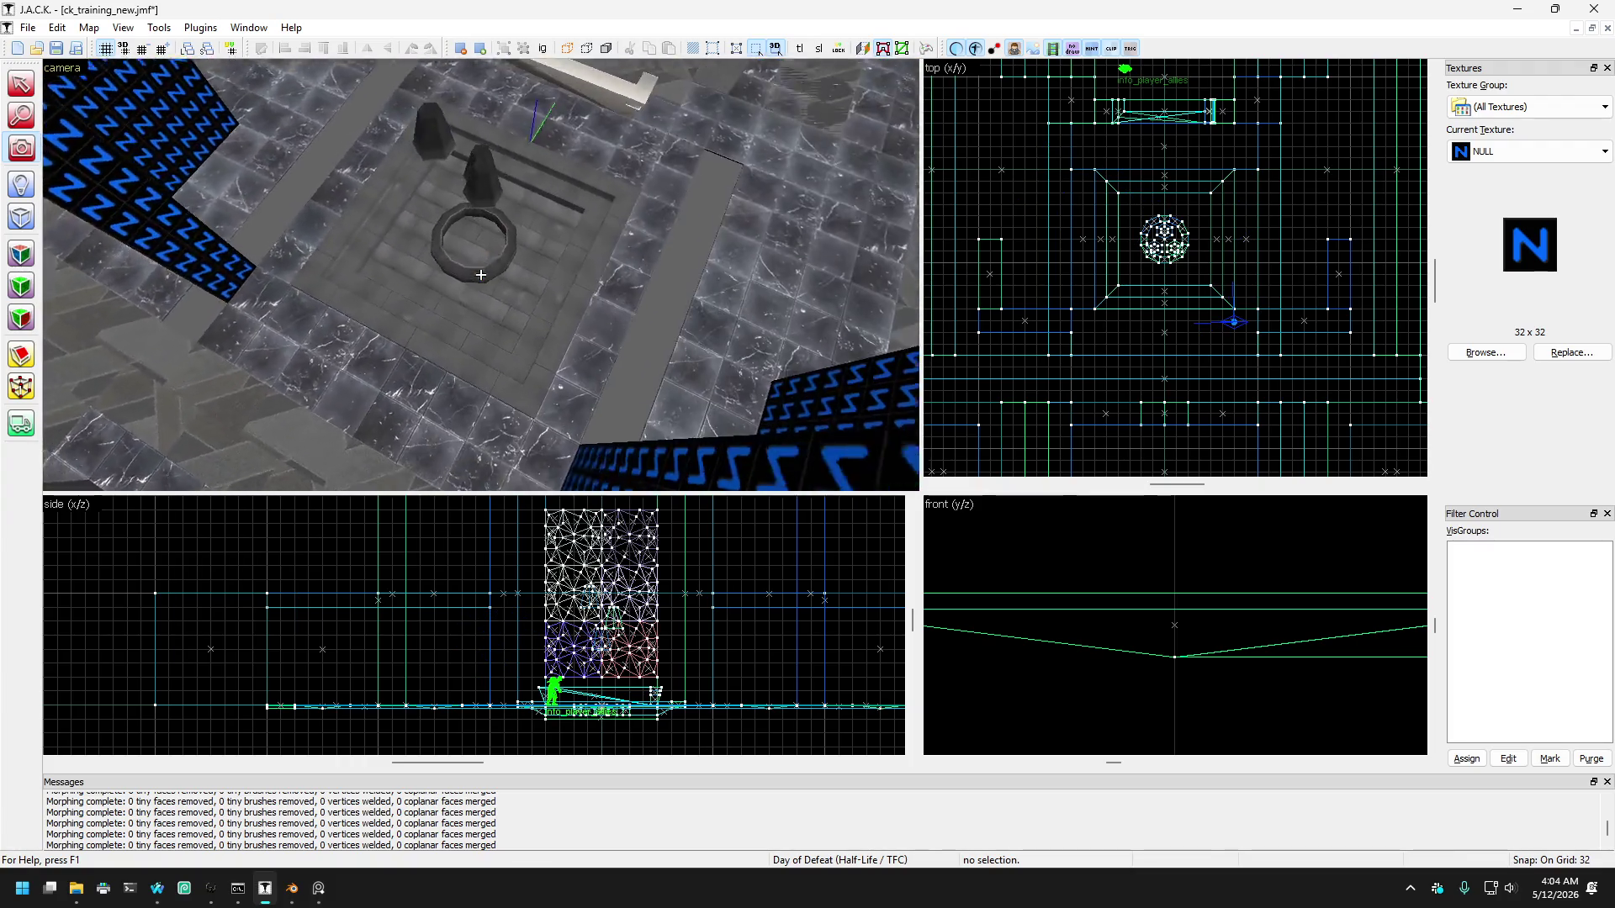
key(a)
key(z)
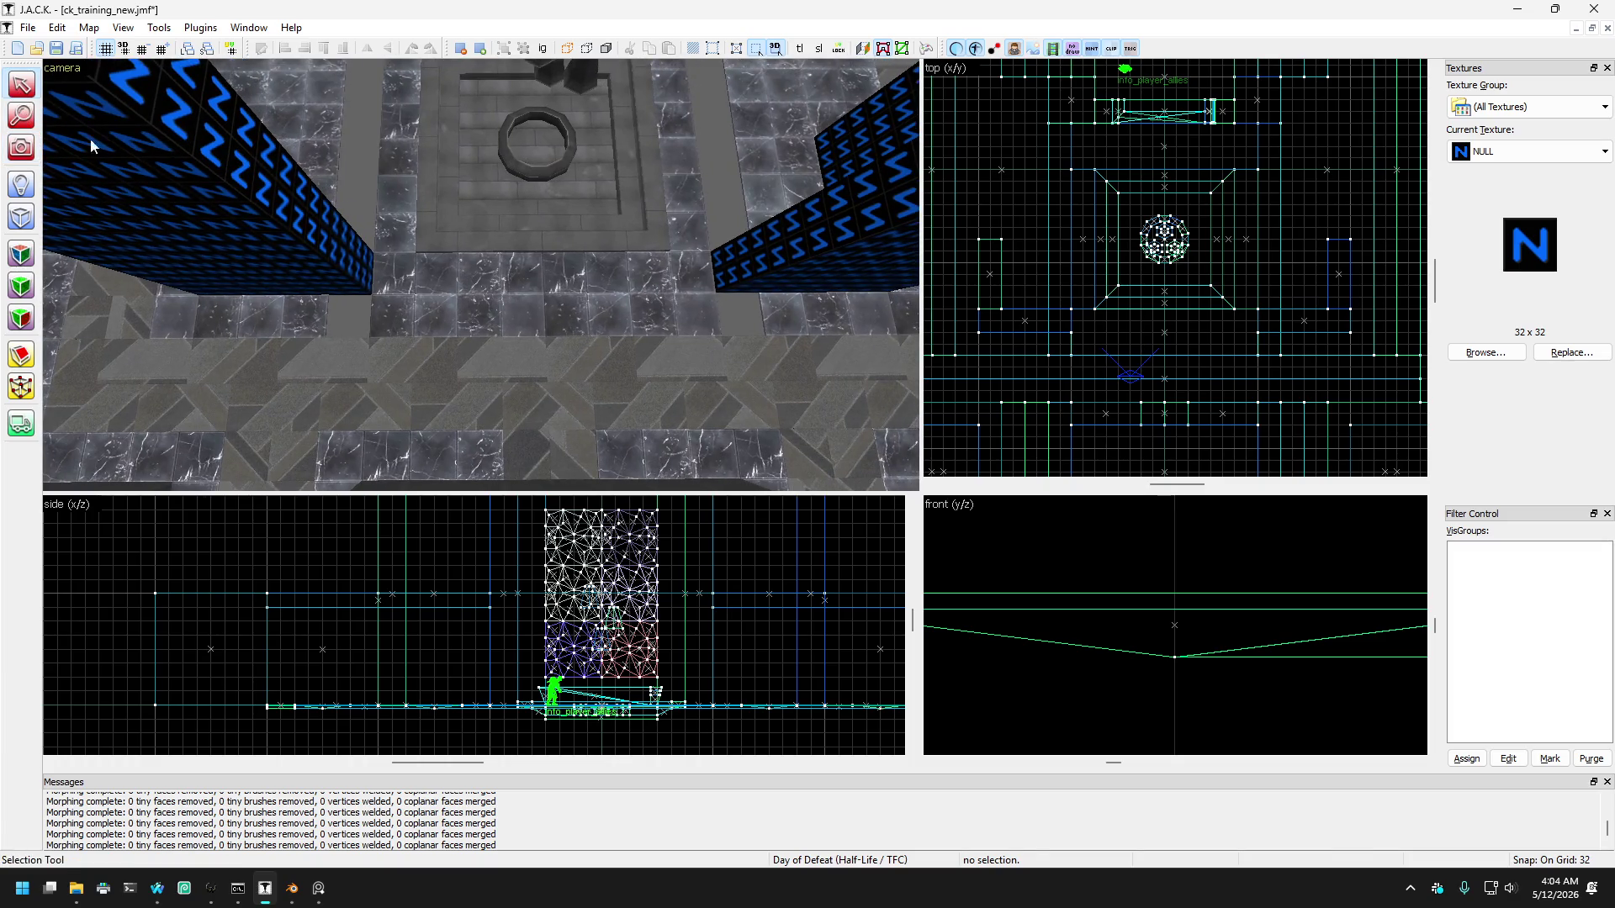
click(92, 146)
key(d)
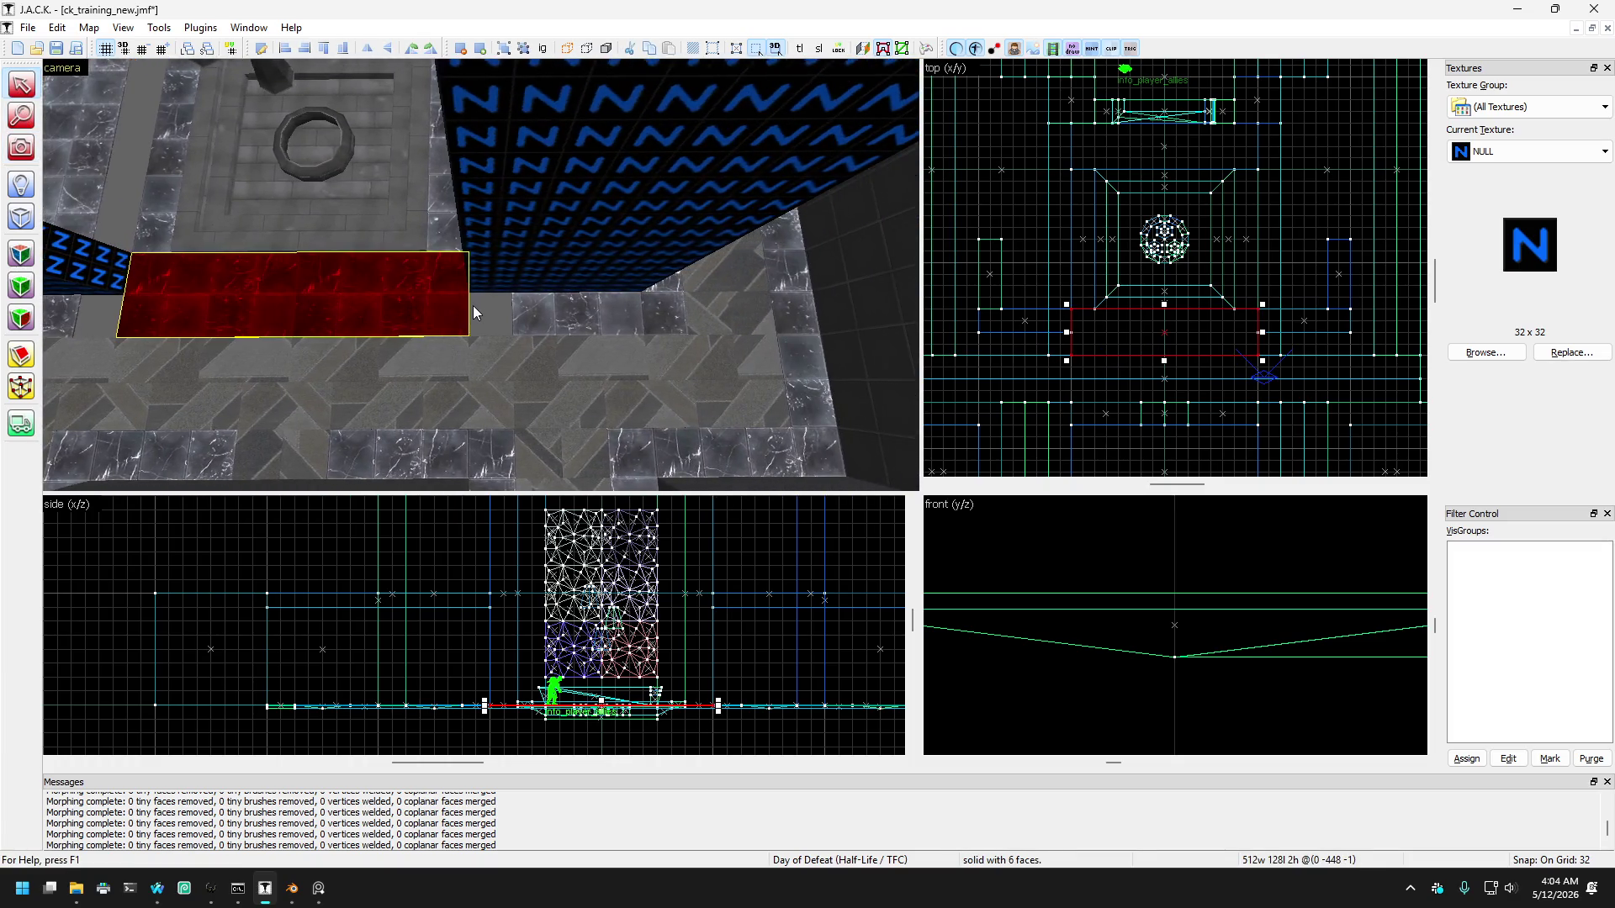
Step: Clip the two floor brushes on either side with a single cut line
key(a)
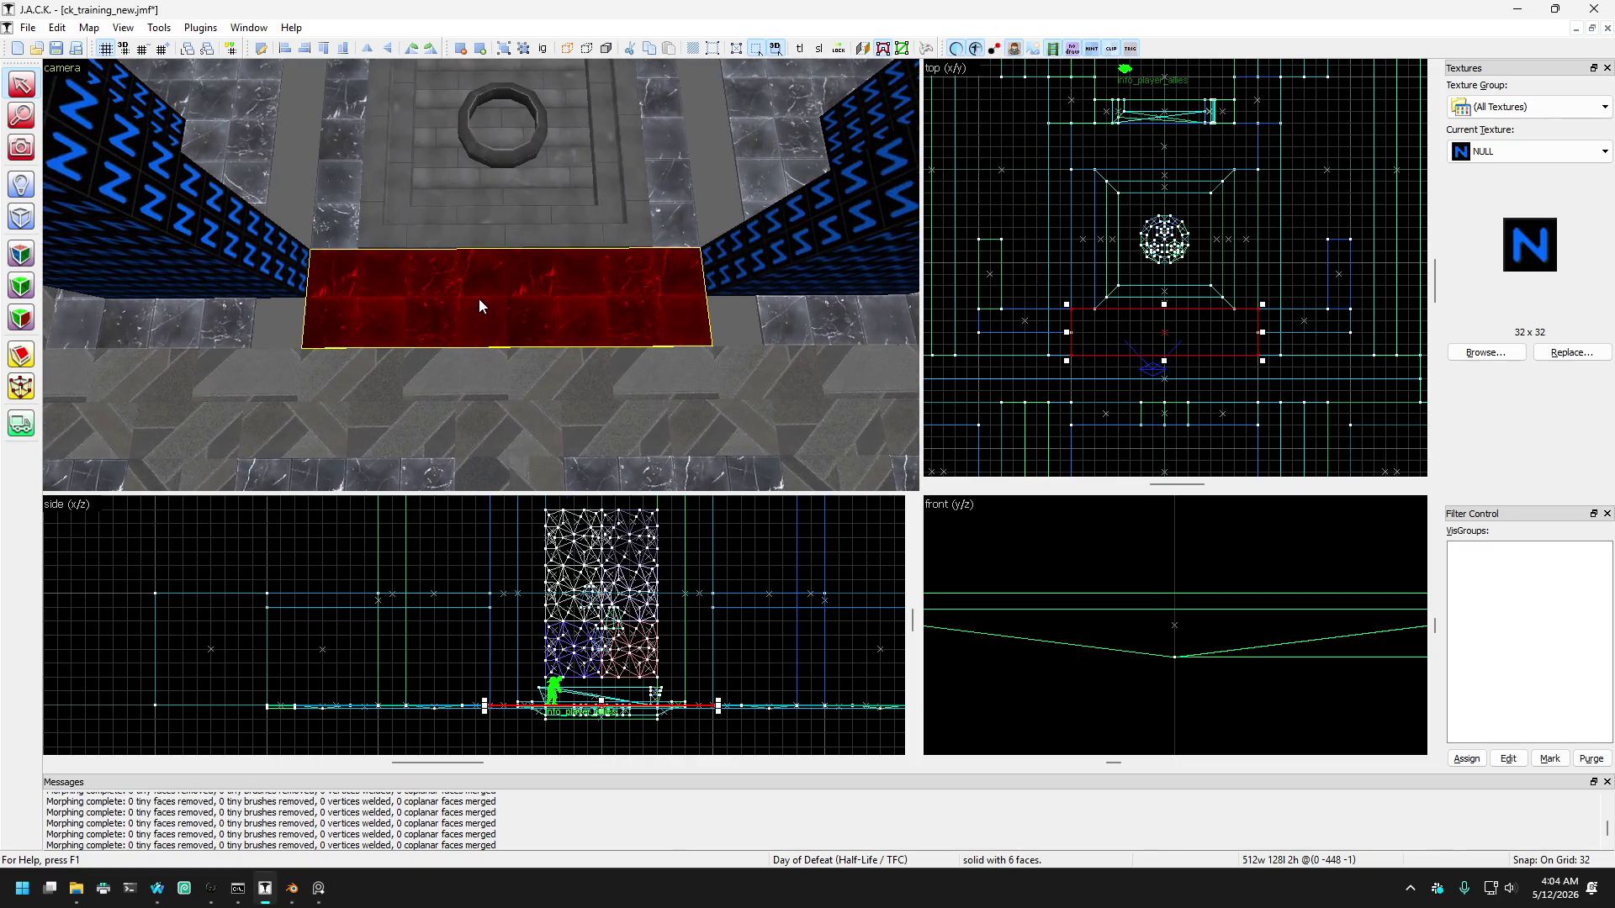
click(184, 328)
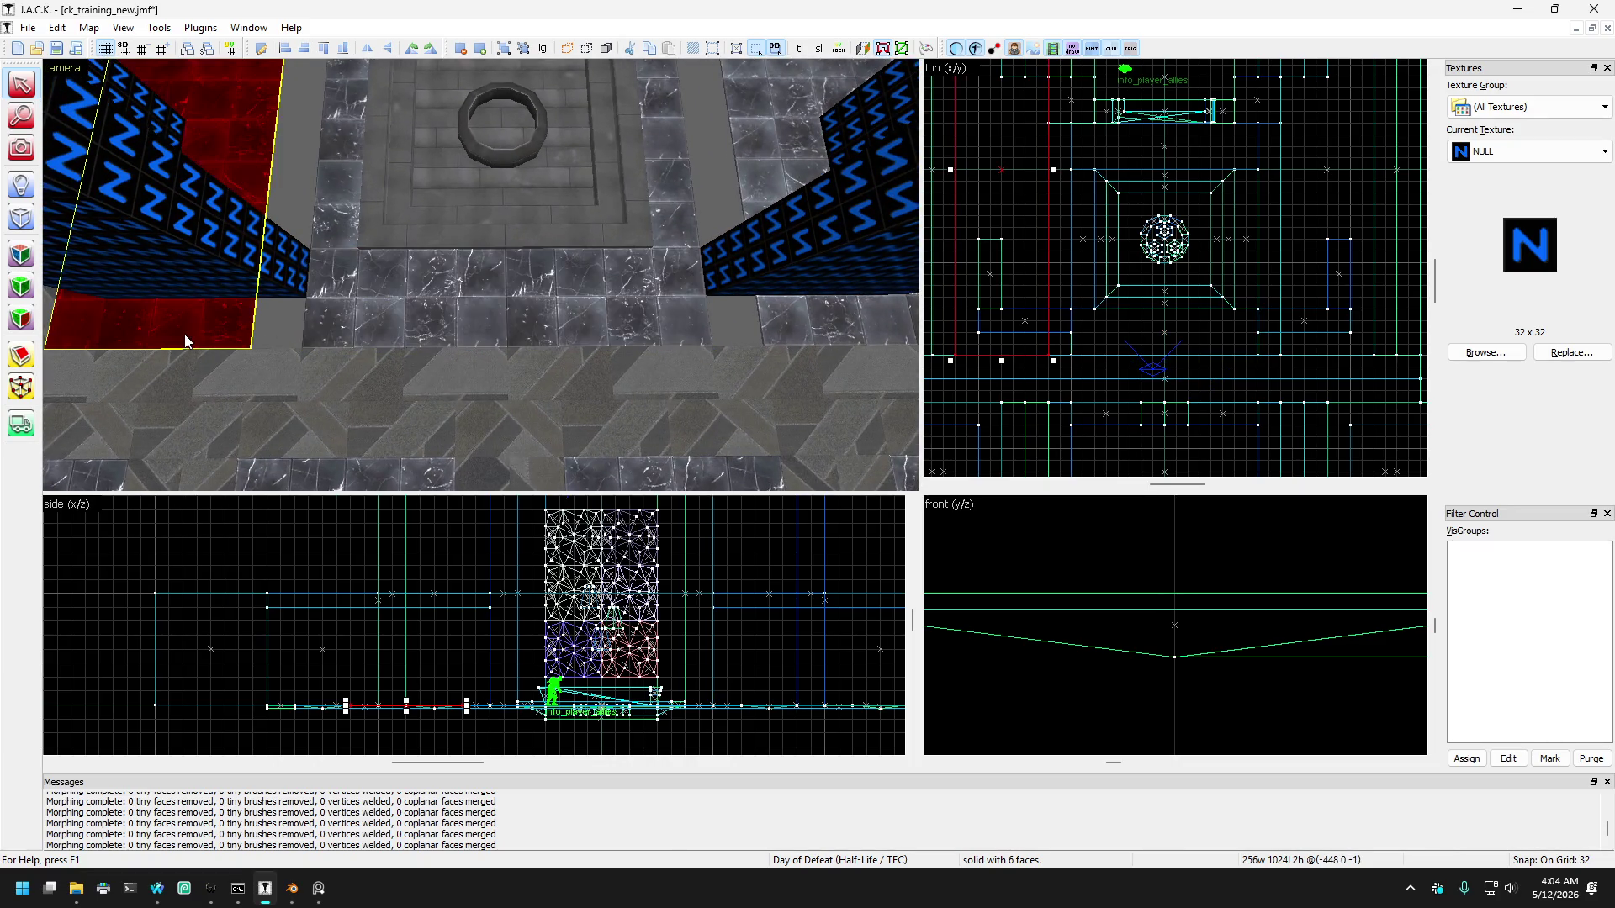
key(a)
key(d)
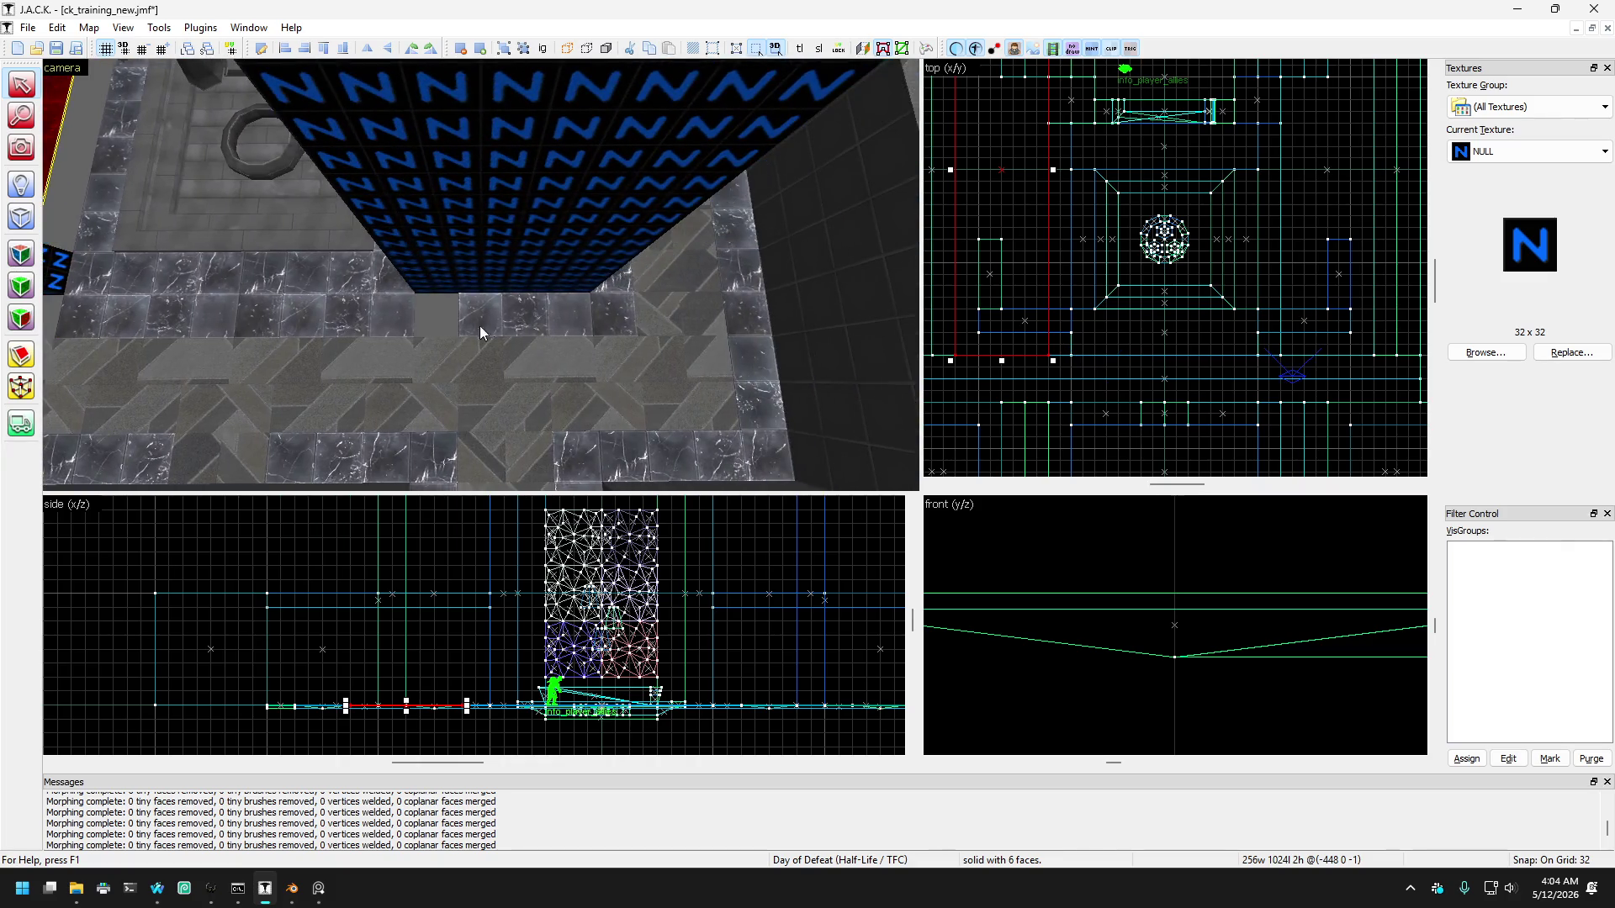
ctrl+click(480, 325)
click(29, 351)
scroll(989, 332, up, 3)
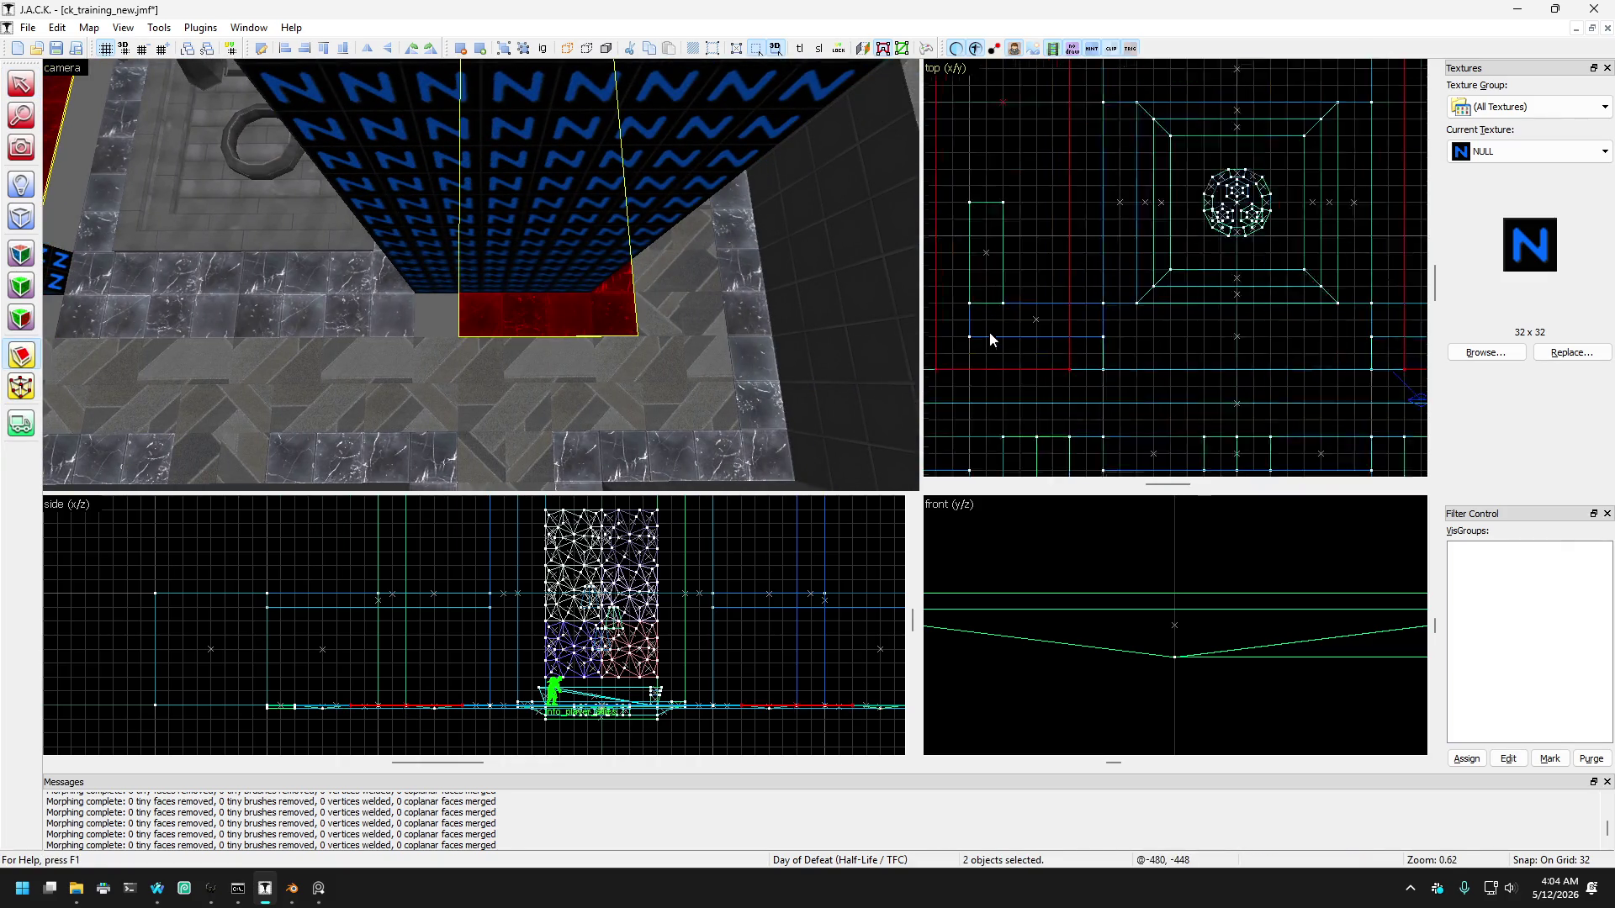
drag(987, 336, 1029, 336)
key(Return)
scroll(1028, 336, down, 3)
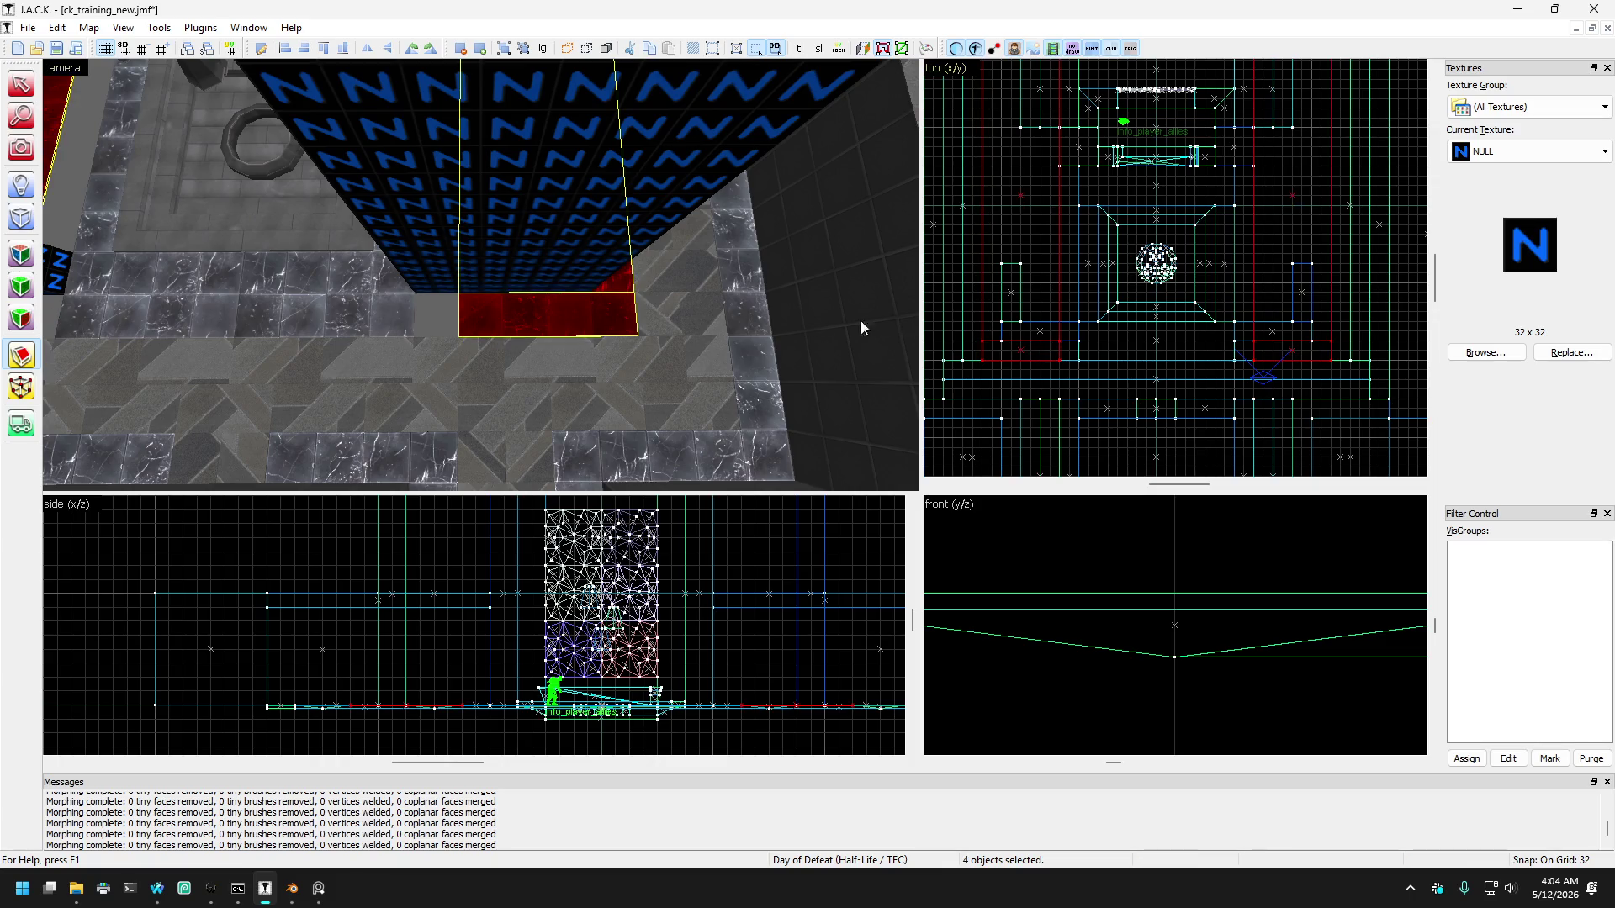
Step: Stretch the cut floor pieces on both sides until they meet the NULL blocks
click(21, 84)
click(553, 335)
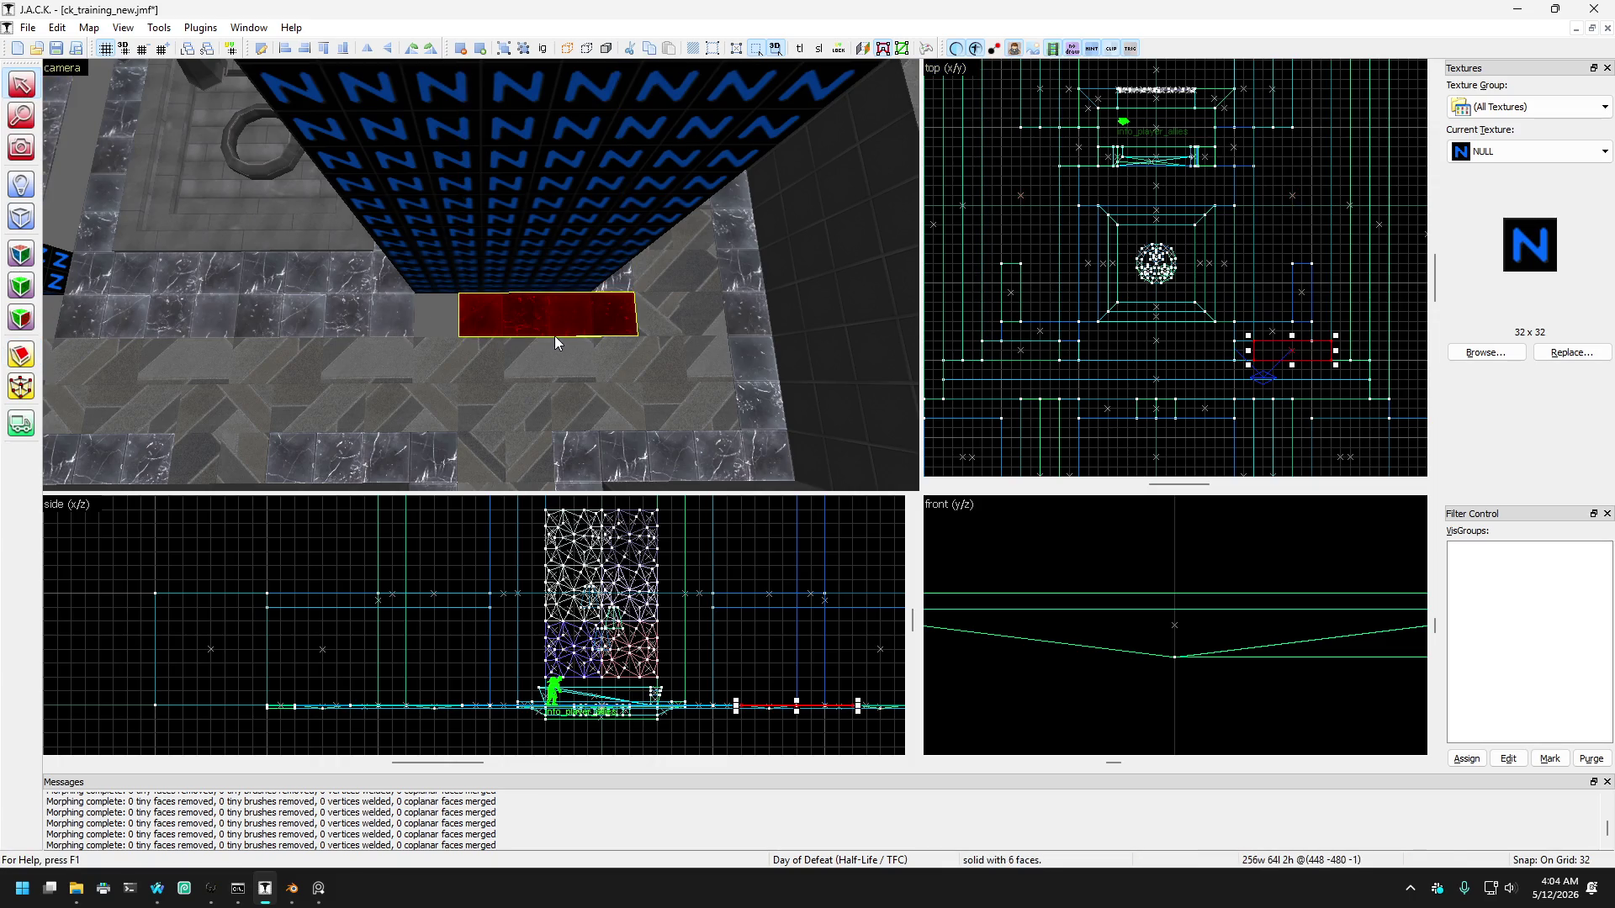
drag(1251, 353, 1228, 351)
key(a)
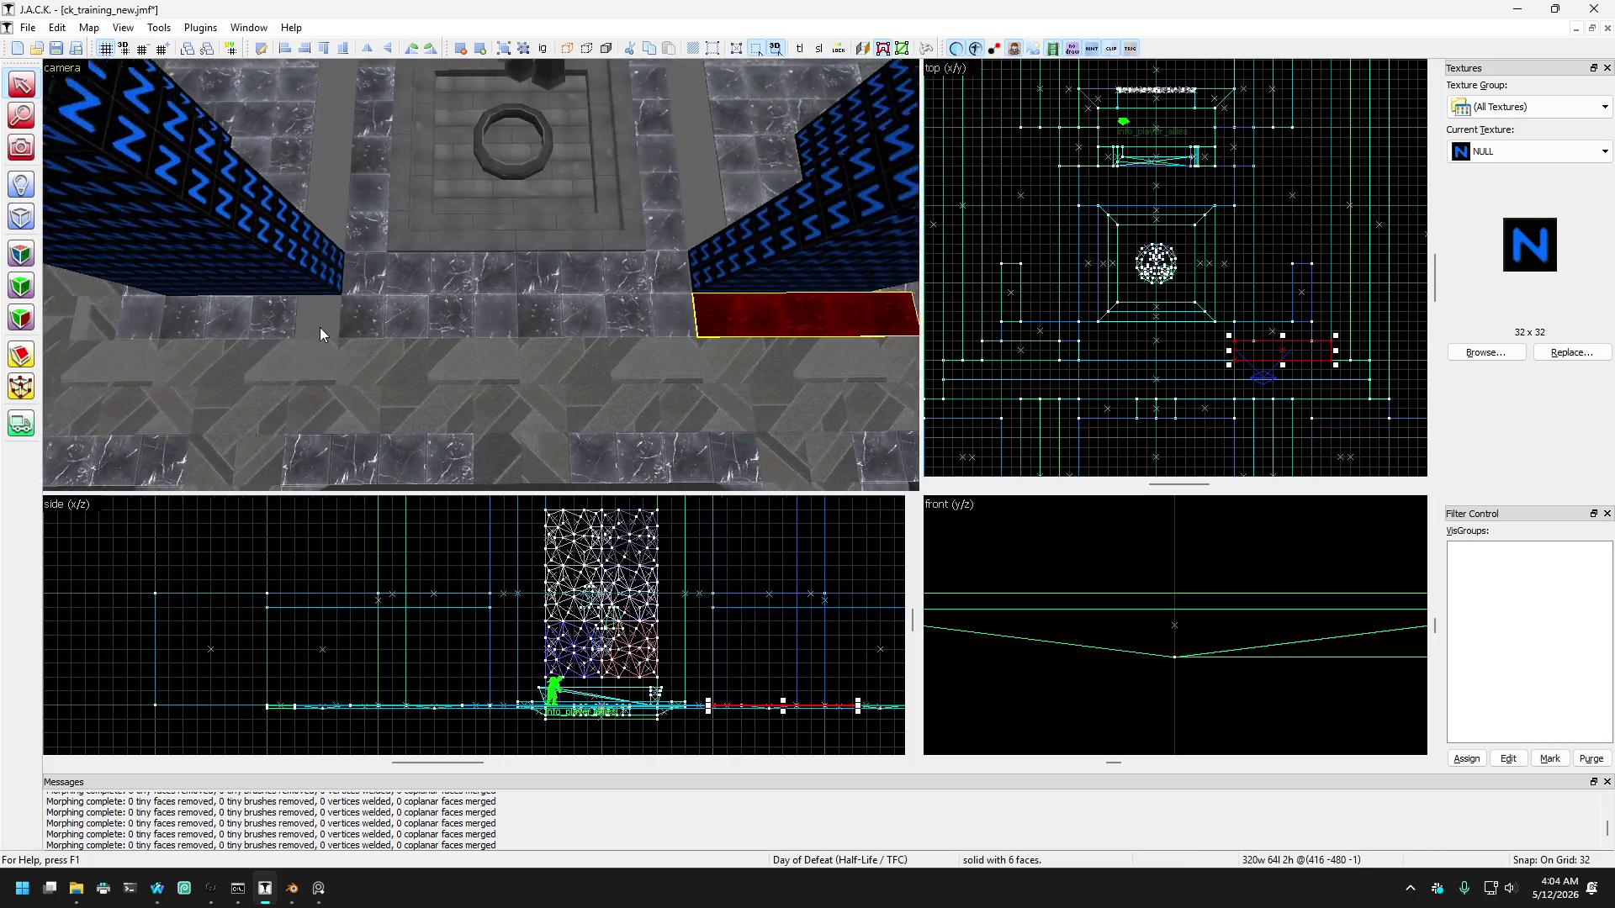
click(328, 328)
scroll(1043, 368, up, 3)
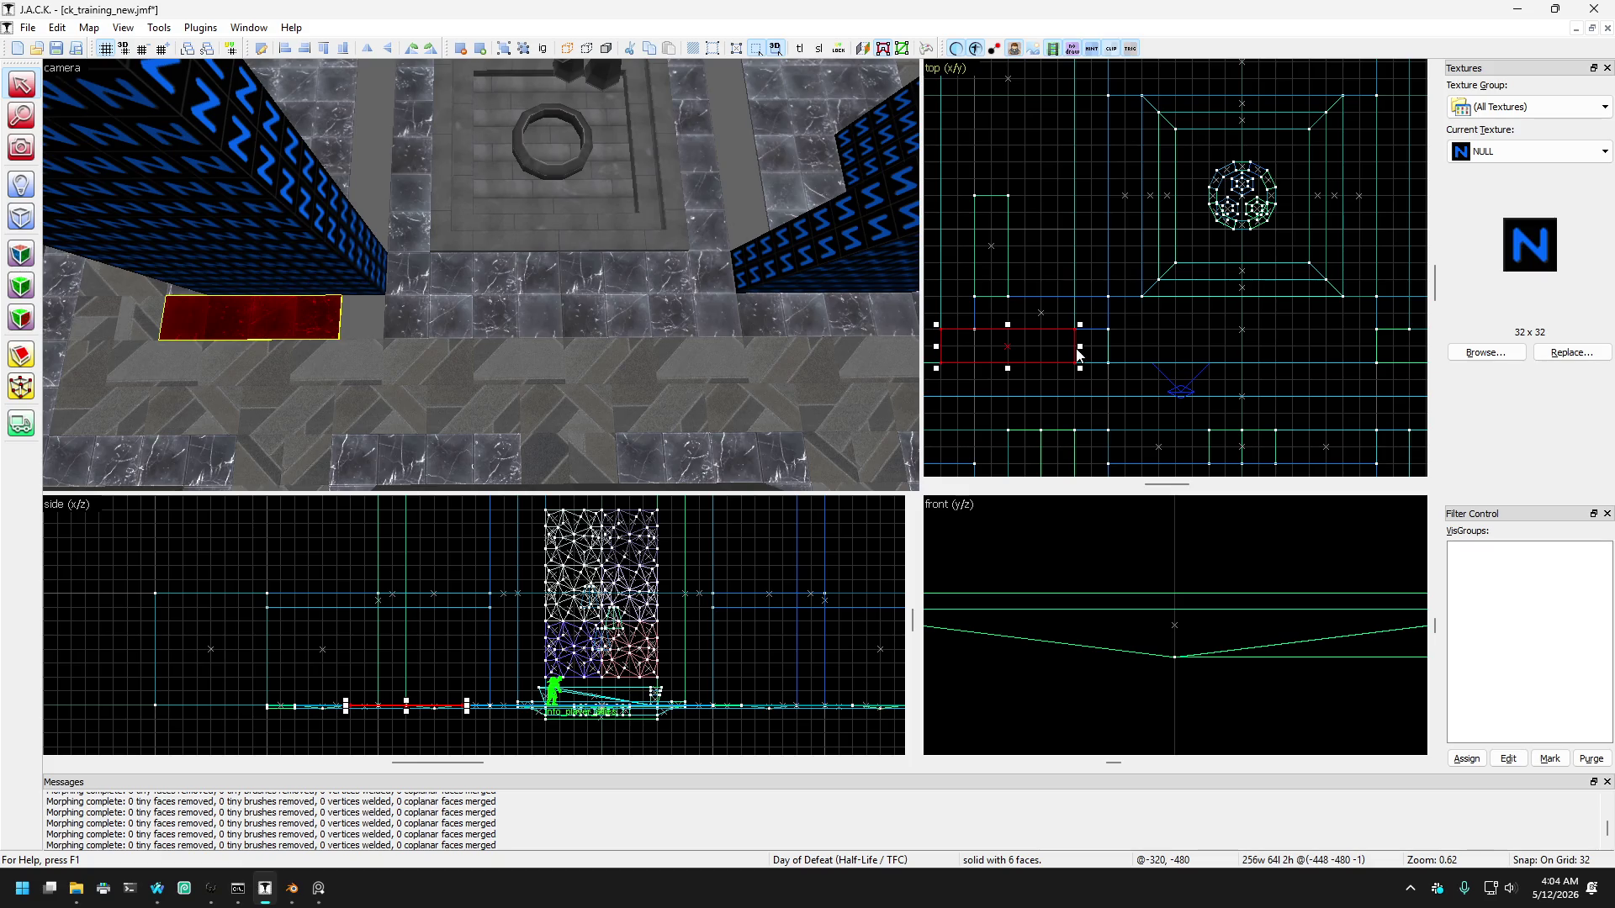
drag(1077, 348, 1108, 350)
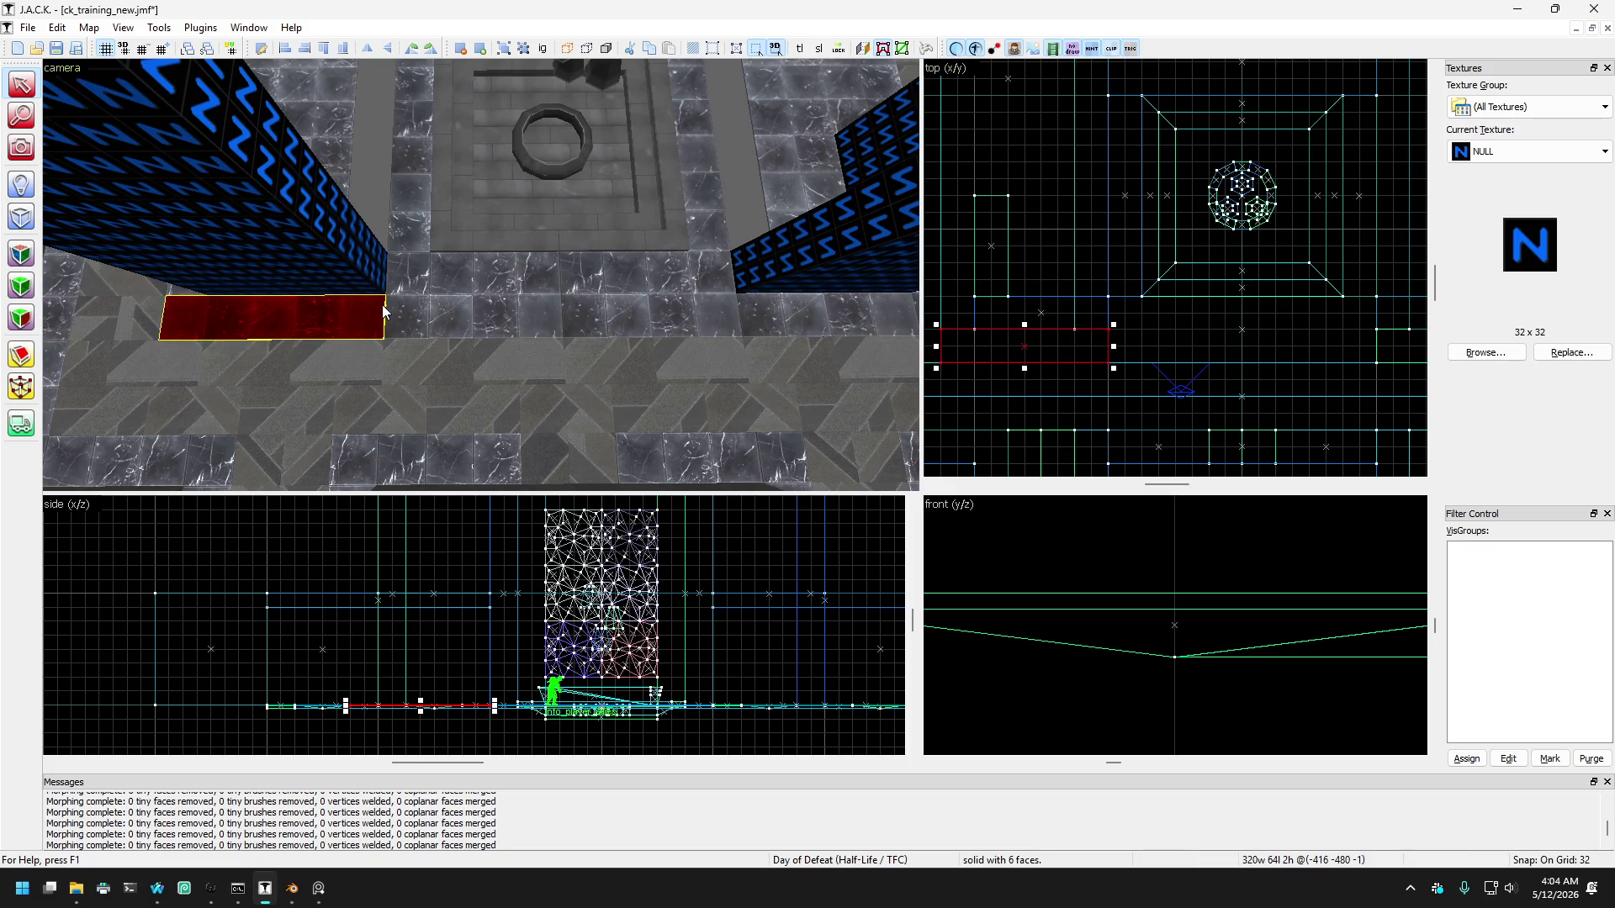
Step: Select the marble border brushes on both sides and clip them with one cut line
click(466, 334)
key(Left)
key(Left)
key(Left)
click(496, 249)
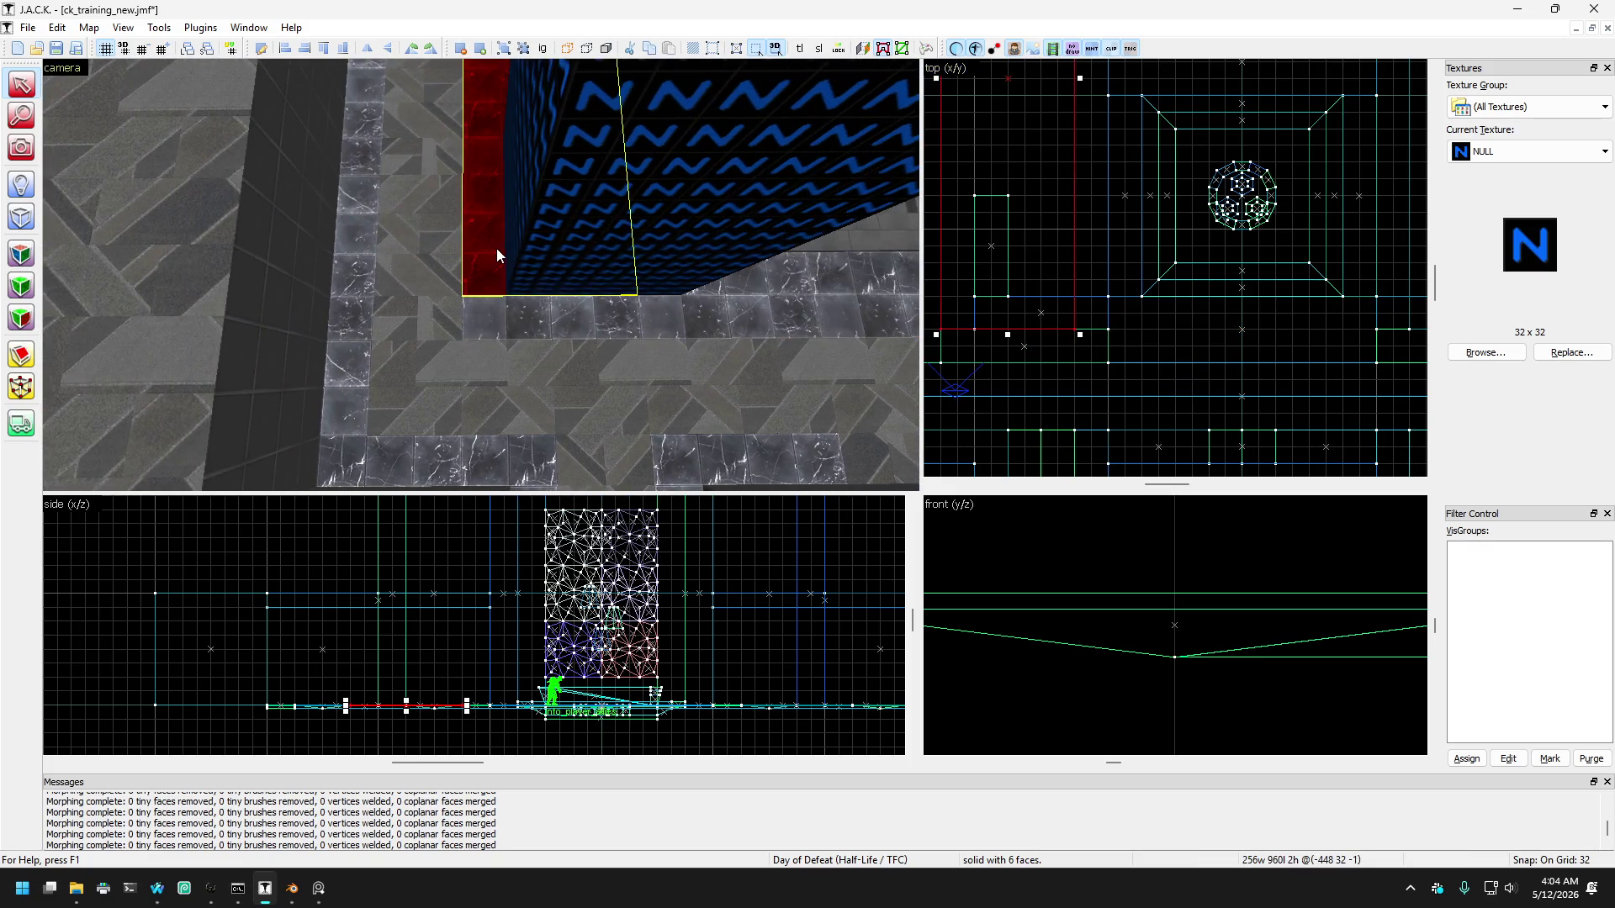
key(Left)
key(Left)
key(Left)
key(Left)
key(Left)
key(Left)
ctrl+click(673, 163)
click(20, 358)
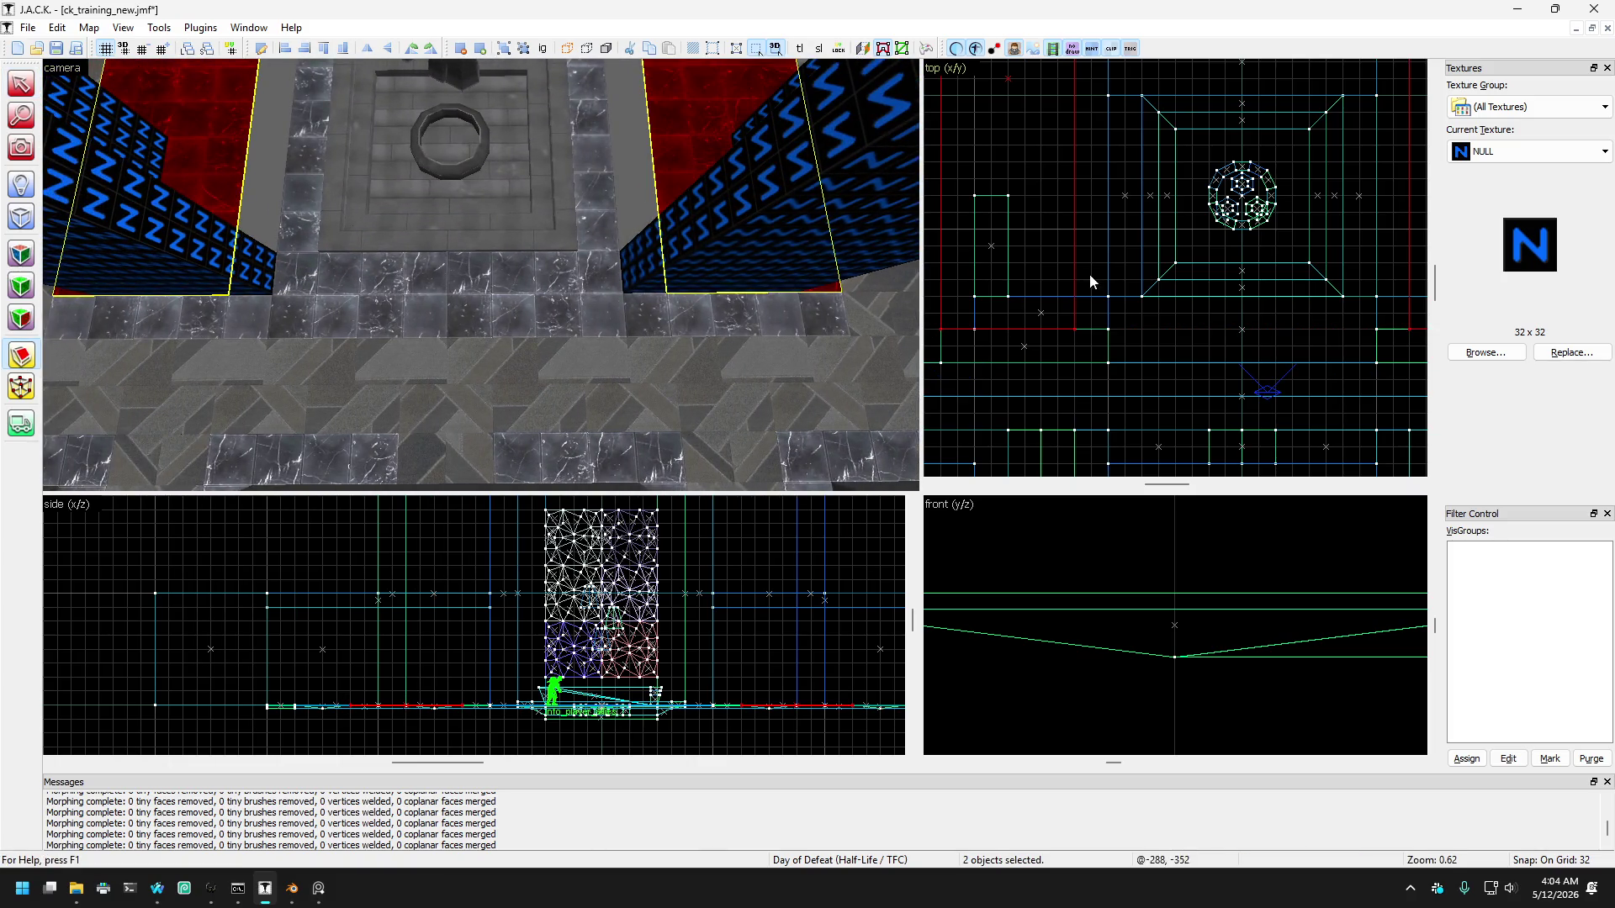
scroll(1127, 314, up, 2)
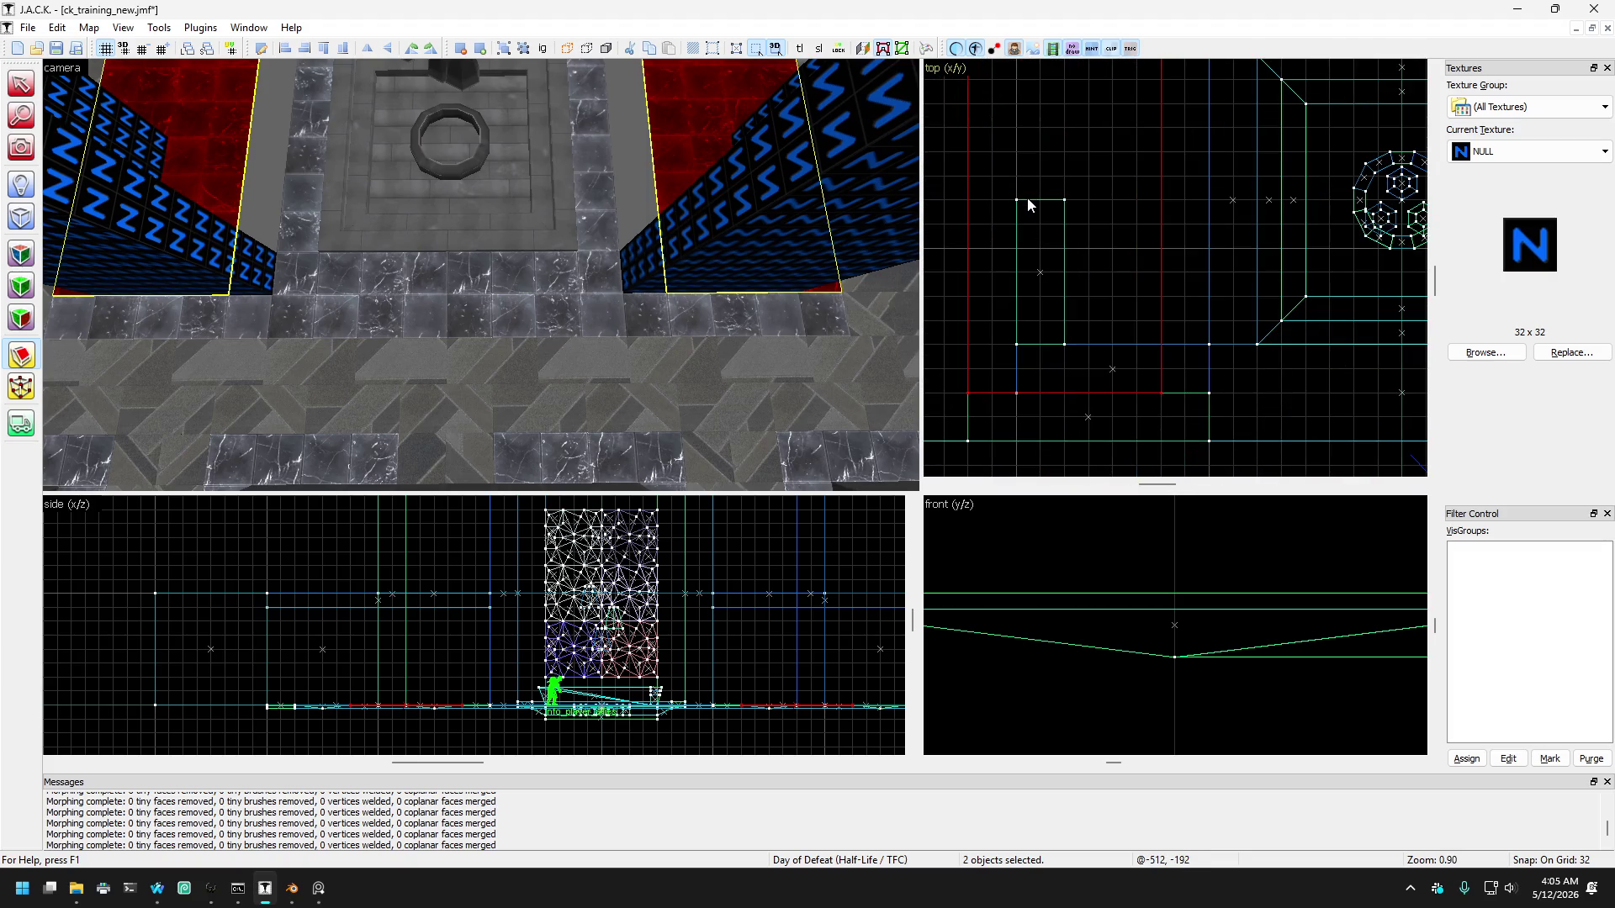
drag(1028, 203, 1063, 204)
scroll(1093, 231, down, 5)
key(Return)
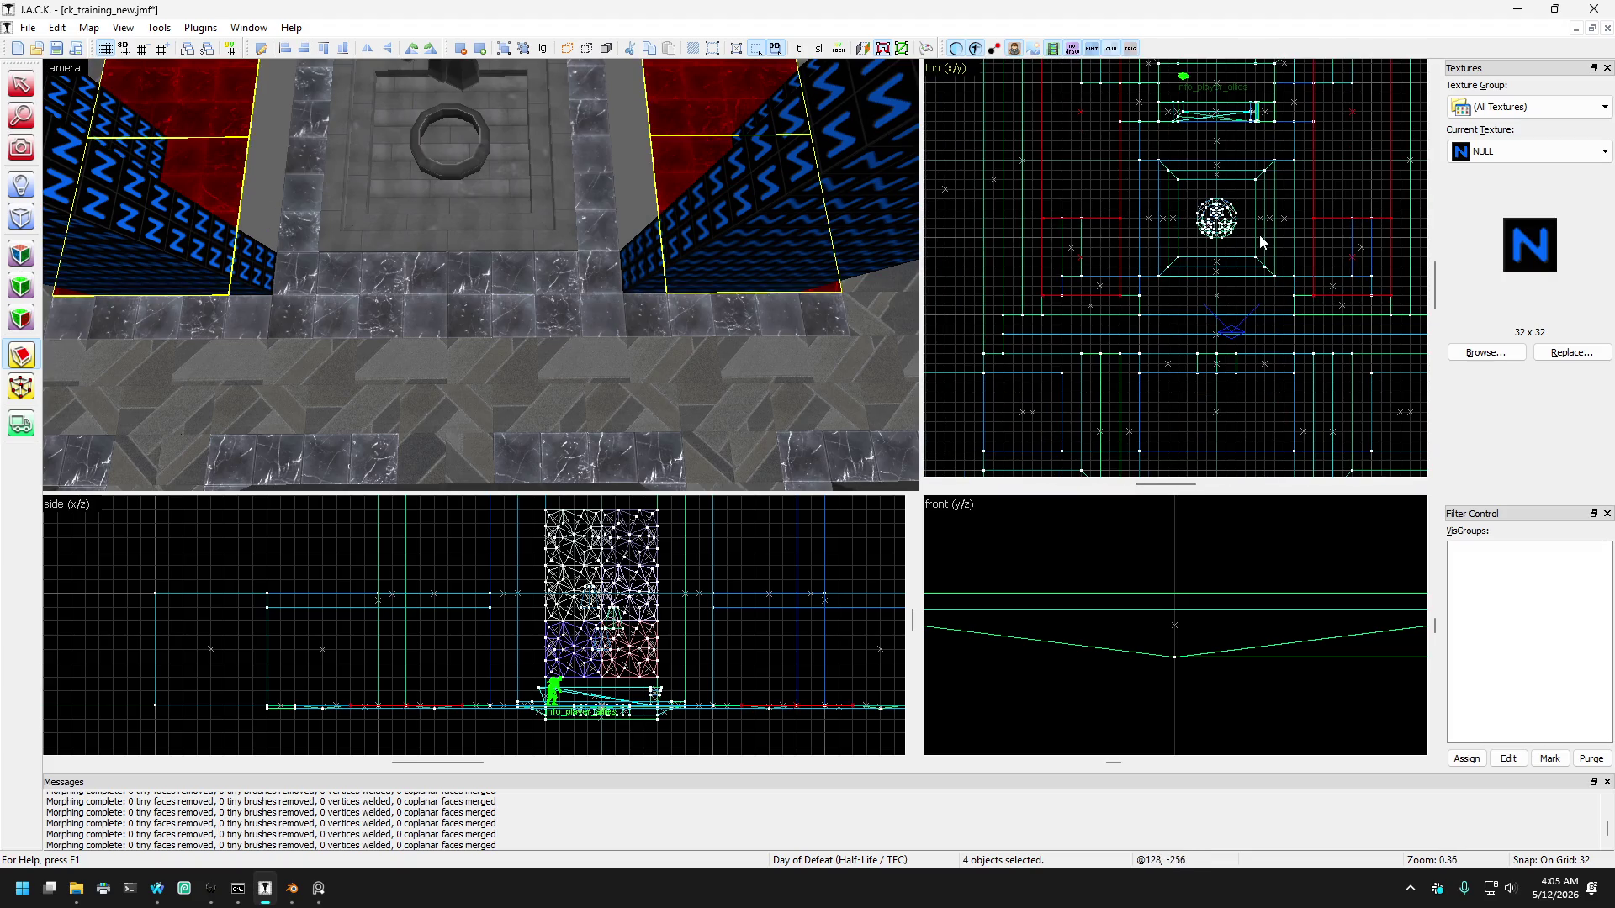
Step: Delete and restore the left border piece, then narrow the right-hand piece to the block
click(21, 84)
click(209, 182)
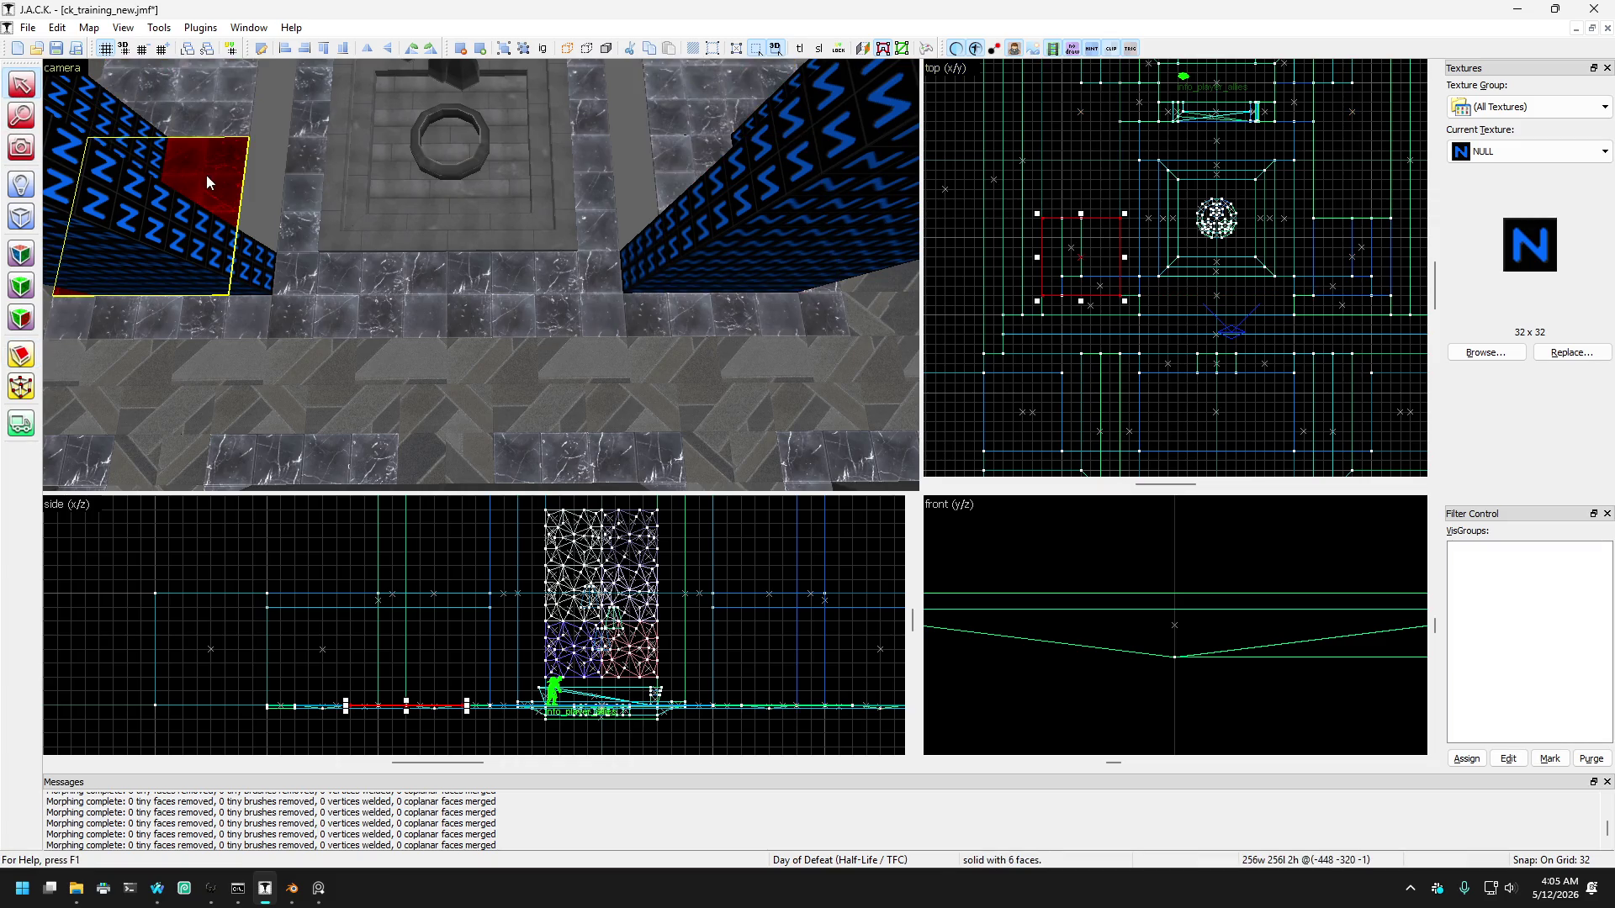
key(Delete)
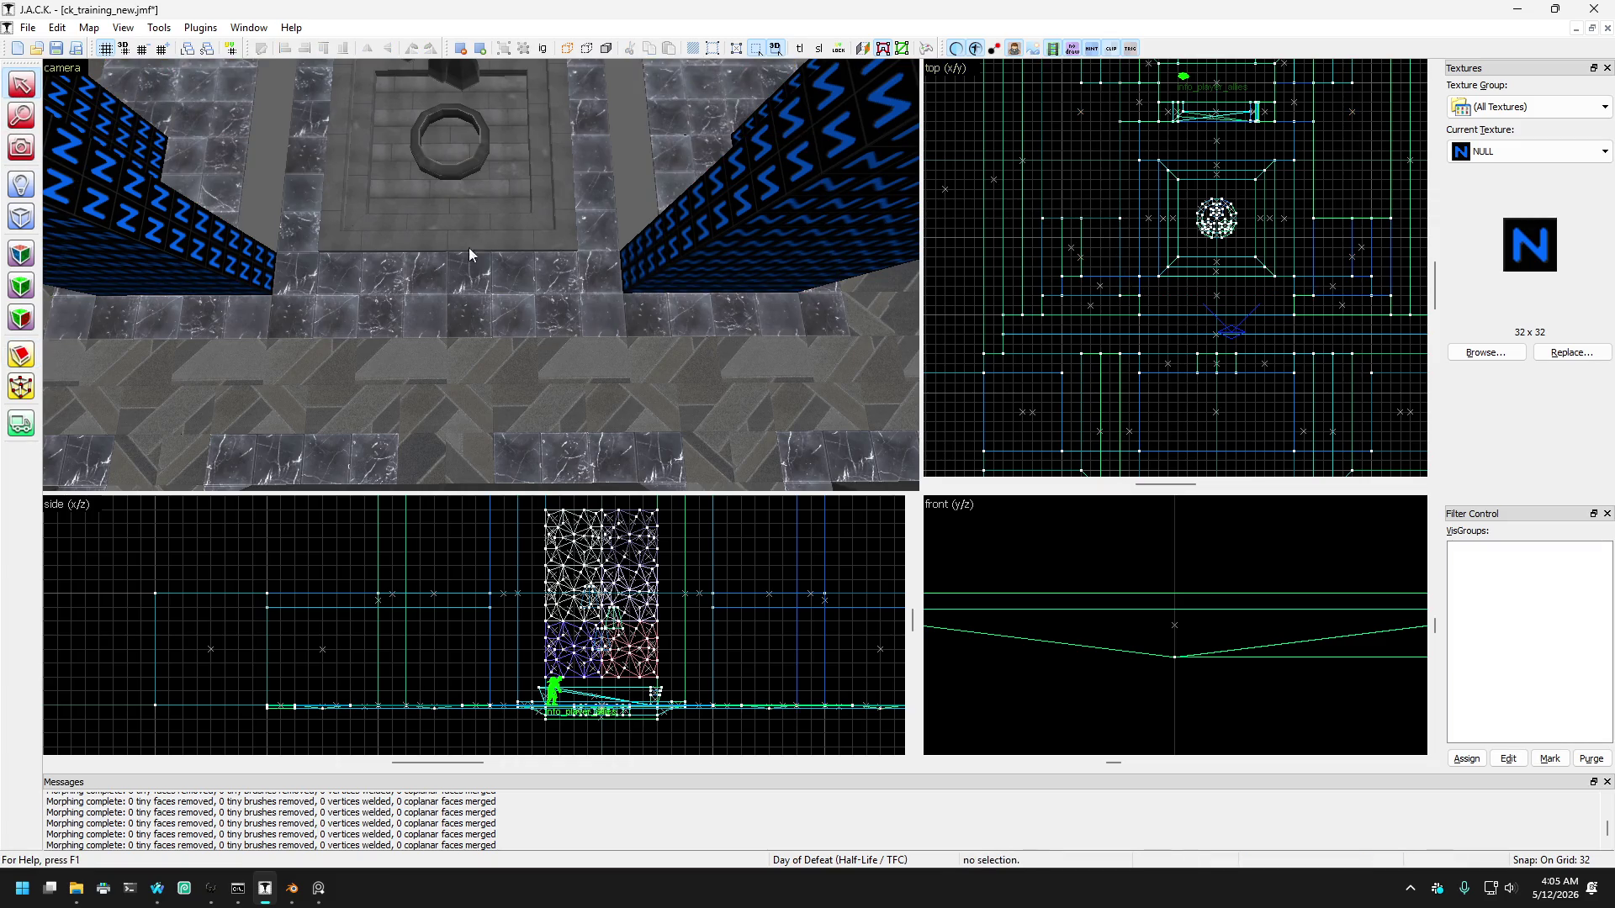
key(ctrl+z)
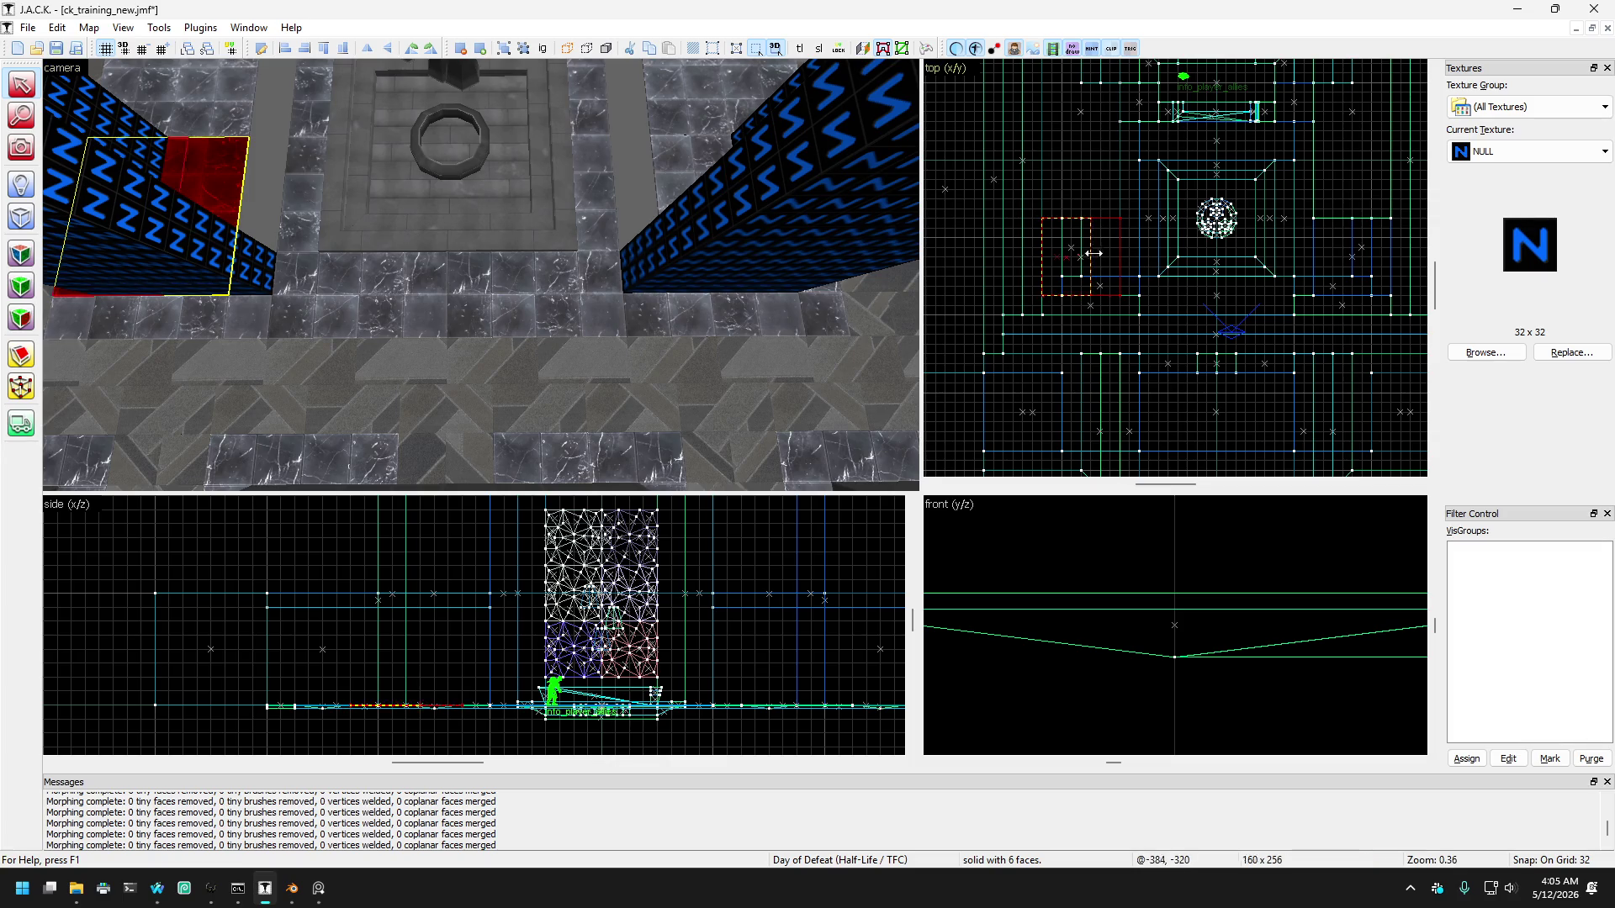
key(ctrl+z)
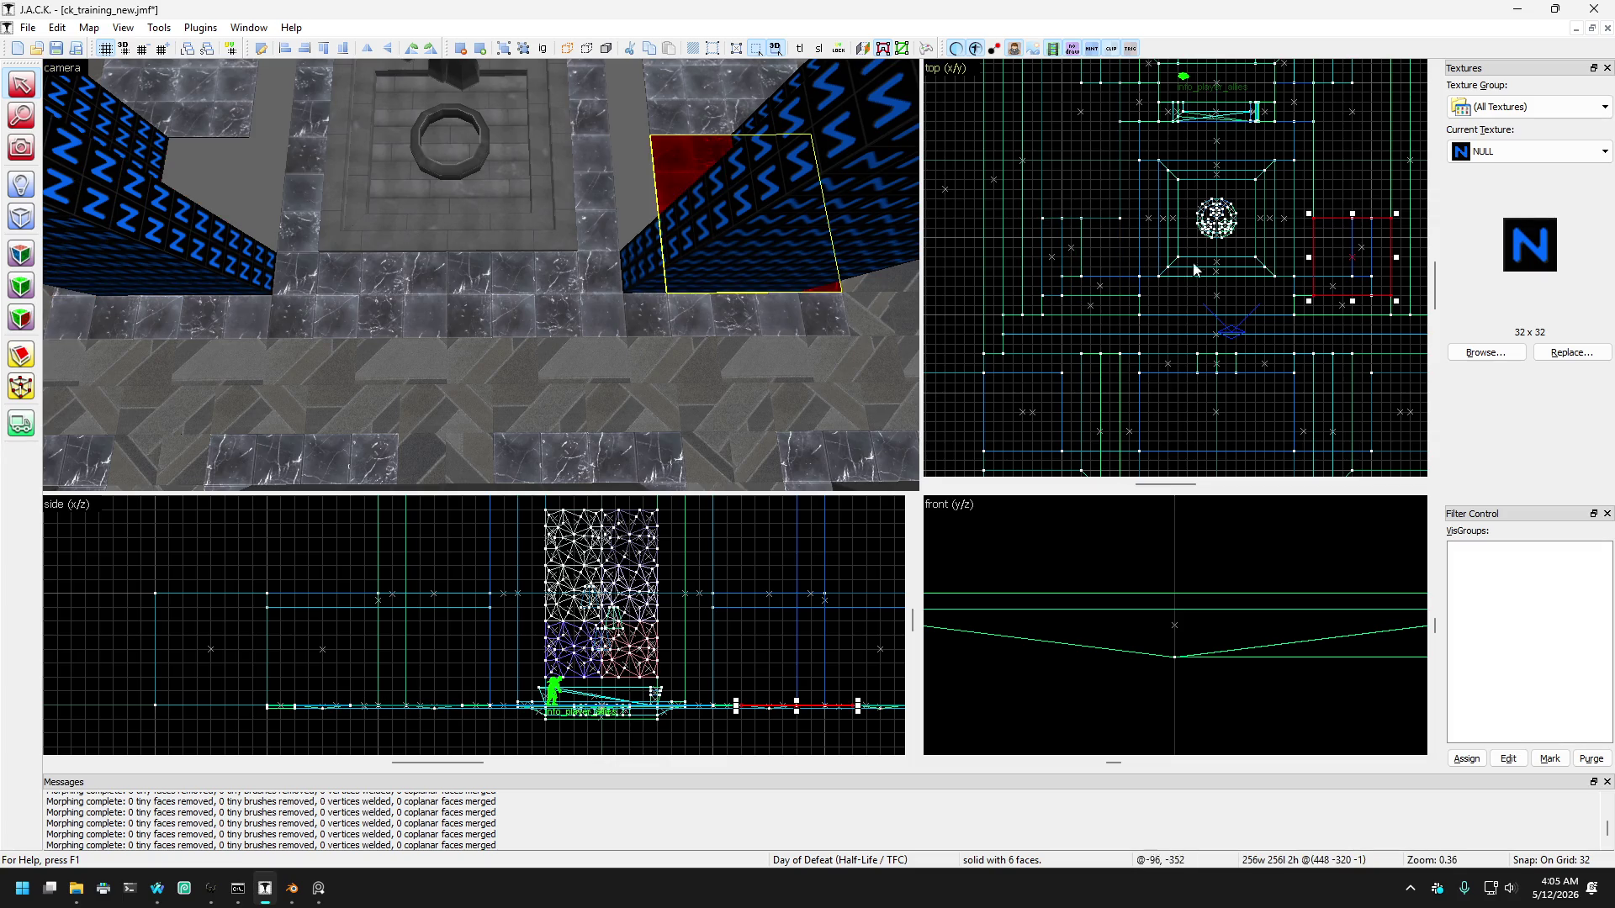
drag(1309, 258, 1368, 263)
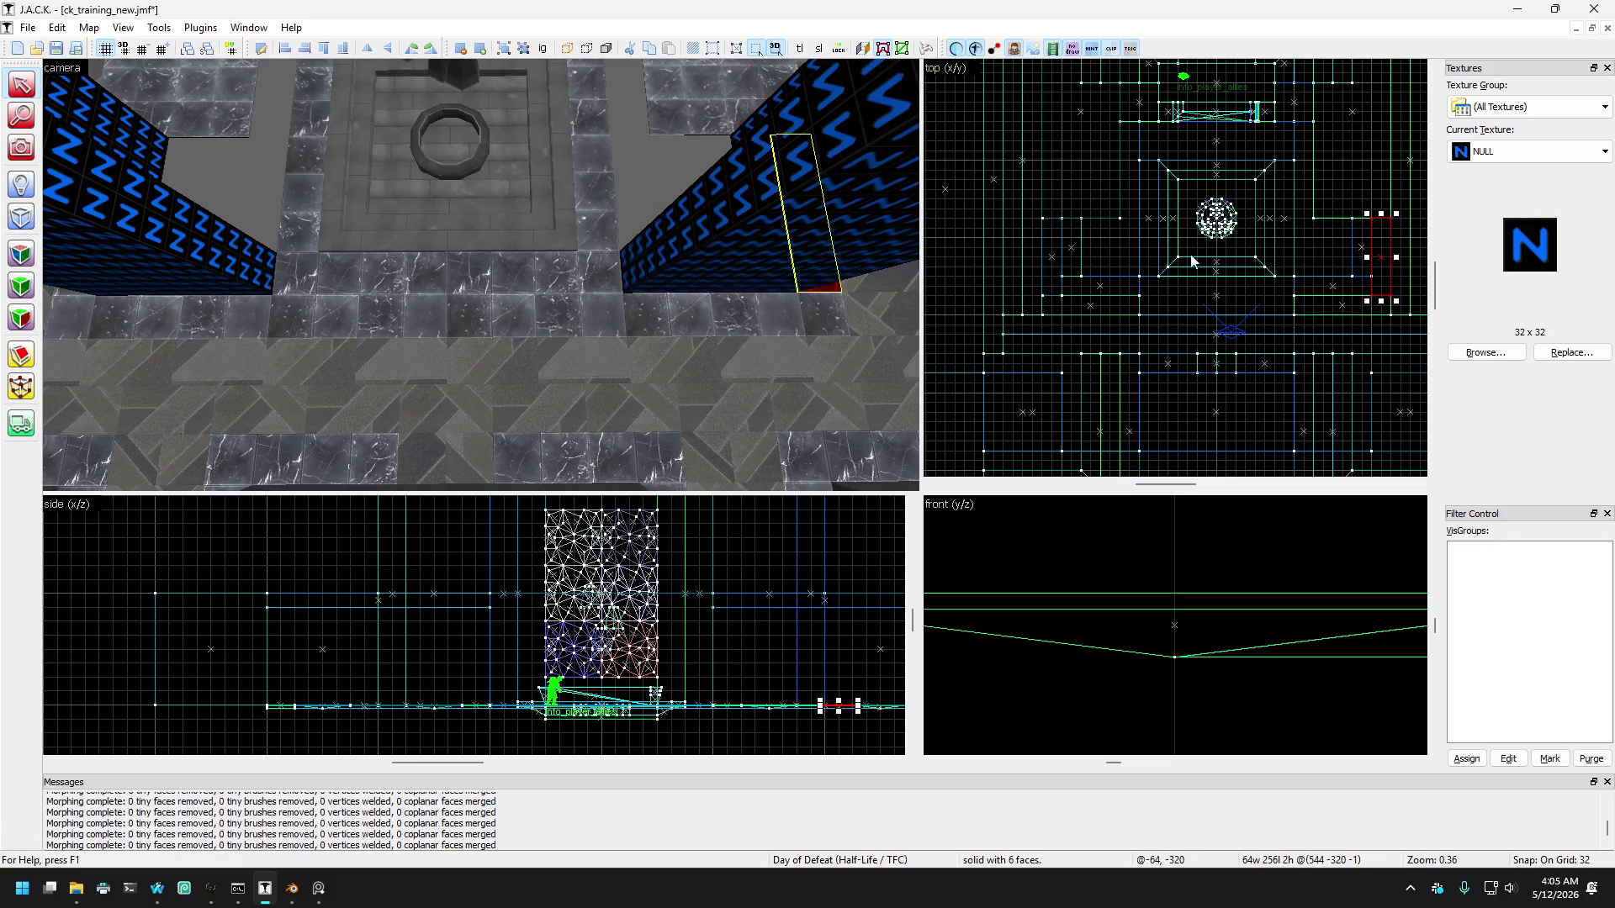
click(703, 127)
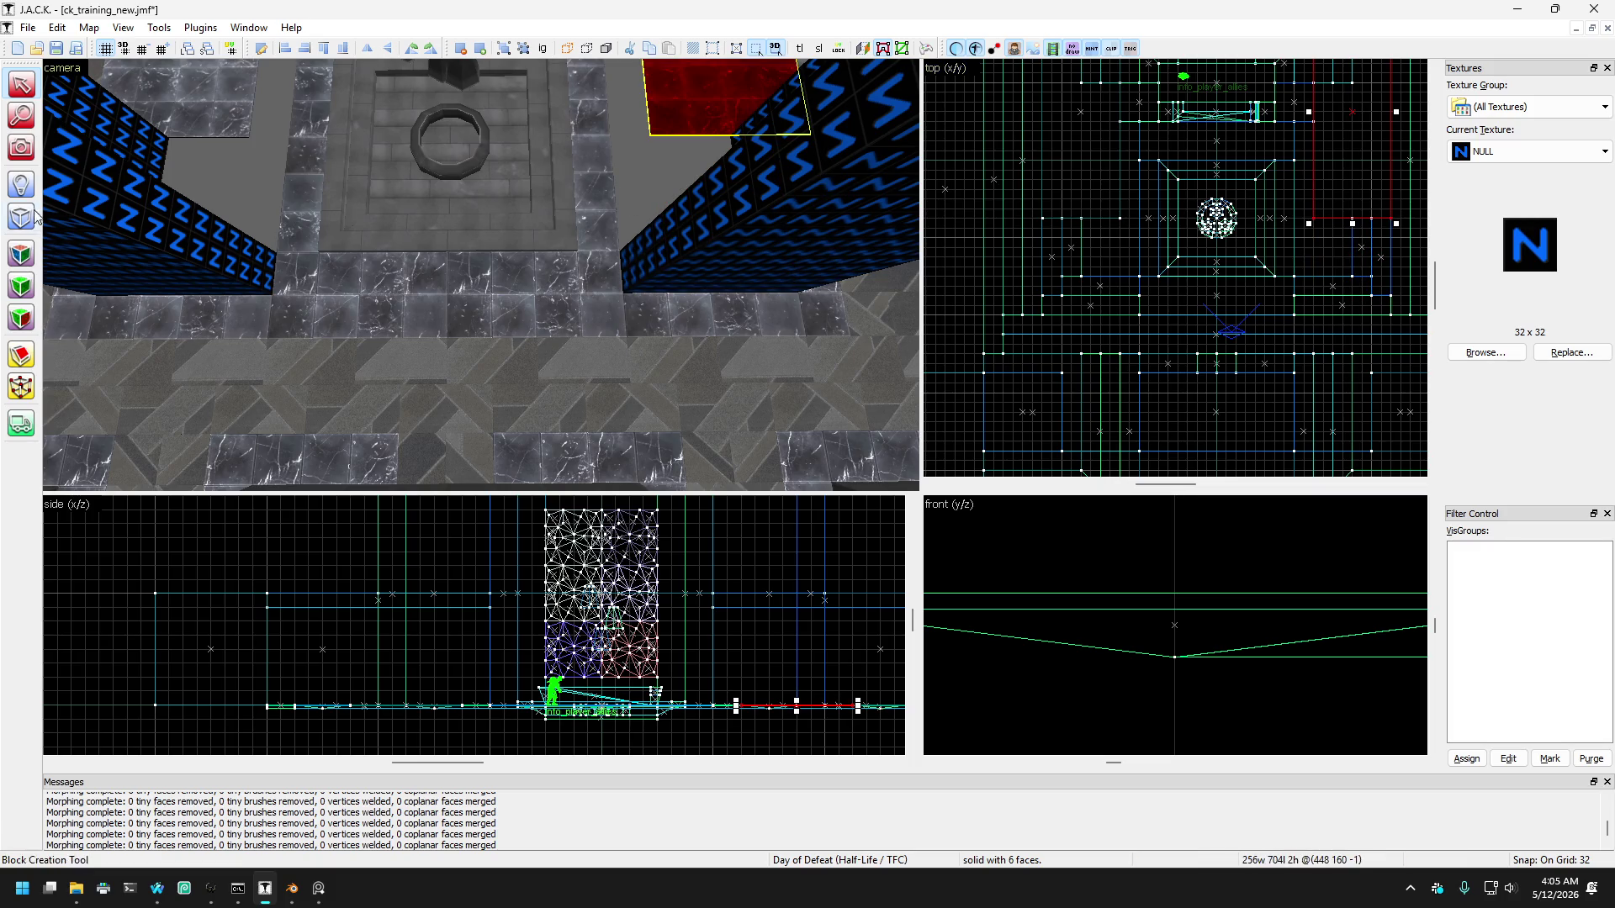
click(21, 149)
Step: Look across the courtyard and select both tall NULL blocks
mouse_move(289, 205)
mouse_down()
mouse_move(481, 275)
mouse_move(421, 276)
mouse_up()
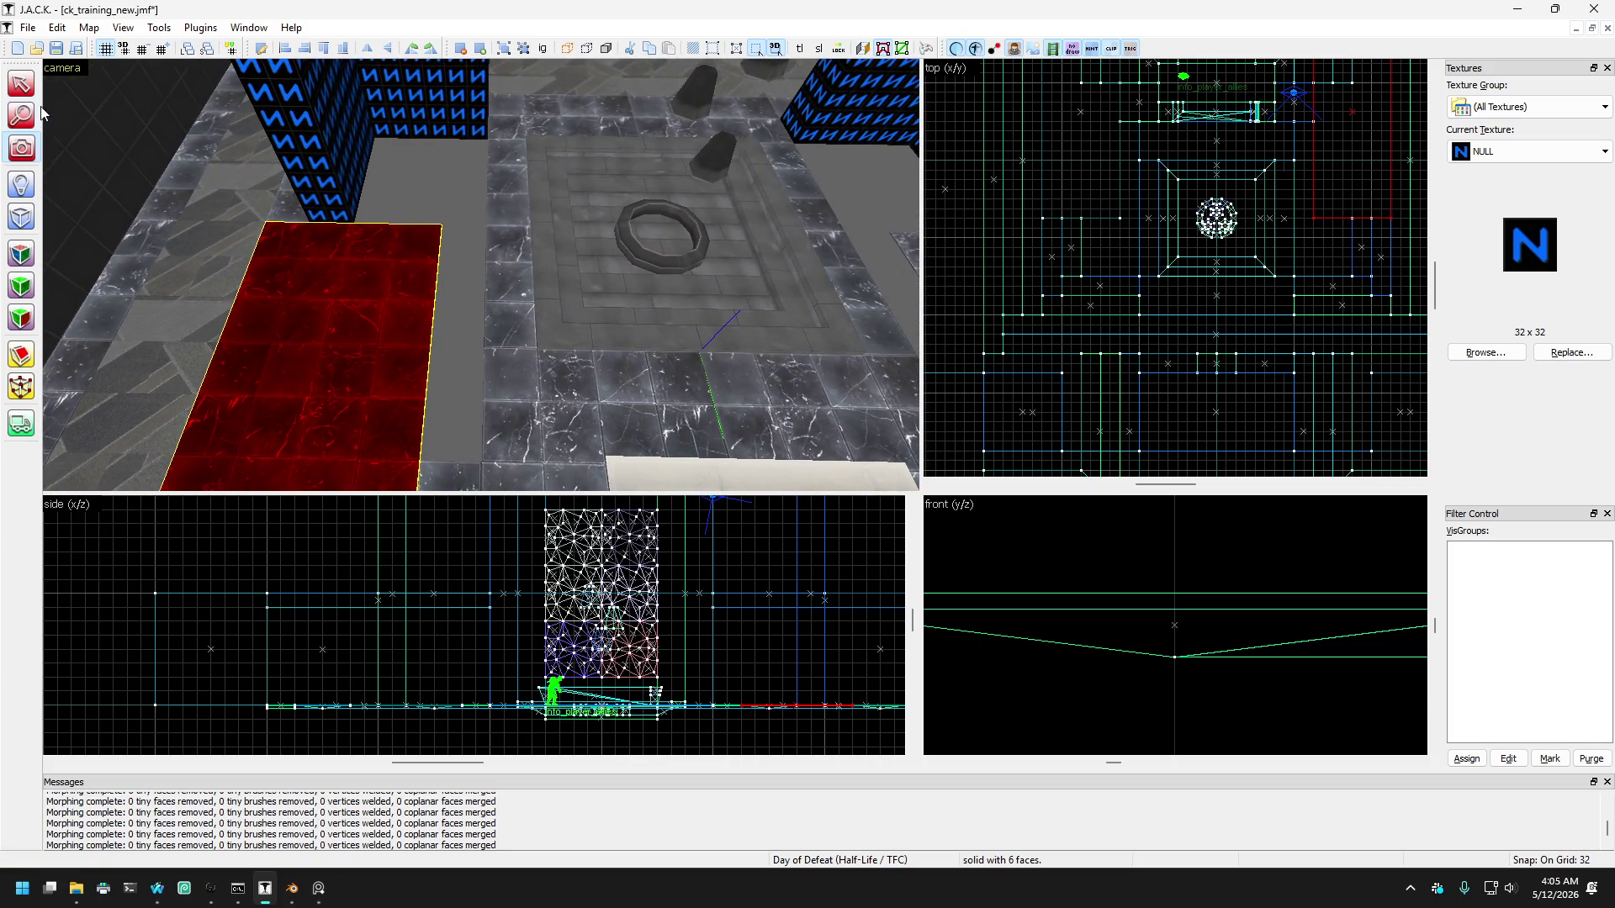
mouse_move(153, 131)
mouse_down()
mouse_move(373, 211)
mouse_move(481, 275)
mouse_up()
click(21, 83)
click(640, 232)
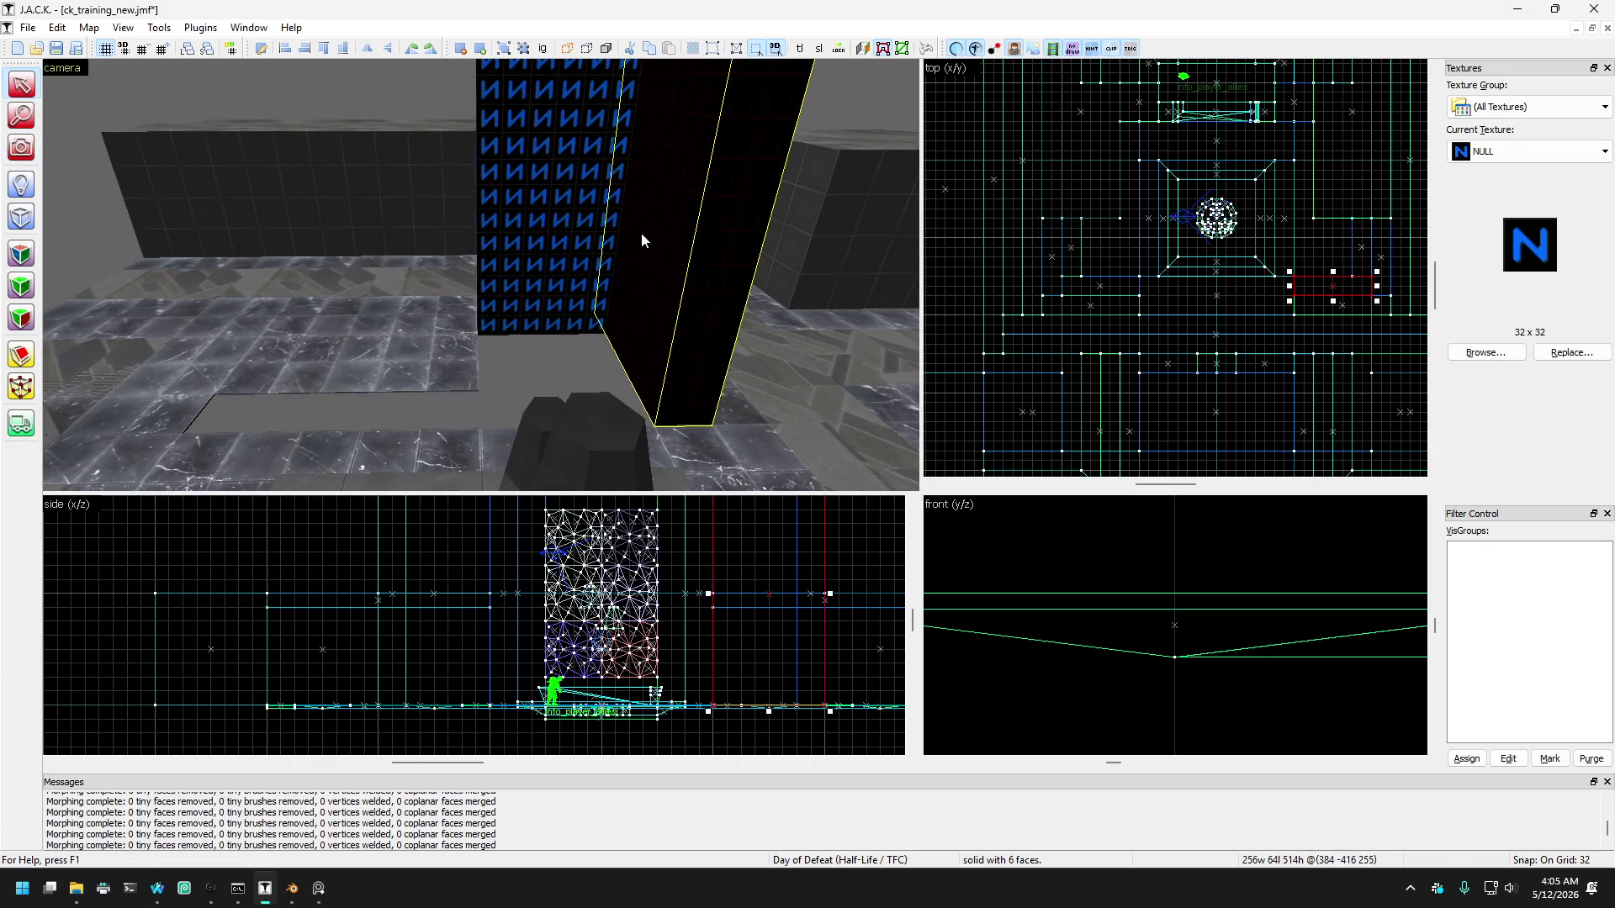
scroll(1294, 318, down, 1)
key(s)
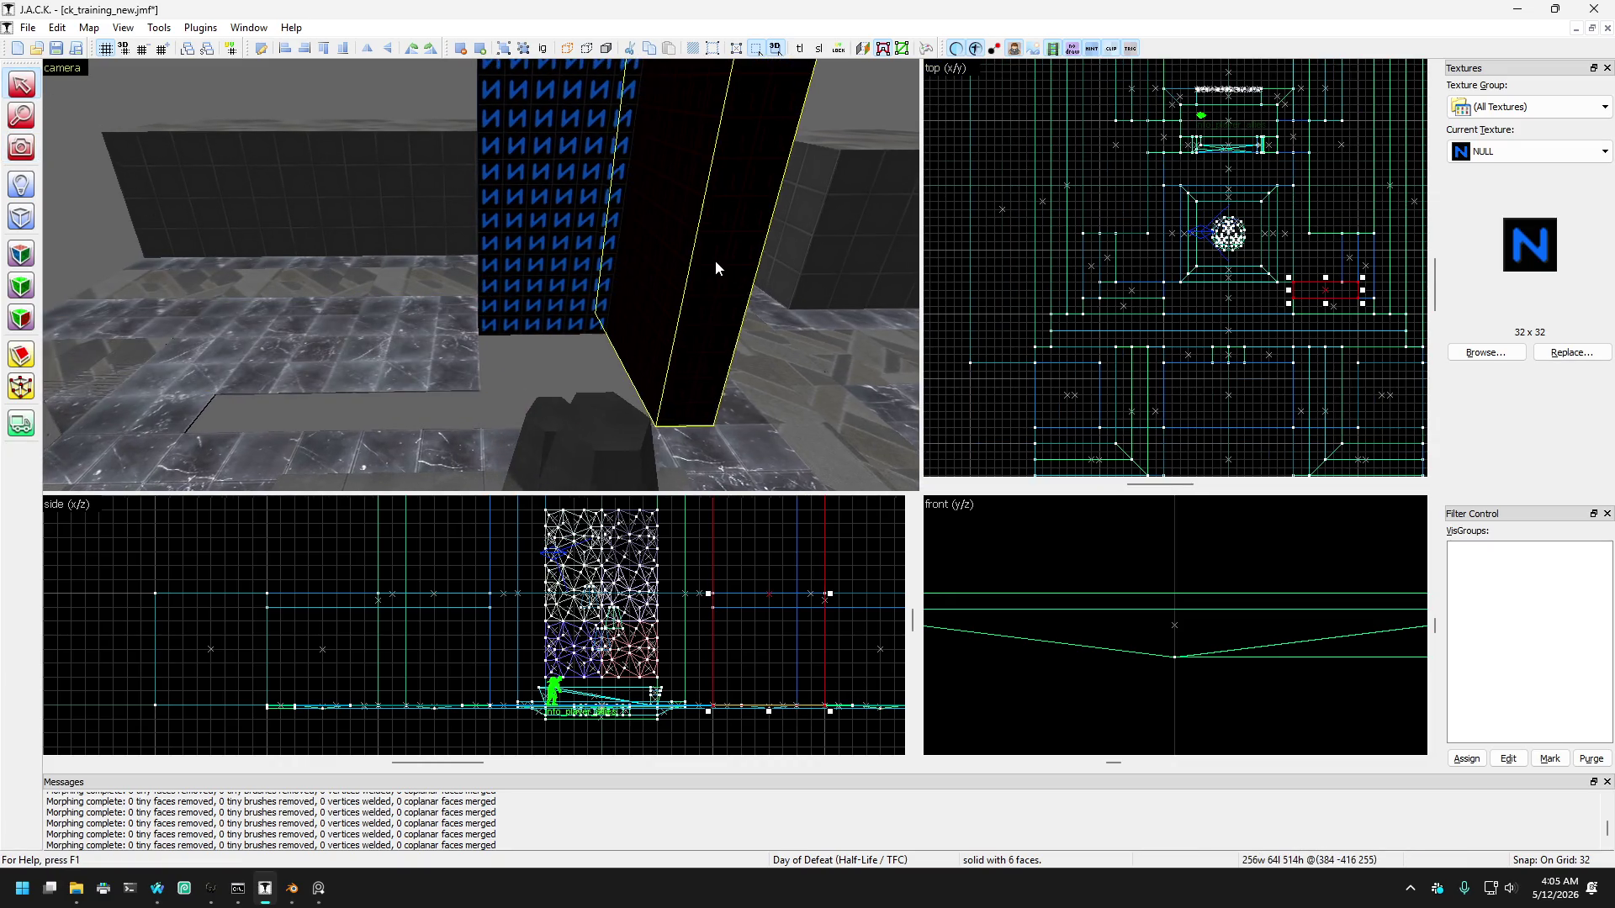
ctrl+click(787, 311)
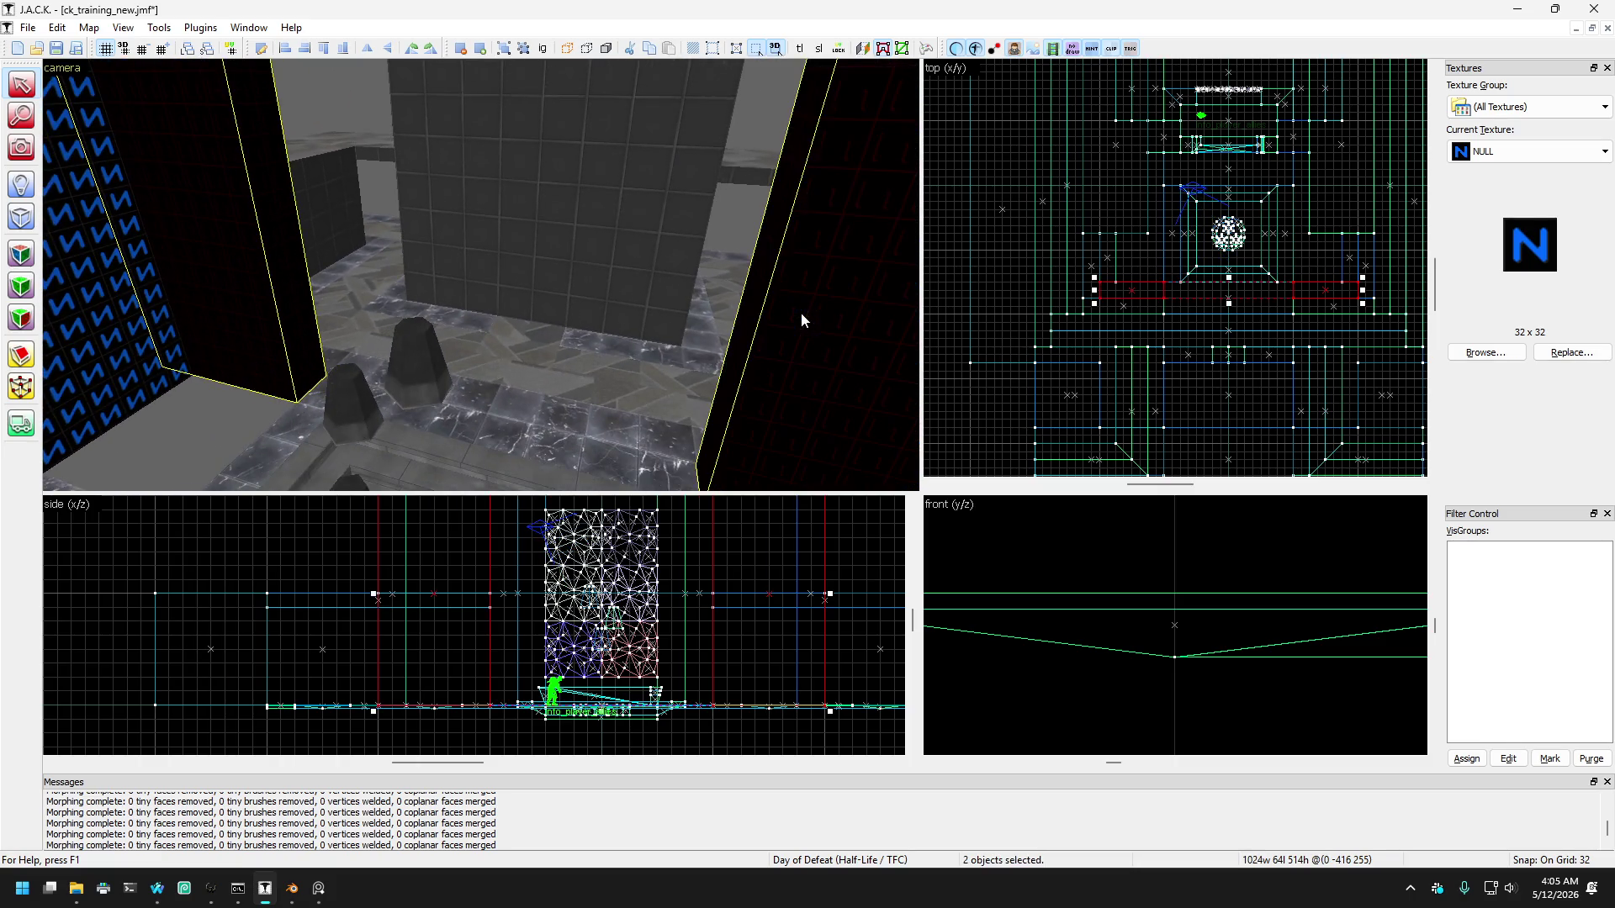
Step: Drag both NULL blocks north past the fountain and orbit around to check them
scroll(1104, 370, down, 2)
scroll(1163, 244, up, 4)
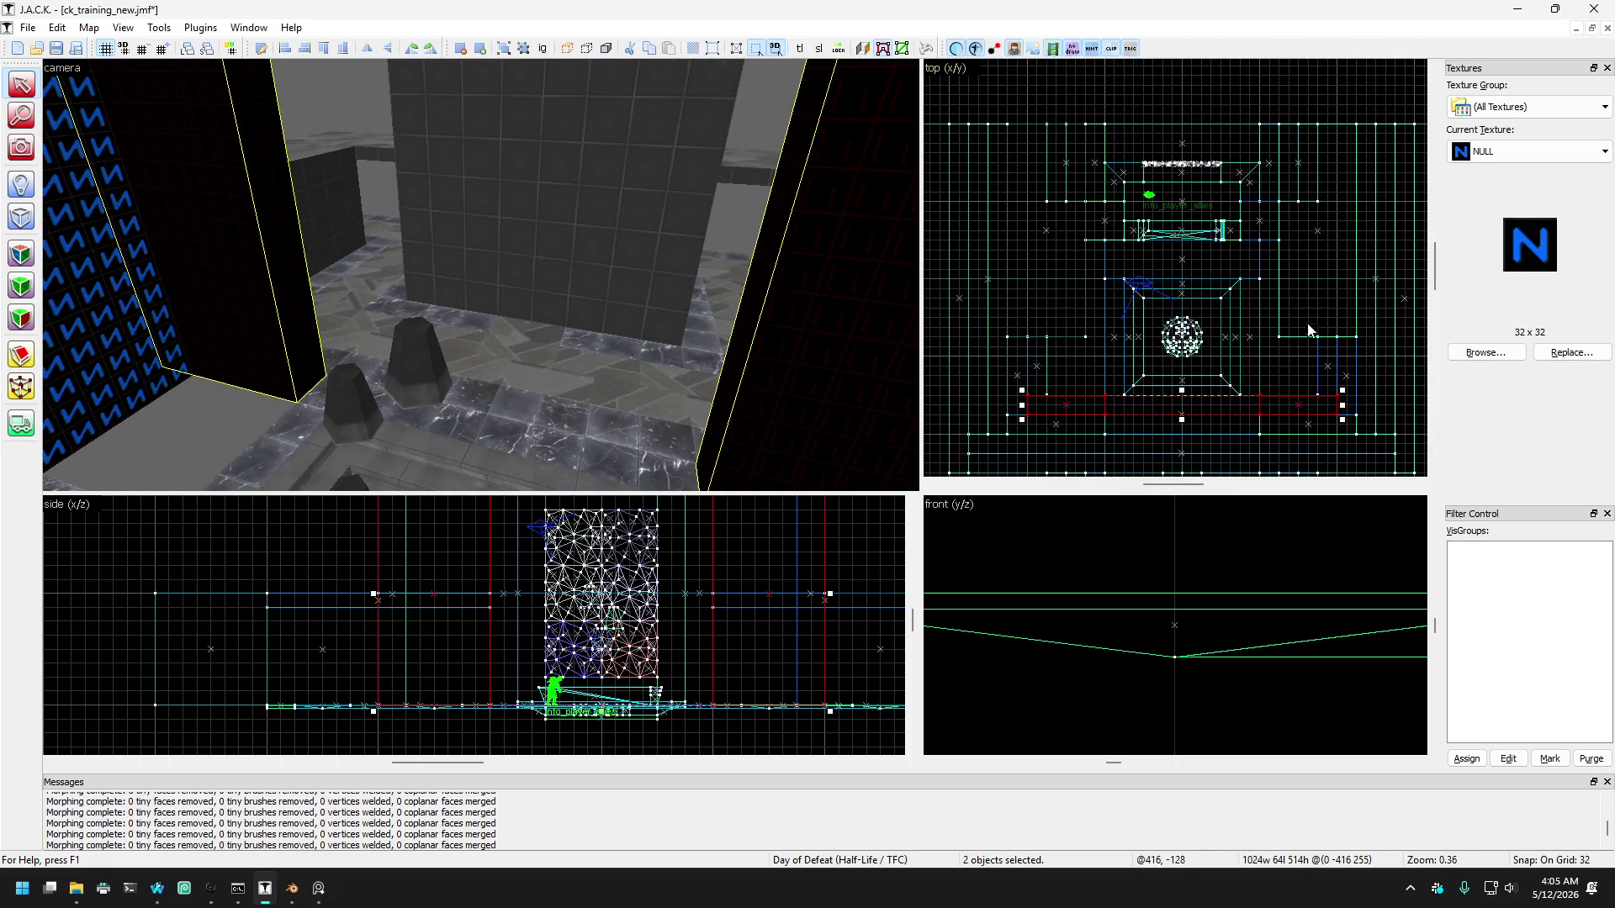
scroll(1265, 420, down, 1)
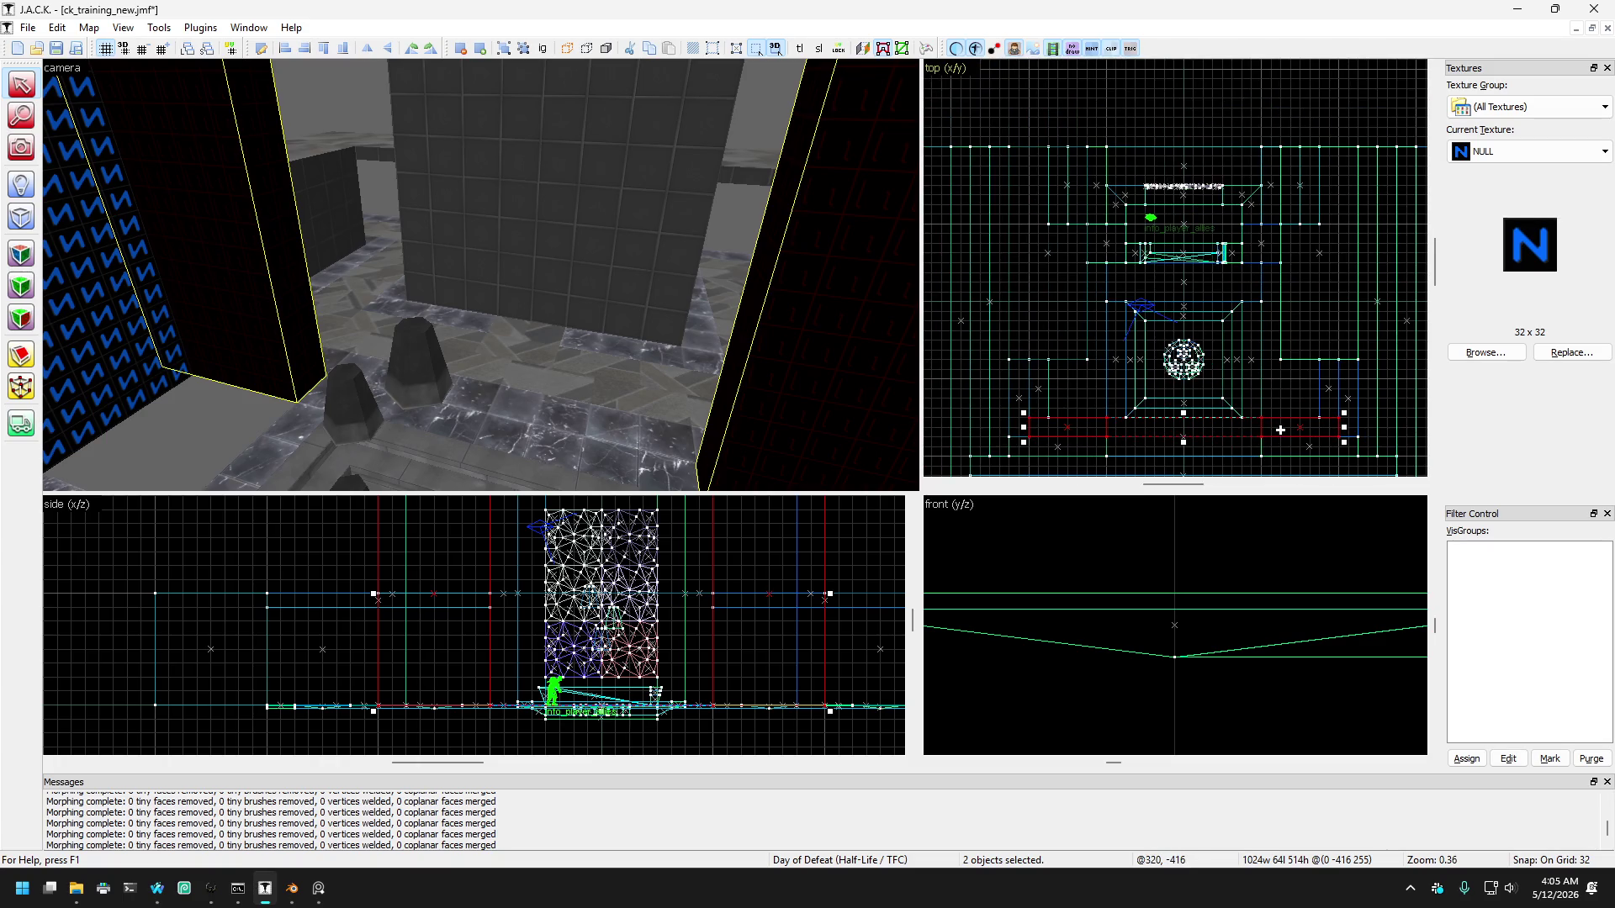
scroll(1280, 430, up, 2)
drag(1280, 430, 1281, 277)
scroll(1304, 210, down, 1)
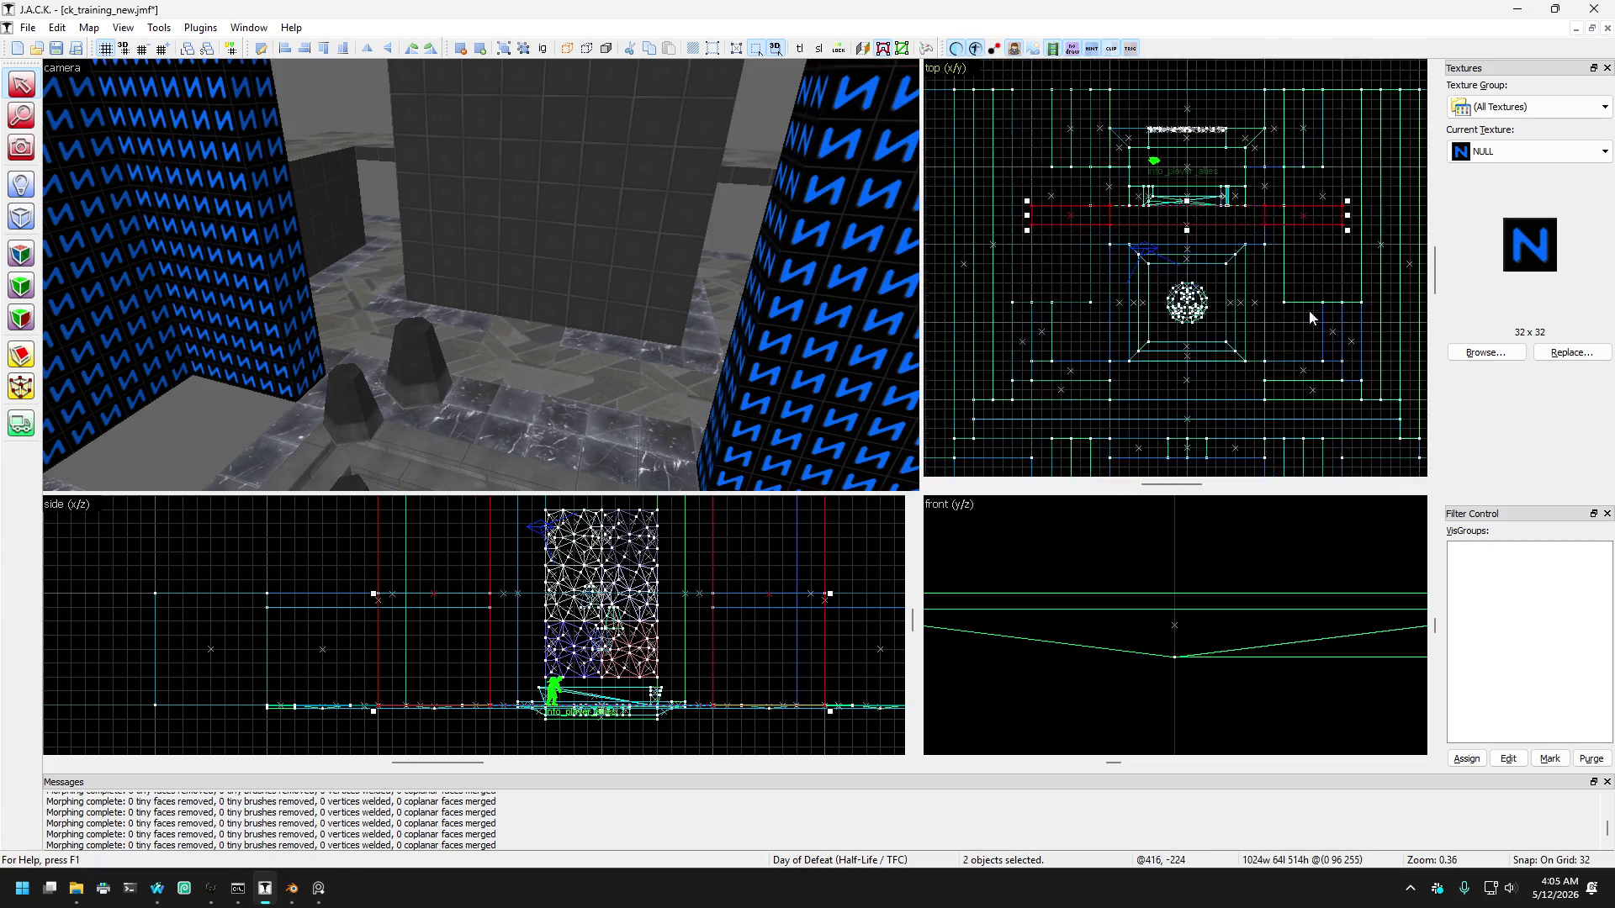
click(32, 148)
drag(480, 274, 480, 274)
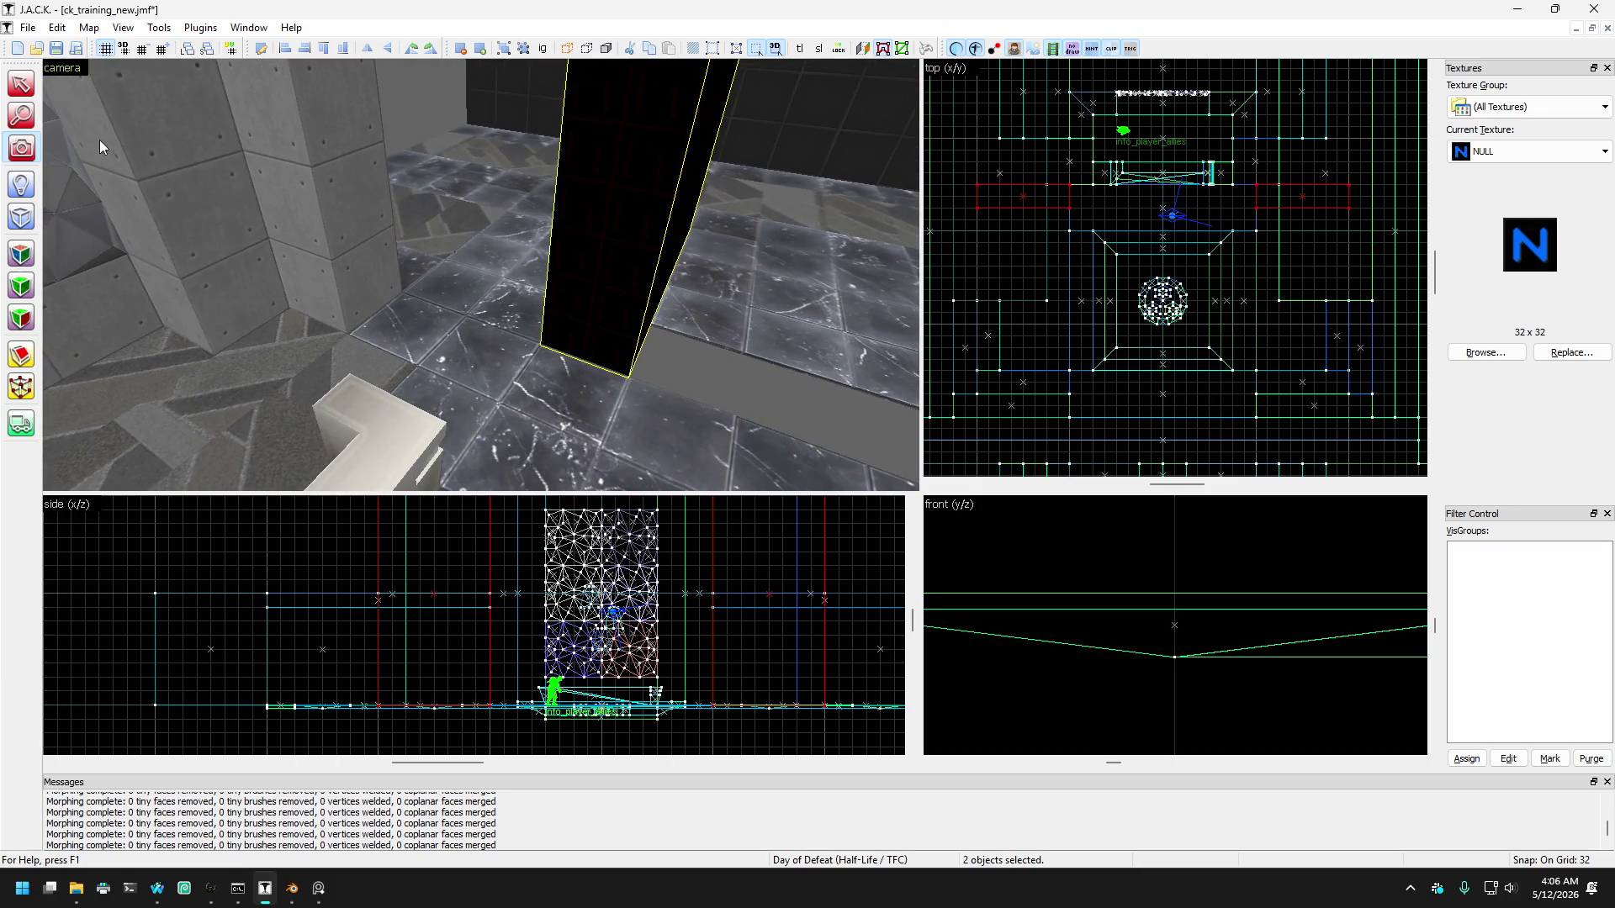
click(25, 86)
scroll(1061, 205, up, 1)
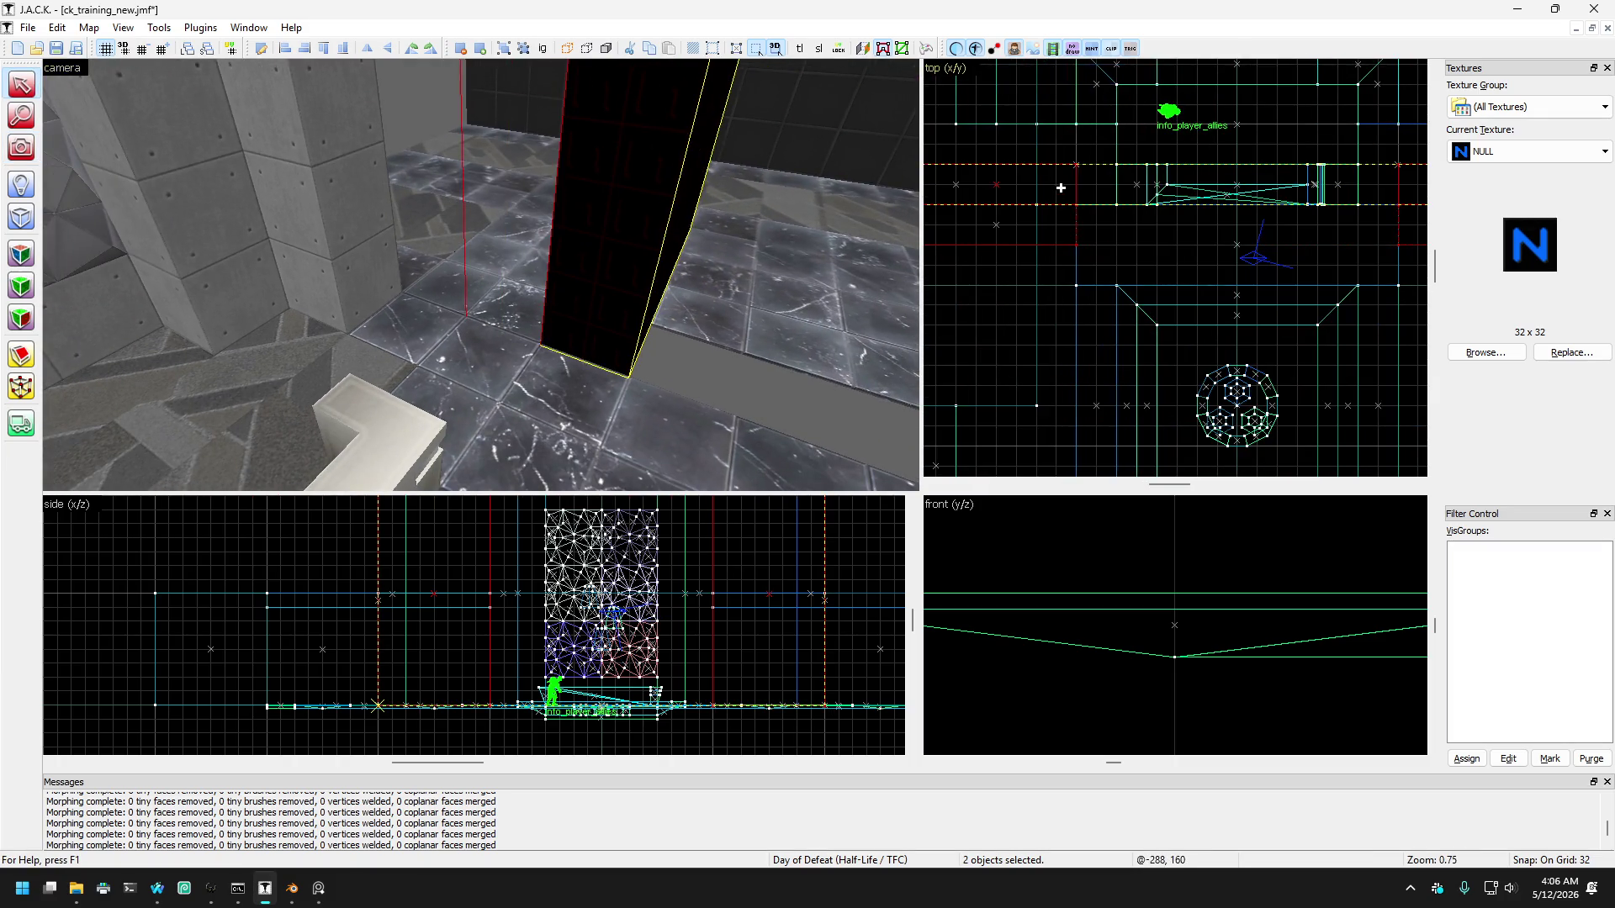
click(1062, 188)
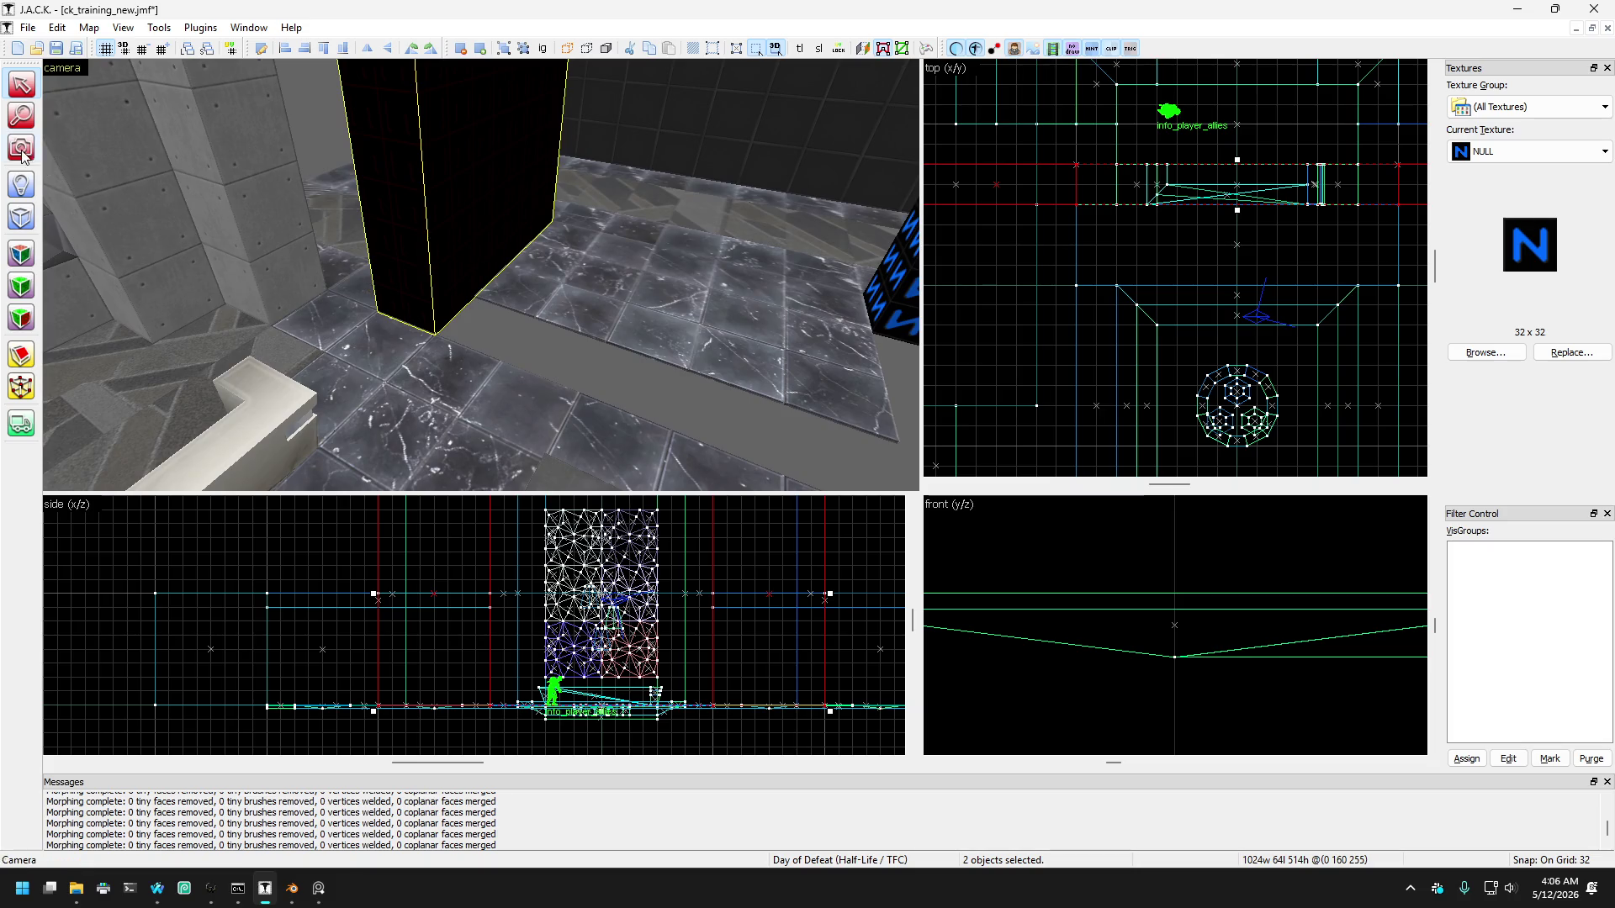
key(z)
key(w)
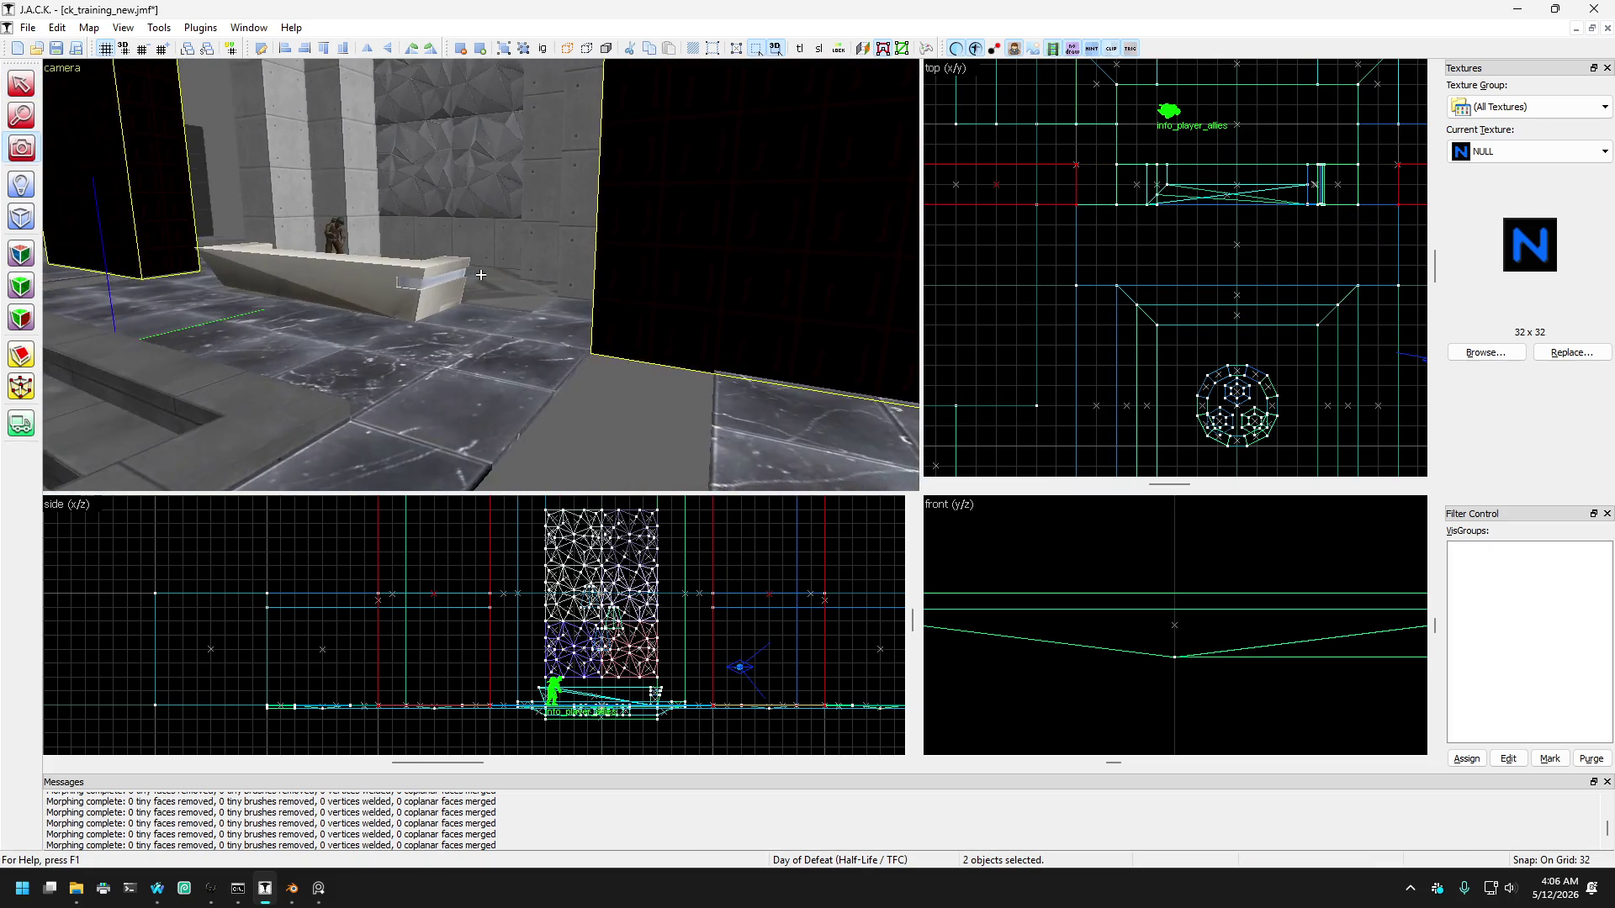
key(s)
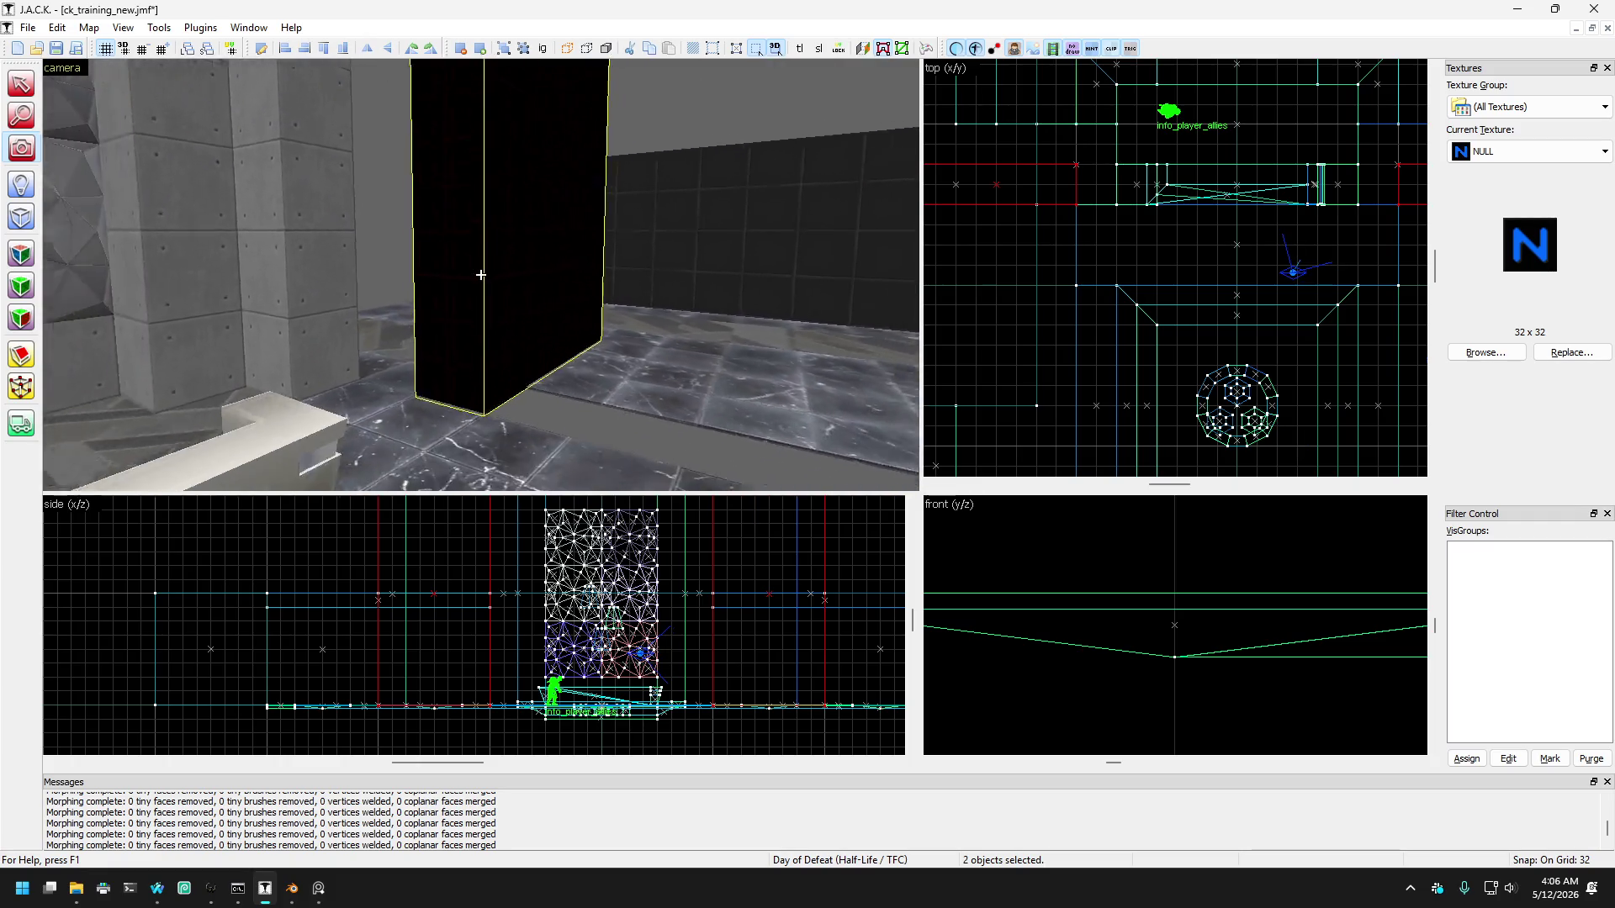
key(w)
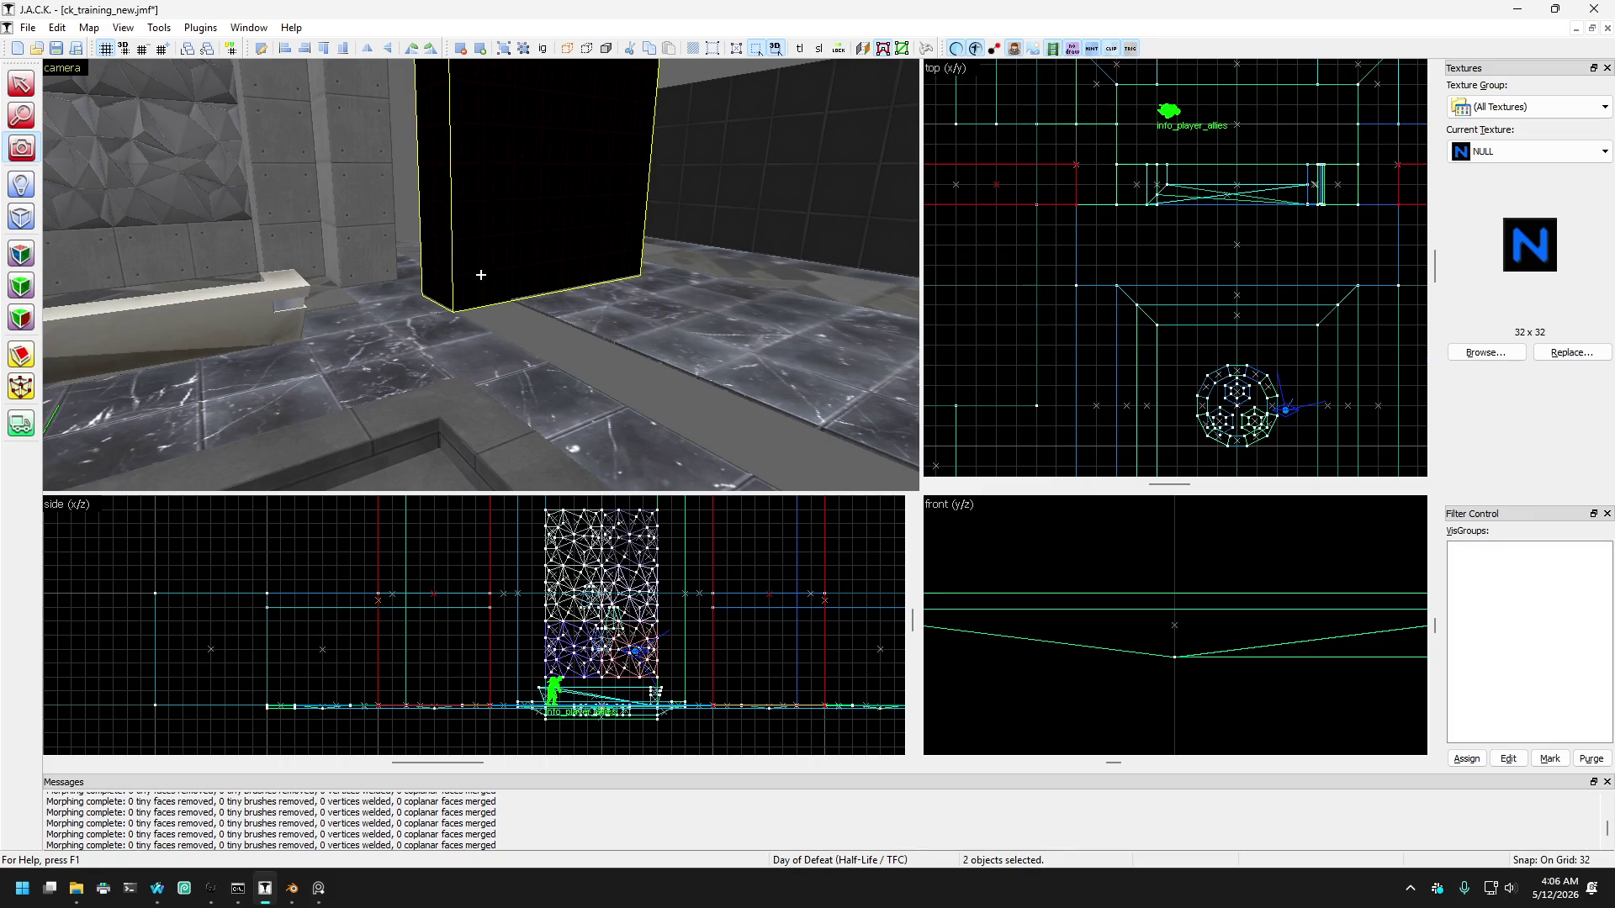
key(s)
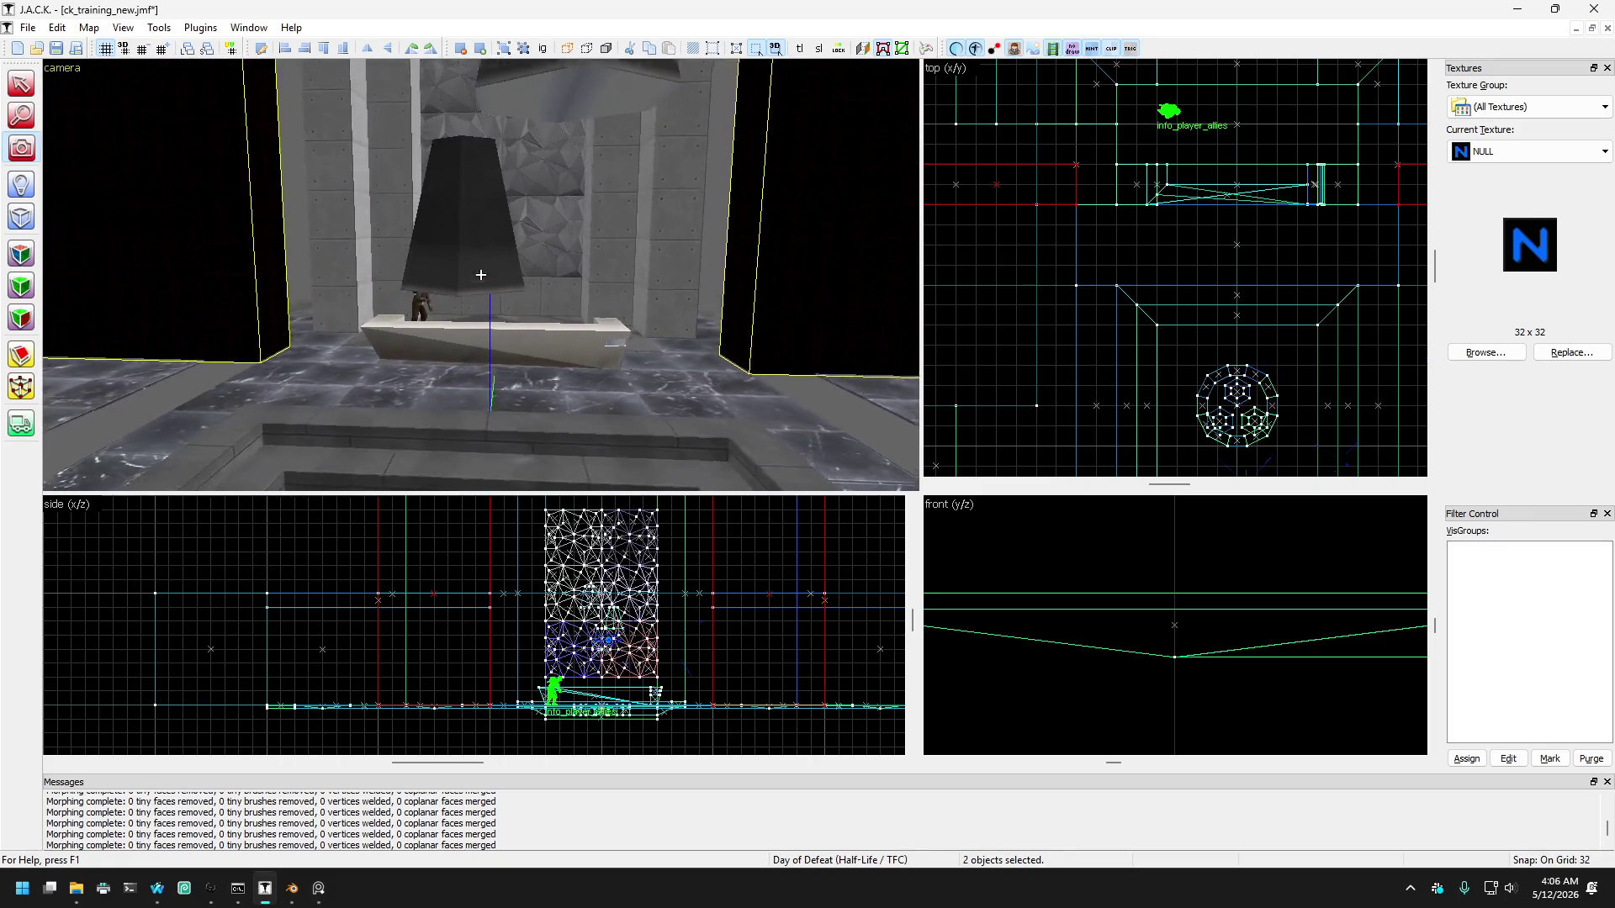
key(z)
click(21, 85)
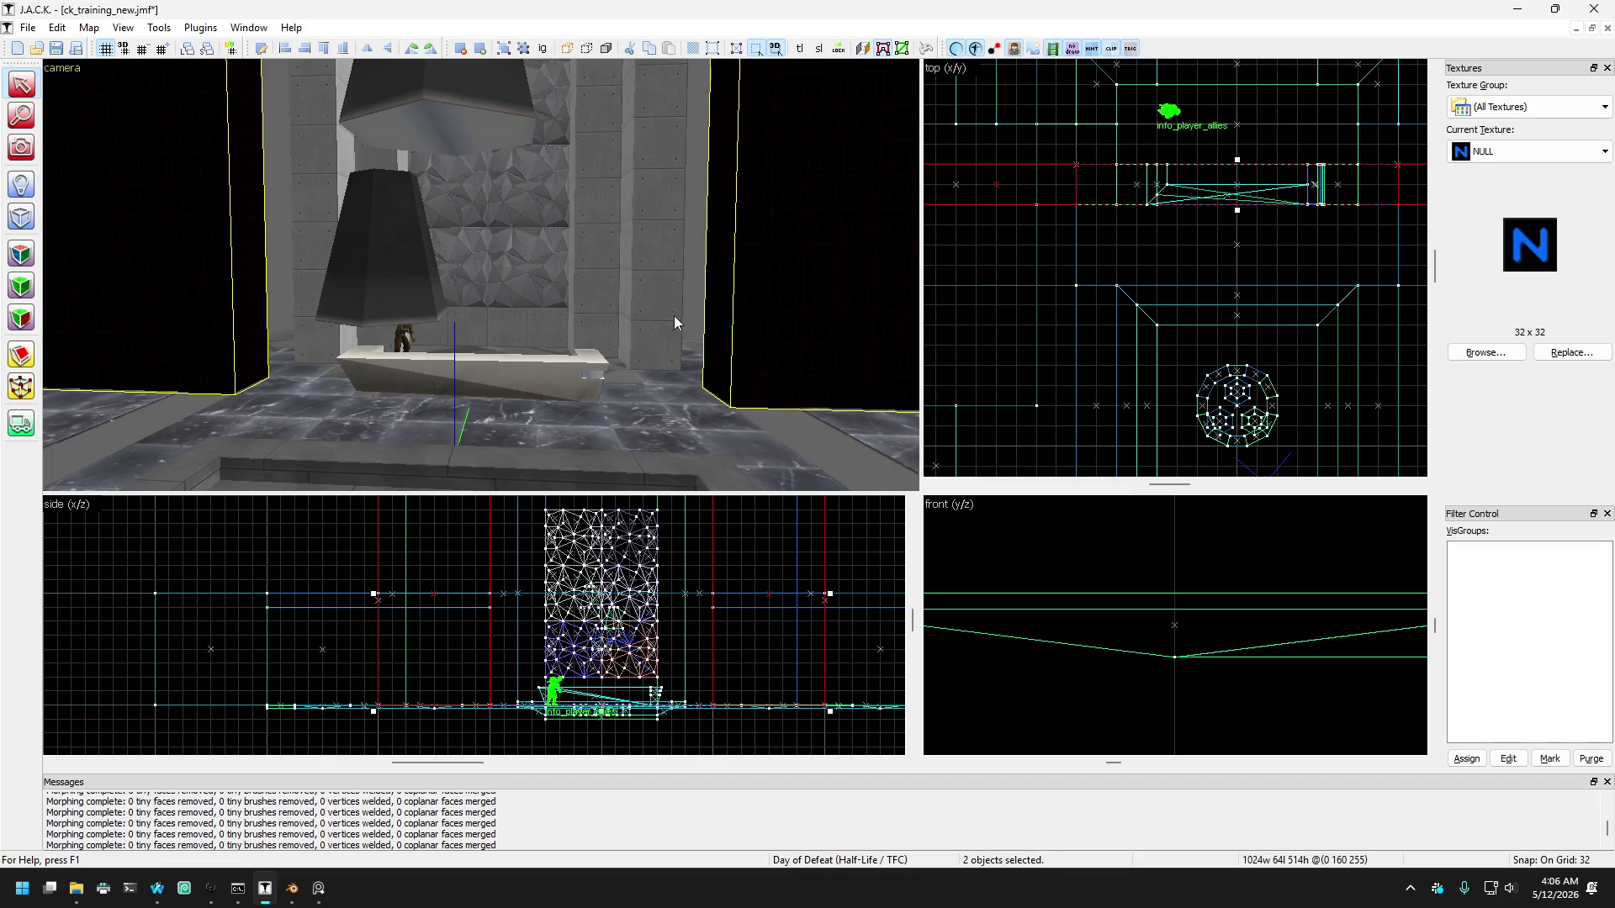
click(770, 333)
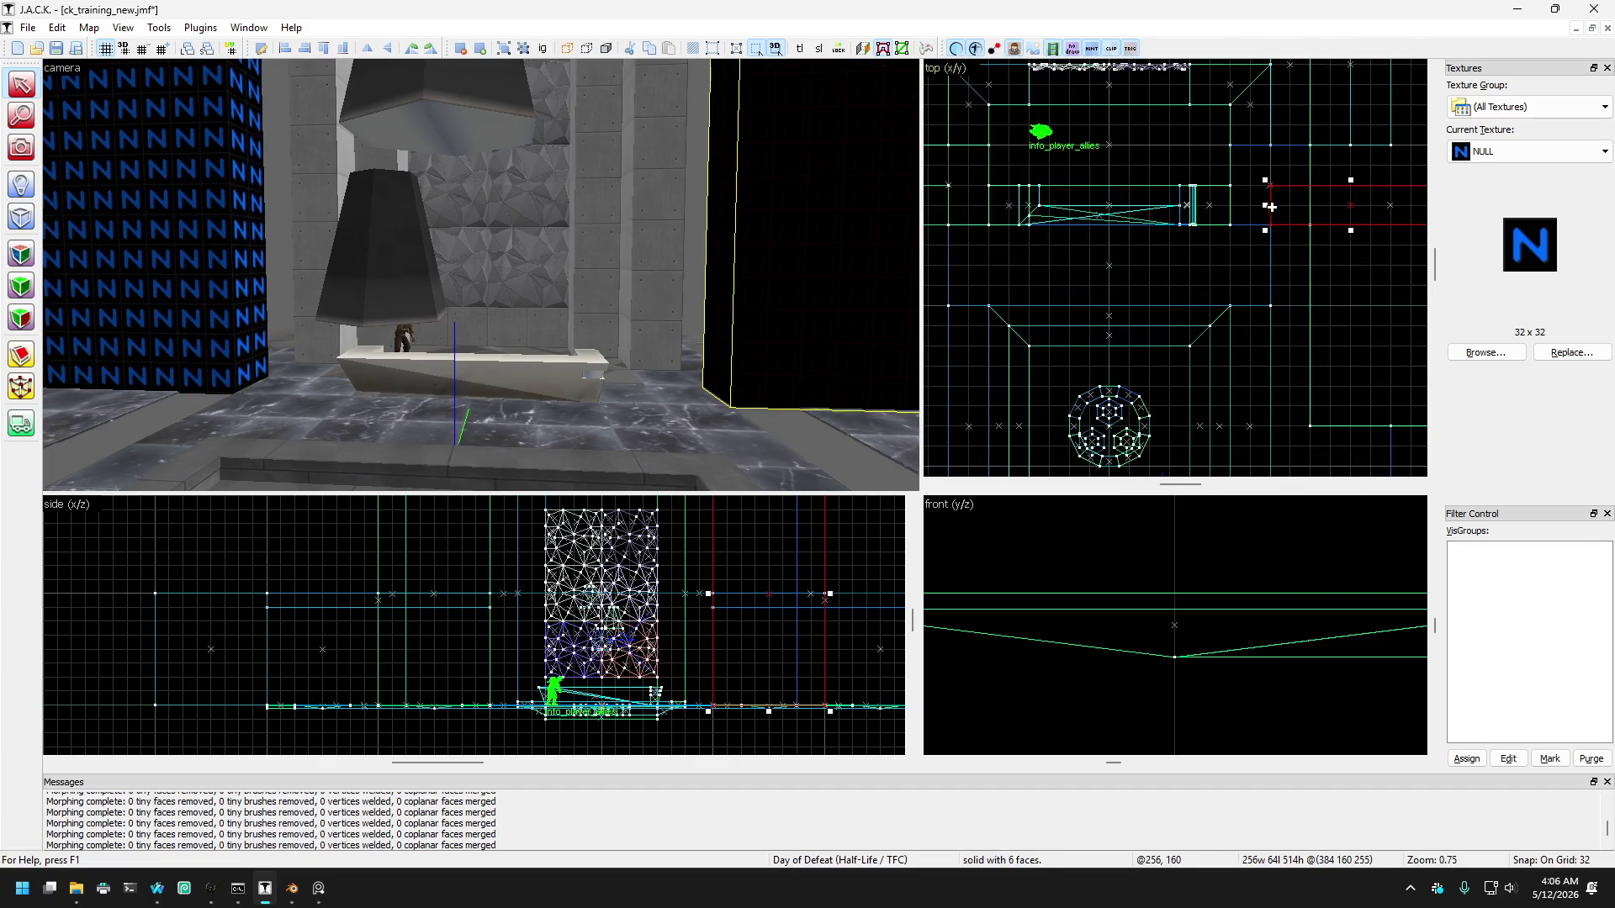
click(431, 311)
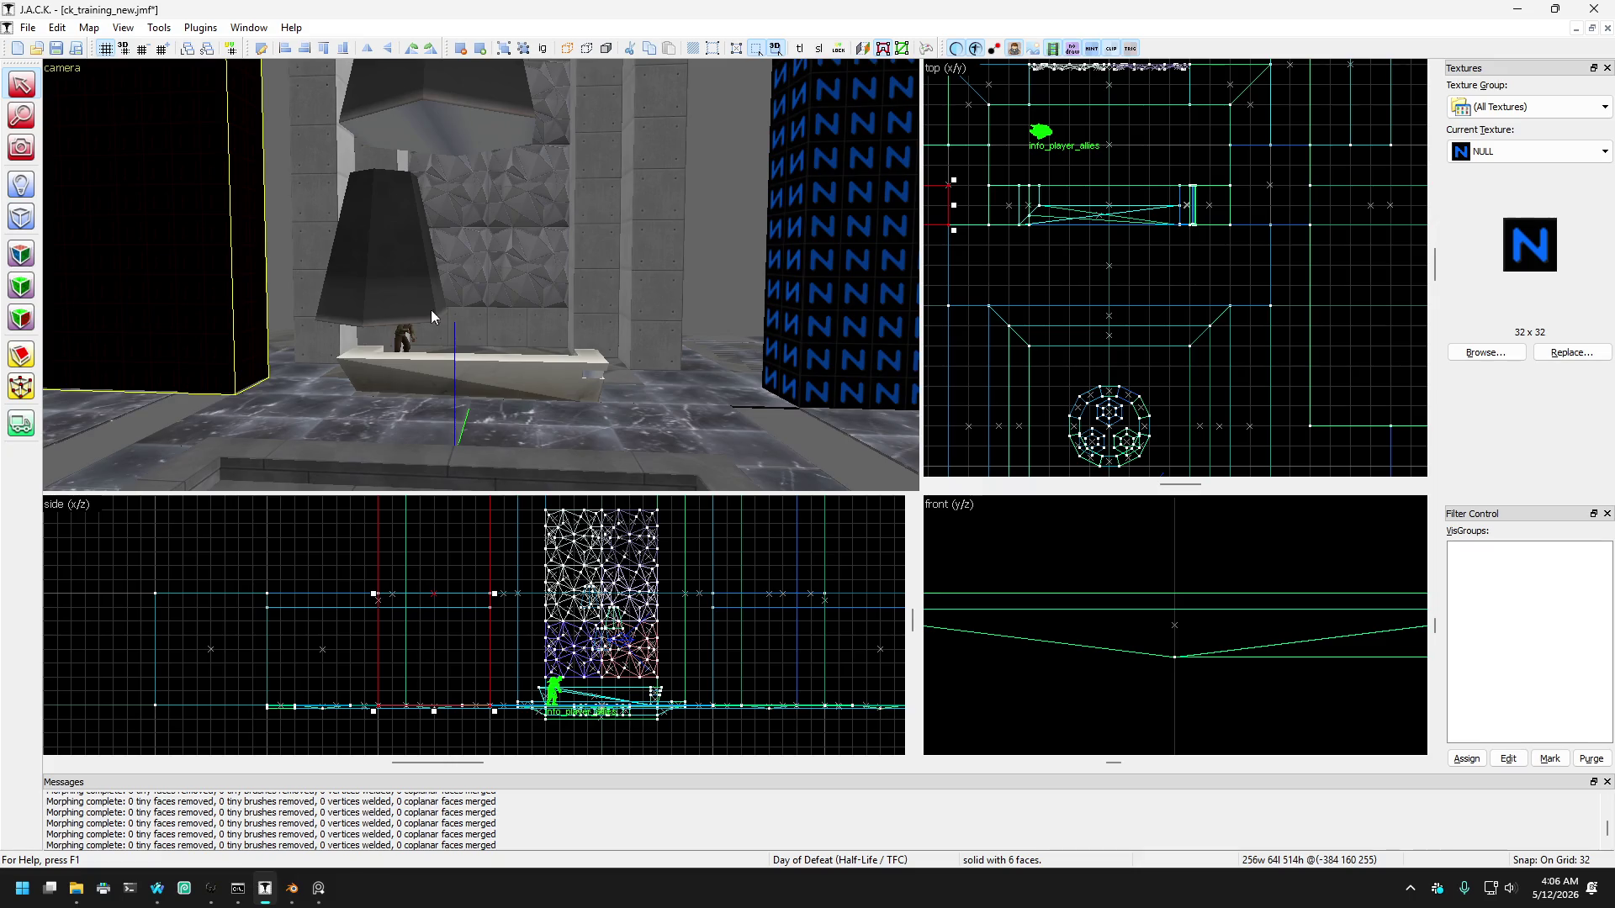
mouse_move(960, 214)
mouse_down()
mouse_move(1070, 227)
mouse_move(1025, 219)
mouse_up()
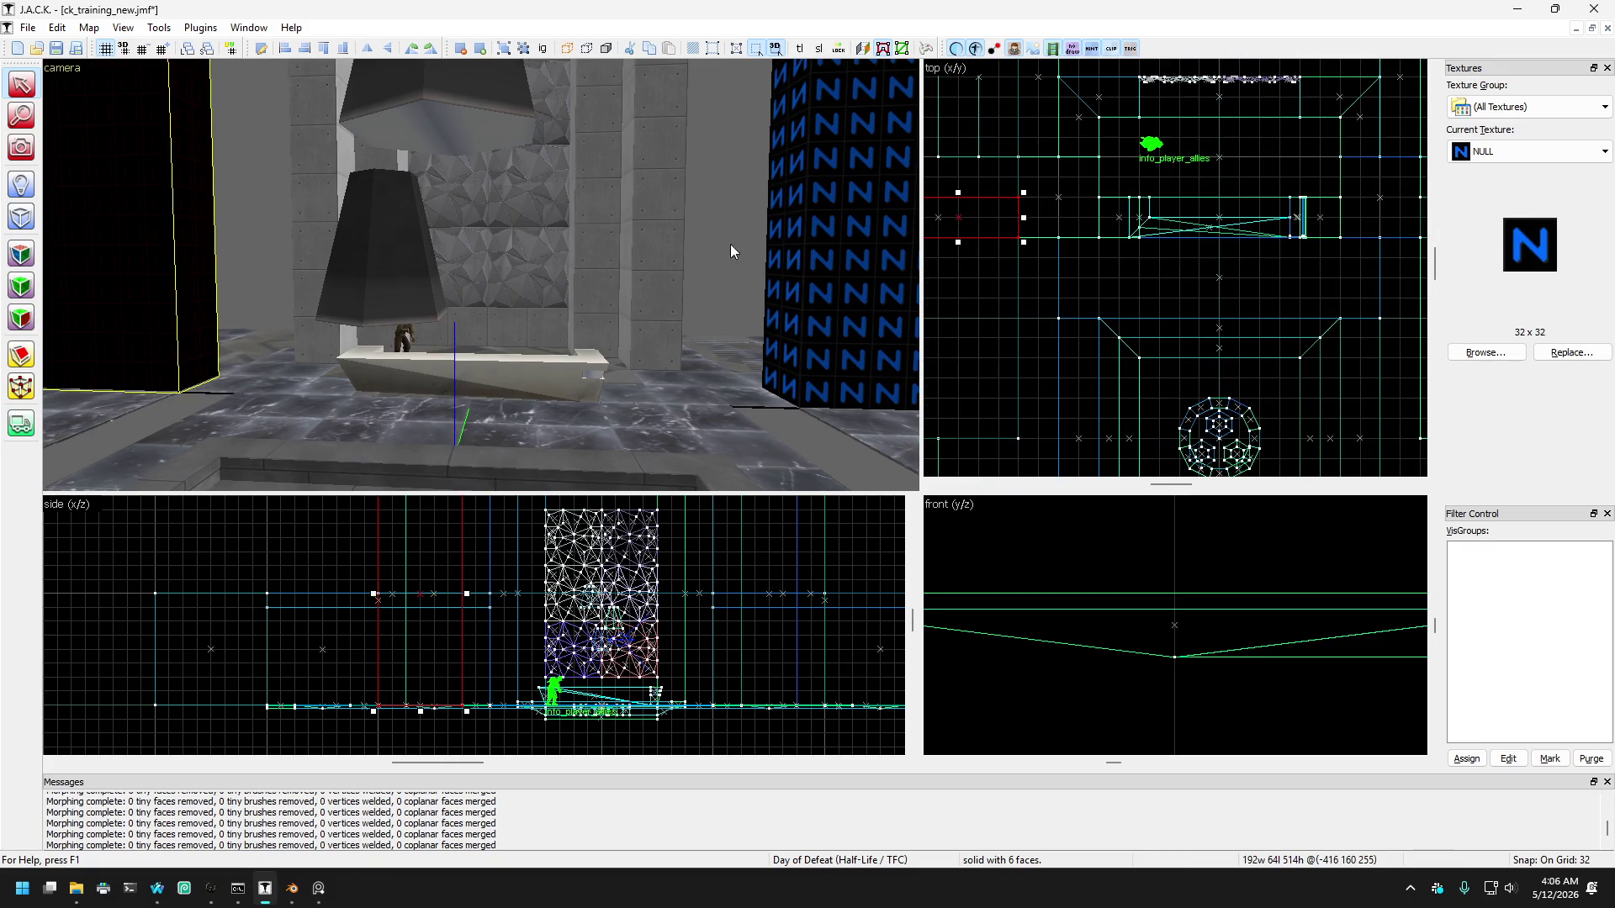
key(Escape)
mouse_move(725, 242)
mouse_down()
mouse_move(227, 207)
mouse_move(281, 203)
mouse_up()
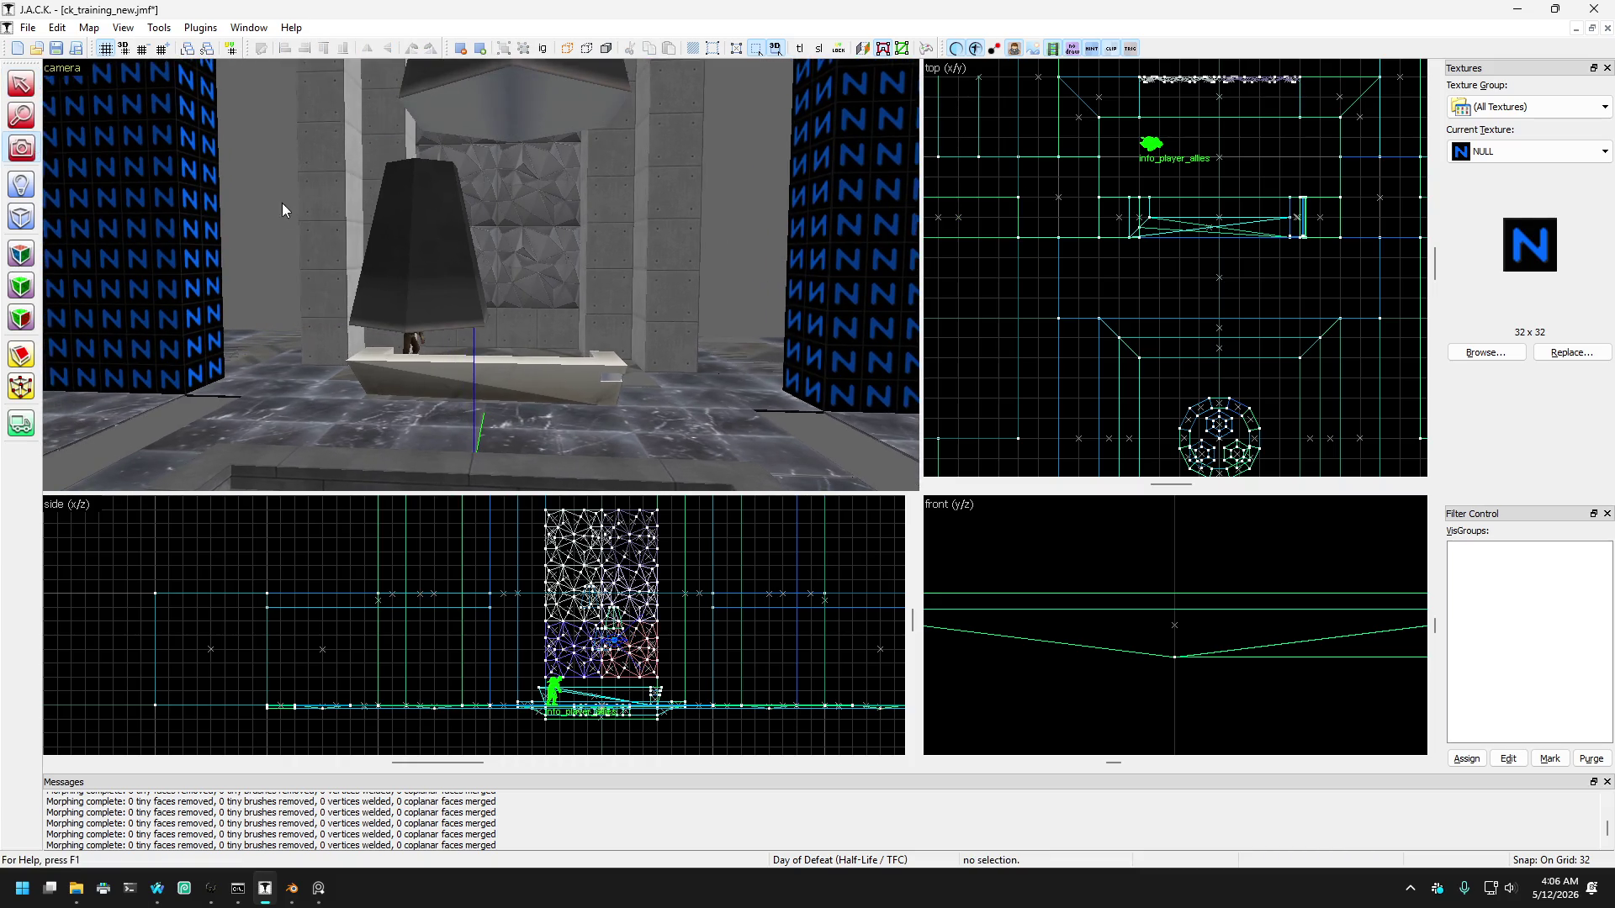
key(z)
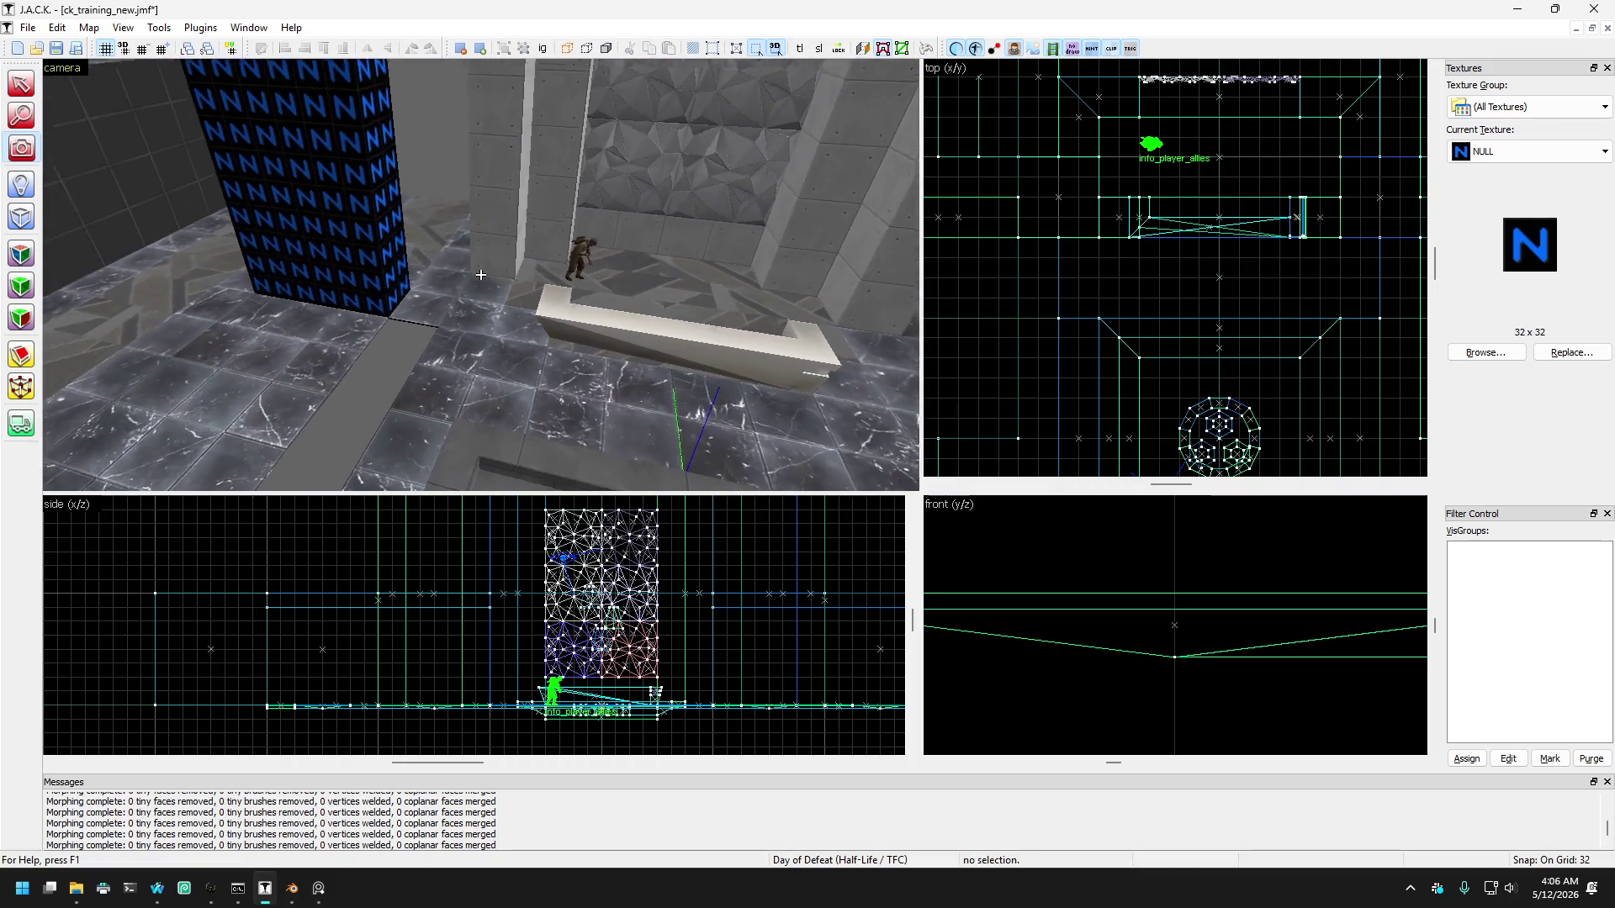
key(w)
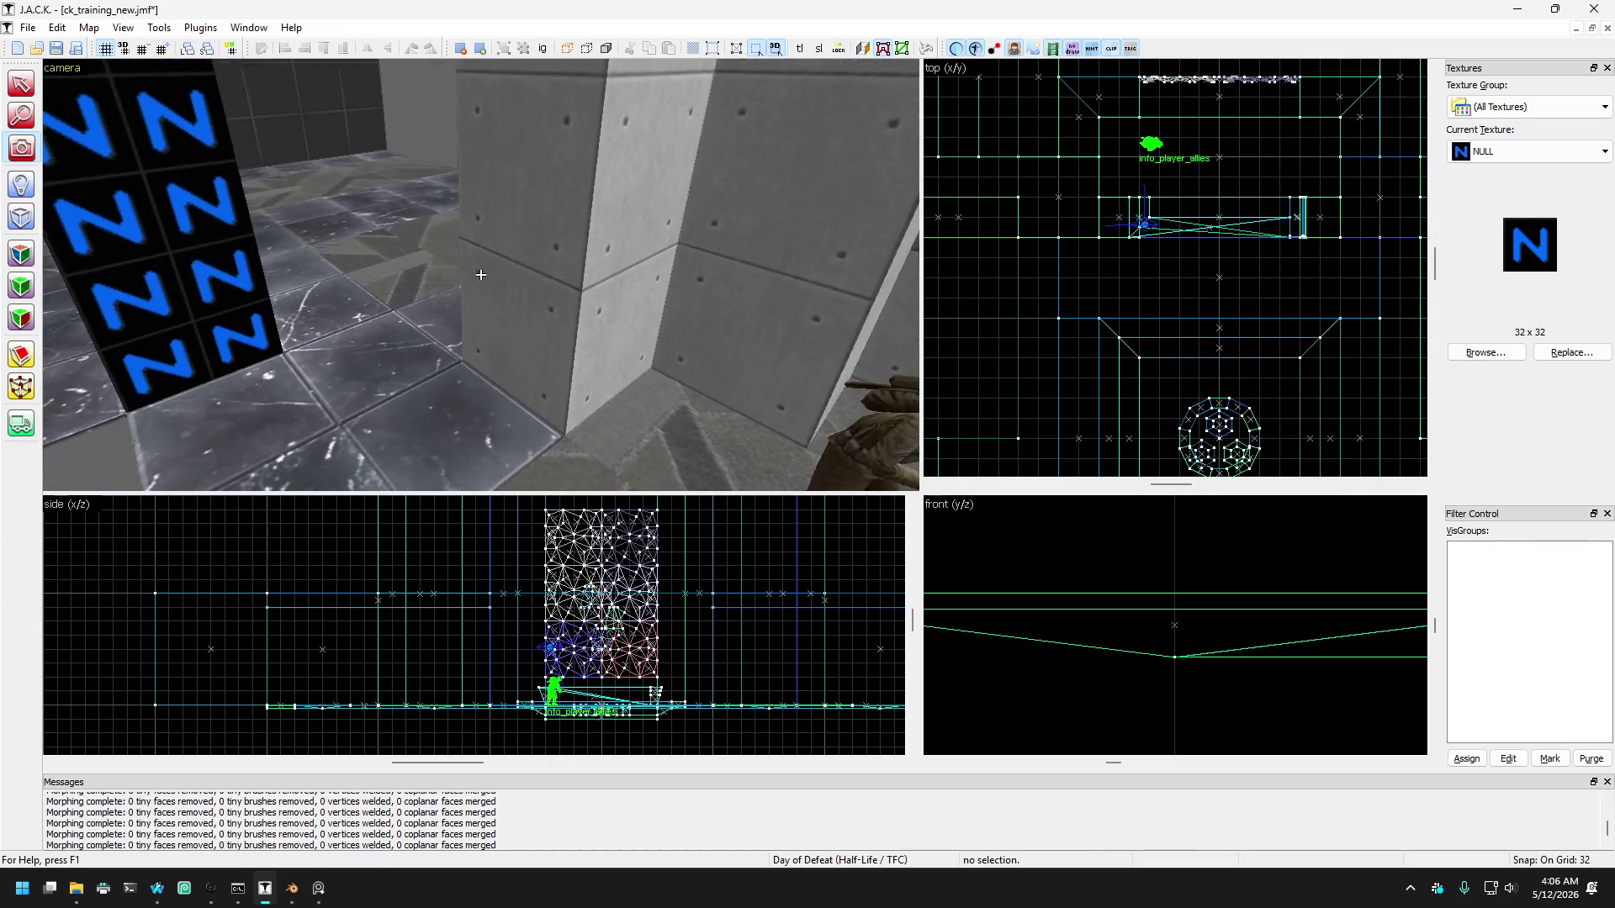
key(w)
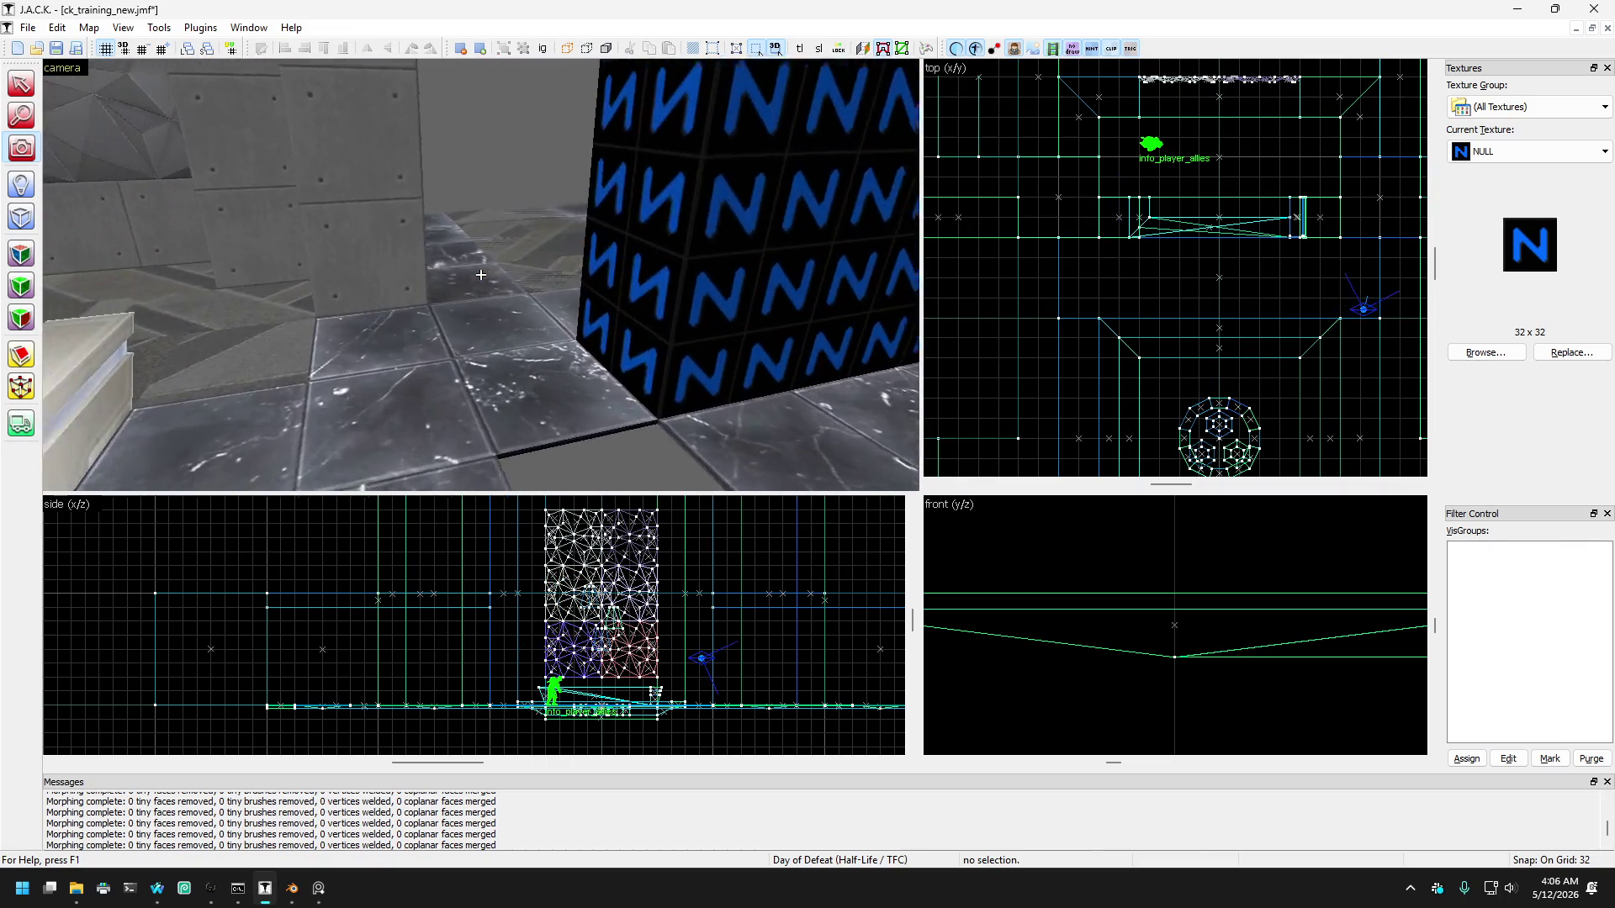
key(w)
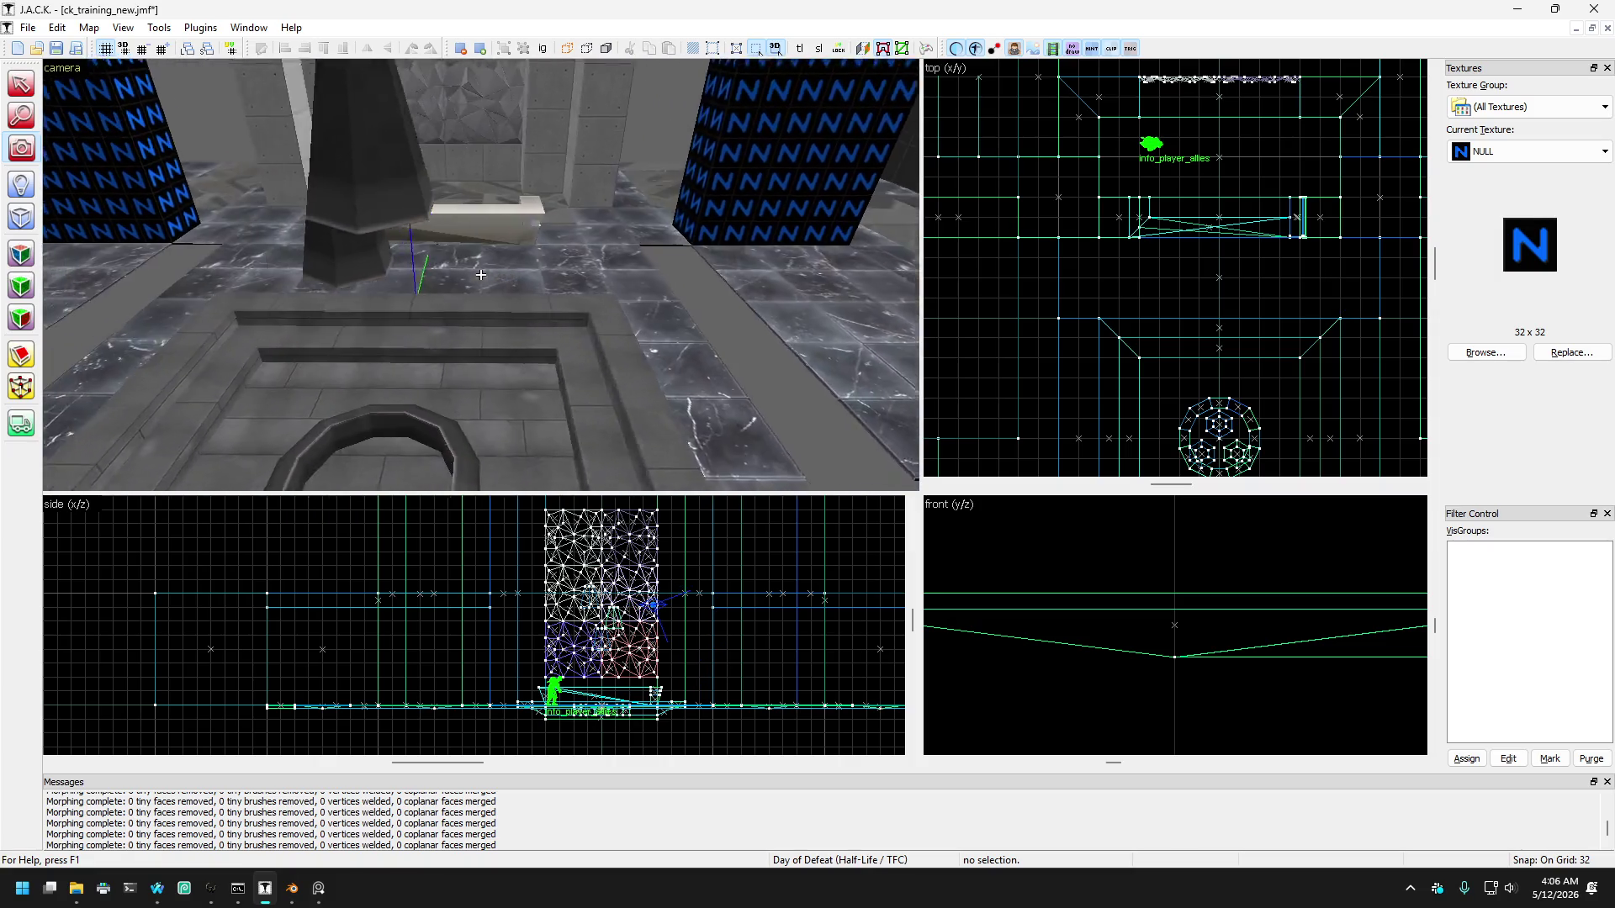
key(s)
key(z)
Step: Select the floor strip beside the fountain and compare its earlier shapes with undo/redo
click(324, 185)
click(317, 213)
key(ctrl+z)
key(ctrl+y)
key(ctrl+z)
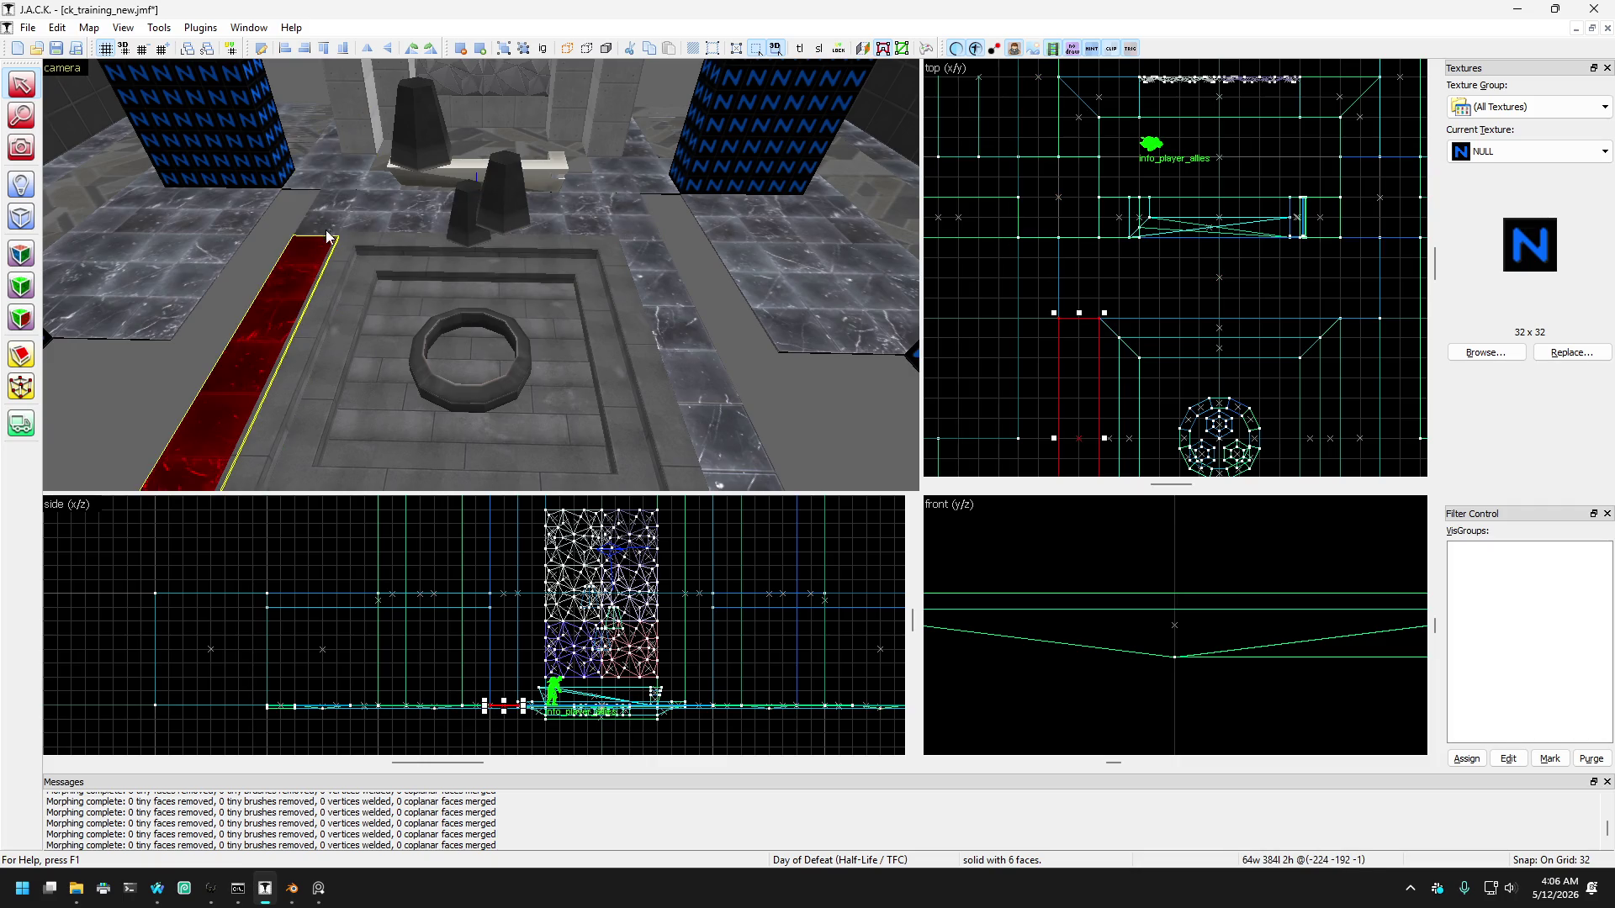
key(ctrl+z)
key(ctrl+z)
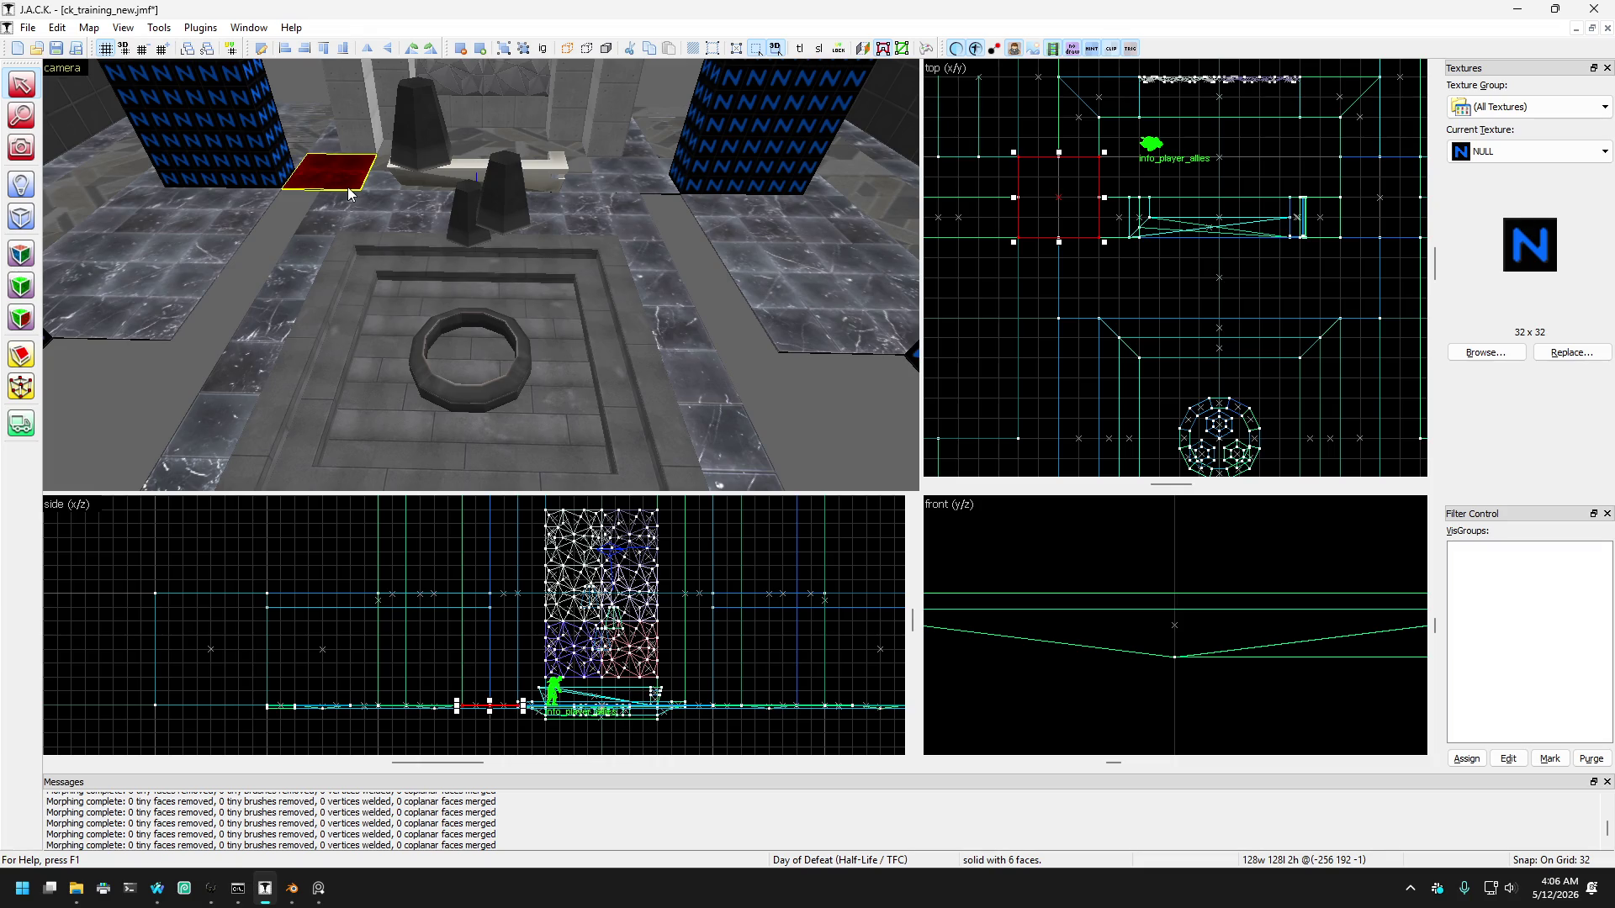
key(ctrl+y)
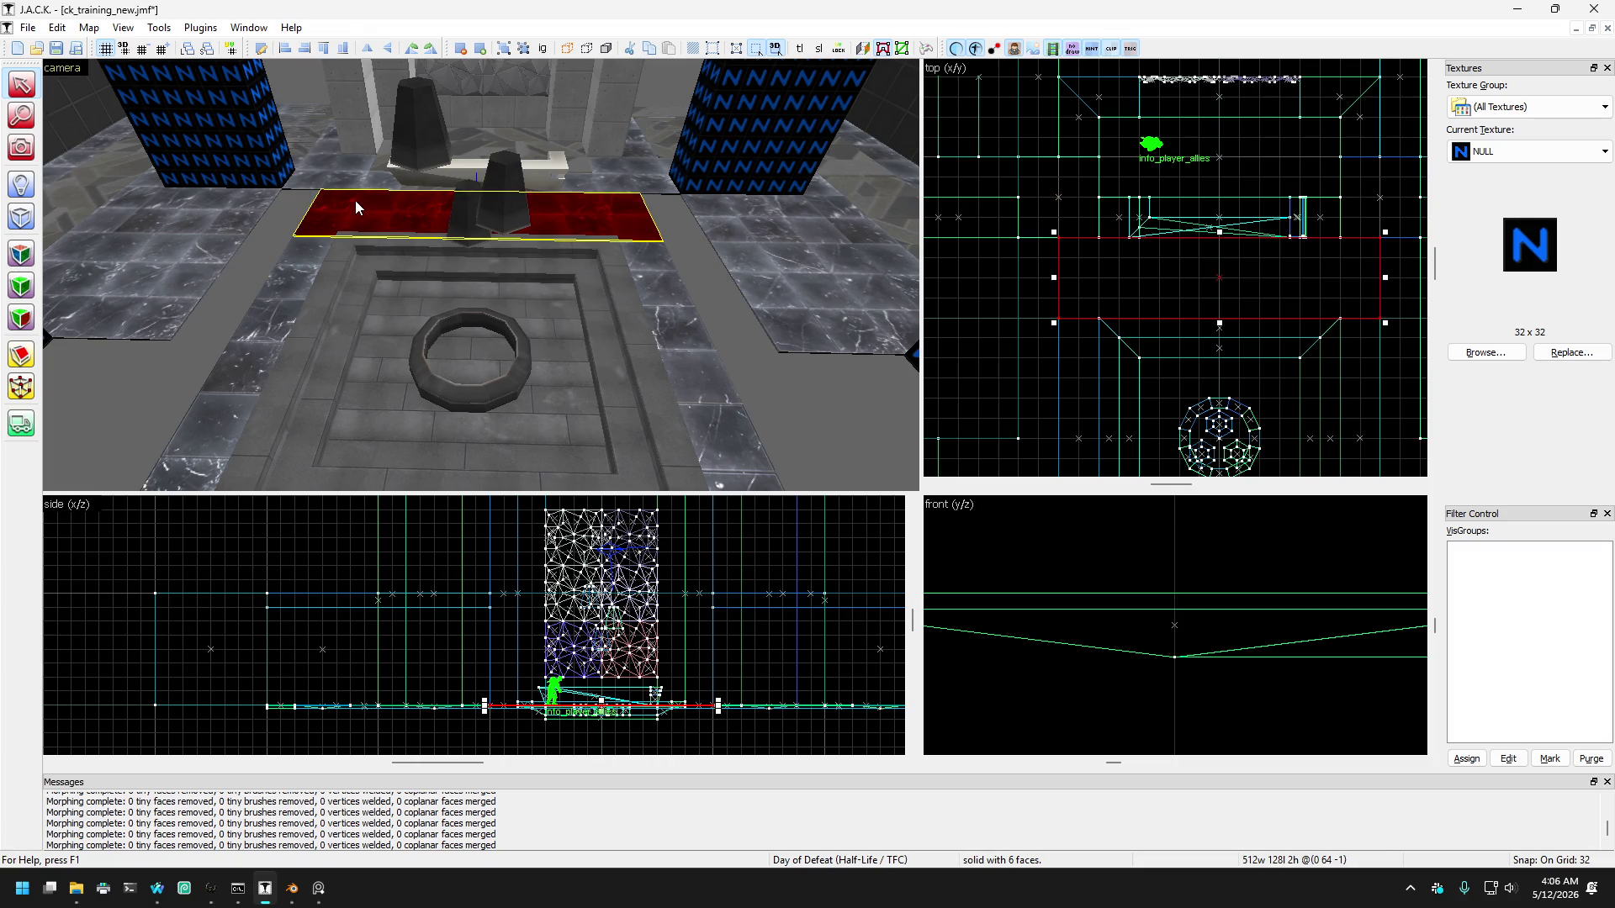
key(ctrl+z)
key(ctrl+y)
key(ctrl+z)
key(ctrl+y)
Step: Shorten the floor strip and slabs to 448 and 384, moving the strip beside the right NULL block
drag(1054, 279, 1095, 281)
drag(1379, 280, 1339, 280)
mouse_move(760, 231)
mouse_down()
mouse_move(668, 207)
mouse_move(669, 160)
mouse_up()
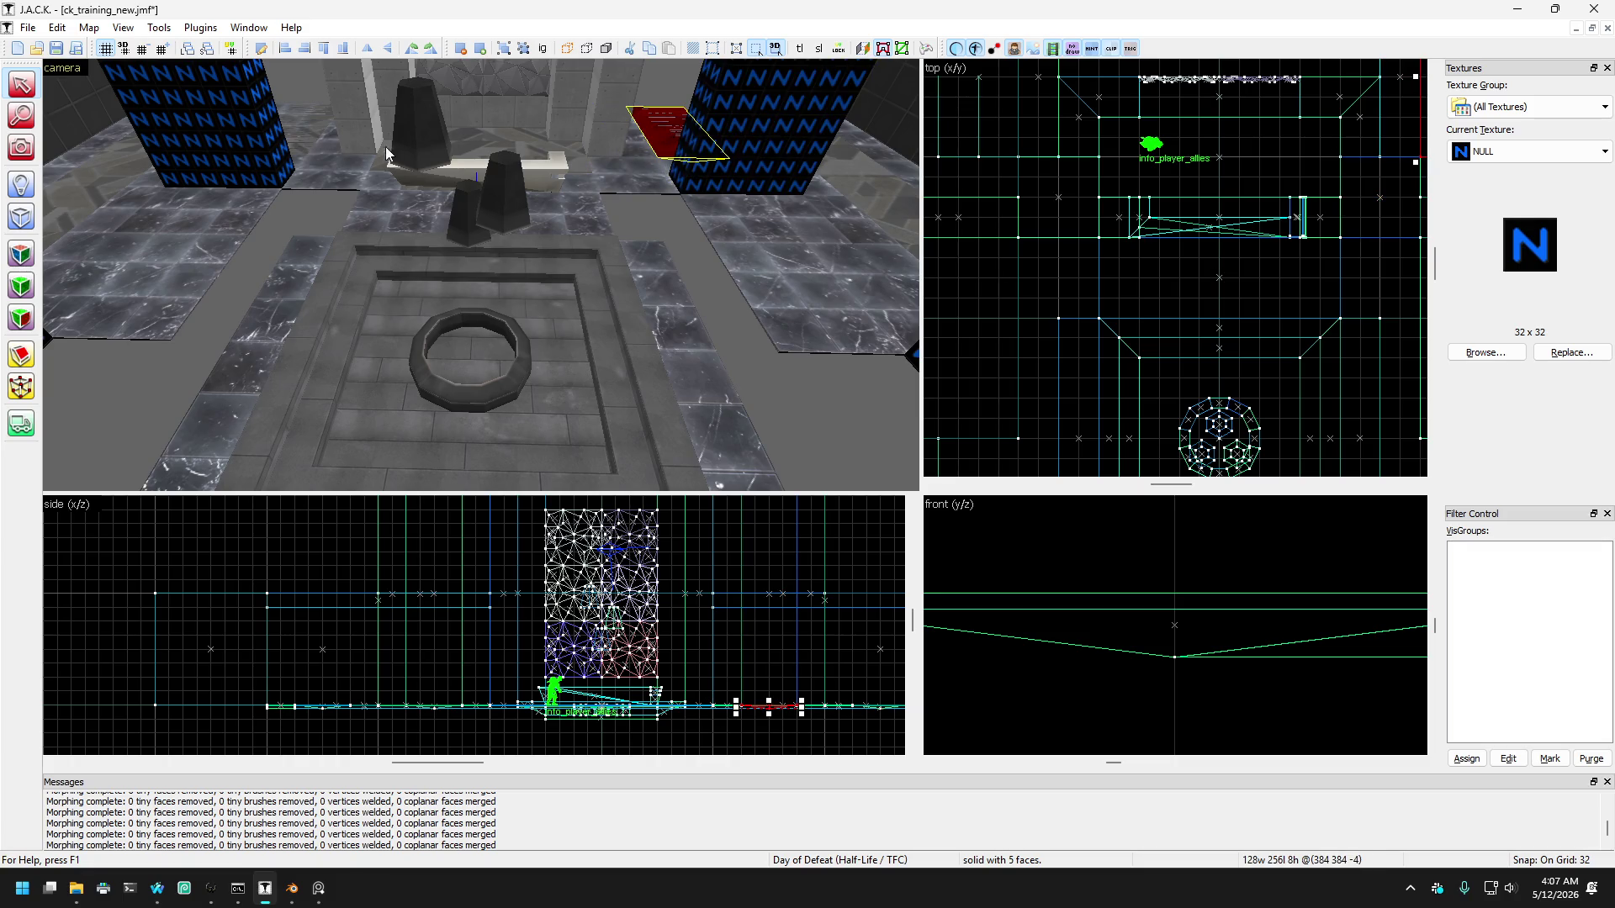
drag(385, 147, 305, 119)
click(303, 133)
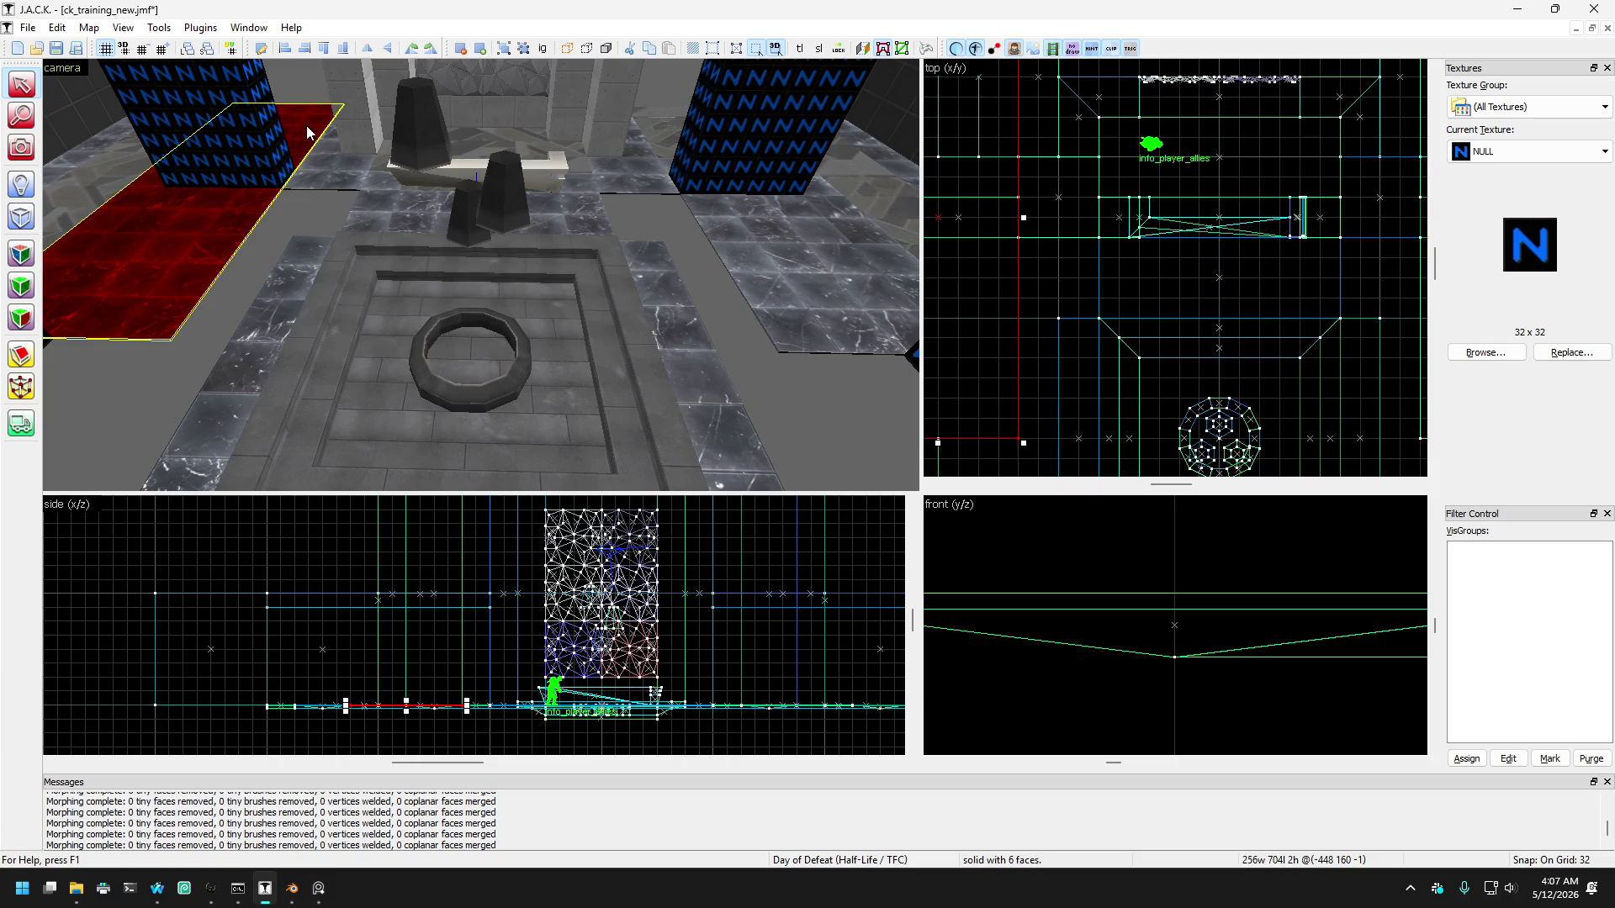
scroll(1108, 170, down, 3)
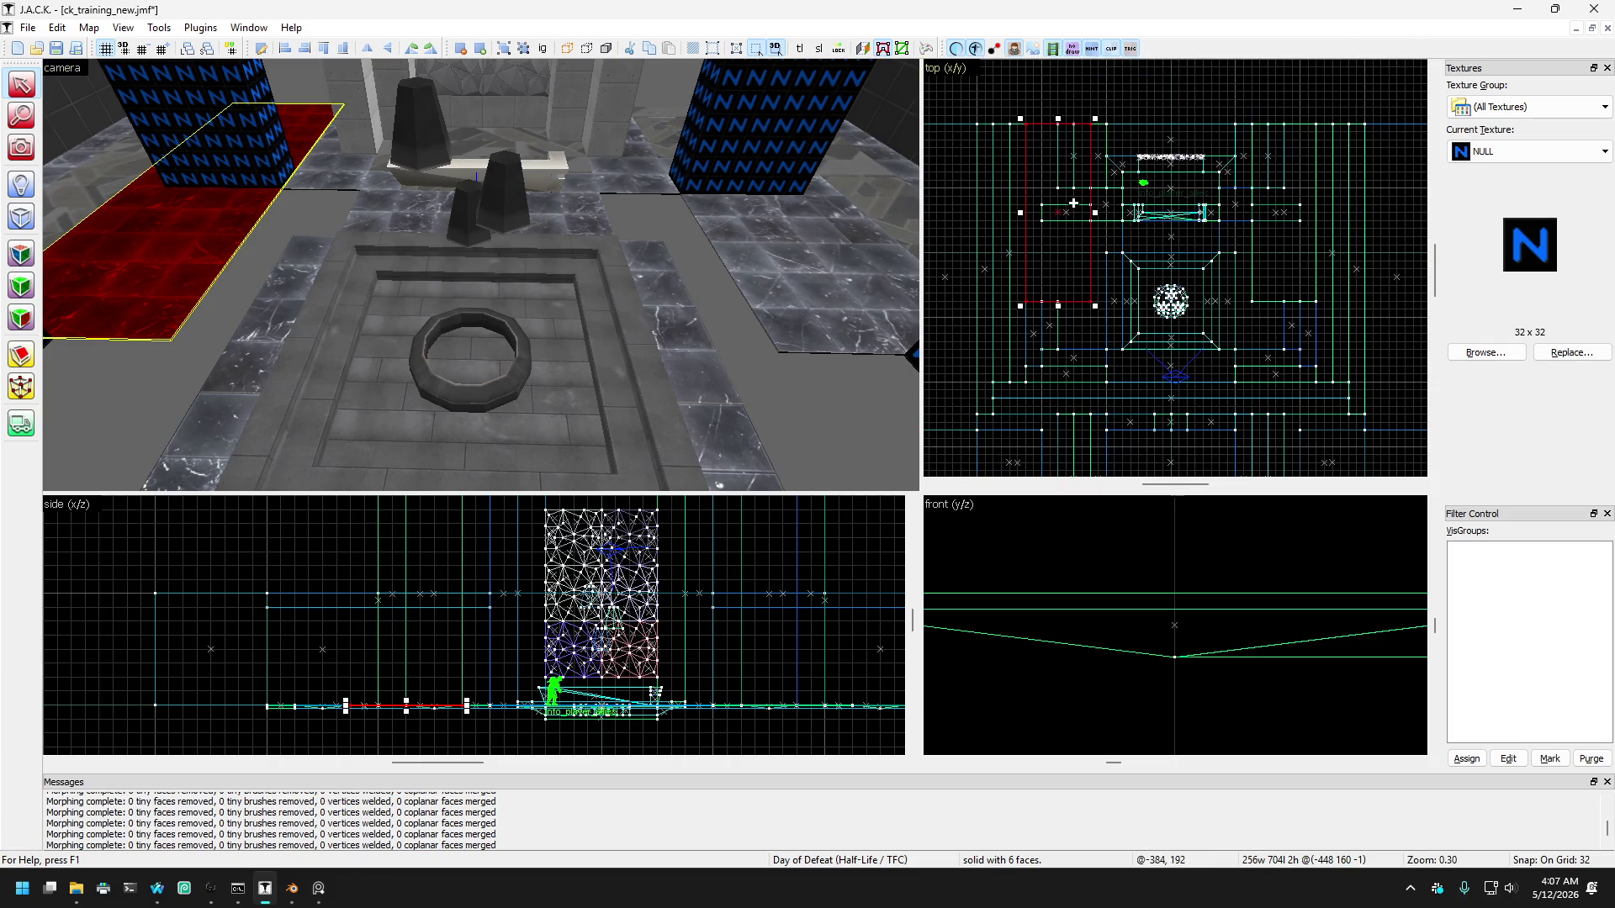
drag(1070, 120, 1070, 221)
click(750, 225)
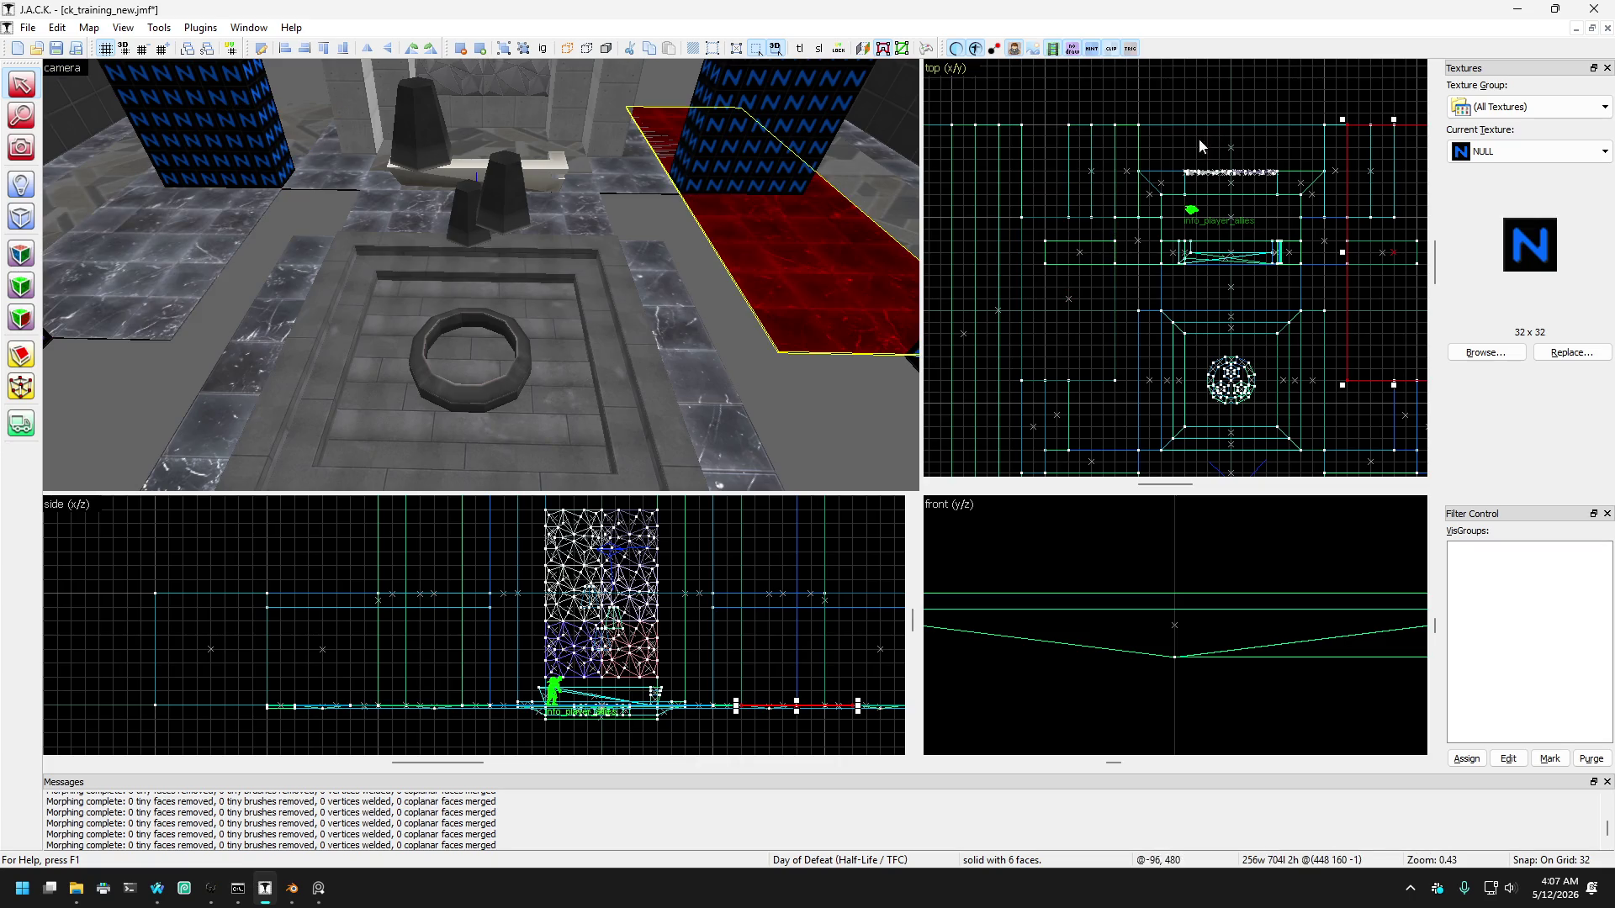
mouse_move(1367, 124)
mouse_down()
mouse_move(1386, 241)
mouse_move(1384, 213)
mouse_up()
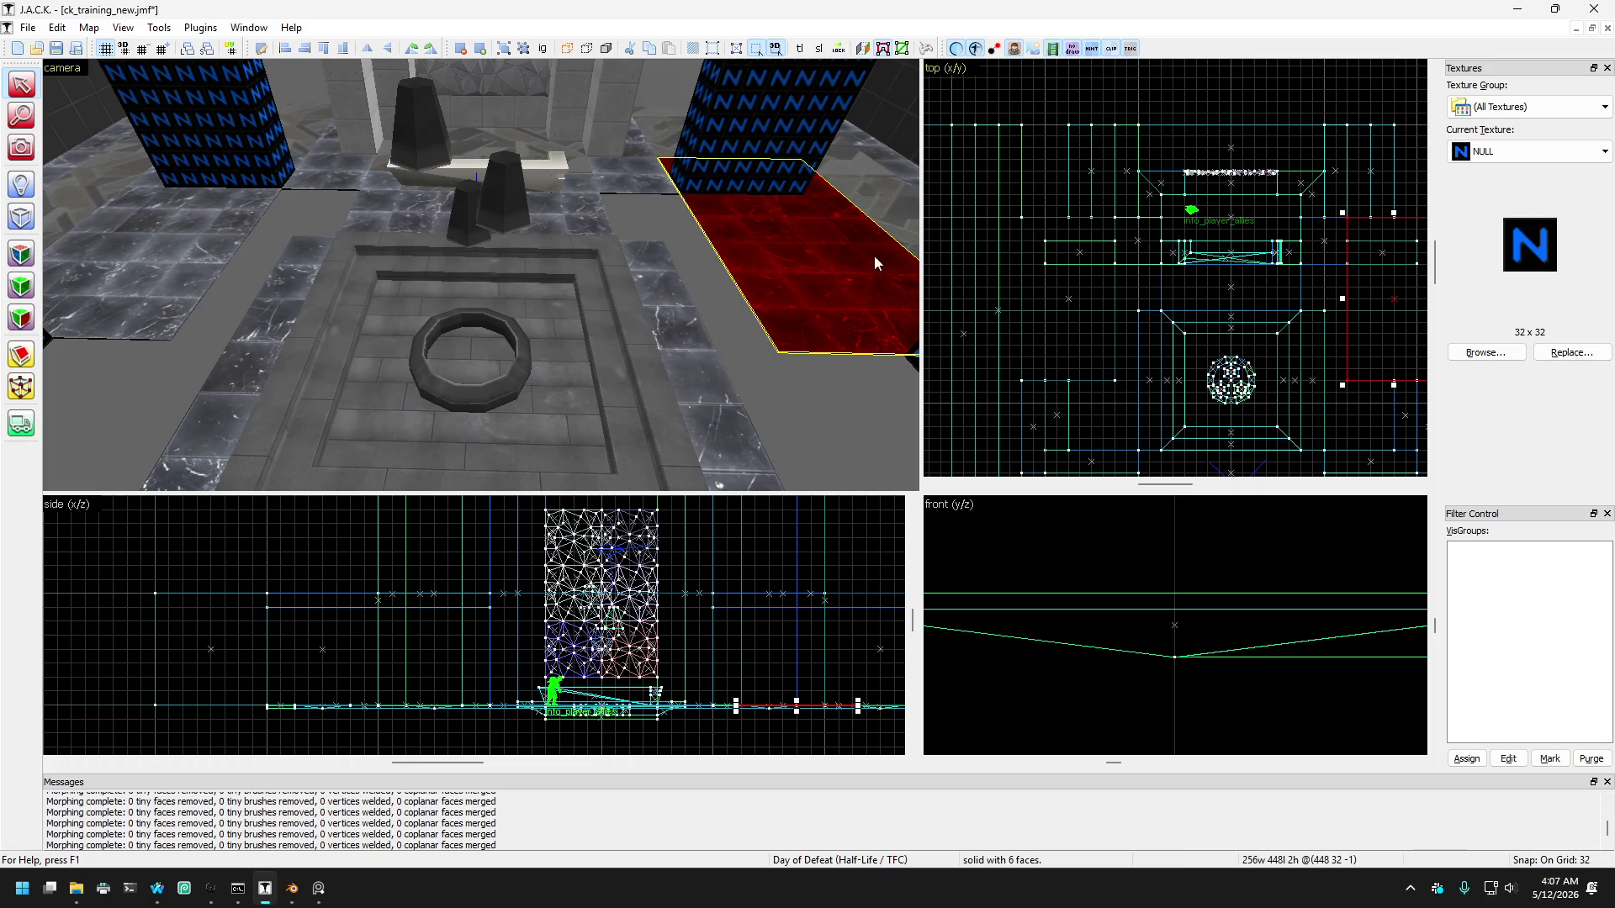
Step: Undo the slab resizes, leaving the 128 by 128 red floor brush
key(ctrl+z)
key(ctrl+z)
key(ctrl+z)
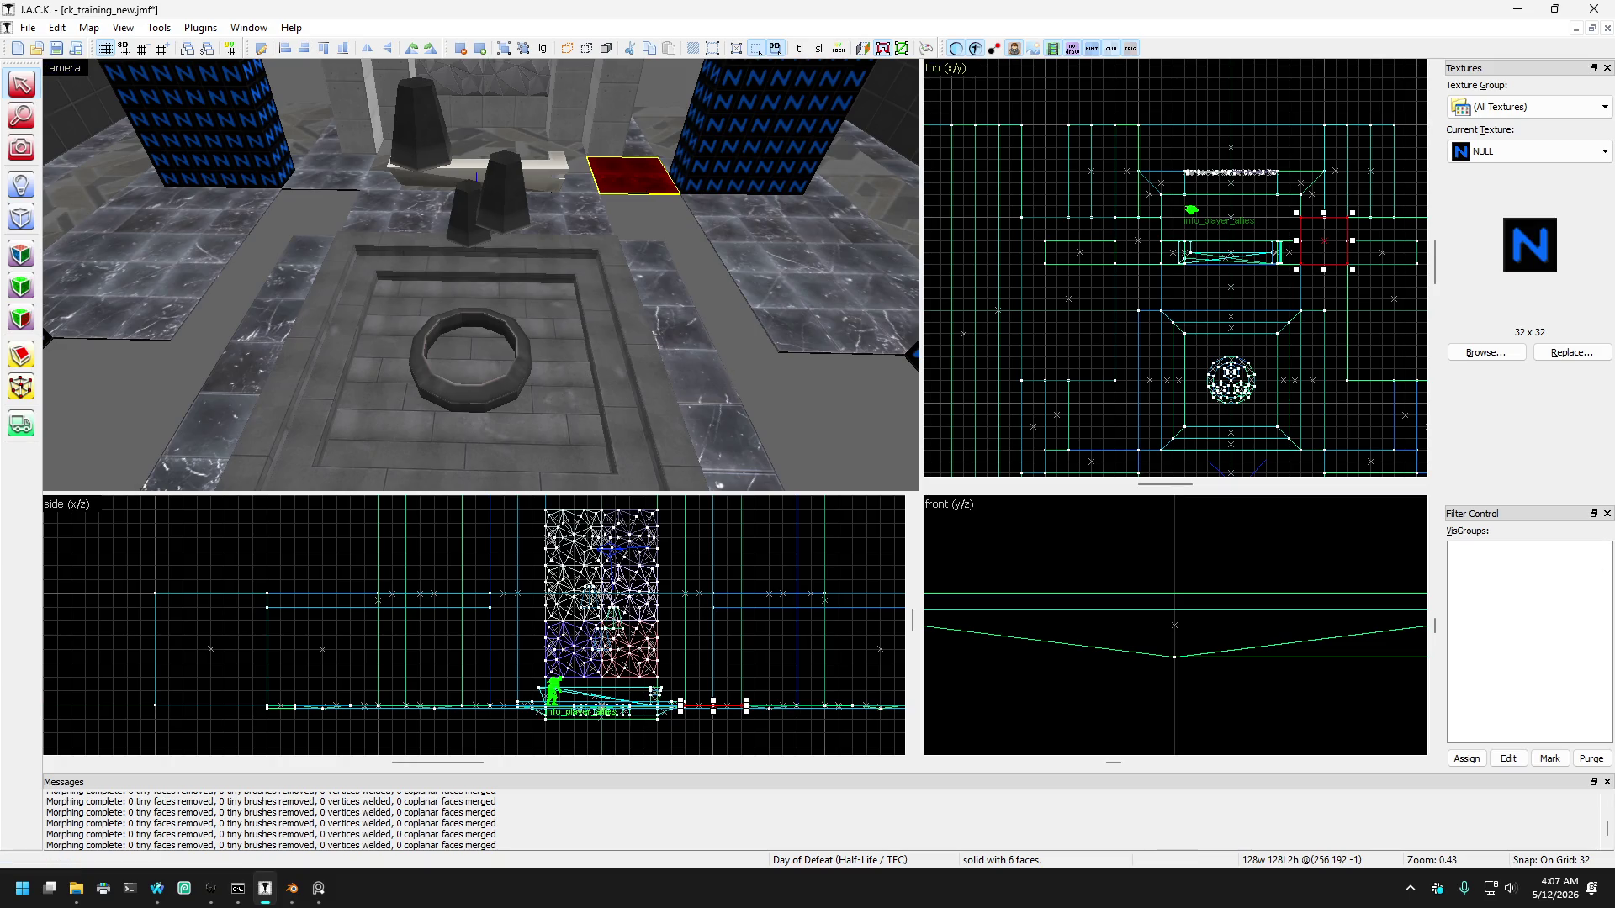
key(super+d)
key(super+d)
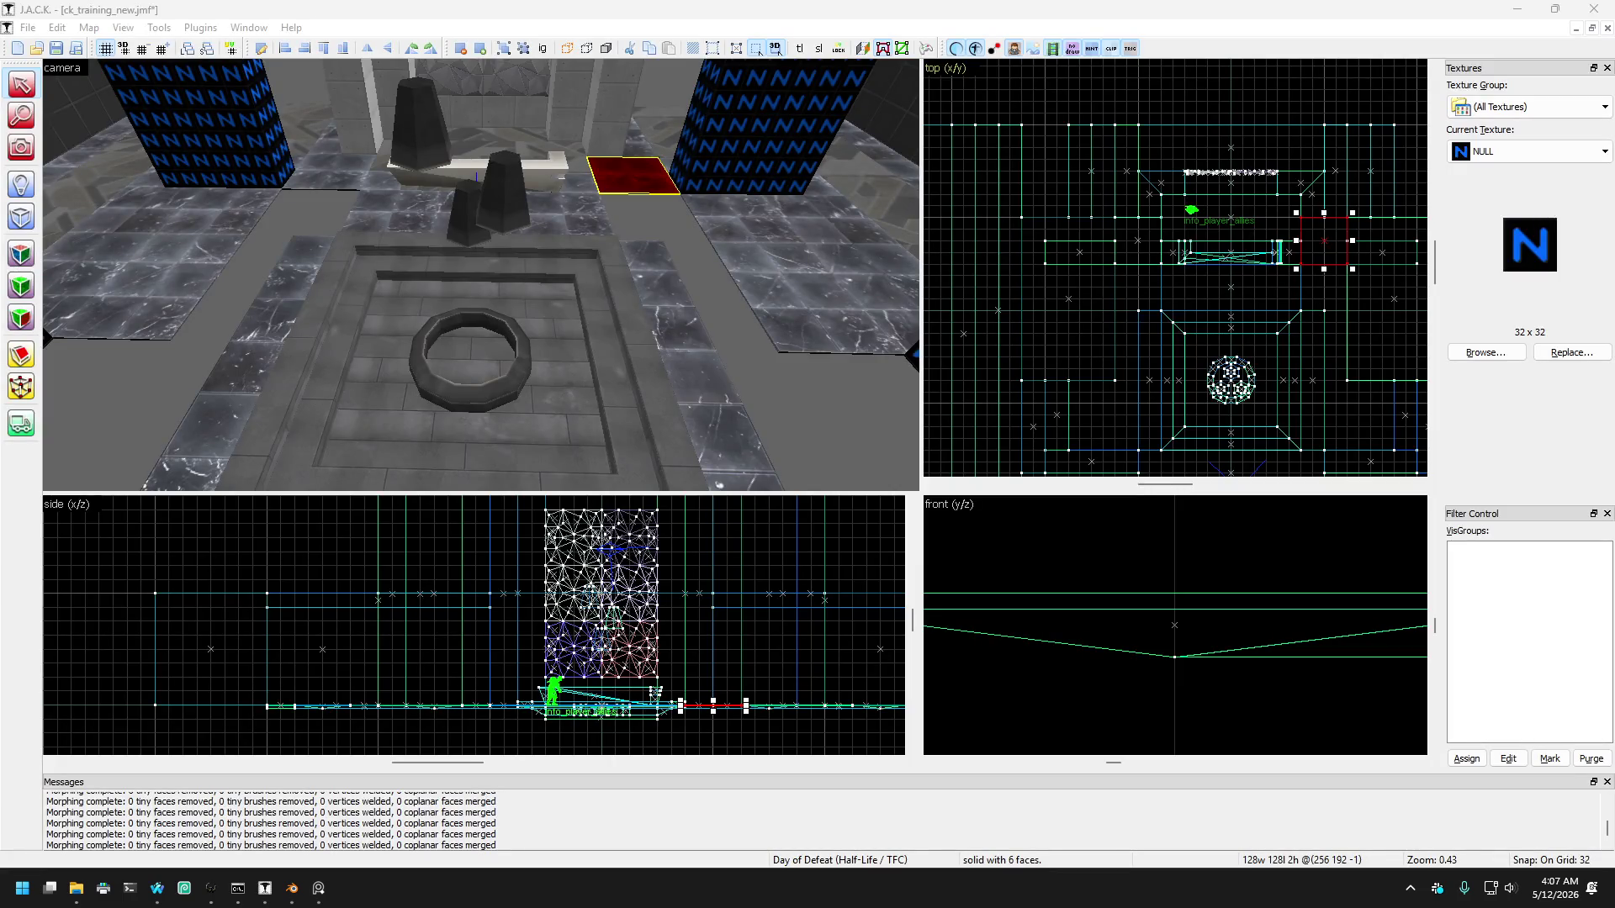
key(super+d)
key(super+d)
Step: Select the floor brush surrounding the left NULL block
scroll(846, 387, up, 2)
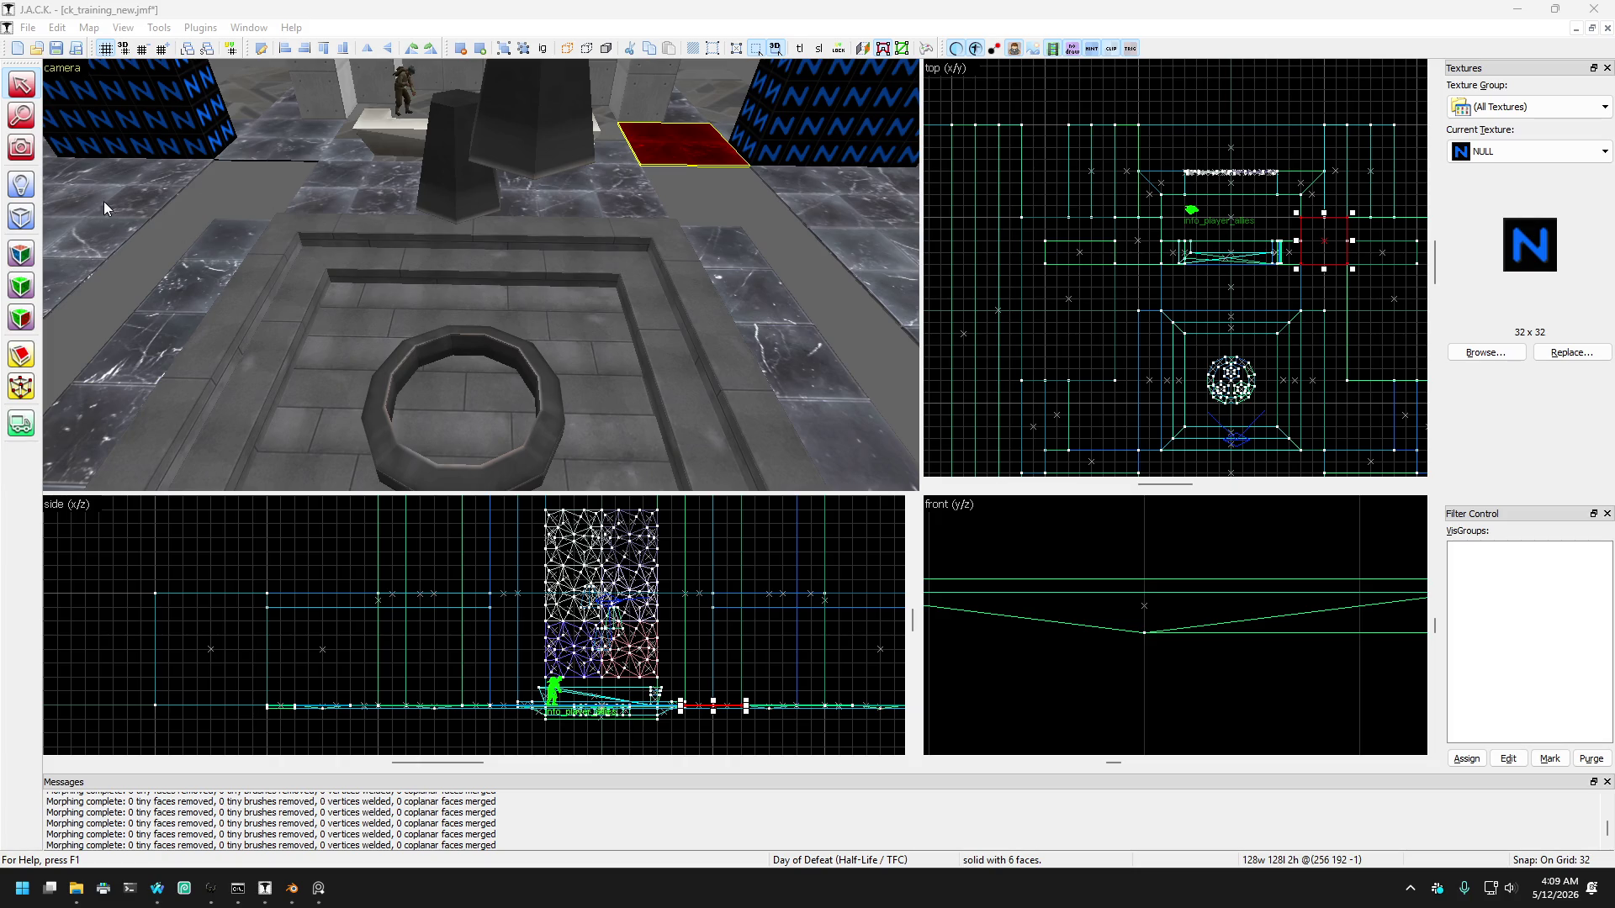
click(21, 148)
drag(471, 353, 487, 279)
click(21, 83)
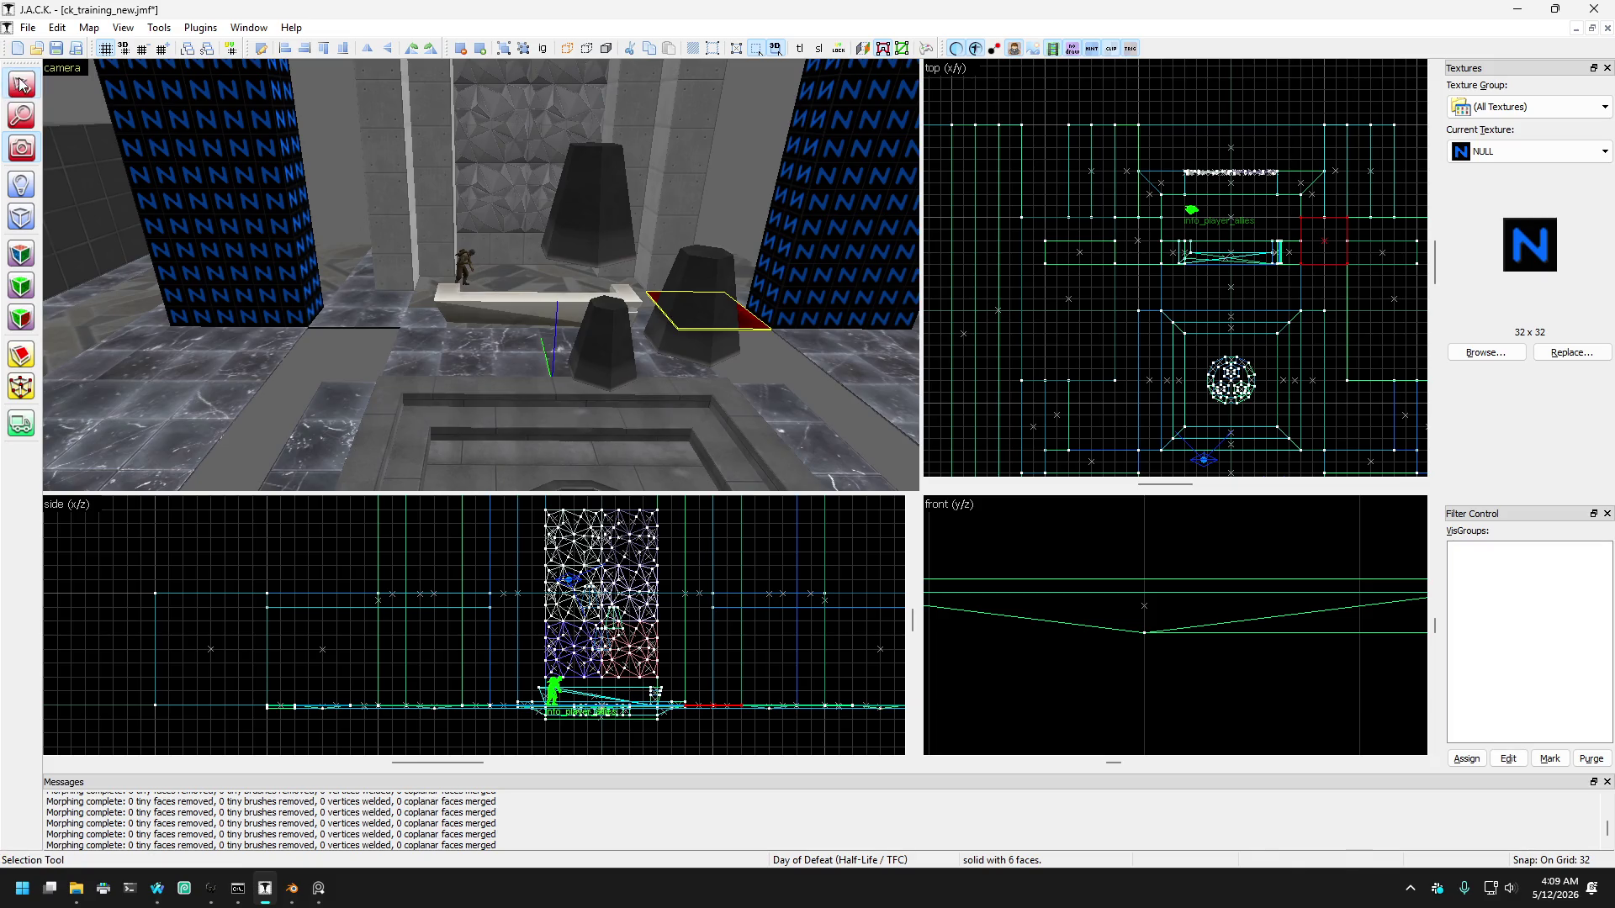
mouse_move(710, 313)
mouse_down()
mouse_move(355, 344)
mouse_move(298, 384)
mouse_move(245, 360)
mouse_up()
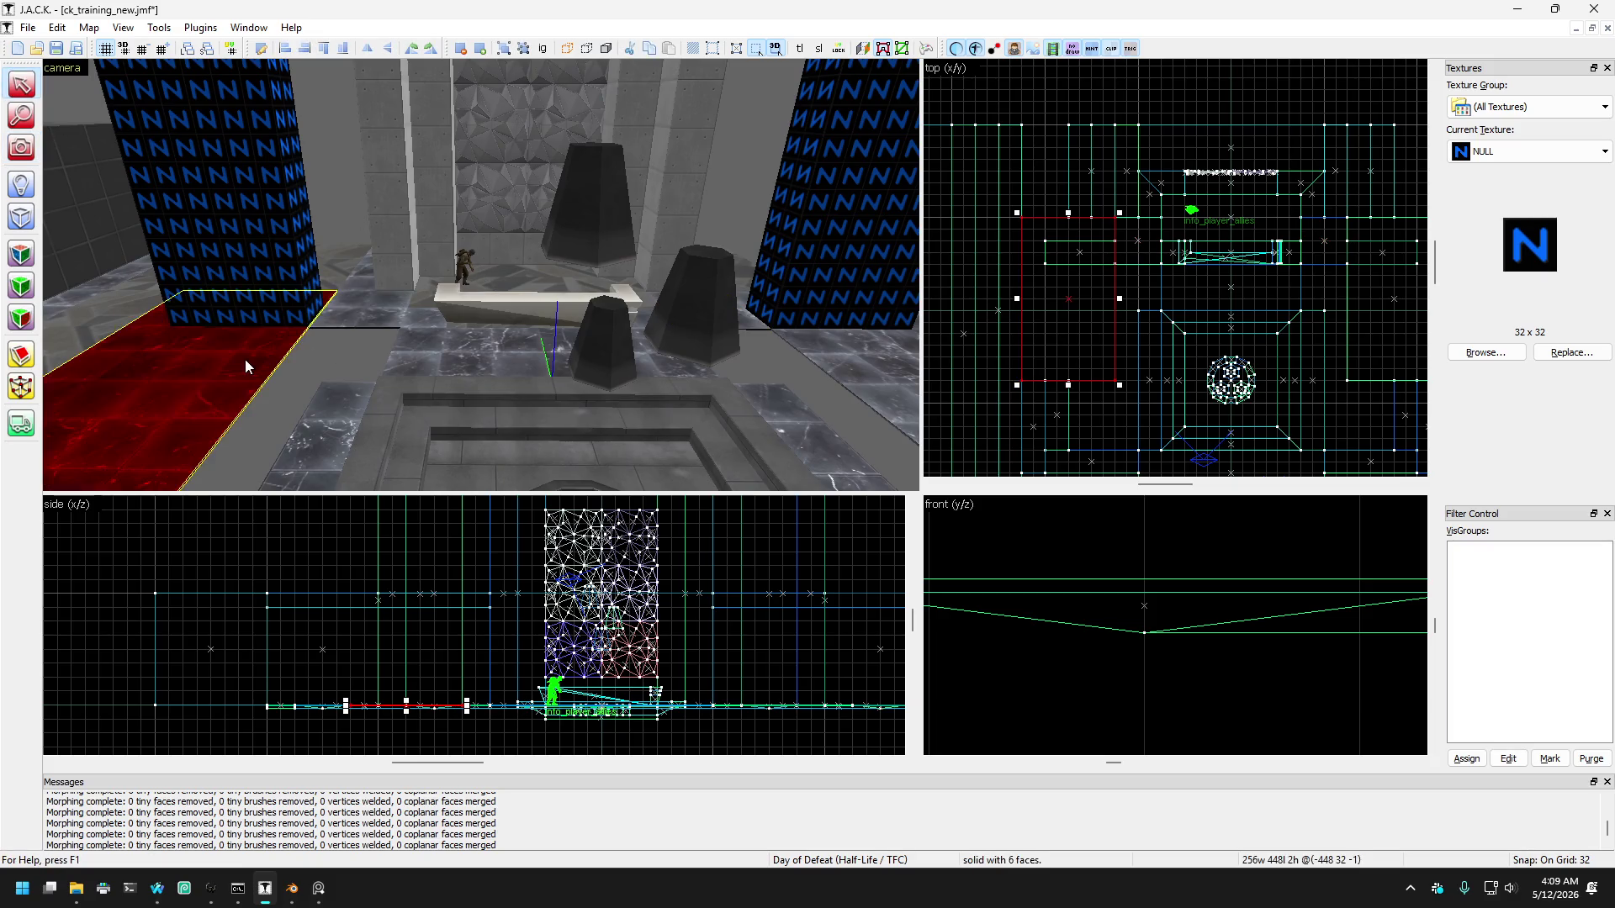
scroll(244, 359, down, 5)
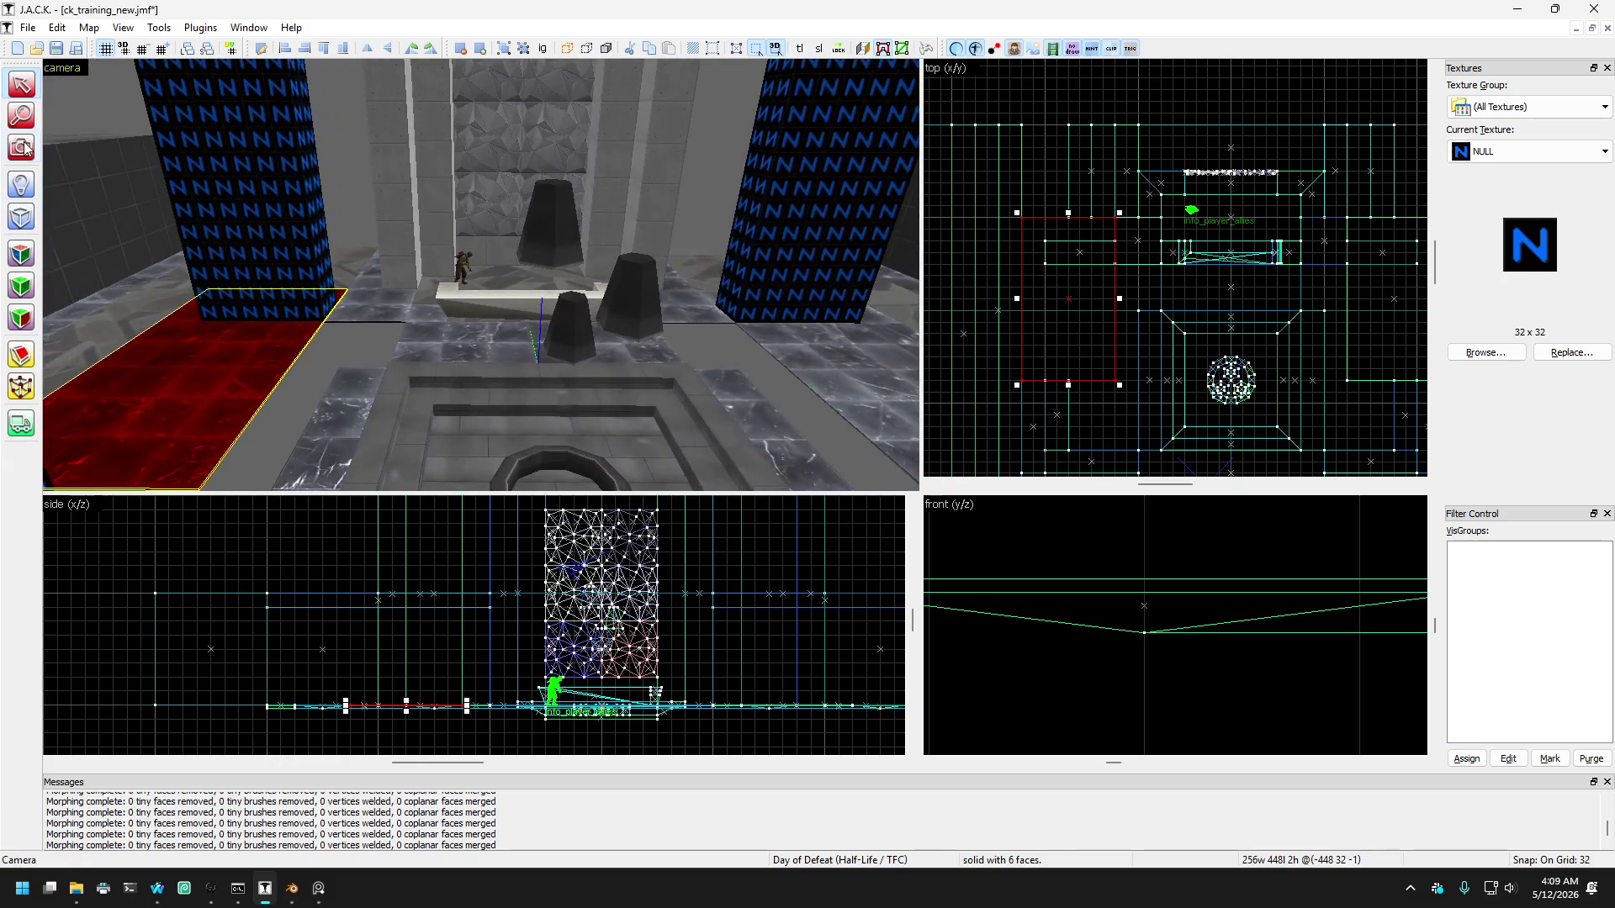
click(21, 147)
drag(480, 275, 480, 274)
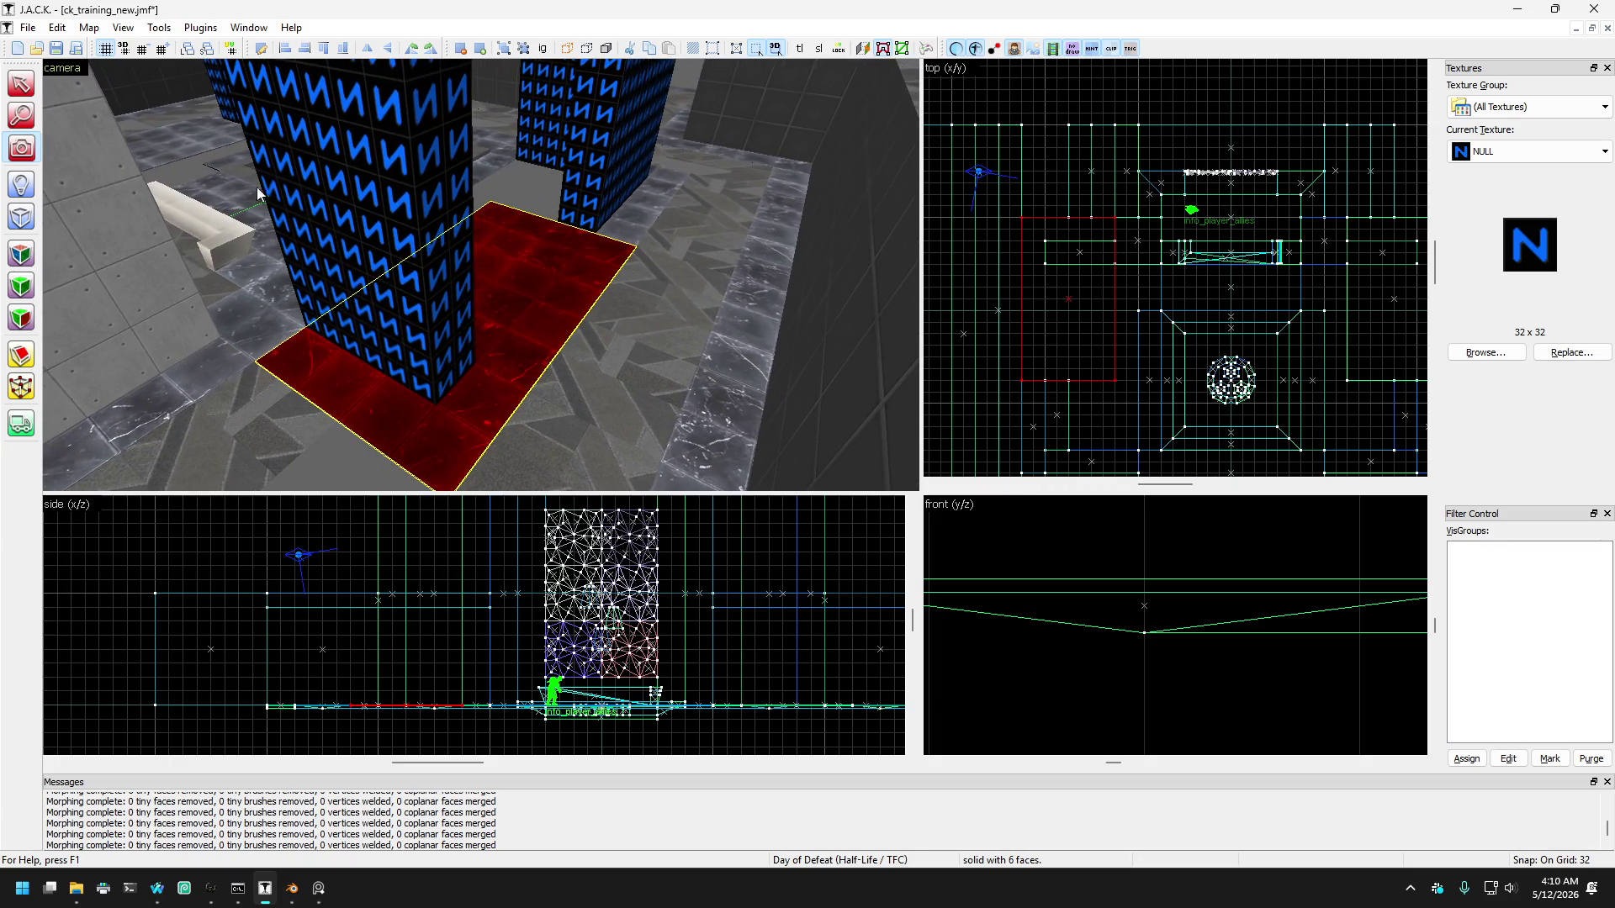
click(22, 84)
click(624, 231)
click(552, 320)
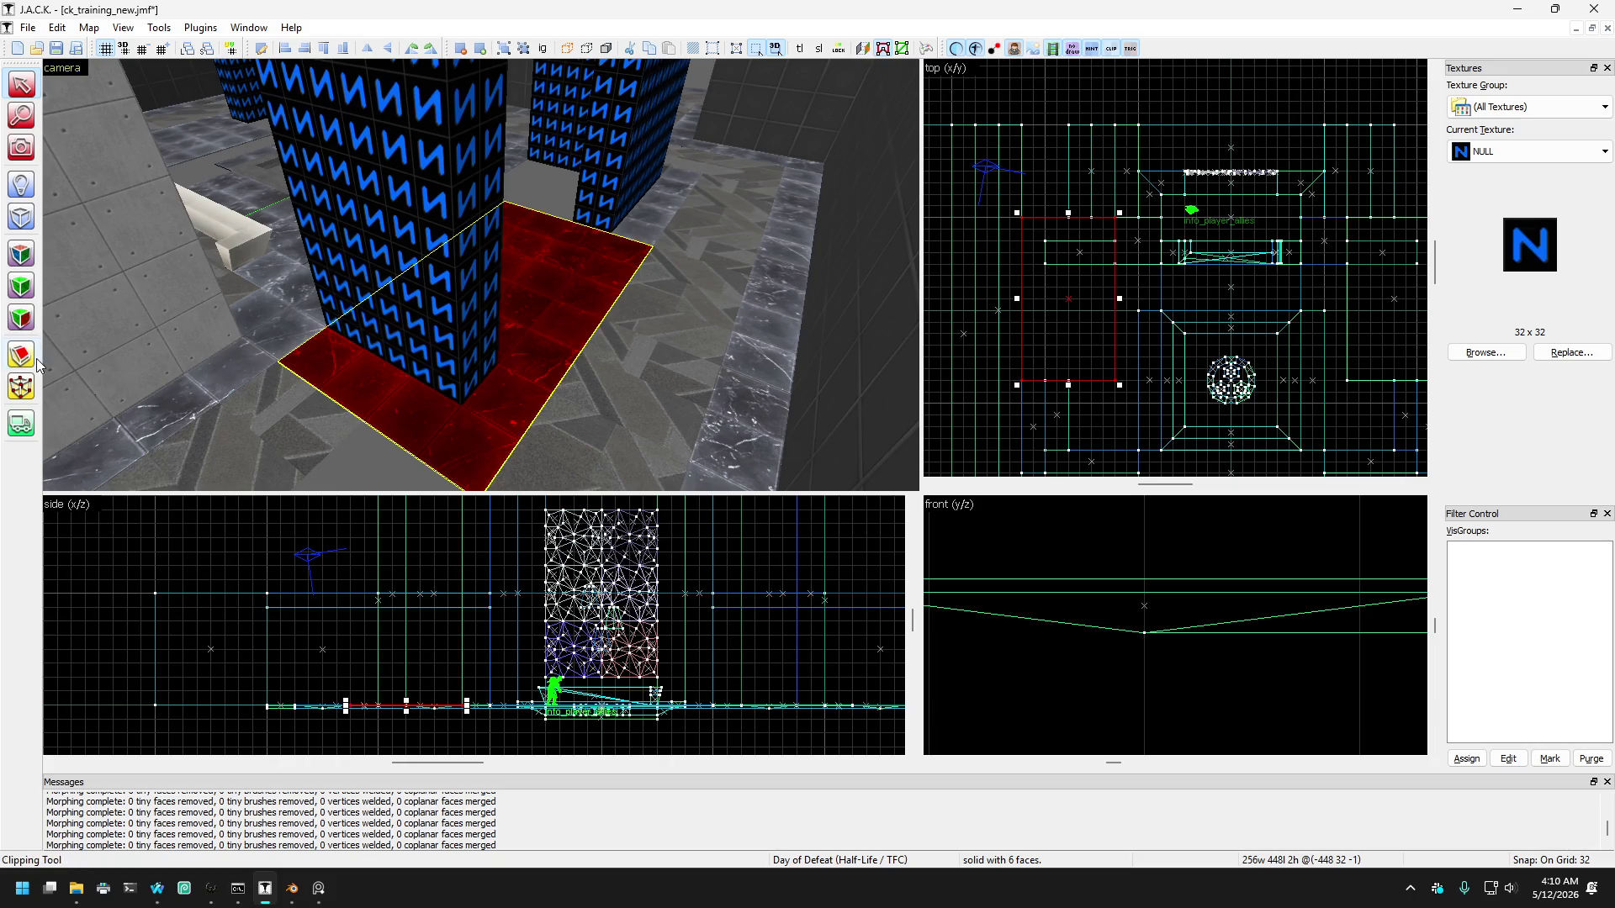
Step: Split the selected floor brush along the left NULL block's edge
scroll(1055, 246, up, 2)
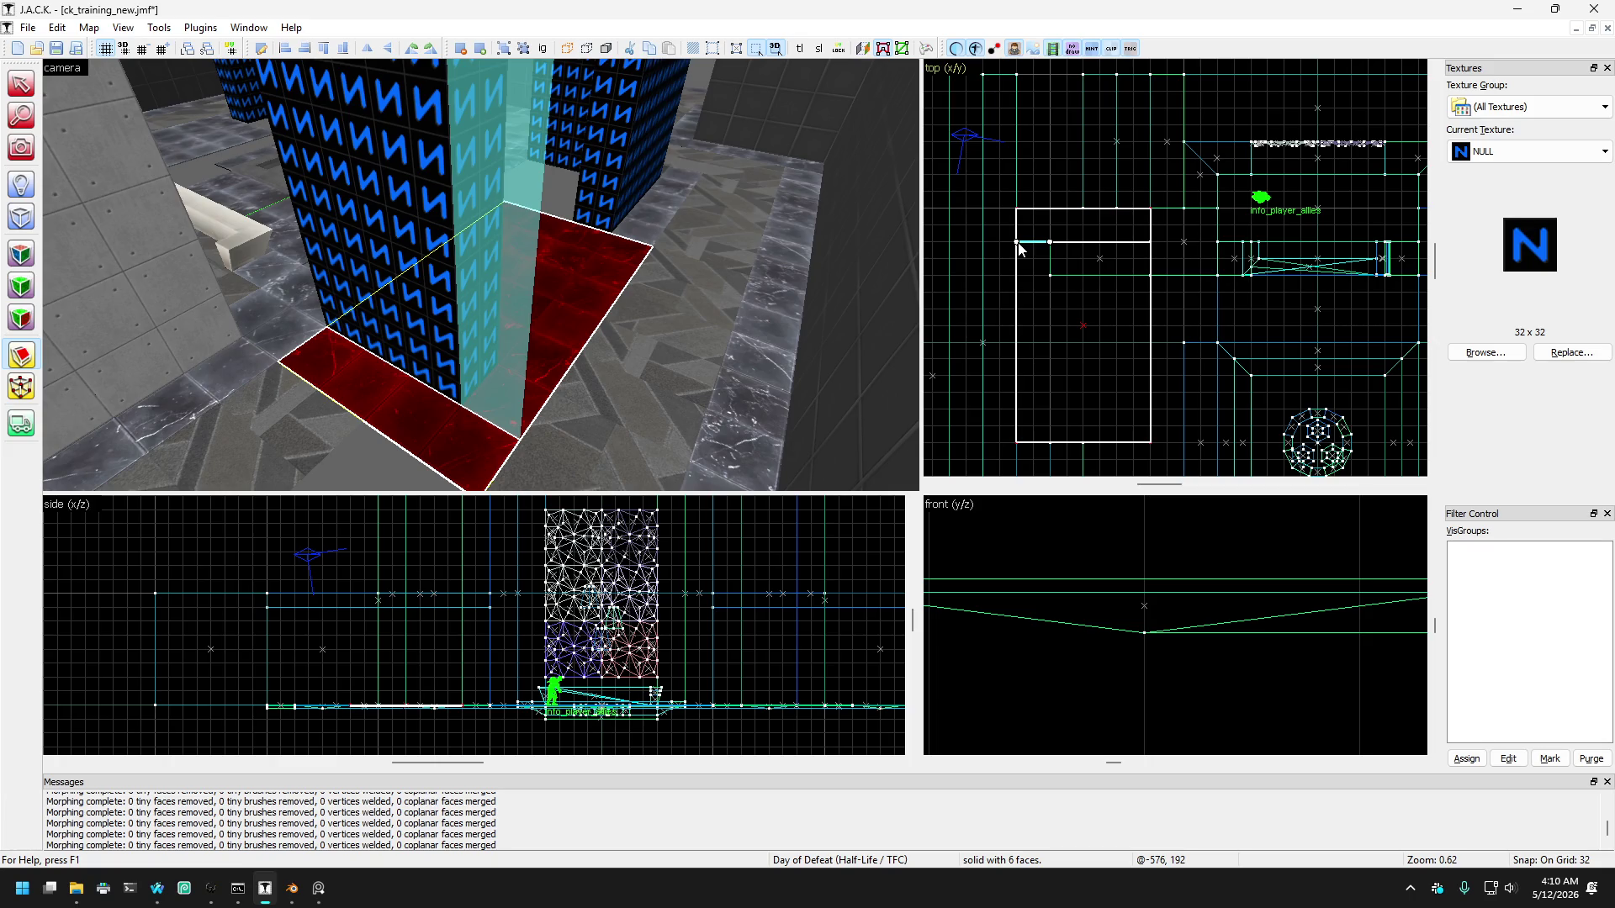
scroll(1018, 246, down, 5)
scroll(1009, 278, up, 3)
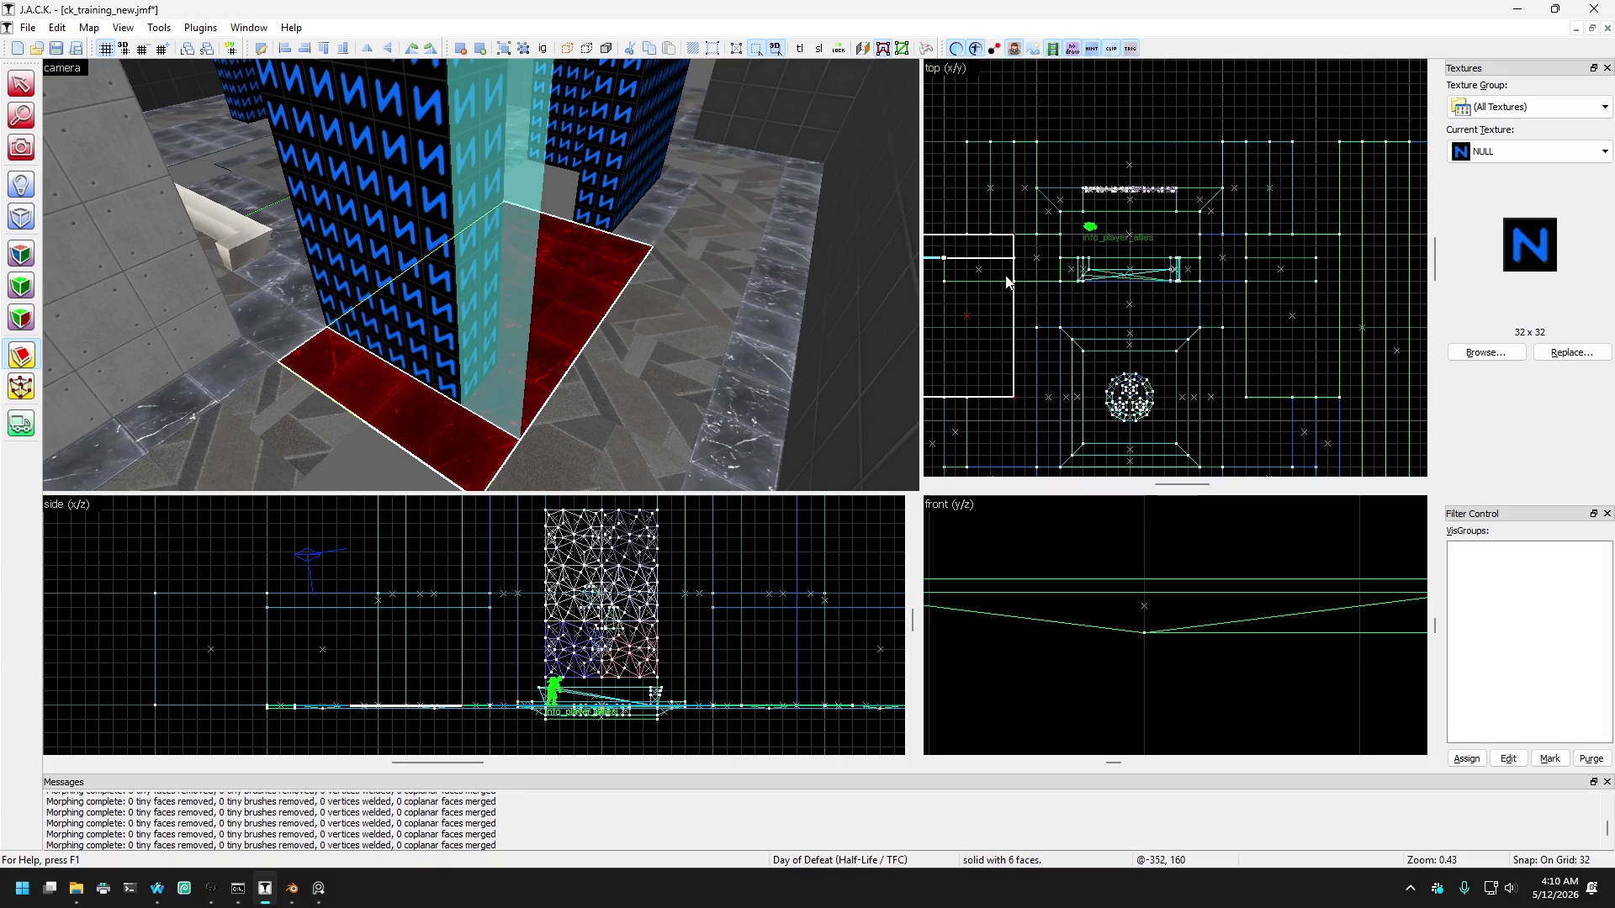
scroll(1102, 263, down, 1)
click(1030, 274)
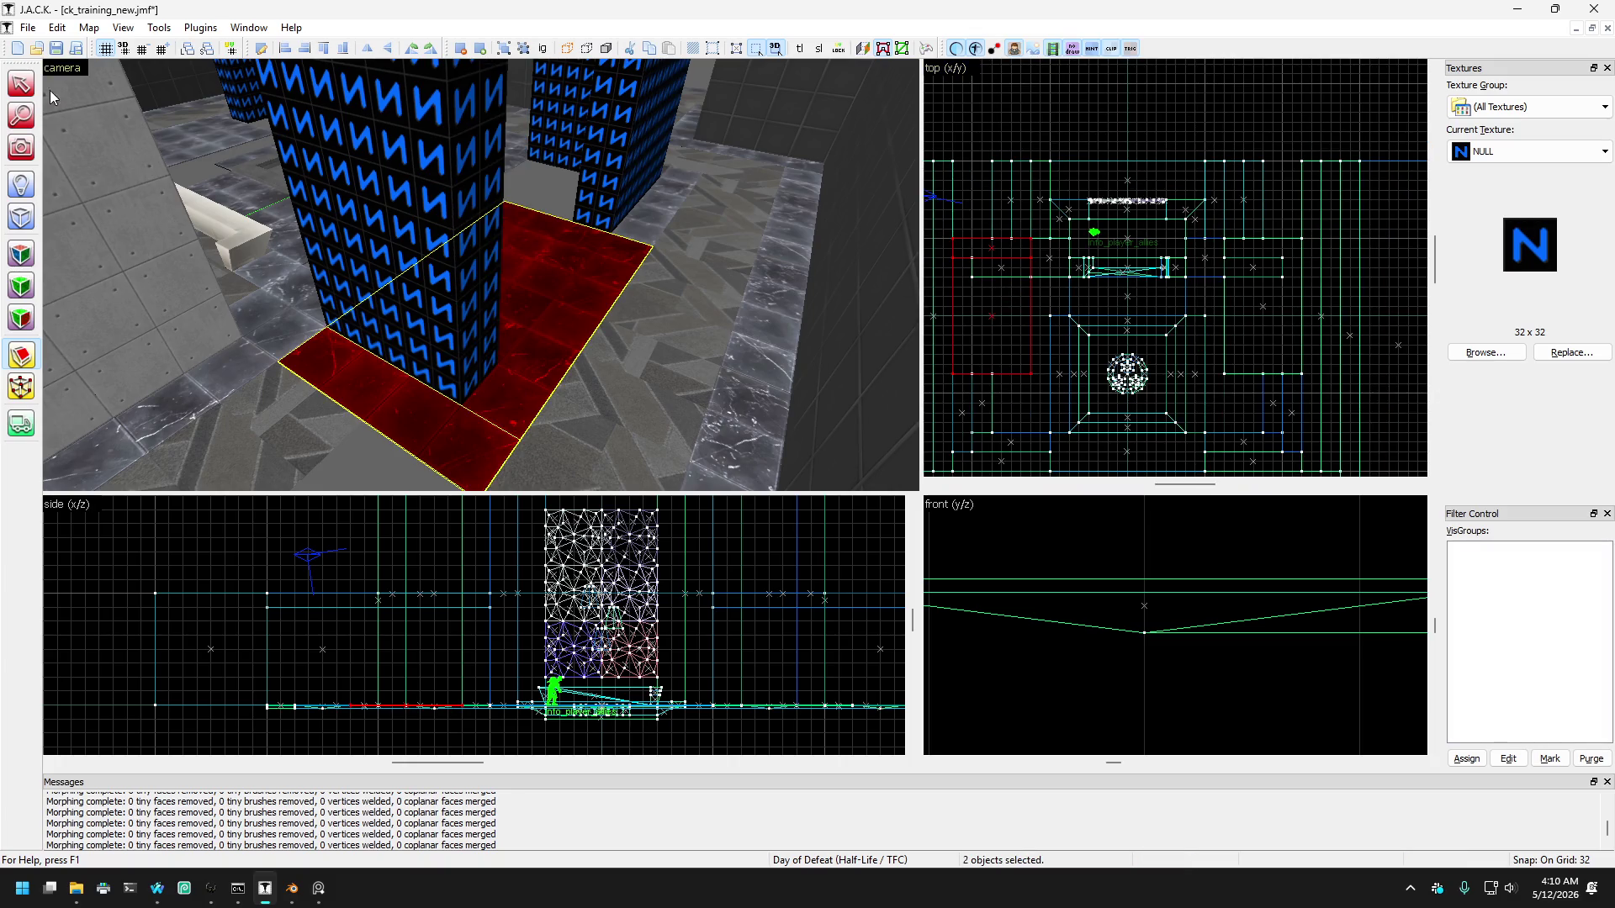
Step: Select the floor brushes and clip them along a line at the pillar edge
click(21, 84)
key(d)
ctrl+click(123, 165)
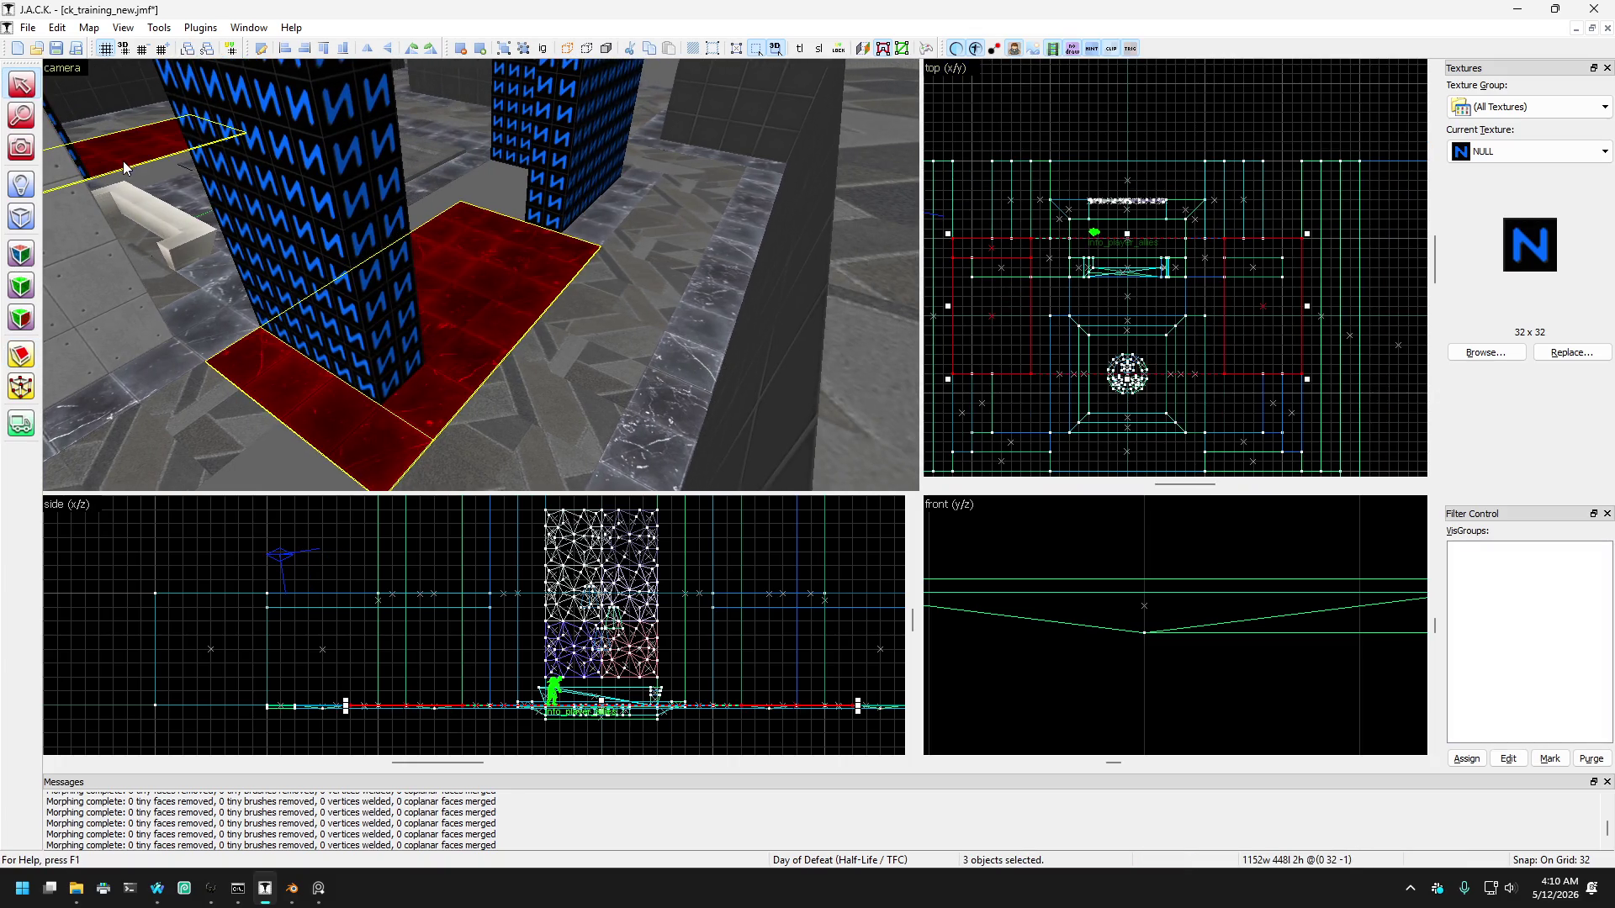
click(21, 360)
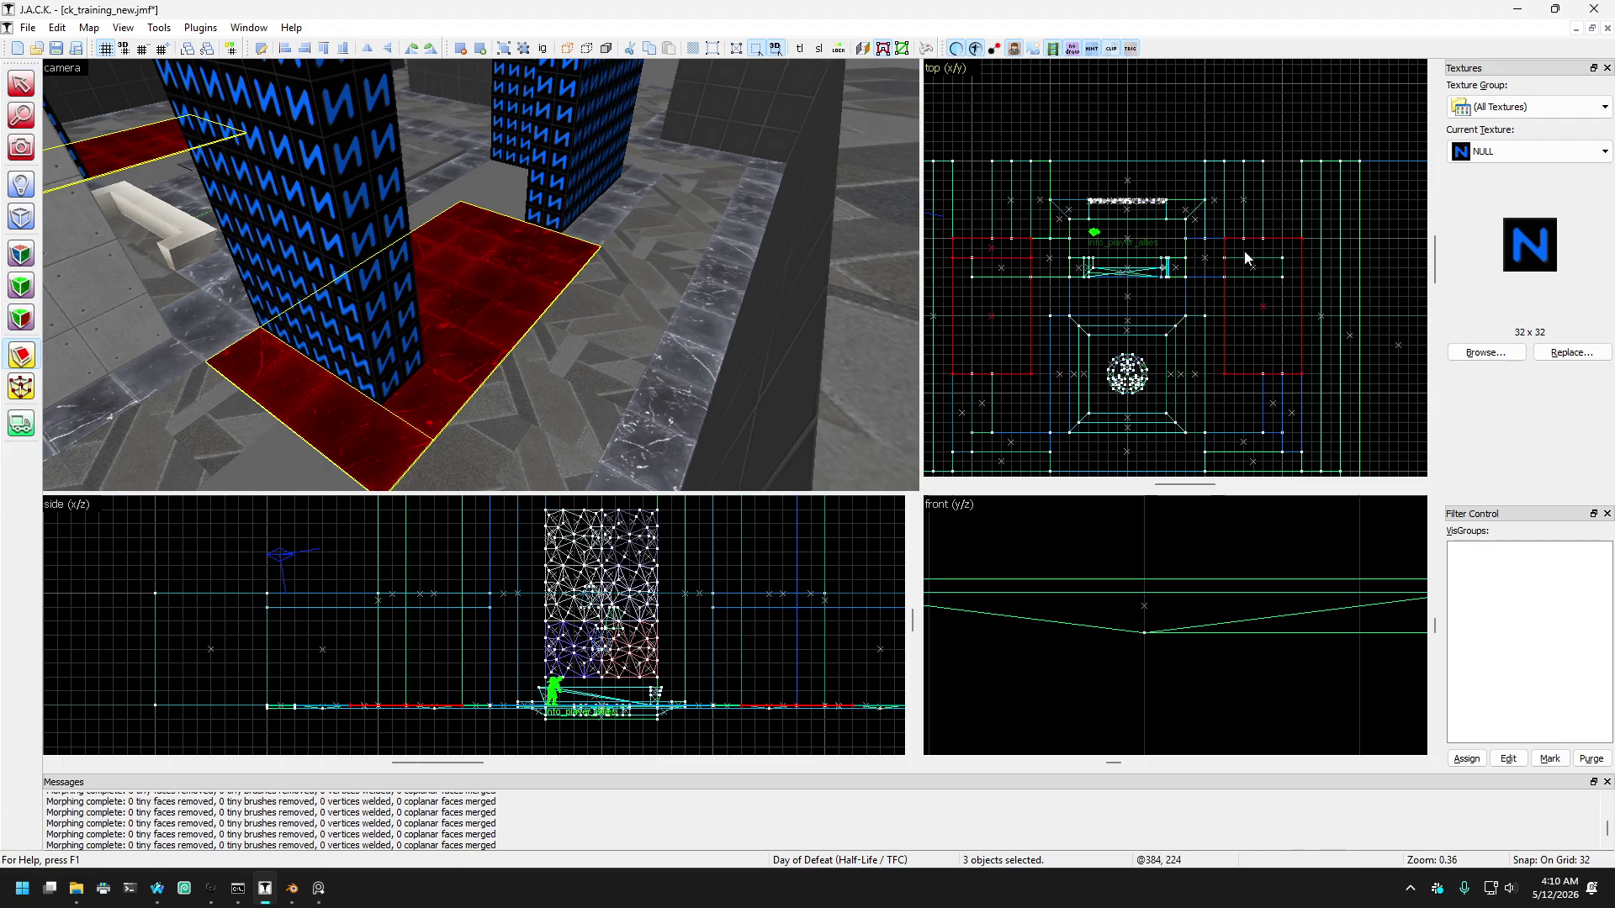
drag(1244, 257, 1267, 260)
key(Return)
Step: Deselect the lower red floor pieces and inspect the rest with the texture tool
click(21, 84)
ctrl+click(311, 401)
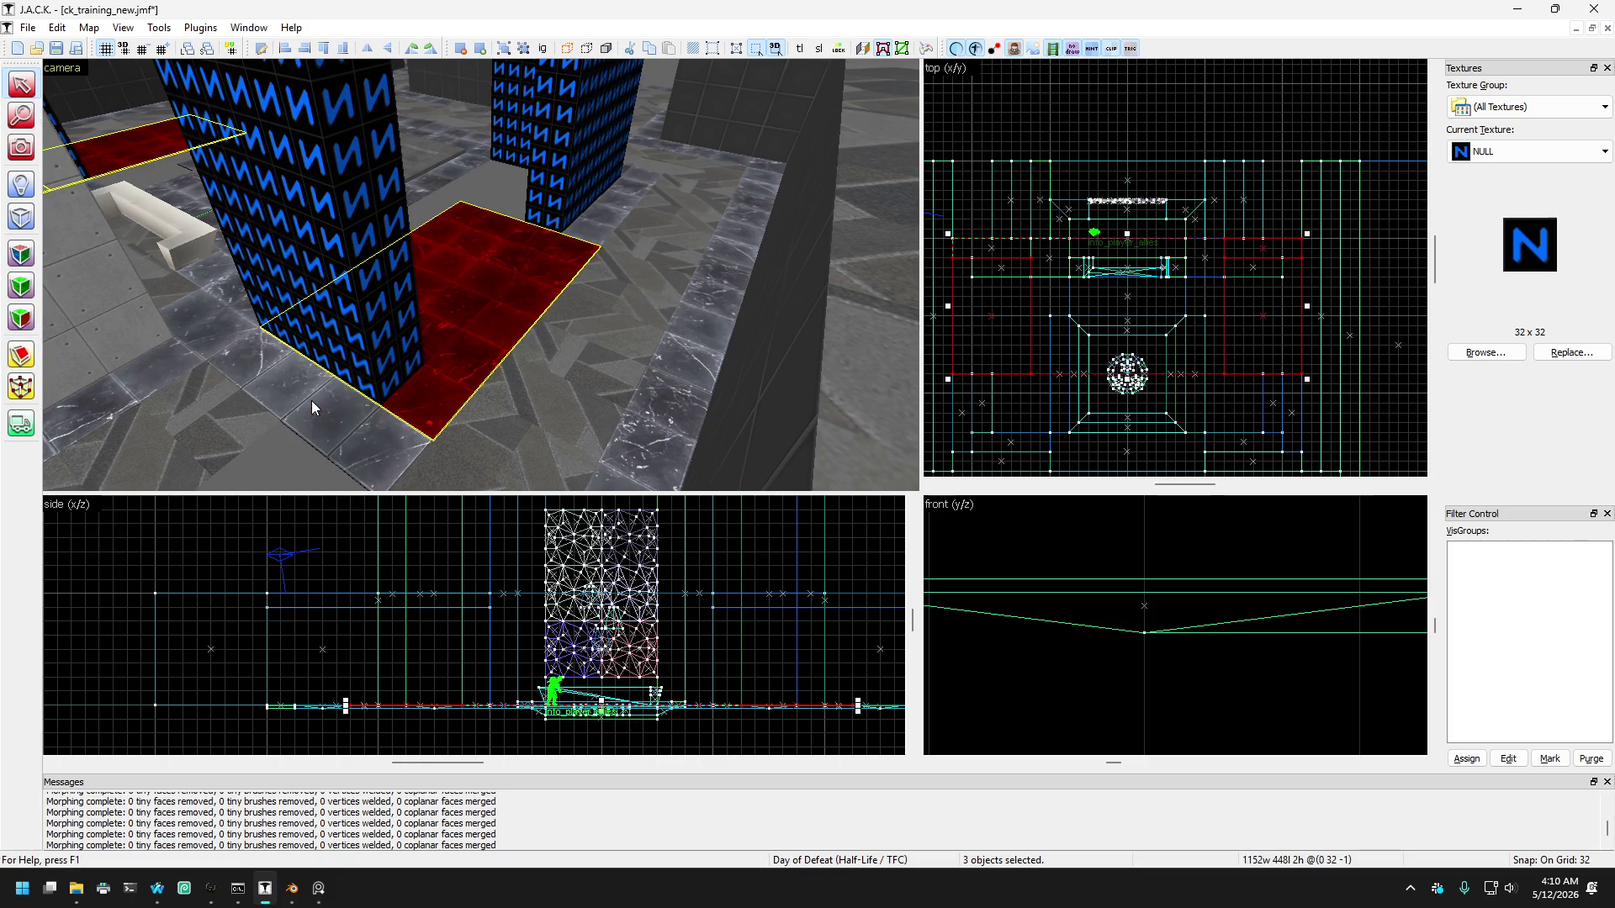
drag(70, 195, 421, 190)
ctrl+click(492, 164)
key(w)
click(21, 355)
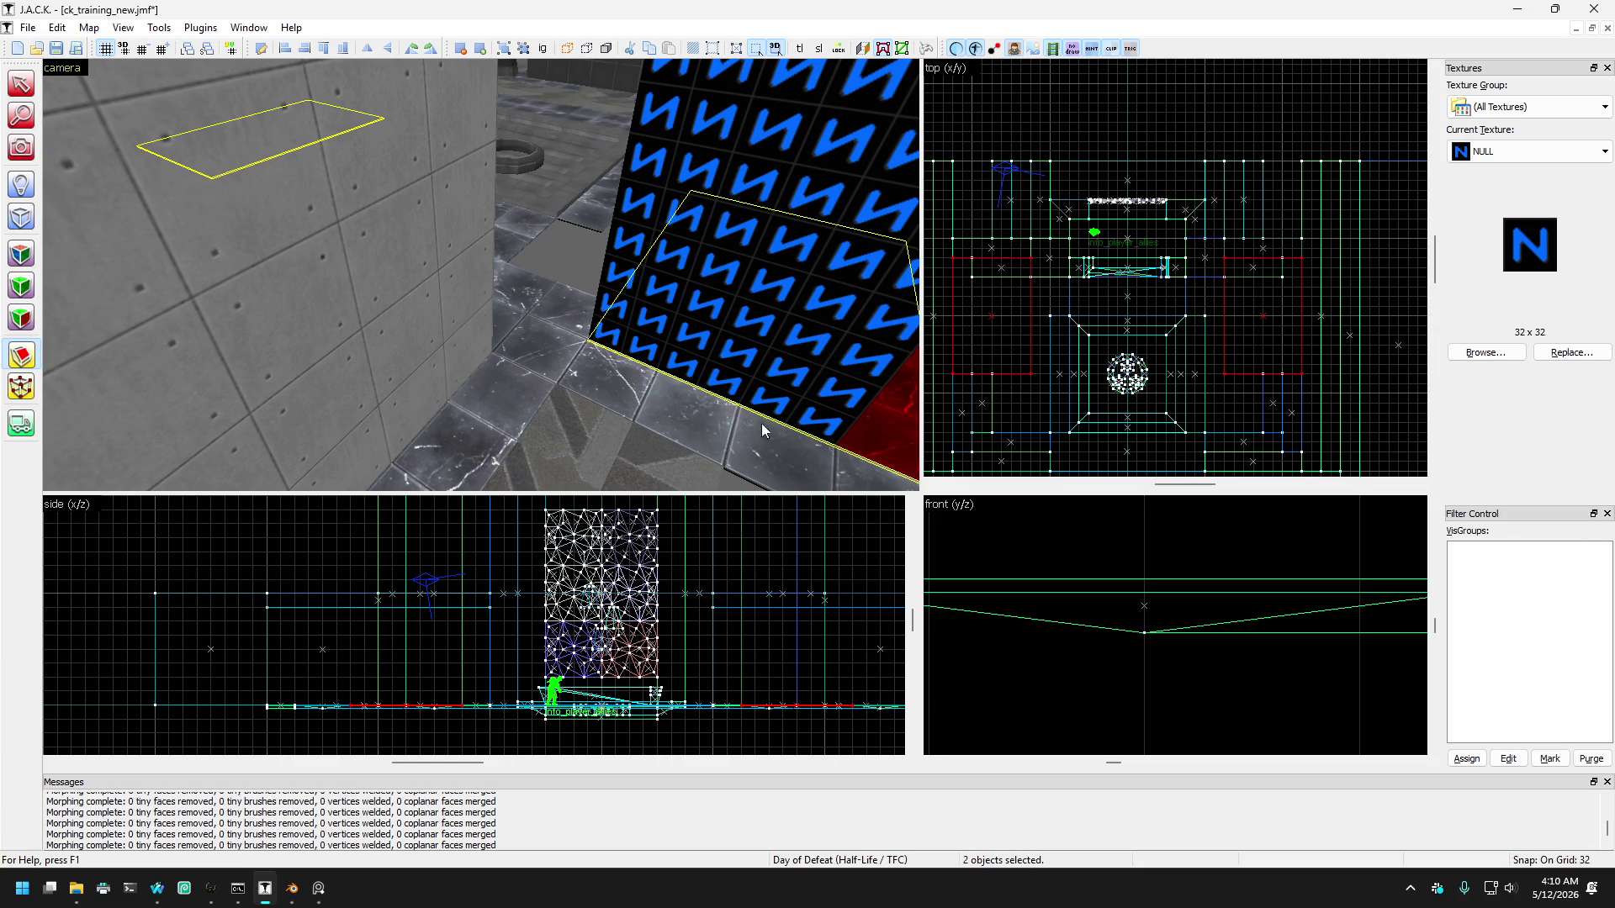
drag(563, 244, 597, 235)
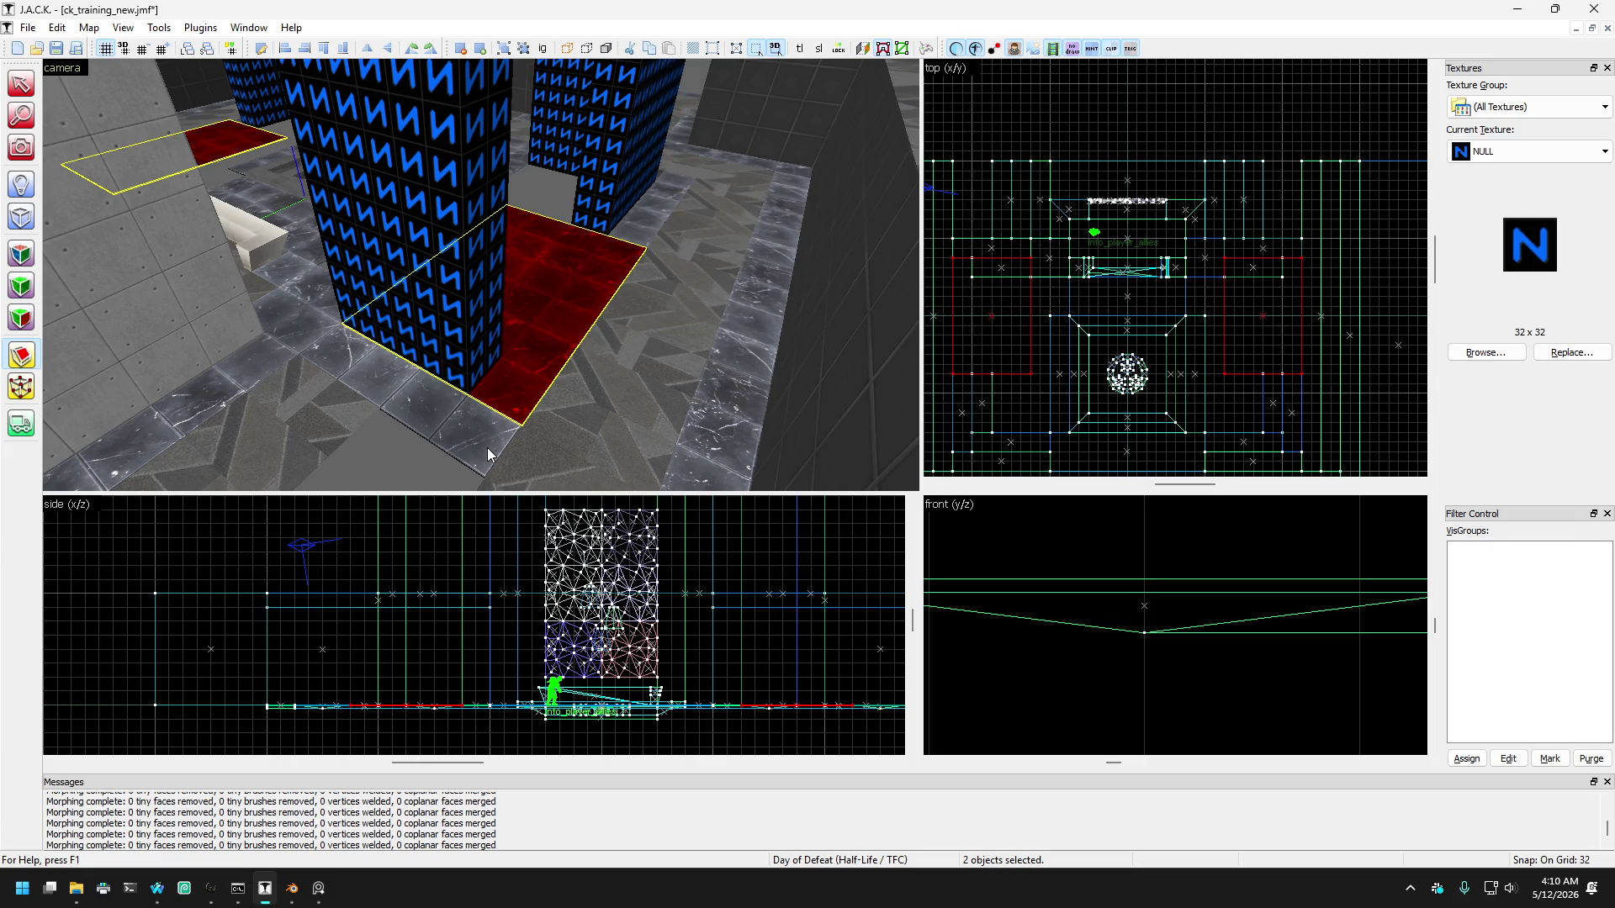
click(1282, 277)
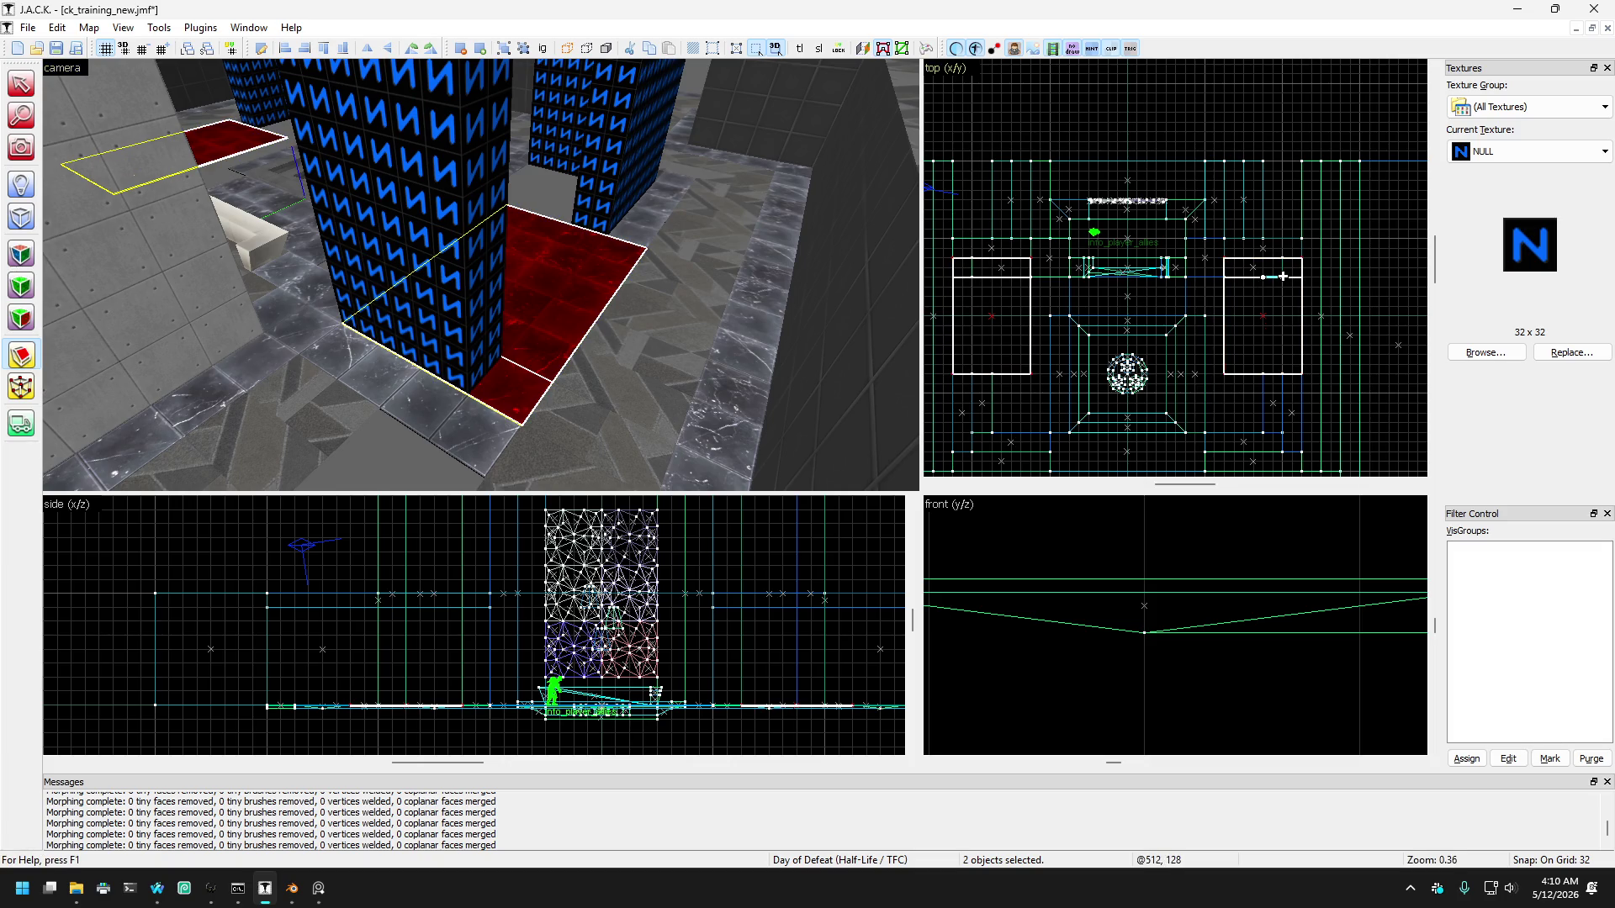
Step: Shorten the small floor brush by the pillar to 192 units wide
key(shift+s)
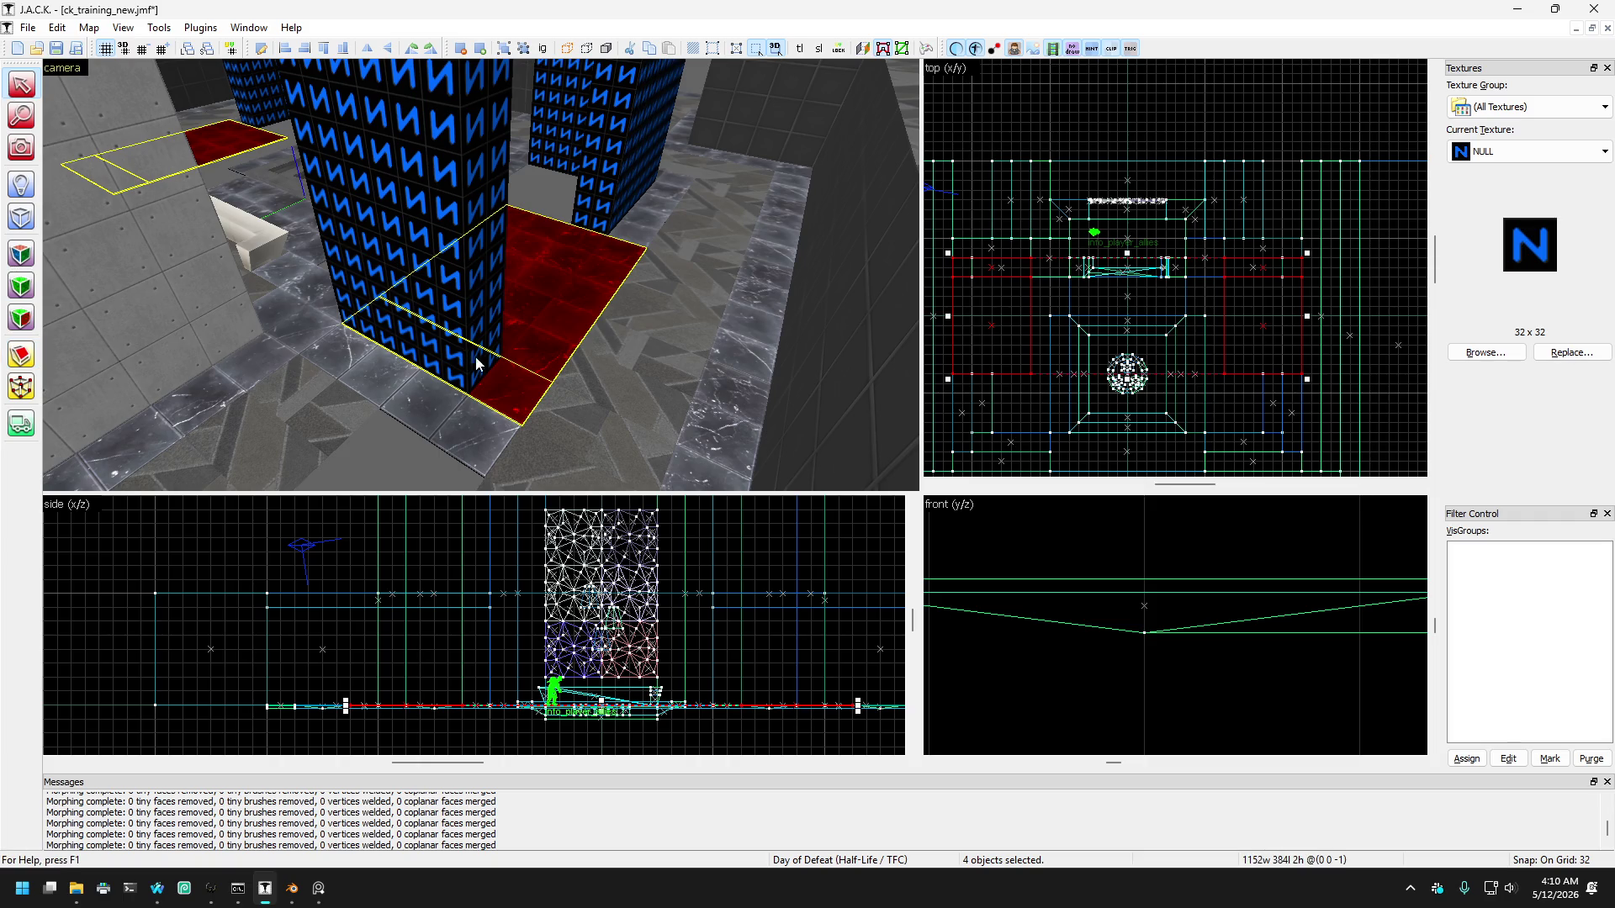
click(512, 383)
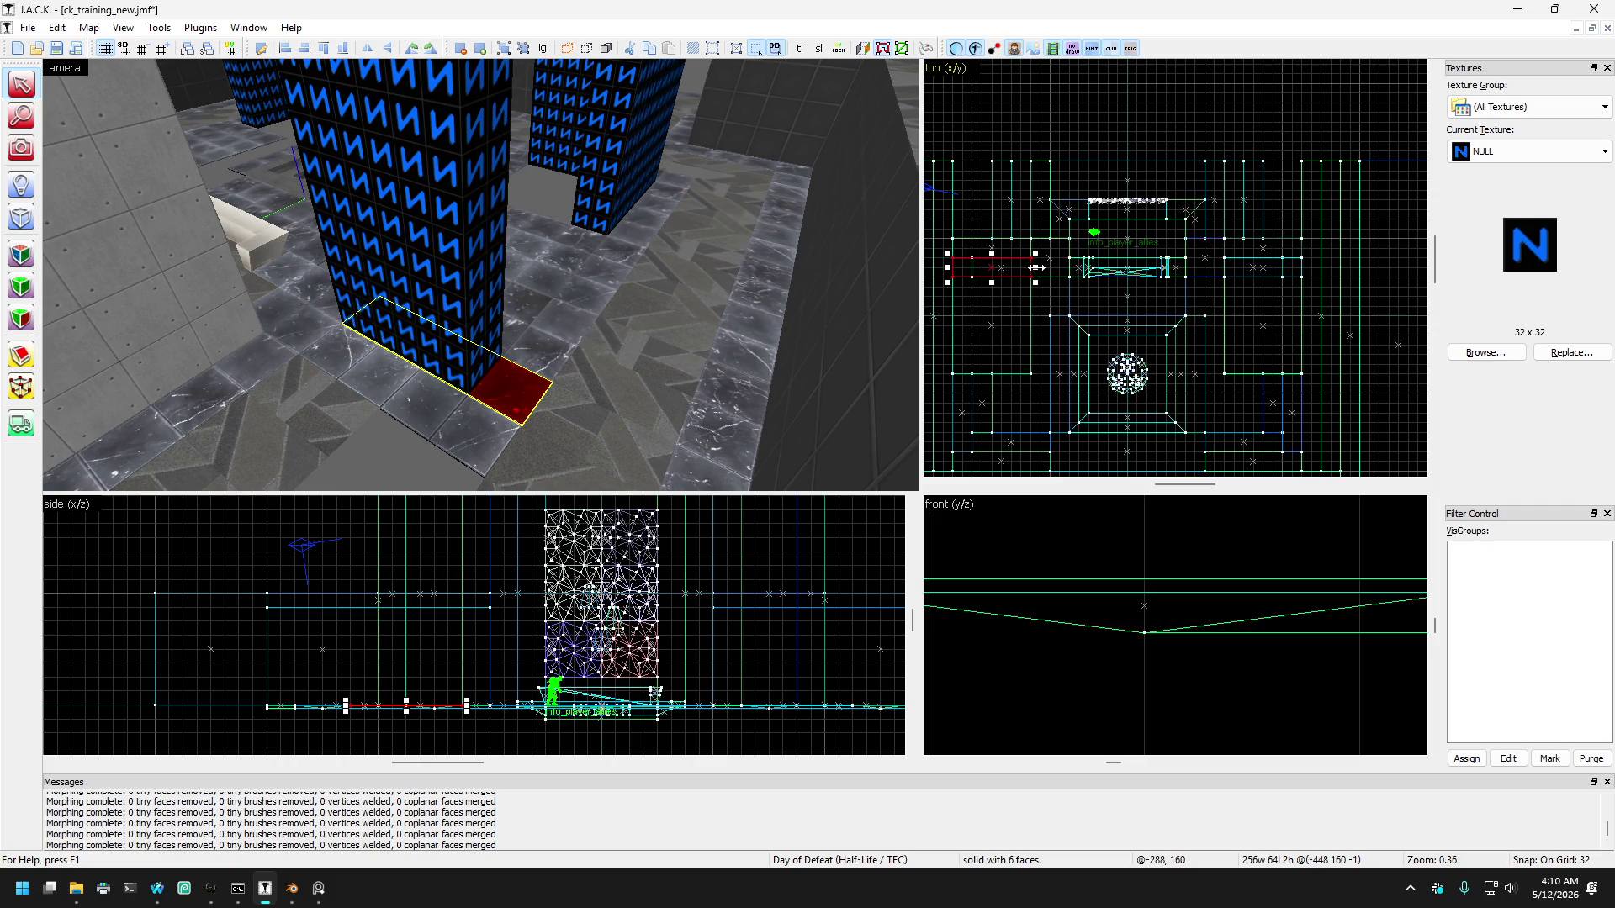
drag(1037, 268, 974, 267)
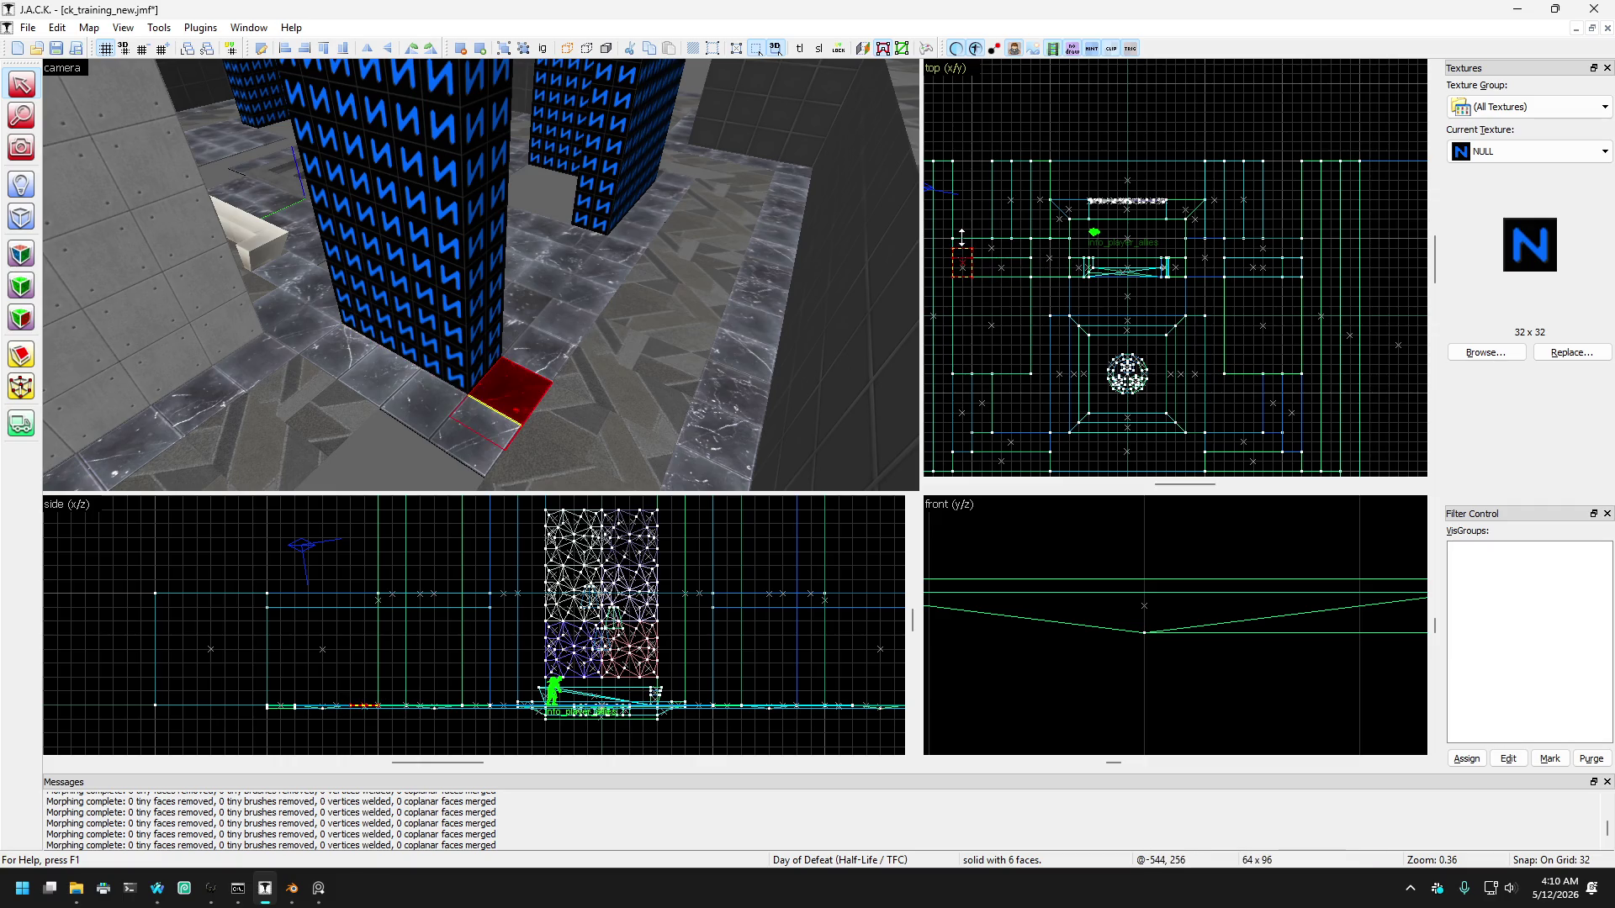
key(ctrl+z)
key(ctrl+z)
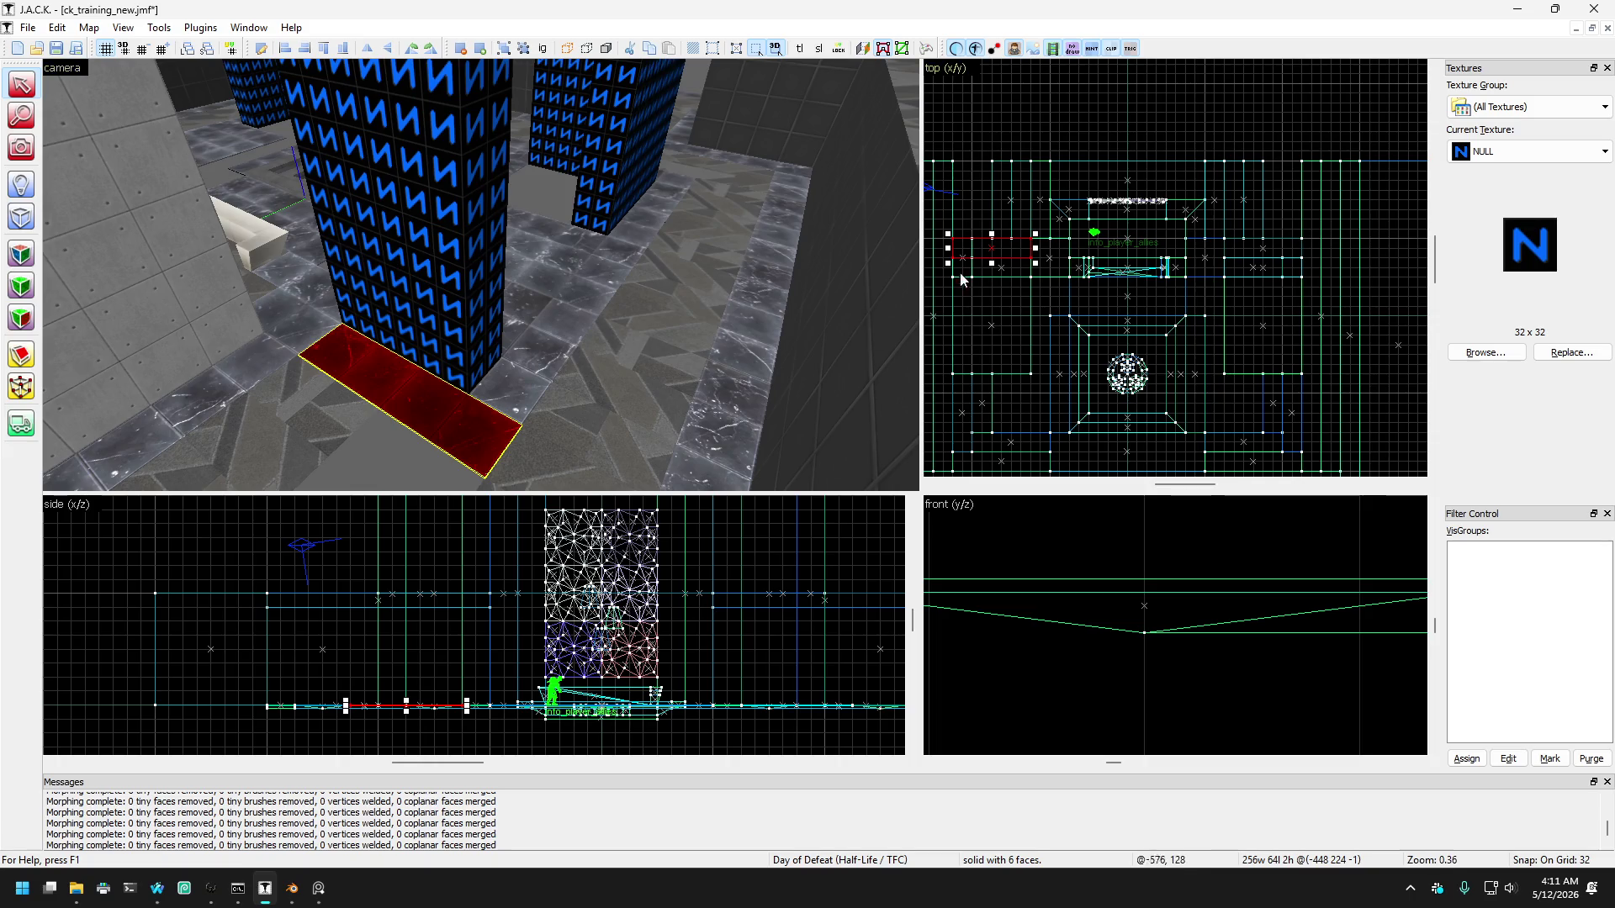
drag(948, 250, 967, 250)
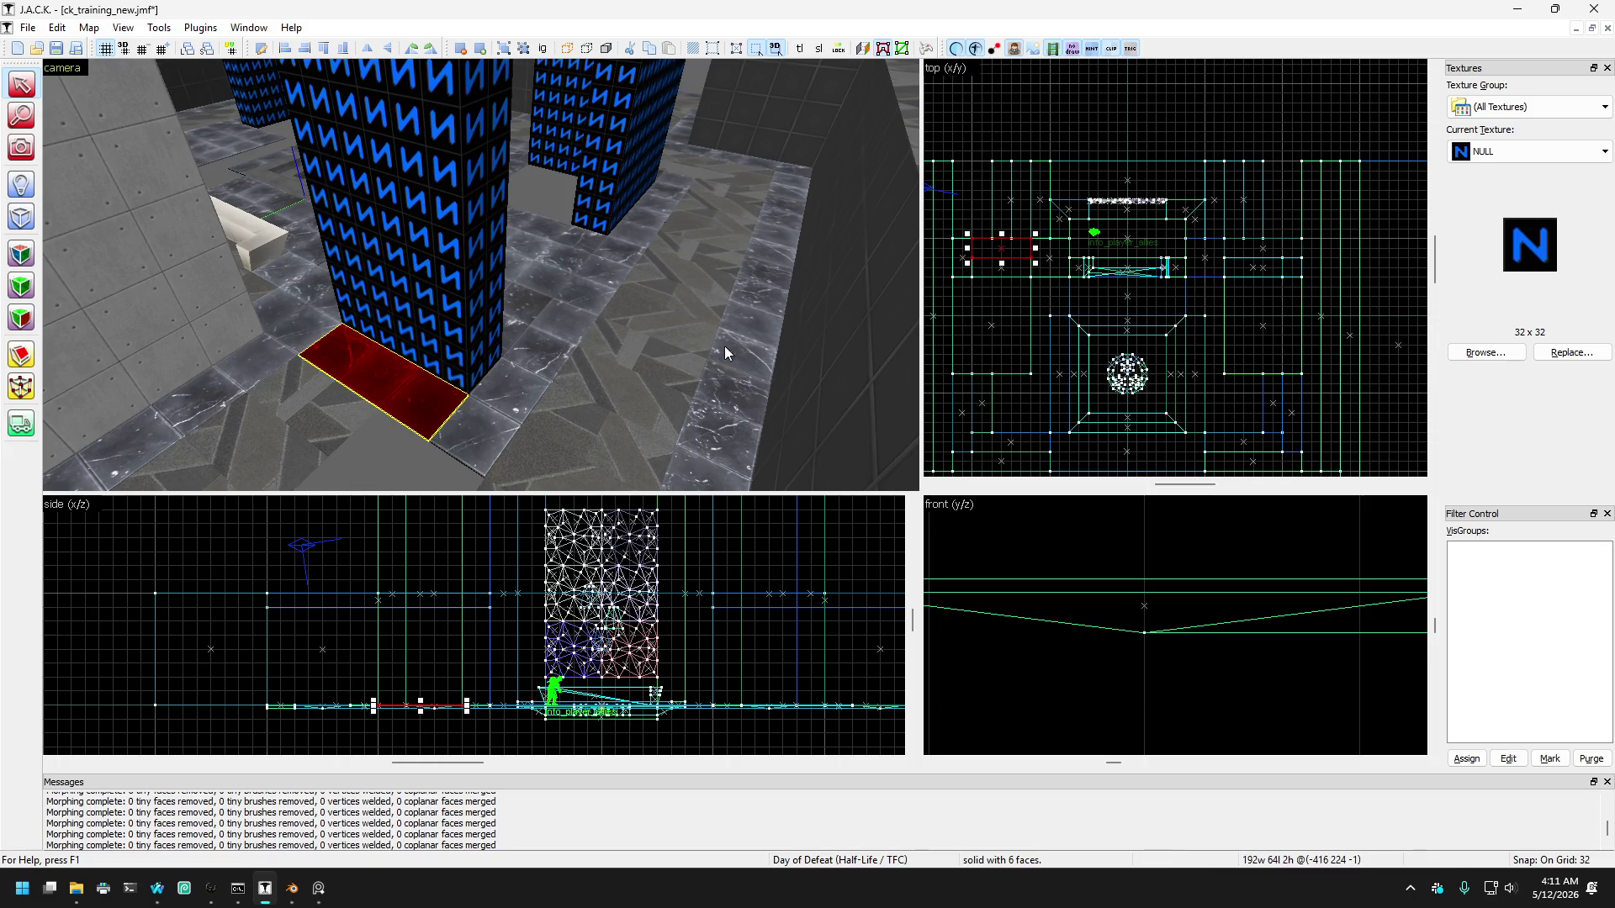
key(Escape)
Step: Remove the floor brush piece at the pillar base
key(w)
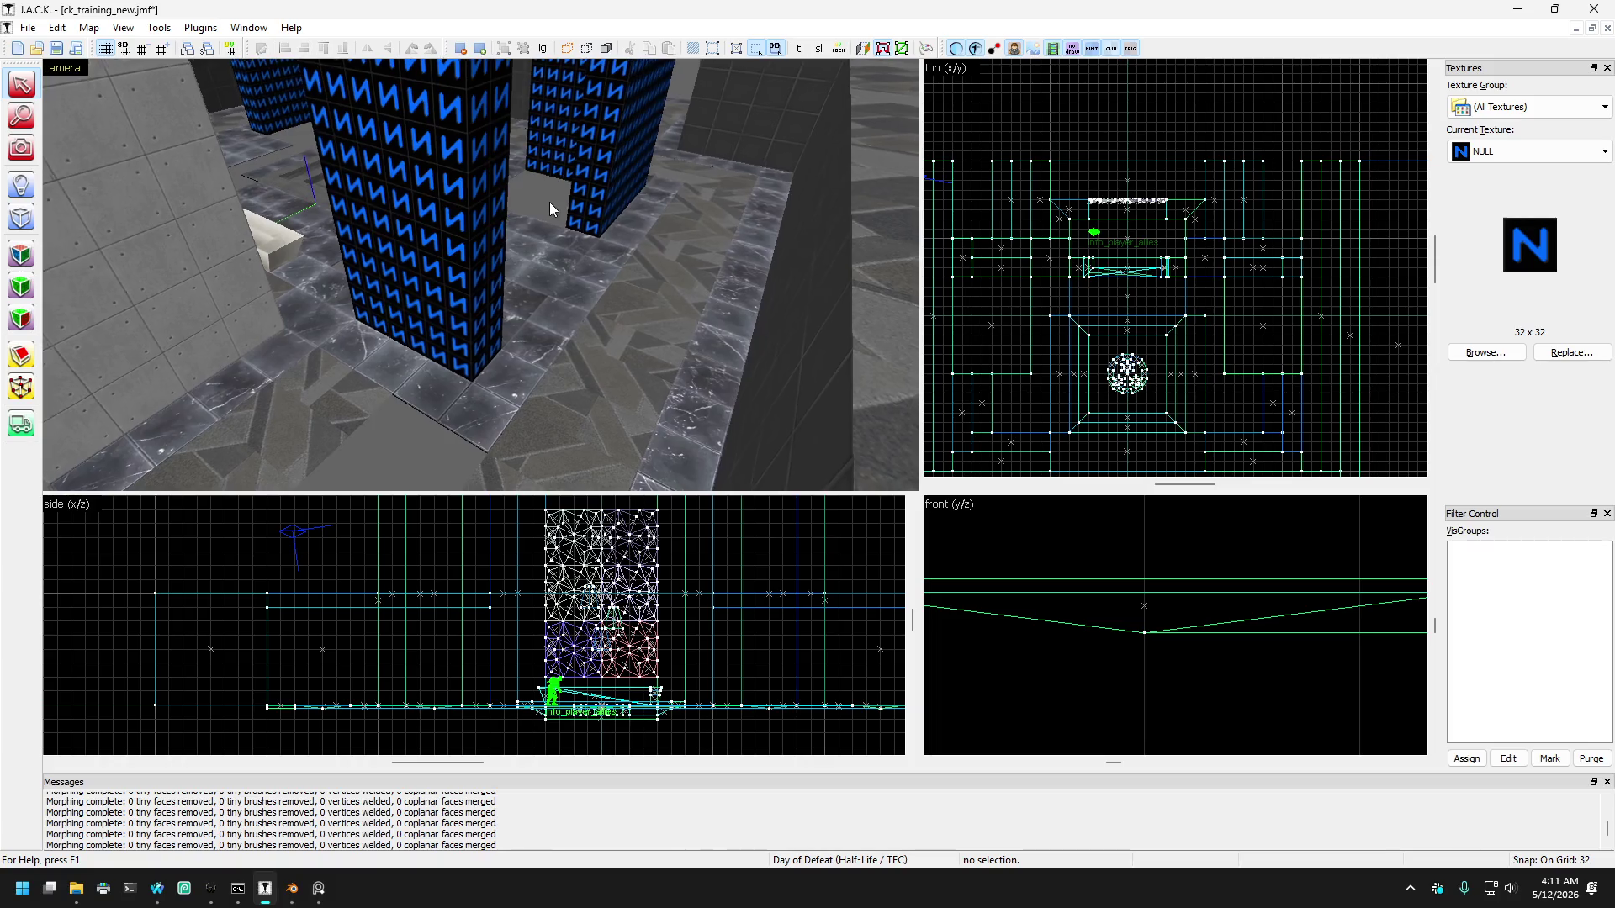
mouse_move(548, 202)
mouse_down()
mouse_move(532, 309)
mouse_move(547, 320)
mouse_up()
click(544, 349)
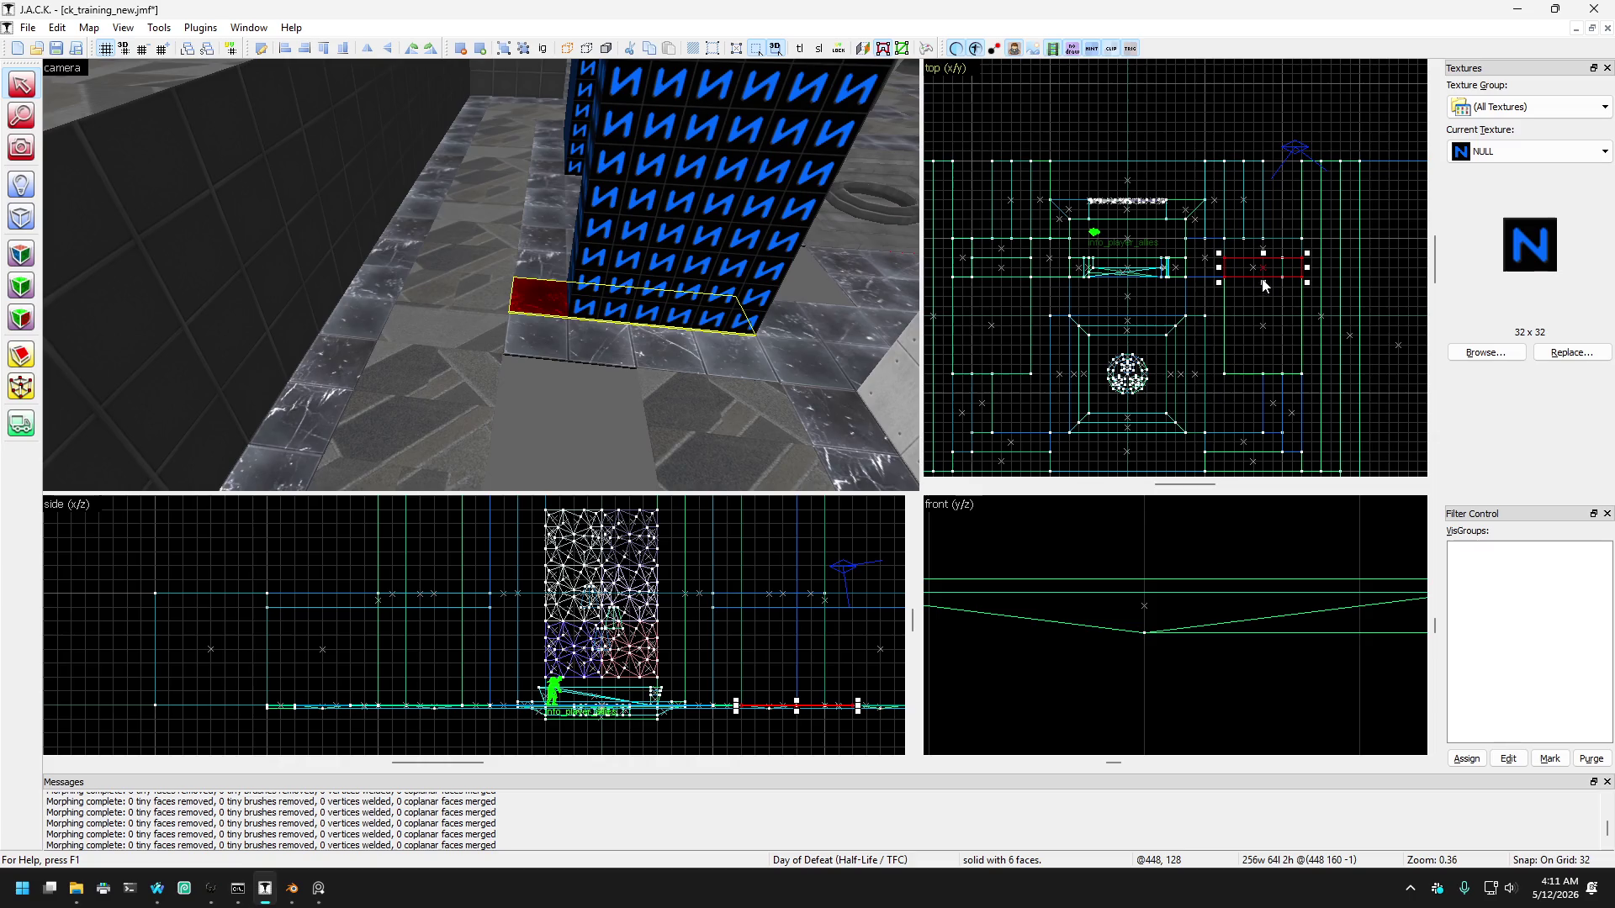
mouse_move(1217, 266)
mouse_down()
mouse_move(1277, 261)
mouse_move(1296, 230)
mouse_up()
scroll(1278, 260, up, 2)
key(ctrl+z)
key(ctrl+z)
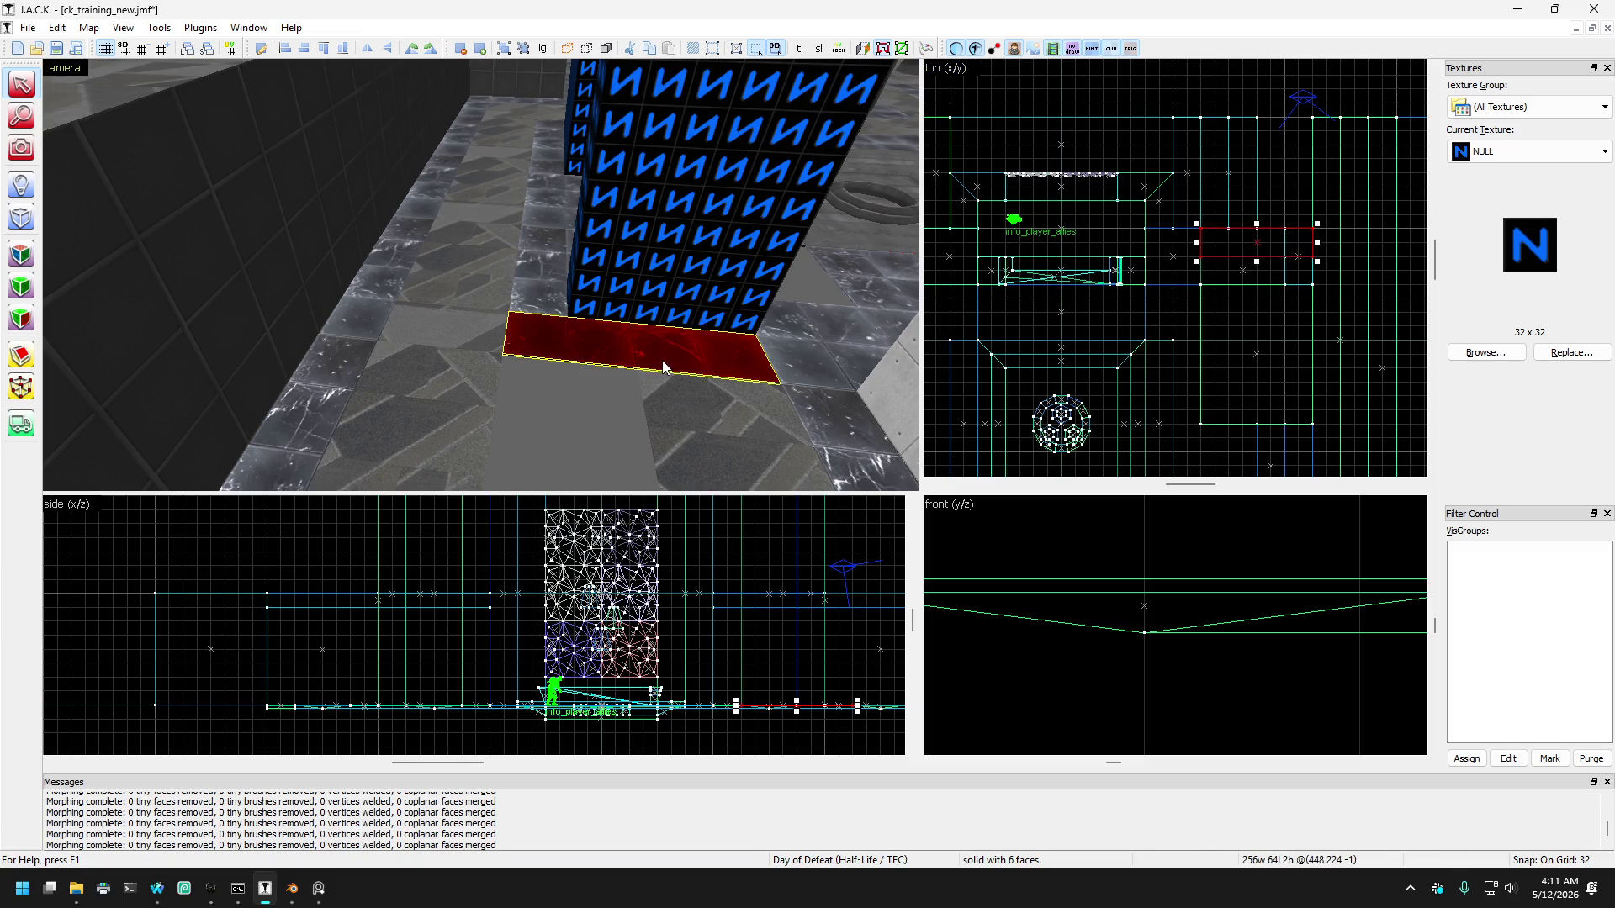
key(ctrl+z)
key(ctrl+z)
key(ctrl+z)
Step: Draw a new 514-unit-tall NULL block beside the pillar
mouse_move(629, 397)
mouse_down()
mouse_move(779, 345)
mouse_move(491, 417)
mouse_move(543, 284)
mouse_move(513, 360)
mouse_up()
click(515, 377)
click(21, 147)
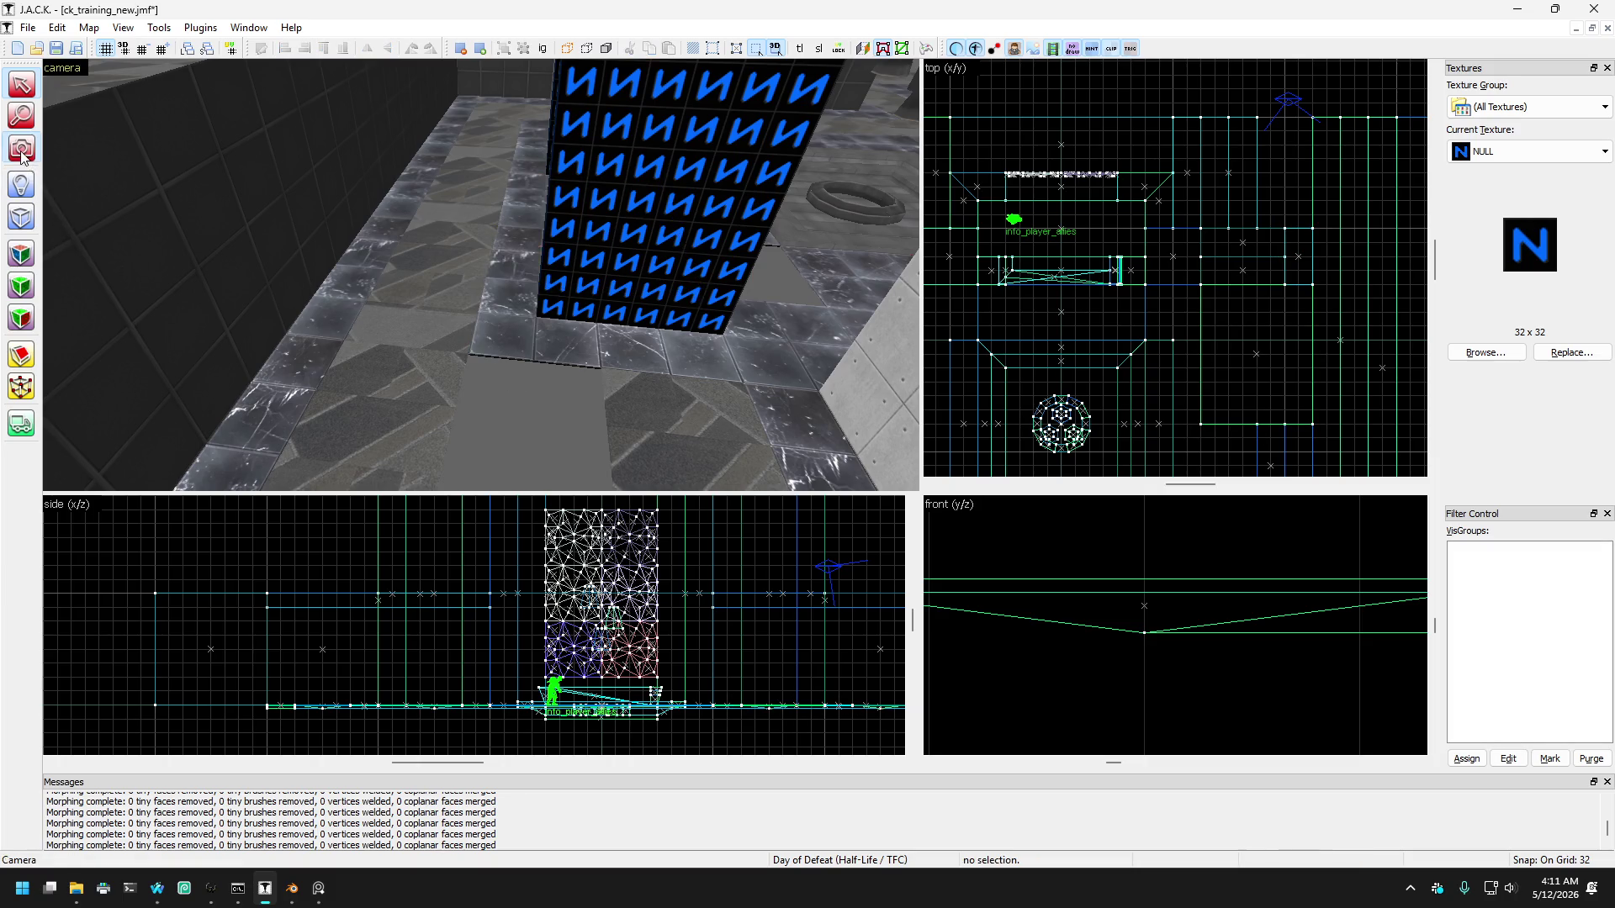
drag(149, 180, 481, 275)
key(shift+s)
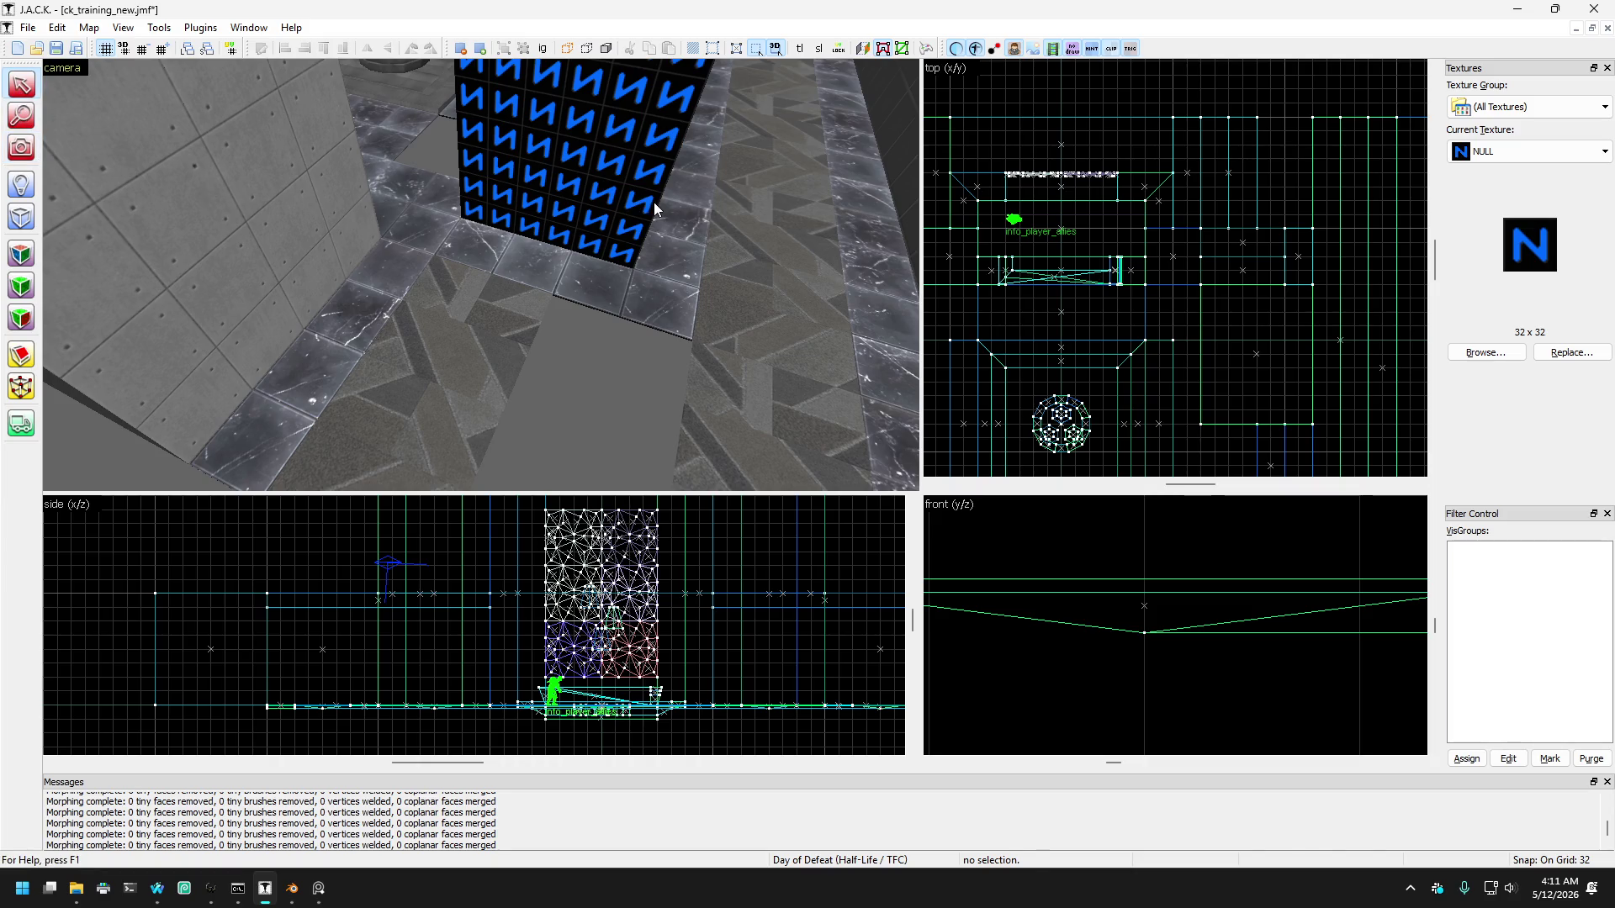
click(677, 220)
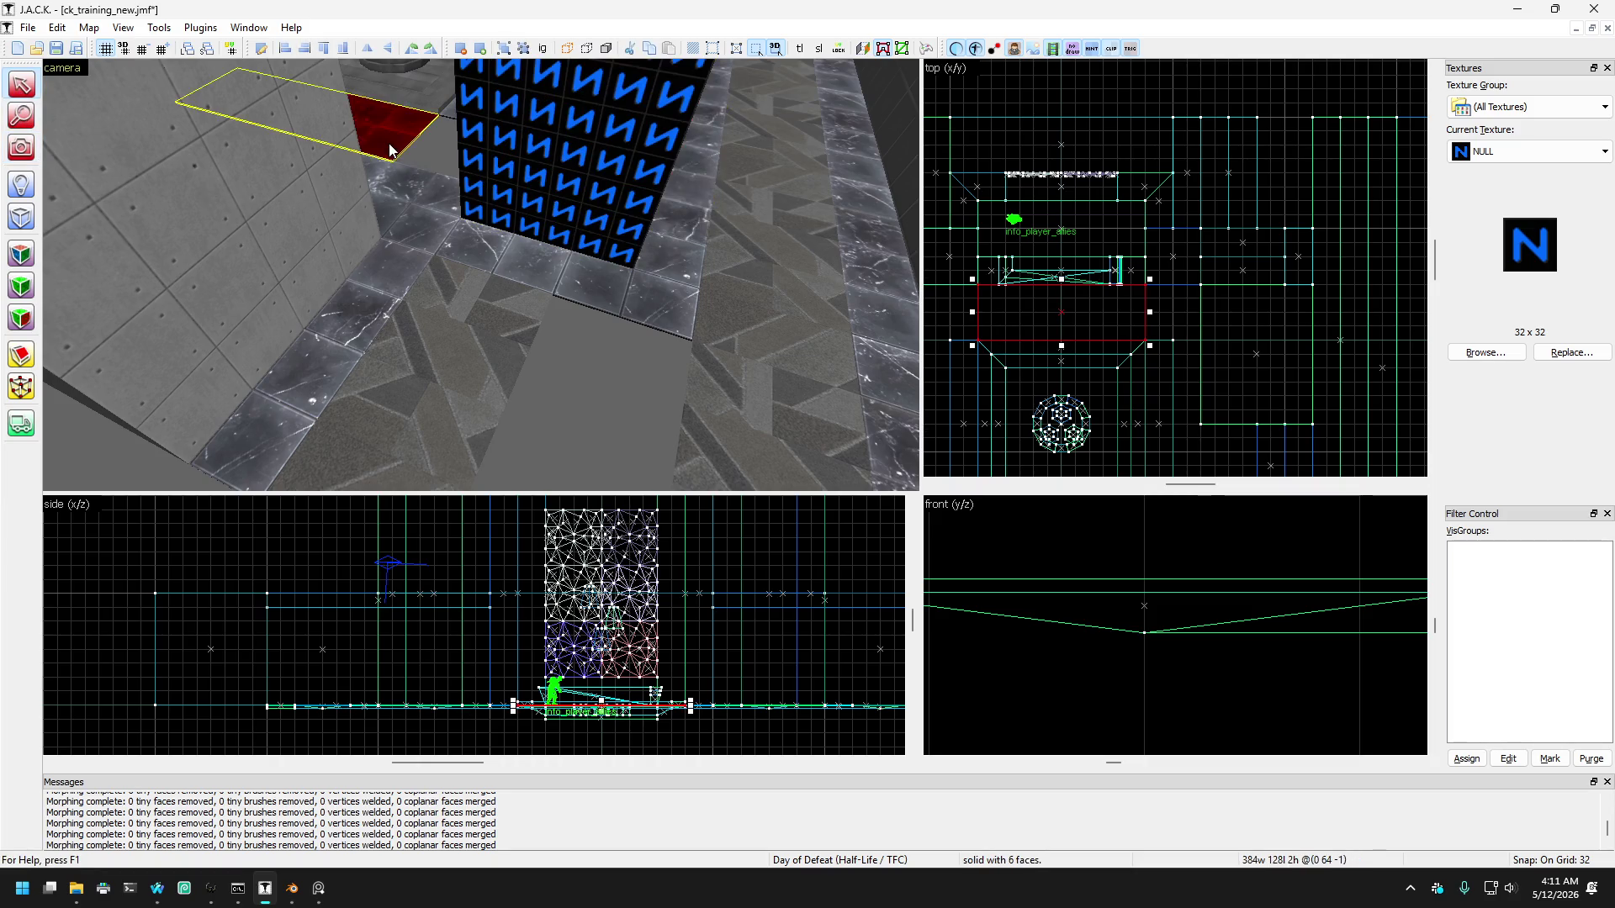
click(21, 147)
drag(480, 274, 481, 275)
key(shift+s)
click(362, 200)
click(416, 244)
click(290, 262)
scroll(290, 263, down, 5)
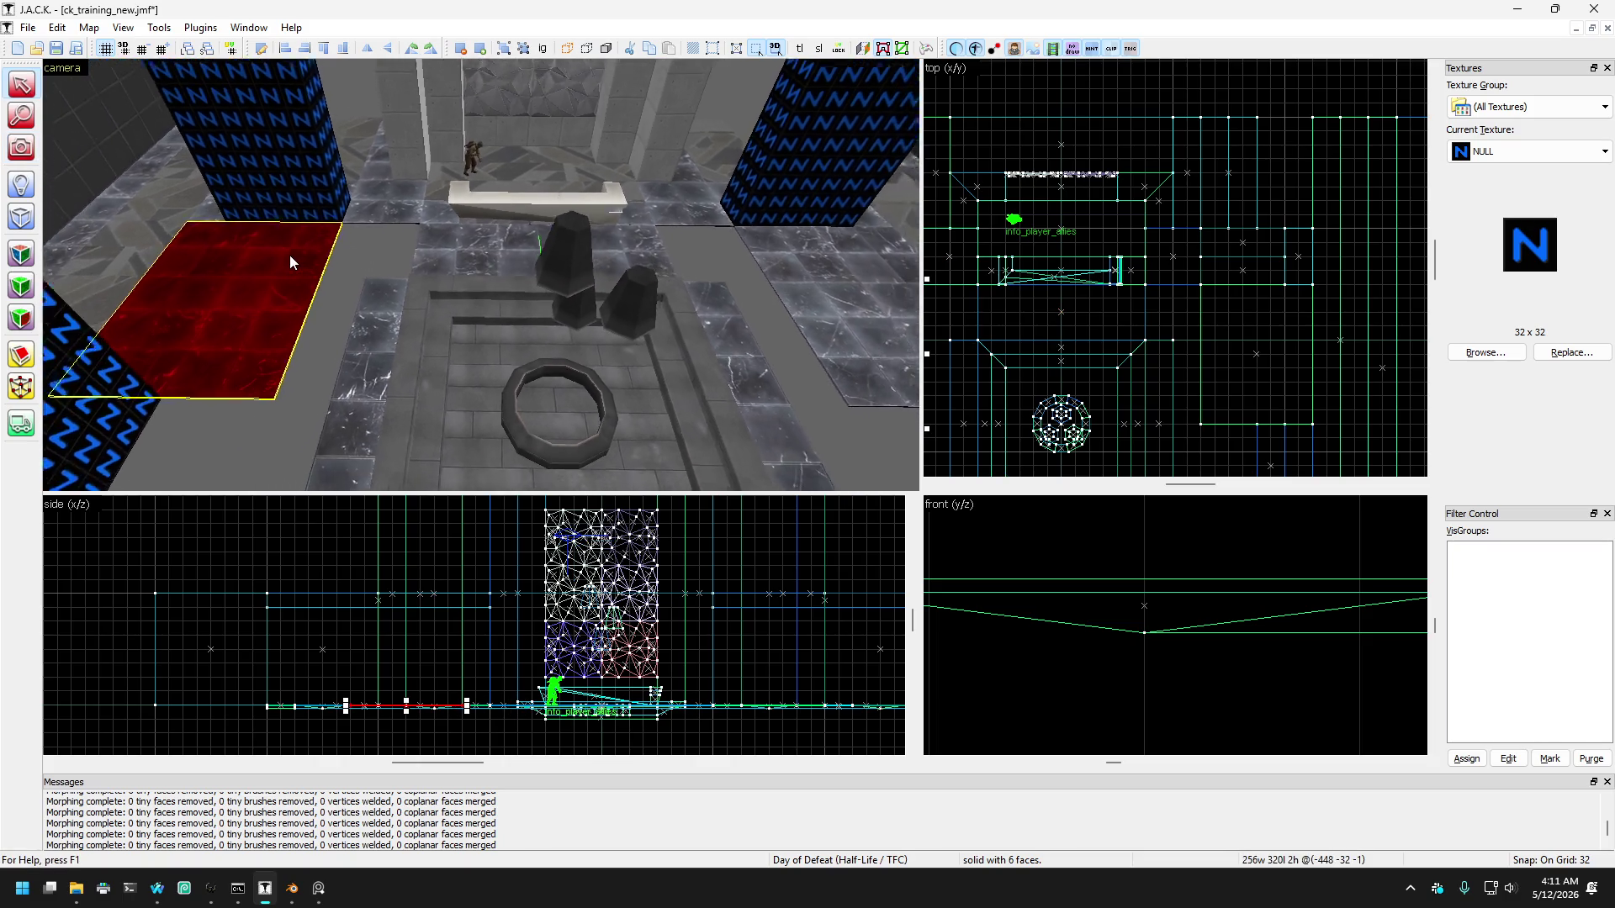
scroll(289, 255, up, 3)
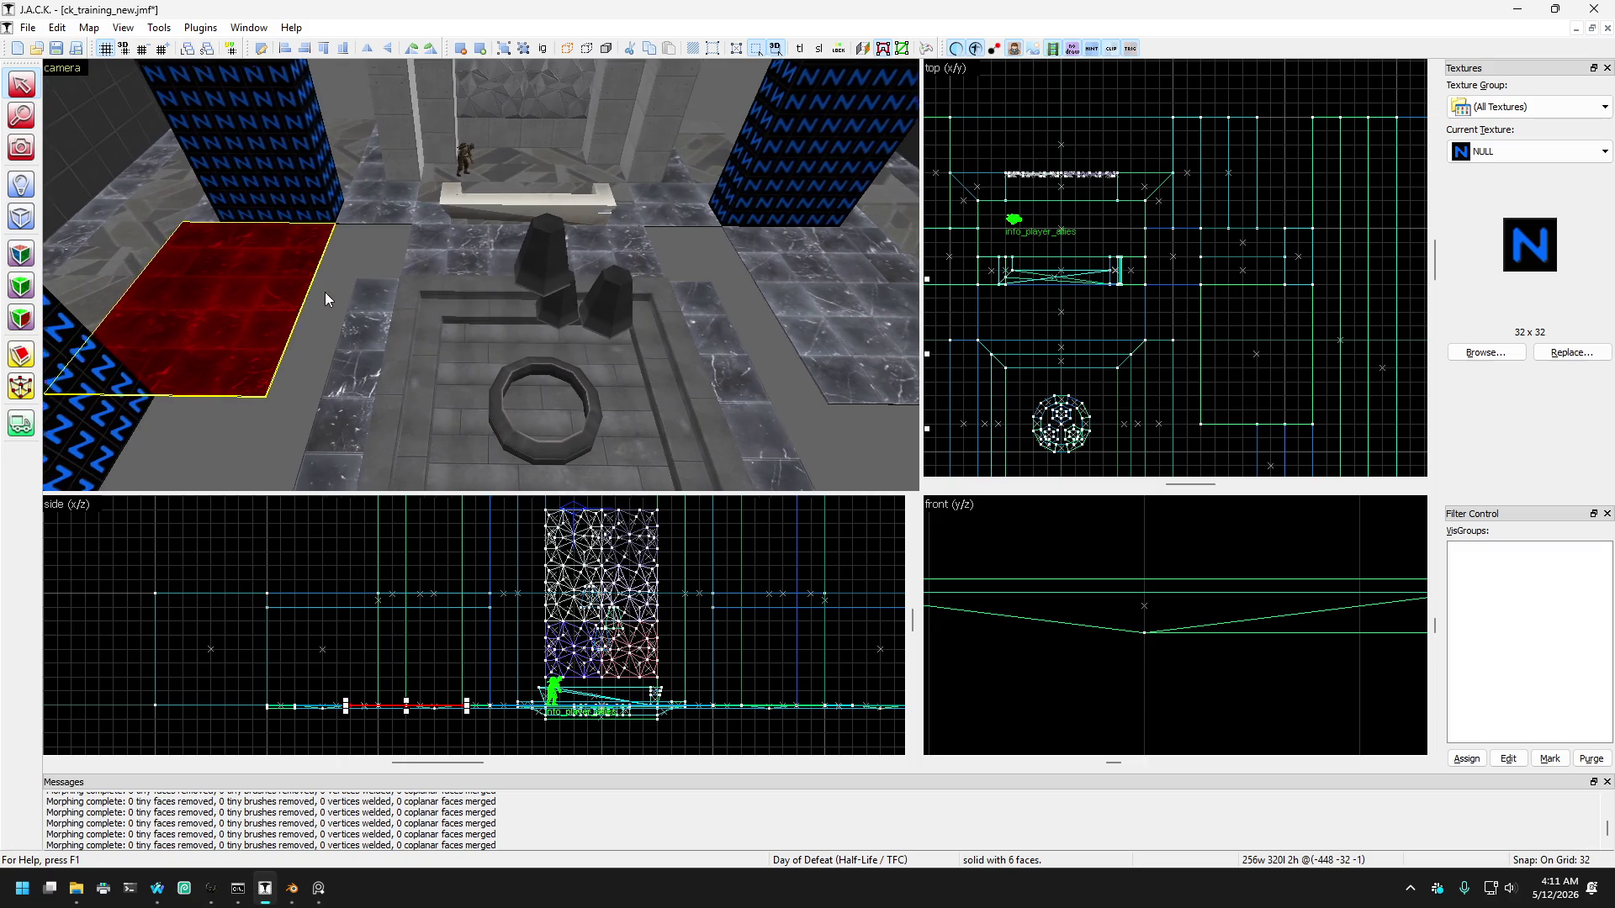
click(387, 328)
scroll(387, 328, up, 4)
drag(387, 334, 387, 334)
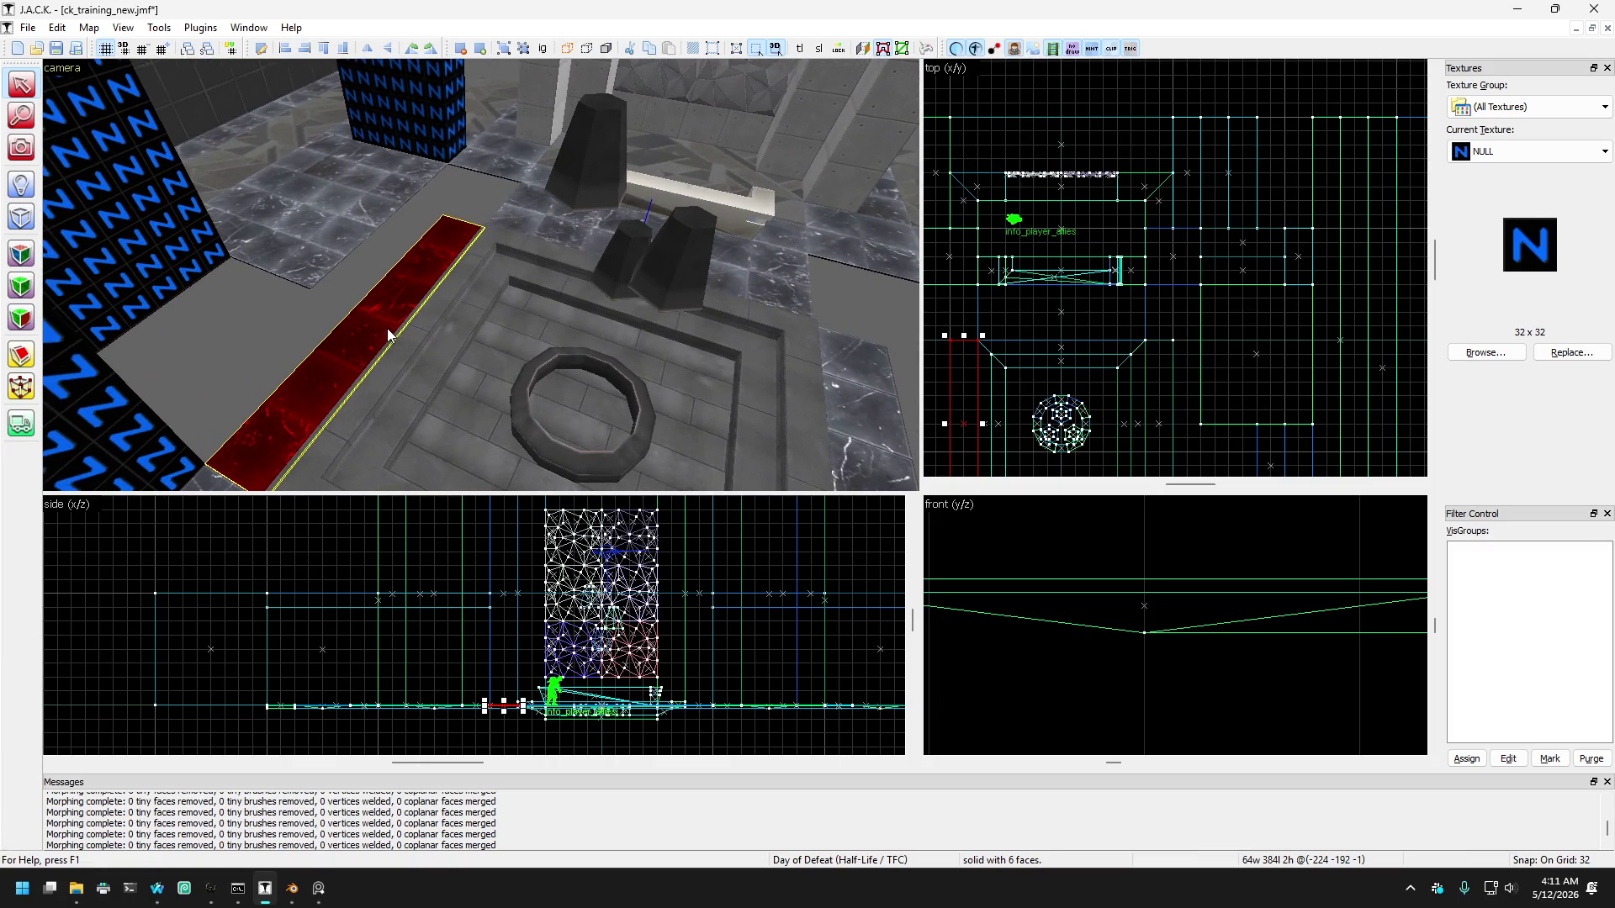
click(347, 241)
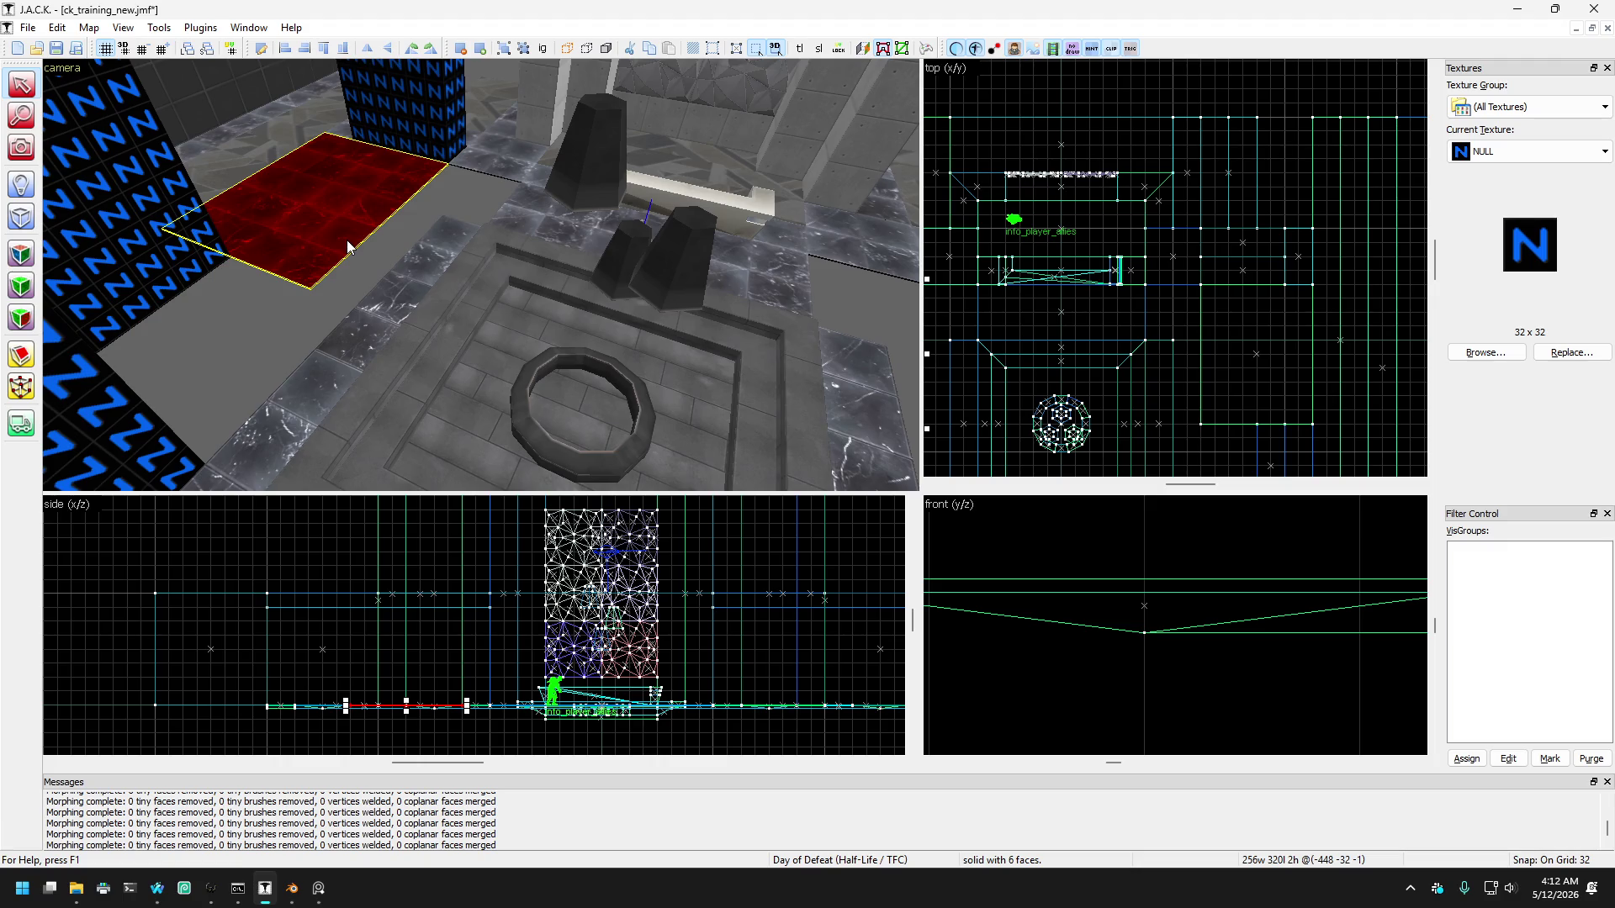
click(21, 147)
drag(489, 253, 481, 275)
Step: Inspect the floor brushes near the bench and right pillar by selecting each
key(Right)
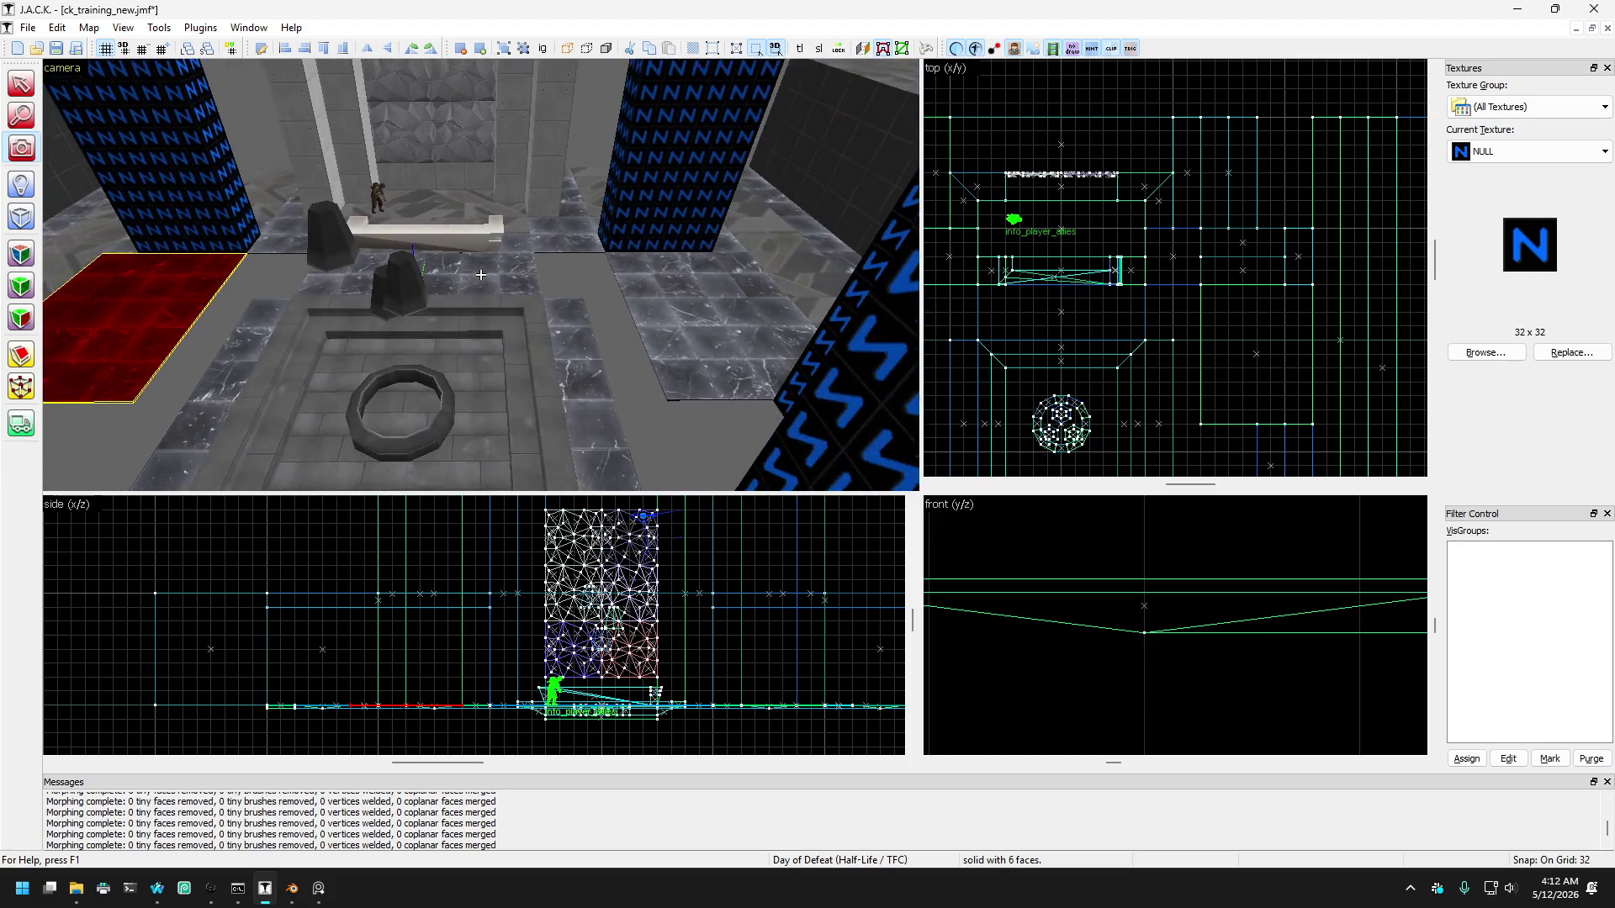
key(Up)
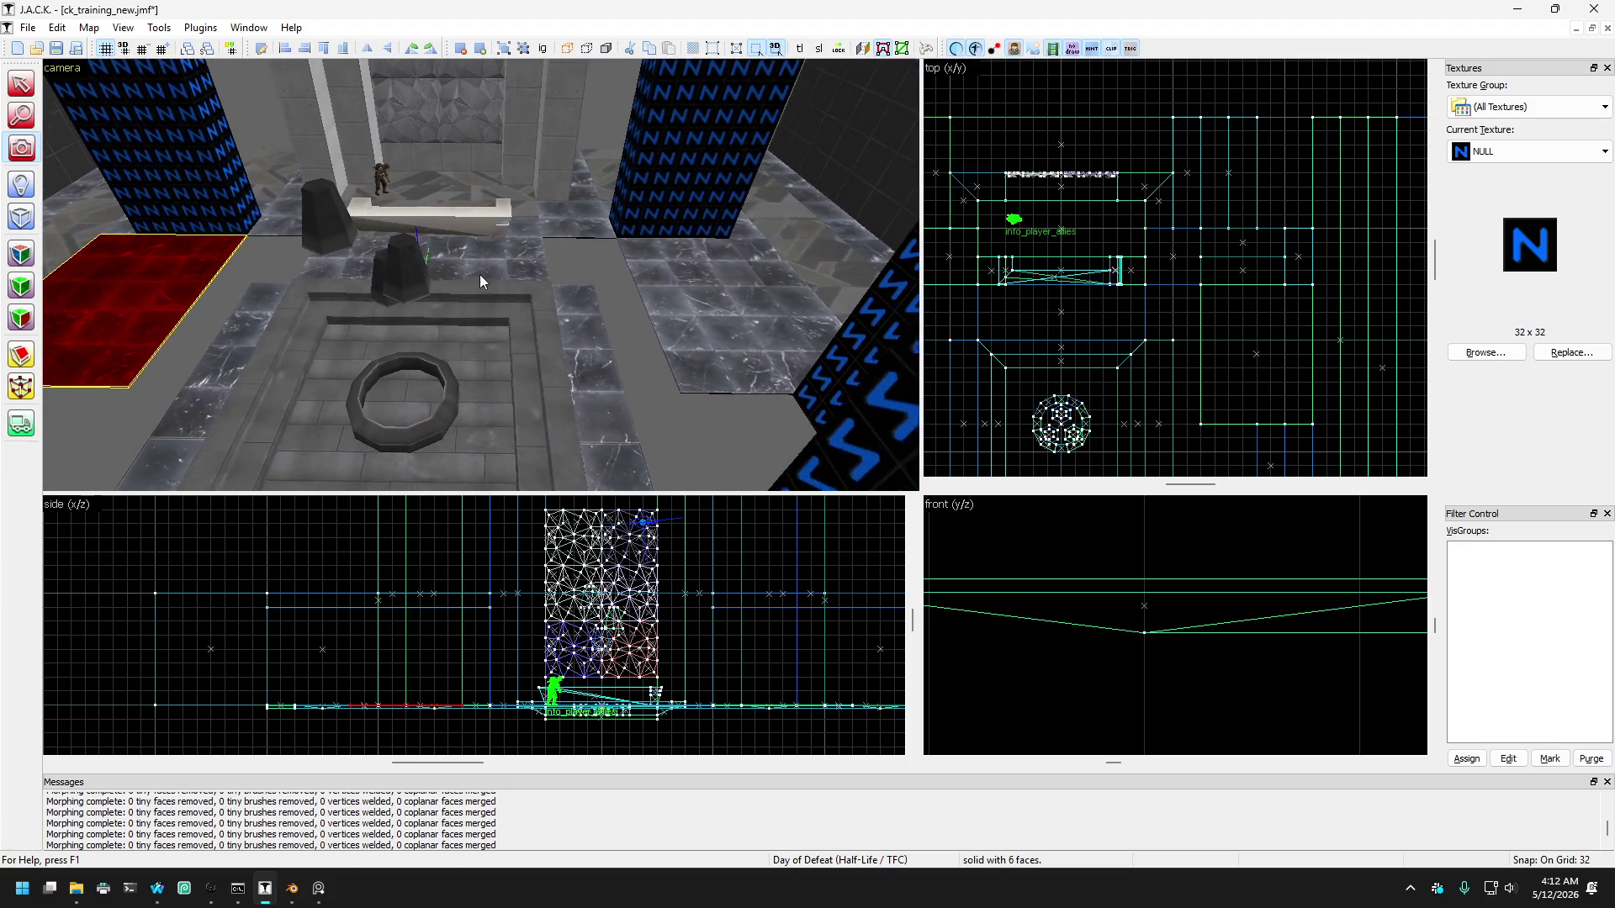
click(21, 83)
click(301, 282)
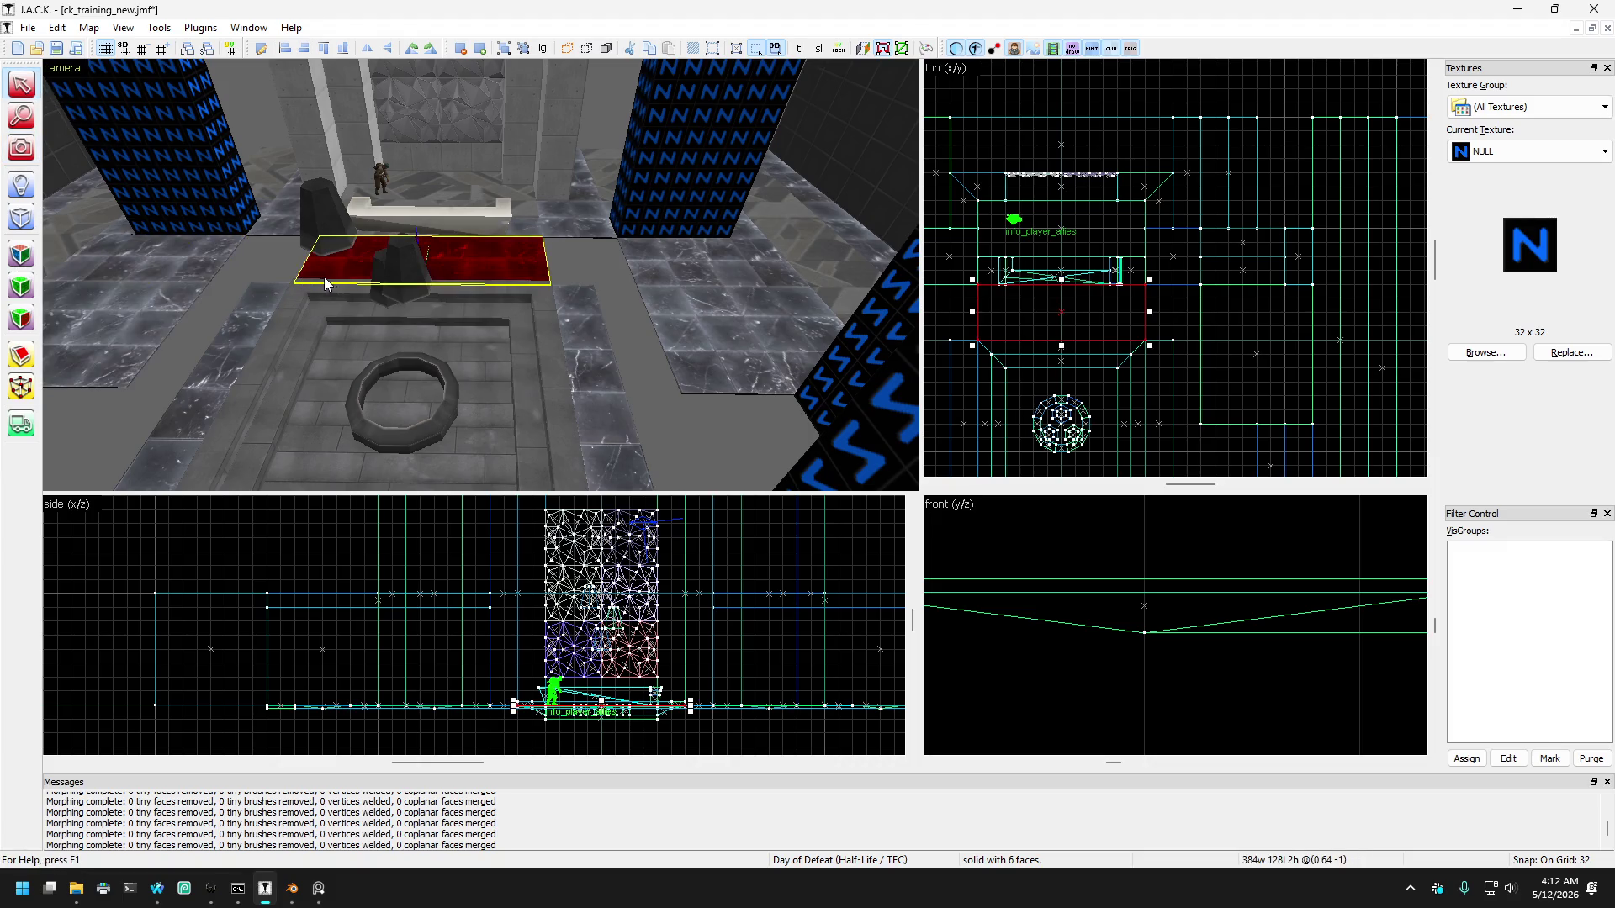
key(d)
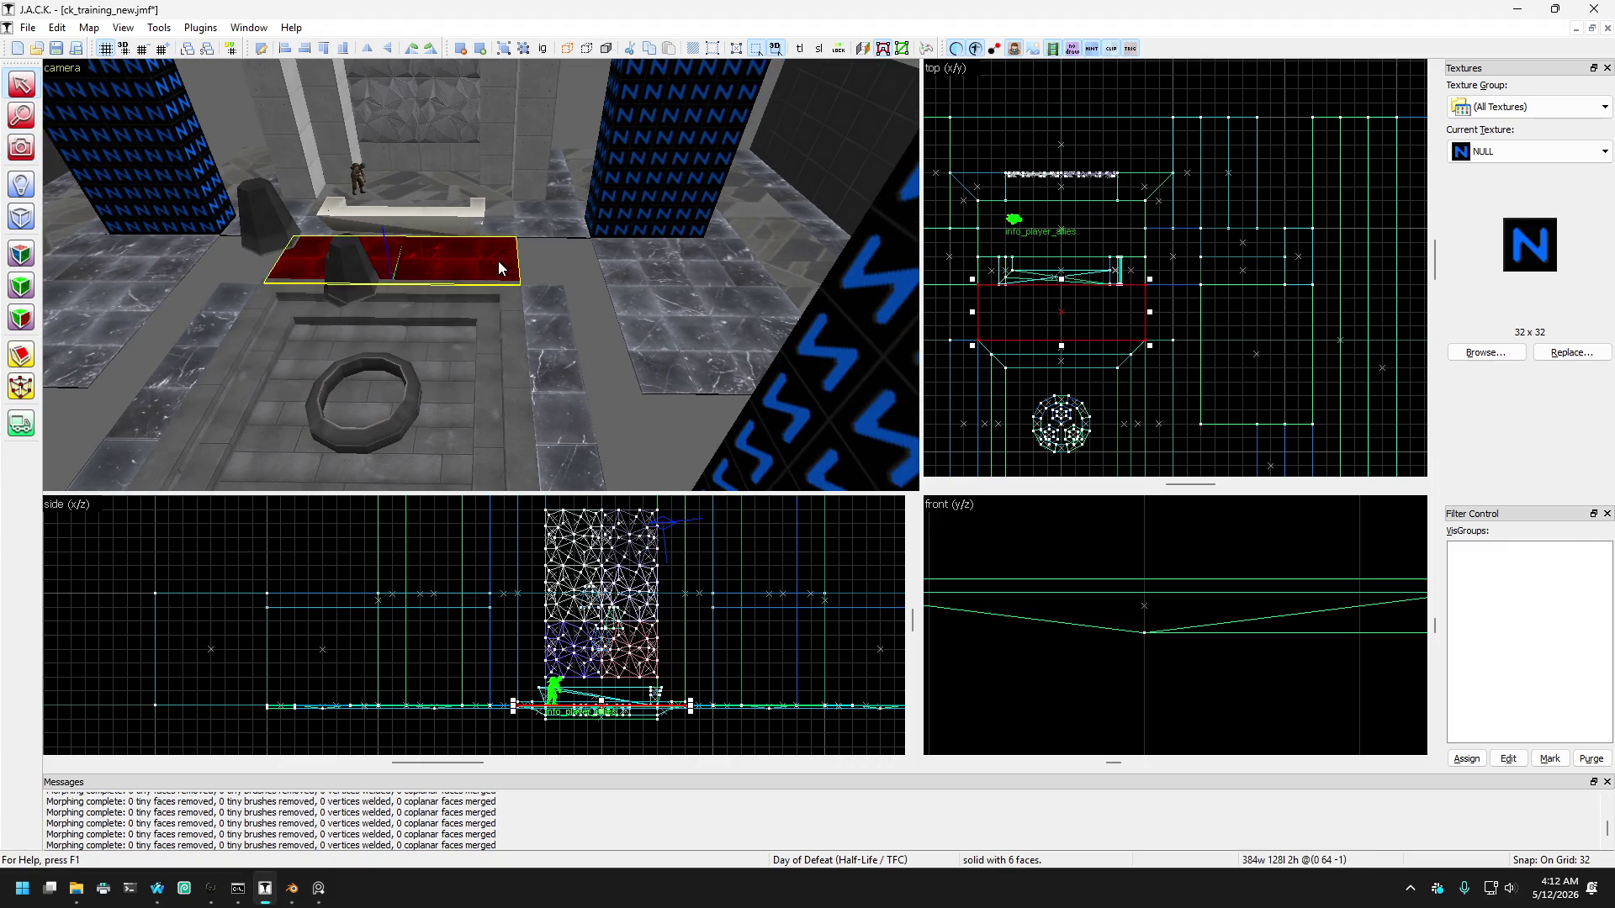
click(533, 225)
click(496, 262)
click(533, 225)
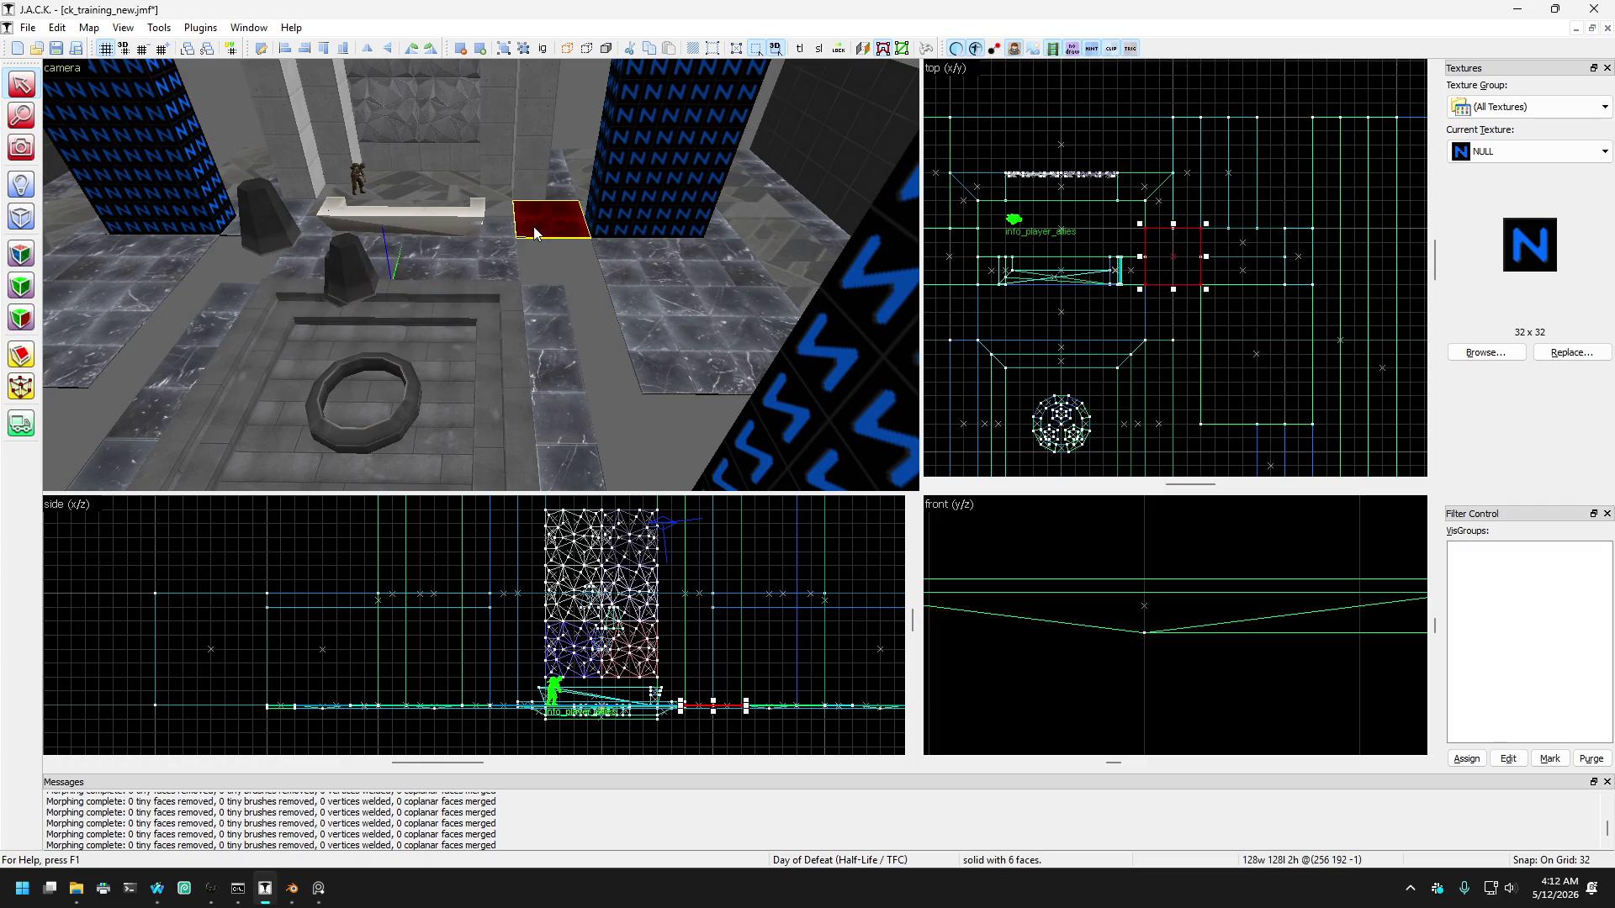
key(a)
click(523, 256)
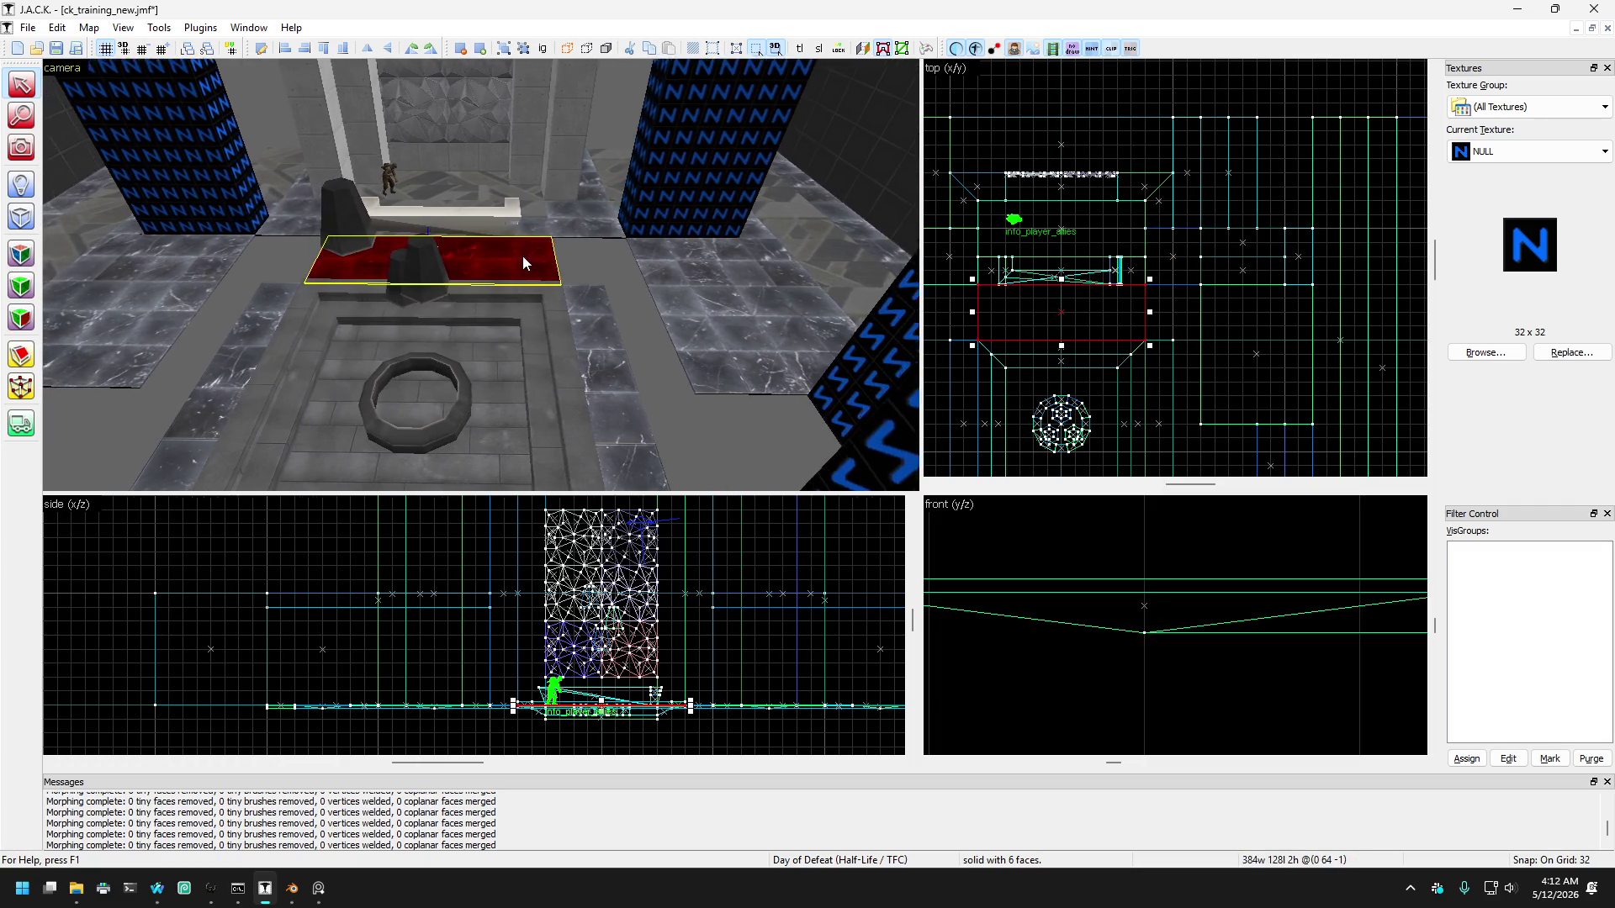
key(s)
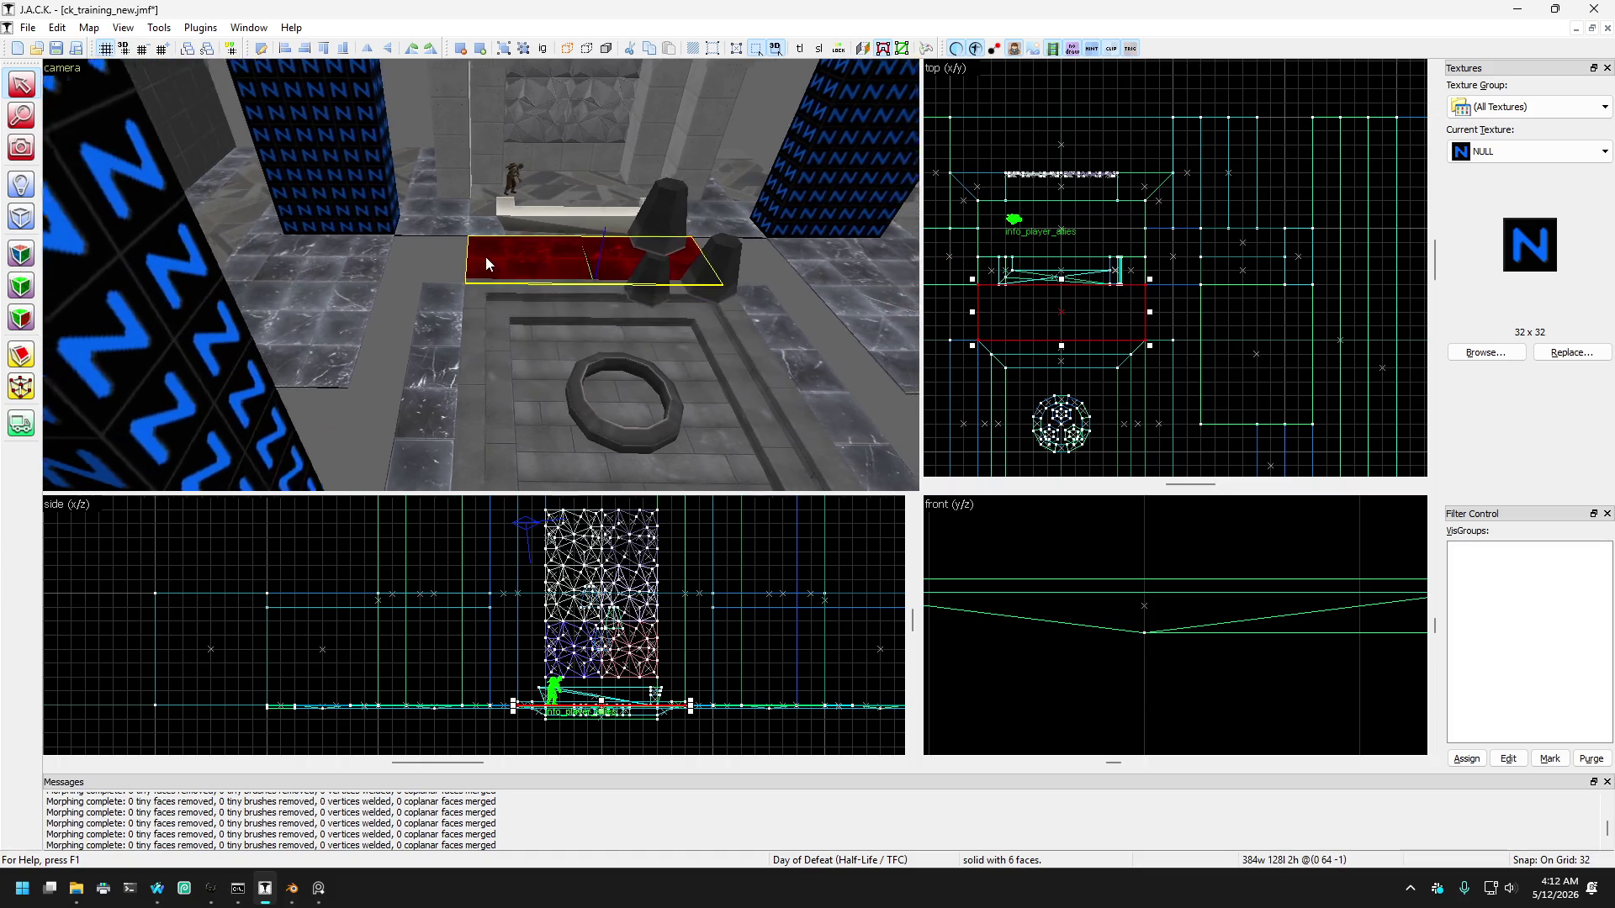
click(402, 222)
click(291, 260)
Step: Check the long red floor strips beside the fountain, then clear the selection
key(d)
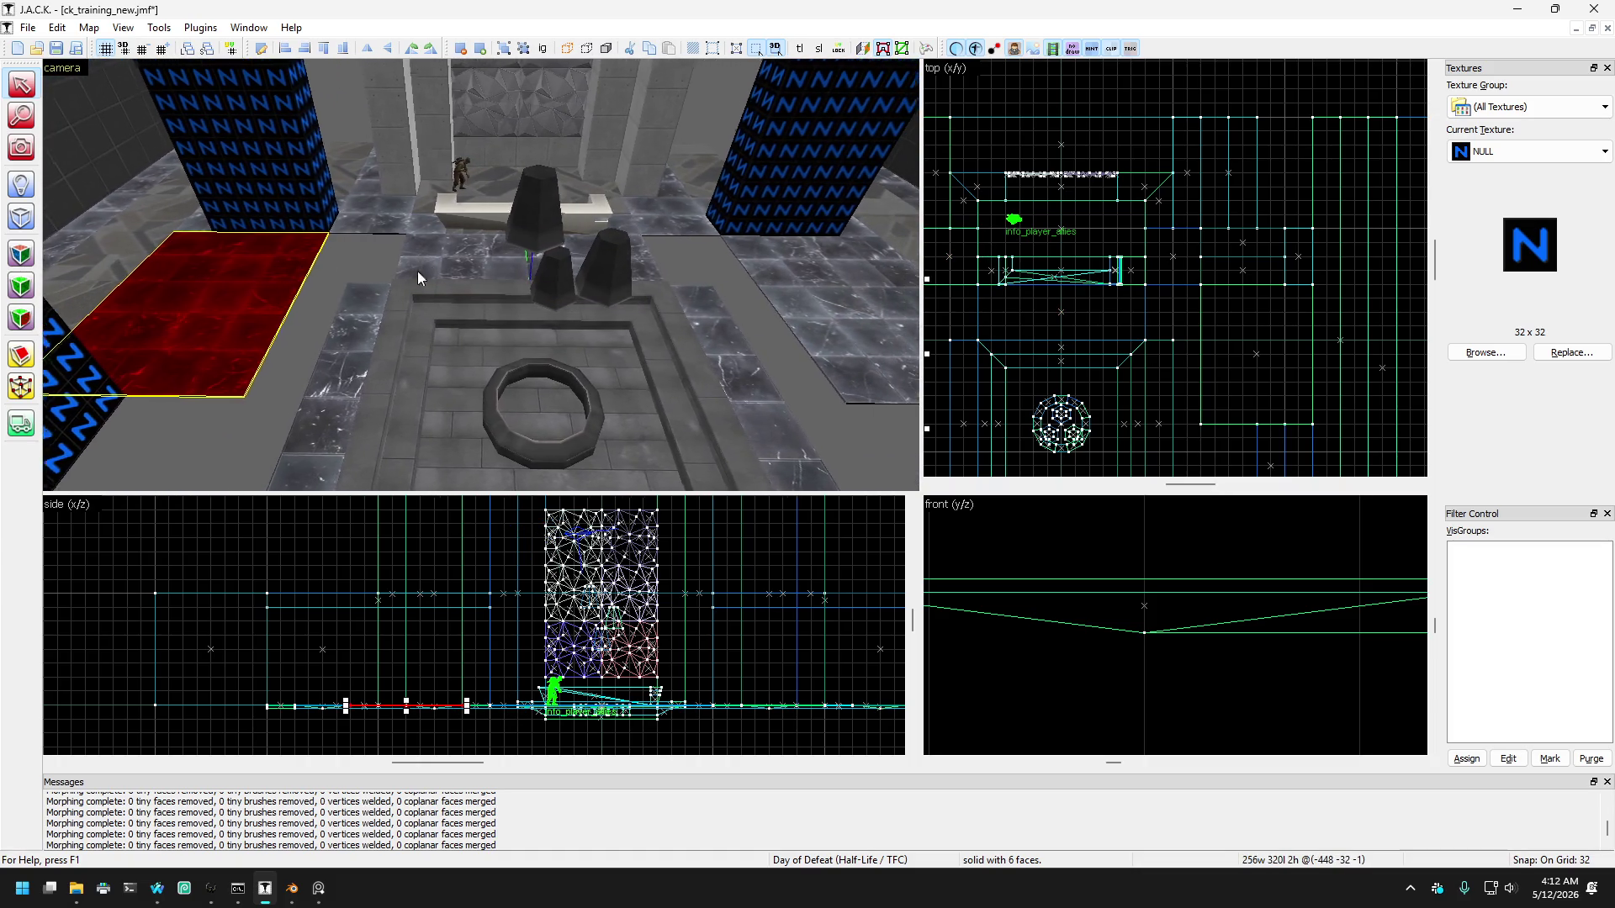
click(356, 340)
key(s)
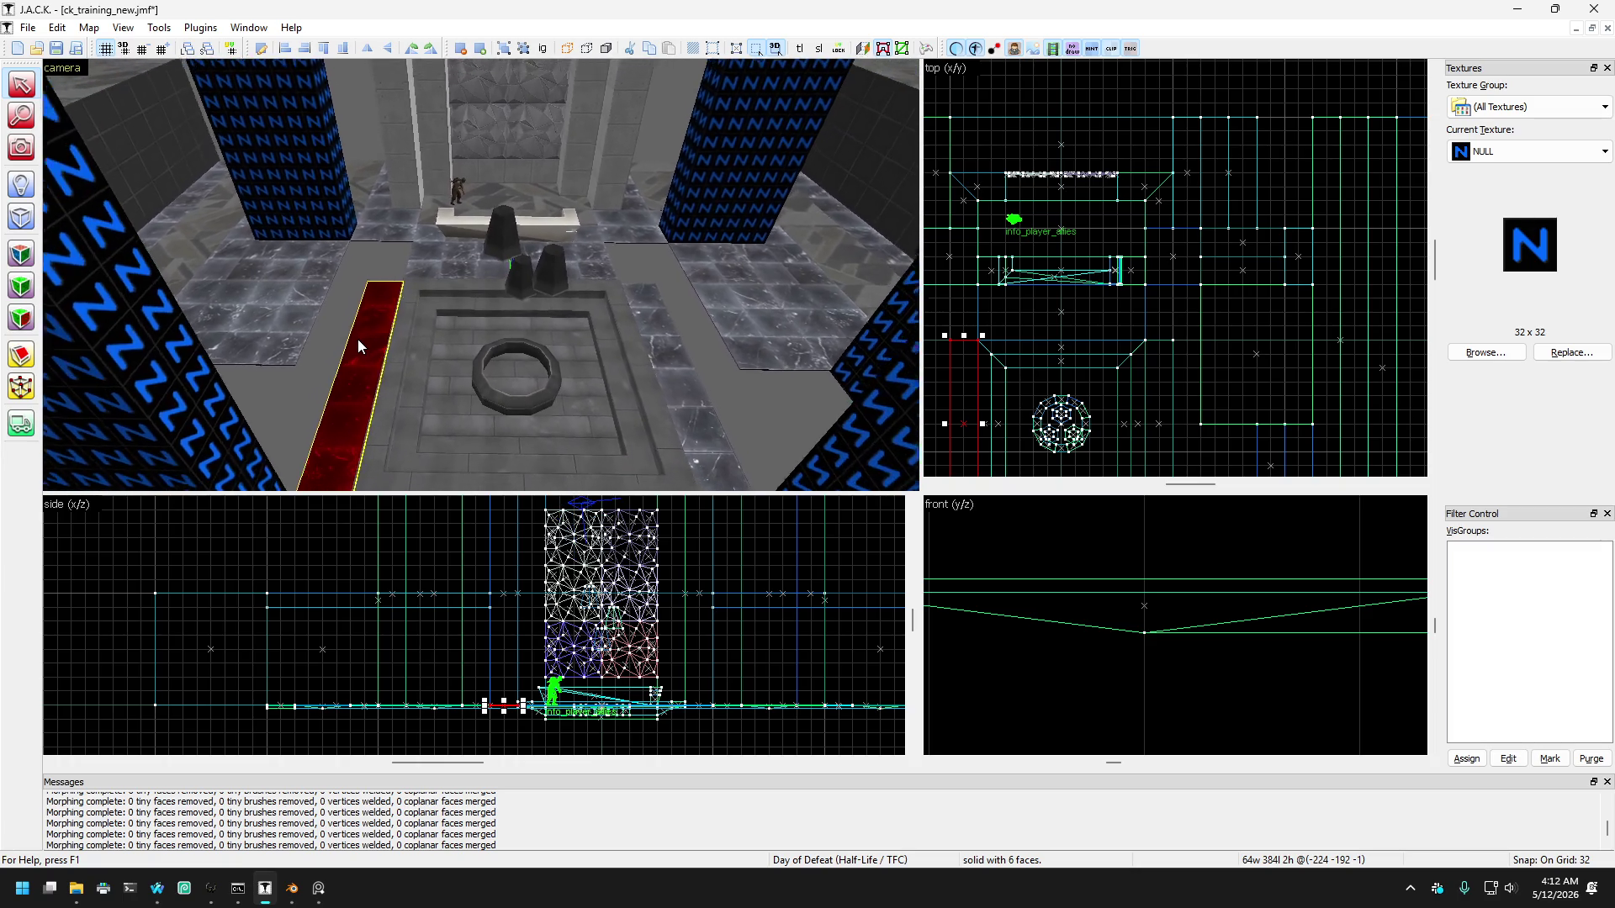
key(w)
click(380, 221)
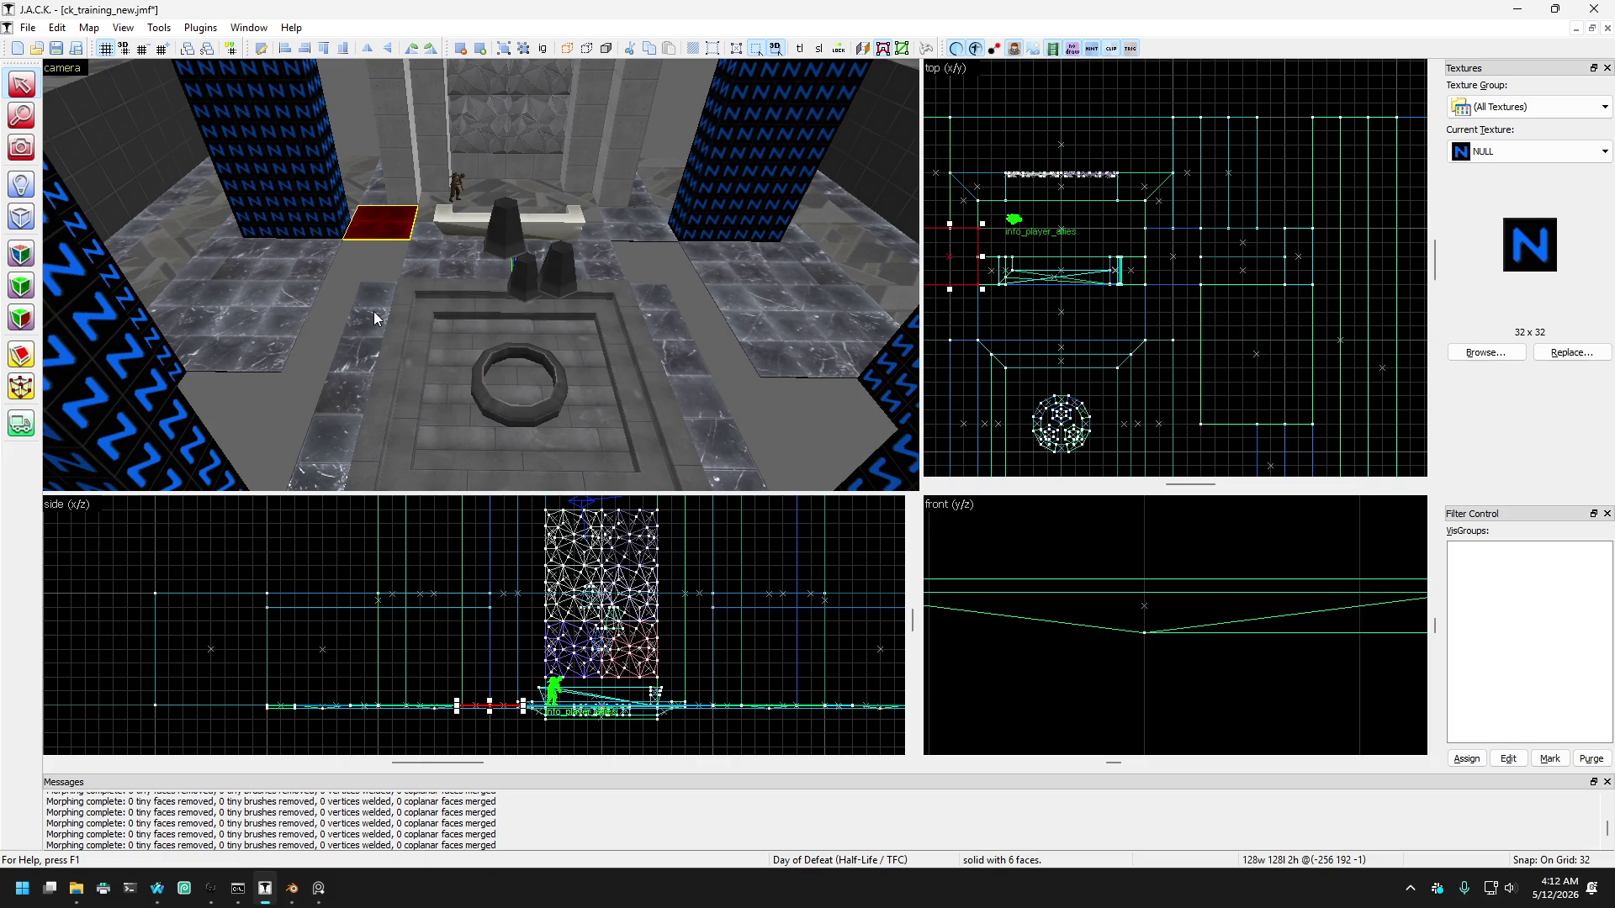
click(678, 315)
key(d)
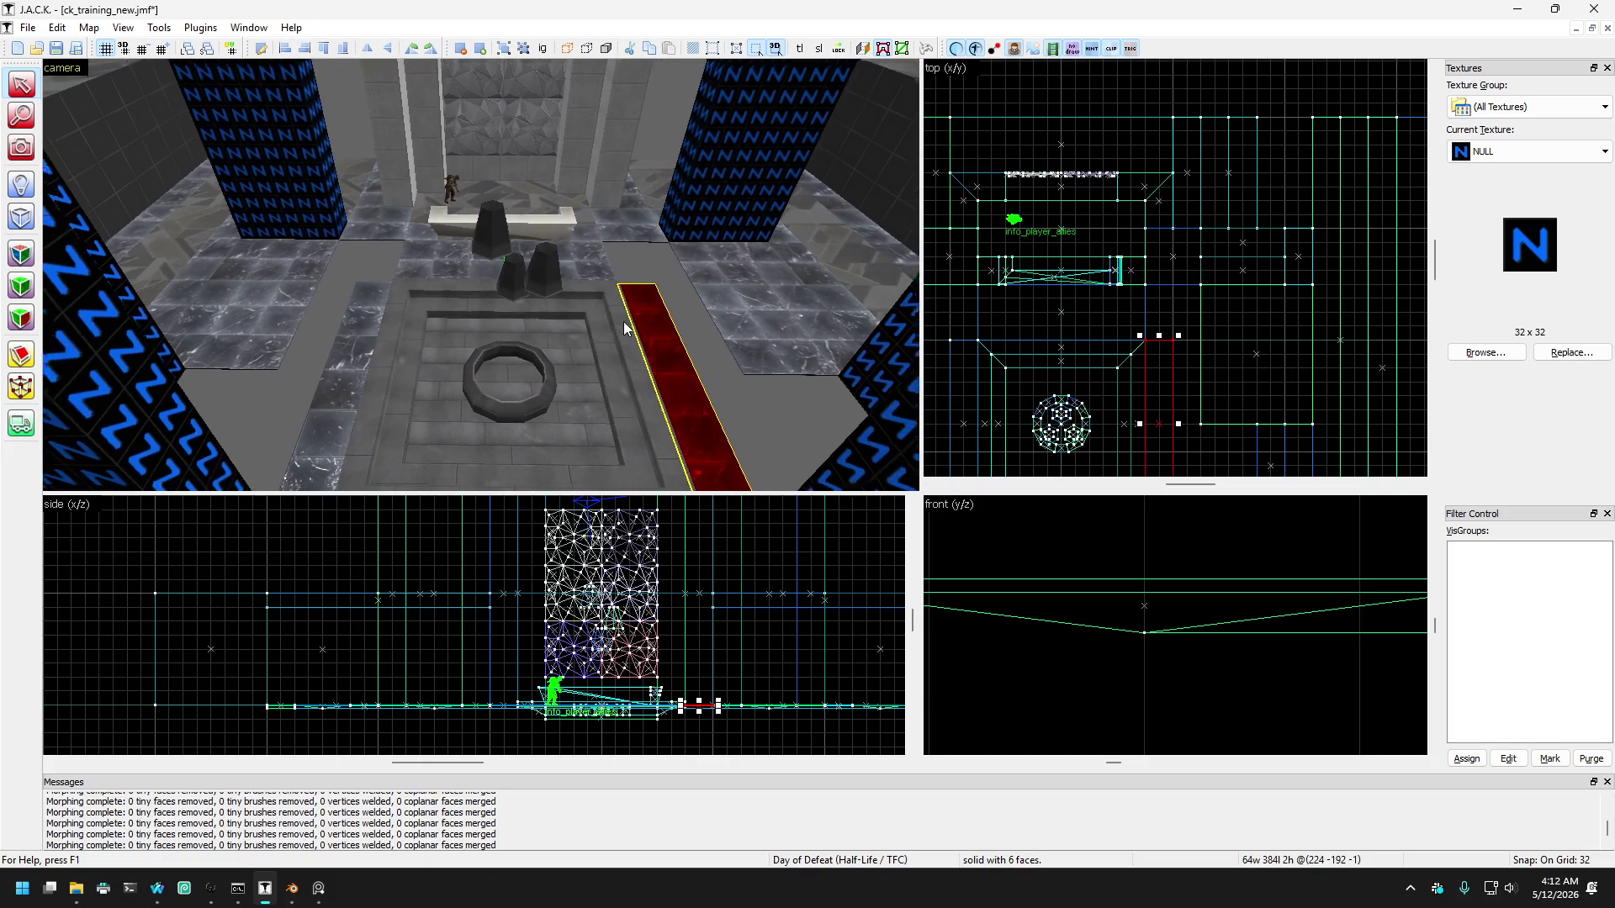
key(s)
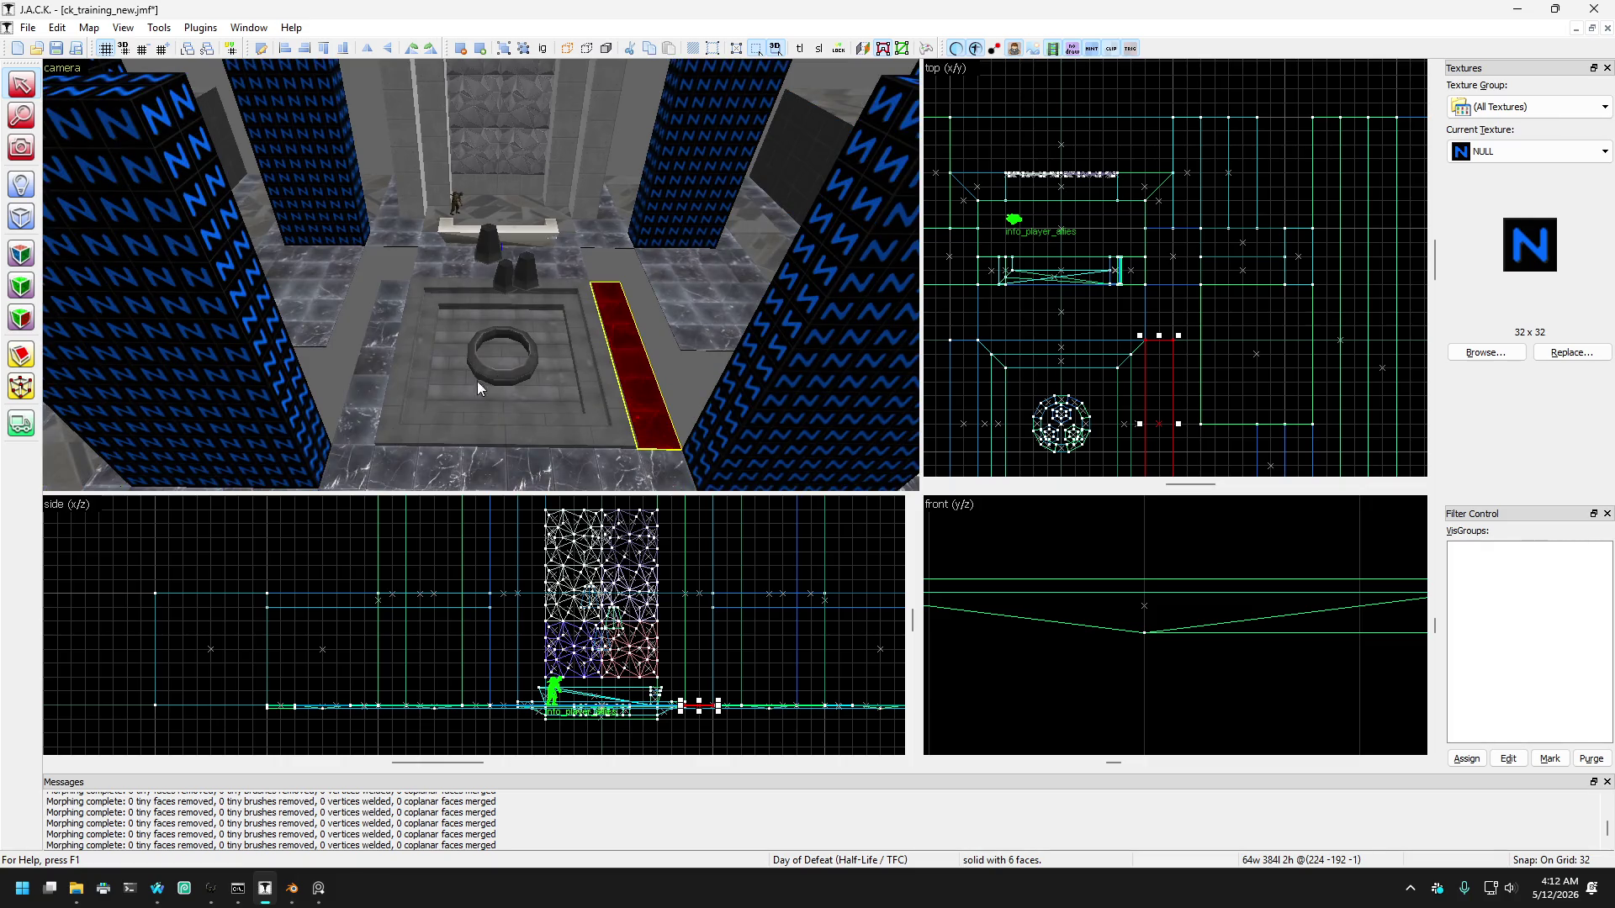
key(Escape)
Step: Stretch both small floor brushes beside the bench from 128 to 640 units
click(392, 230)
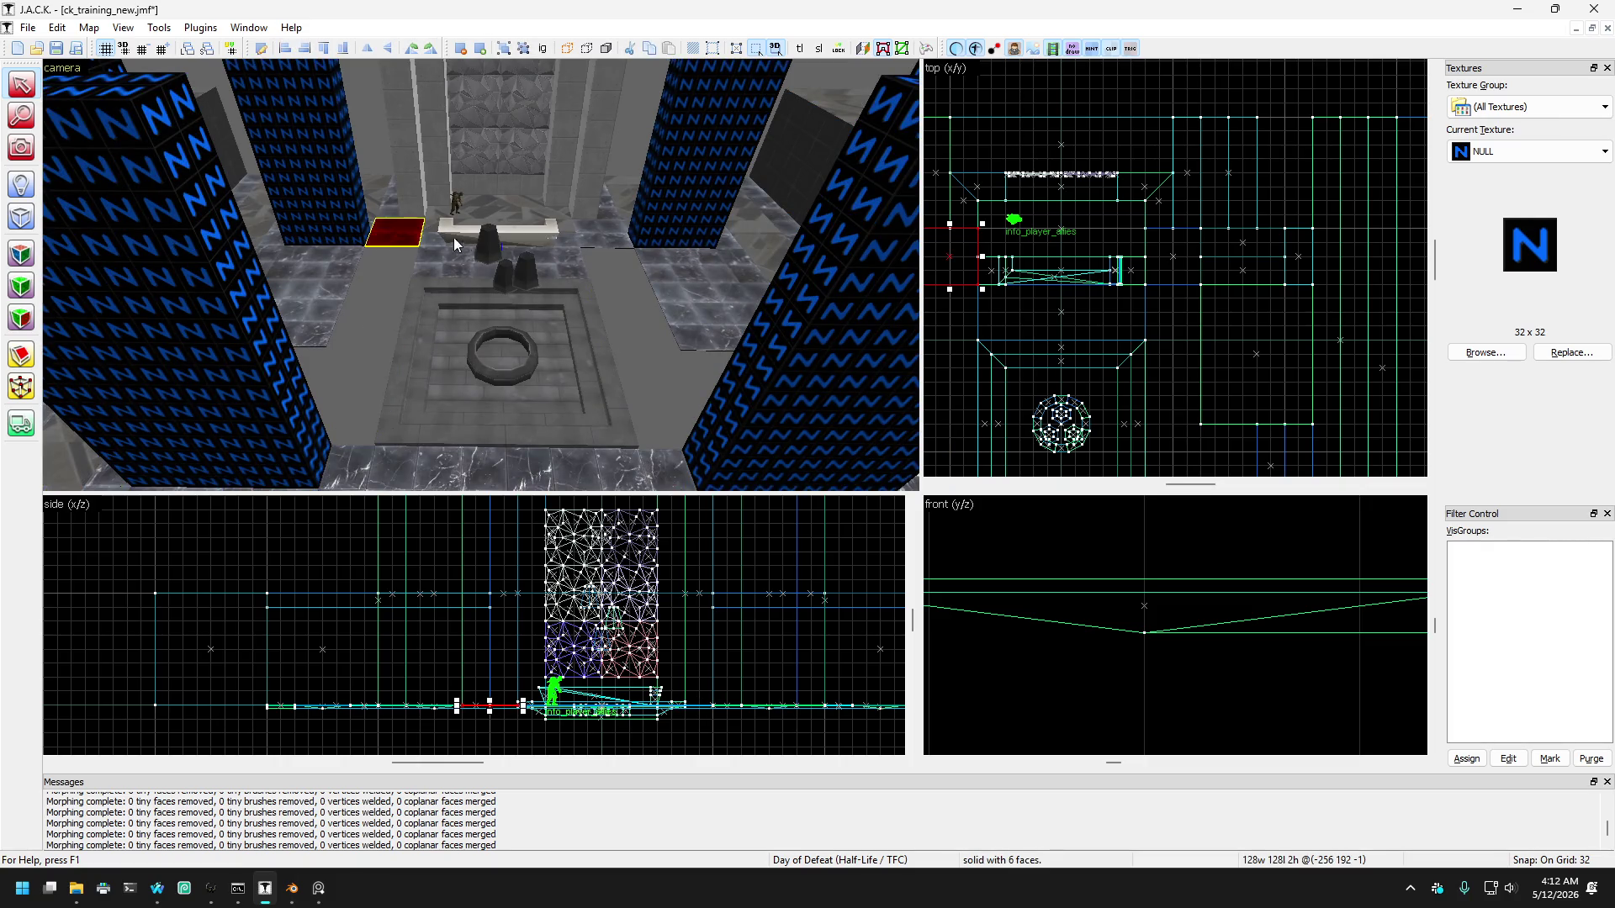
ctrl+click(607, 240)
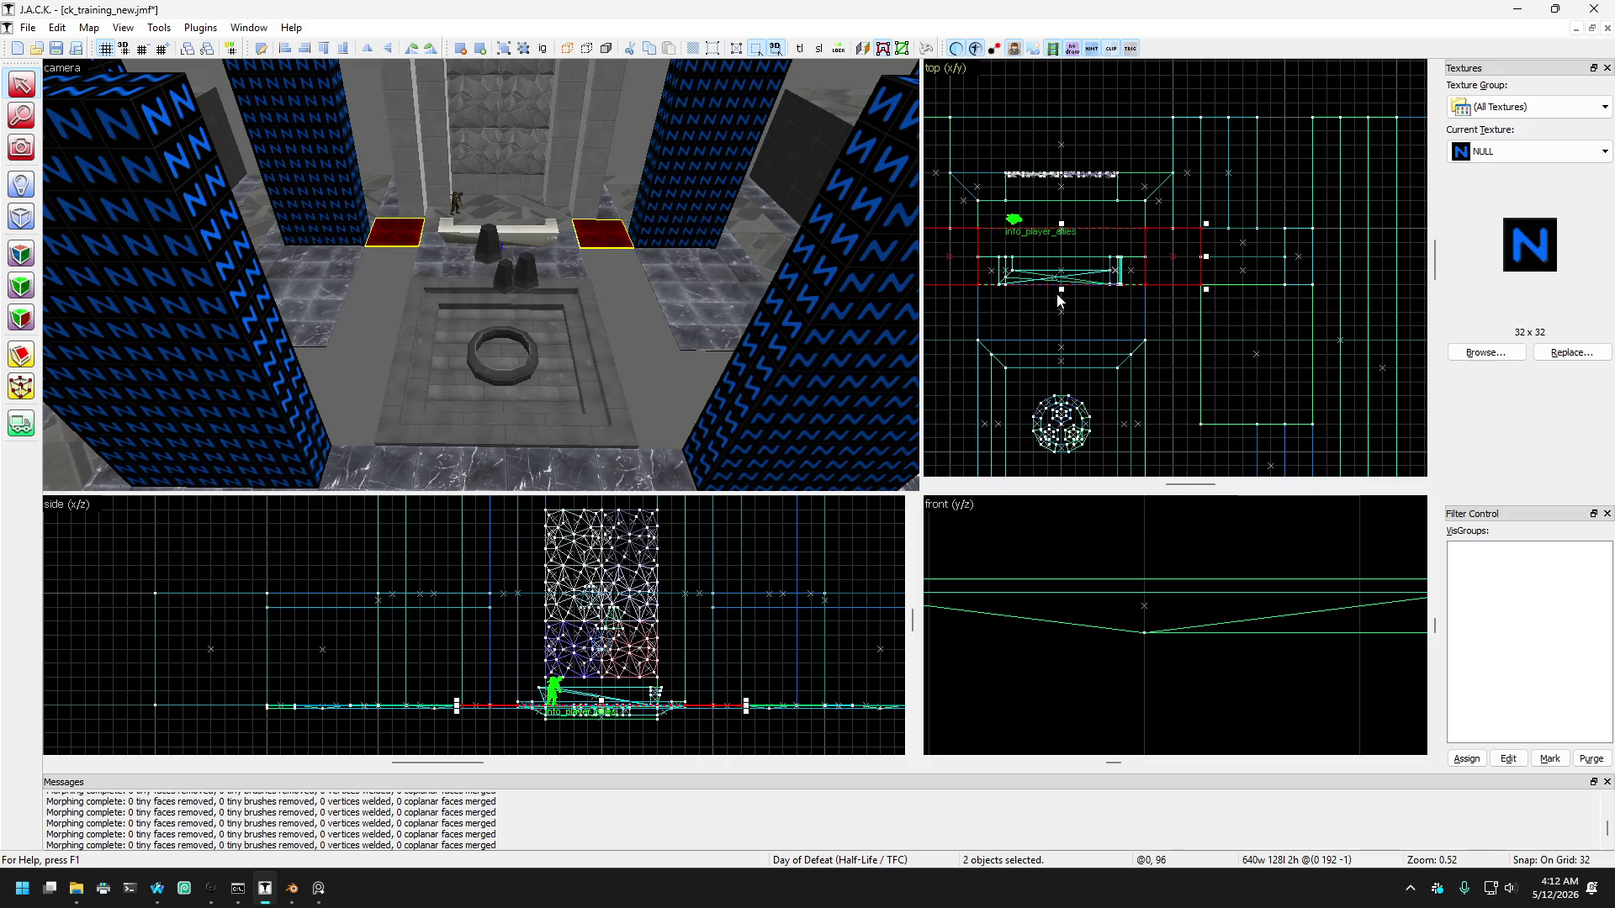
scroll(1072, 316, down, 2)
drag(1061, 290, 1093, 329)
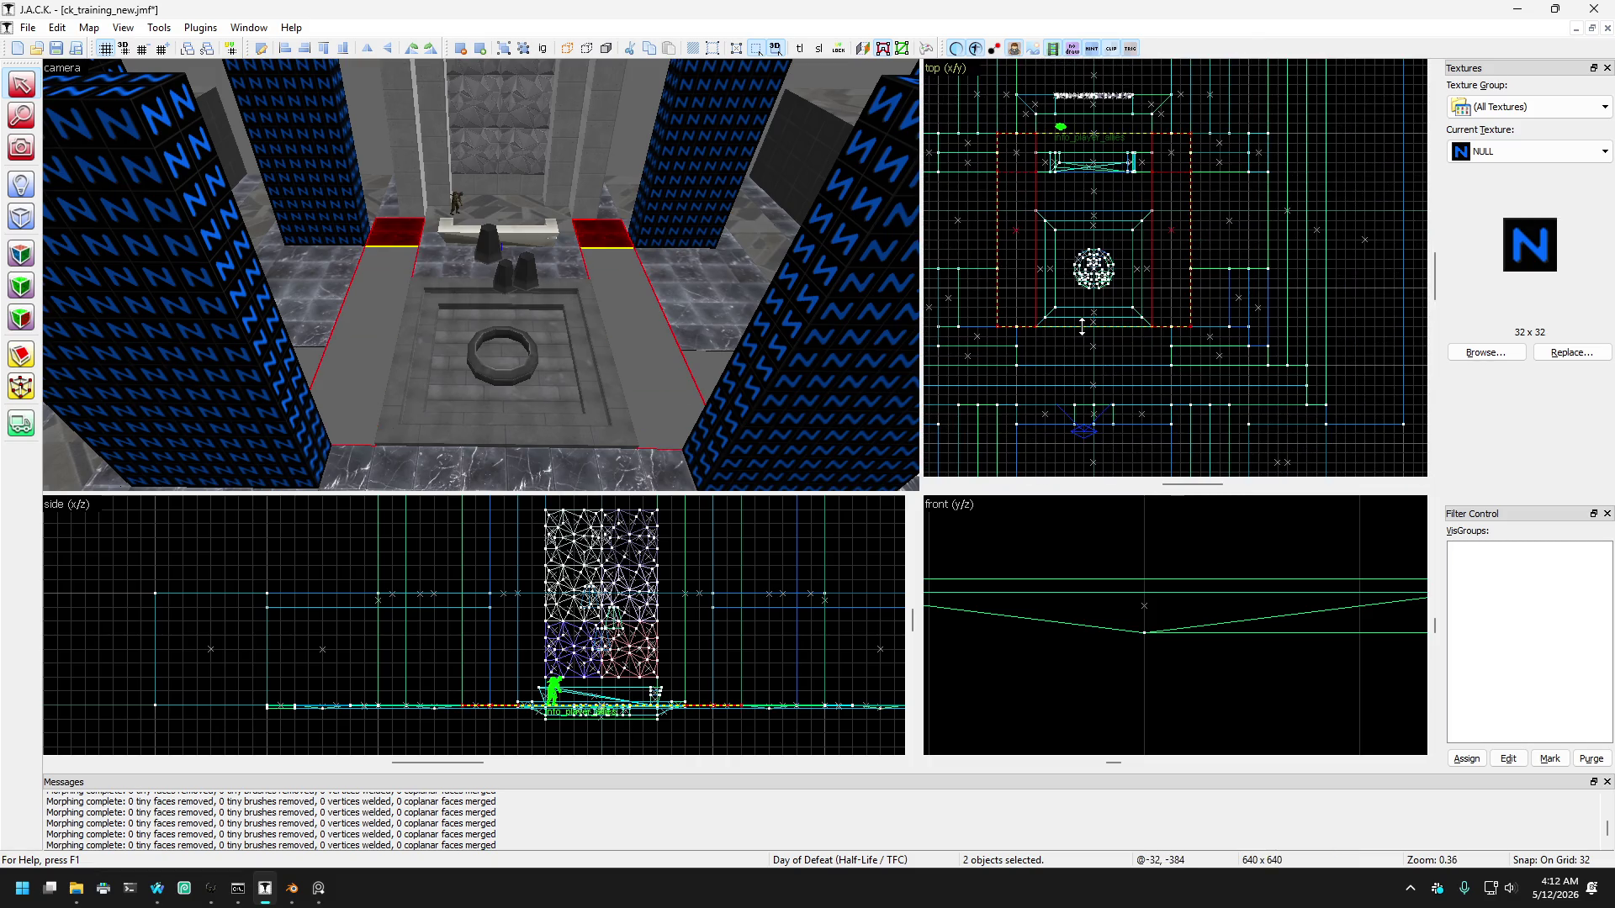
key(Escape)
scroll(624, 144, up, 5)
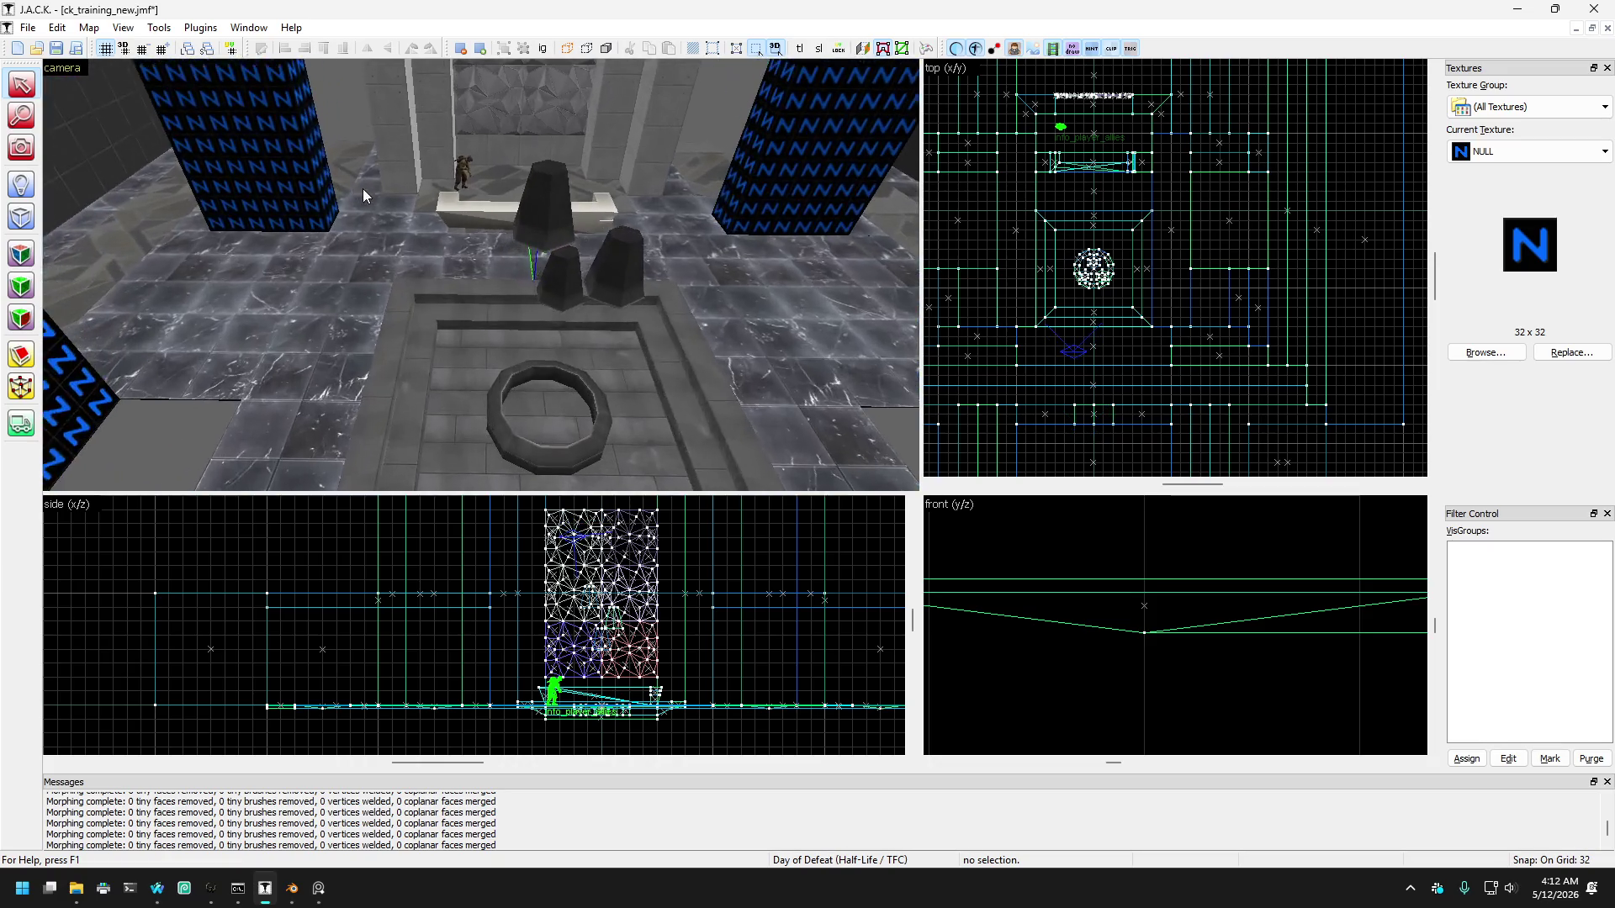
Step: View the fountain pit from above and pick out the left long floor strip
click(21, 147)
scroll(480, 275, down, 3)
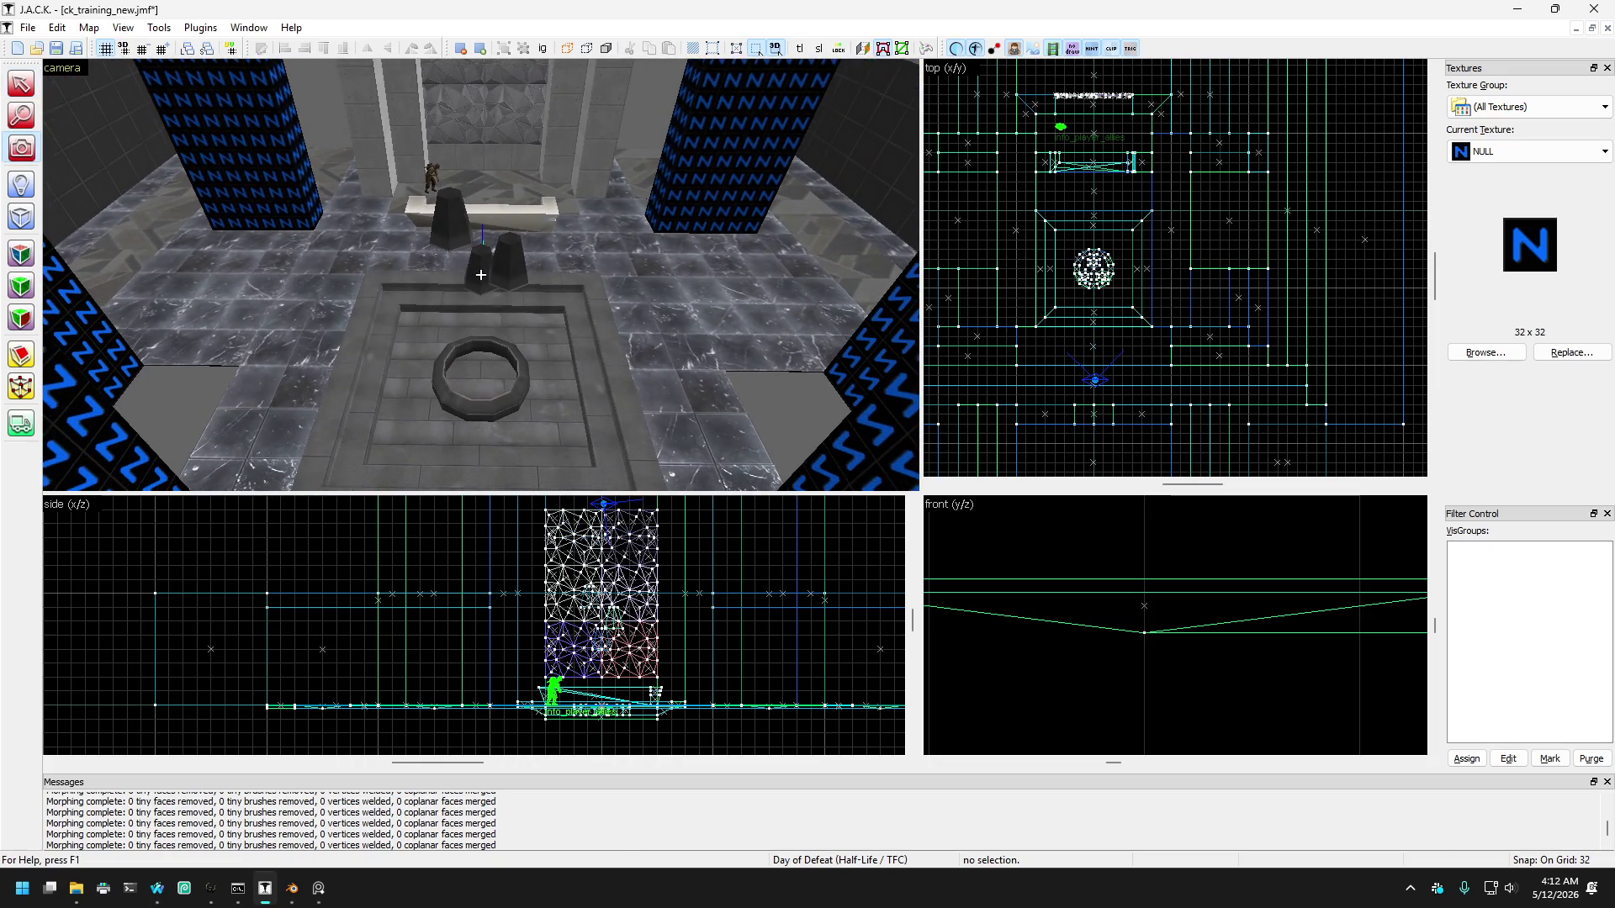
scroll(480, 275, down, 2)
key(Up)
key(Up)
key(Up)
key(Left)
key(Left)
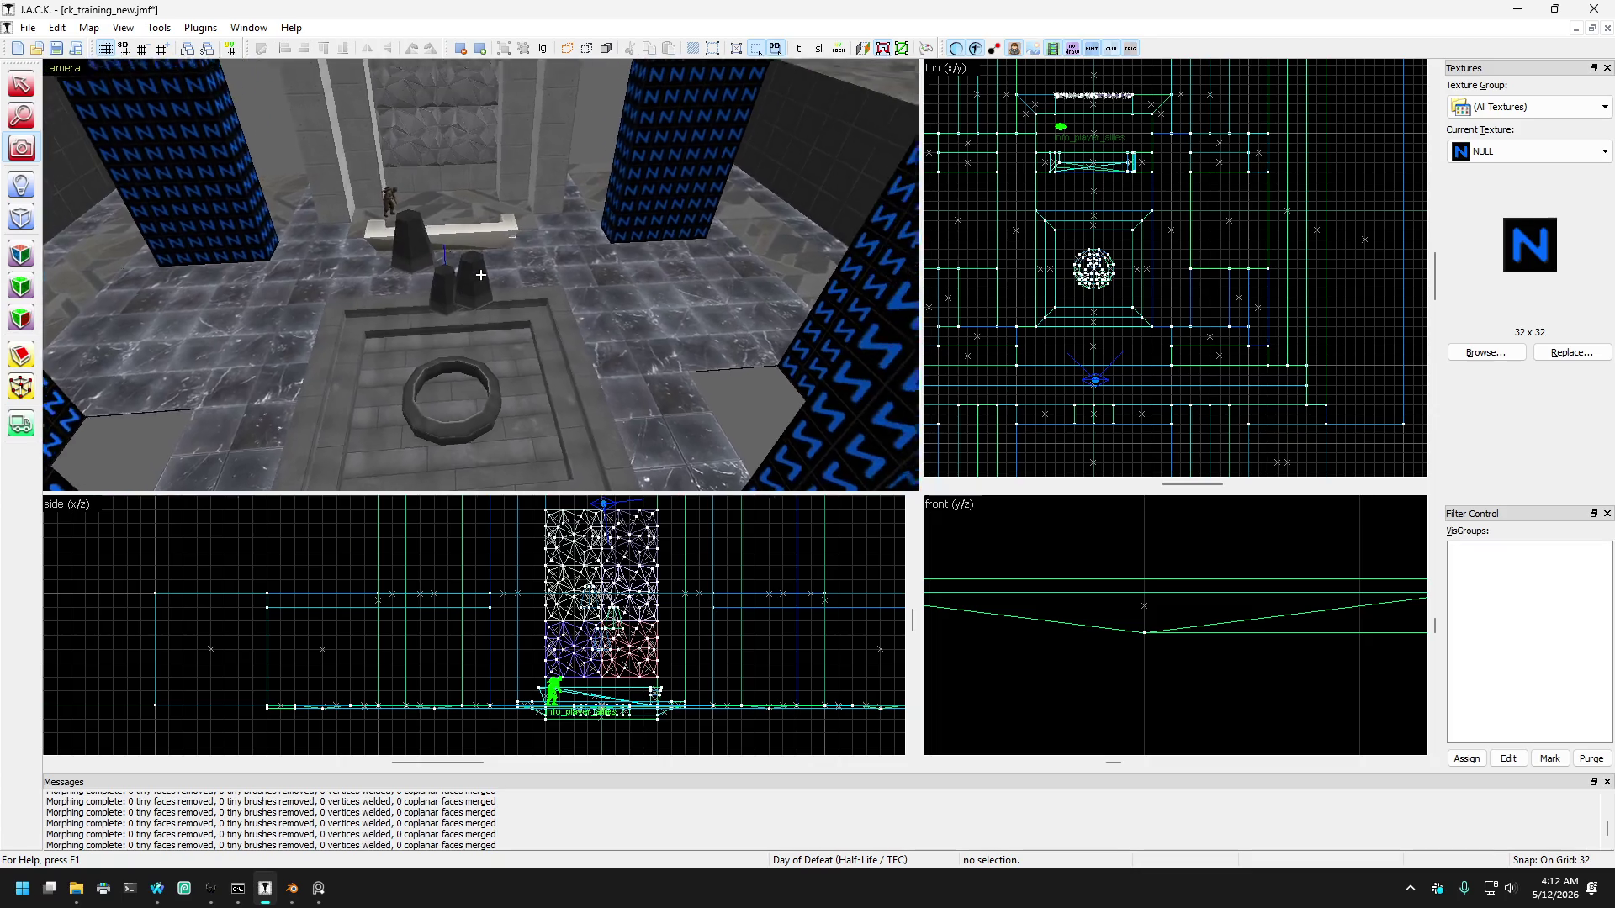
key(Up)
key(Up)
key(Page_Down)
key(Page_Down)
key(Page_Down)
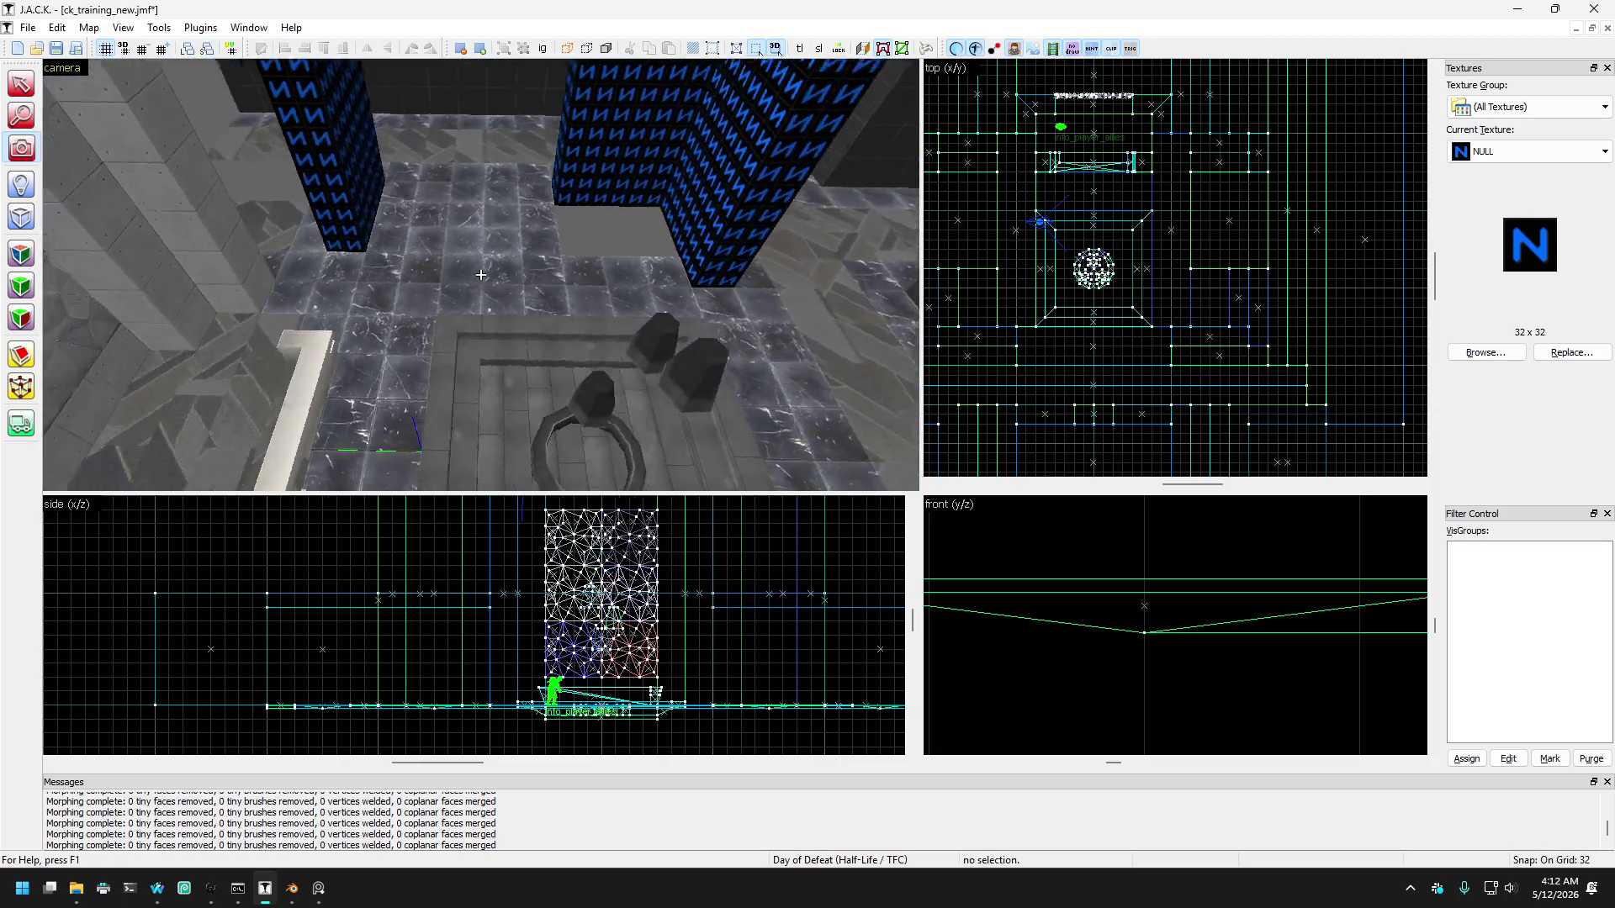
scroll(480, 275, down, 4)
click(21, 84)
click(280, 293)
click(335, 364)
click(313, 301)
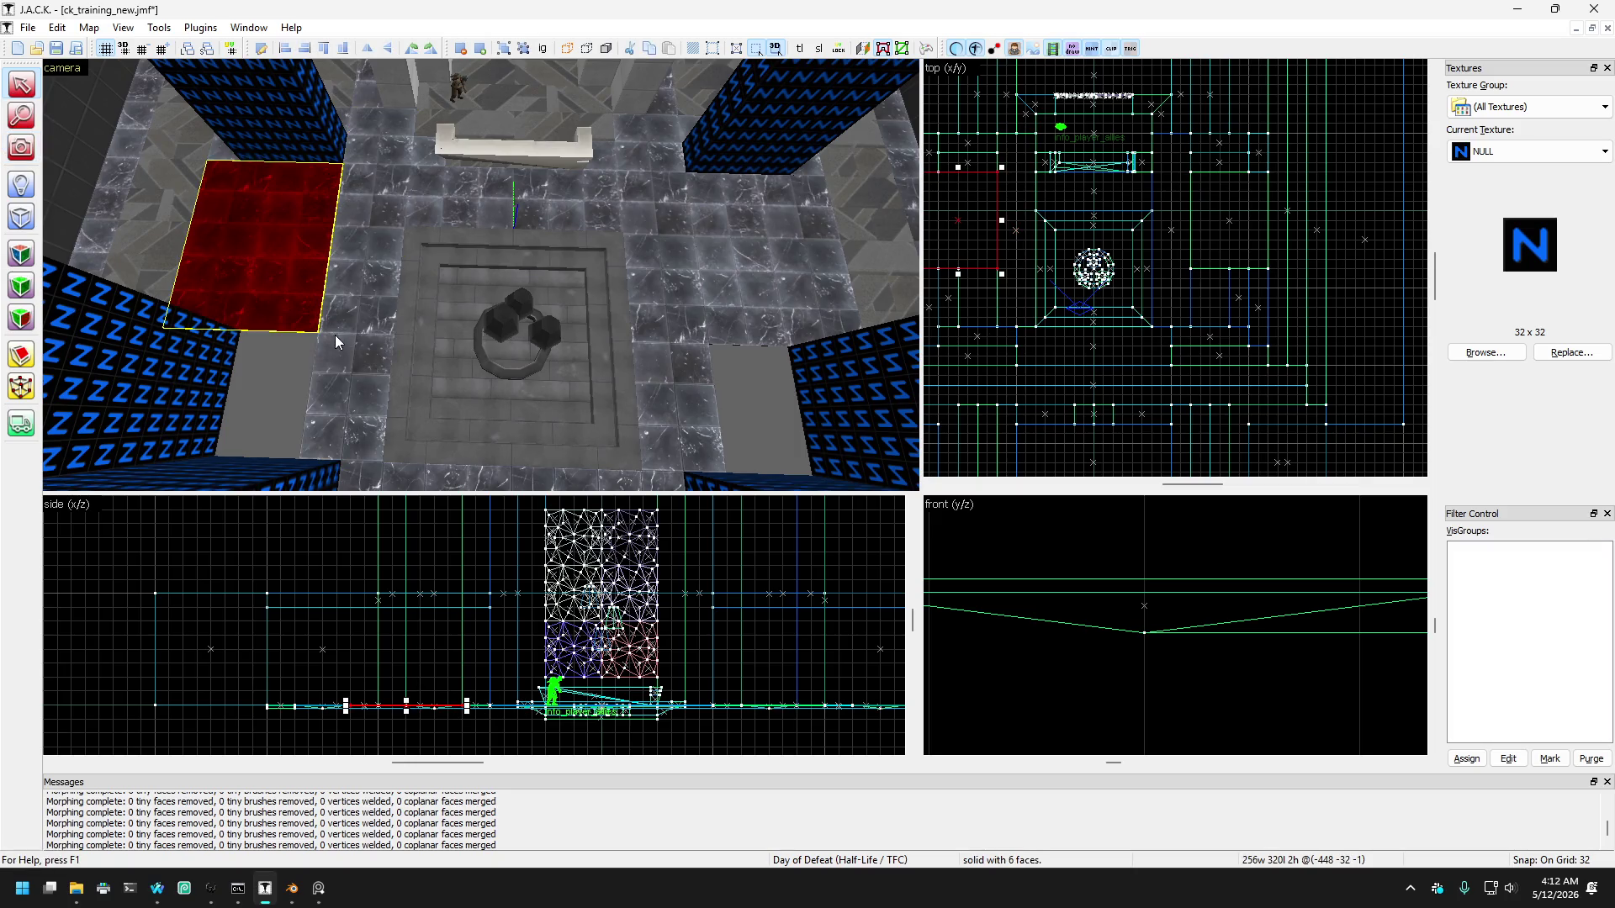
click(338, 346)
click(302, 312)
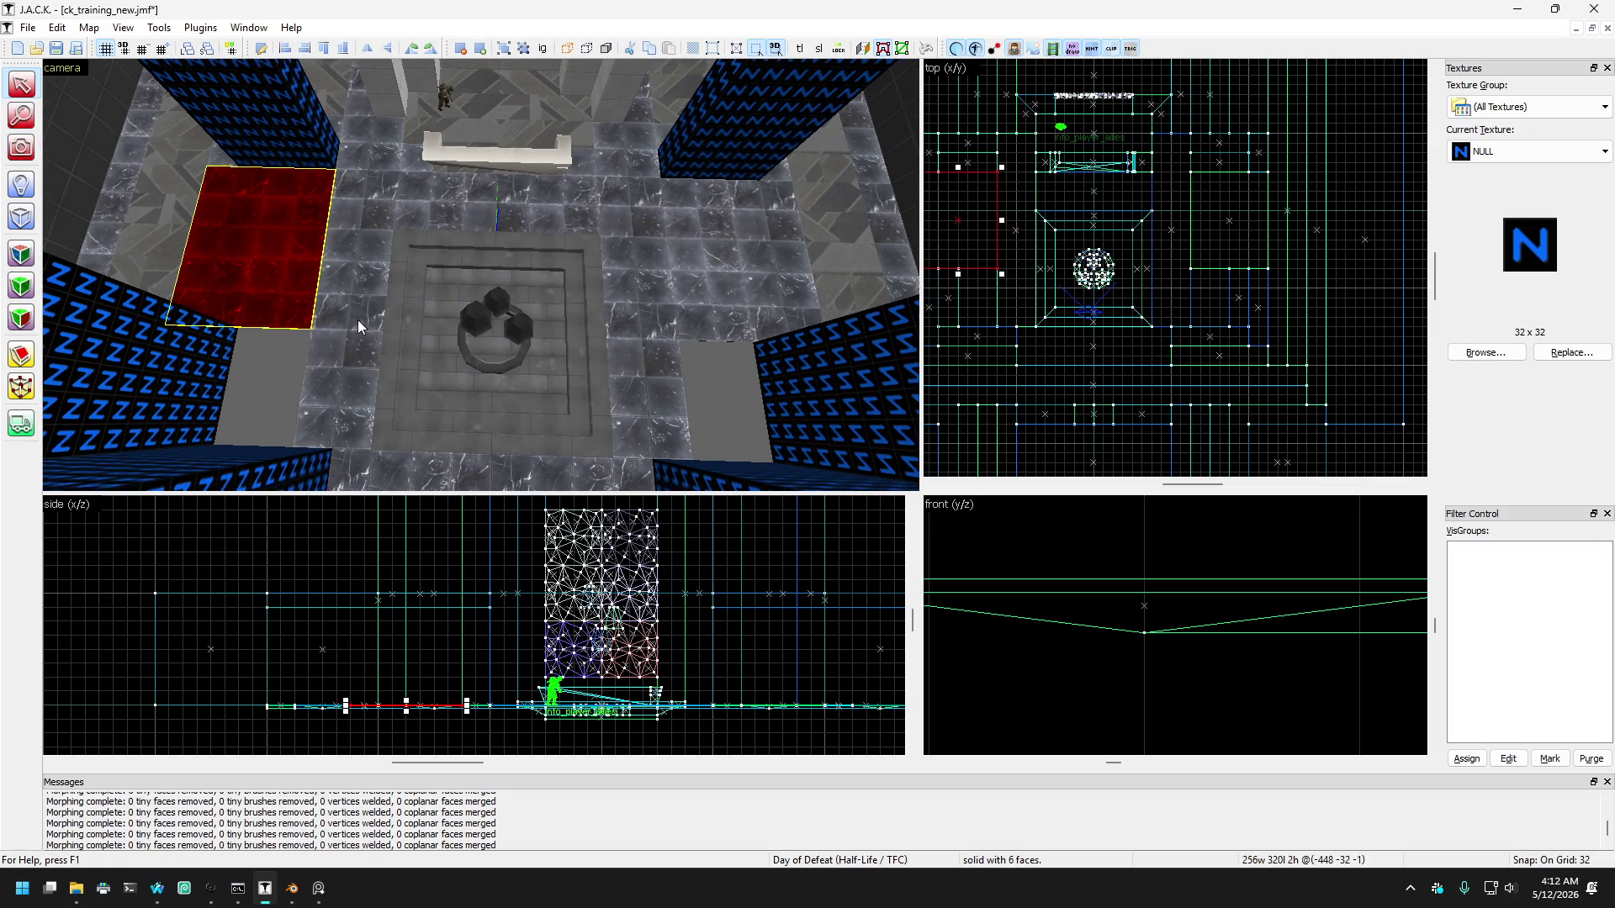
Step: Select both long floor strips and split them with the Clipping tool
click(350, 340)
drag(350, 340, 269, 295)
key(ctrl+z)
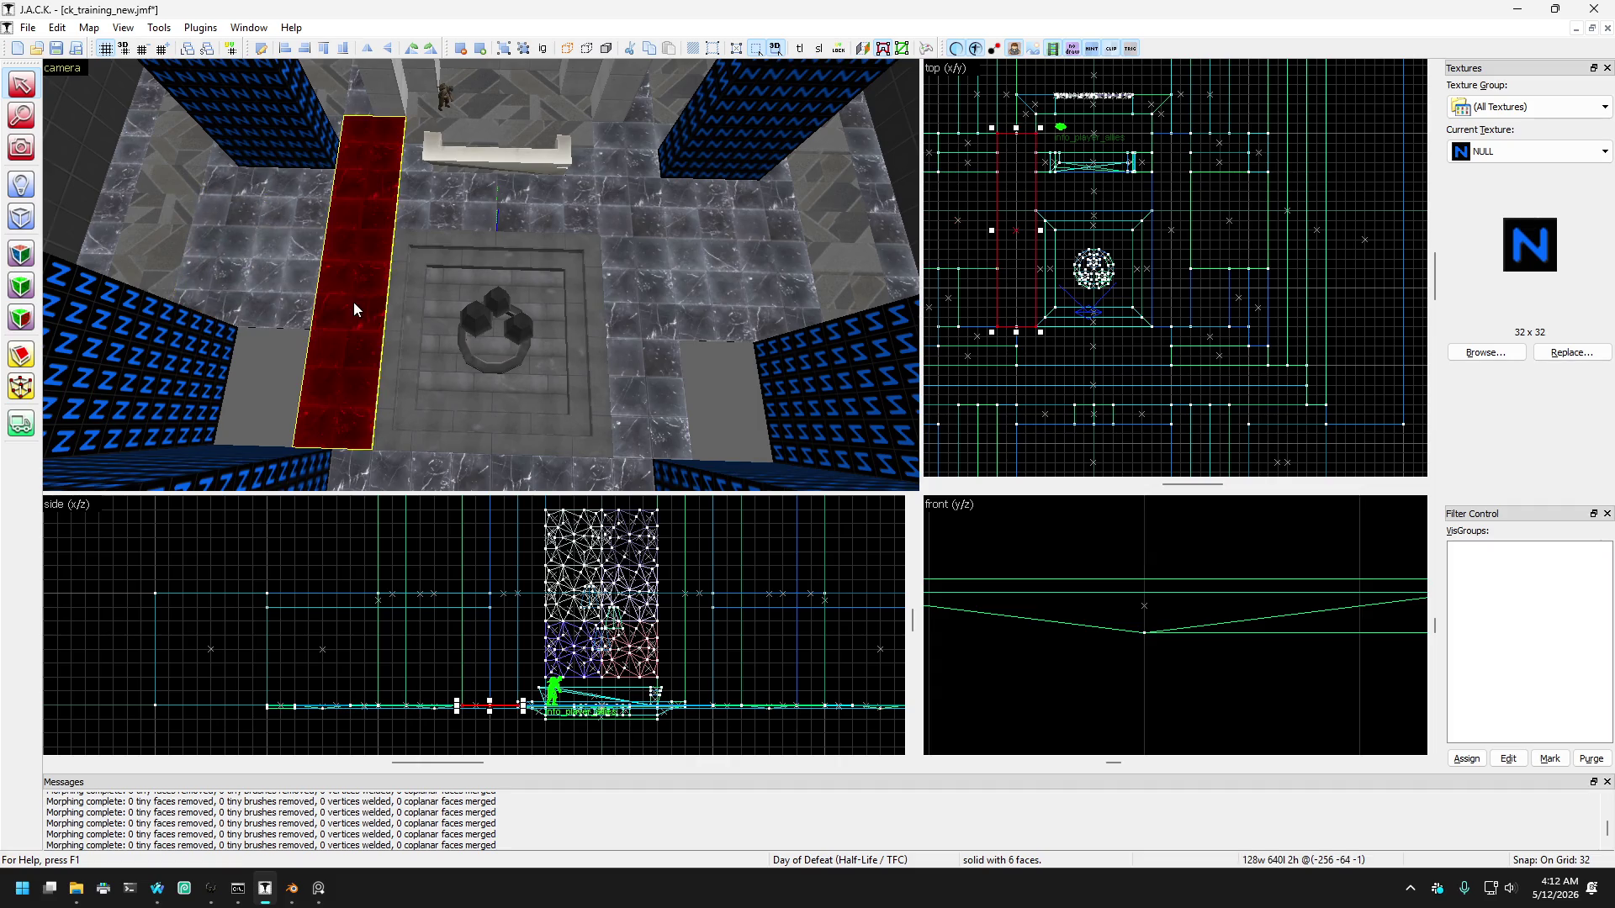
ctrl+click(664, 338)
click(21, 357)
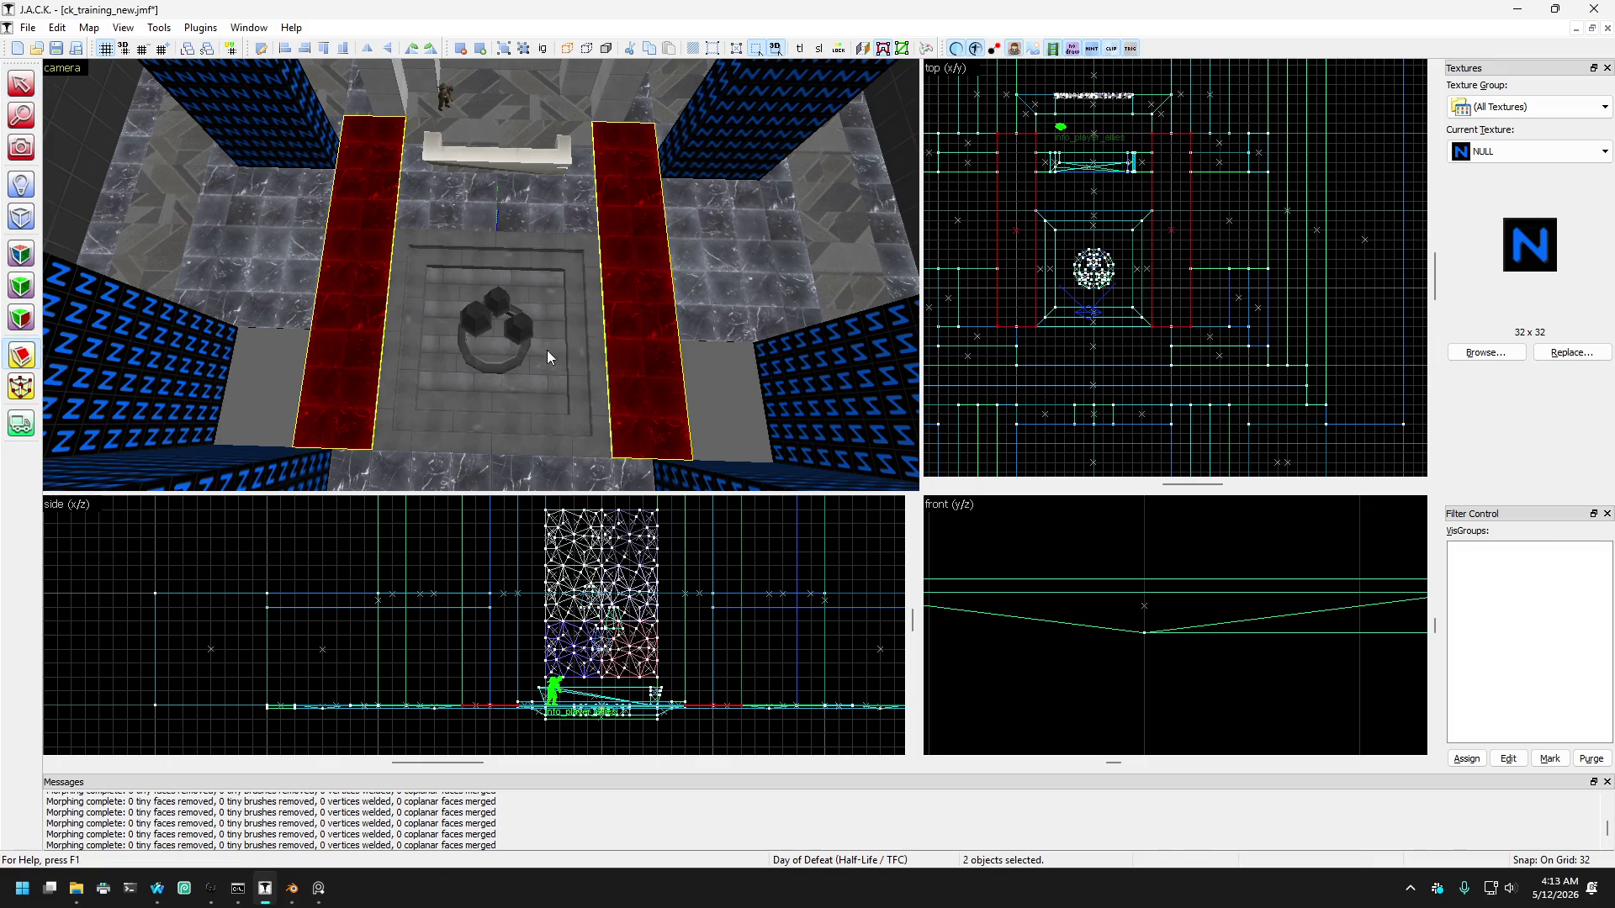
scroll(989, 282, up, 2)
key(Return)
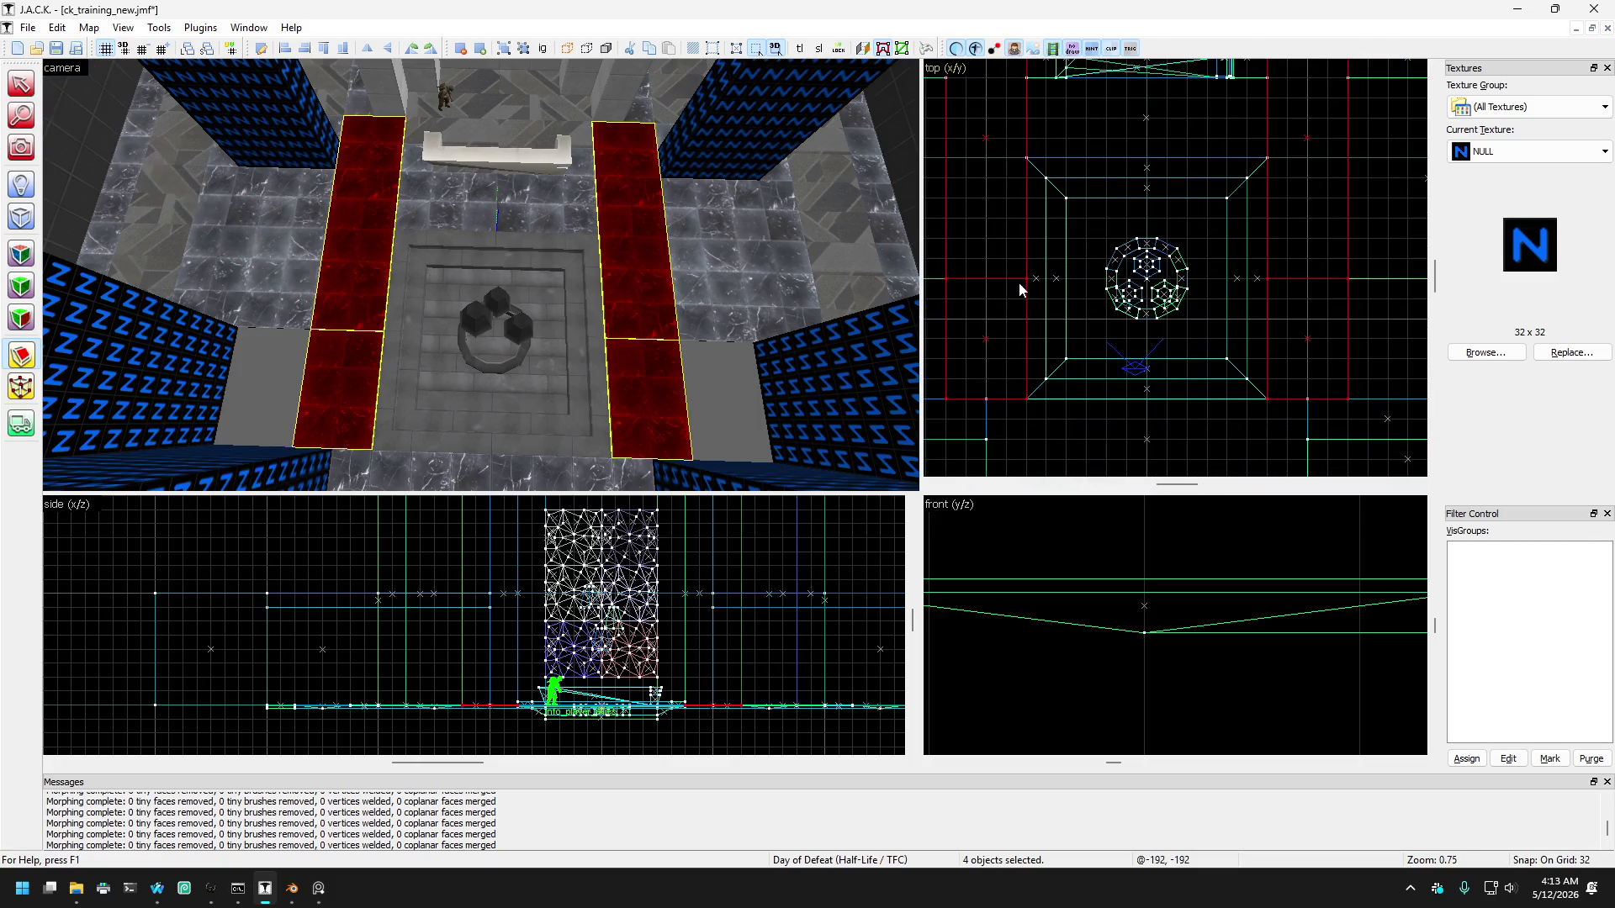
Step: Widen the front pieces of both split strips to 256 units
click(21, 84)
click(337, 386)
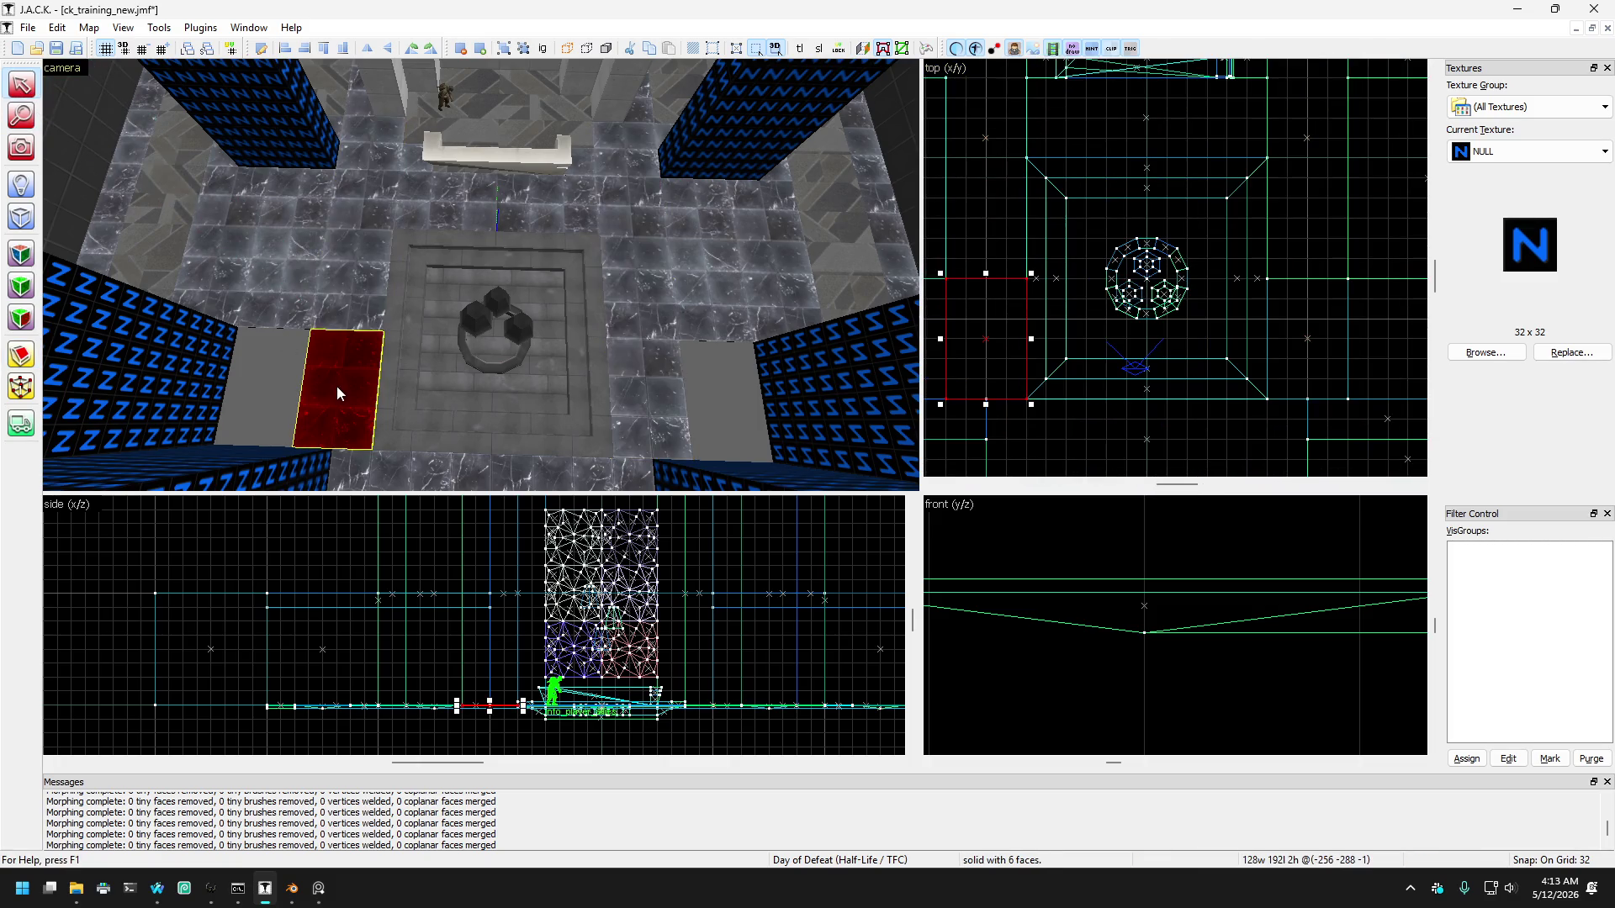
scroll(1106, 352, down, 2)
drag(1102, 330, 1035, 330)
click(659, 394)
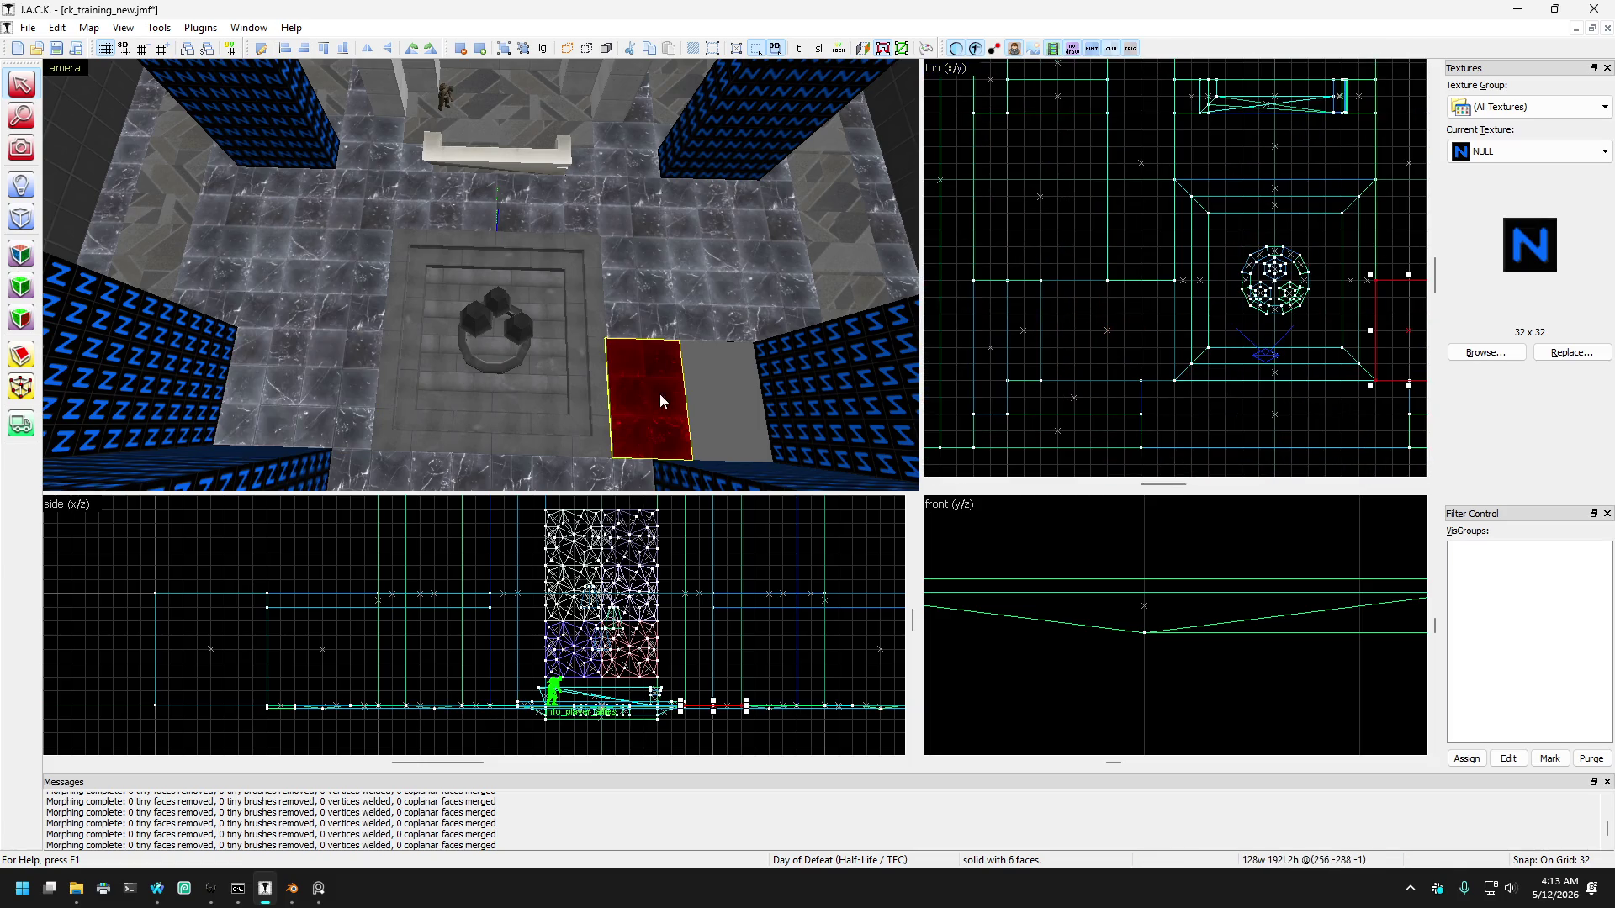
scroll(1380, 337, down, 1)
mouse_move(1380, 337)
mouse_down()
mouse_move(1293, 334)
mouse_move(1346, 334)
mouse_up()
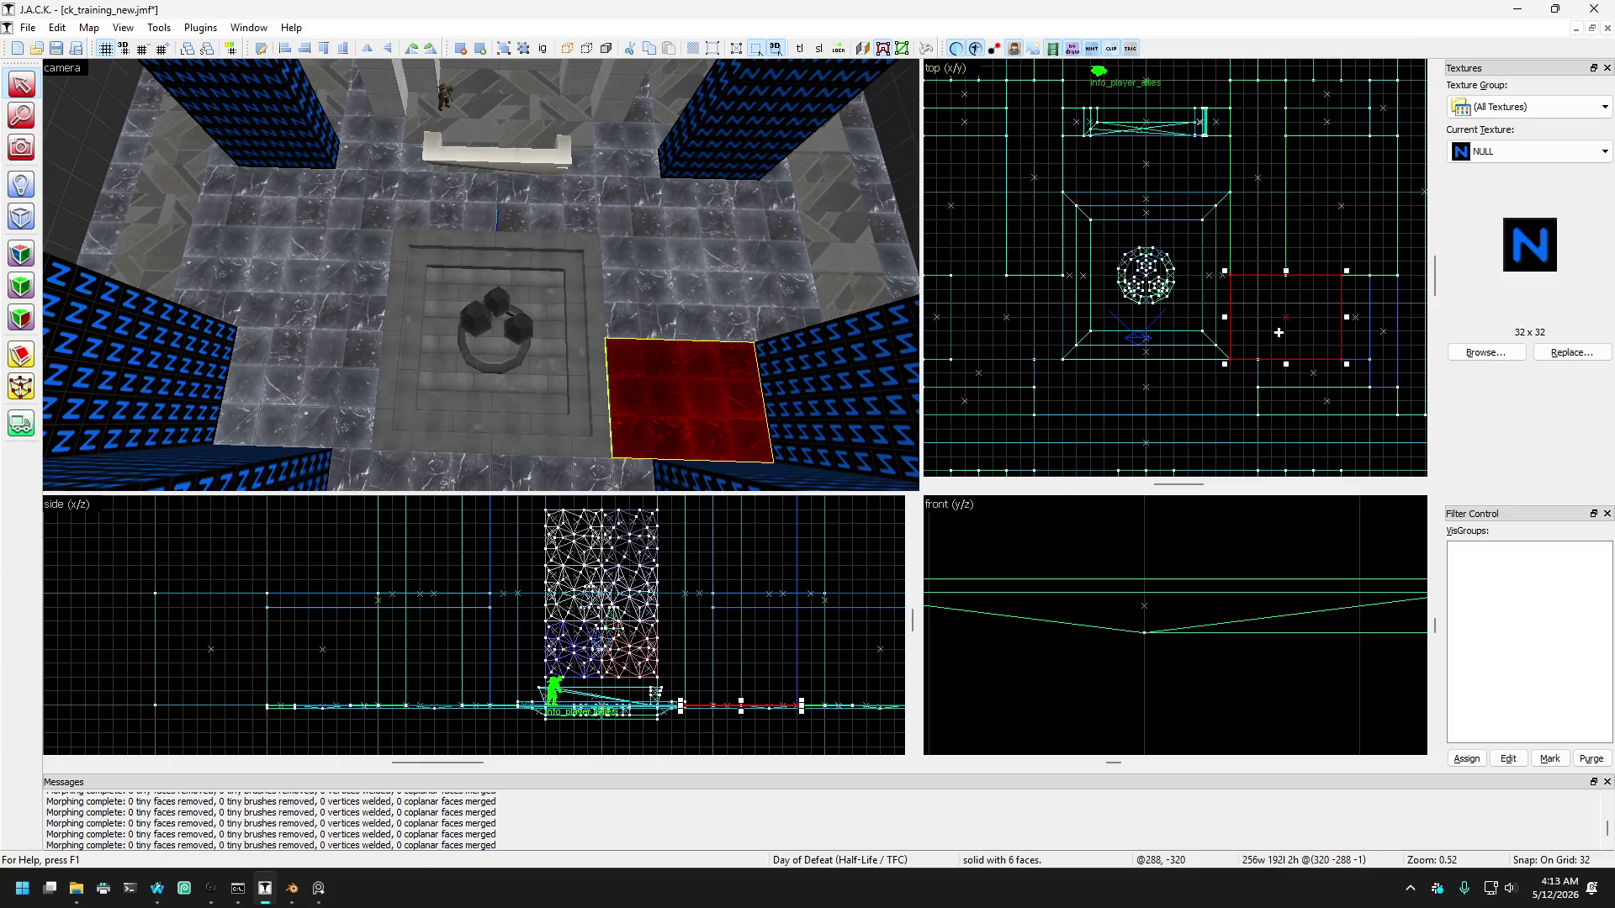
Step: Clip the left and right widened pieces again beside the fountain pit
ctrl+click(321, 375)
click(15, 361)
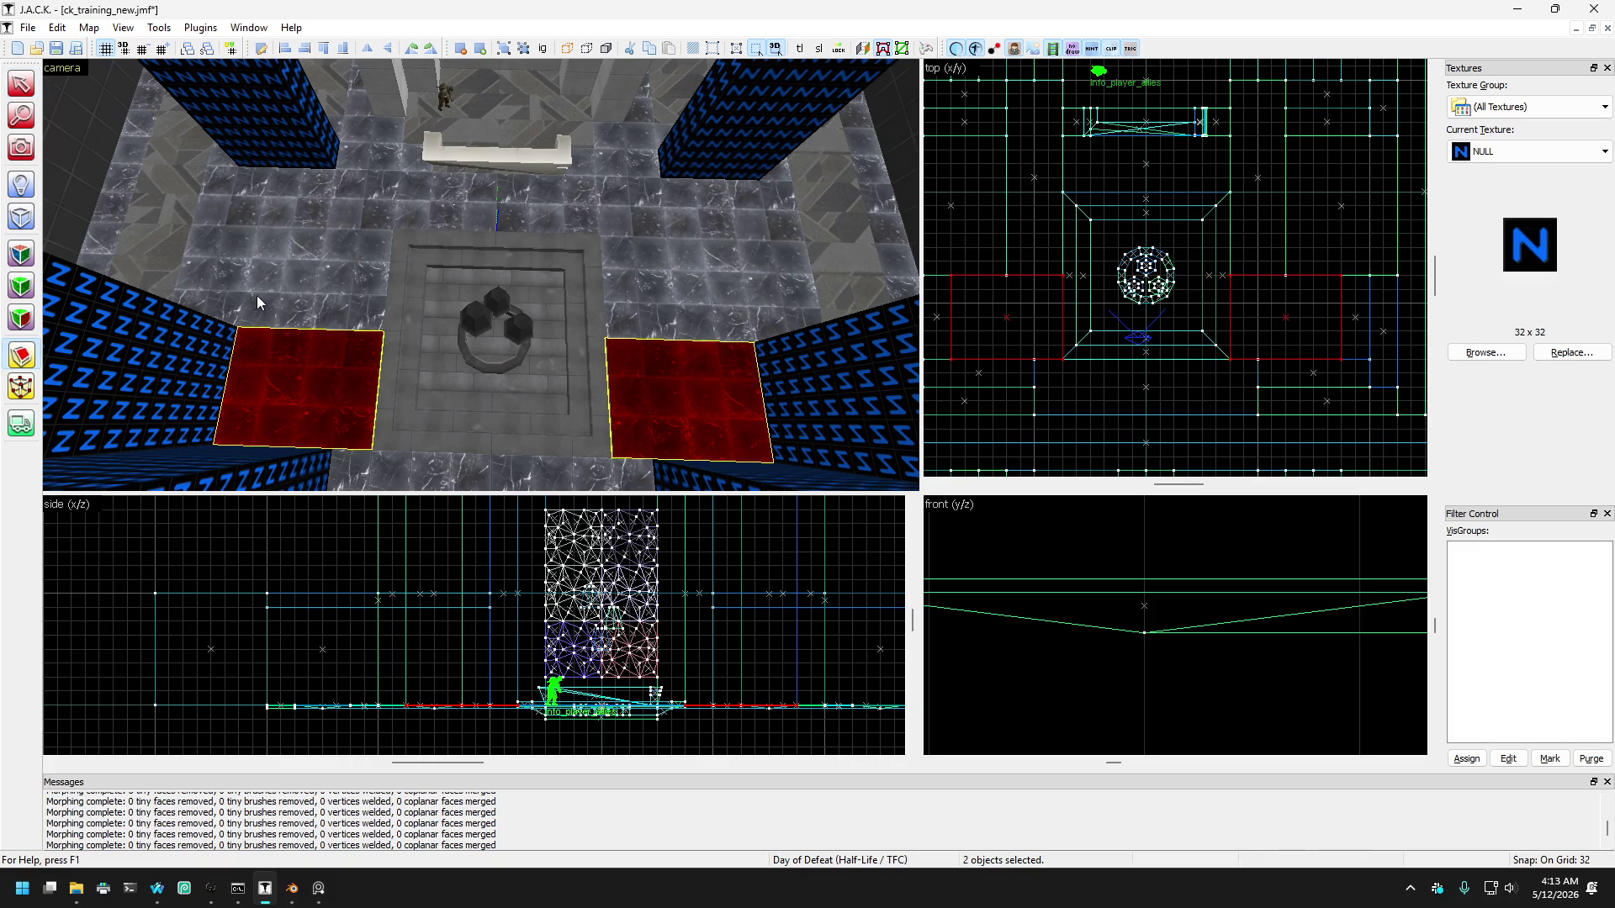
drag(1036, 287, 1036, 310)
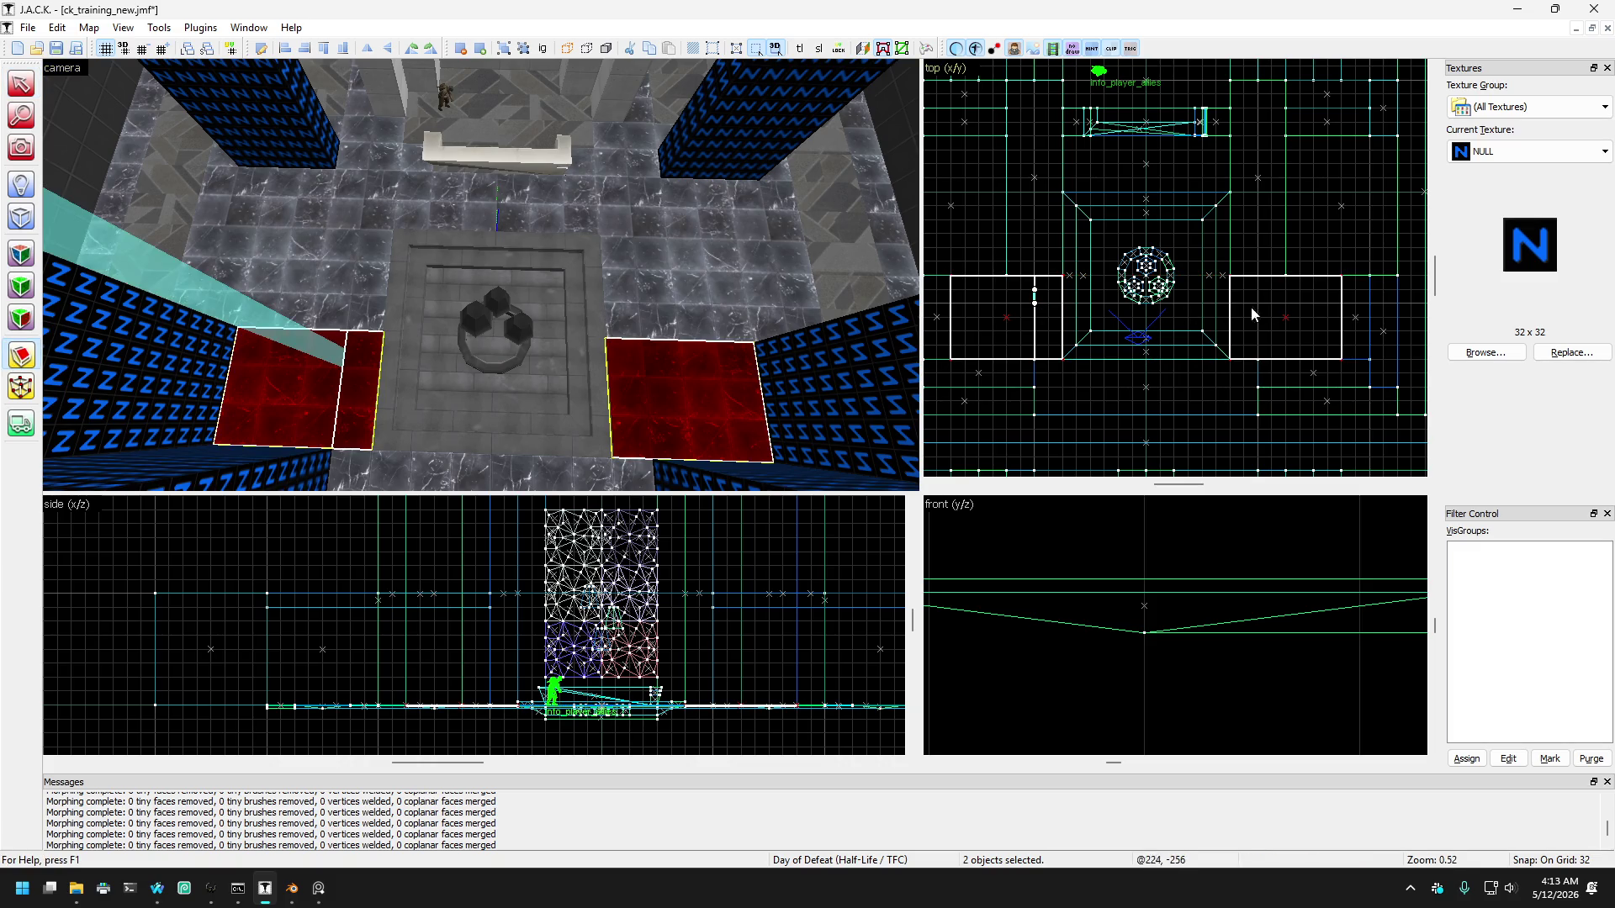
key(Return)
drag(1257, 299, 1257, 334)
key(Return)
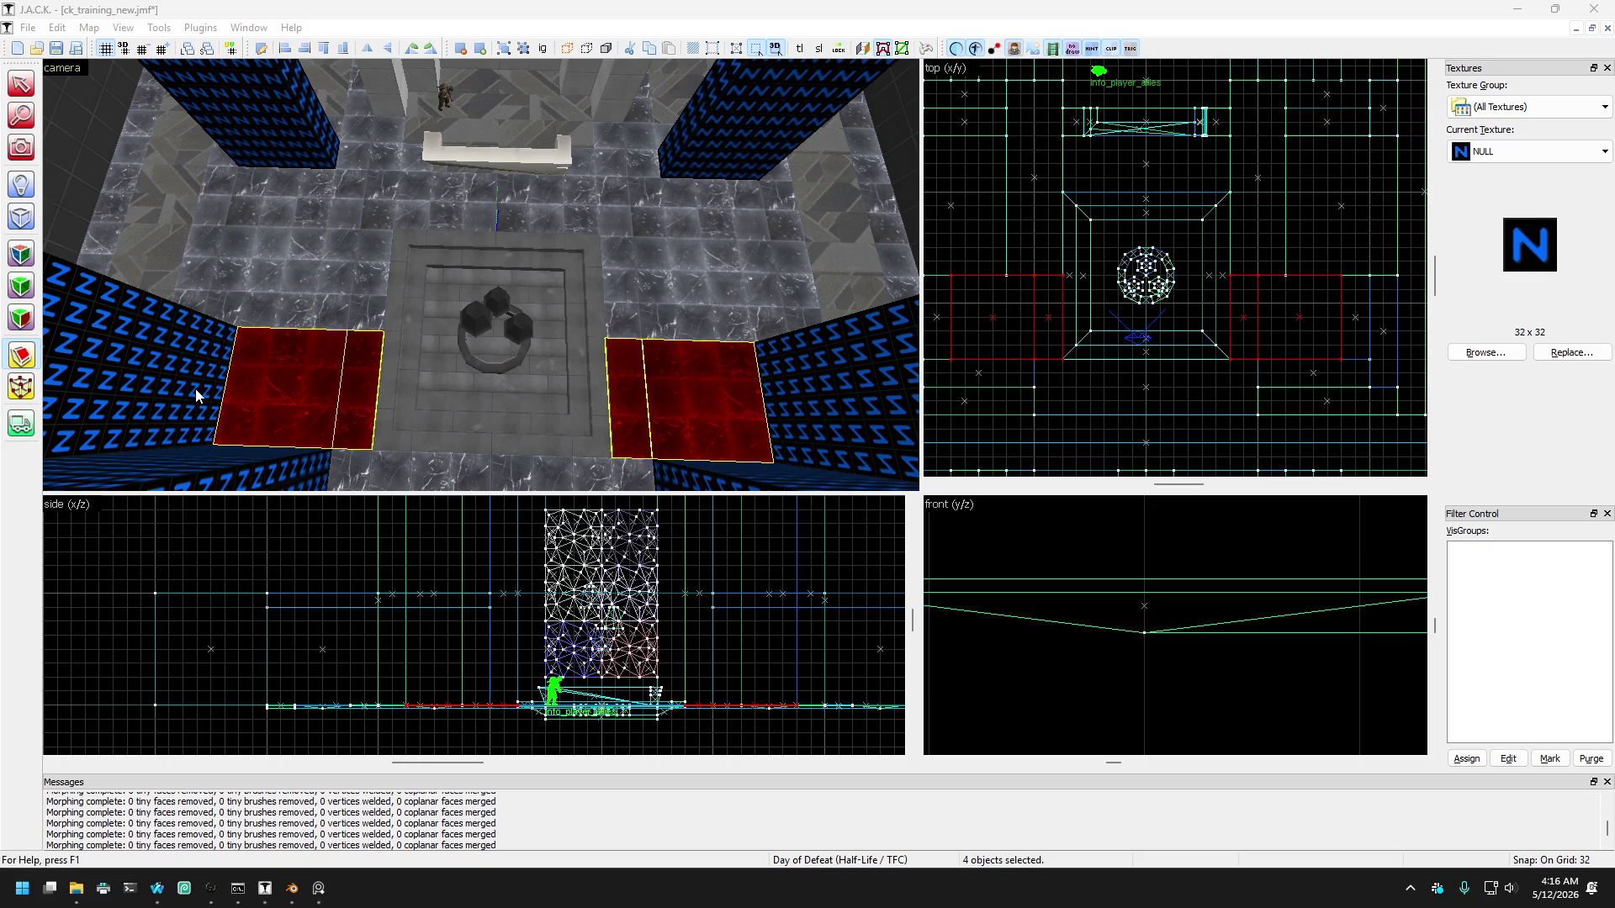
click(33, 156)
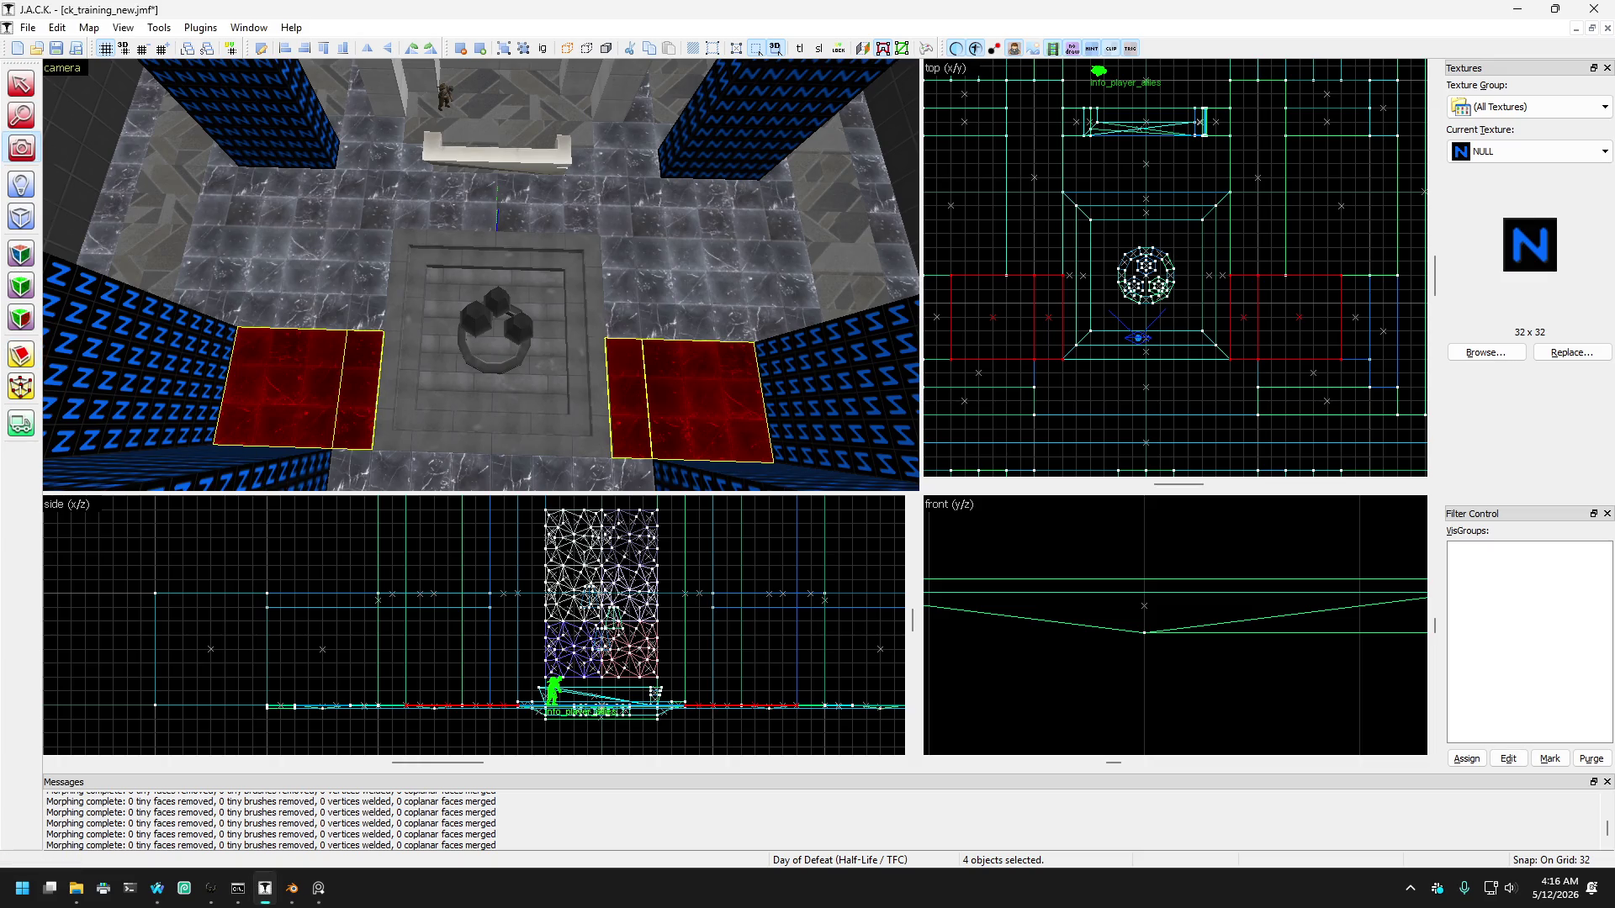
Step: Select the long narrow floor strip and move it to the left of the pit
click(59, 190)
key(z)
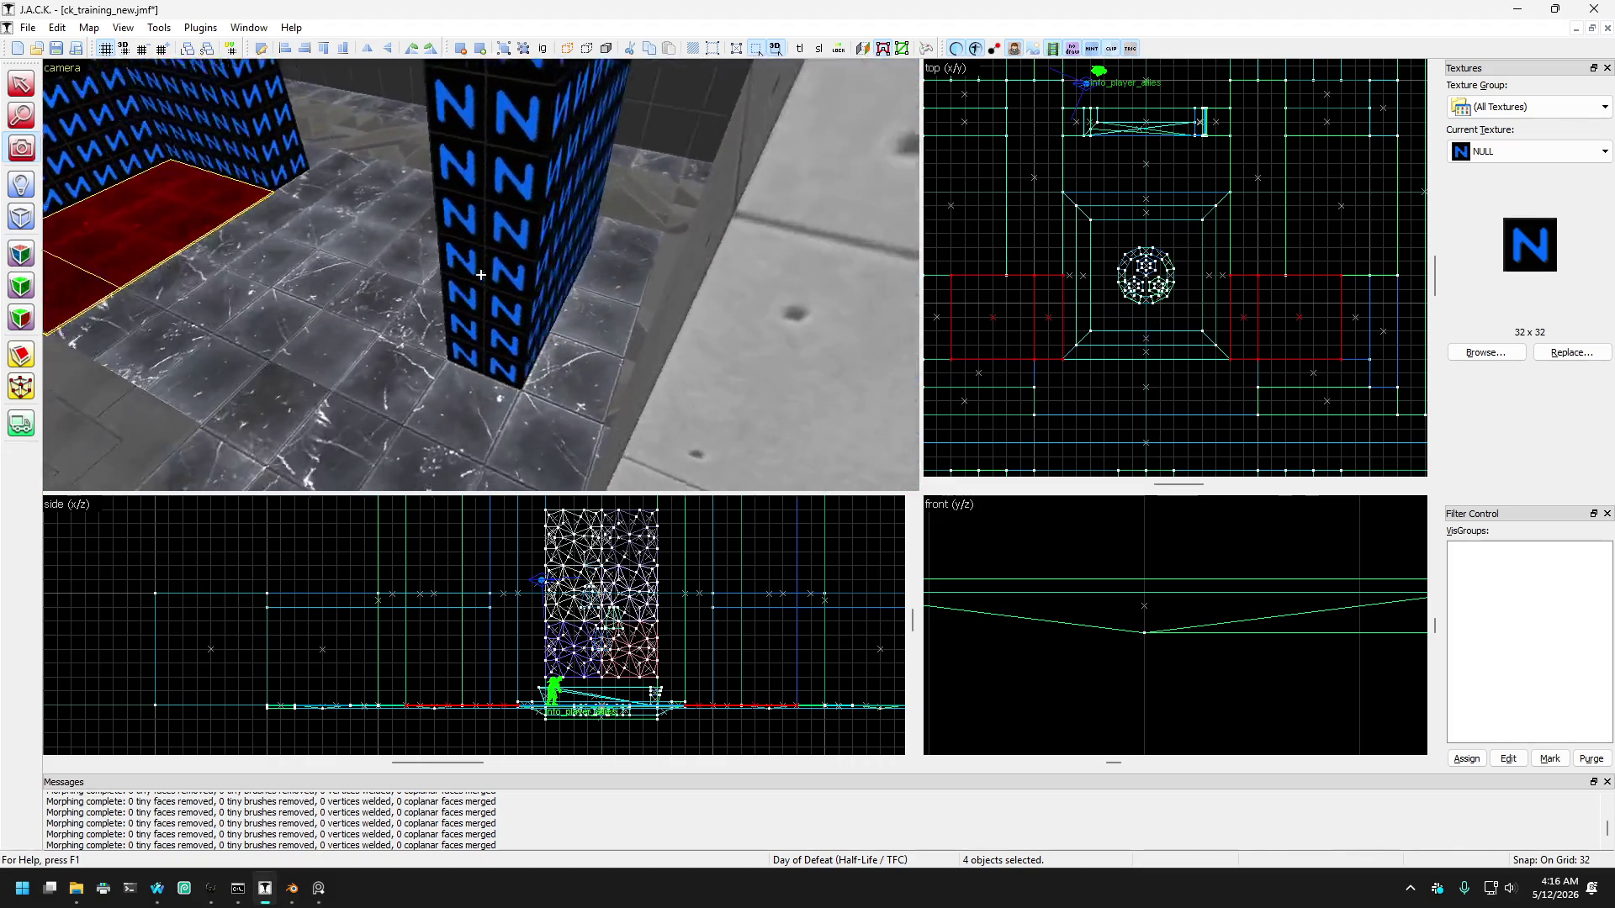
key(w)
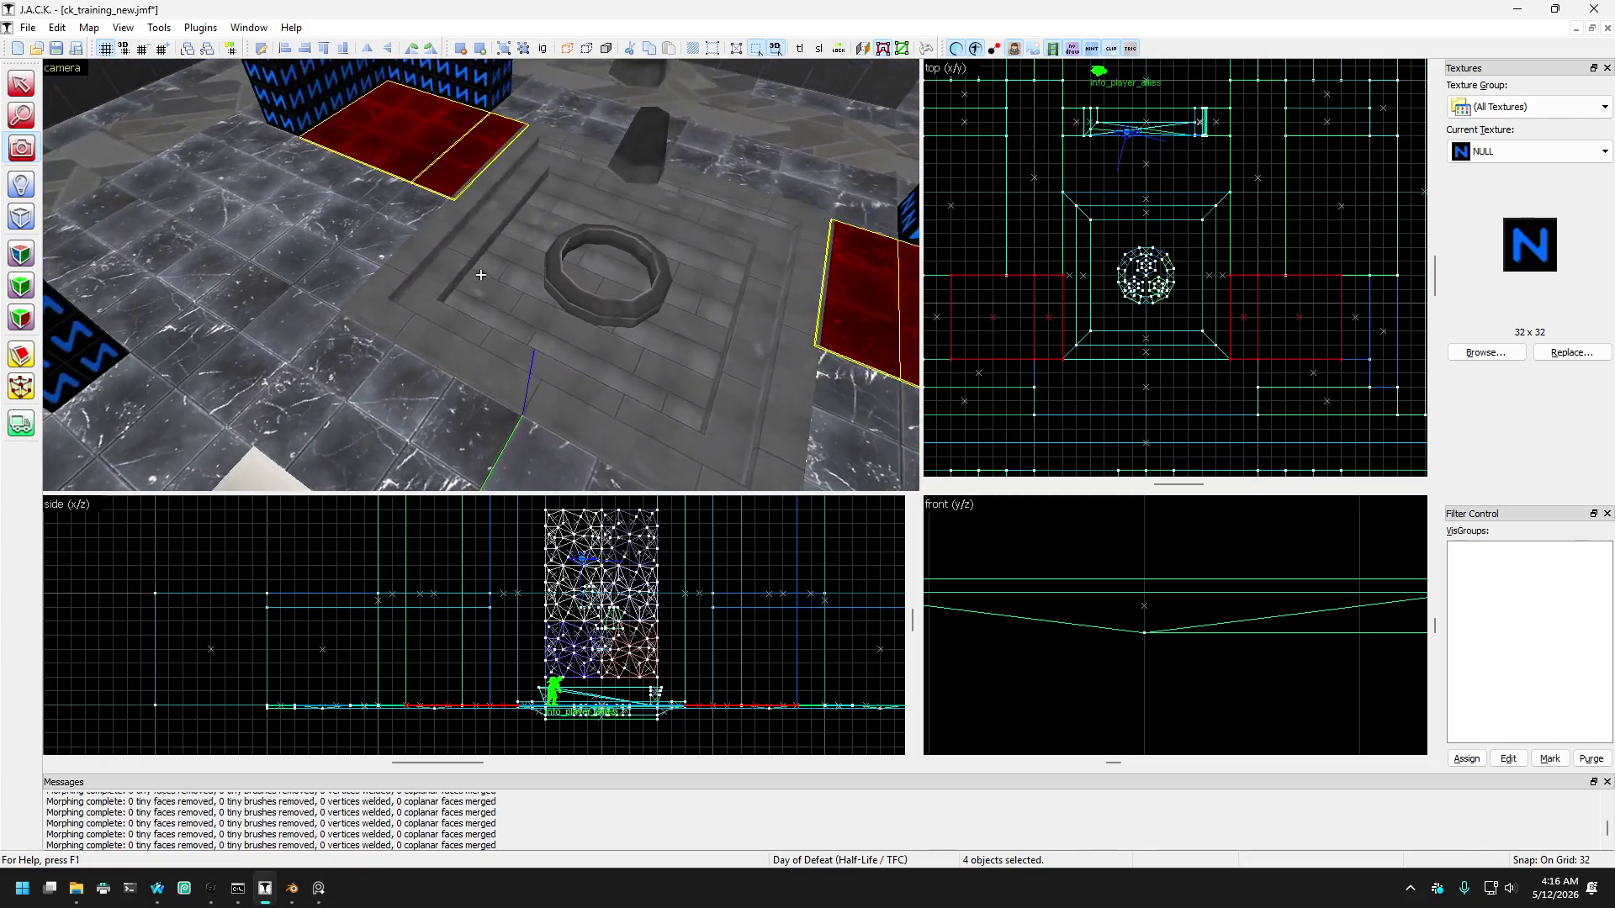
key(z)
click(21, 84)
click(204, 188)
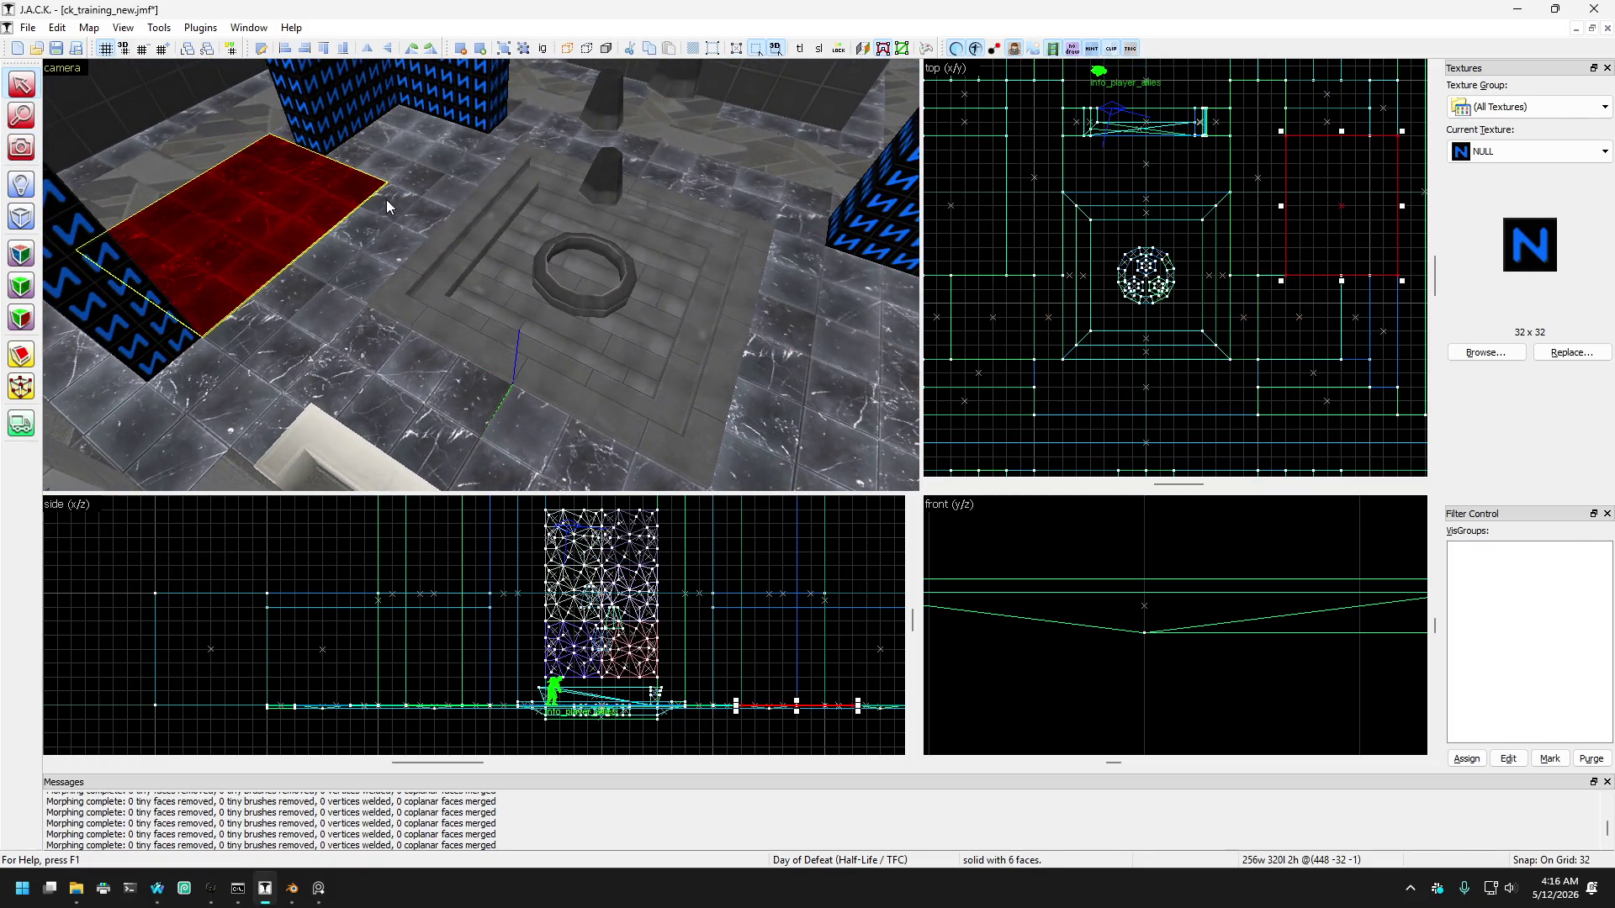
click(265, 355)
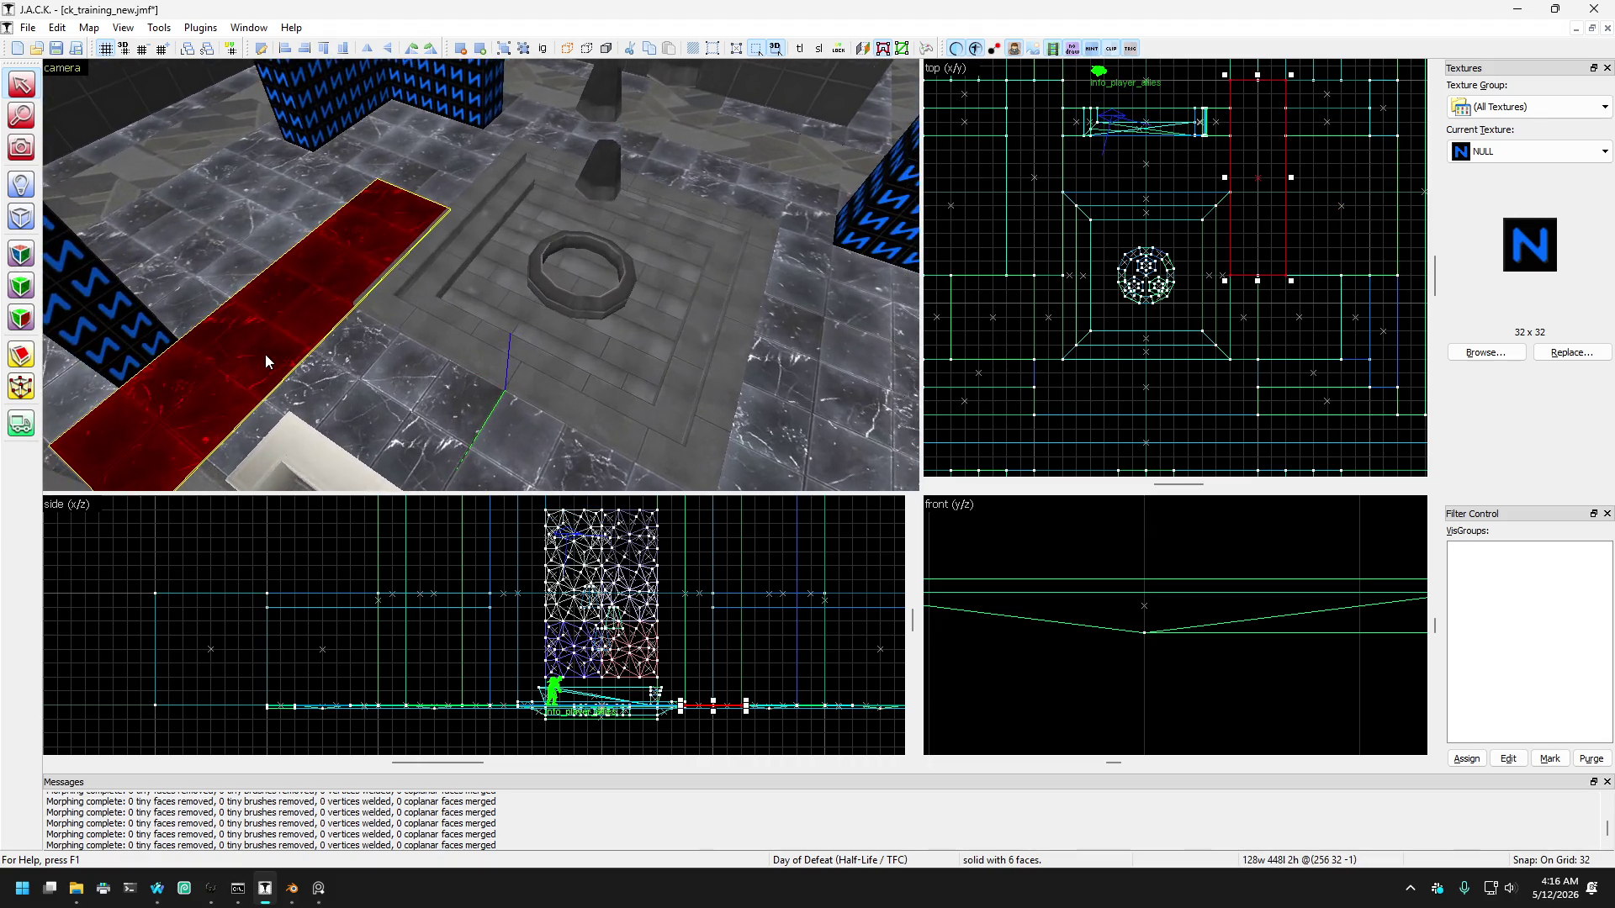
key(Left)
key(s)
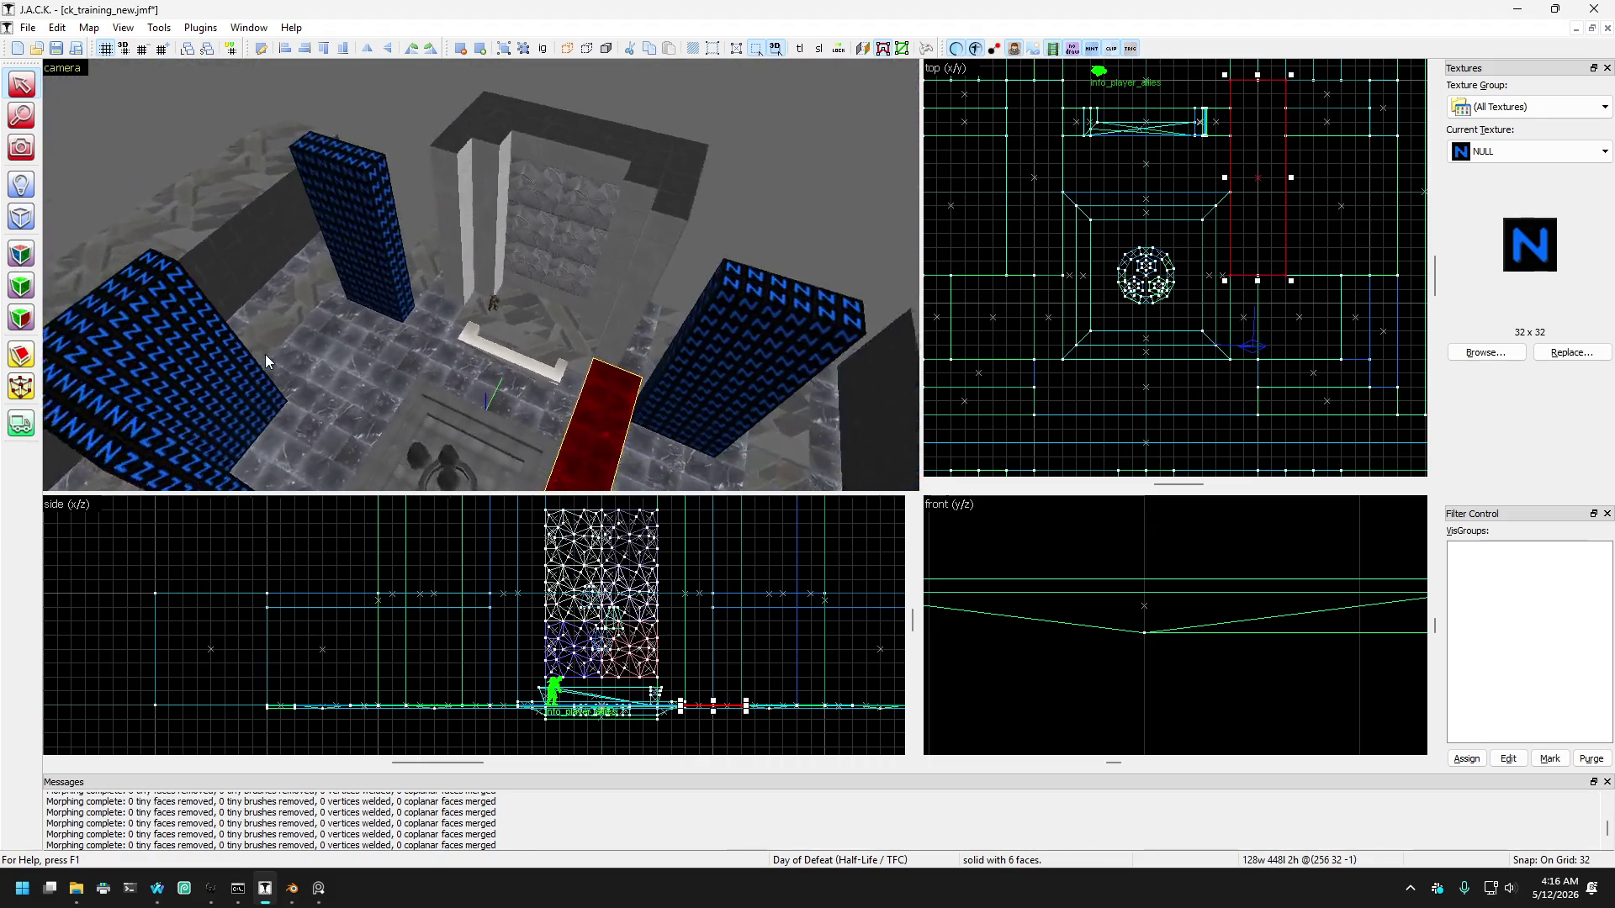
key(Up)
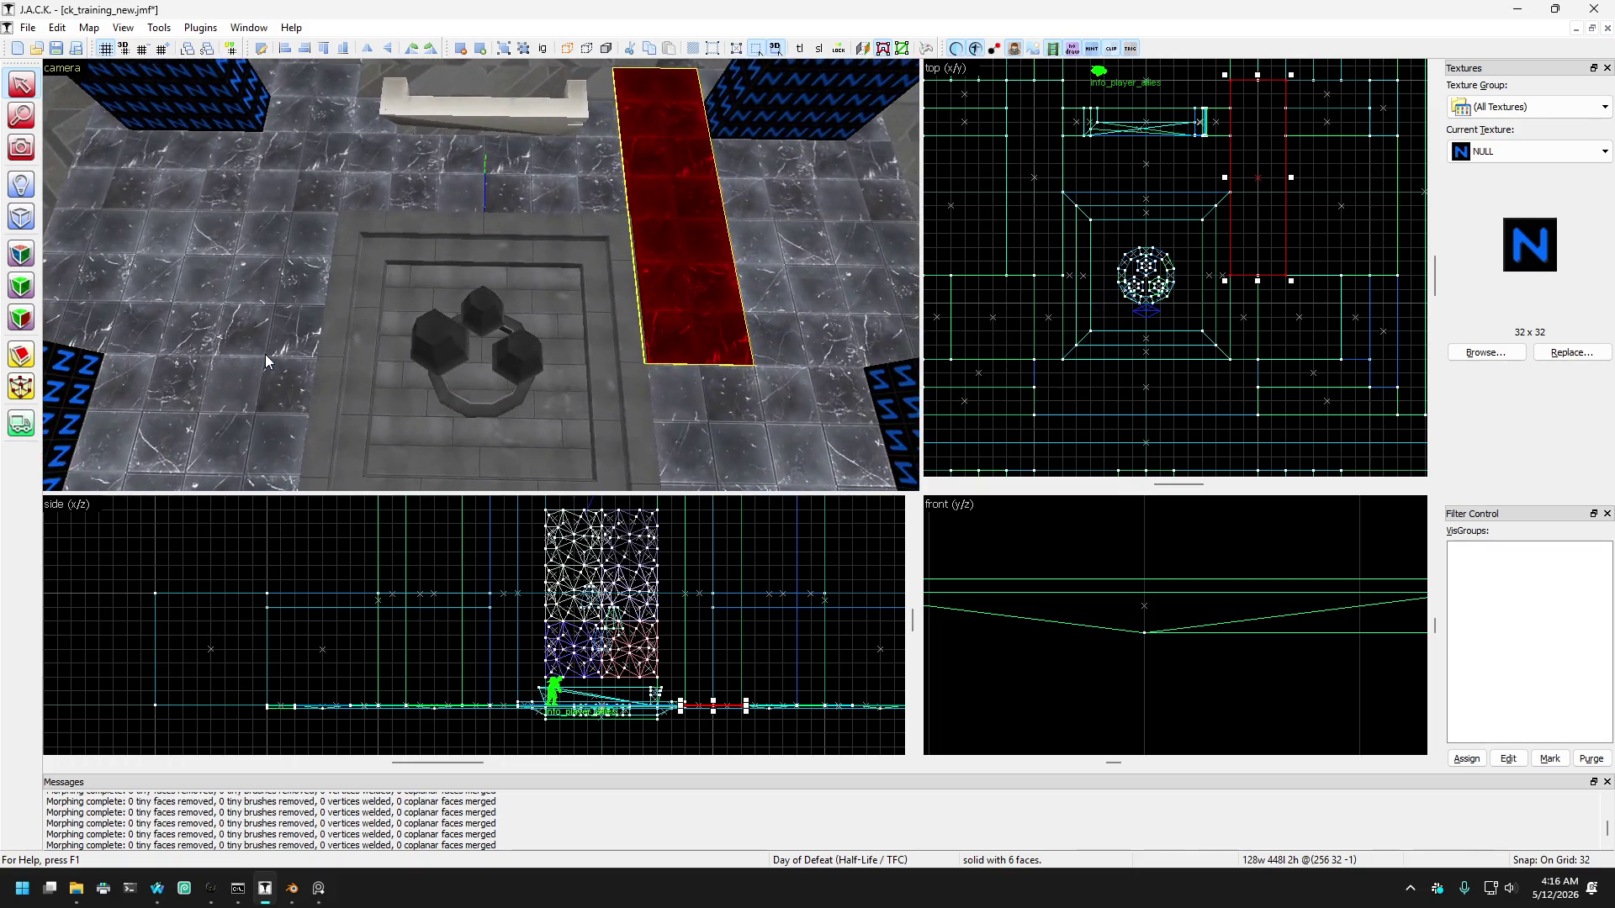
key(Down)
drag(576, 244, 346, 244)
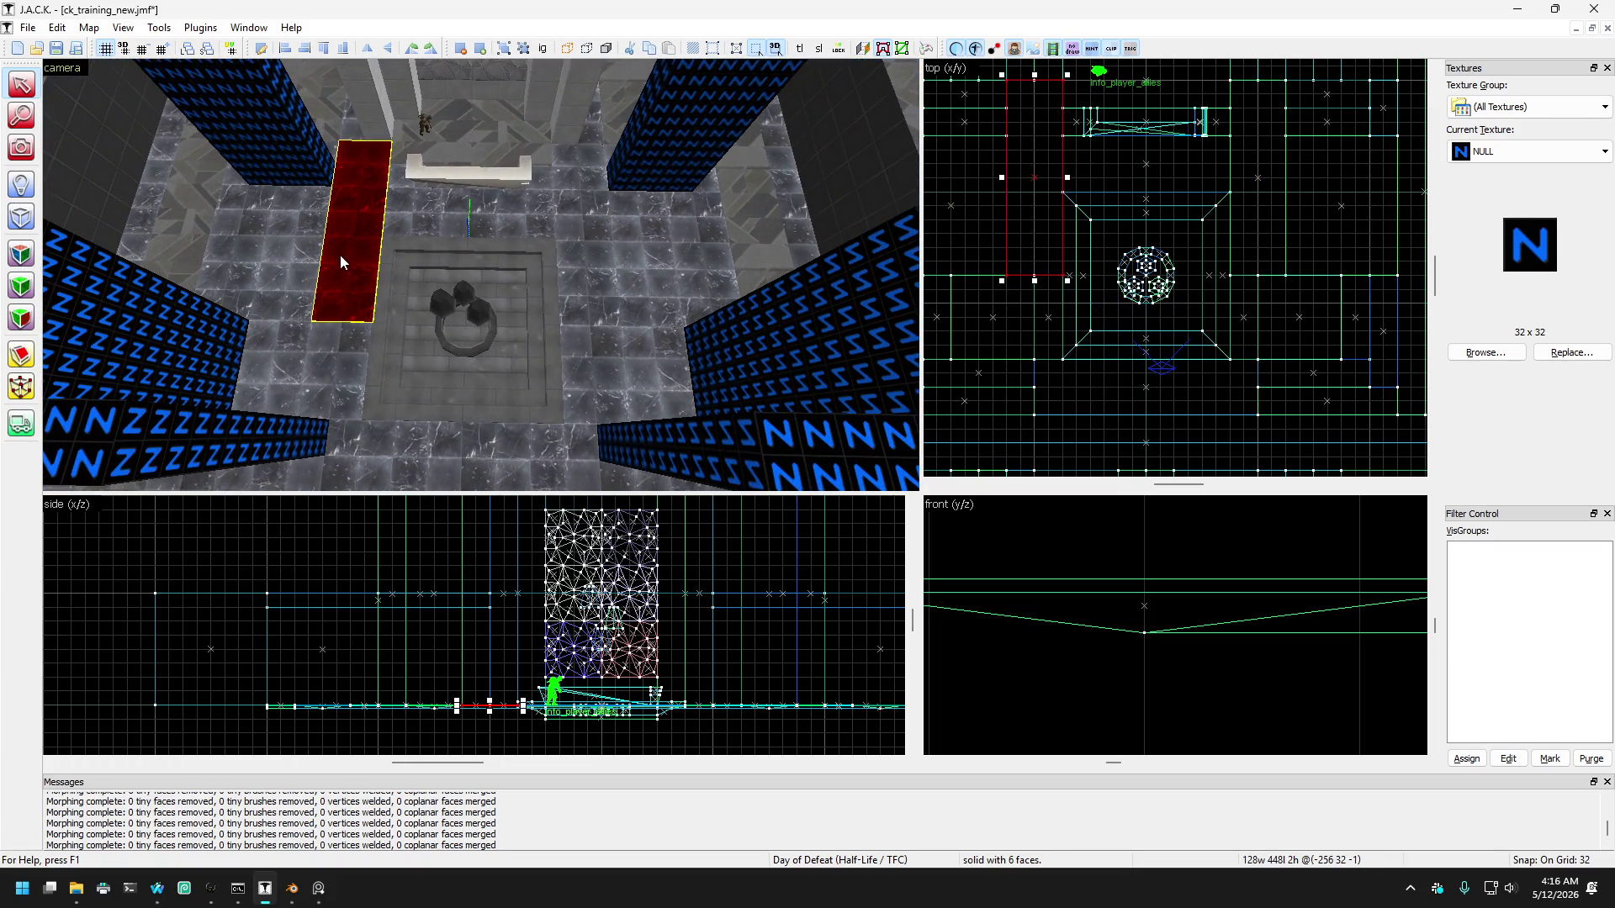
Step: Add the middle floor piece and right strip to the selection and open face texture editing
ctrl+click(546, 222)
ctrl+click(604, 233)
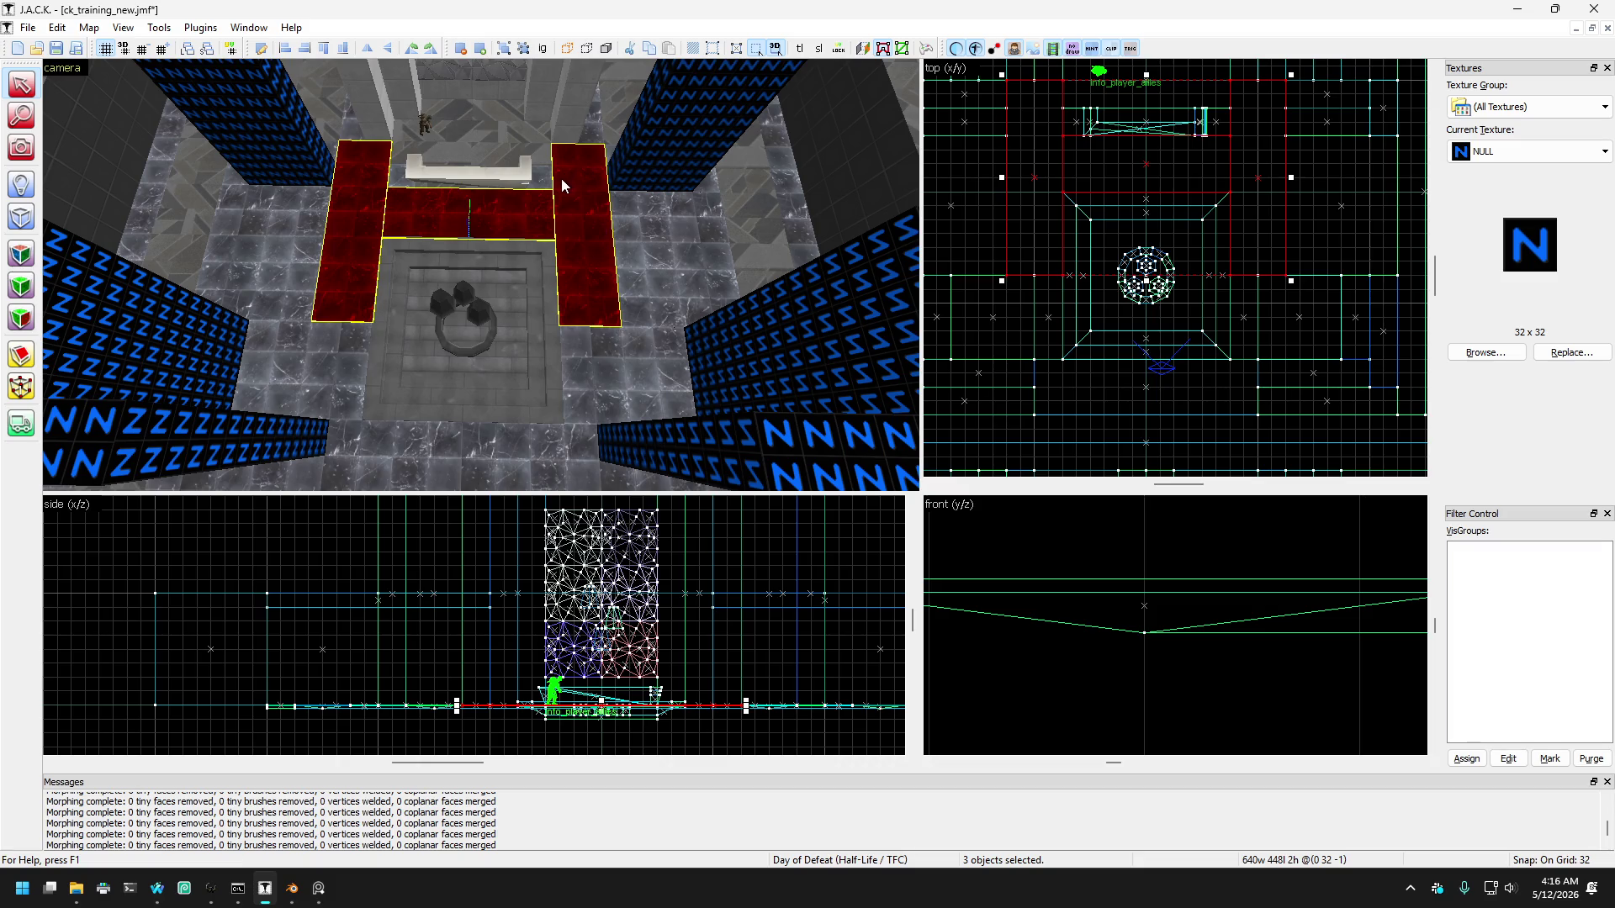
scroll(1180, 161, down, 2)
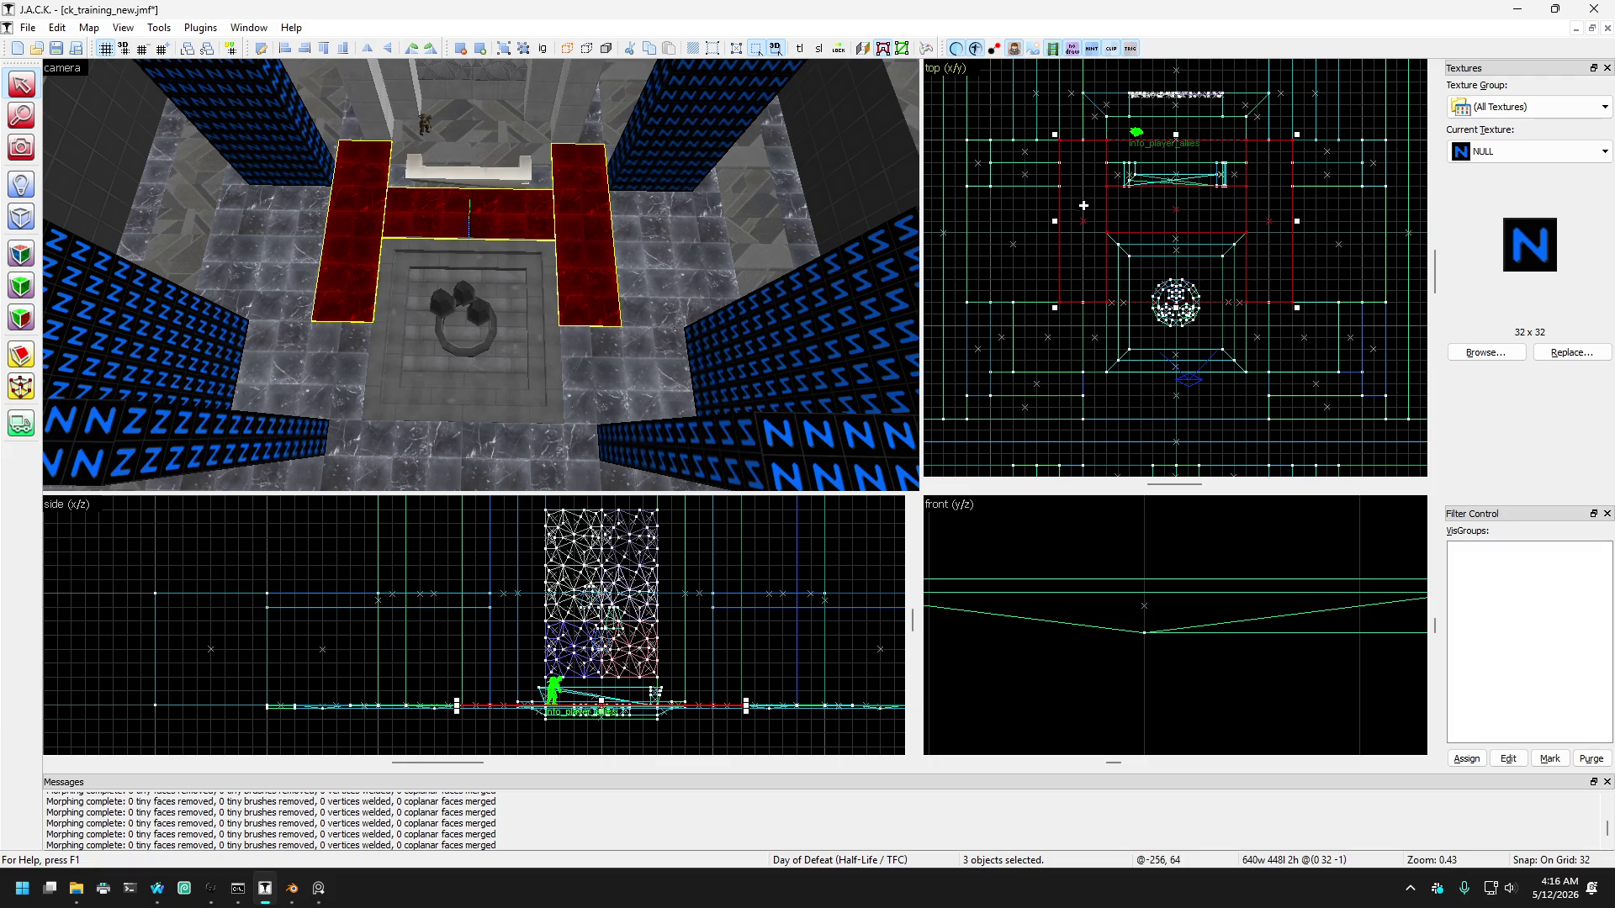
click(20, 357)
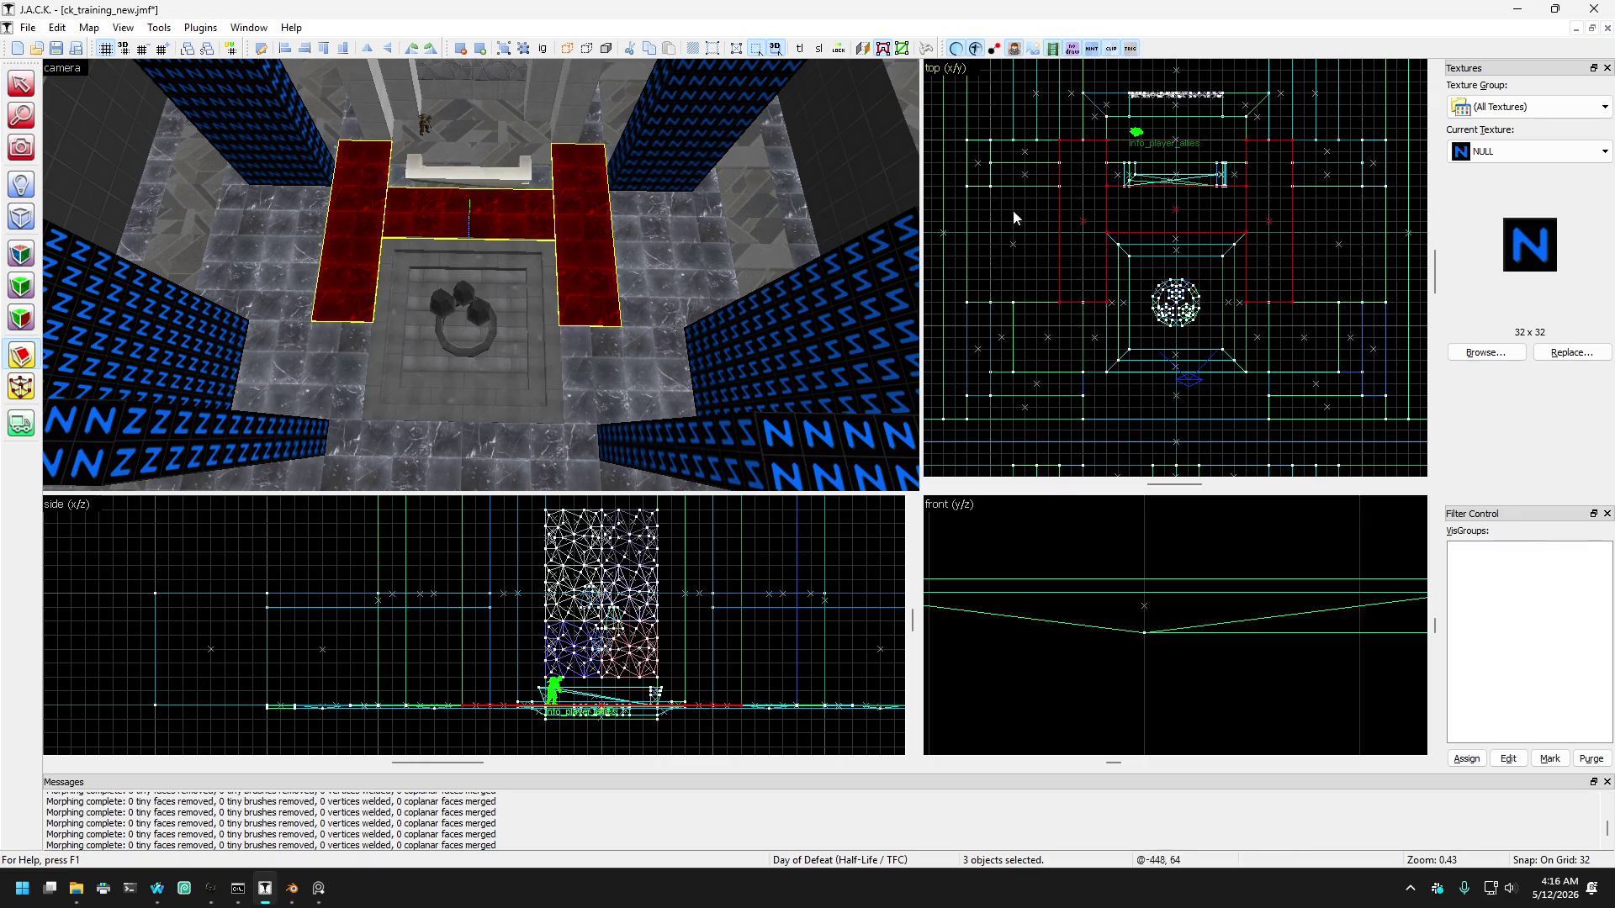
ctrl+click(1083, 190)
key(shift+s)
Step: Widen the right, then the left, floor brush beside the fountain to 384 units
click(306, 285)
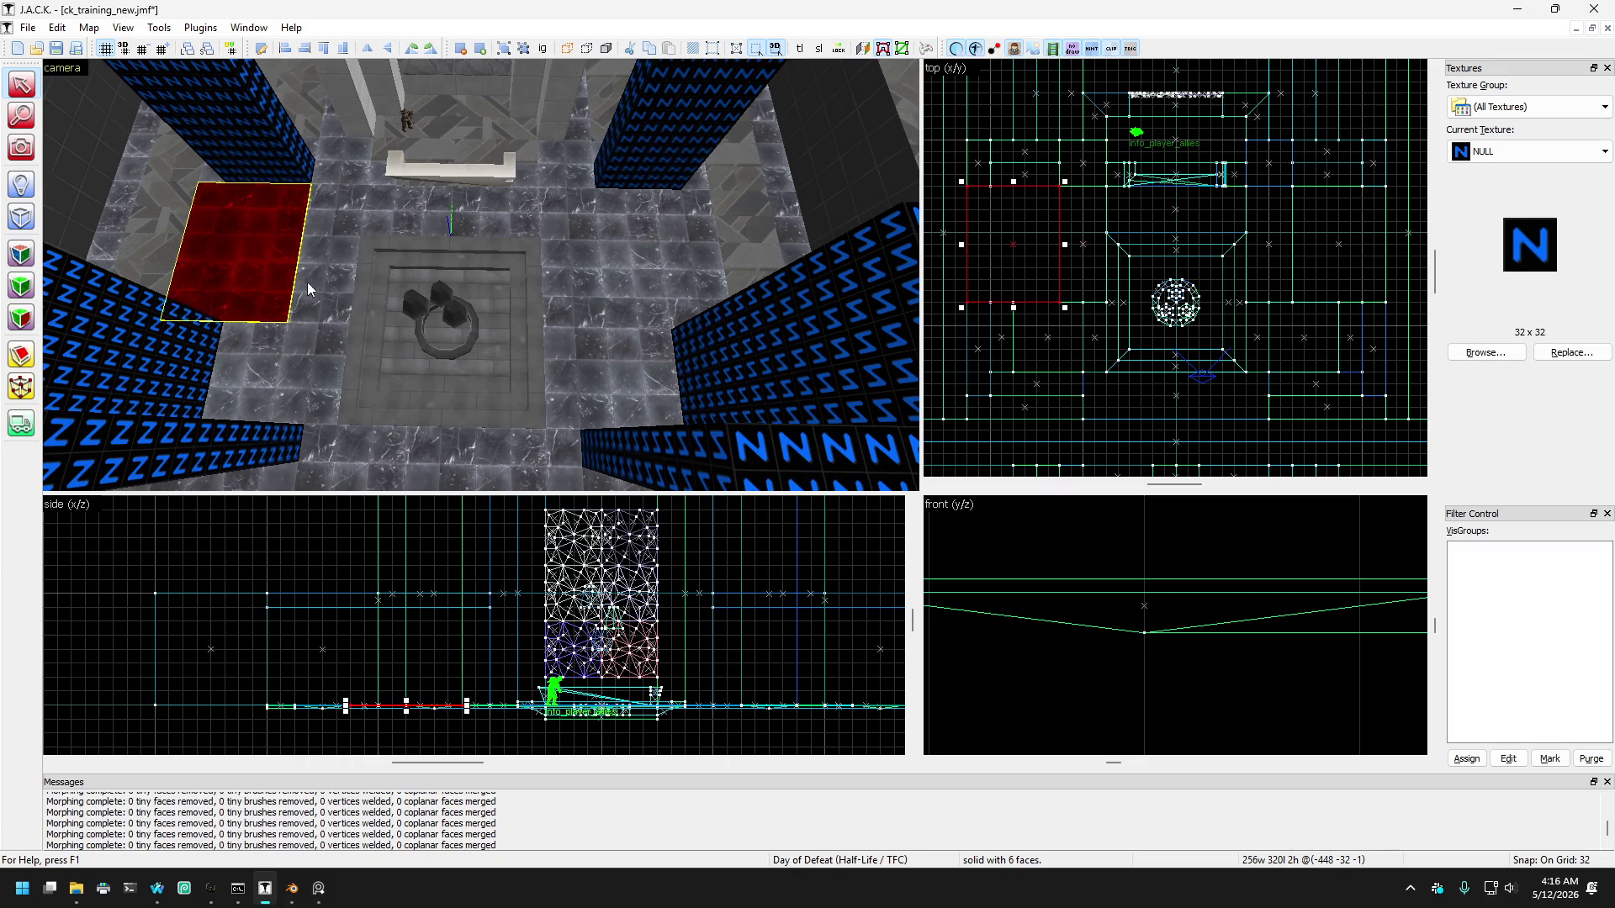
click(562, 269)
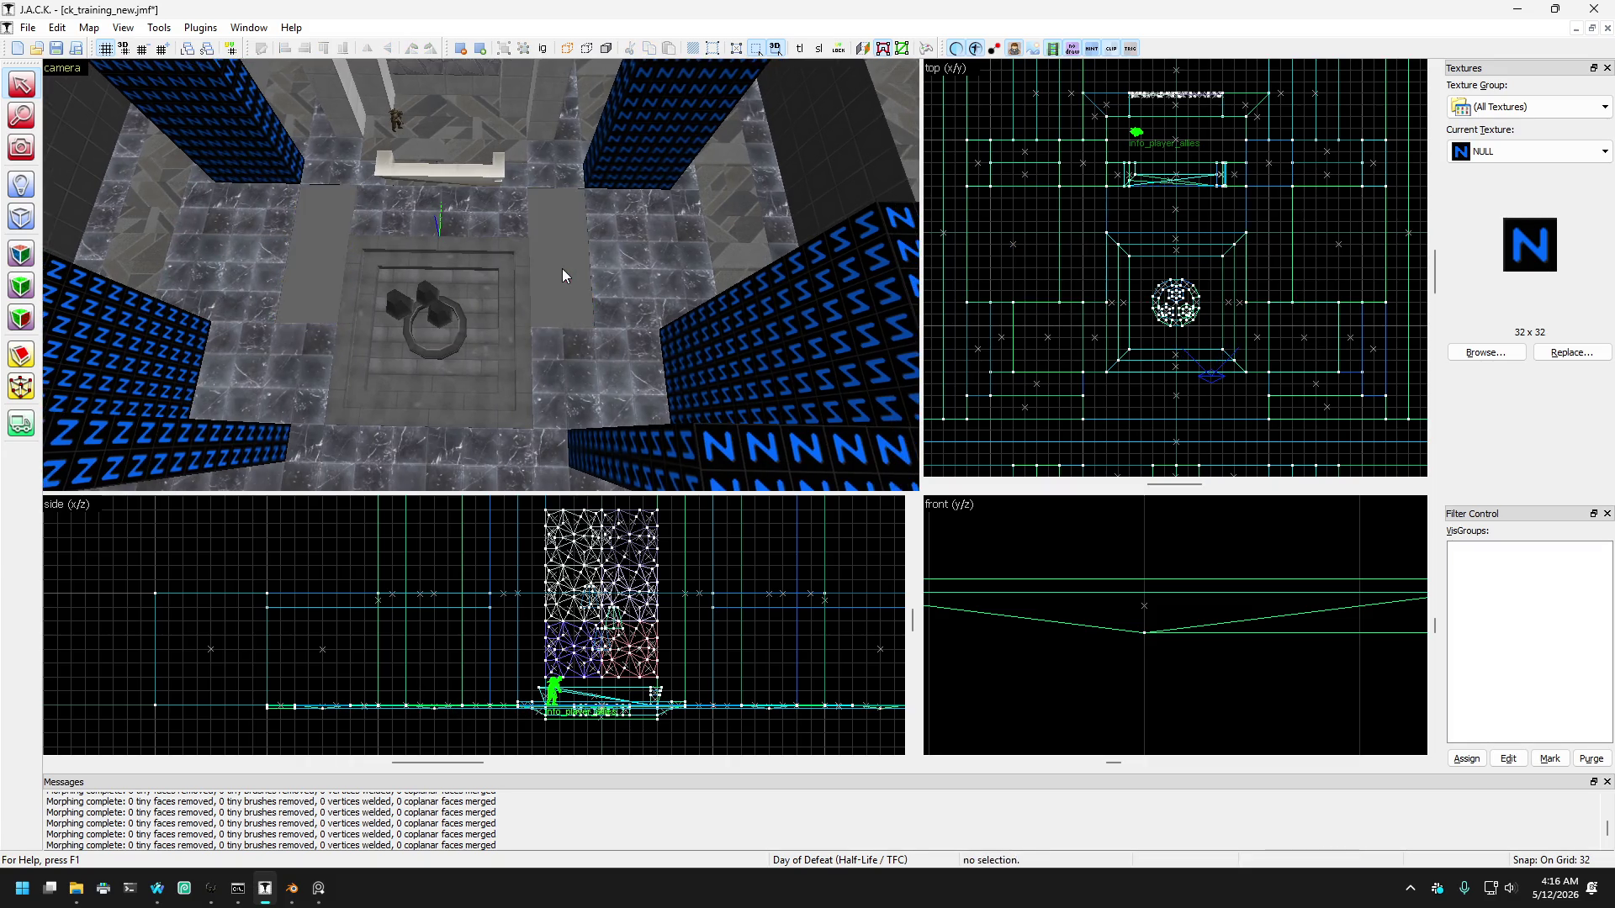
click(599, 280)
drag(1287, 245, 1240, 245)
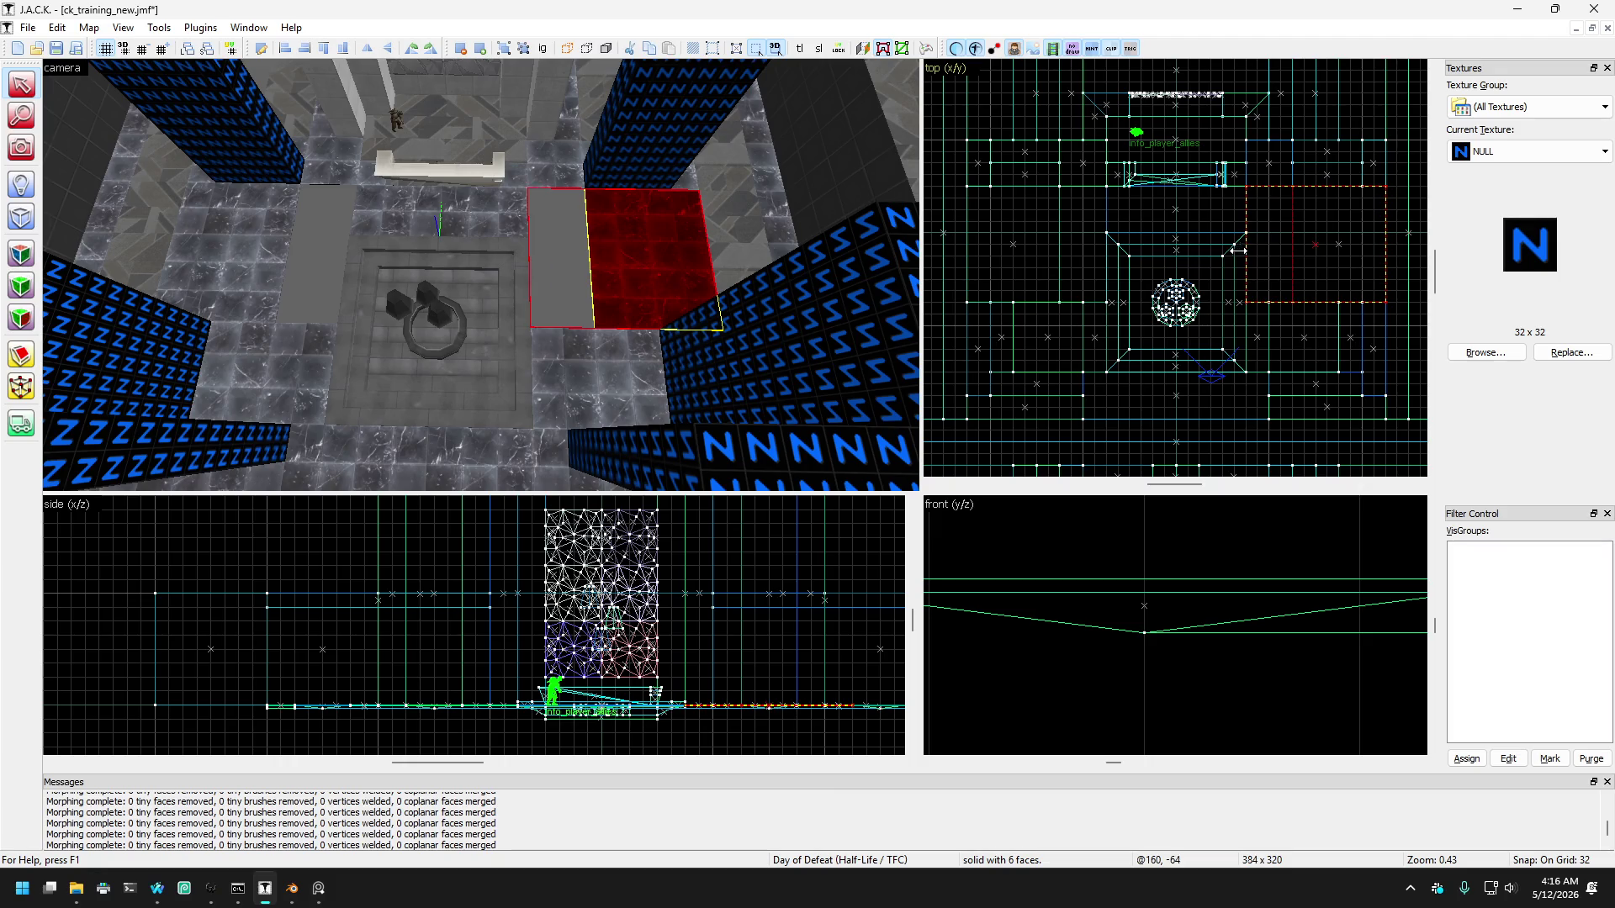
click(263, 241)
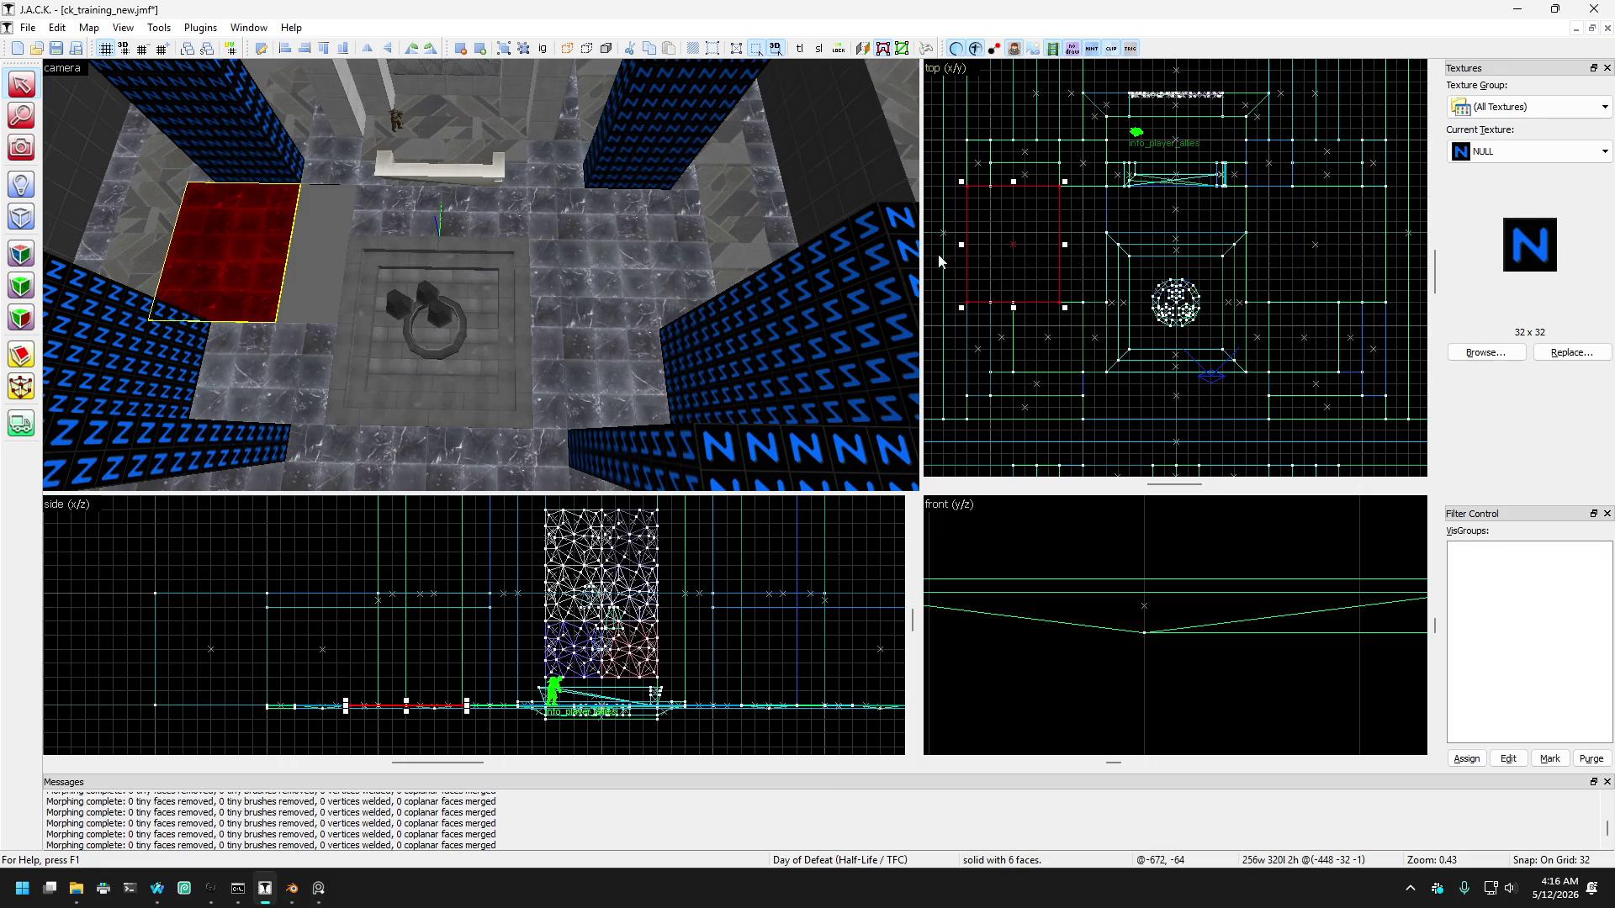
drag(1063, 243, 1111, 243)
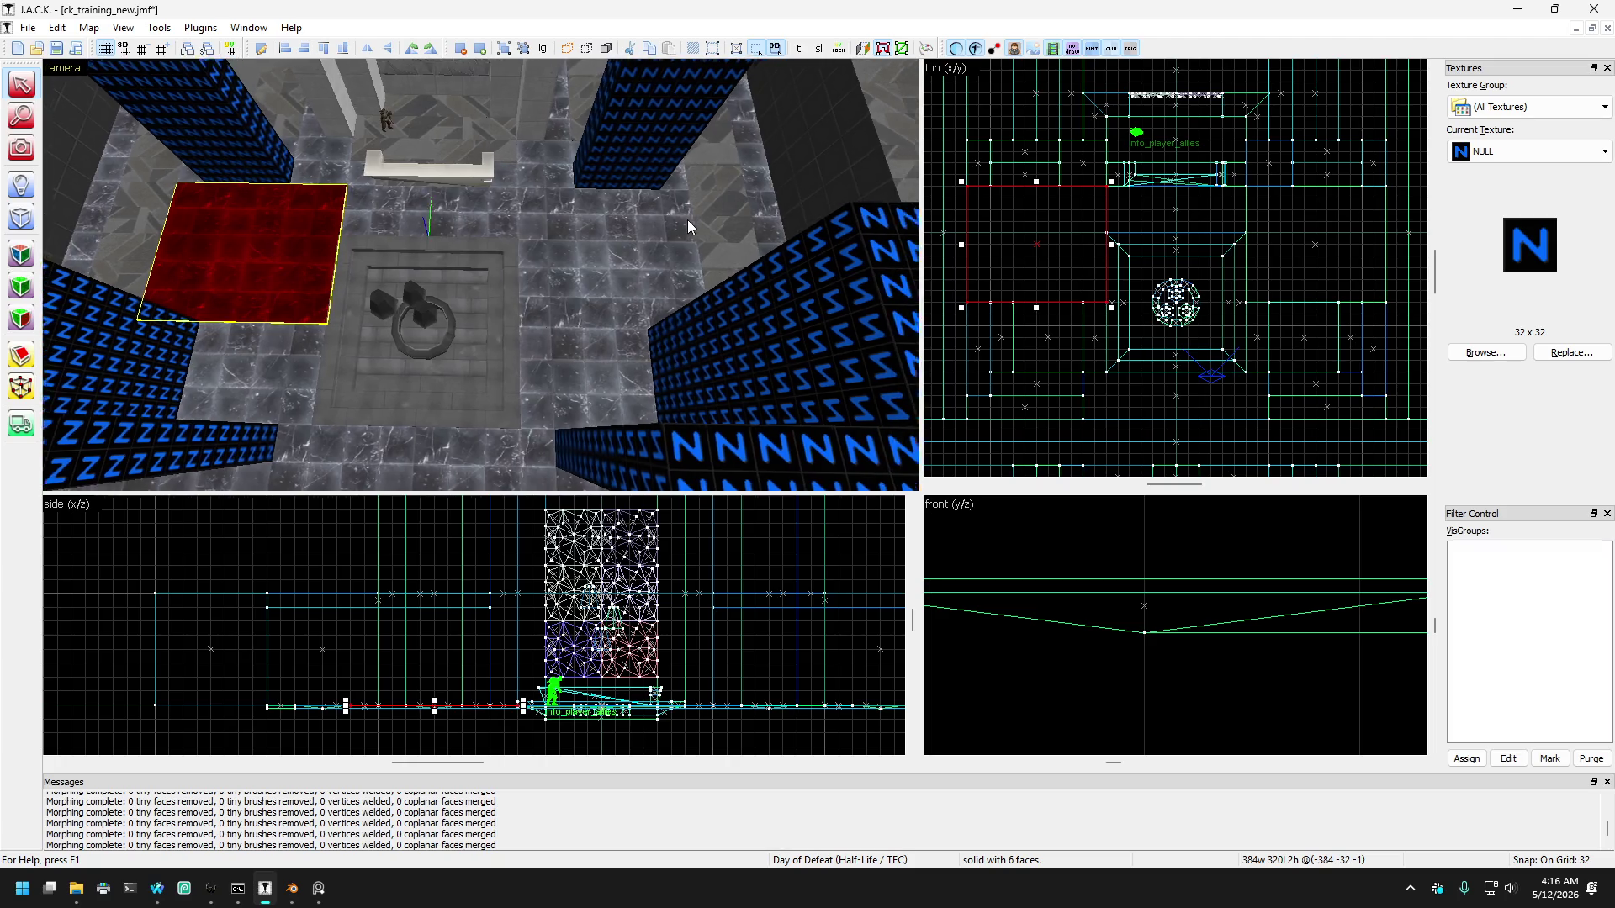
key(Down)
key(Escape)
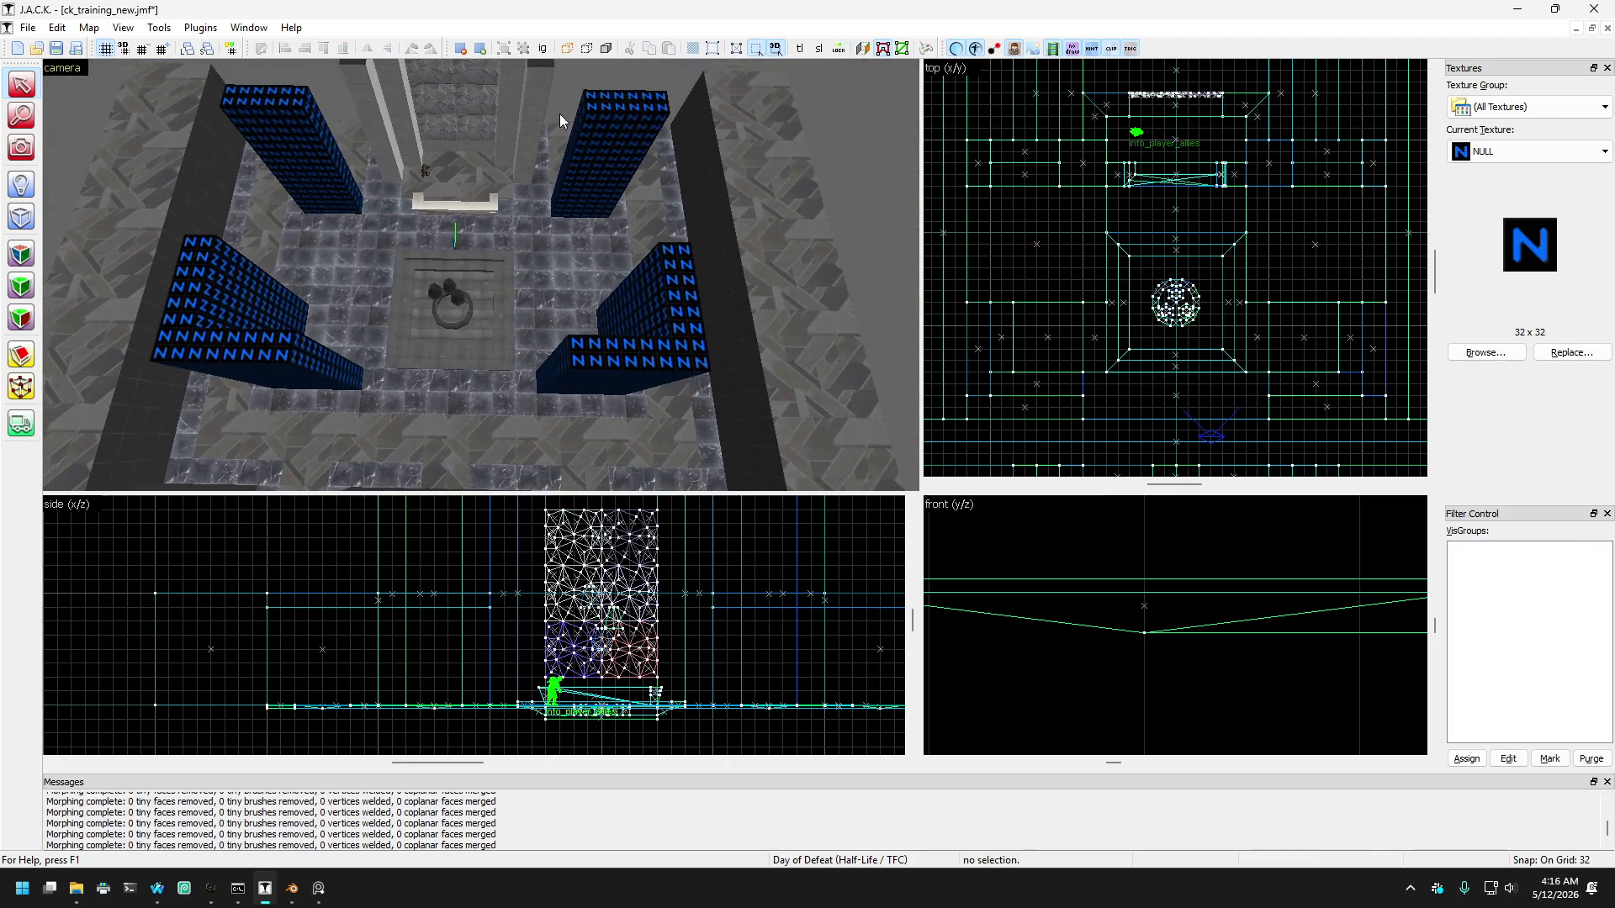
click(21, 148)
key(z)
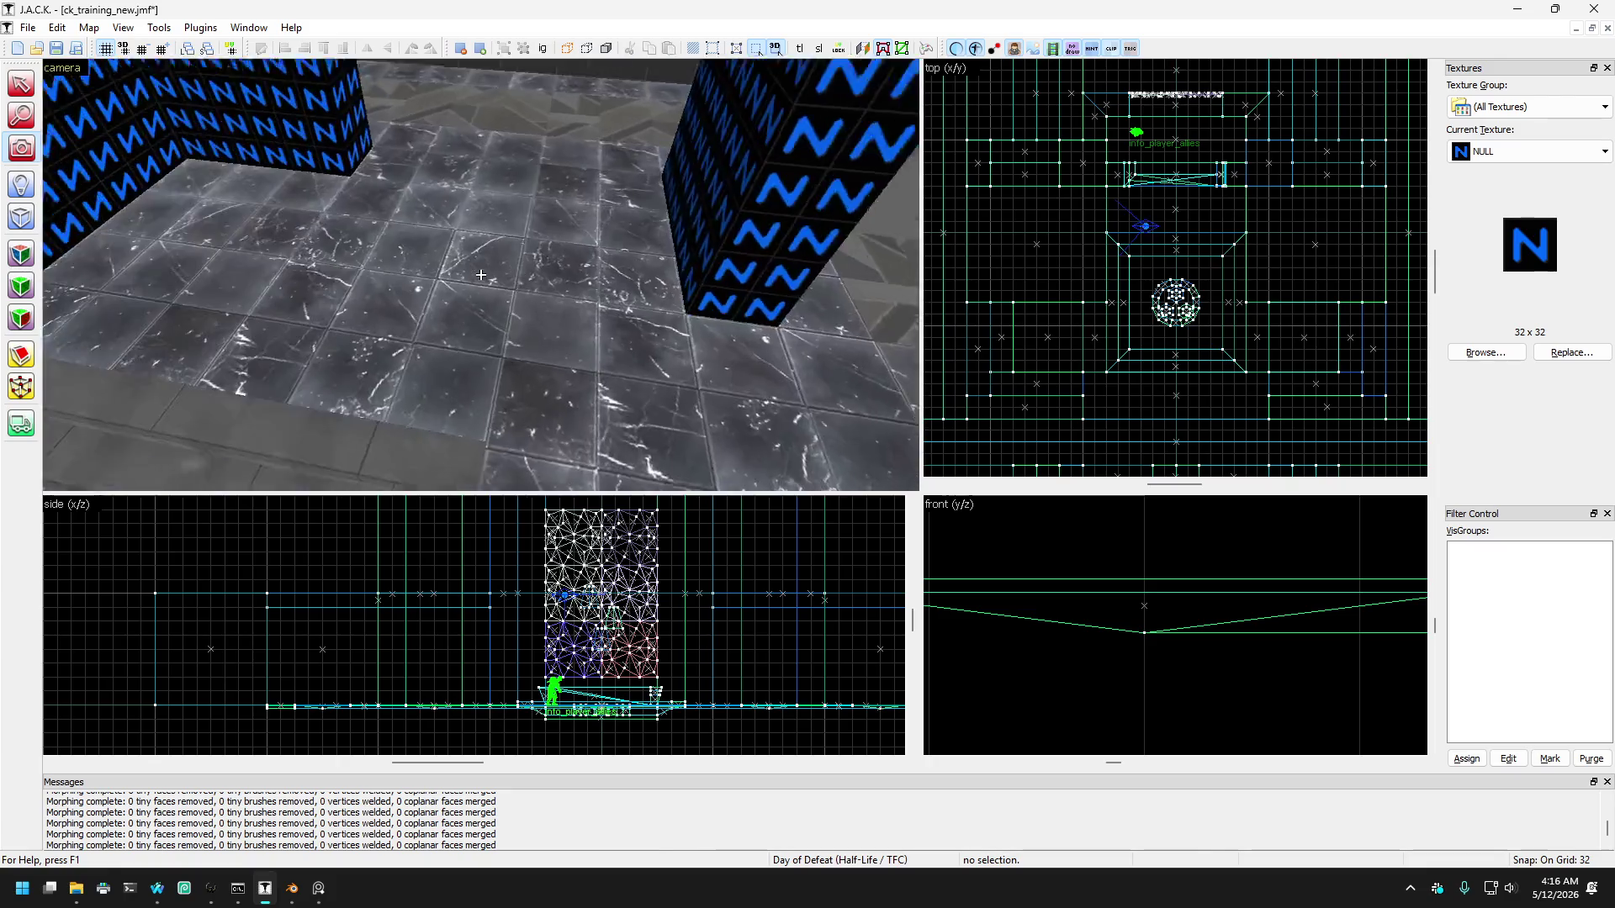
key(s)
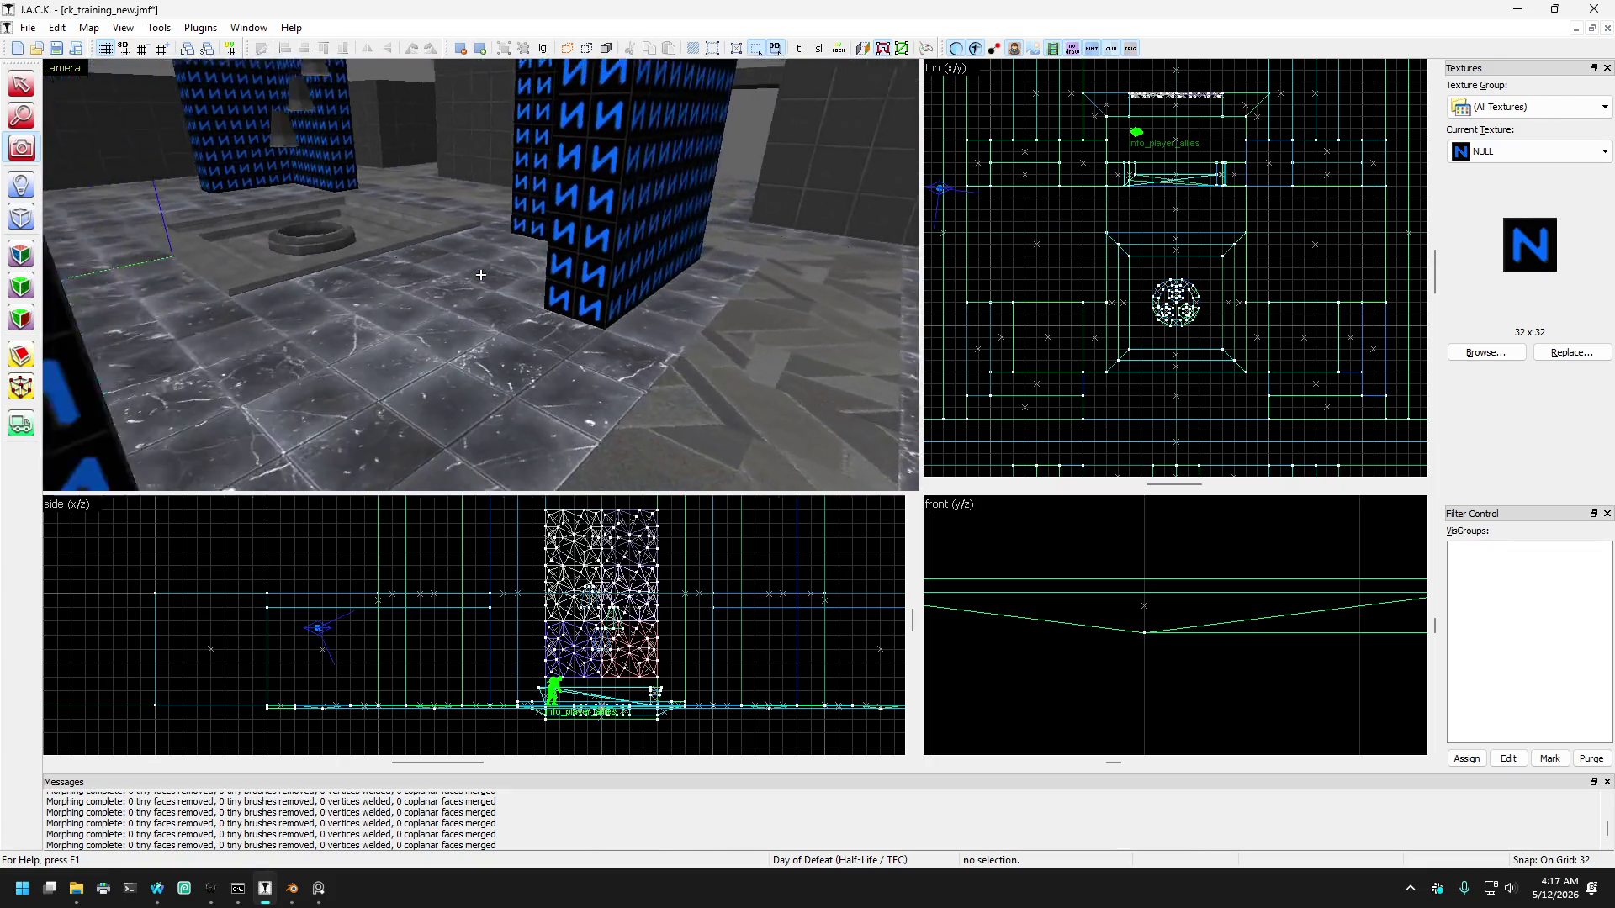
key(w)
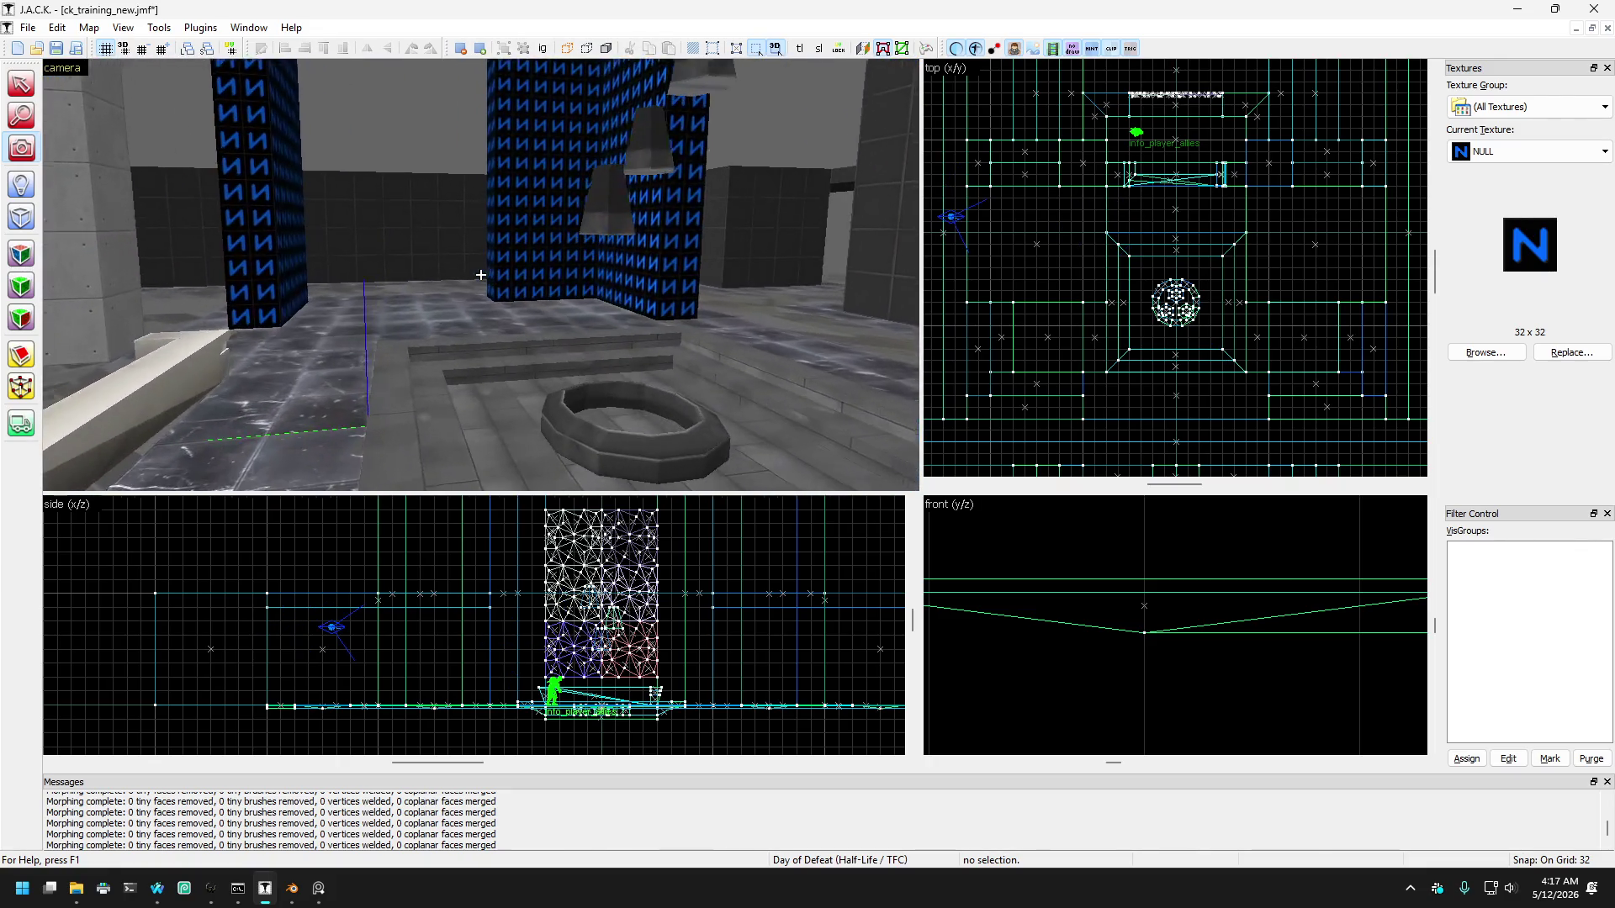
key(s)
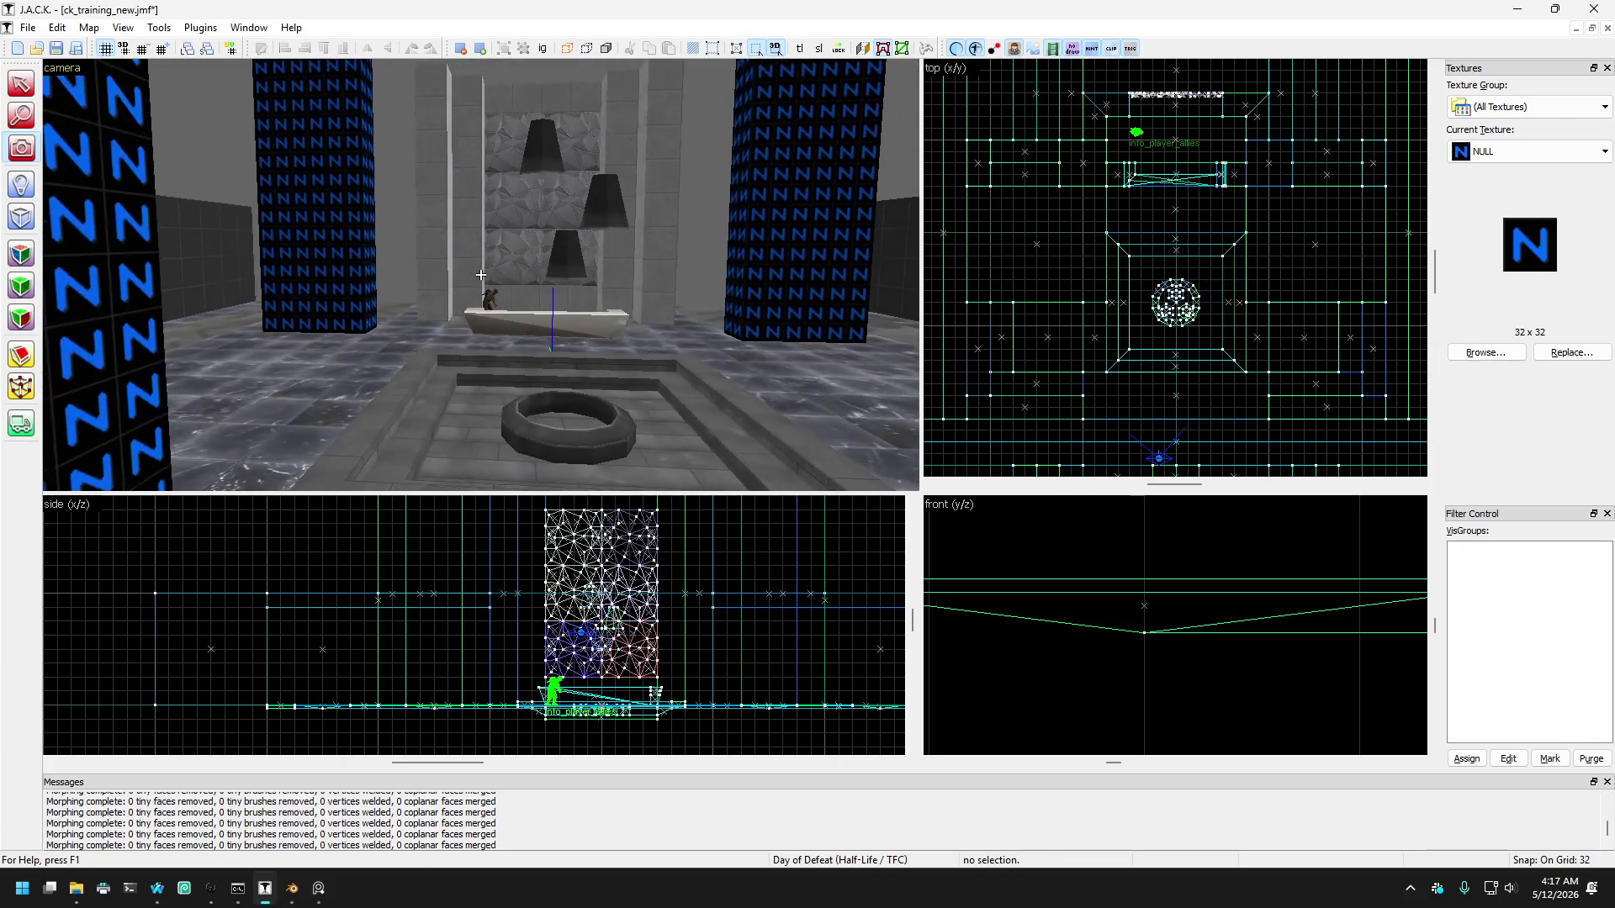
key(w)
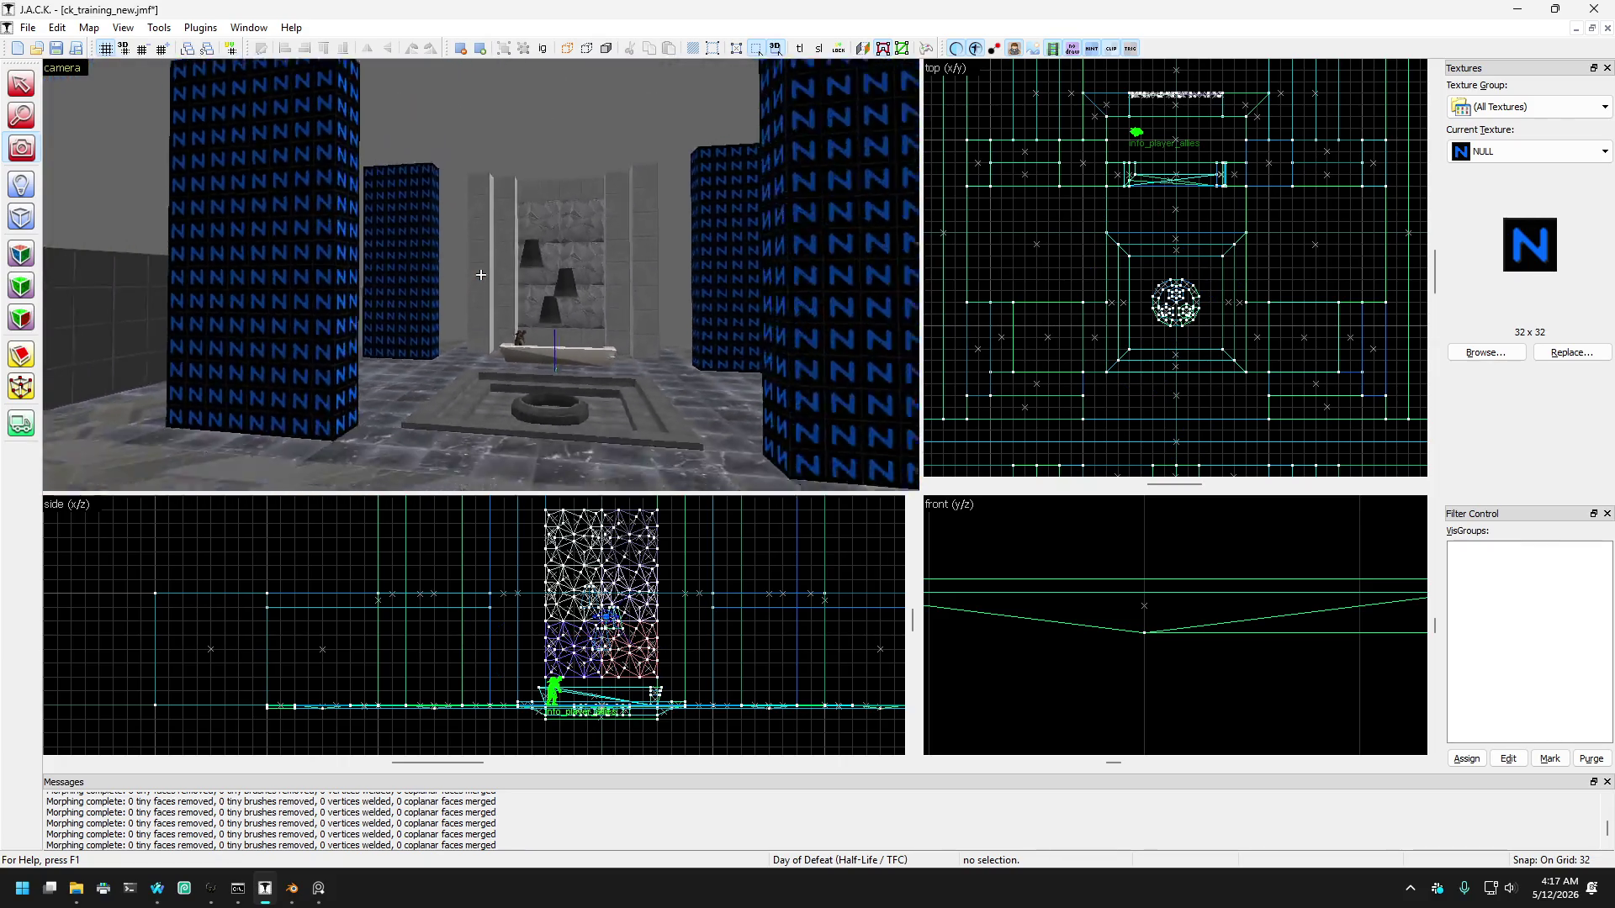
key(s)
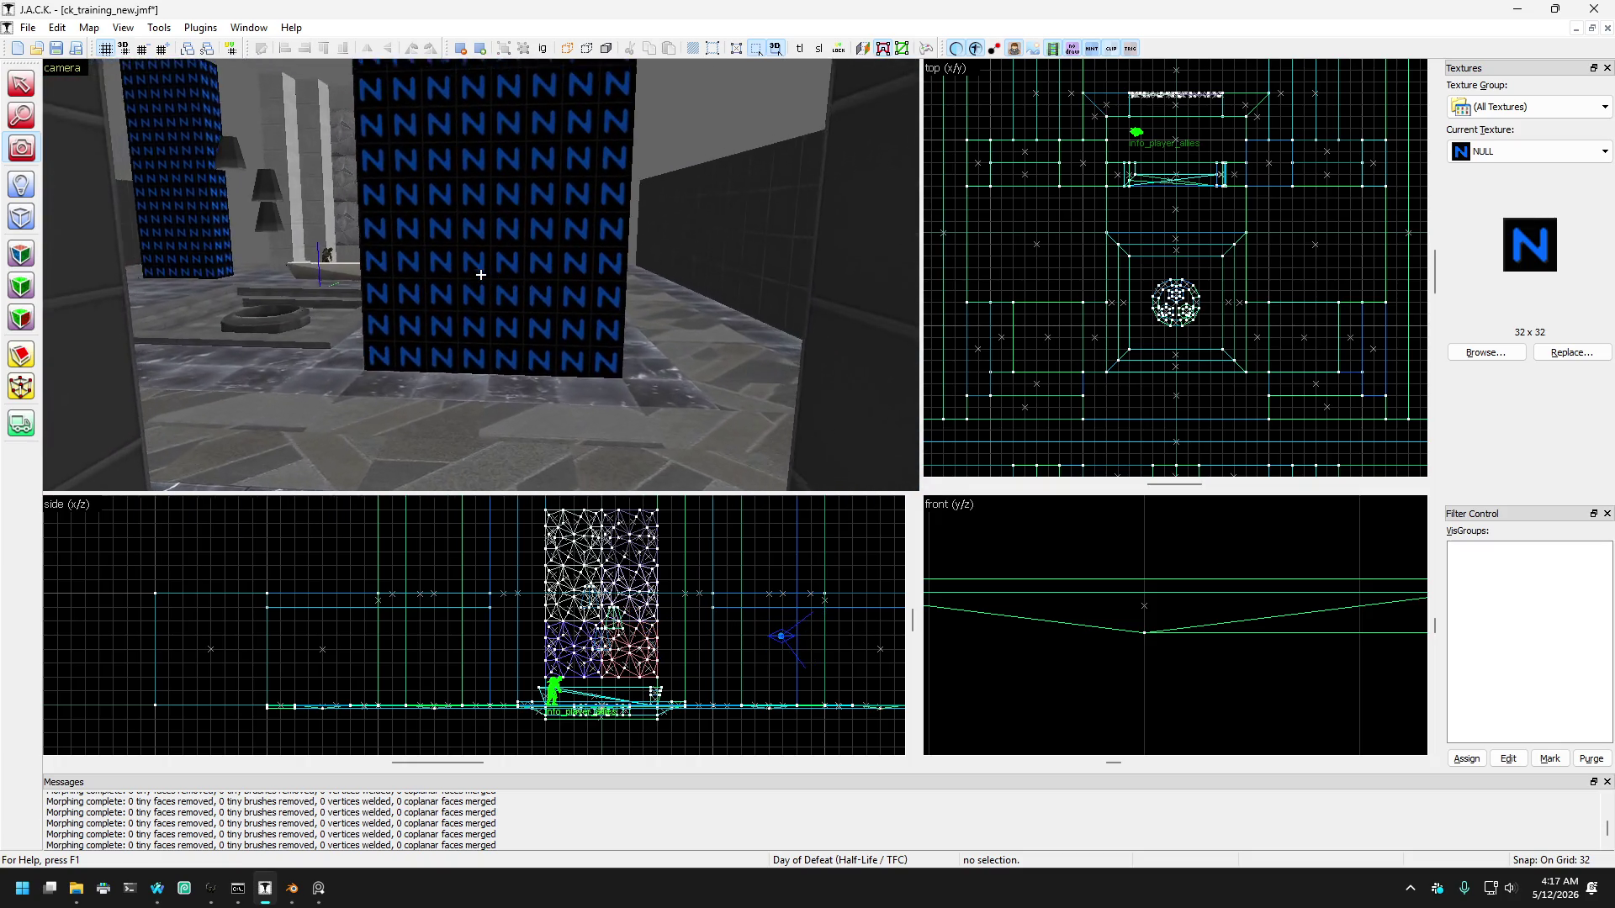
key(w)
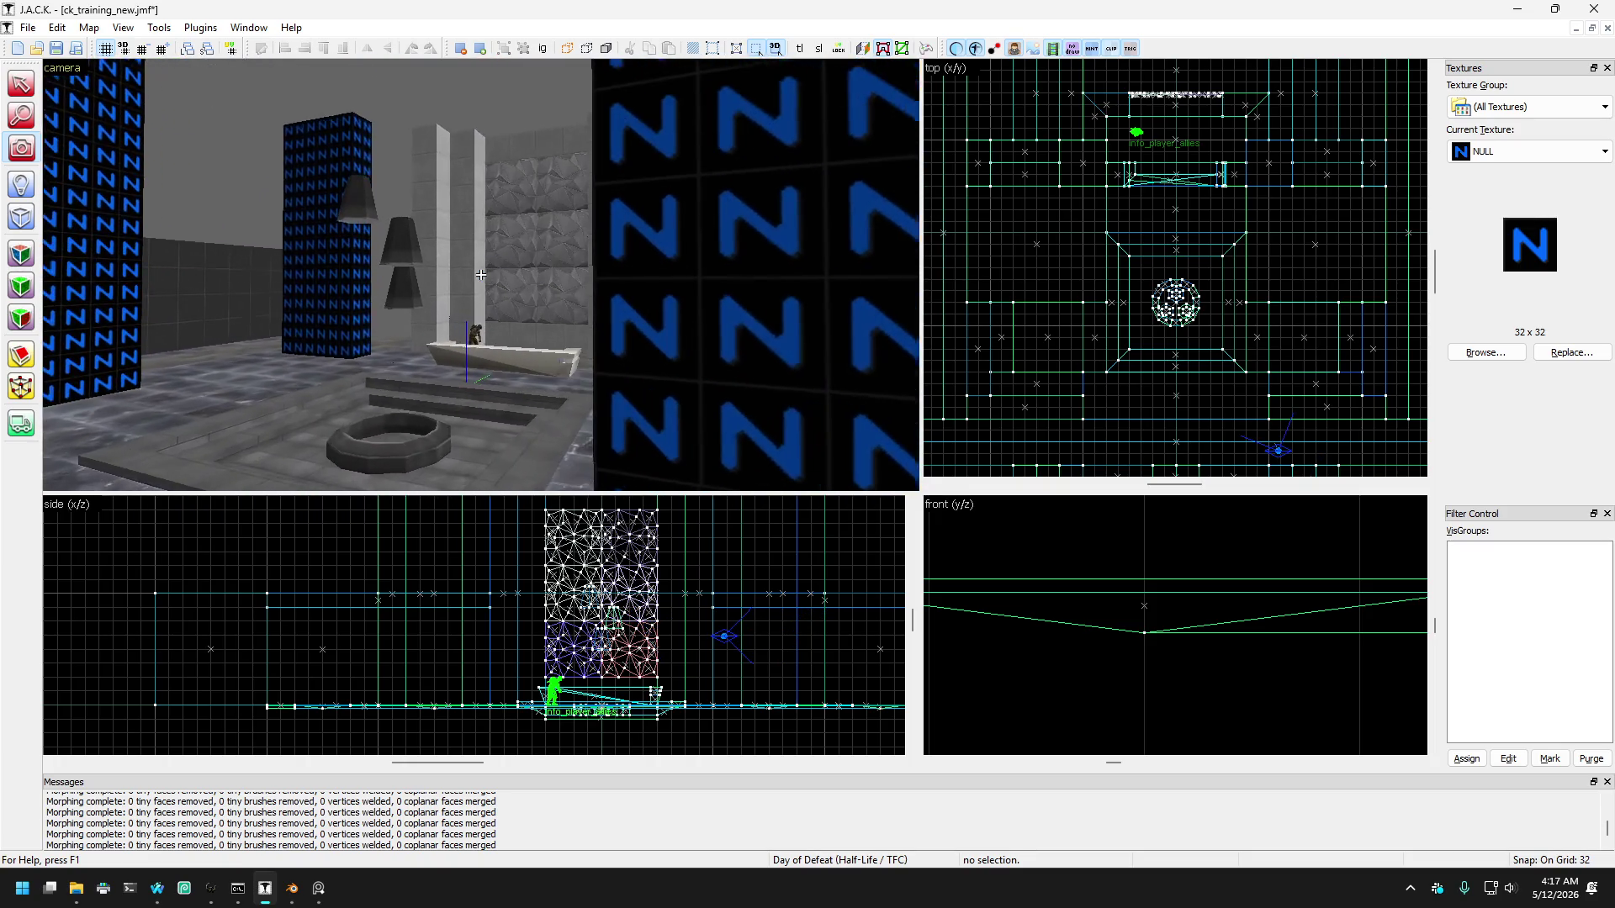
key(w)
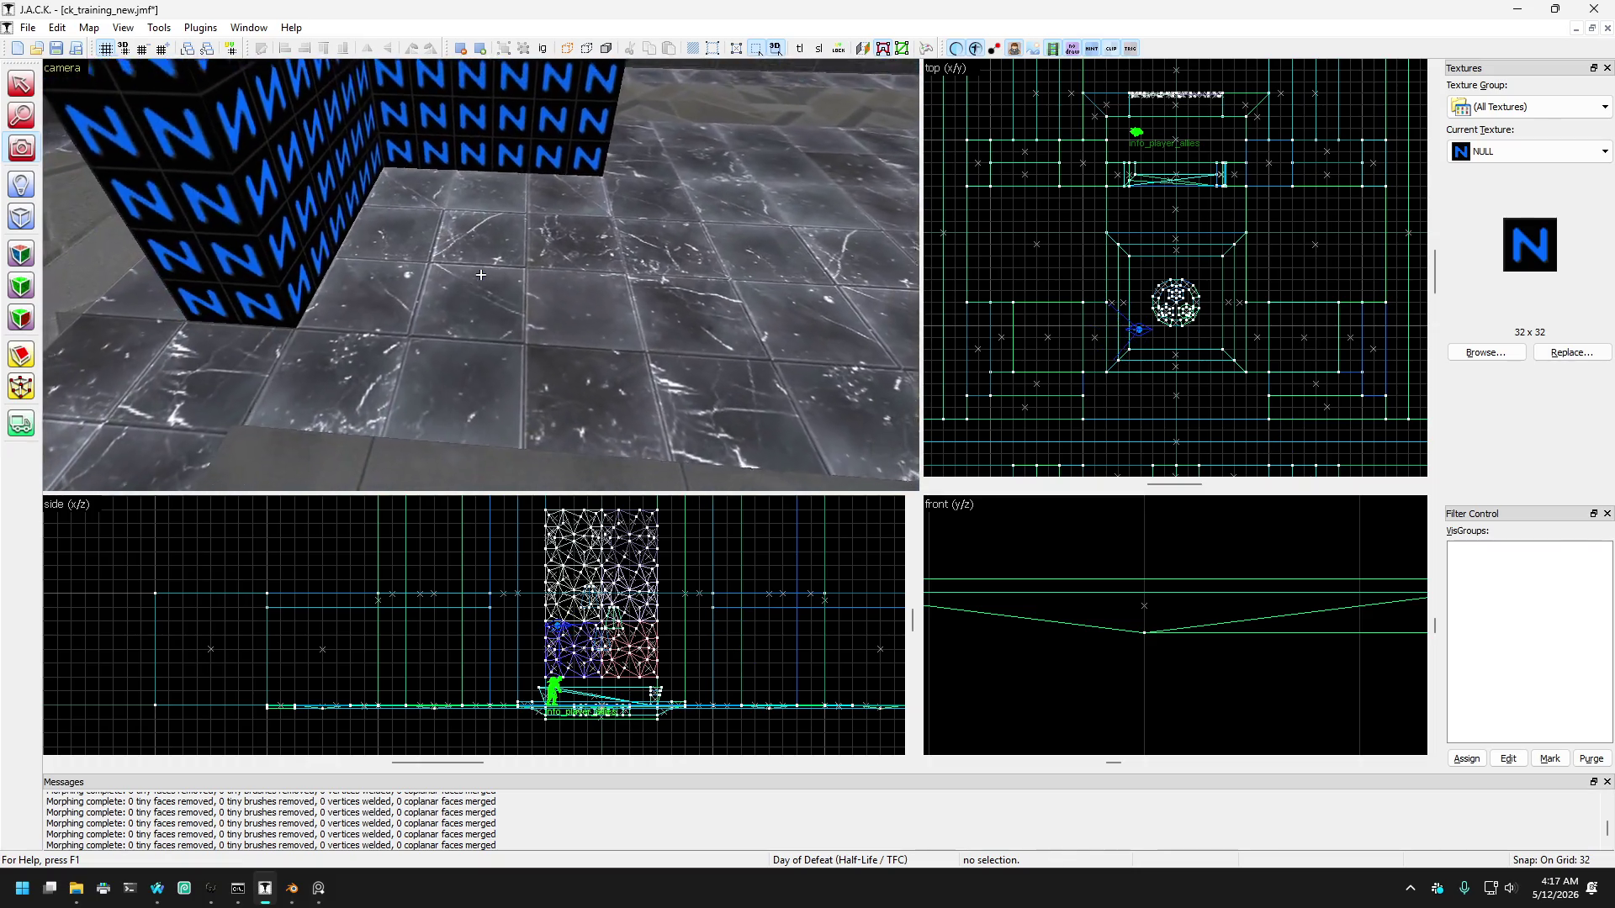
key(w)
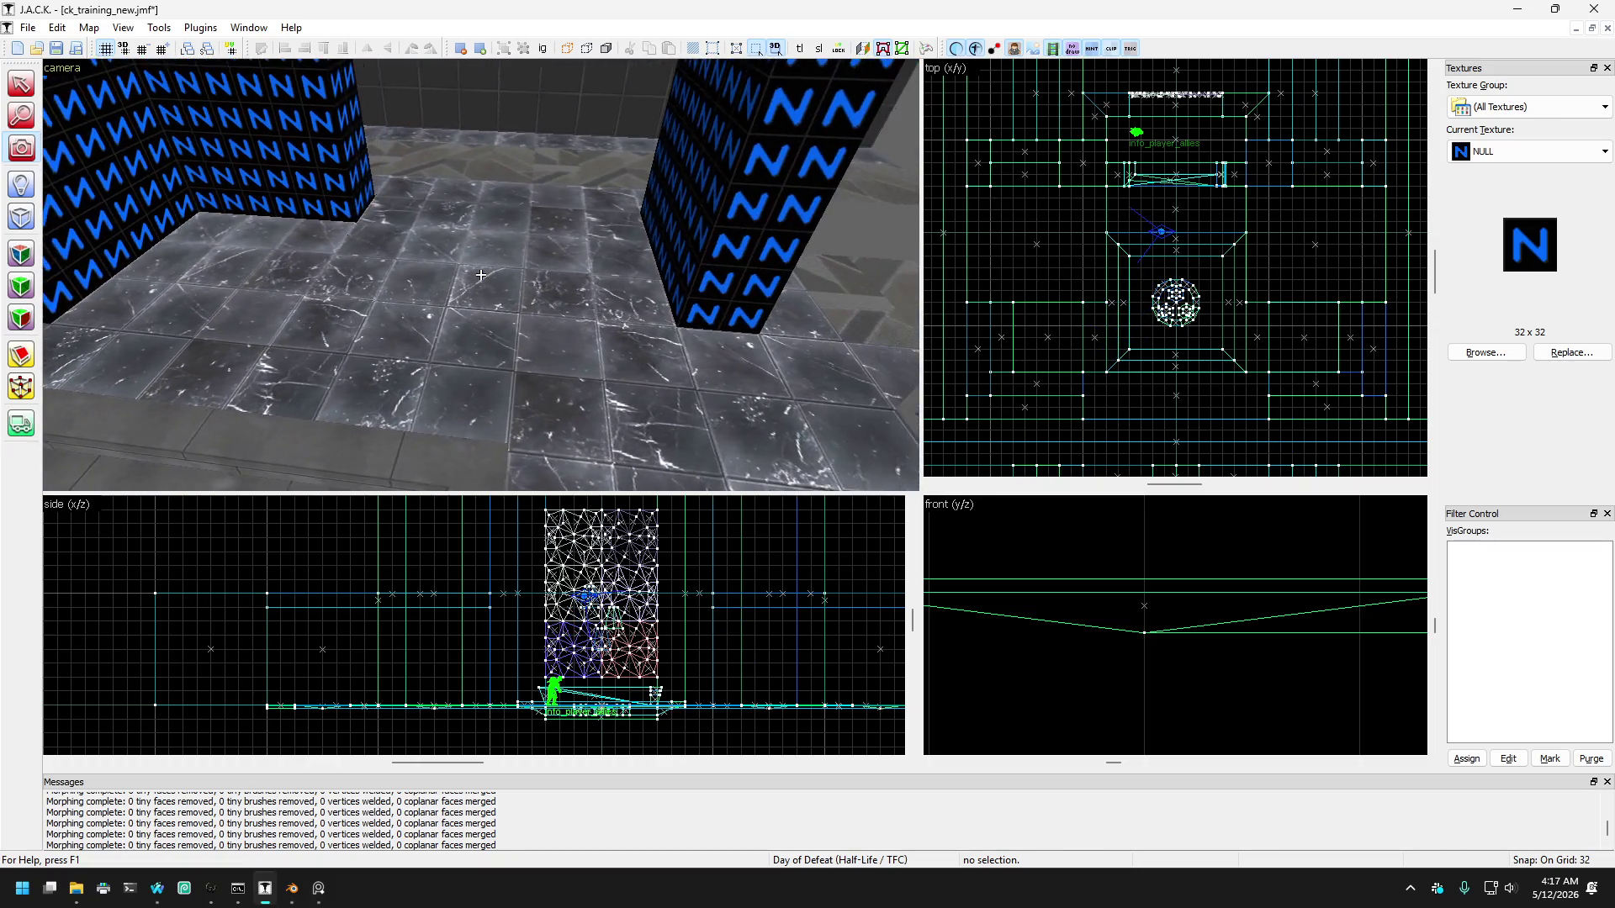
key(w)
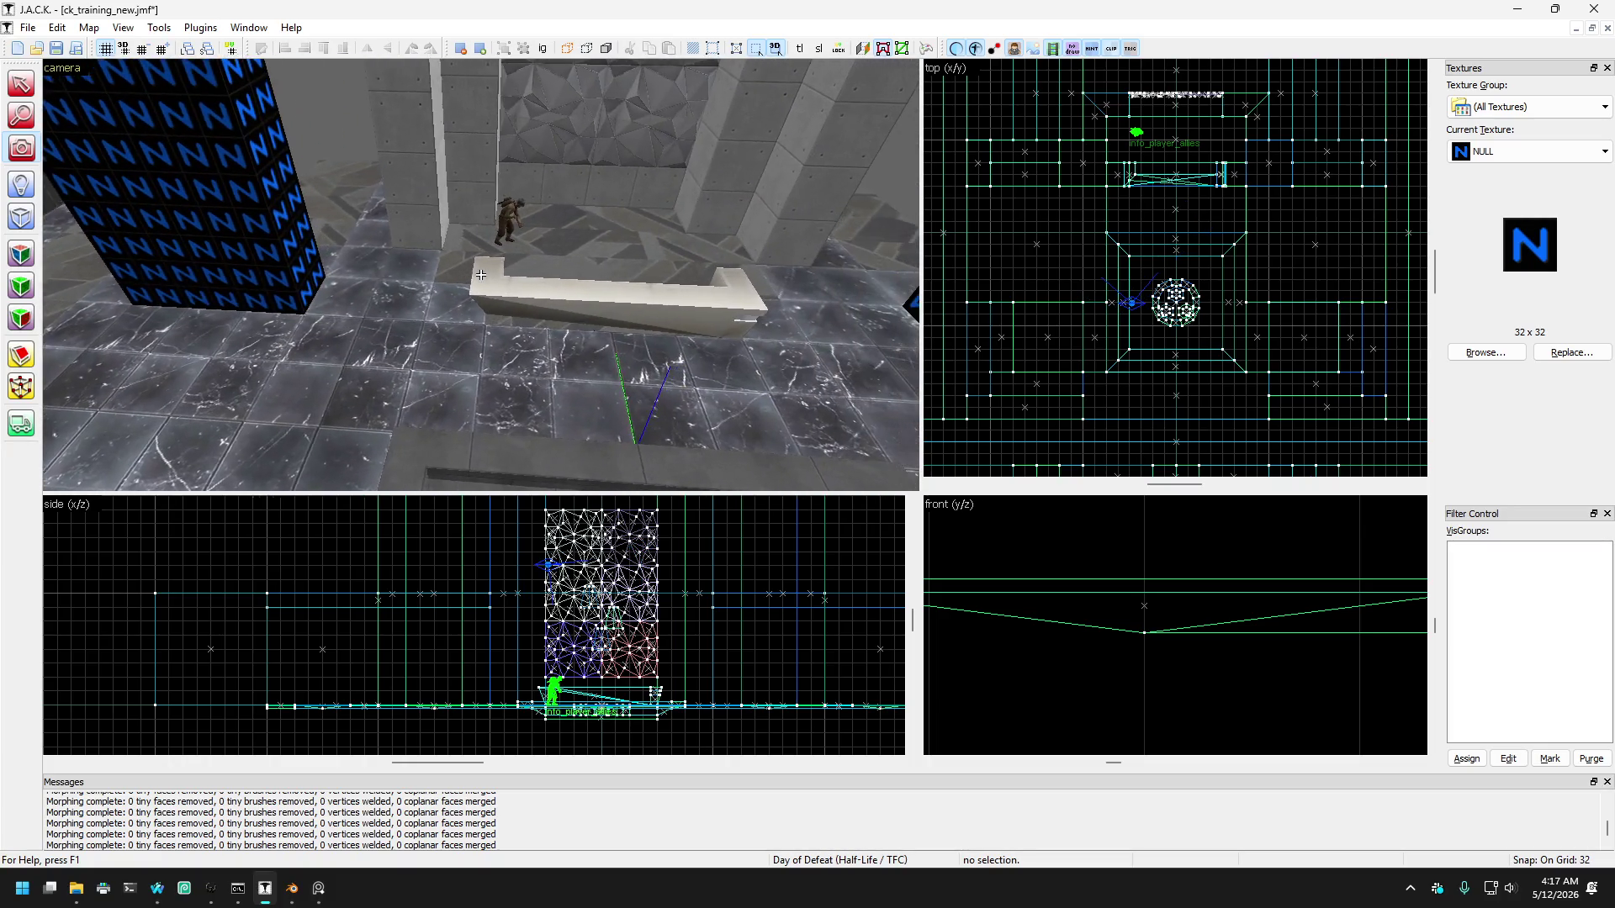
key(z)
click(329, 288)
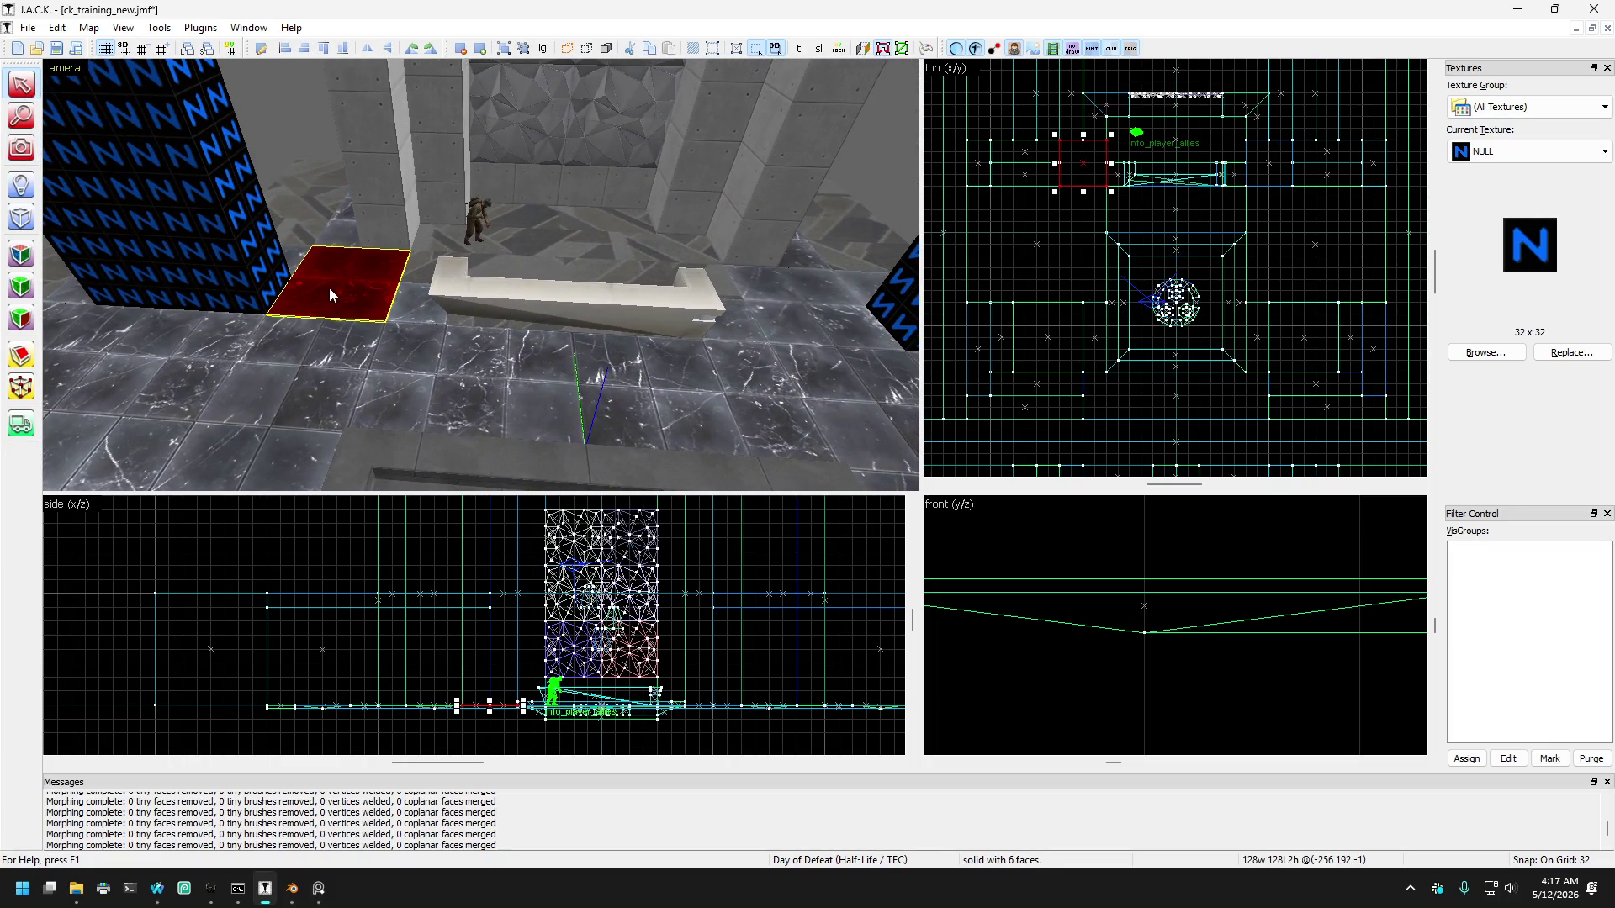
Step: Shrink the floor brush beside the back ledge to 64 units wide
key(d)
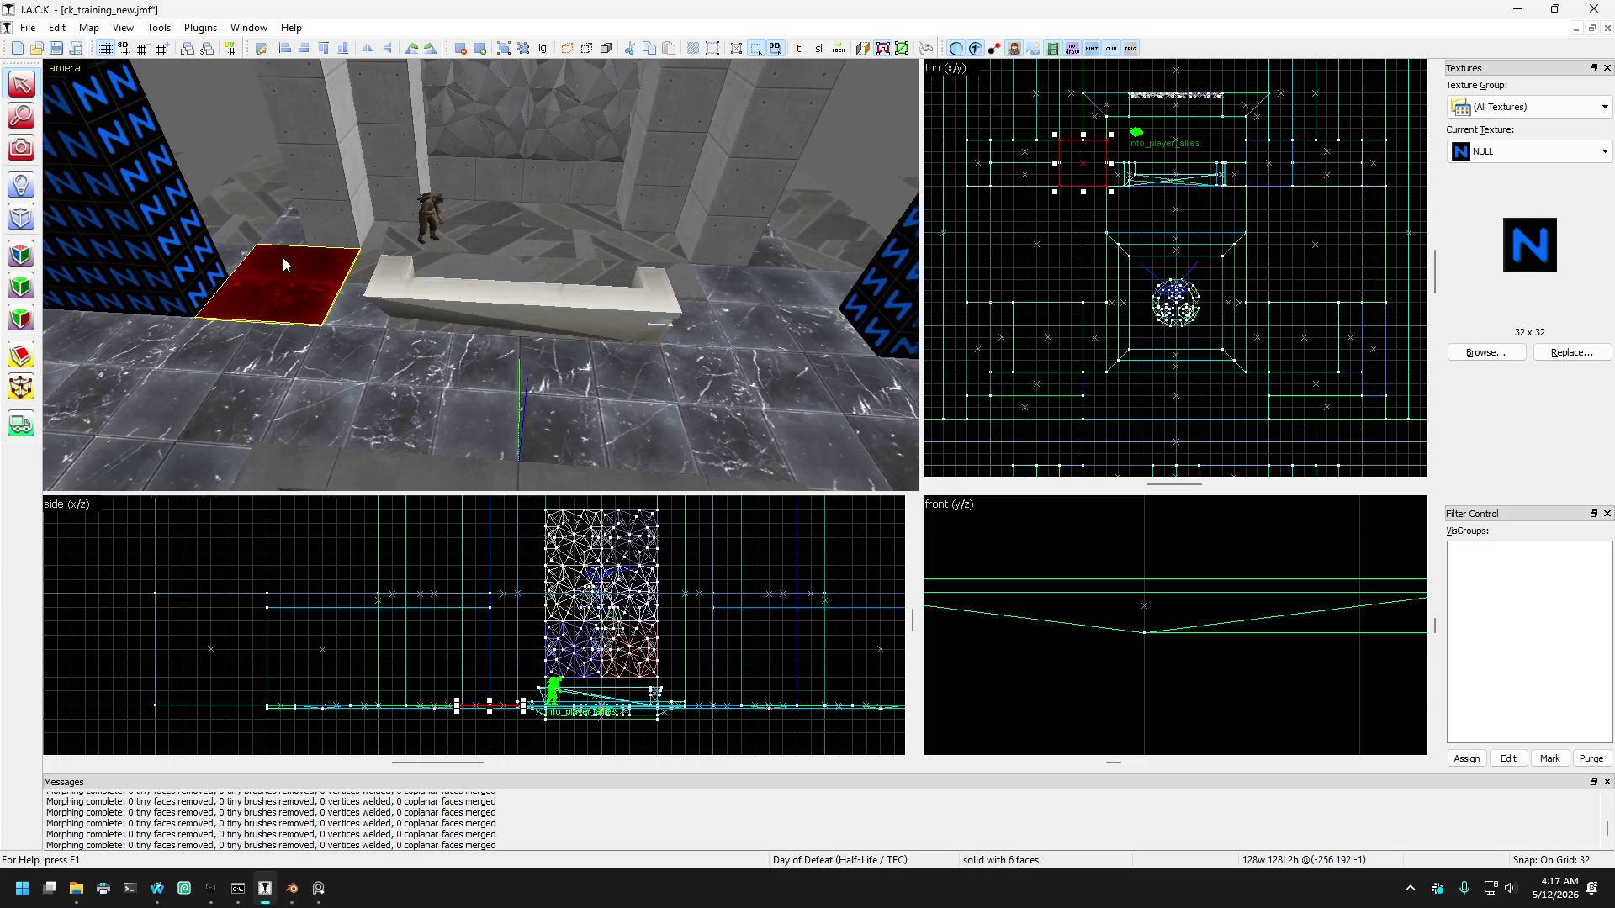
key(d)
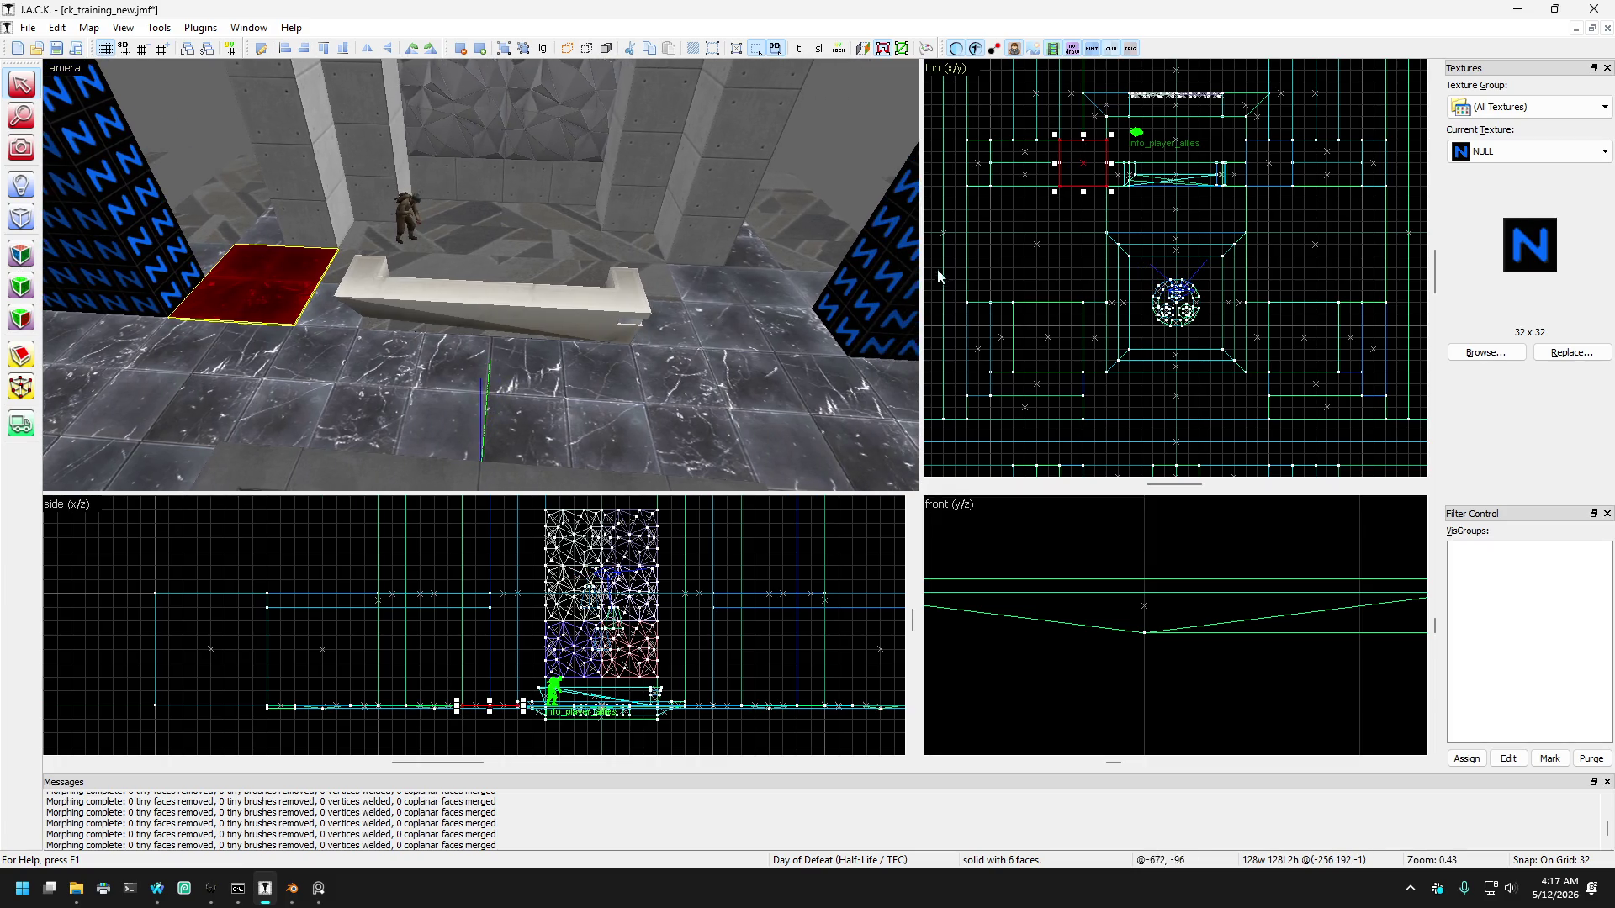
scroll(1093, 145, up, 2)
drag(1043, 171, 1080, 179)
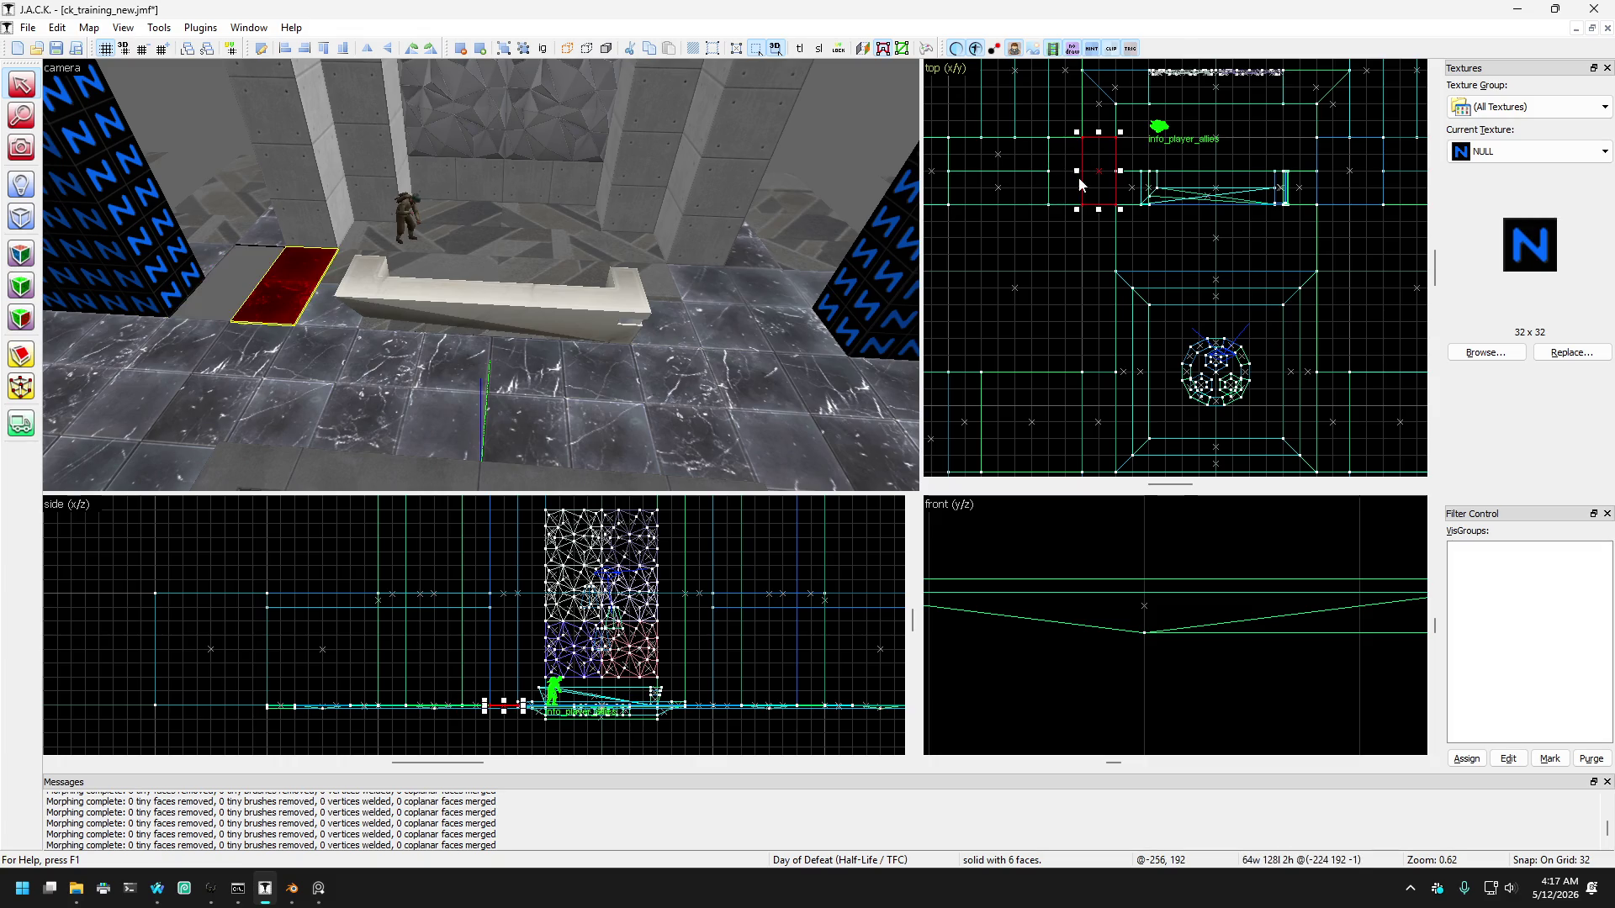
Step: Undo and redo recent edits, then select the small floor strip beside the NULL block
key(ctrl+z)
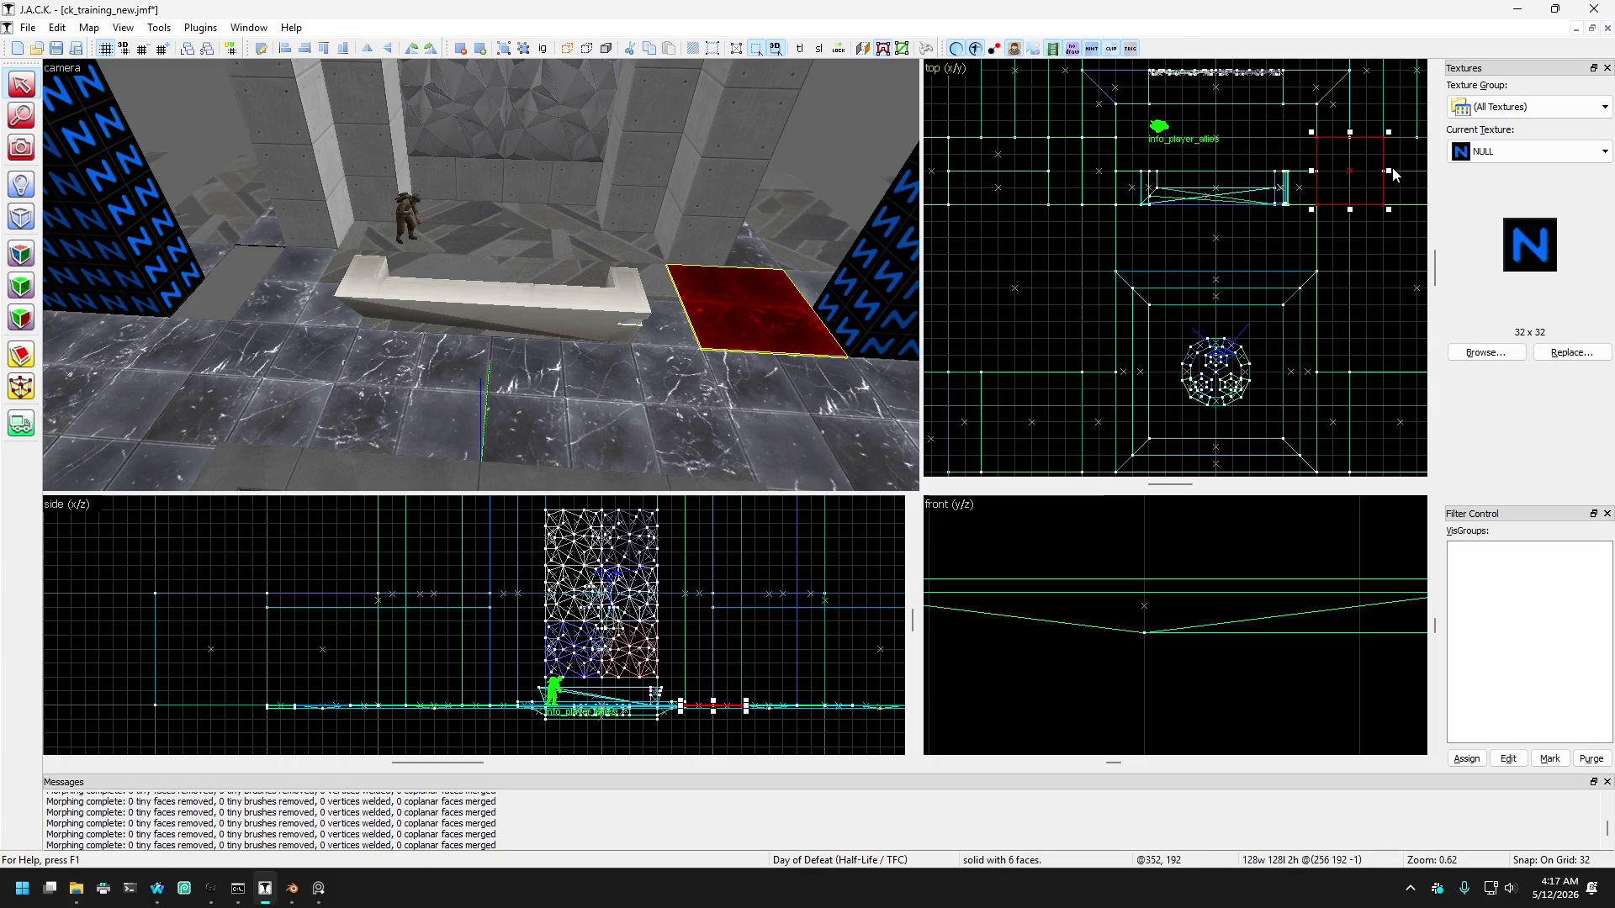
key(ctrl+z)
key(ctrl+z)
key(ctrl+z)
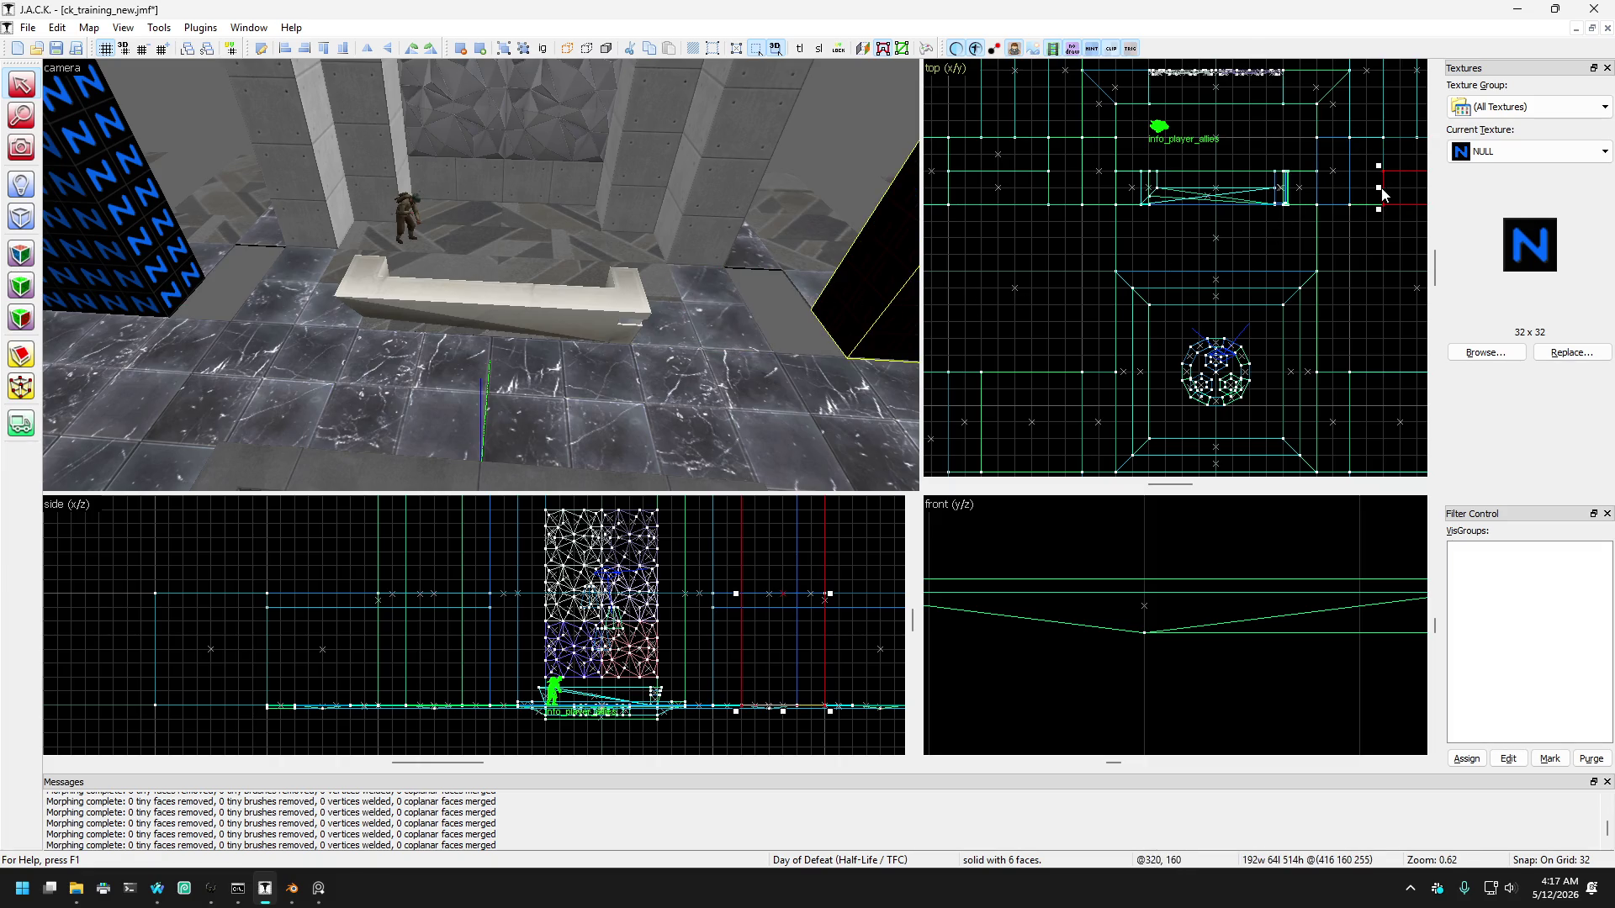
key(ctrl+z)
key(ctrl+z)
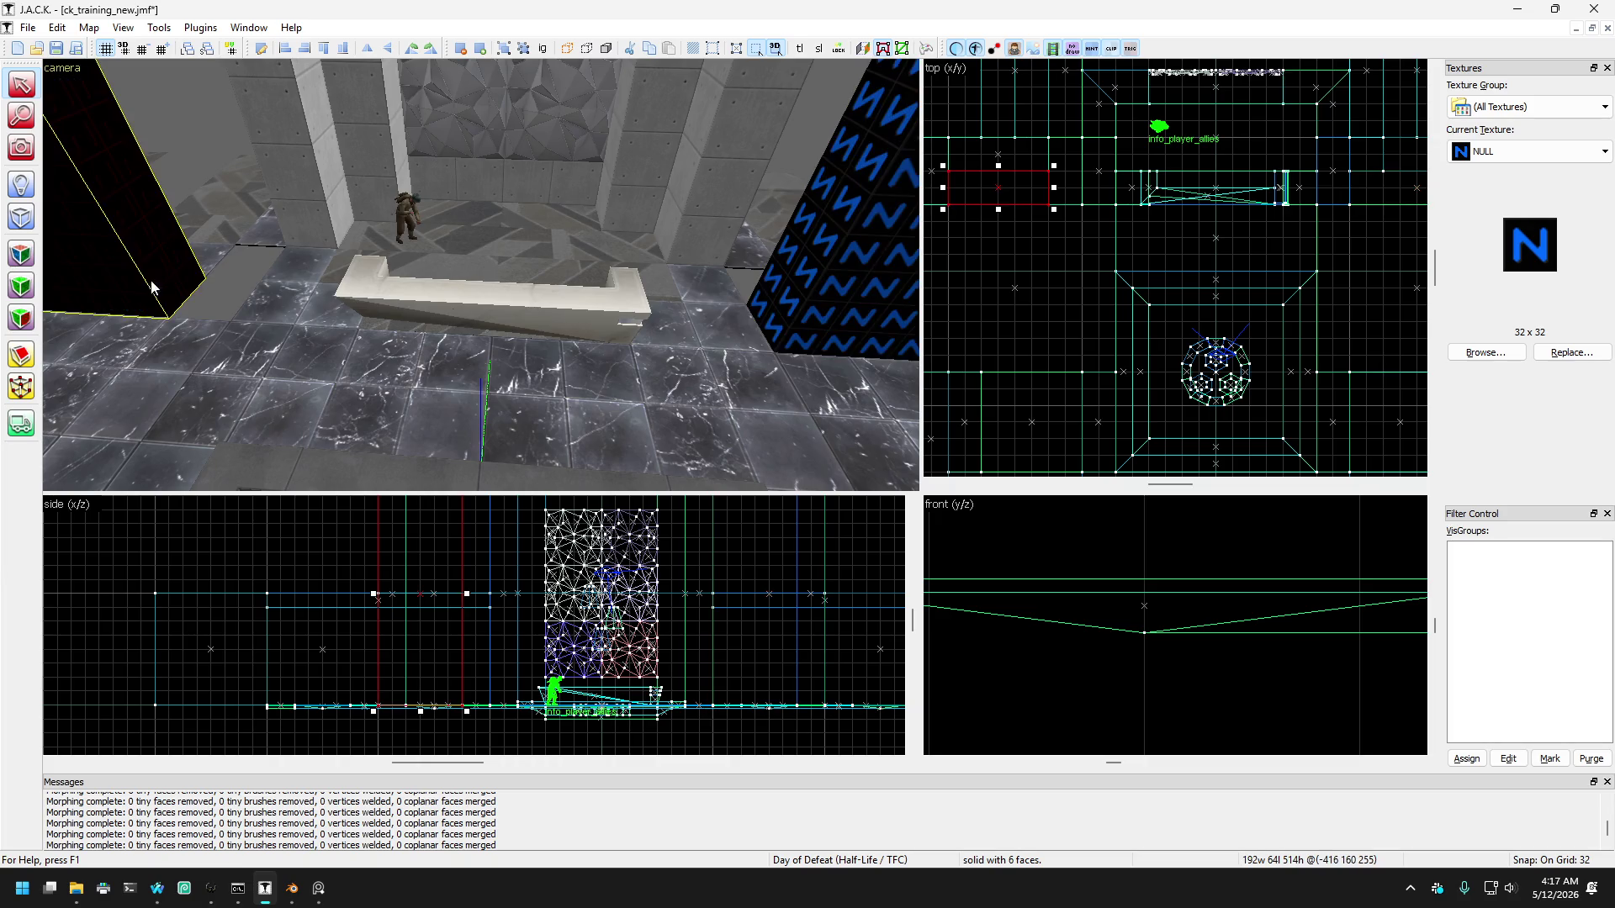
key(ctrl+z)
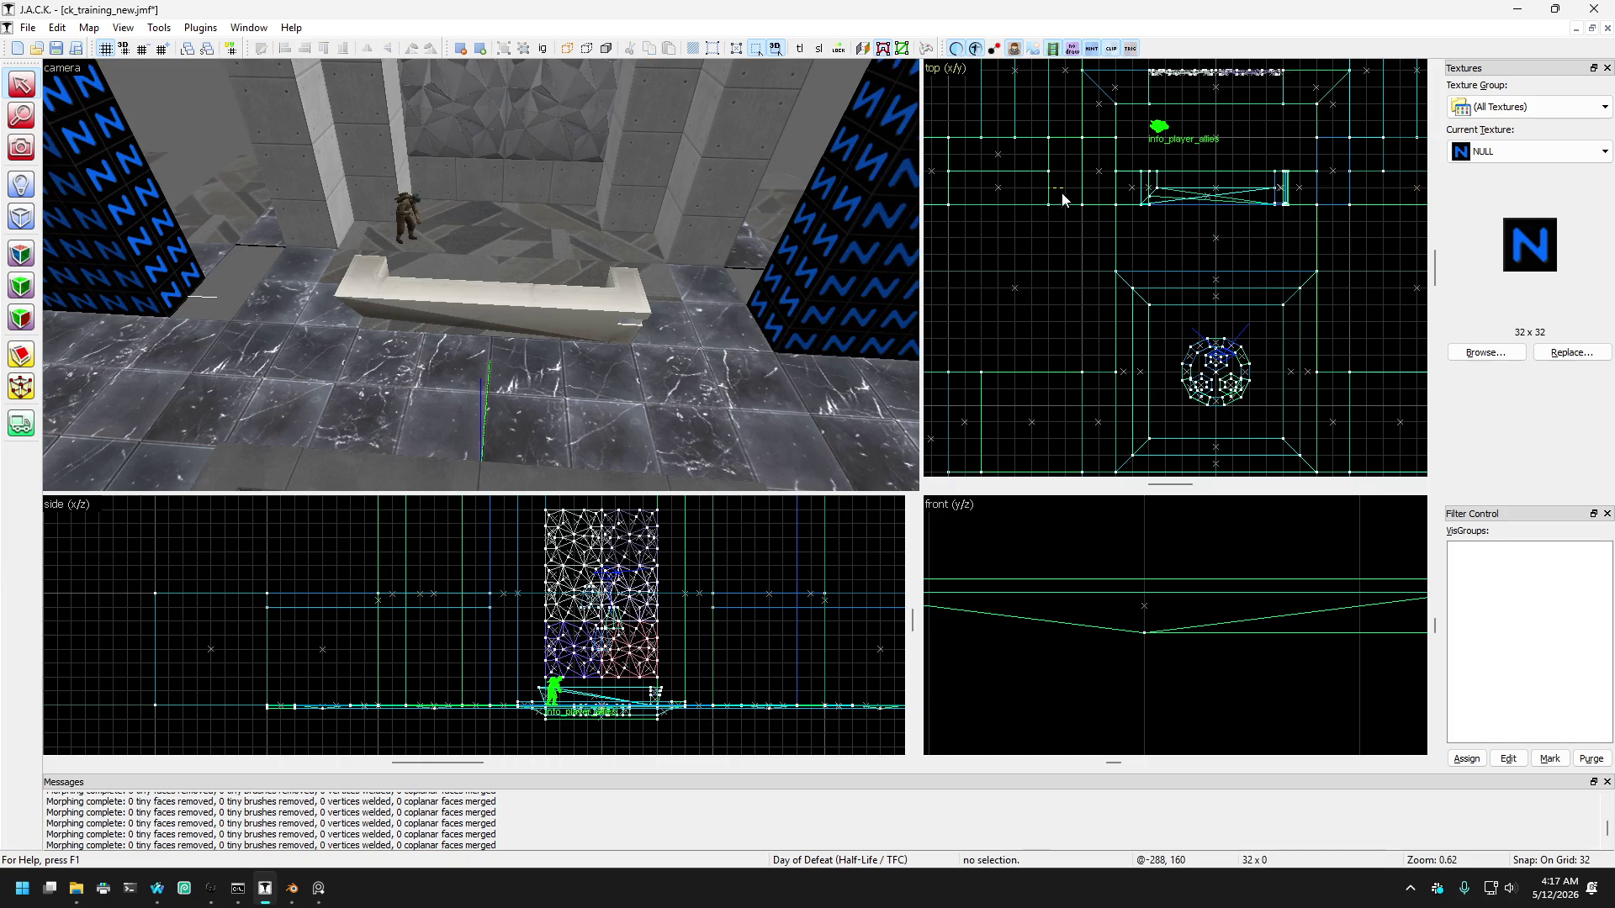
key(ctrl+y)
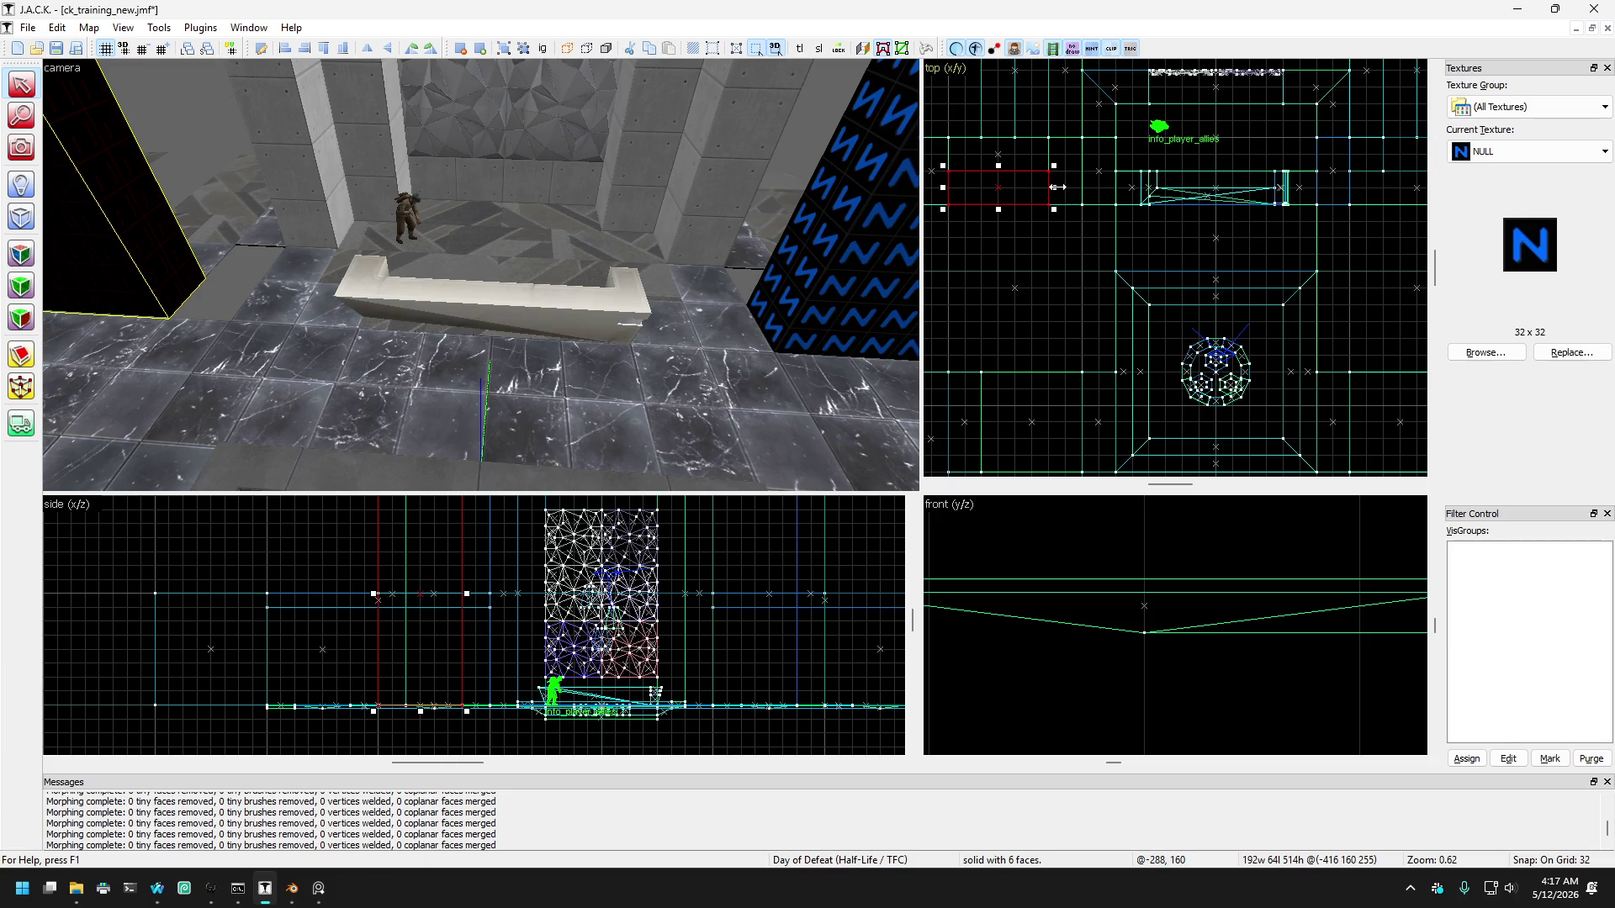
click(275, 245)
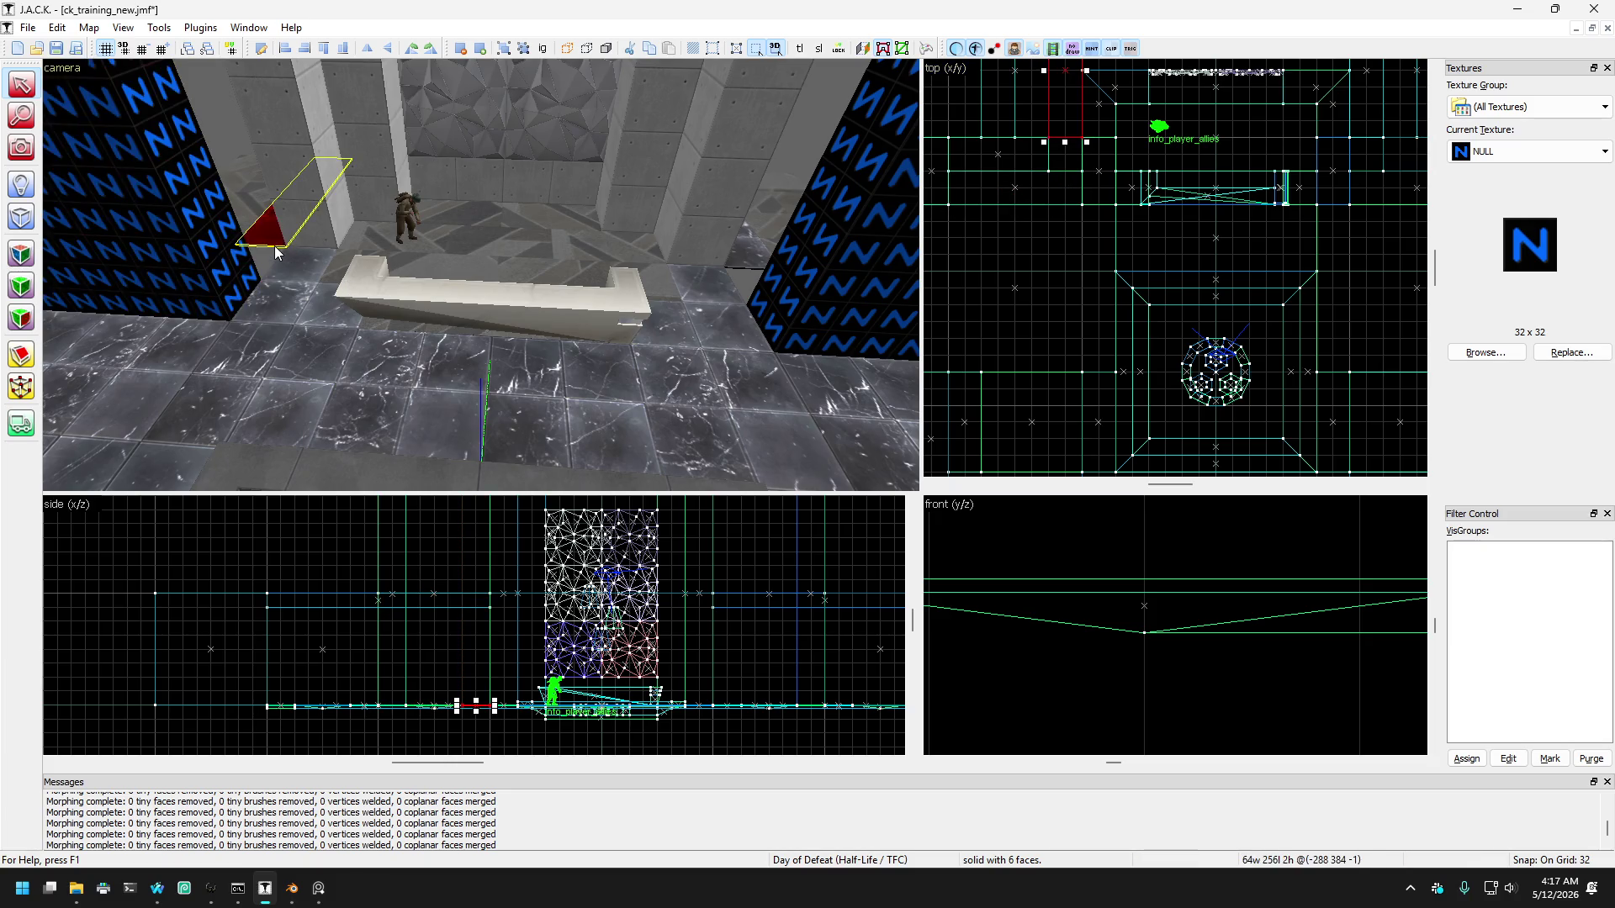
Step: Widen the next floor strip near the ledge to 256 units
key(w)
key(d)
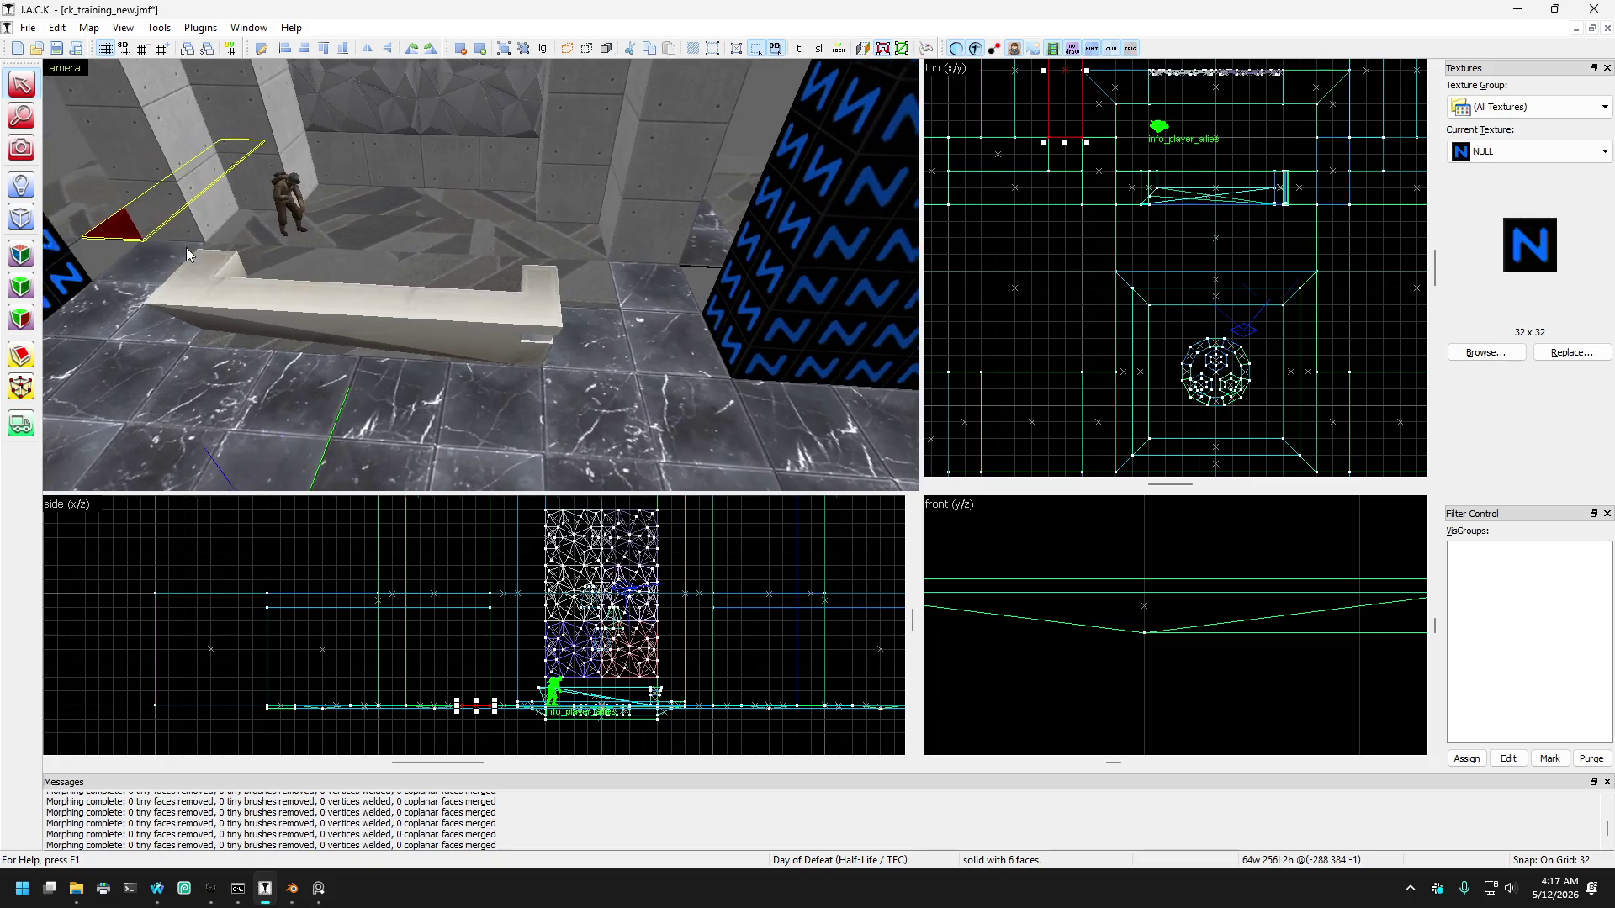
key(ctrl+z)
drag(1052, 153, 1087, 156)
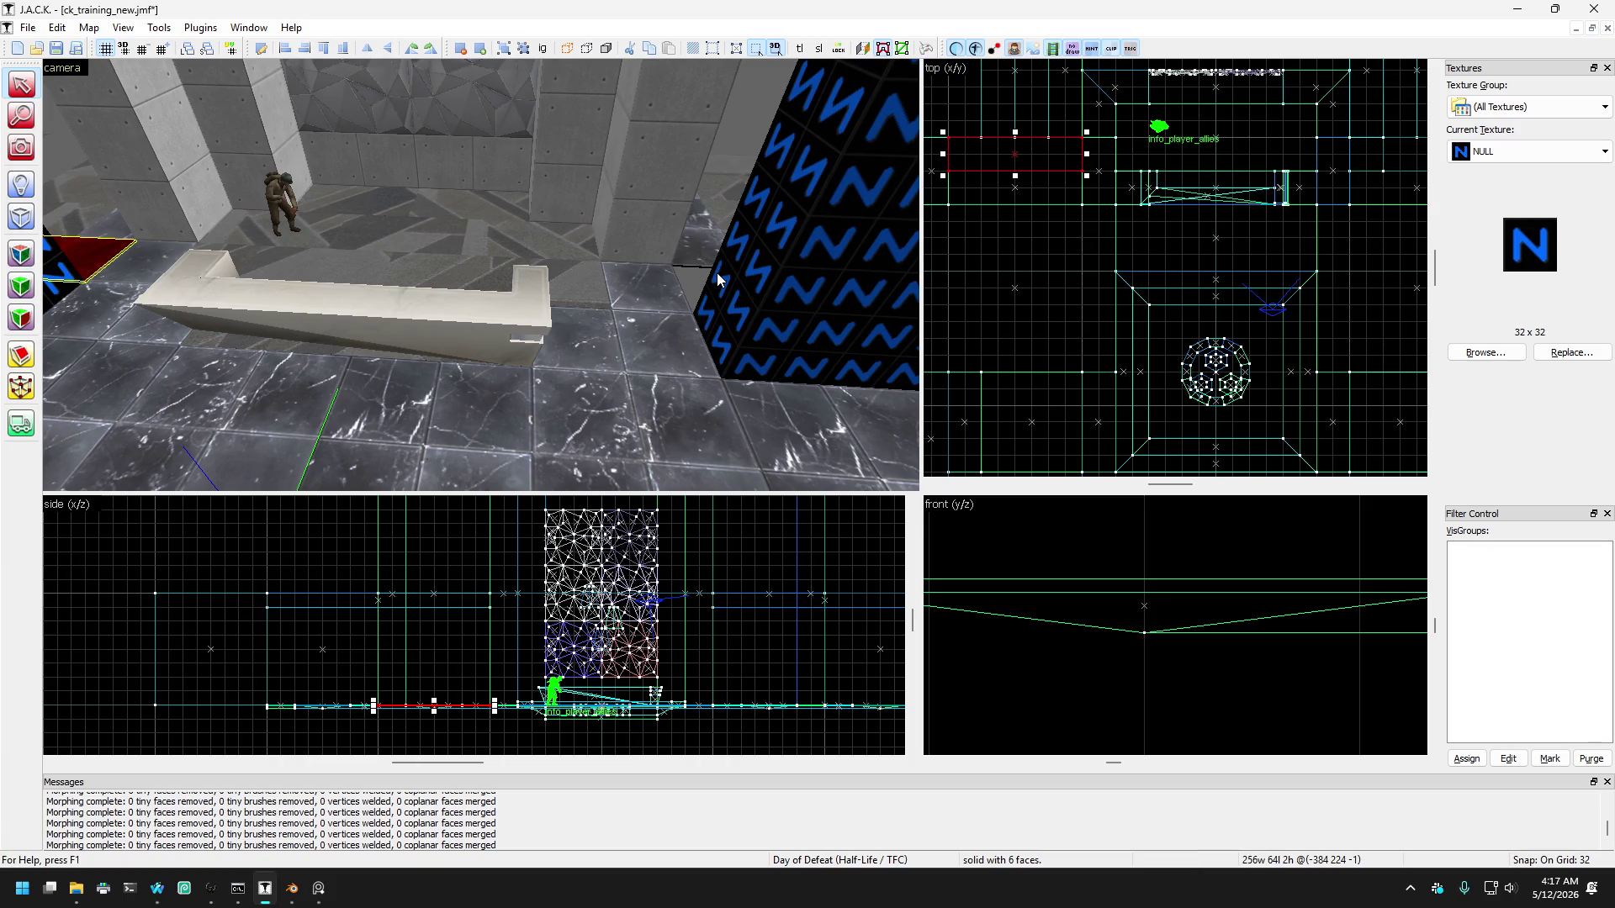
Step: Stretch the thin floor strip beside the right NULL block to 256 units, then deselect
drag(718, 279, 893, 270)
click(910, 271)
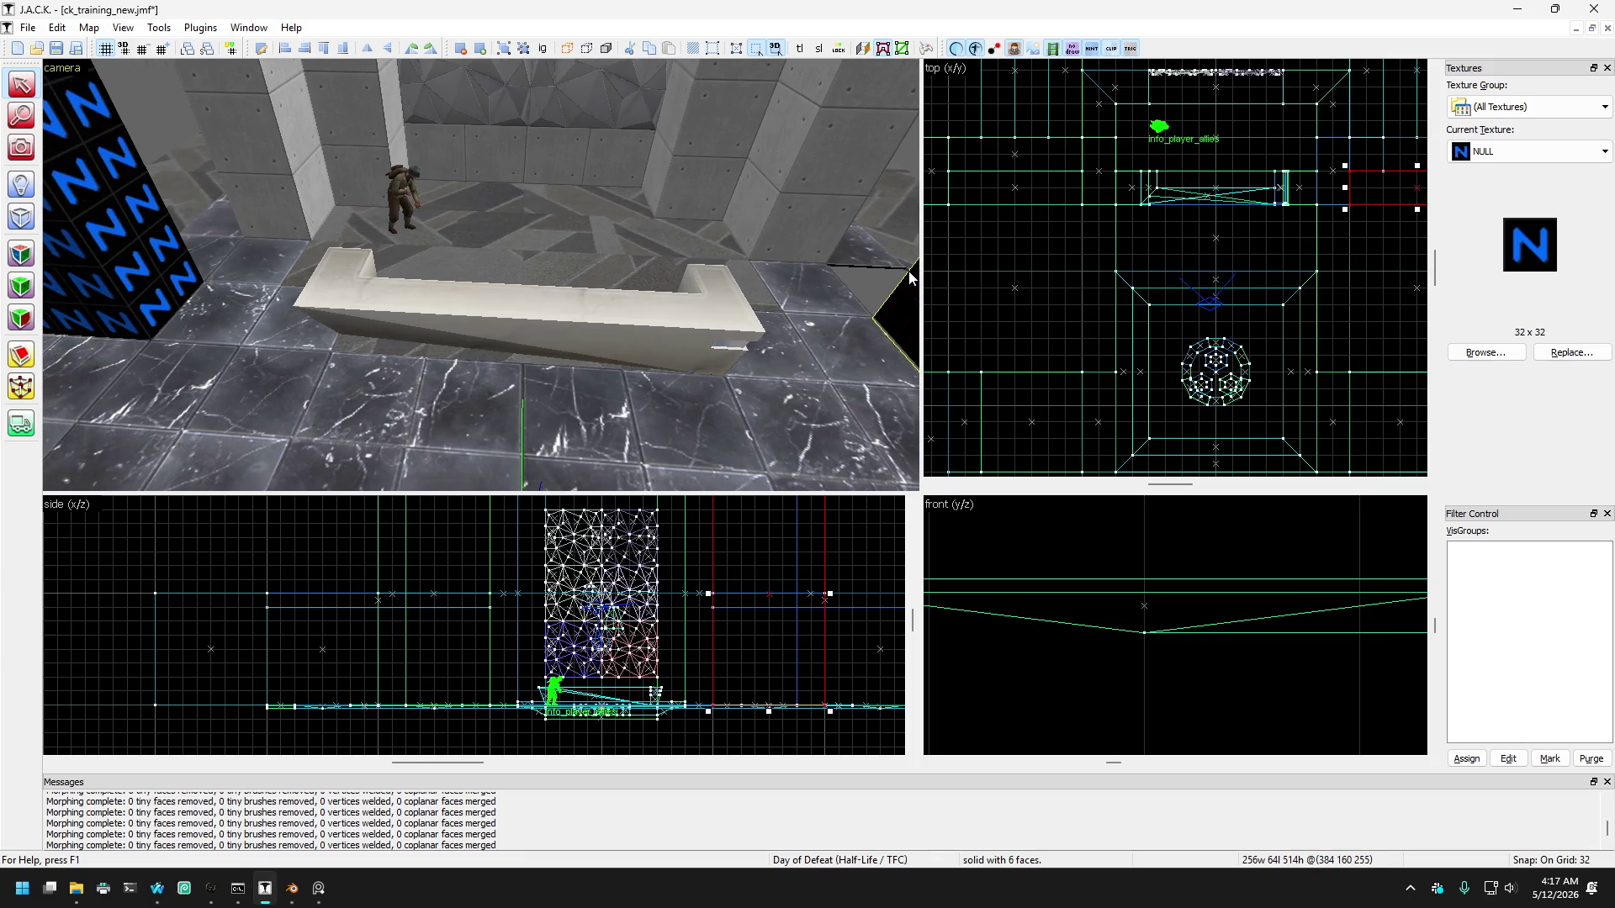
click(910, 273)
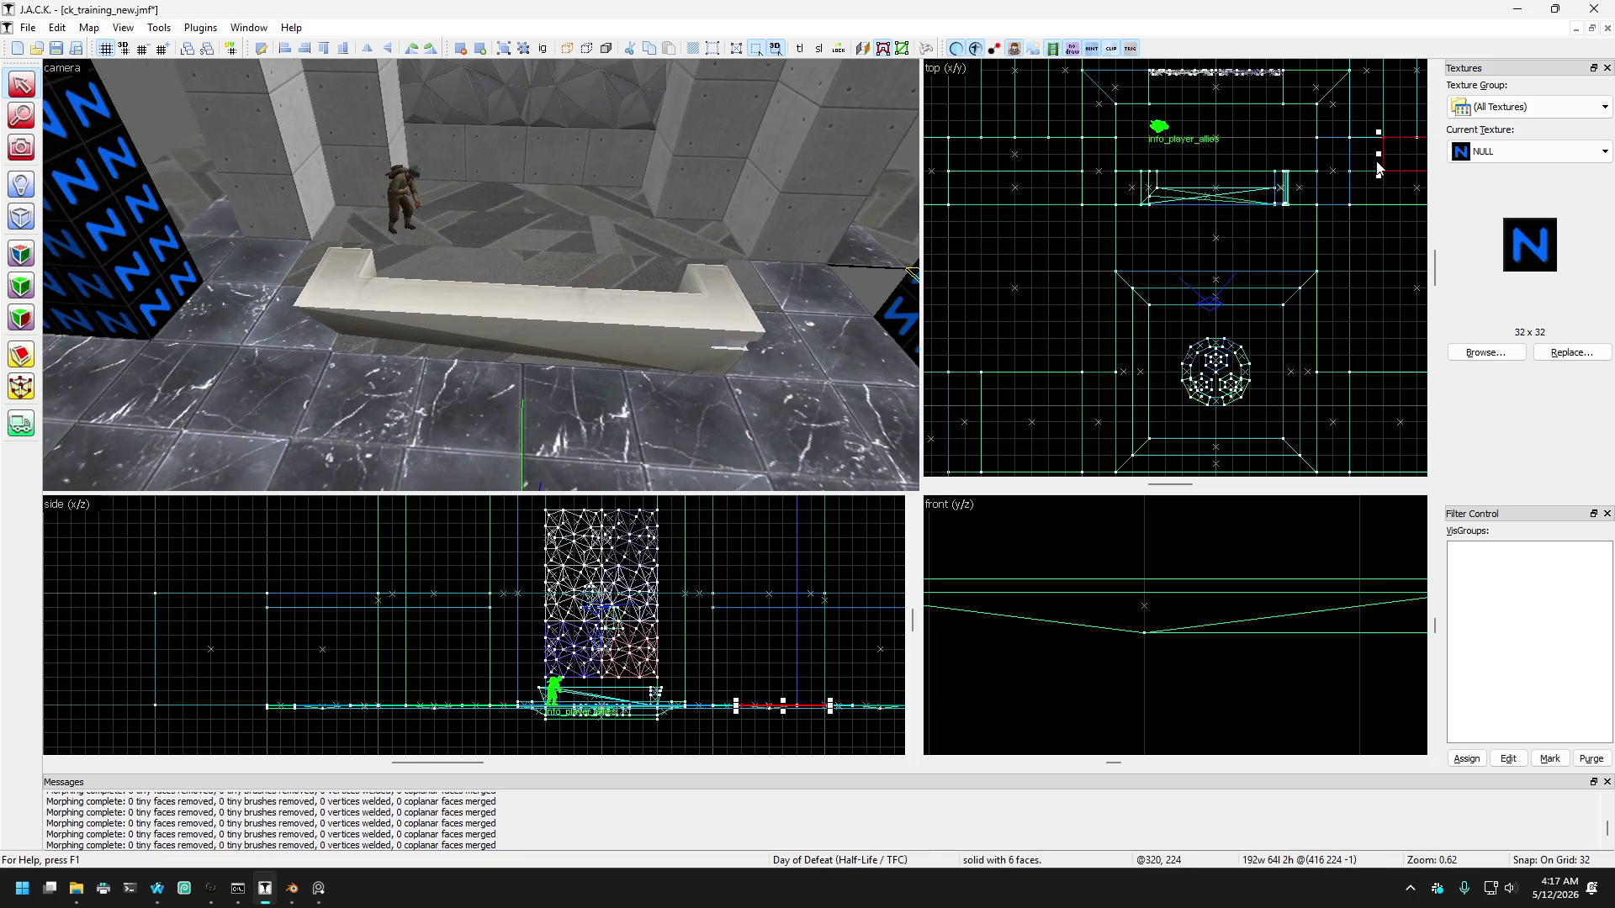
drag(1379, 157, 1345, 156)
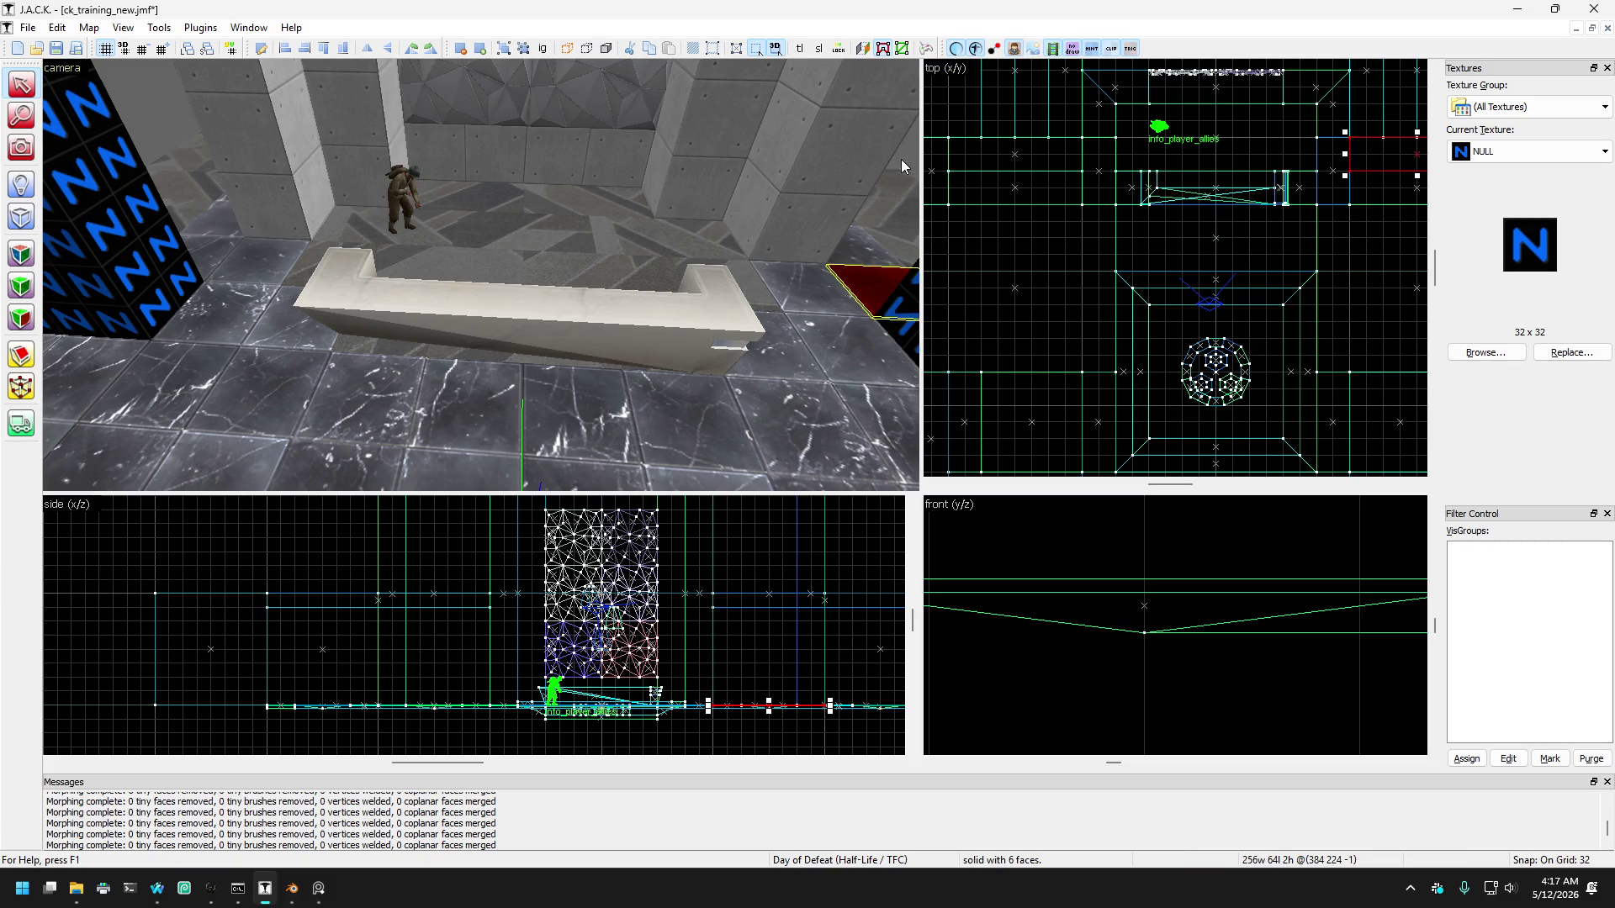
key(Escape)
click(31, 145)
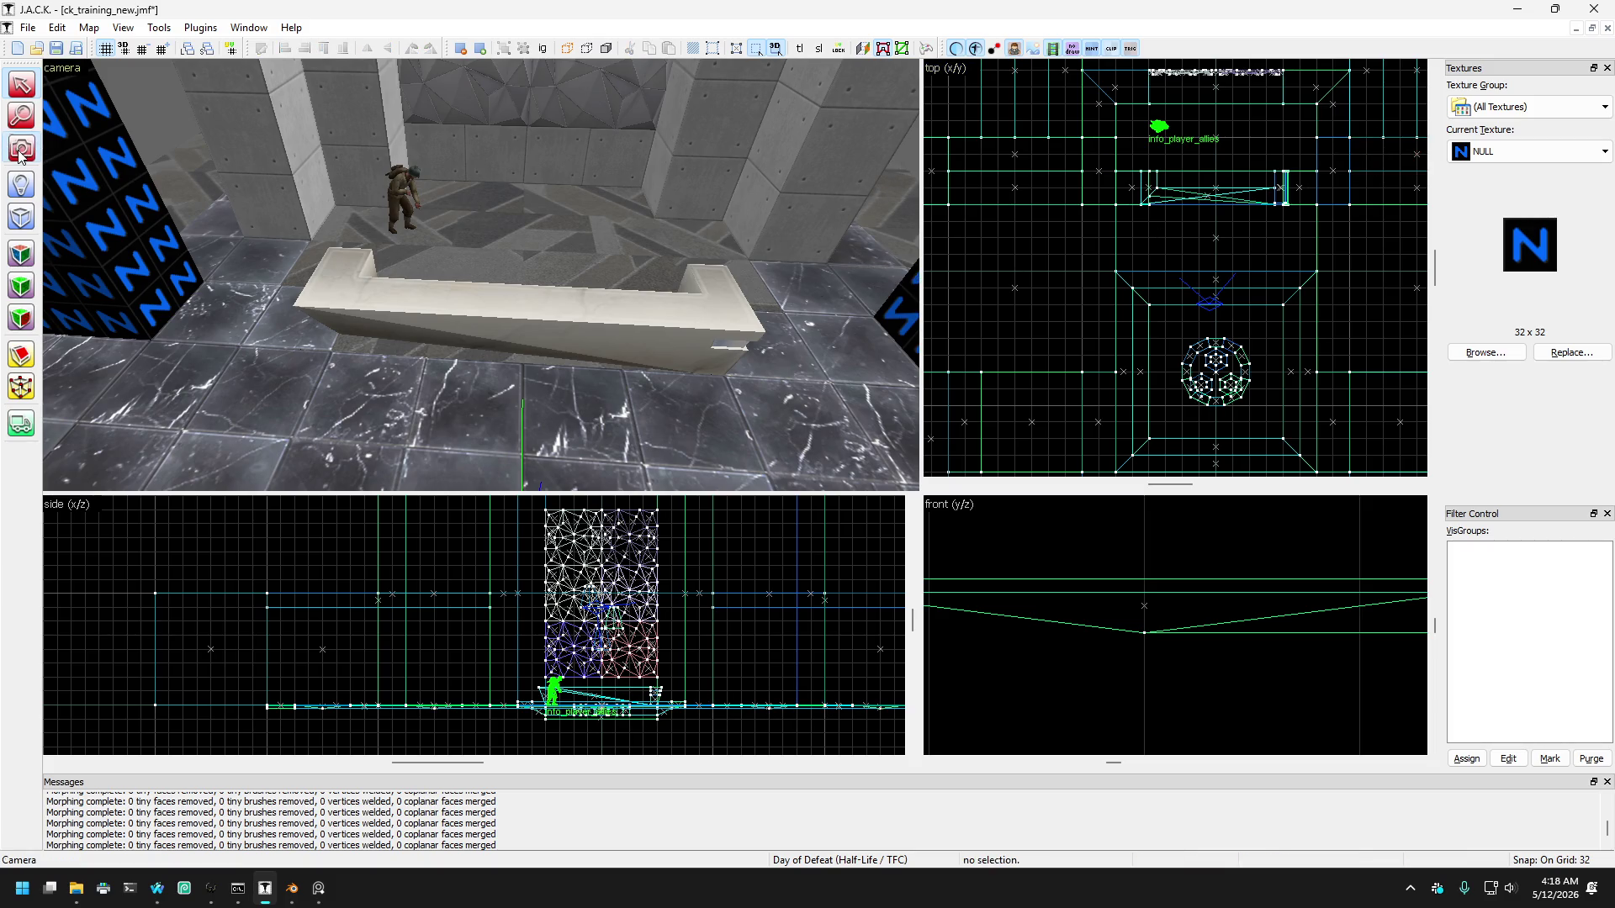